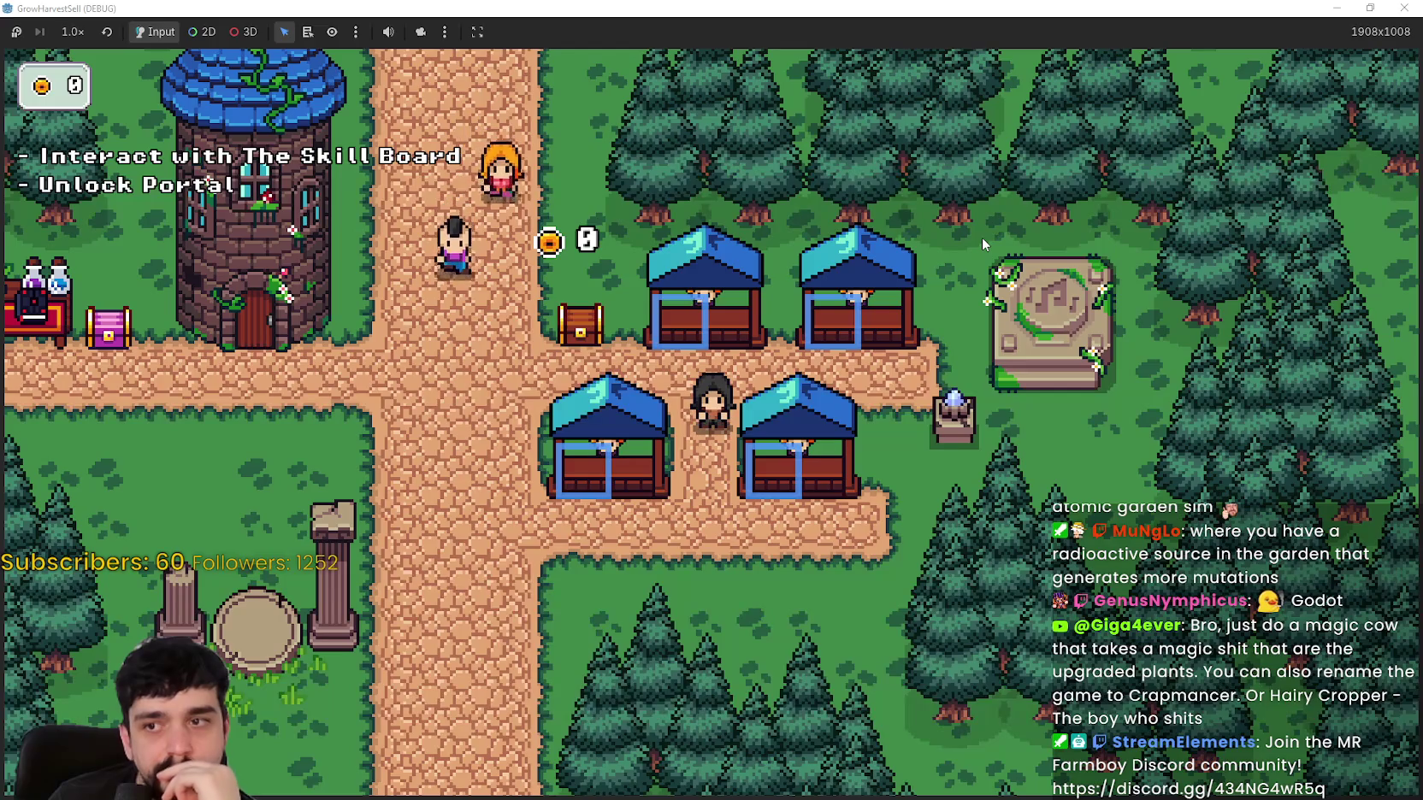
# Step: Walk the player around the starting area and toward the wooden chest
pyautogui.press('s')
pyautogui.press('d')
pyautogui.press('a')
pyautogui.press('a')
pyautogui.press('s')
pyautogui.press('s')
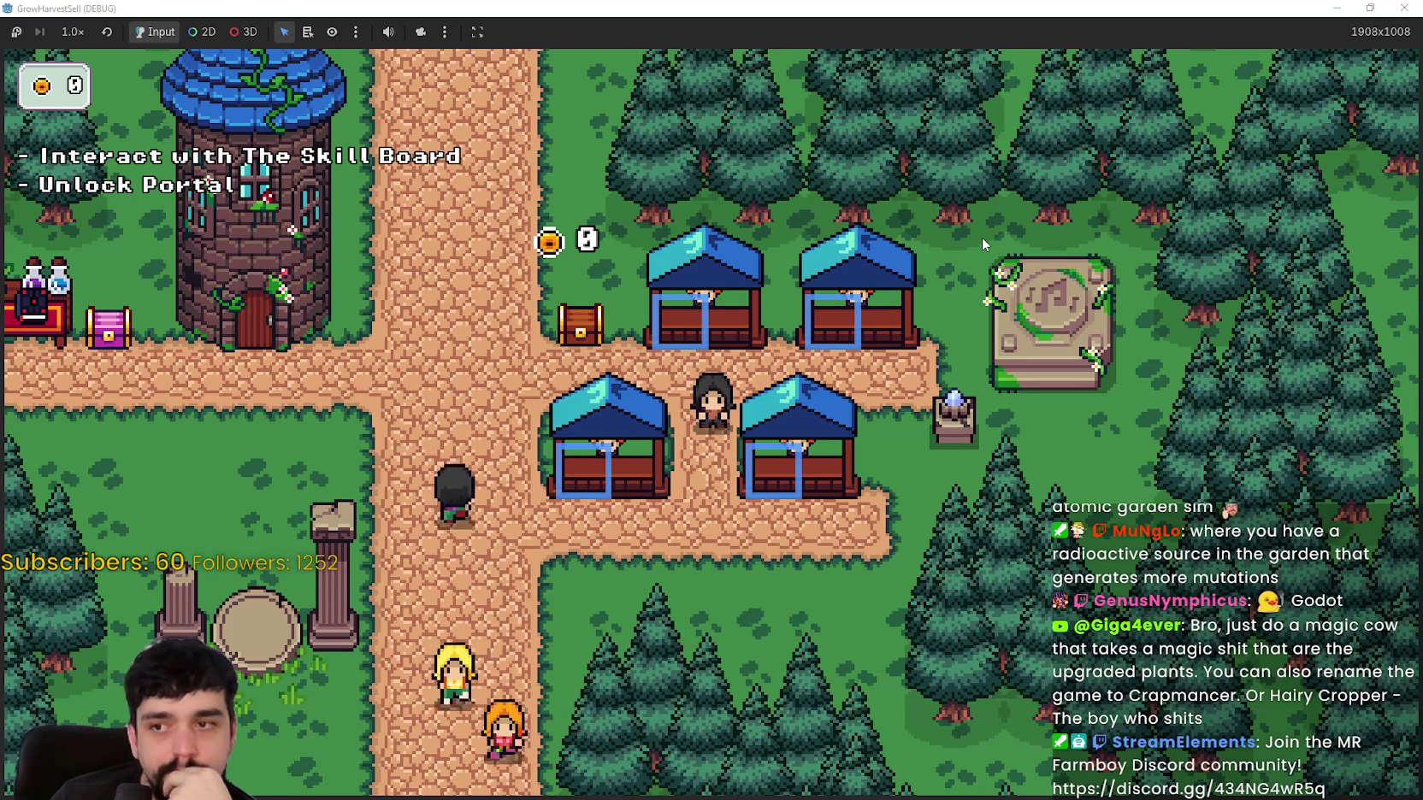
pyautogui.press('s')
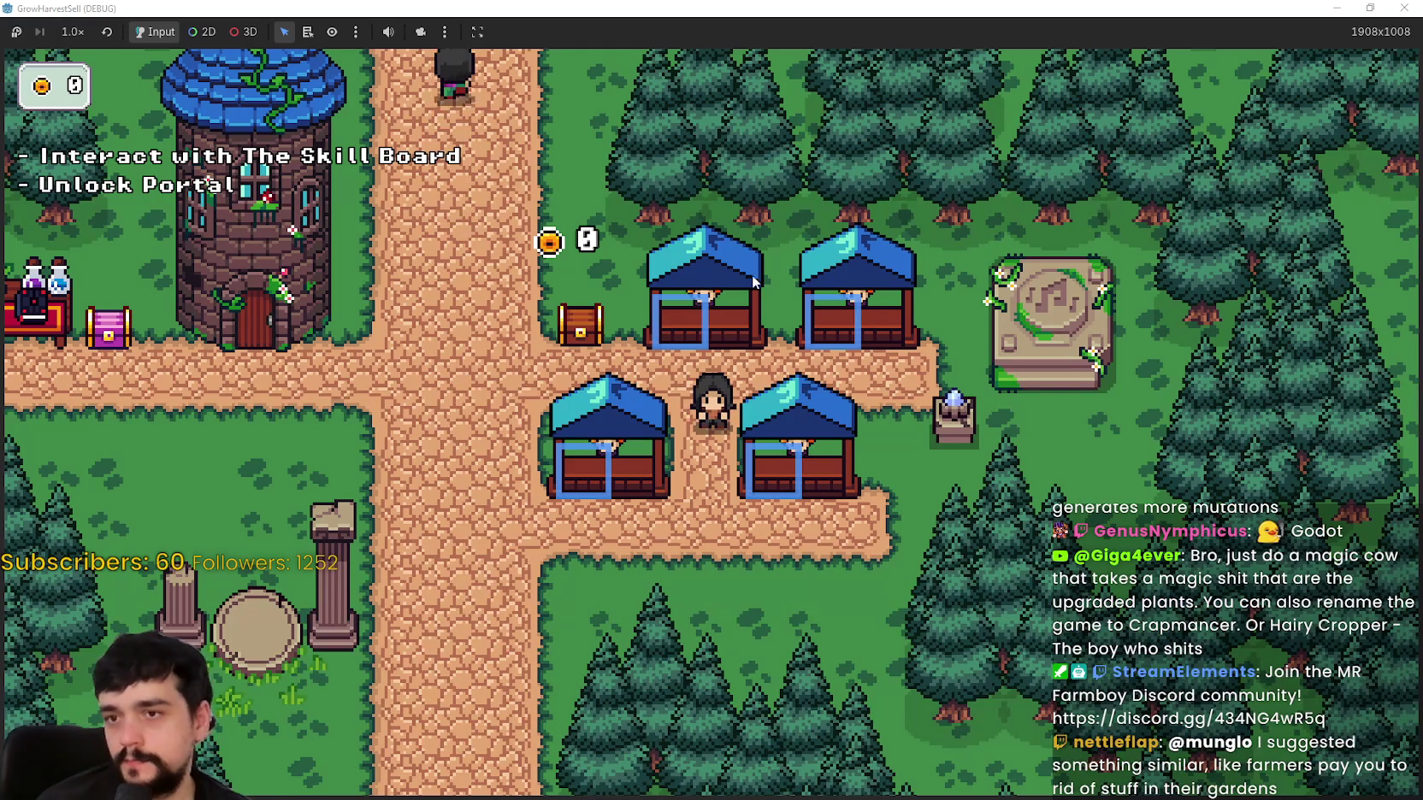
pyautogui.click(580, 345)
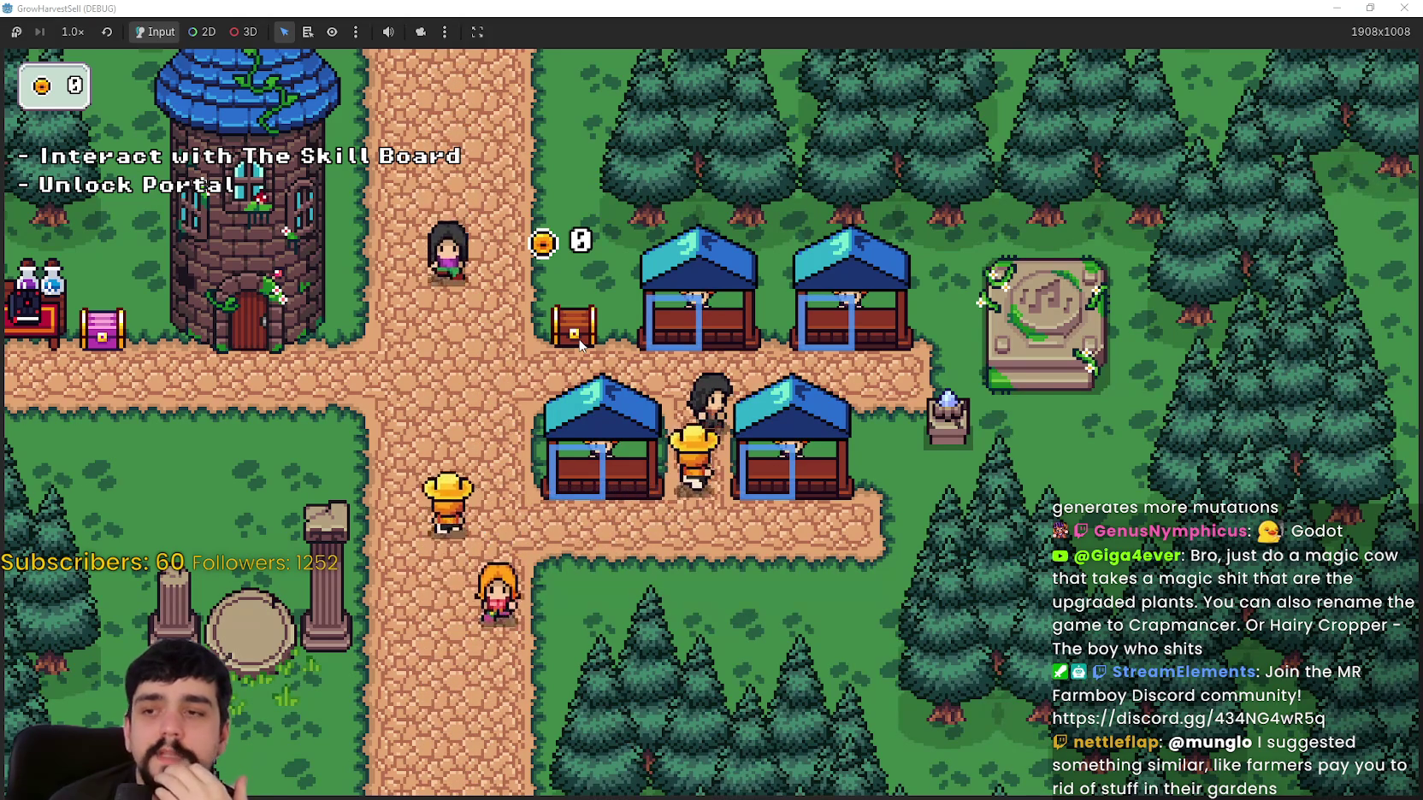
# Step: Walk the player down the path, across the crossroads, and over to the market stalls
pyautogui.press('a')
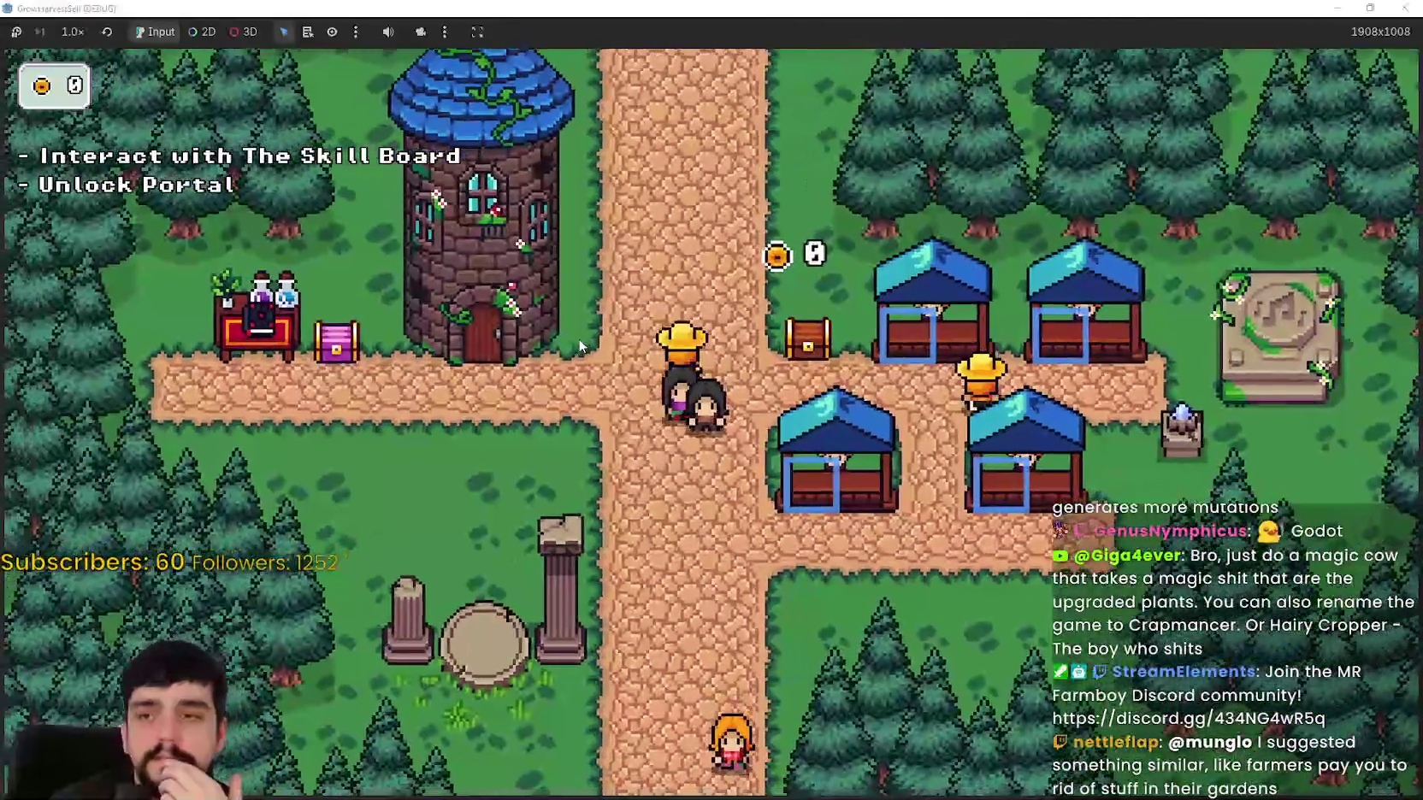
pyautogui.press('s')
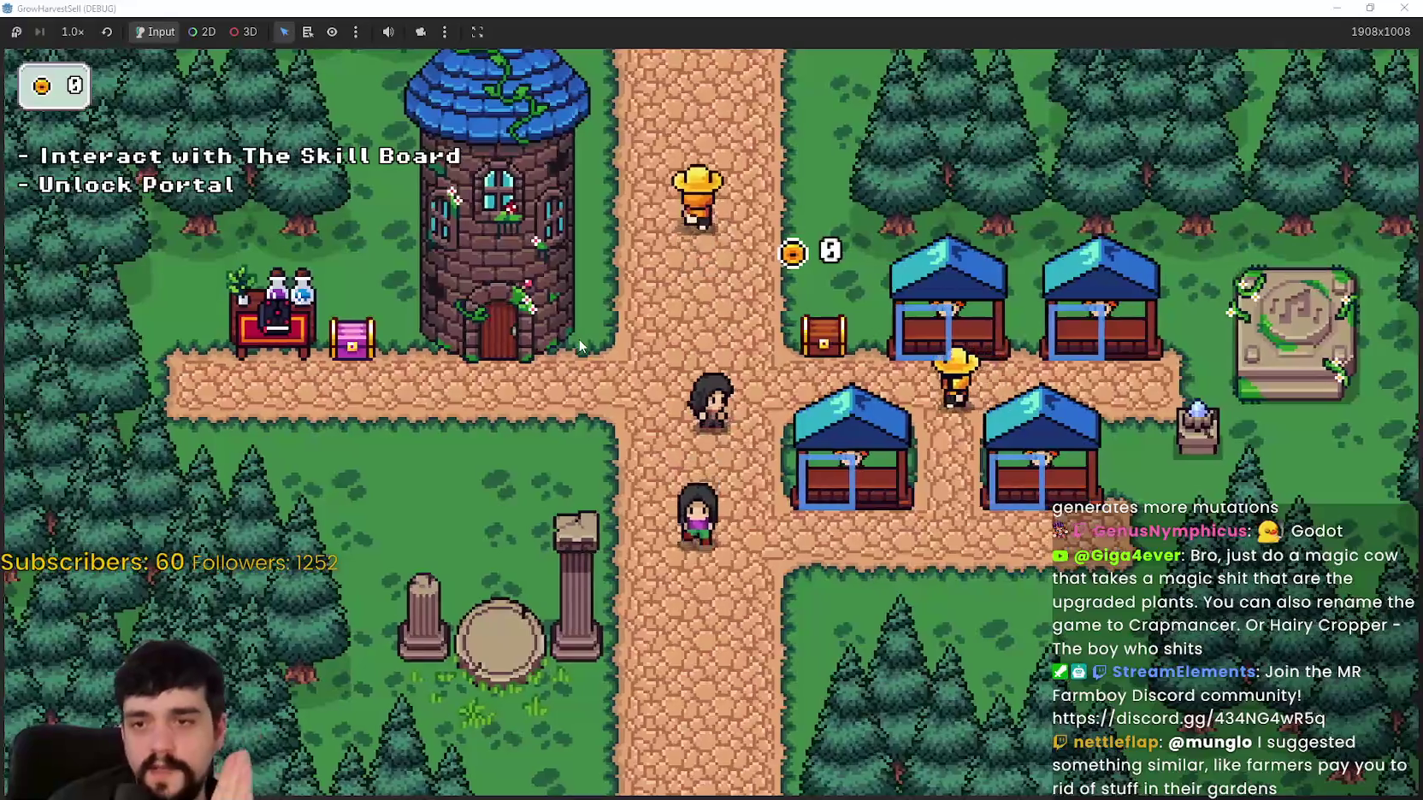
pyautogui.press('a')
pyautogui.press('s')
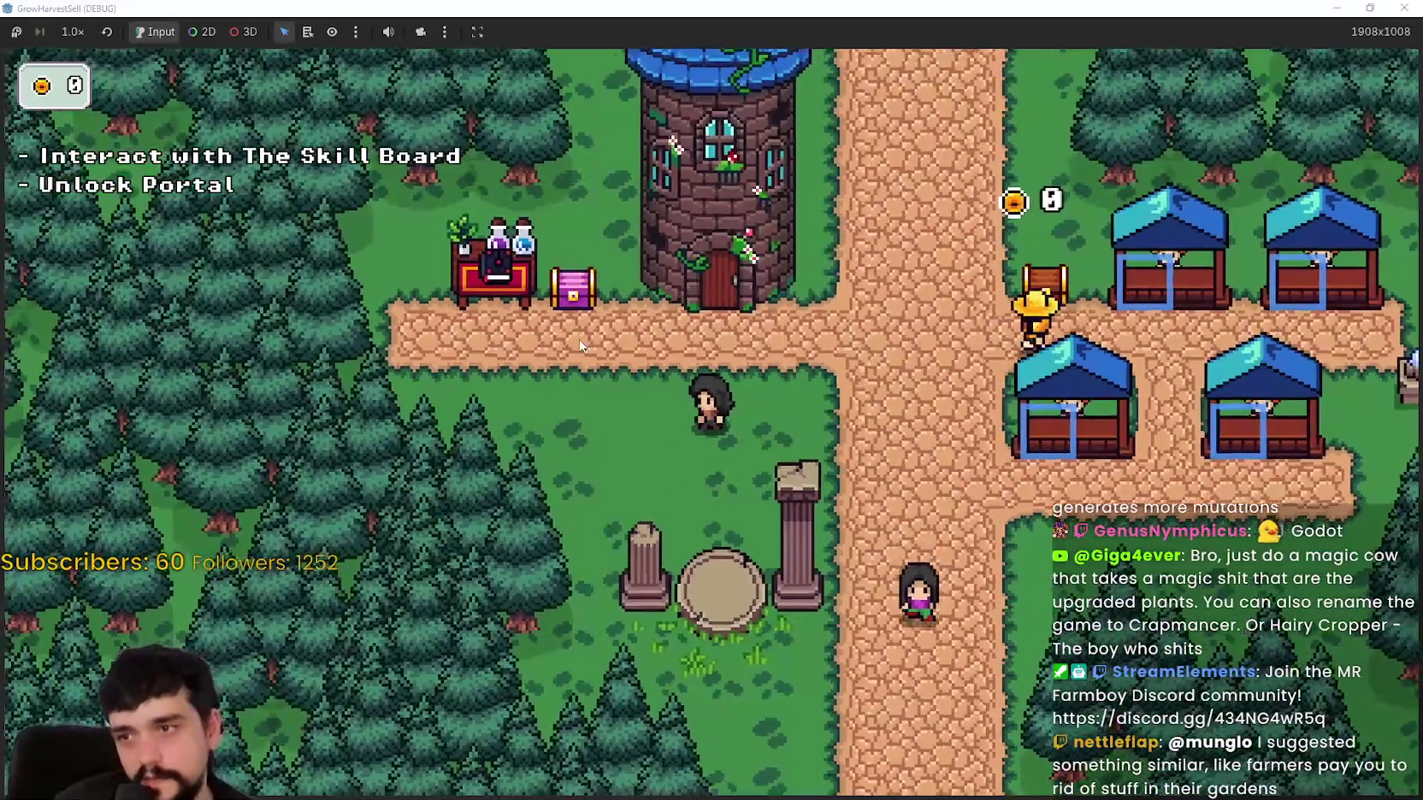
pyautogui.press('d')
pyautogui.press('w')
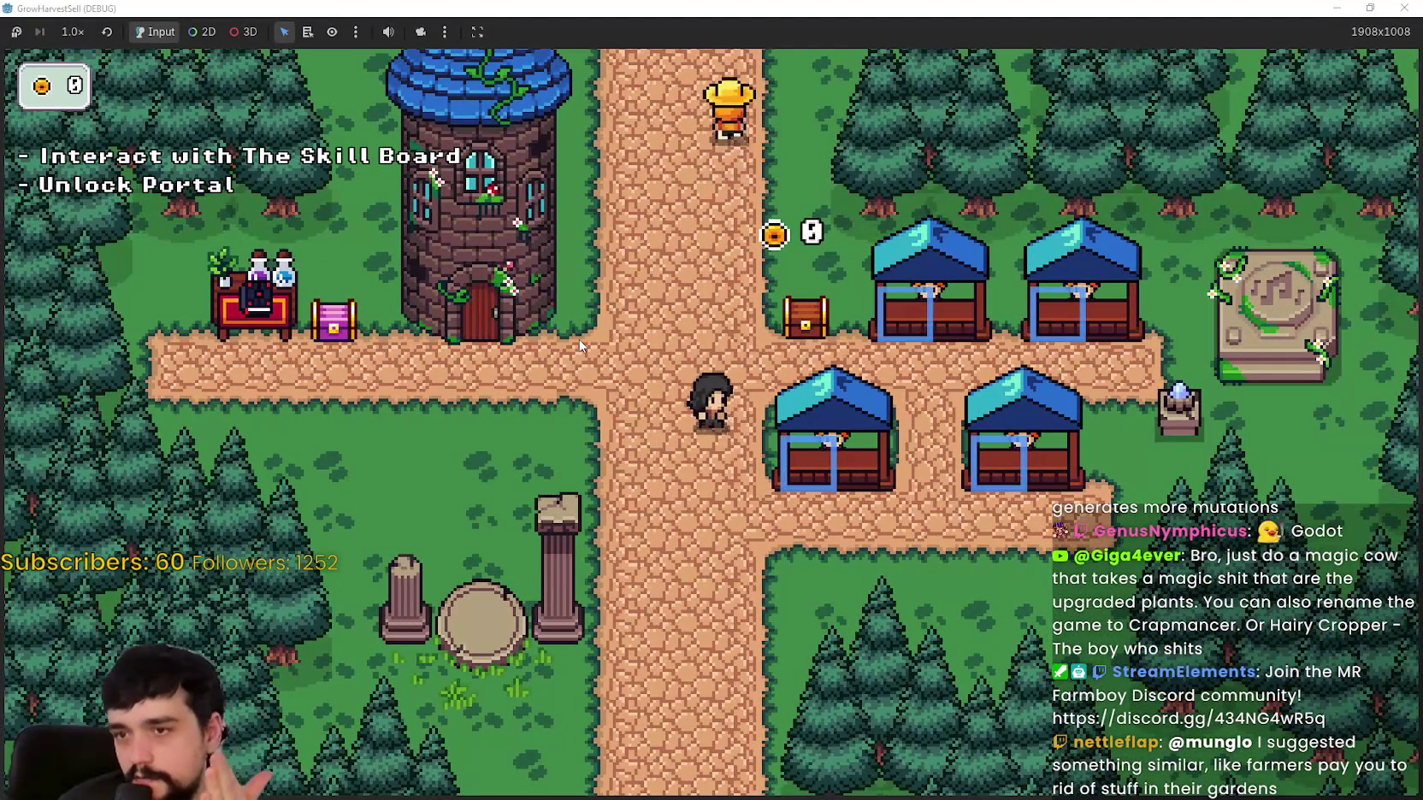
pyautogui.press('a')
pyautogui.press('s')
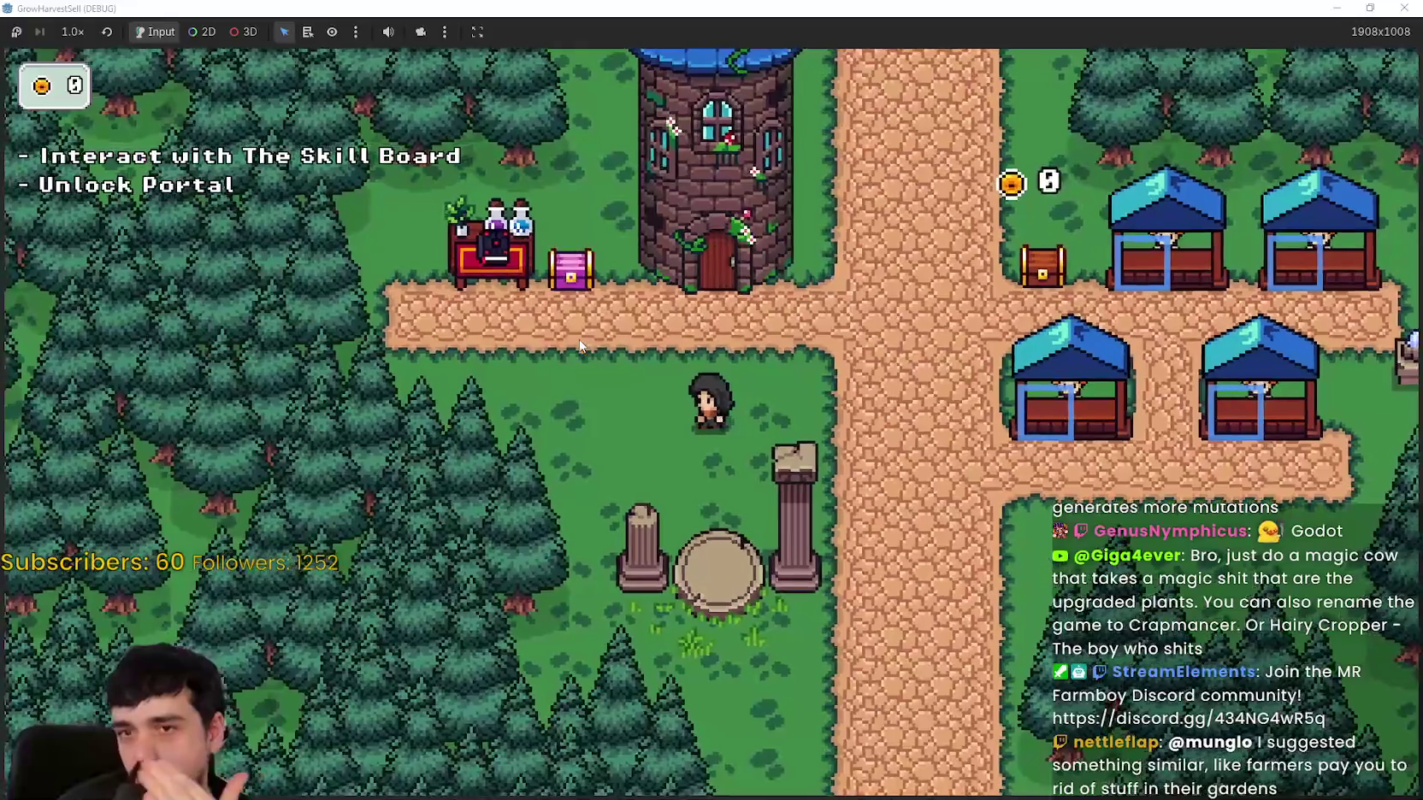
pyautogui.press('d')
pyautogui.press('a')
pyautogui.press('w')
pyautogui.press('d')
# Step: Walk the player up to the stone skill board, over to the tower, and back to the crossroads
pyautogui.press('d')
pyautogui.press('w')
pyautogui.press('d')
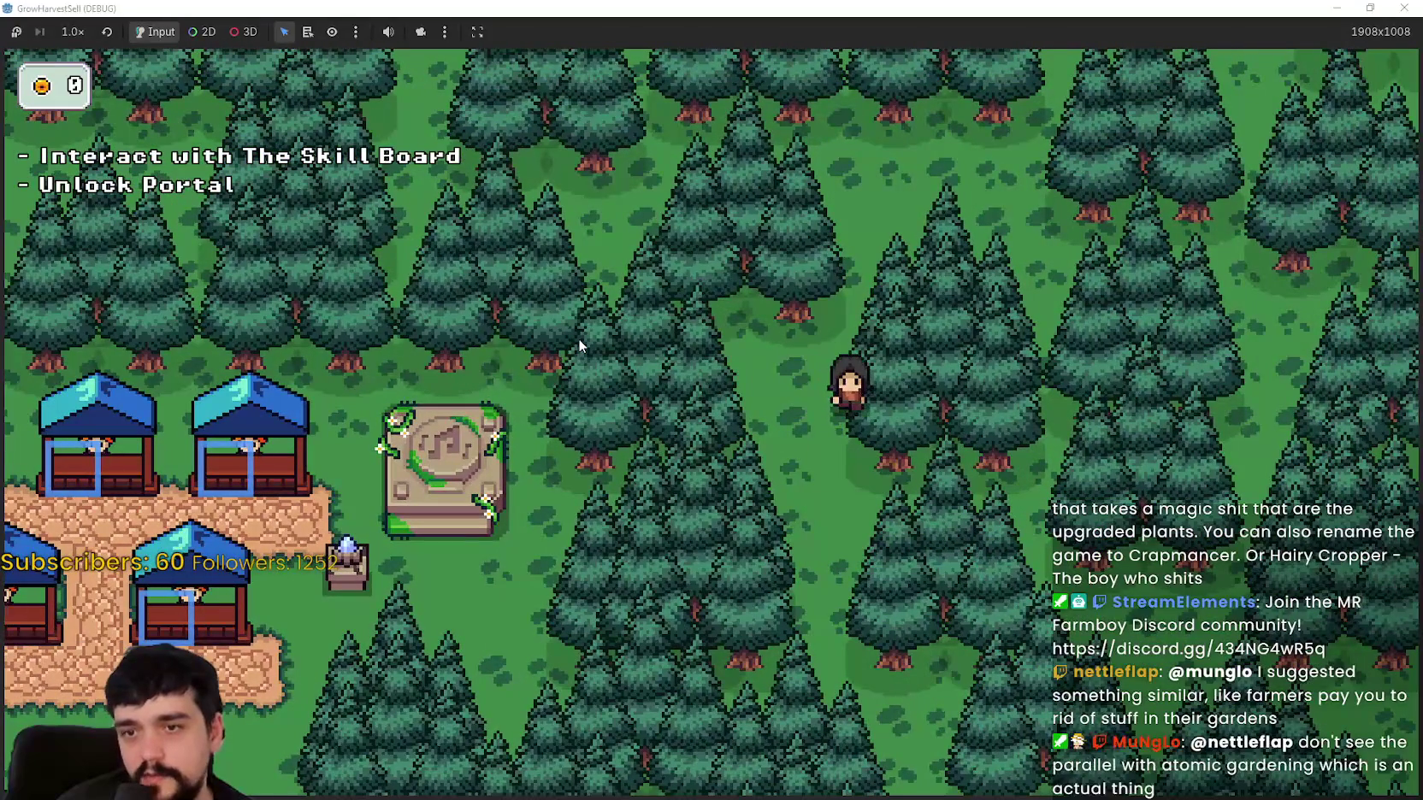
pyautogui.press('a')
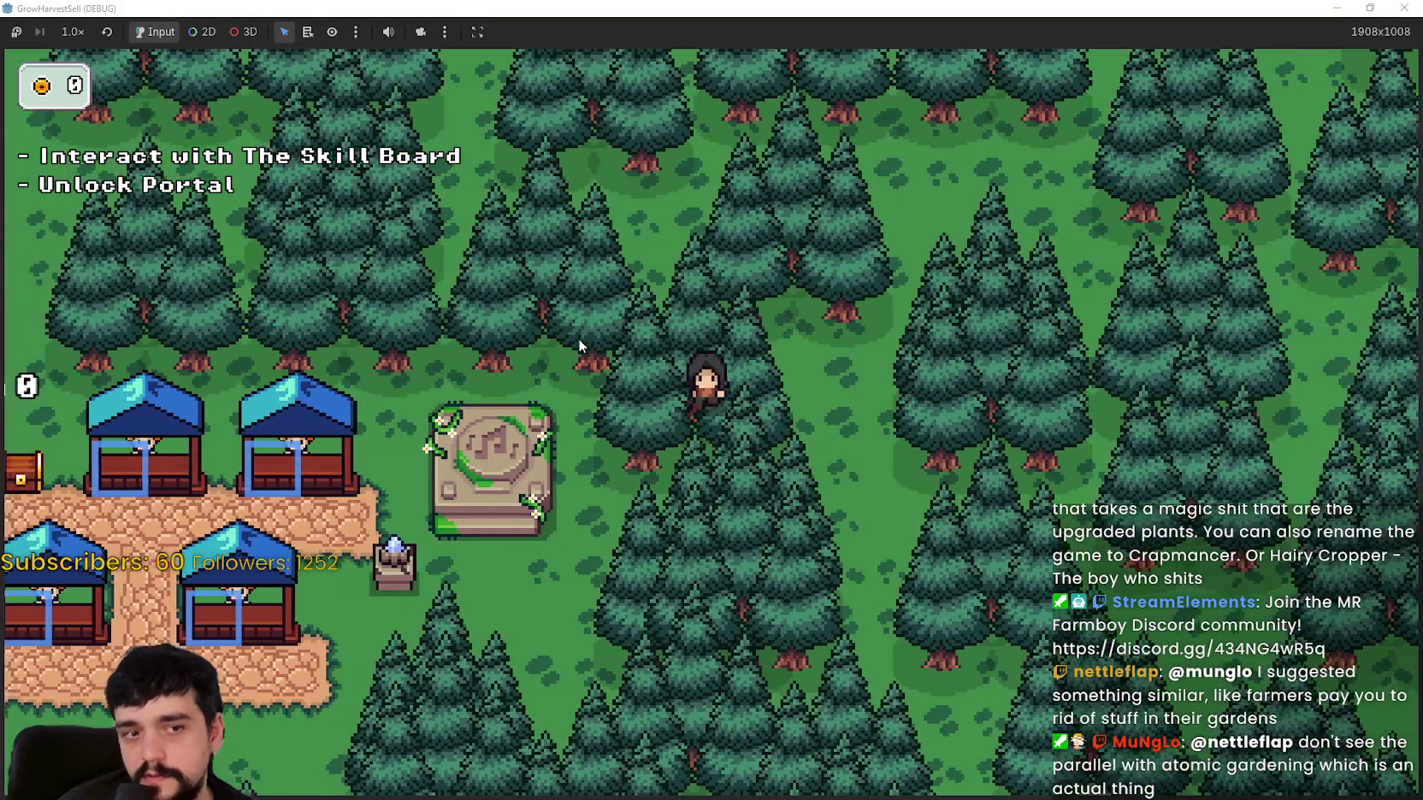
pyautogui.press('s')
pyautogui.press('a')
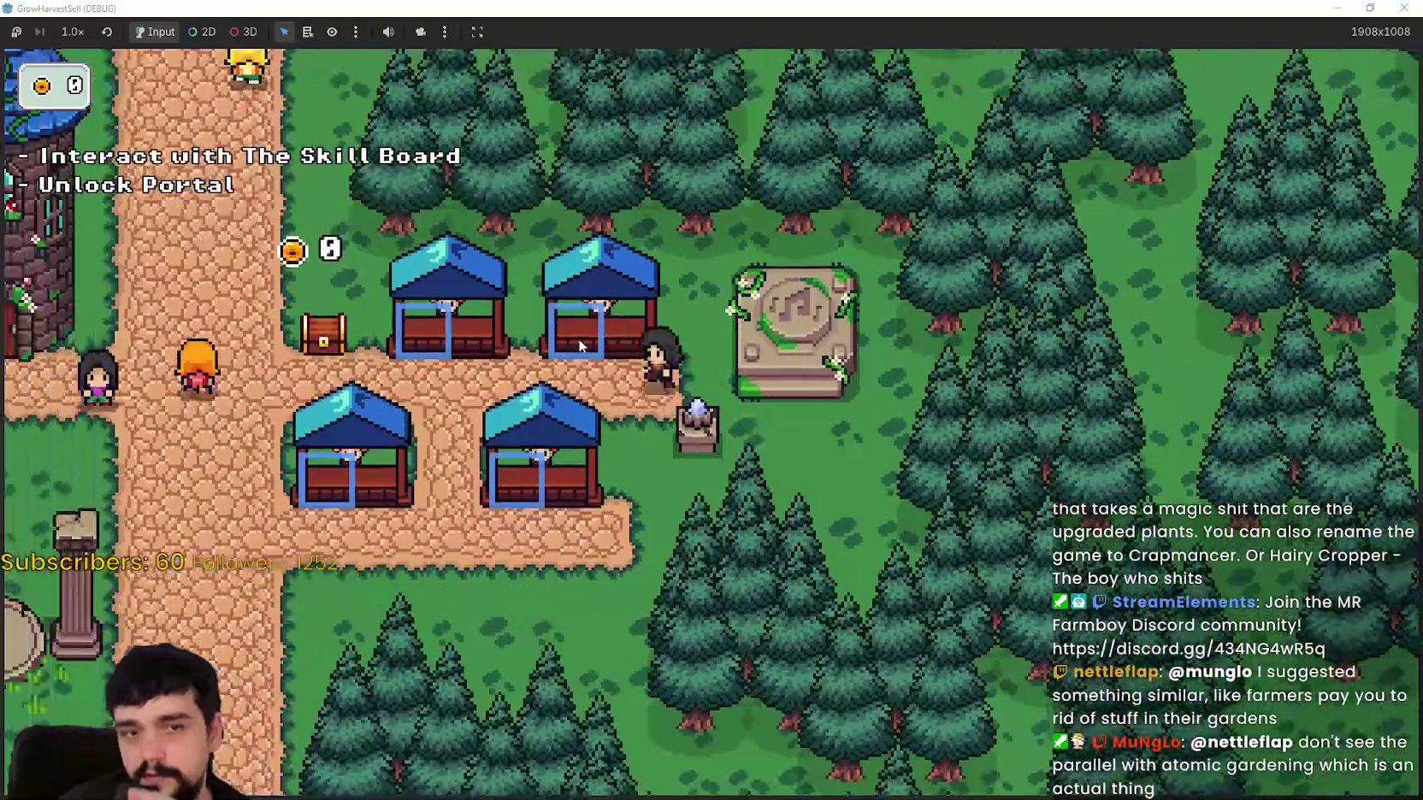
pyautogui.press('a')
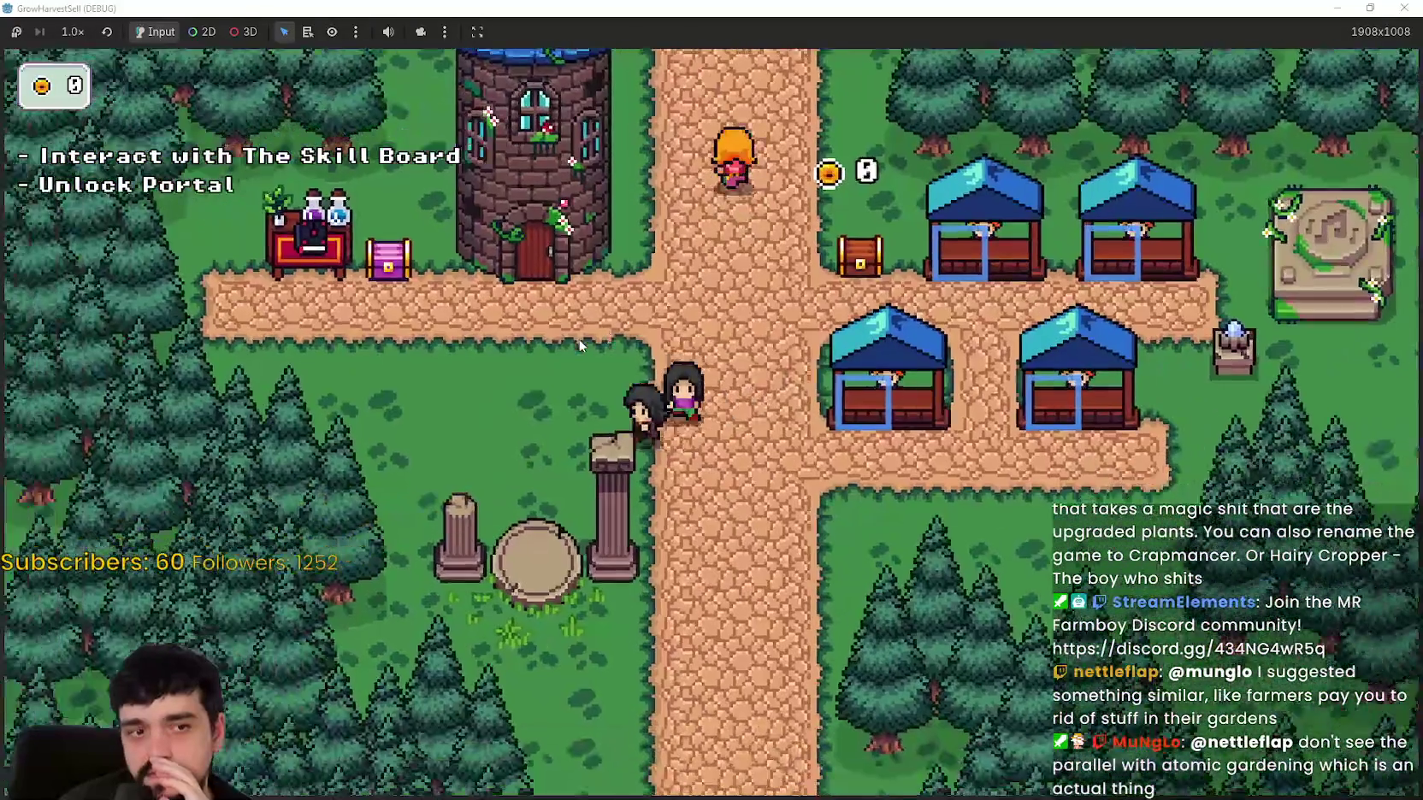
pyautogui.press('d')
pyautogui.press('w')
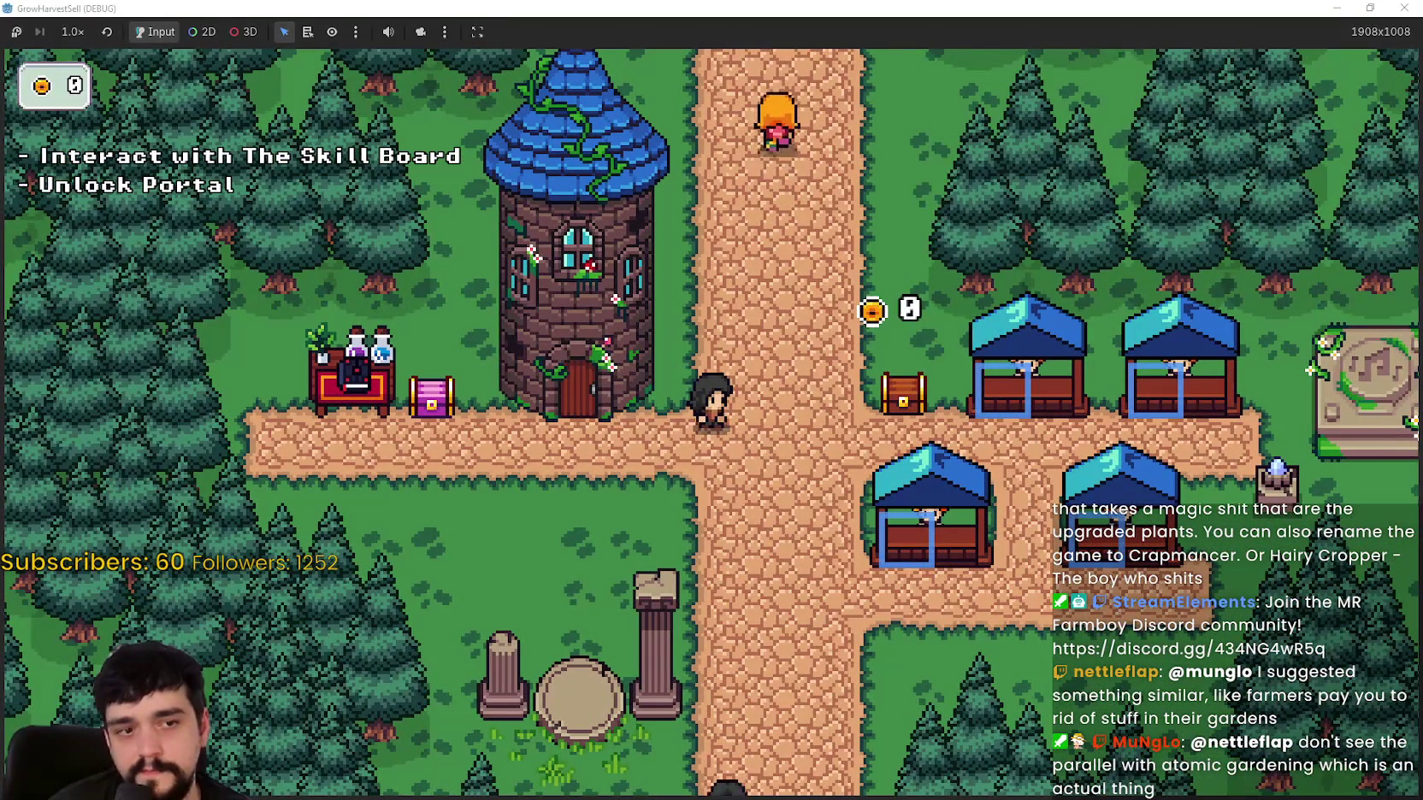
pyautogui.press('d')
pyautogui.press('s')
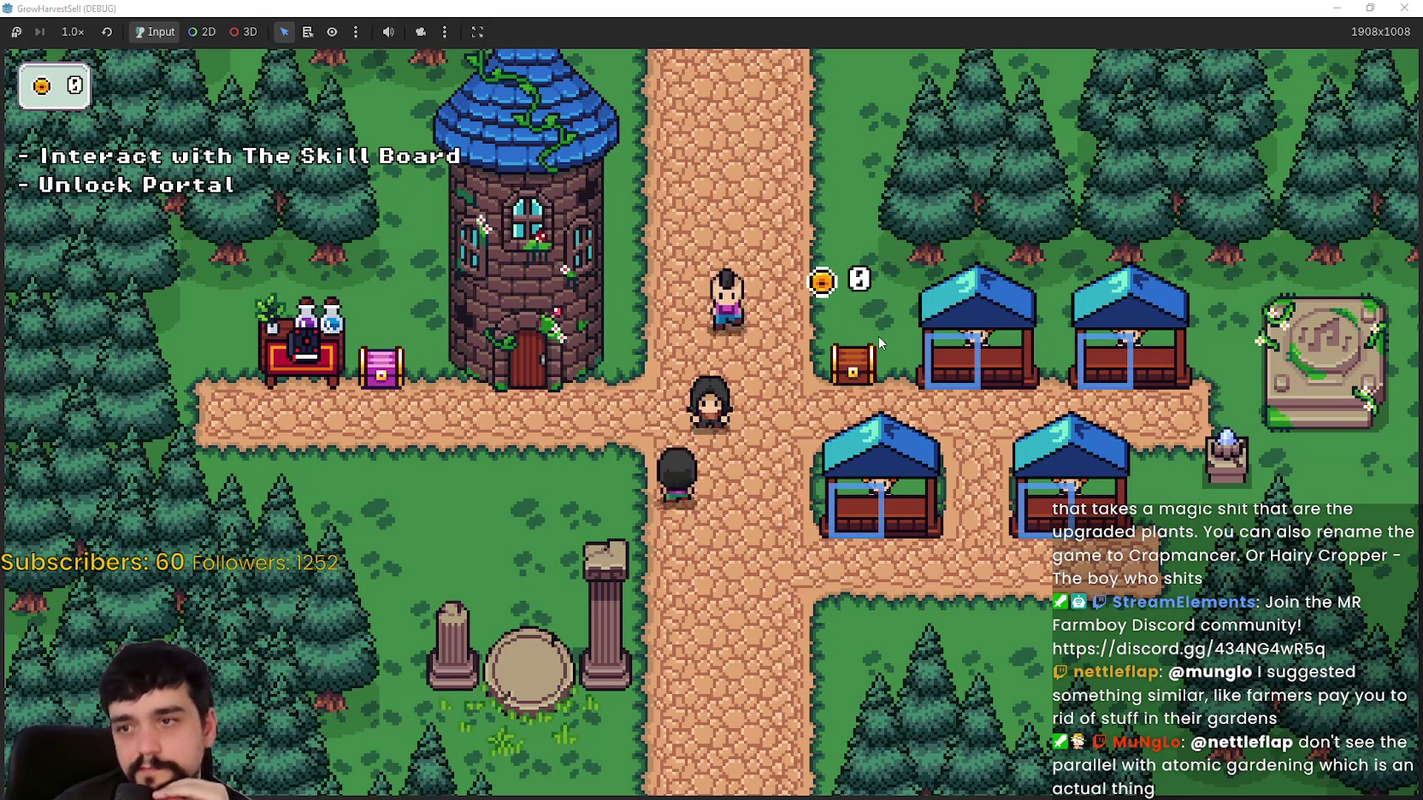
# Step: Walk the player around the crossroads and up the north path toward the chest
pyautogui.press('s')
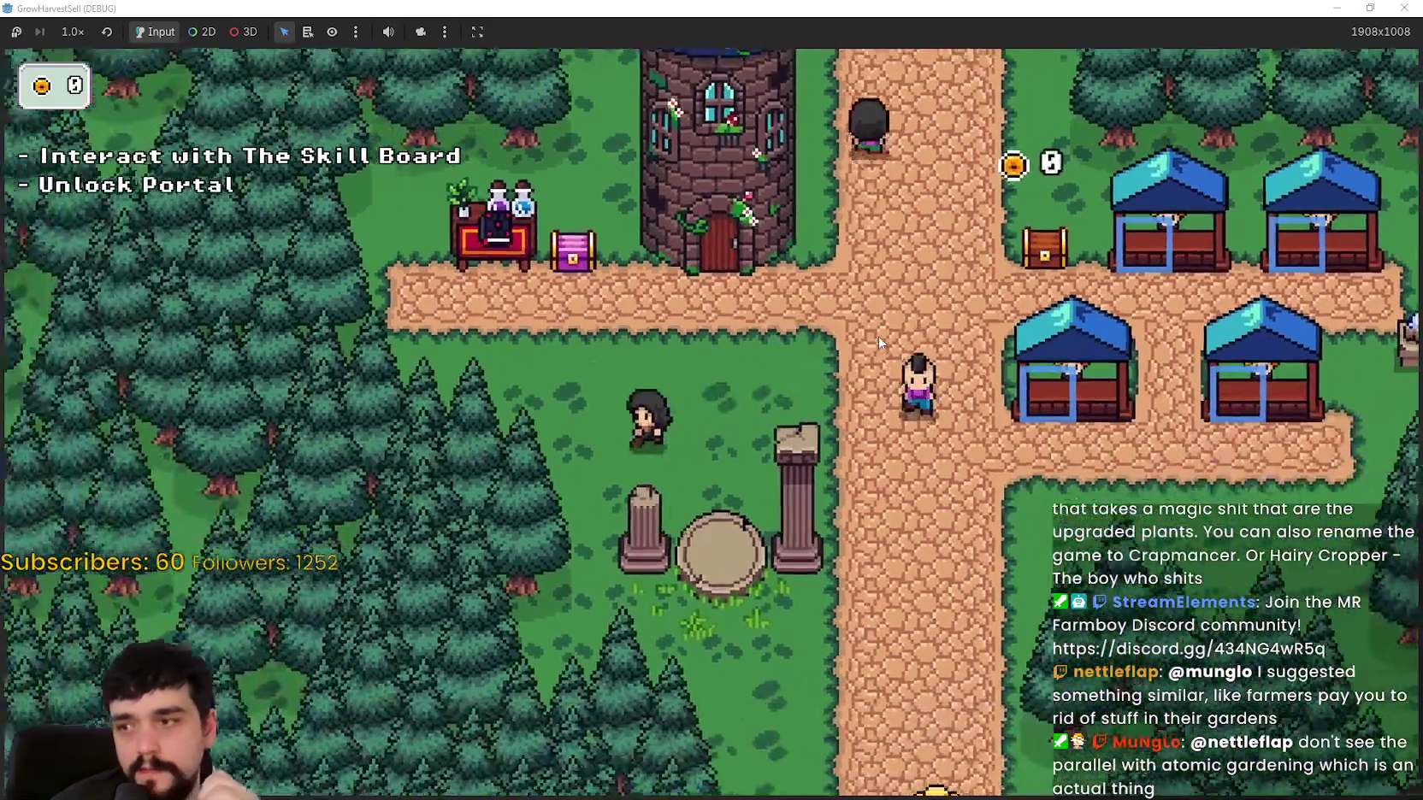
pyautogui.press('a')
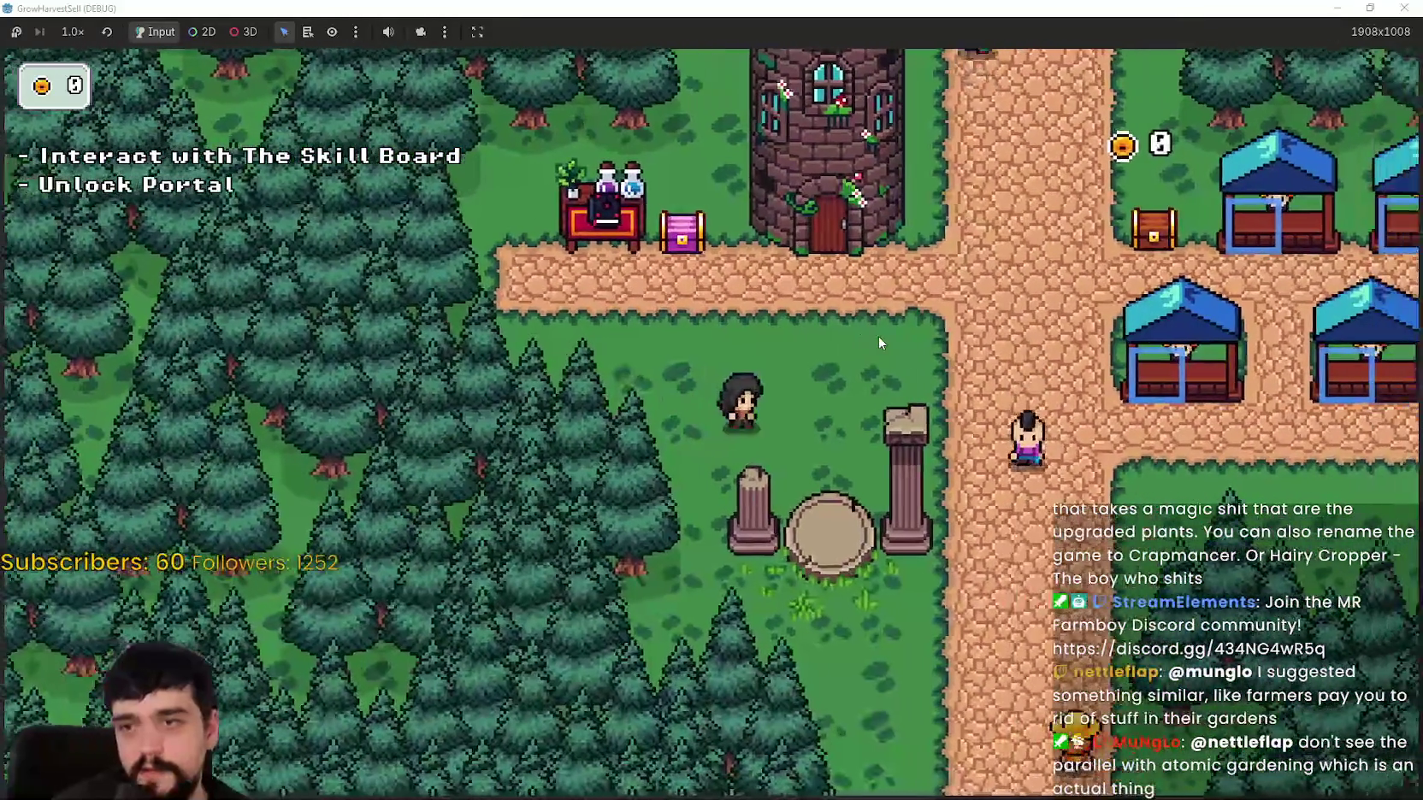
pyautogui.press('d')
pyautogui.press('w')
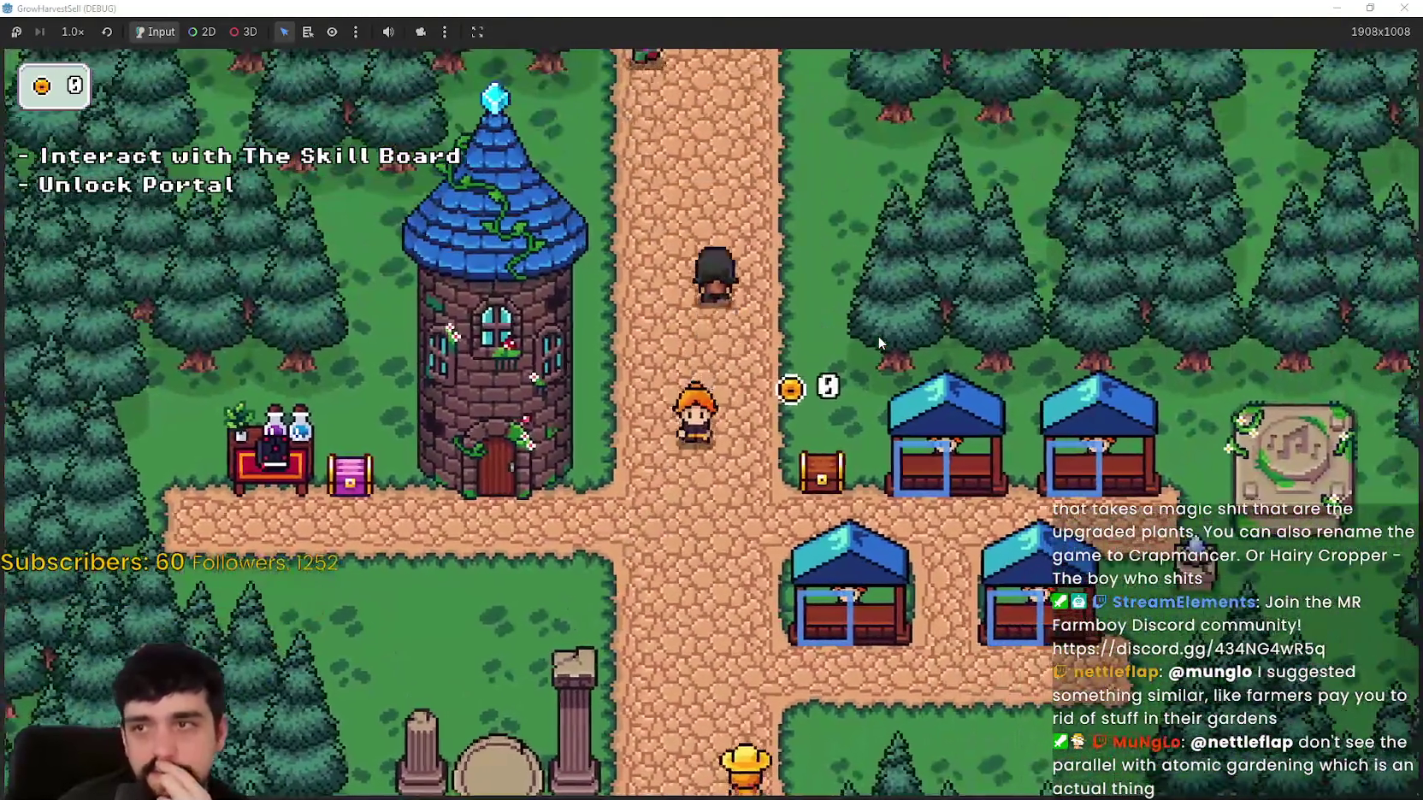
pyautogui.press('s')
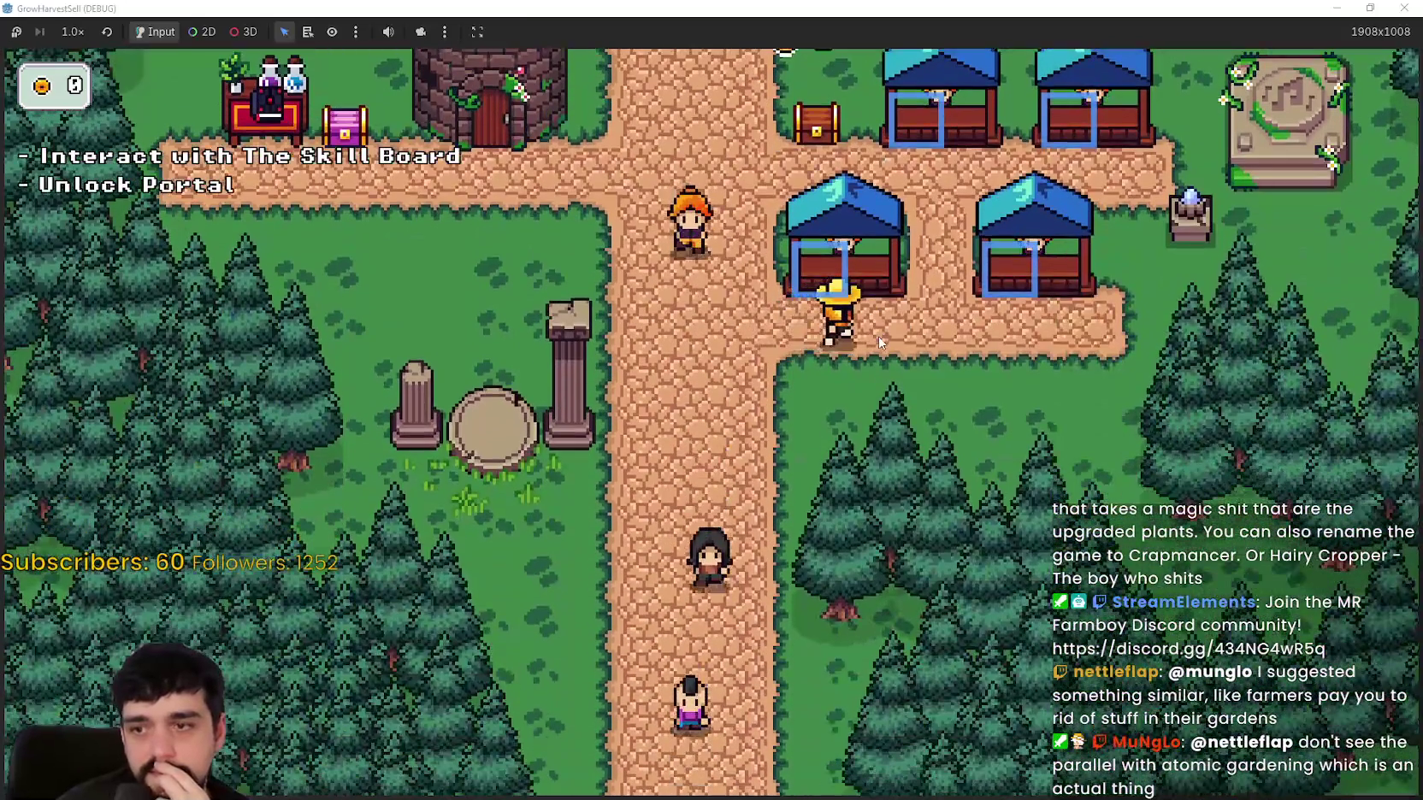
pyautogui.press('w')
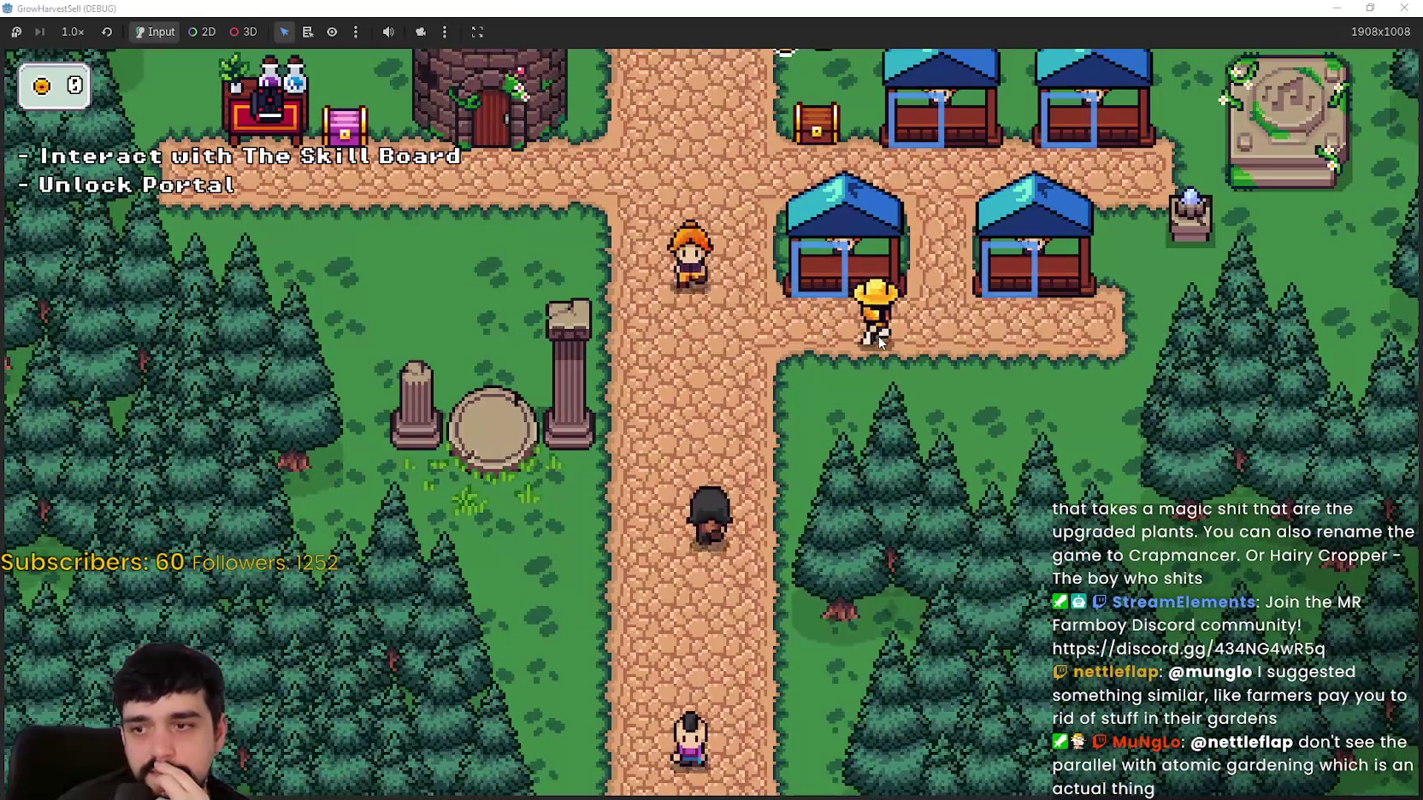
pyautogui.press('d')
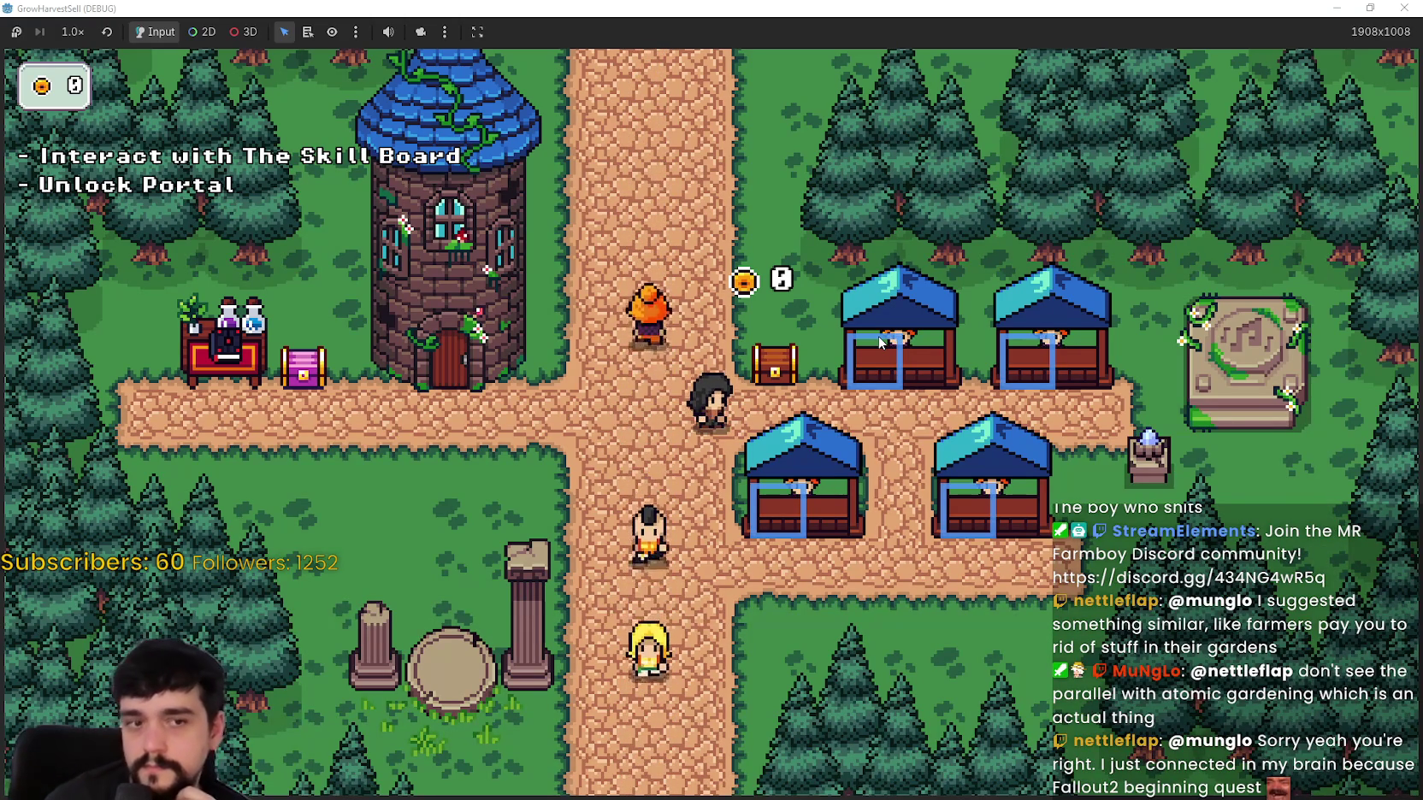
# Step: Walk the player left past the tower and settle at the crossroads beside it
pyautogui.press('a')
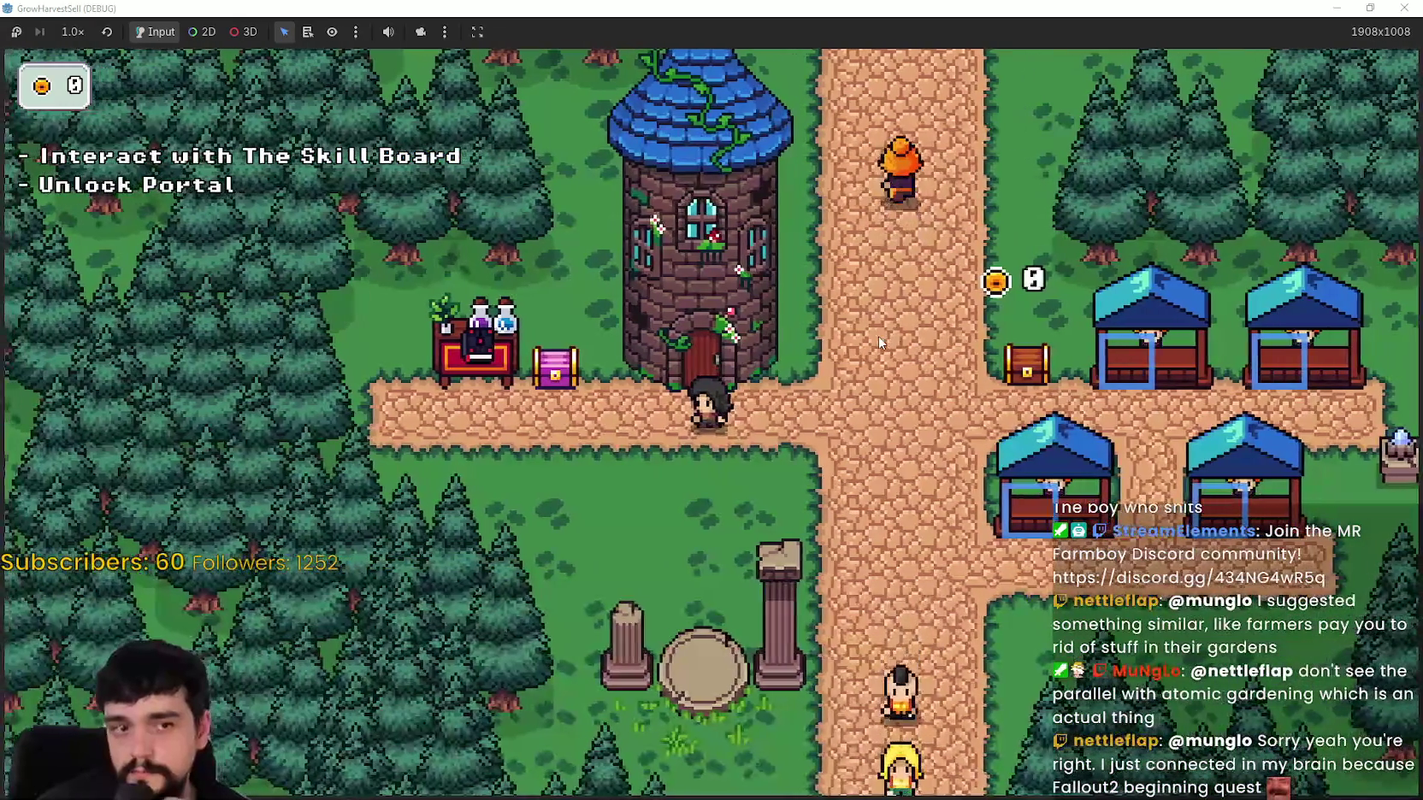
pyautogui.press('a')
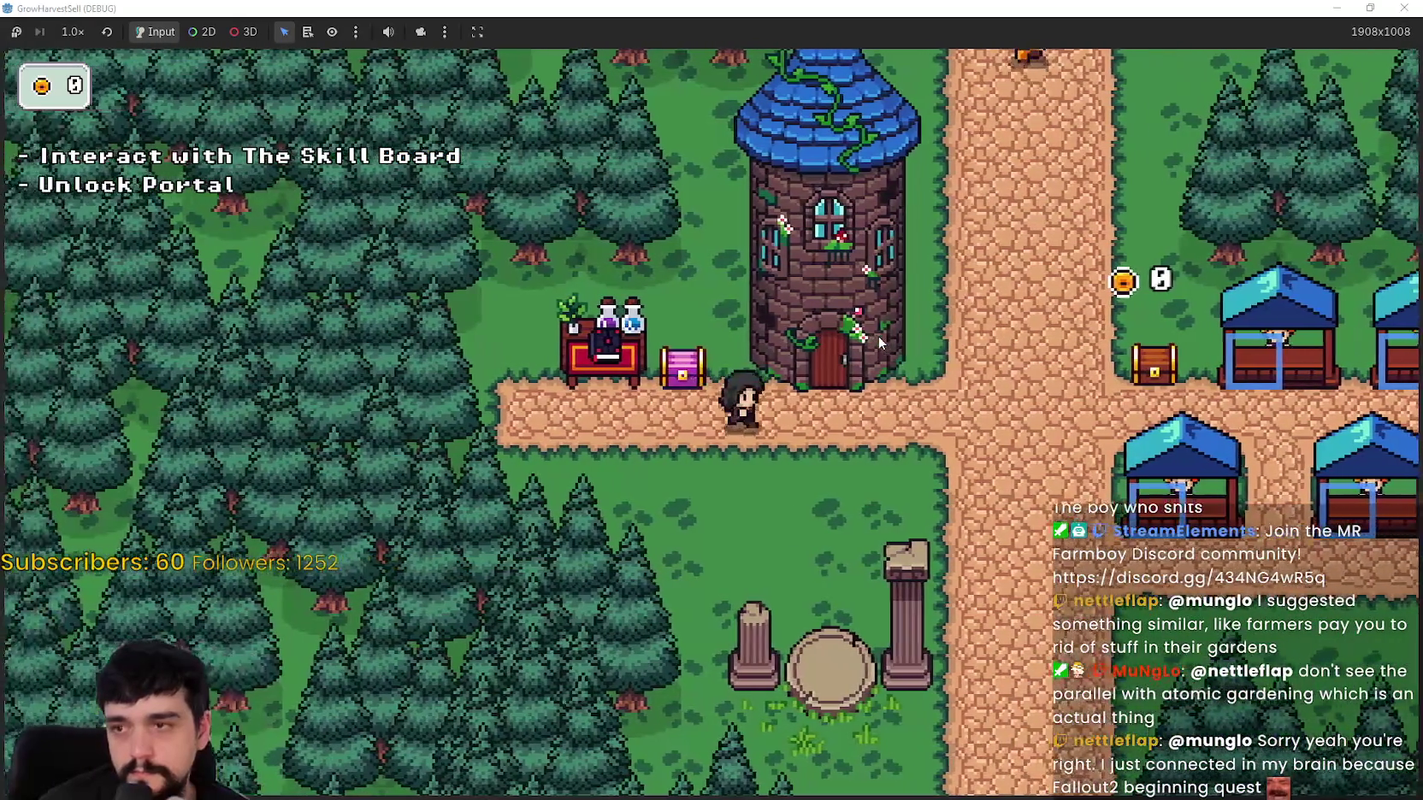
pyautogui.press('a')
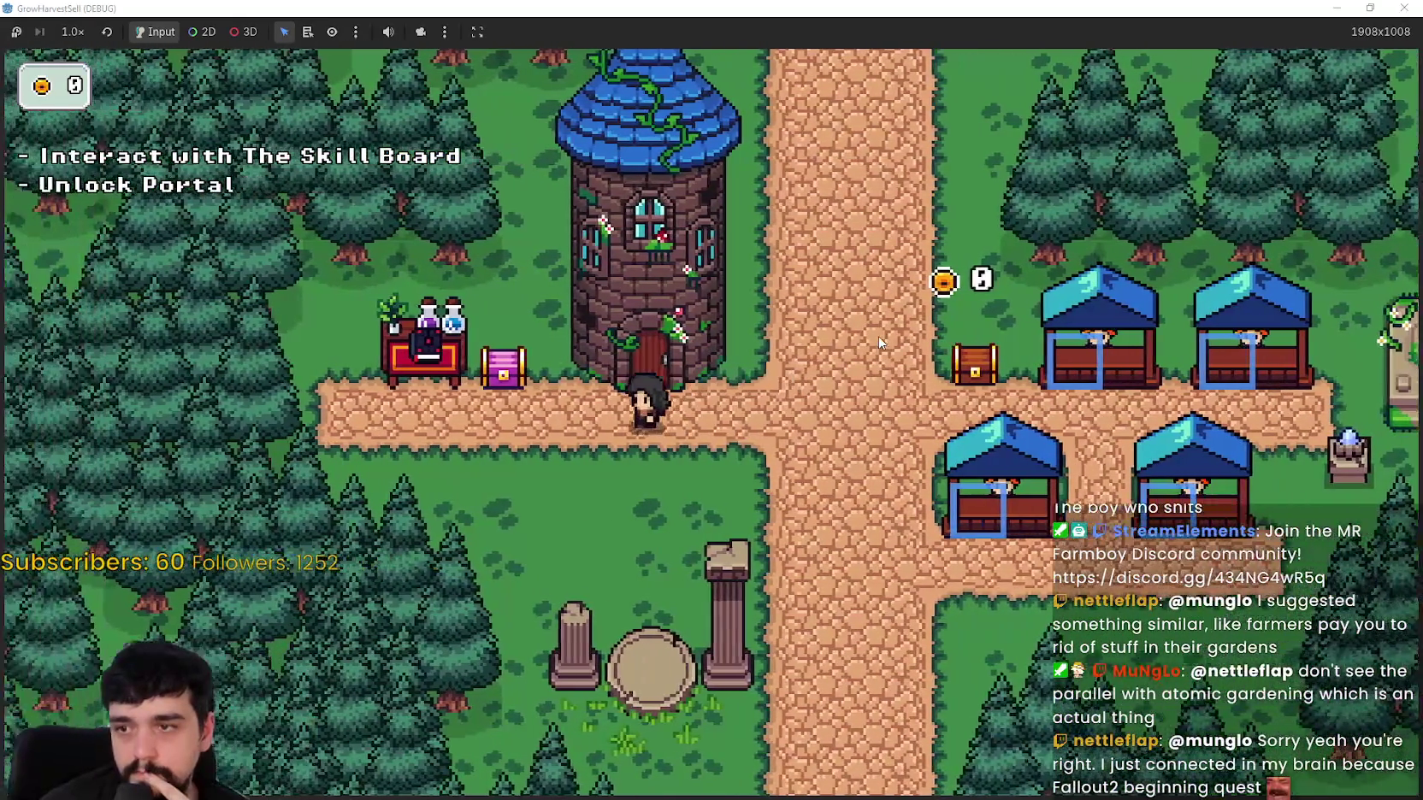
pyautogui.press('d')
pyautogui.press('a')
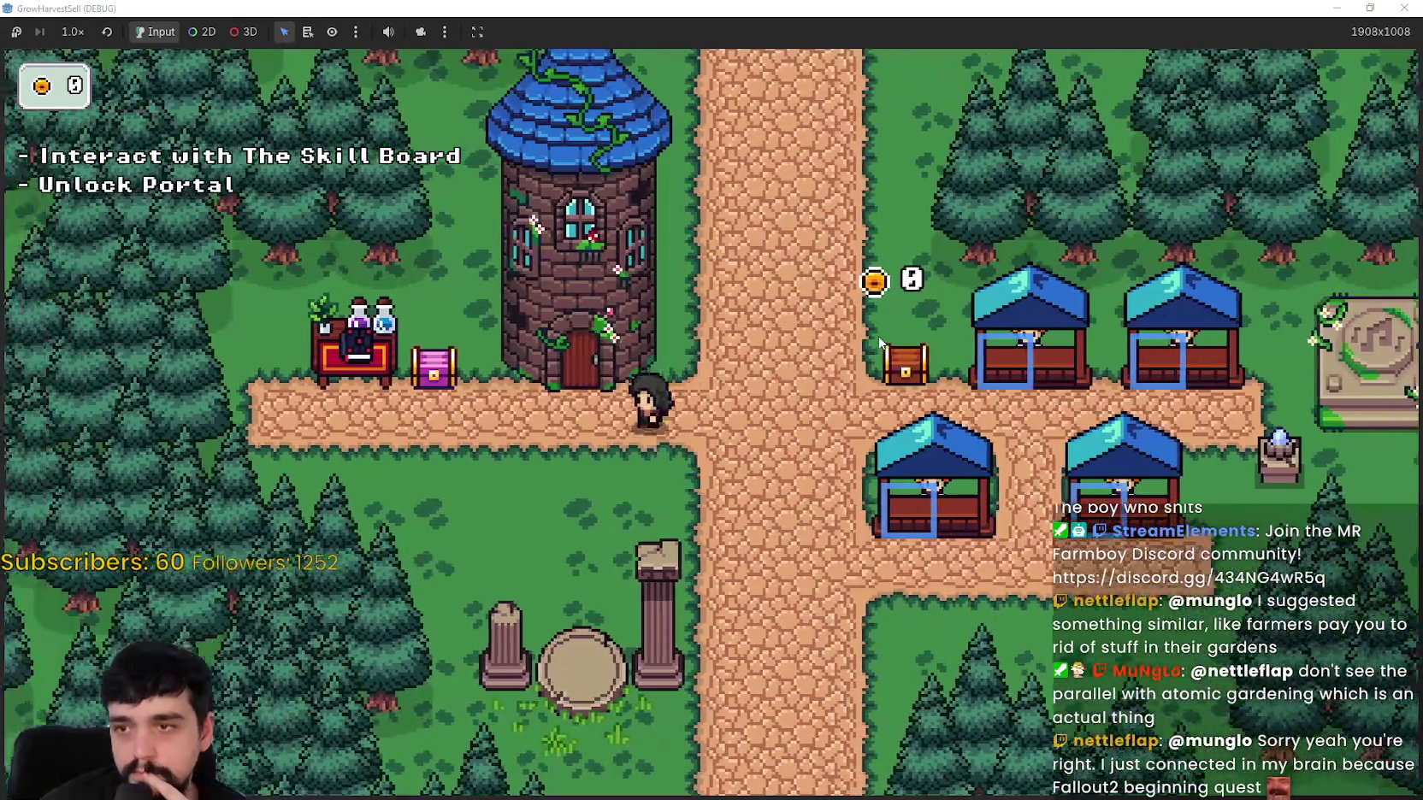
pyautogui.press('d')
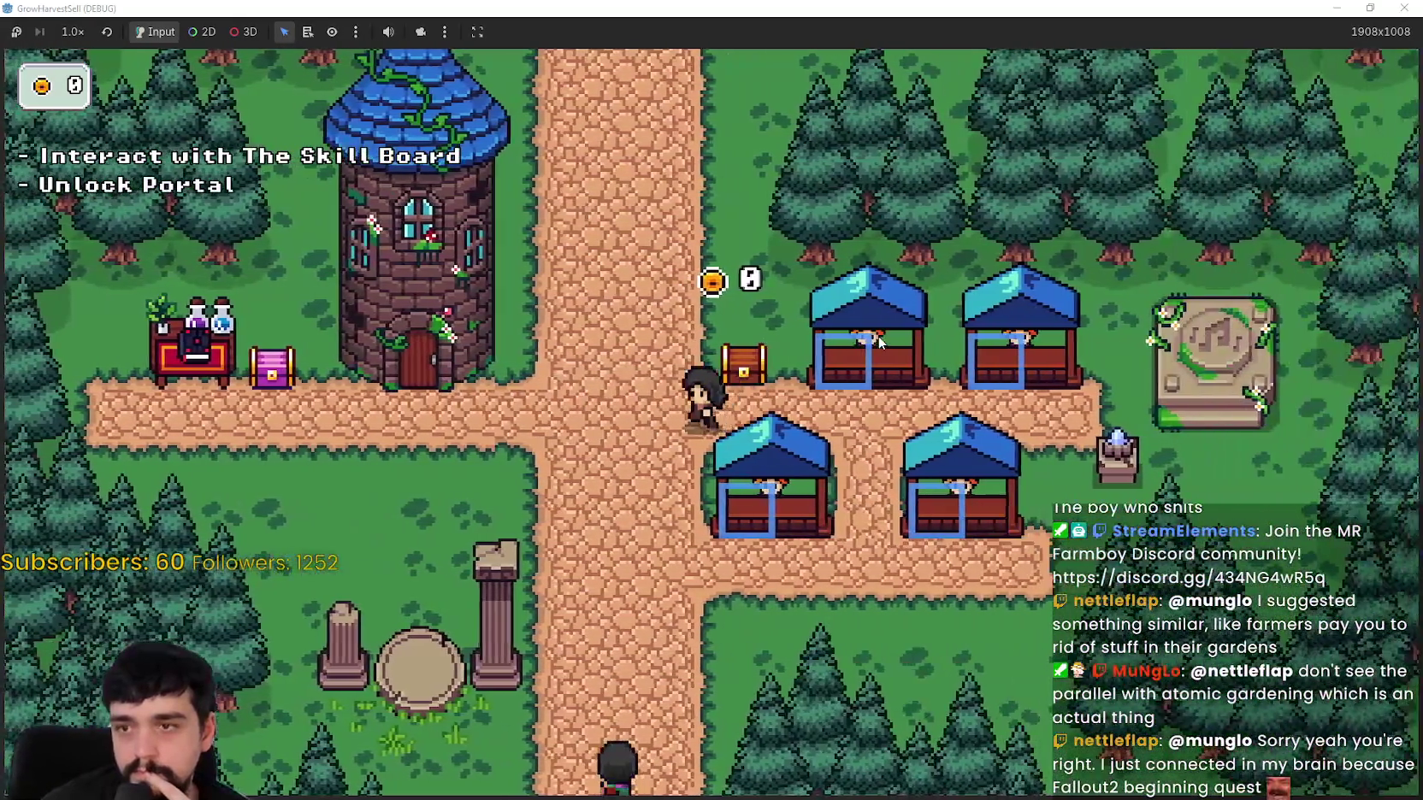
pyautogui.press('a')
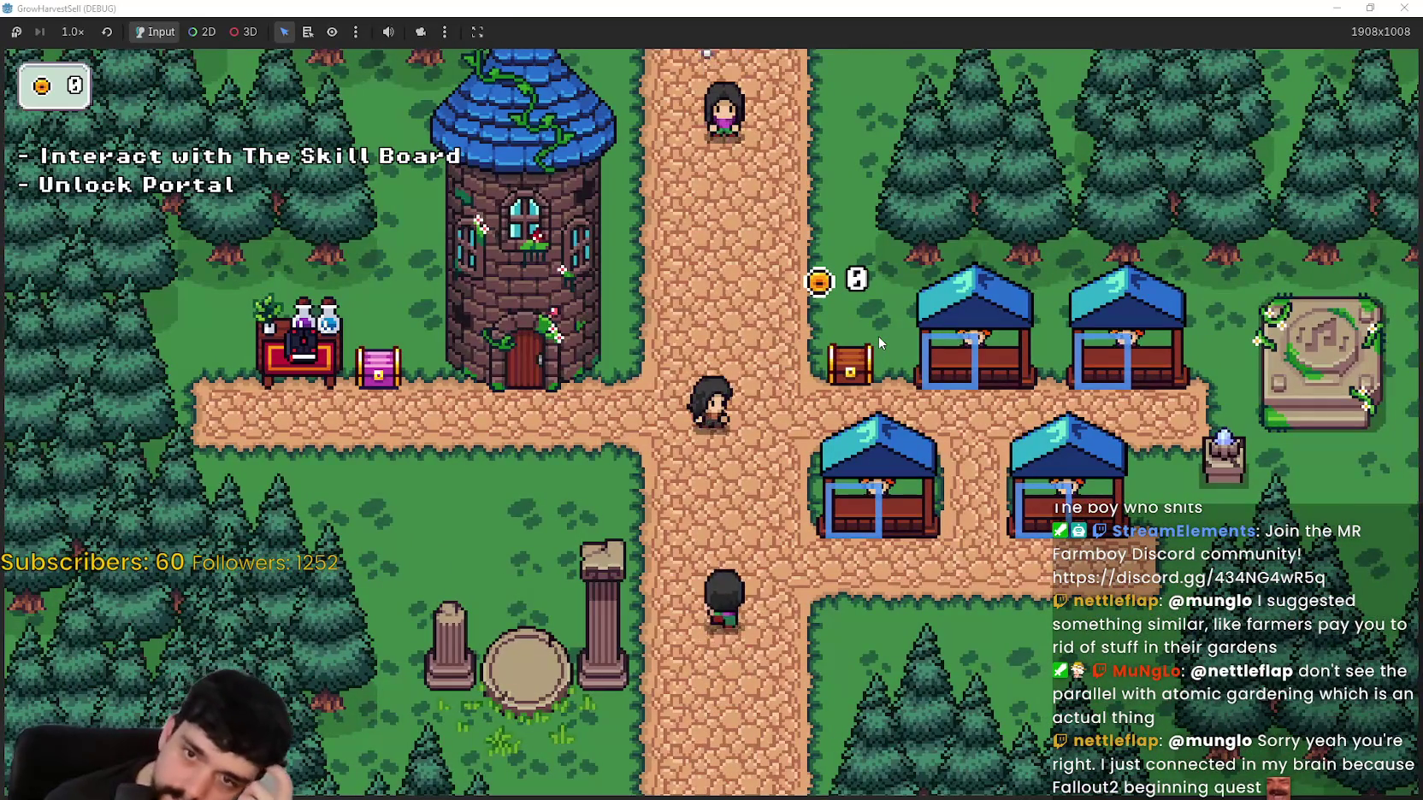
pyautogui.press('a')
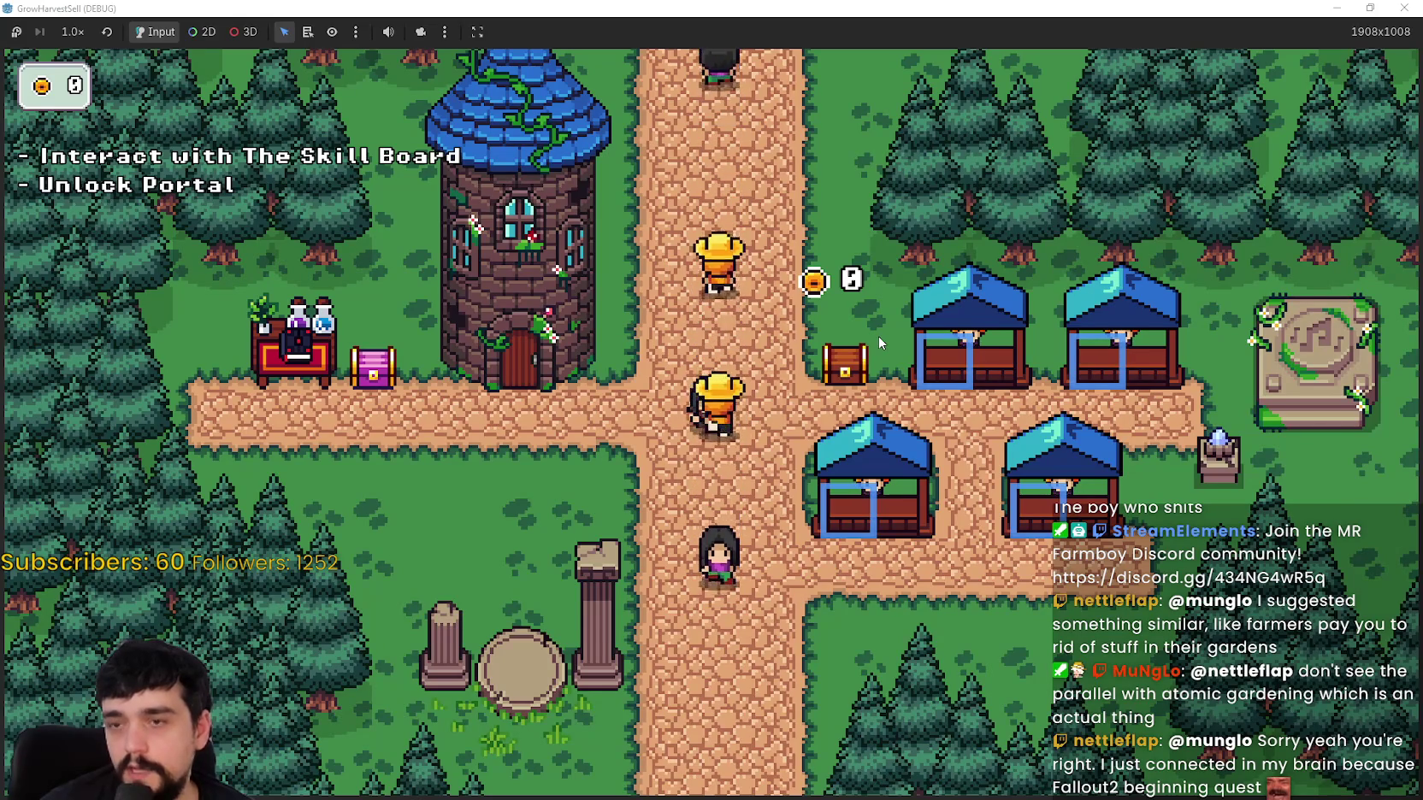
pyautogui.press('s')
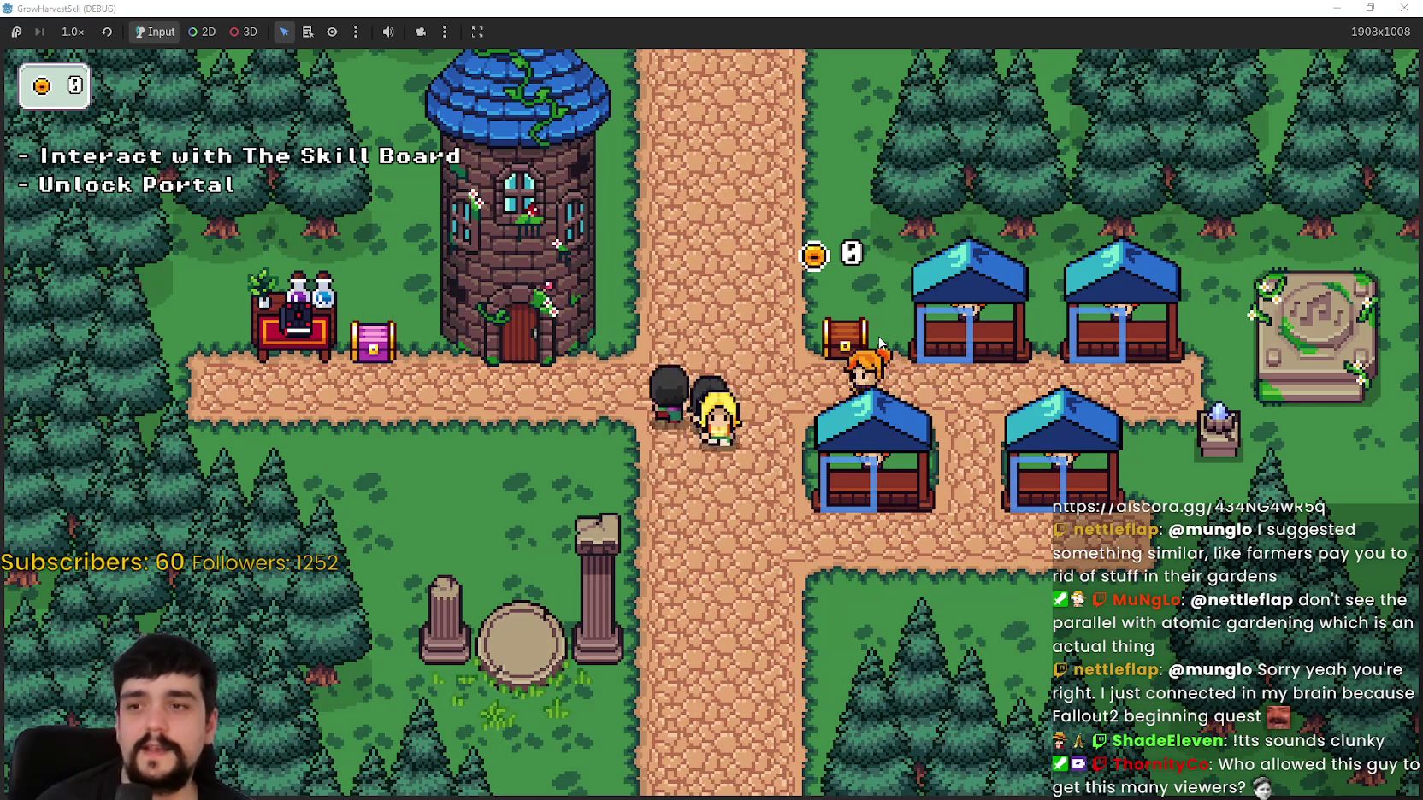
# Step: Walk the player past the ruins and tower path, ending behind the market stalls
pyautogui.press('d')
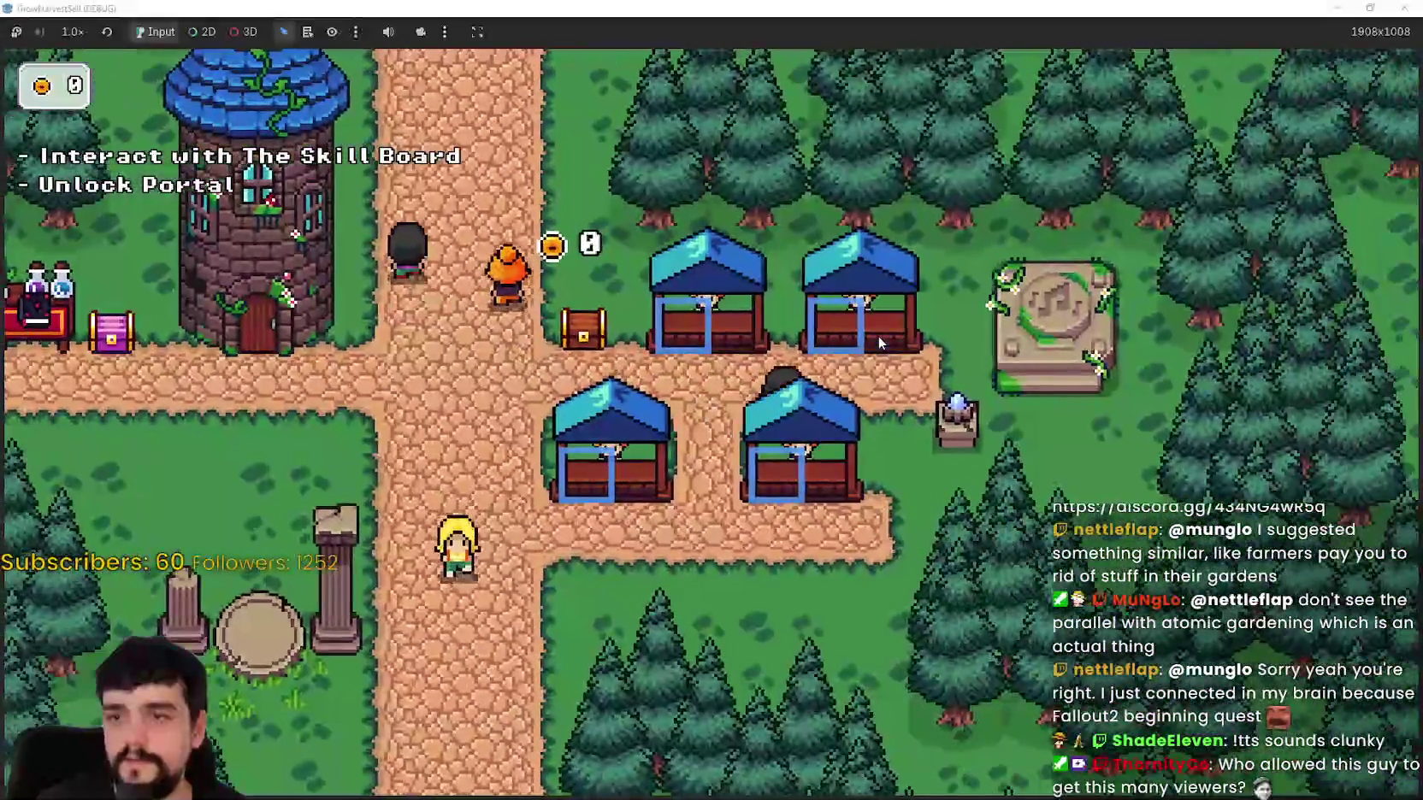
pyautogui.press('a')
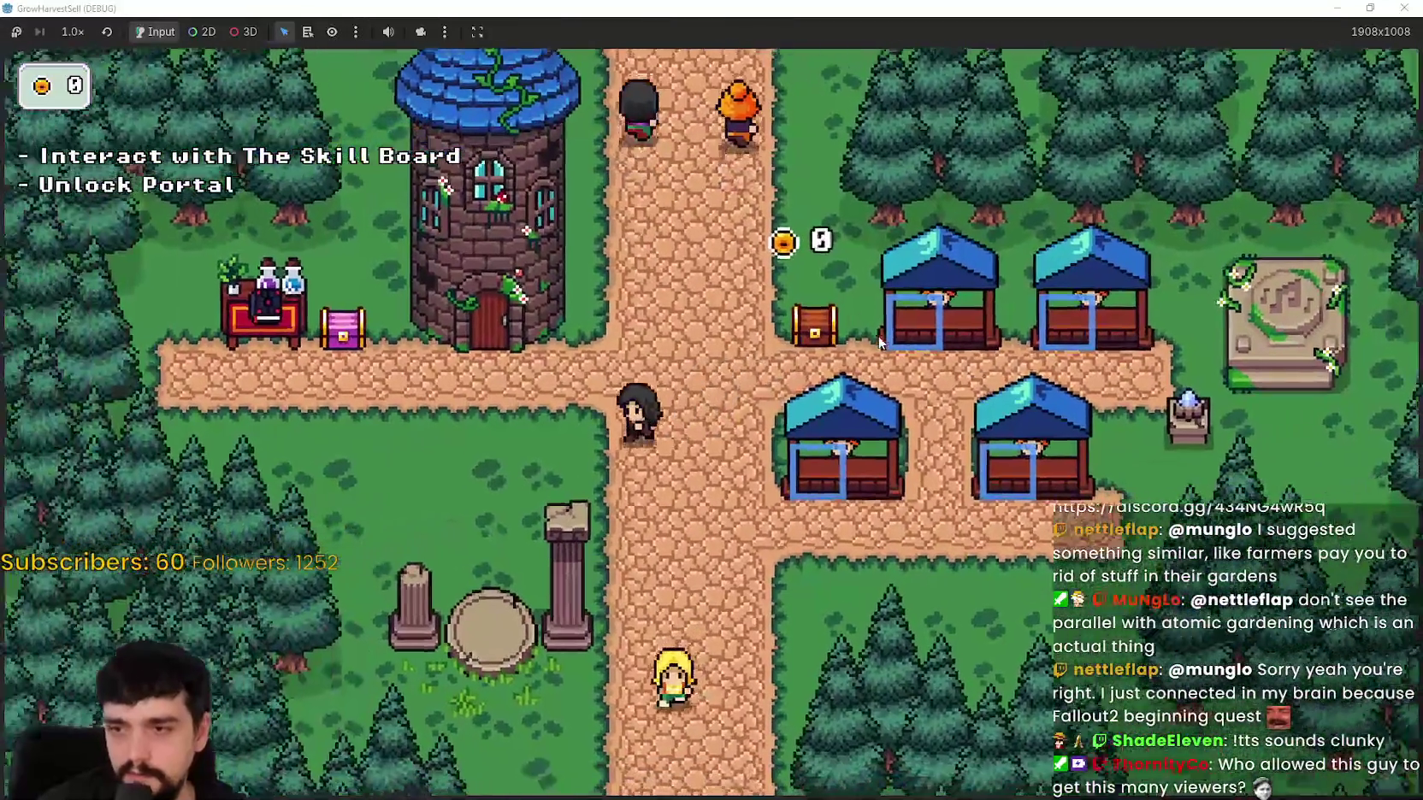
pyautogui.press('a')
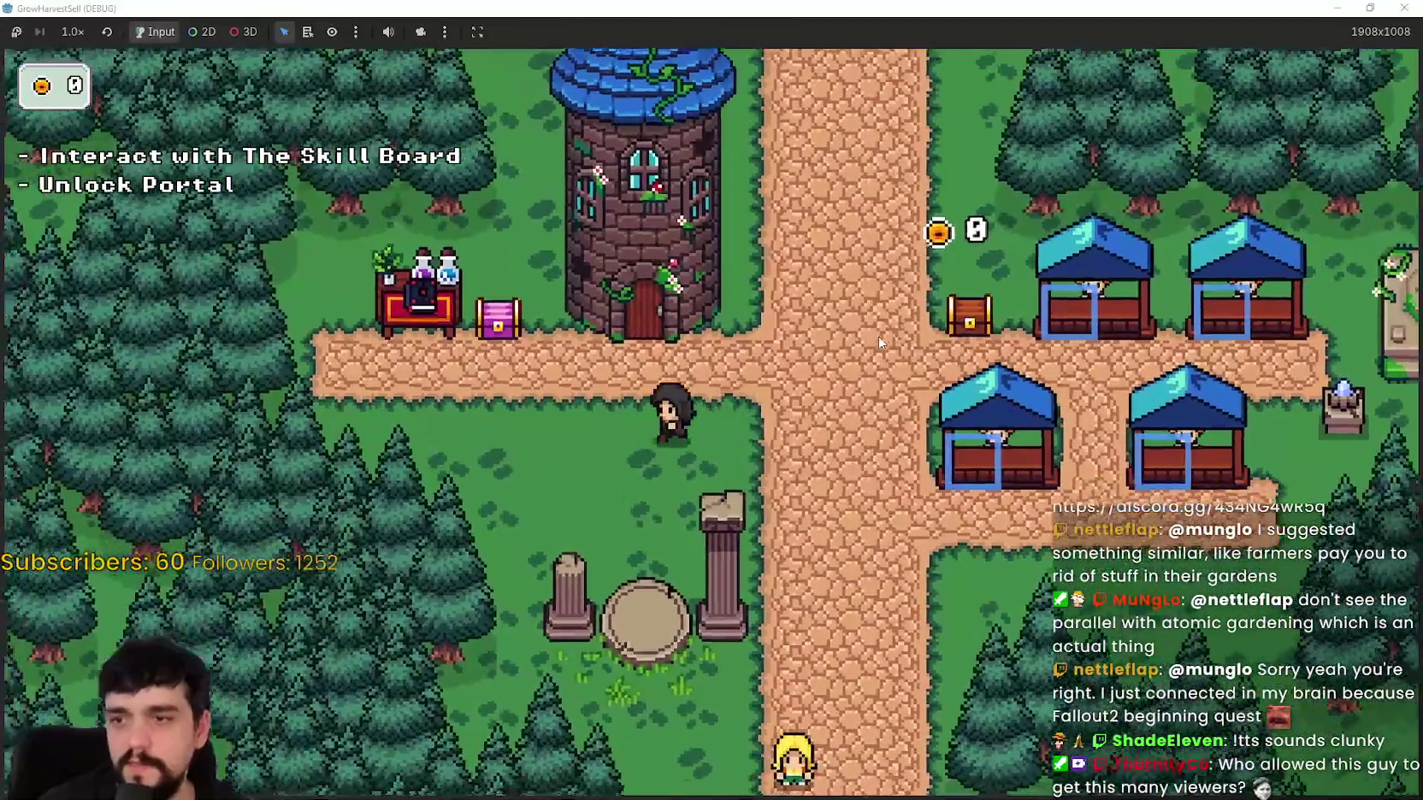
pyautogui.press('s')
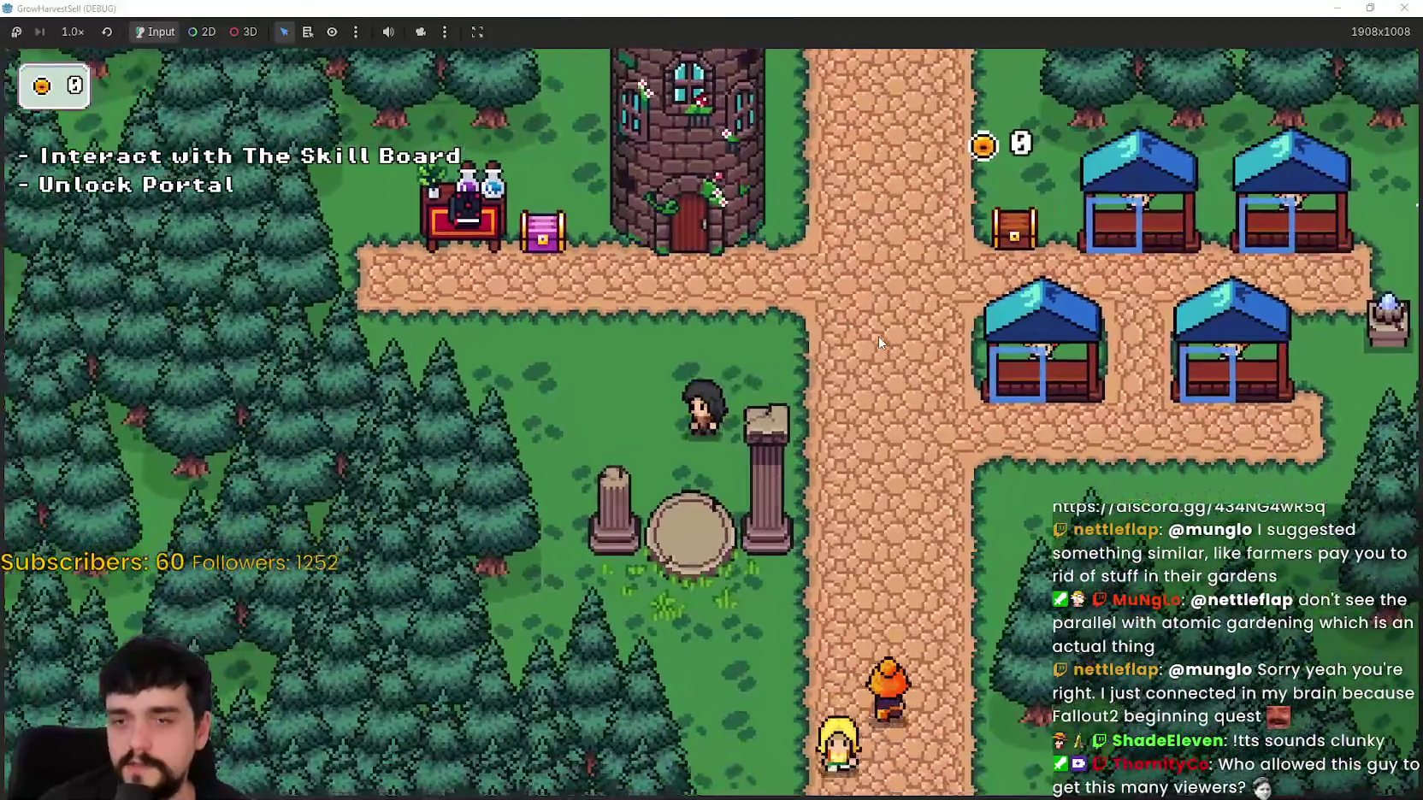
pyautogui.press('d')
pyautogui.press('a')
pyautogui.press('w')
pyautogui.press('s')
pyautogui.press('d')
pyautogui.press('w')
# Step: Walk the player past the stalls to the crystal pedestal and back to the tower
pyautogui.press('d')
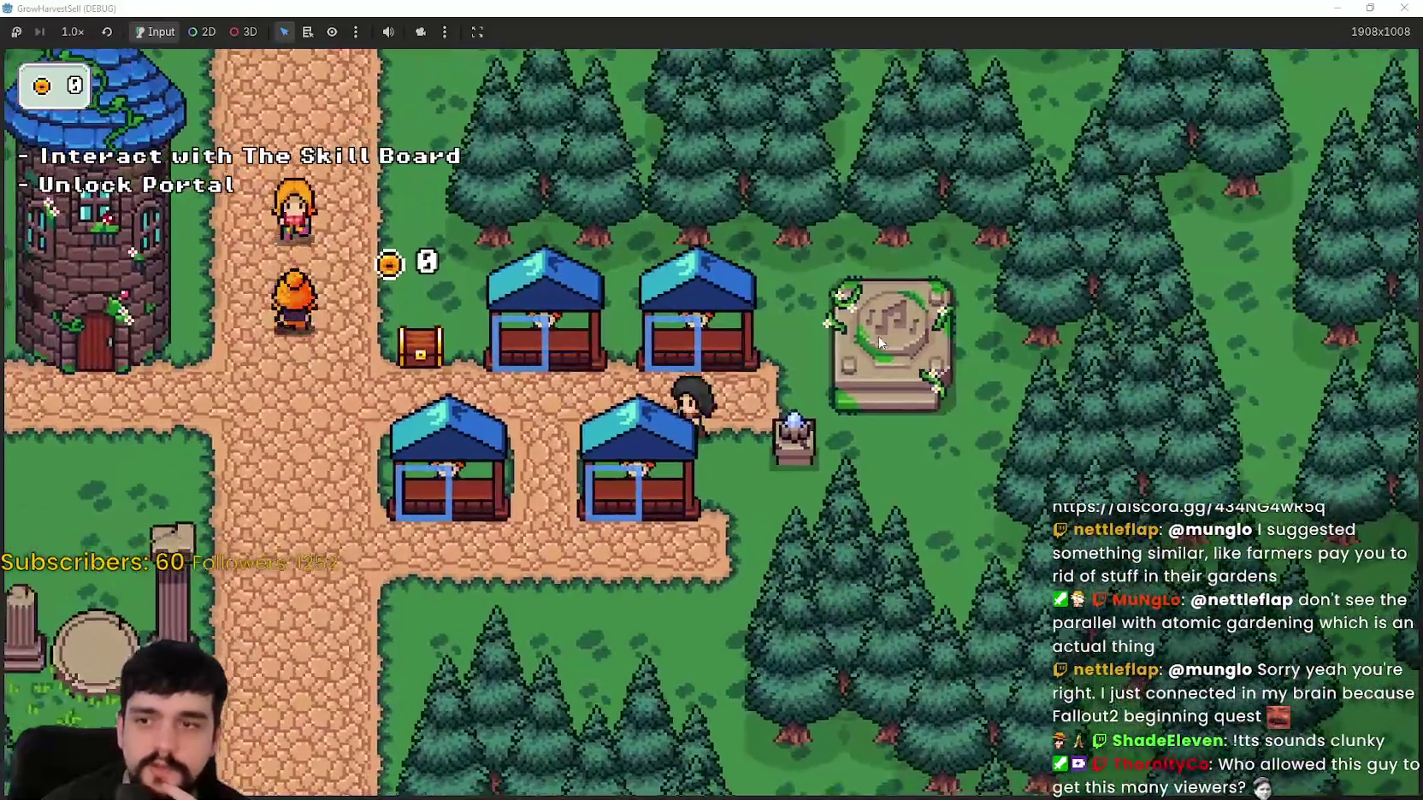
pyautogui.press('a')
pyautogui.press('d')
pyautogui.press('a')
pyautogui.press('d')
pyautogui.press('w')
pyautogui.press('a')
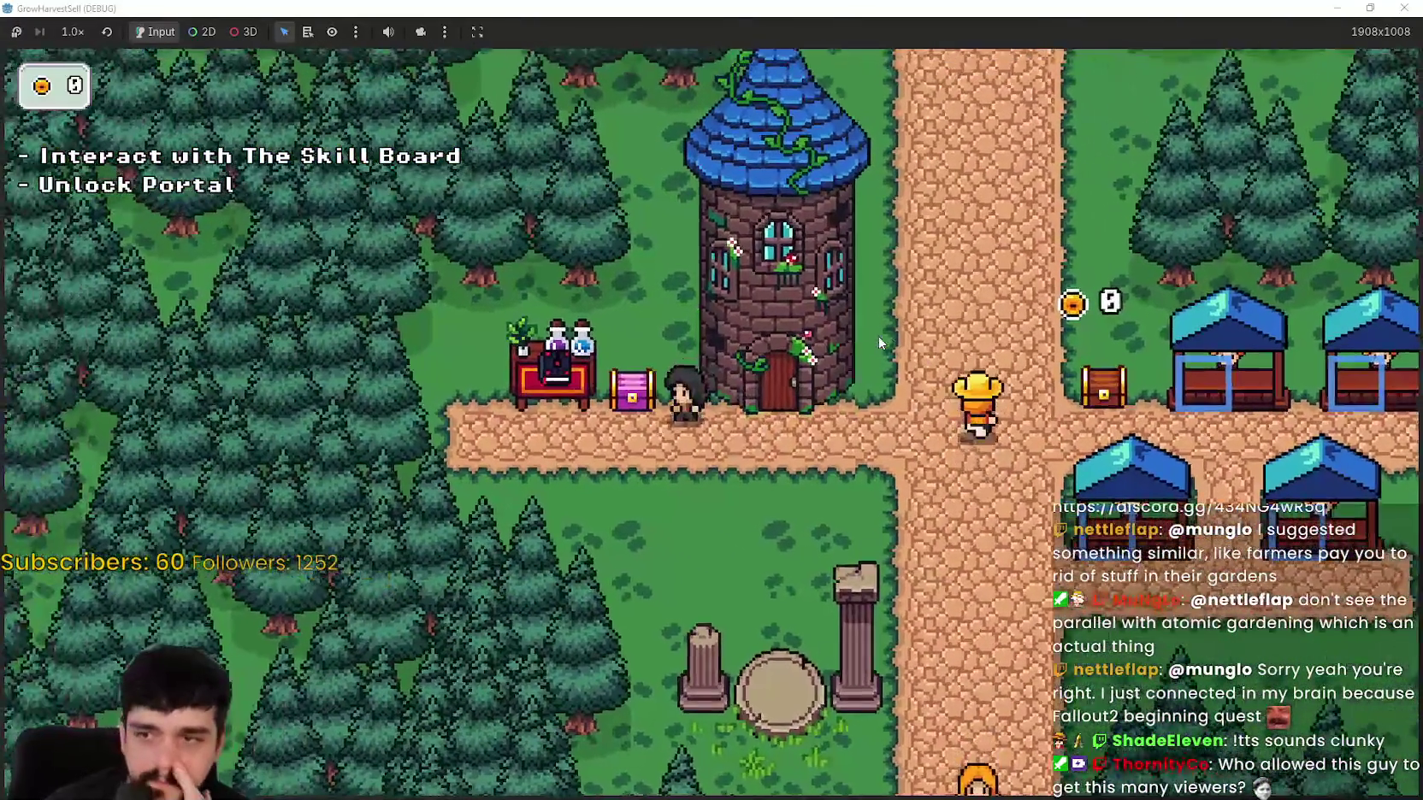
# Step: Walk the player along the tower path and past the tower door
pyautogui.press('a')
pyautogui.press('s')
pyautogui.press('w')
pyautogui.press('d')
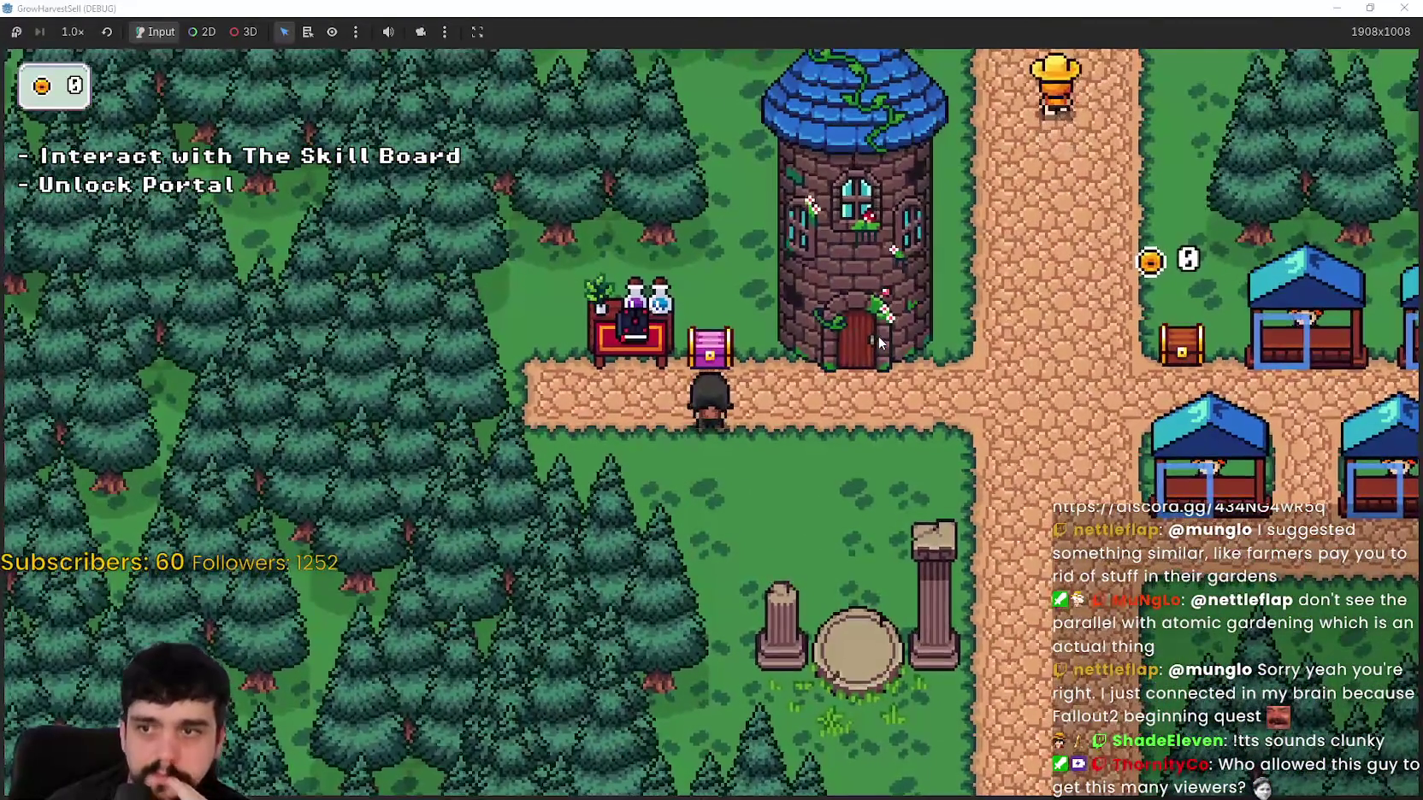
pyautogui.press('d')
pyautogui.press('w')
pyautogui.press('s')
pyautogui.press('w')
# Step: Walk the player over to the potion stand and along the path past the tower
pyautogui.press('s')
pyautogui.press('a')
pyautogui.press('w')
pyautogui.press('d')
pyautogui.press('s')
pyautogui.press('a')
pyautogui.press('a')
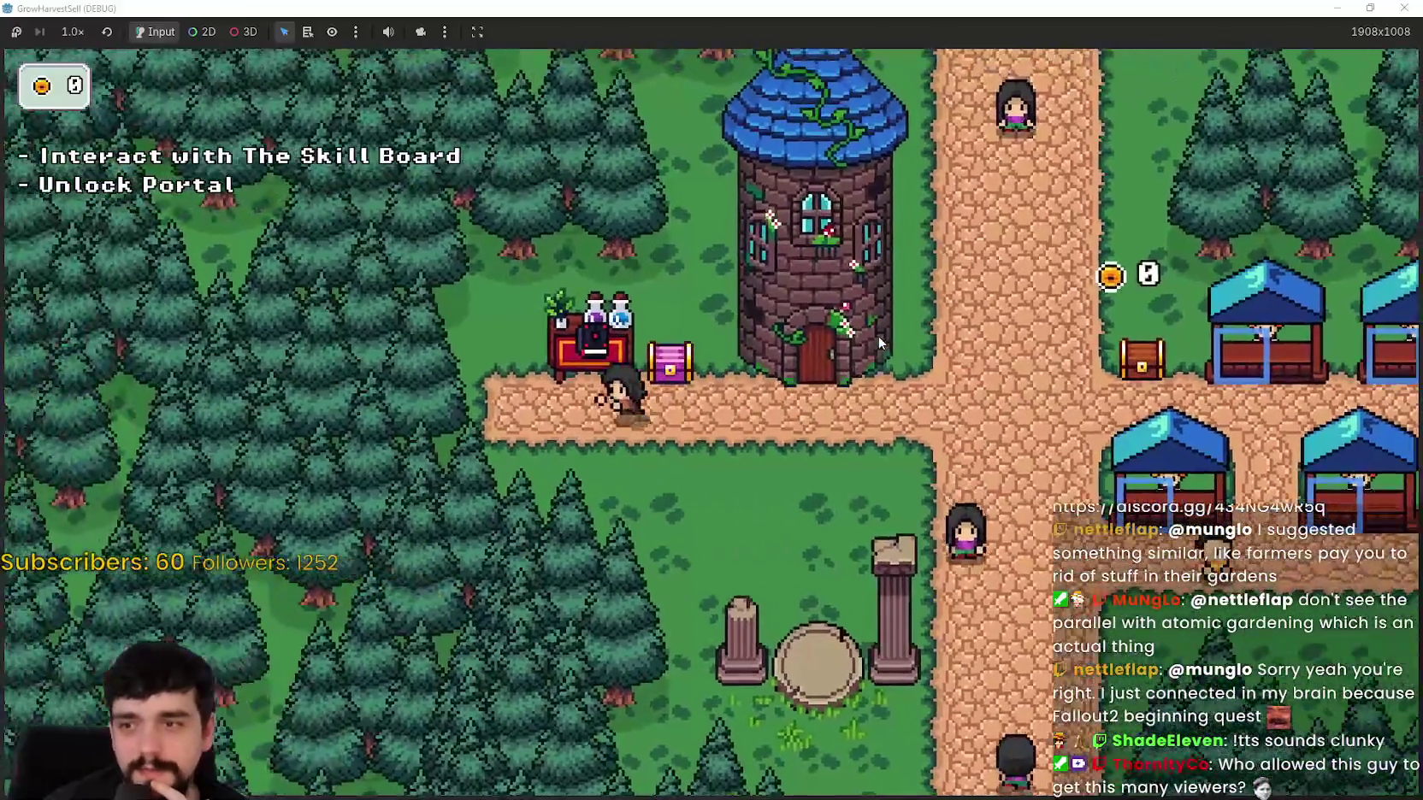
# Step: Walk down the vertical path to the tower door, then open and close the Prestige skill board
pyautogui.press('a')
pyautogui.press('w')
pyautogui.press('d')
pyautogui.press('s')
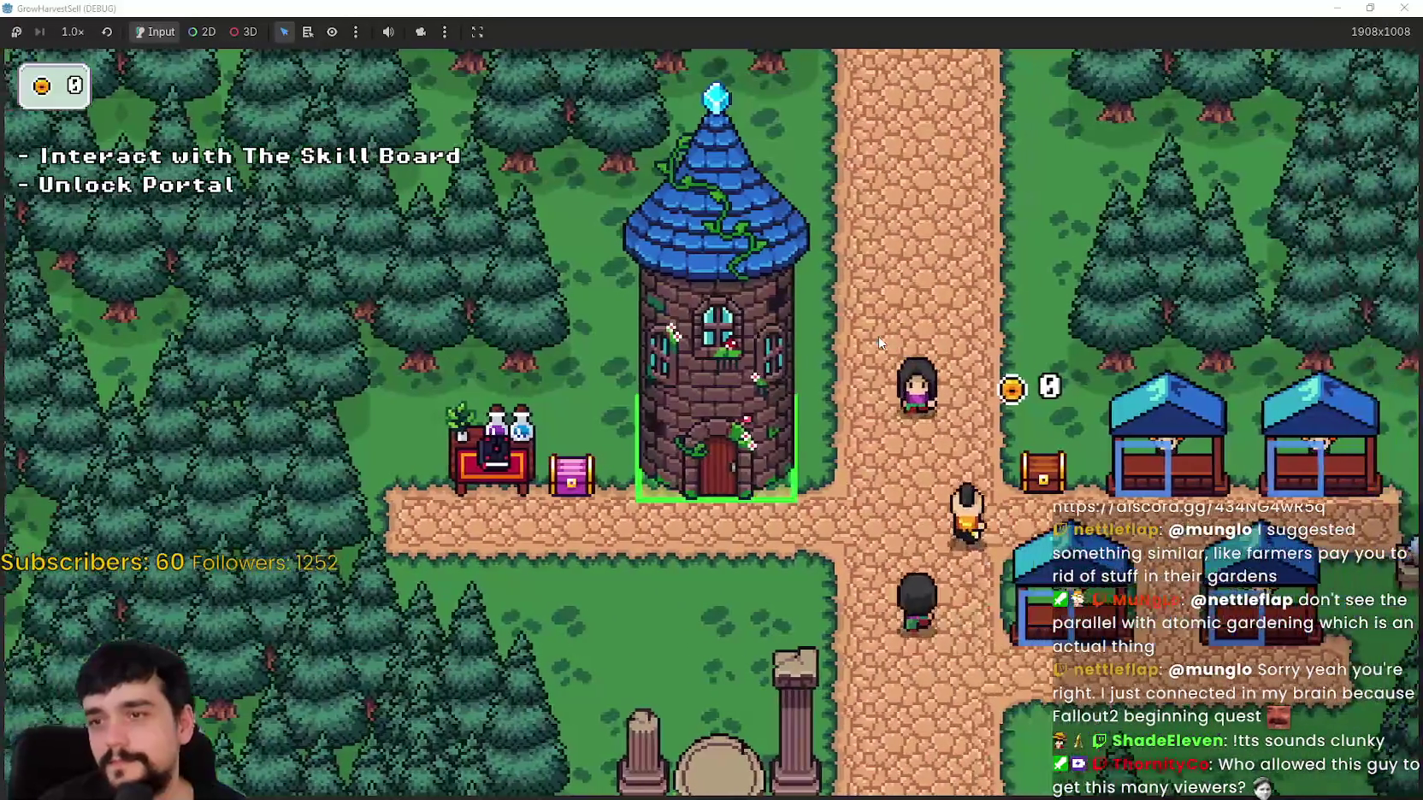
pyautogui.press('a')
pyautogui.press('e')
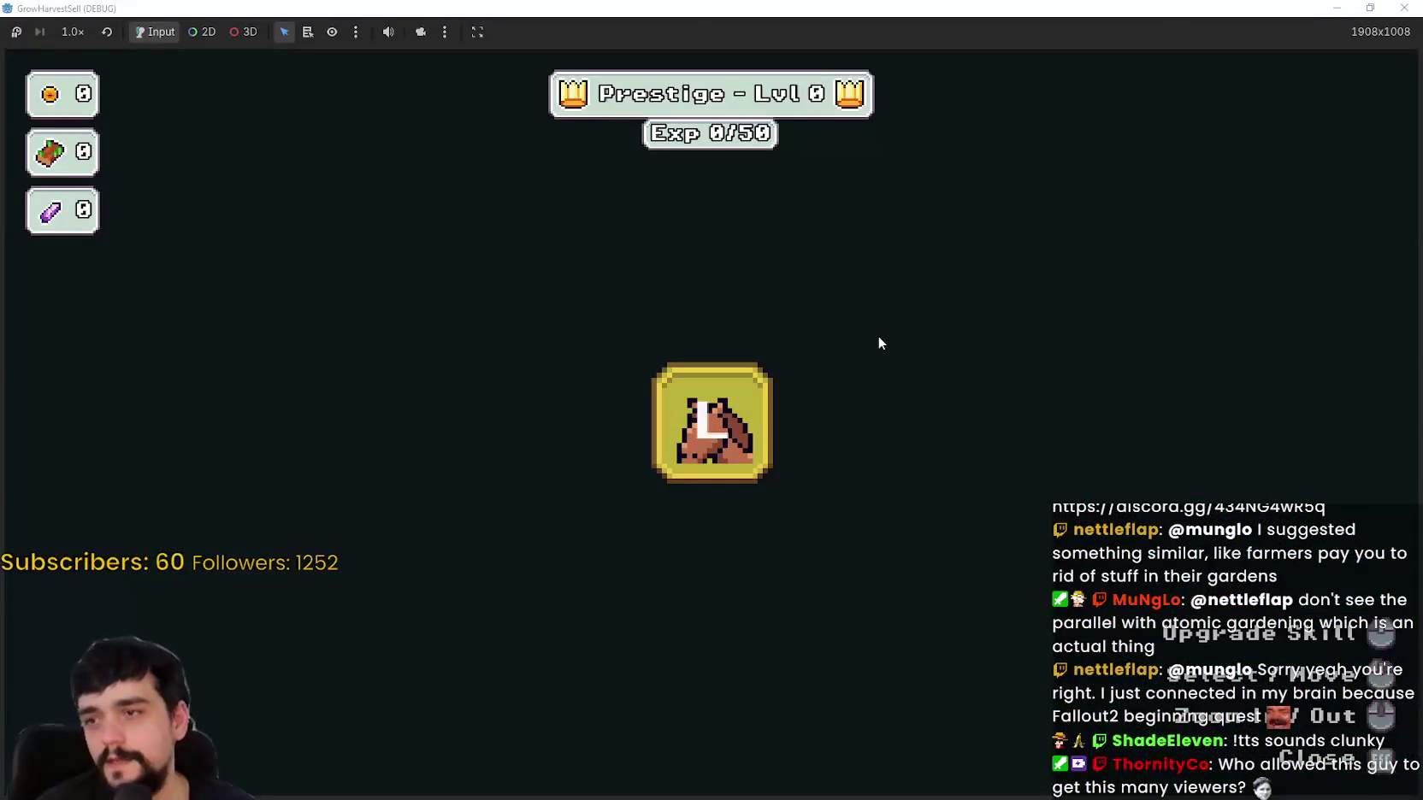
pyautogui.press('e')
# Step: Walk to the portal and travel to Stage 1
pyautogui.press('s')
pyautogui.press('e')
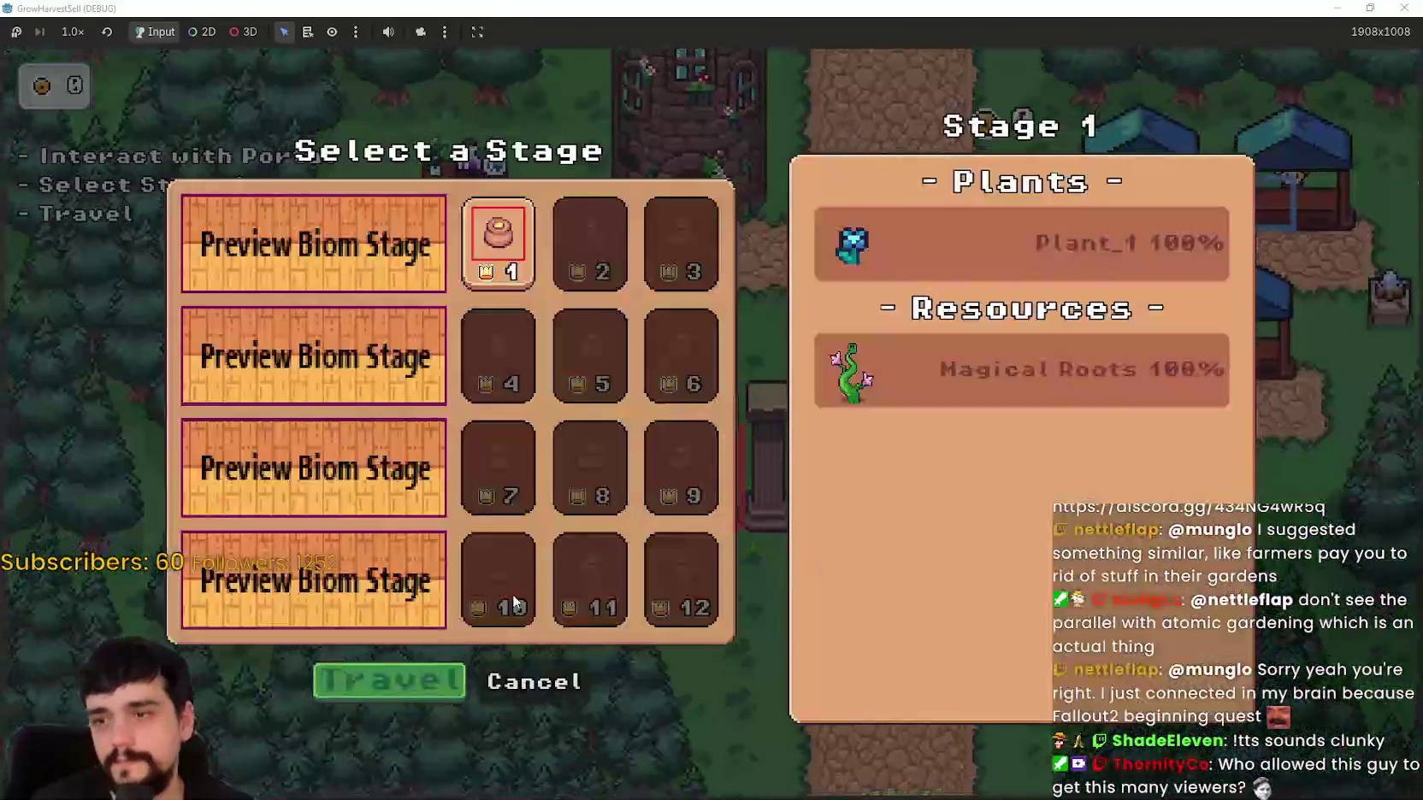
pyautogui.click(351, 689)
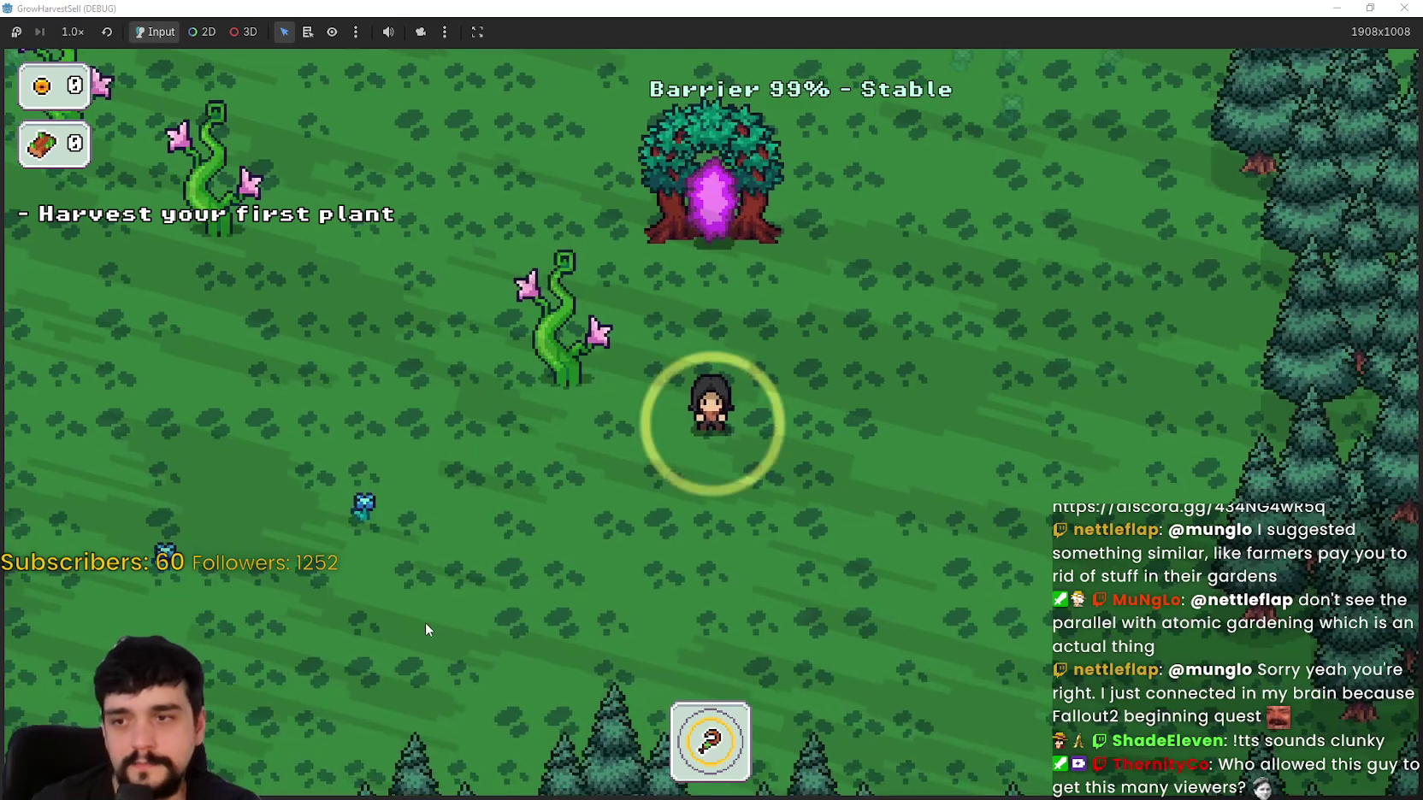
# Step: Harvest a nearby forest plant and travel back to the village through the portal tree
pyautogui.press('a')
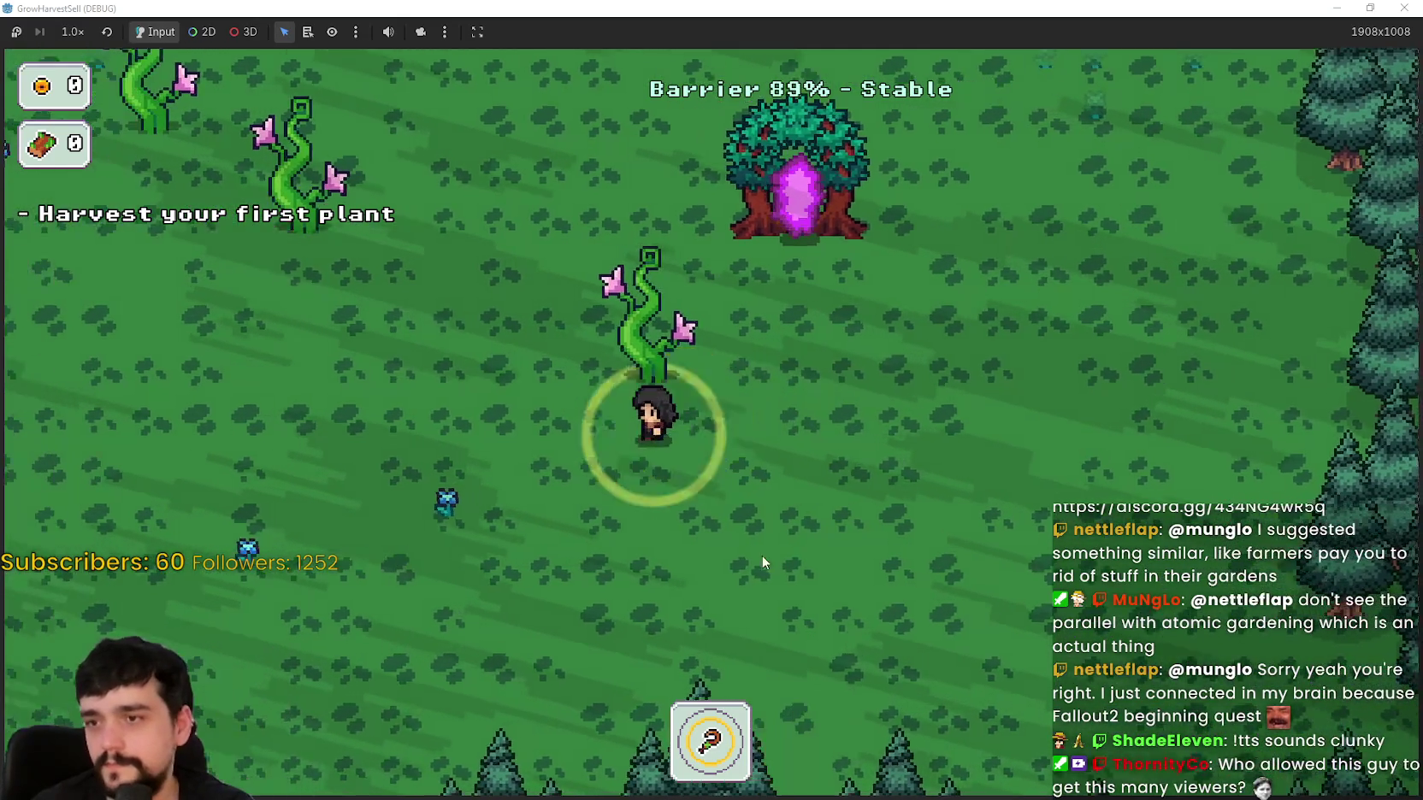
pyautogui.press('e')
pyautogui.press('a')
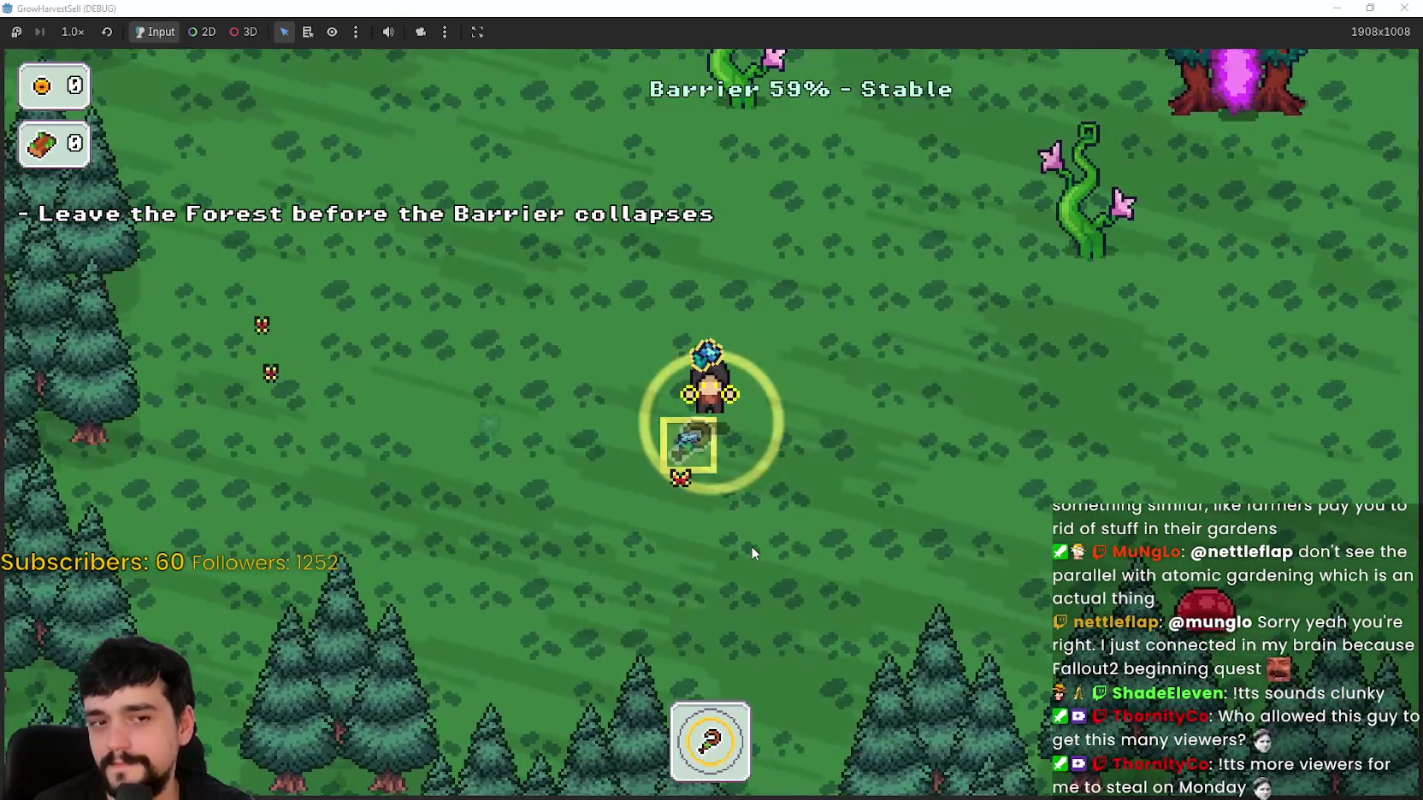
pyautogui.press('d')
pyautogui.press('d')
pyautogui.press('w')
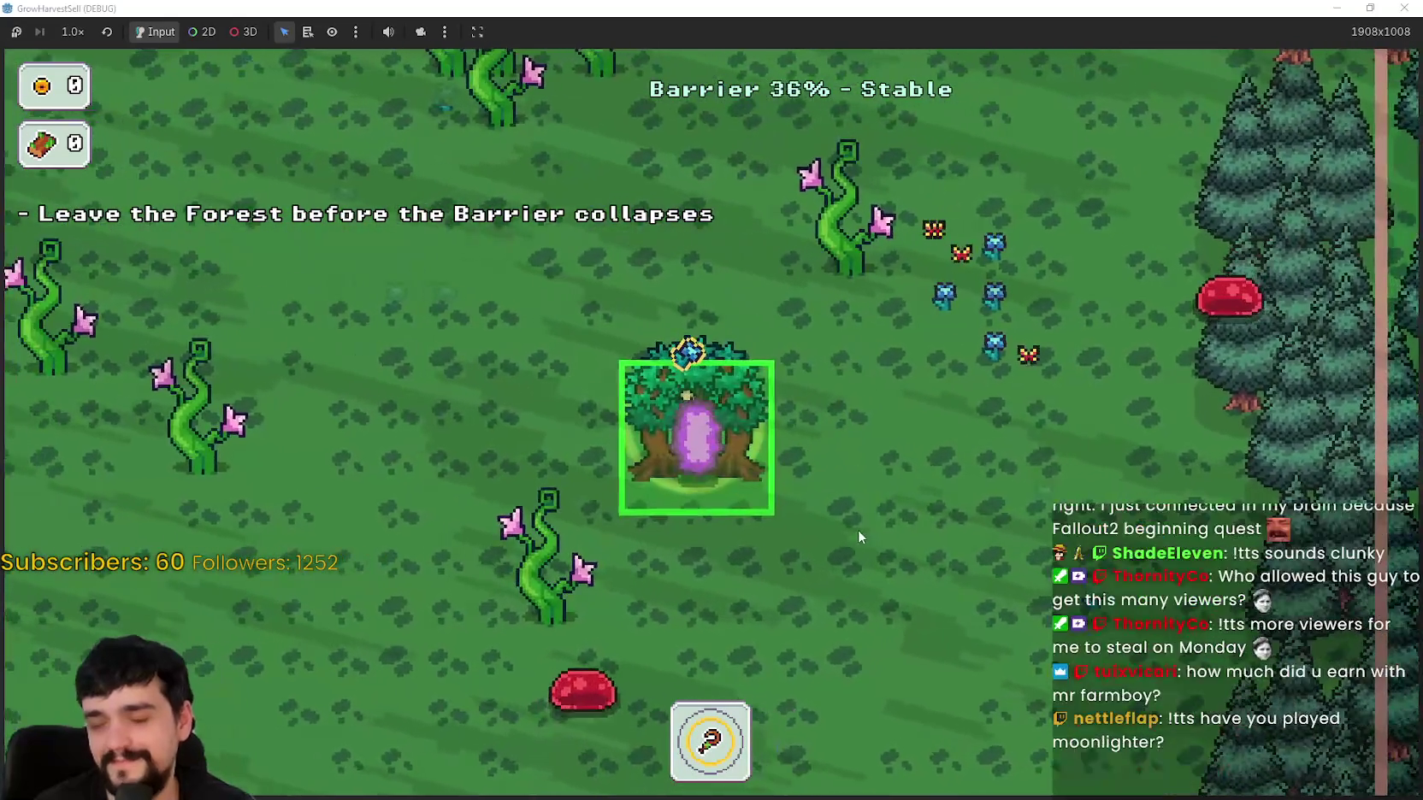
pyautogui.click(663, 503)
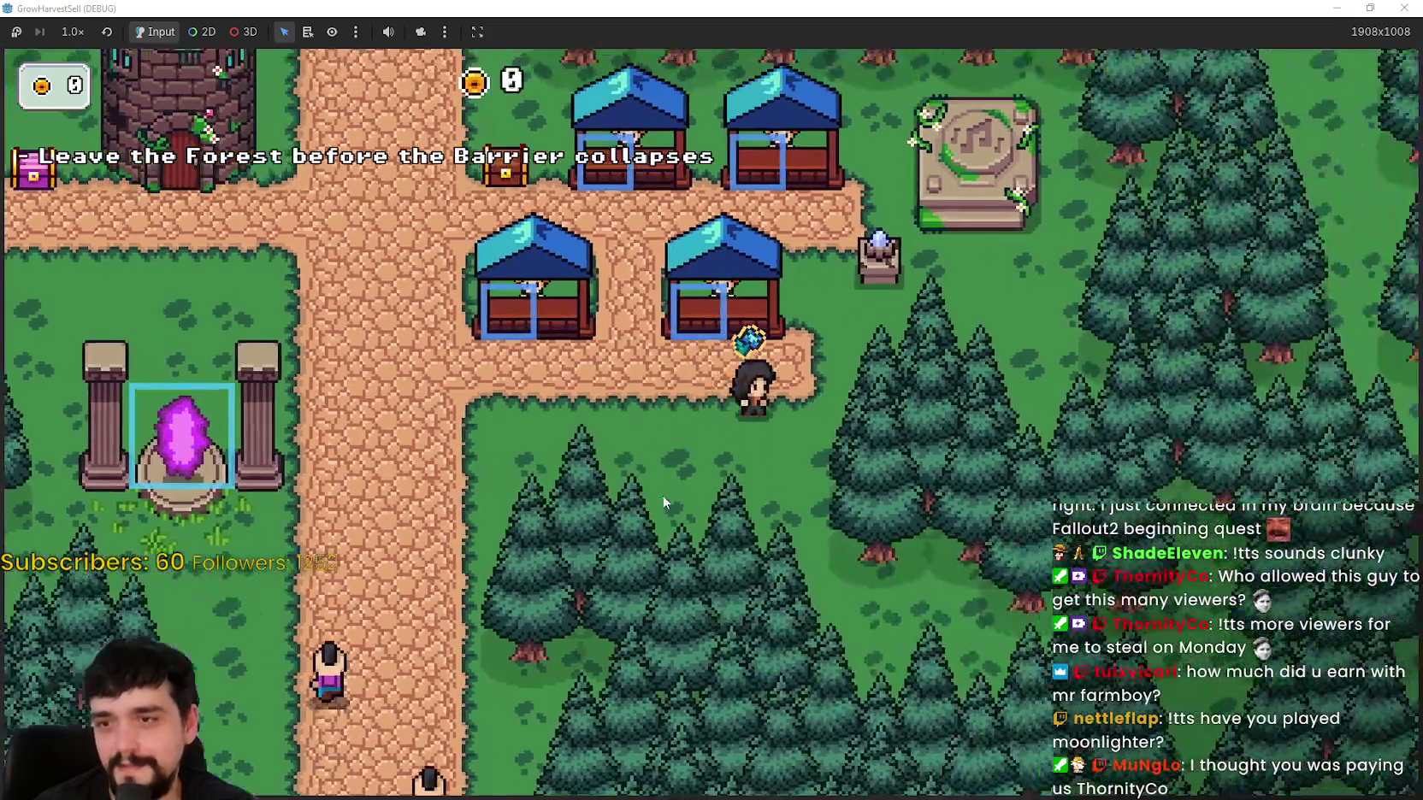
# Step: Walk the player between the stalls, down to the village portal, and along the main path
pyautogui.press('w')
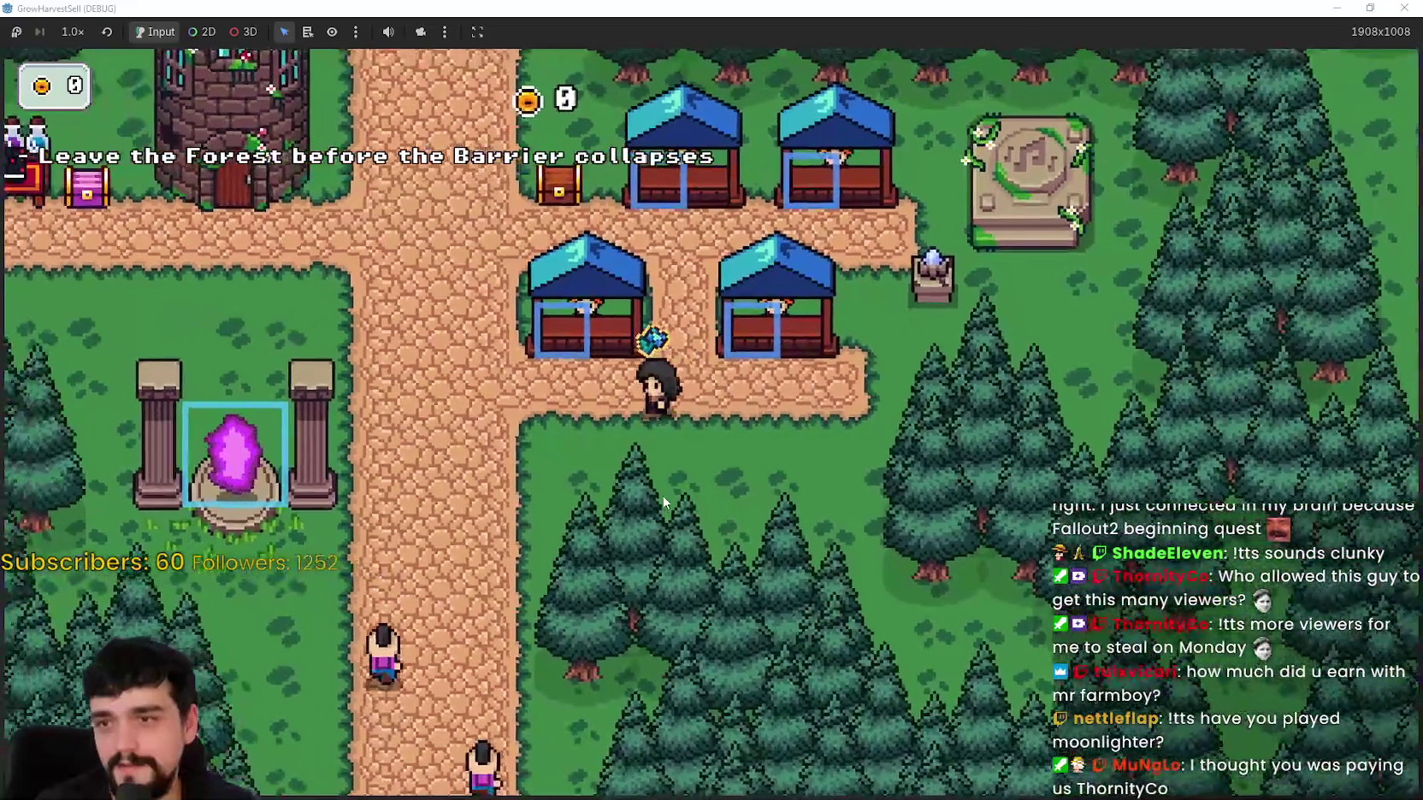
pyautogui.press('a')
pyautogui.press('a')
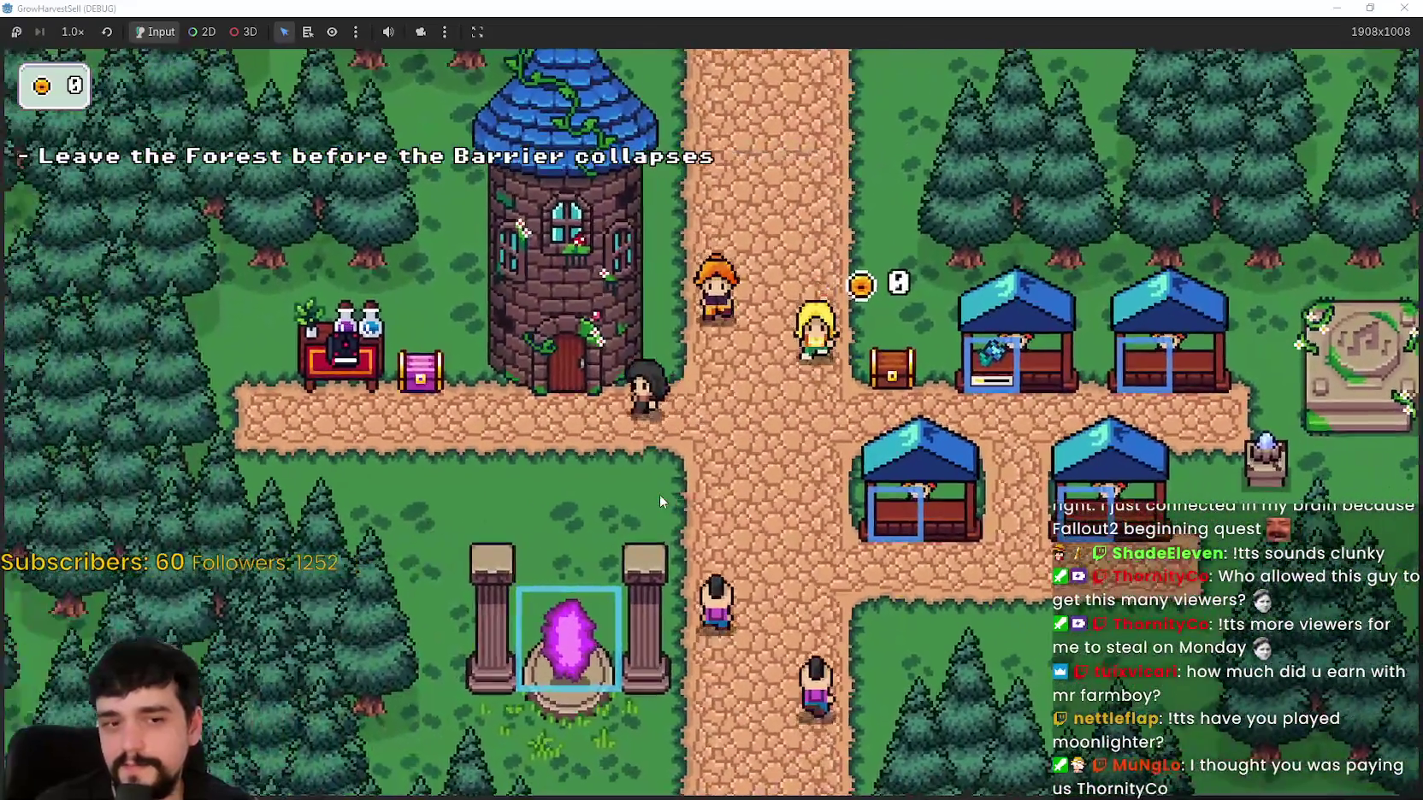
pyautogui.press('s')
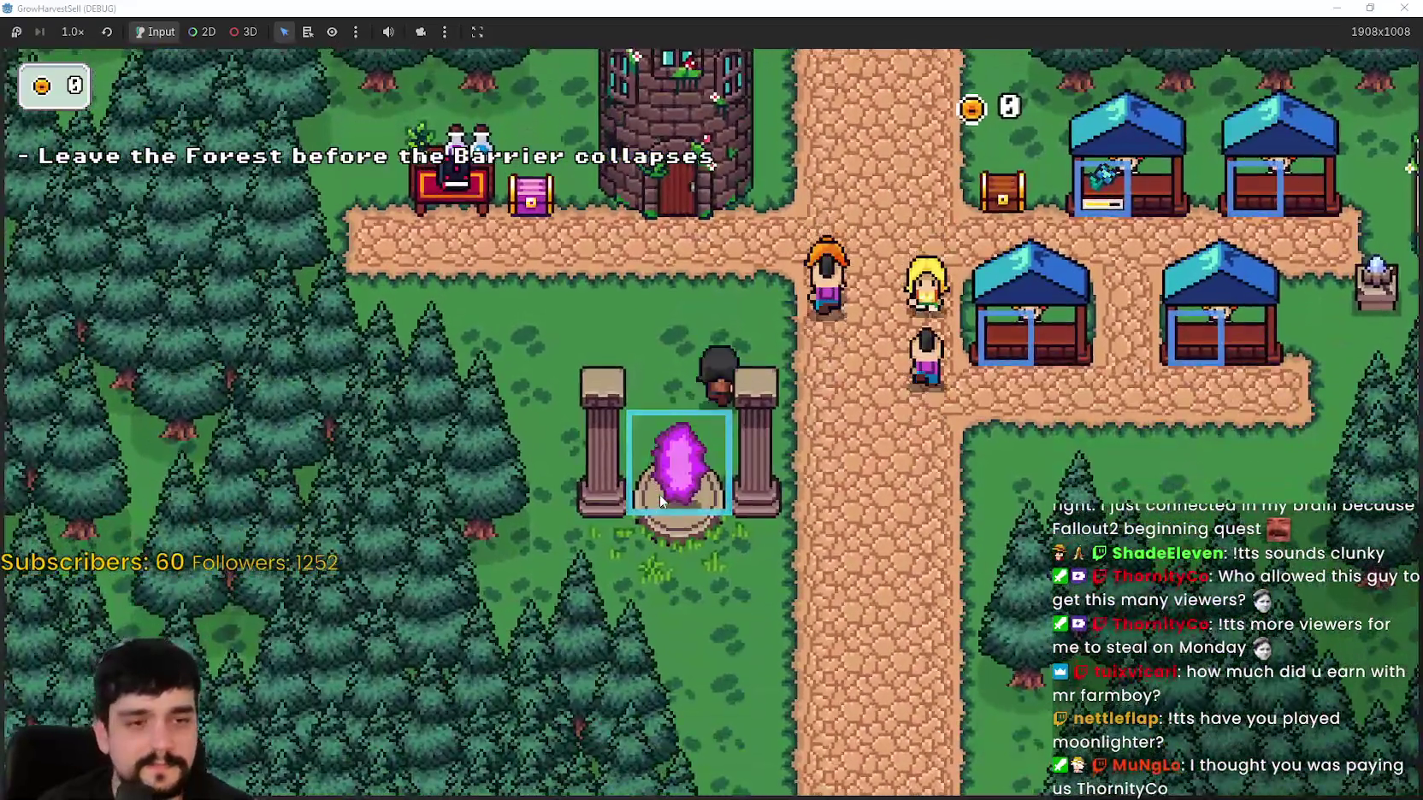
pyautogui.press('w')
pyautogui.press('d')
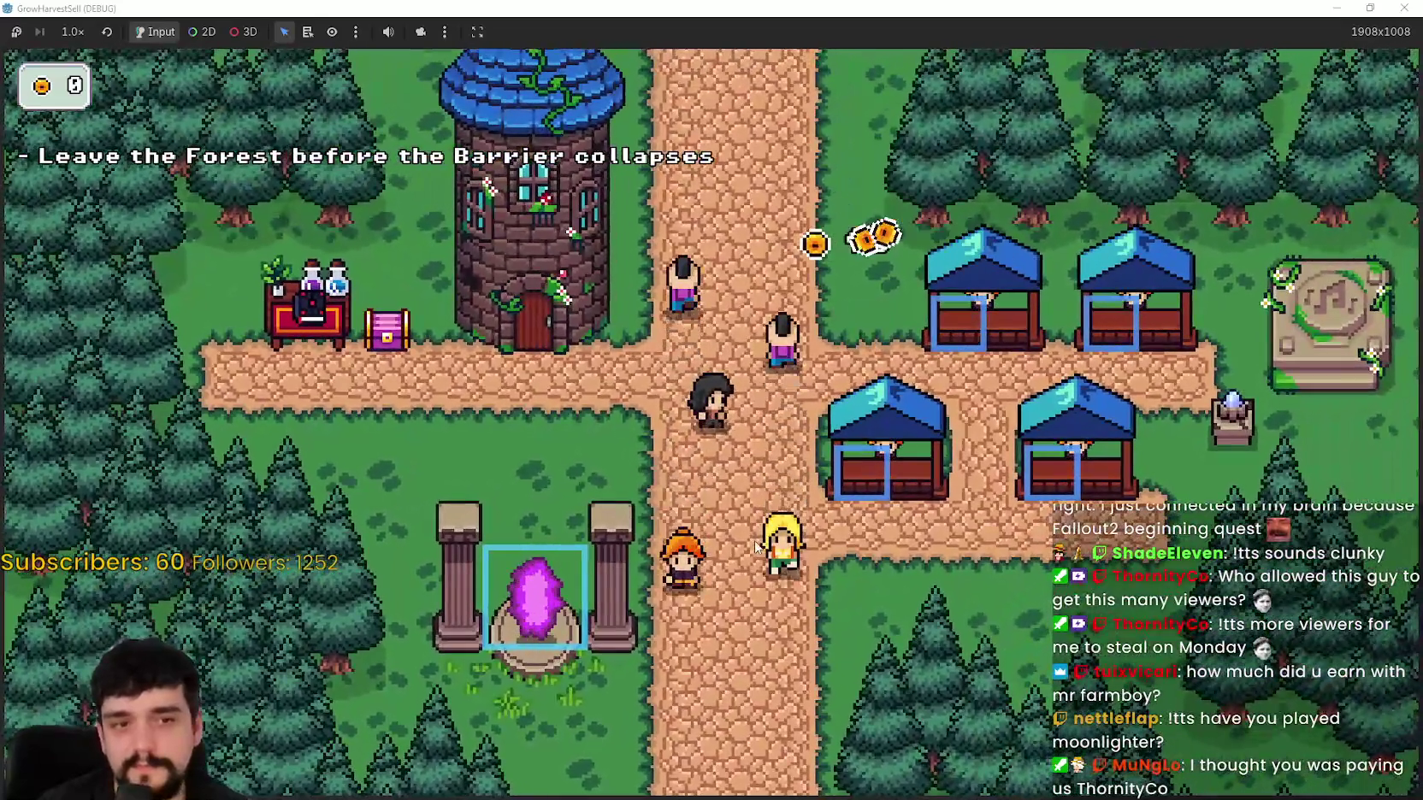
pyautogui.press('s')
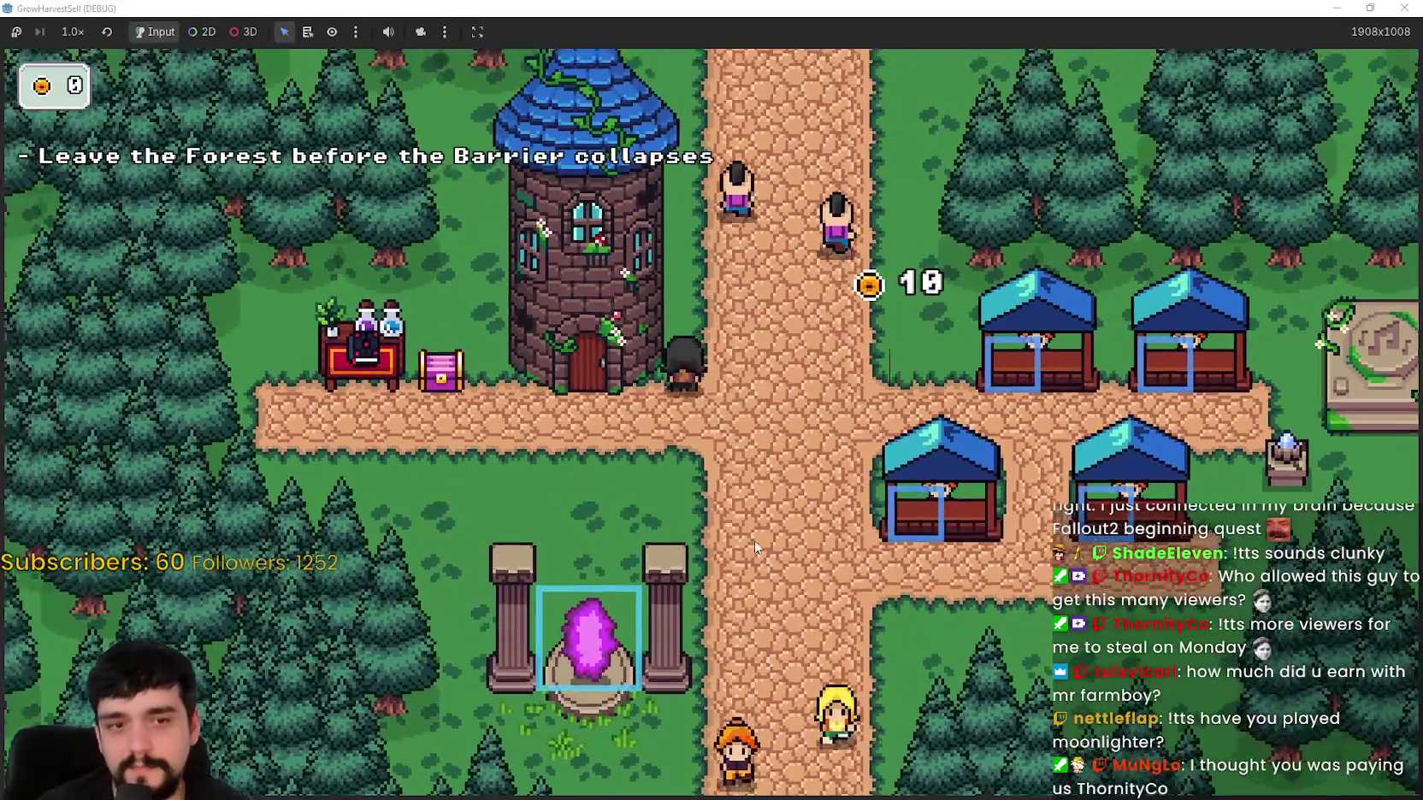
pyautogui.press('d')
pyautogui.press('s')
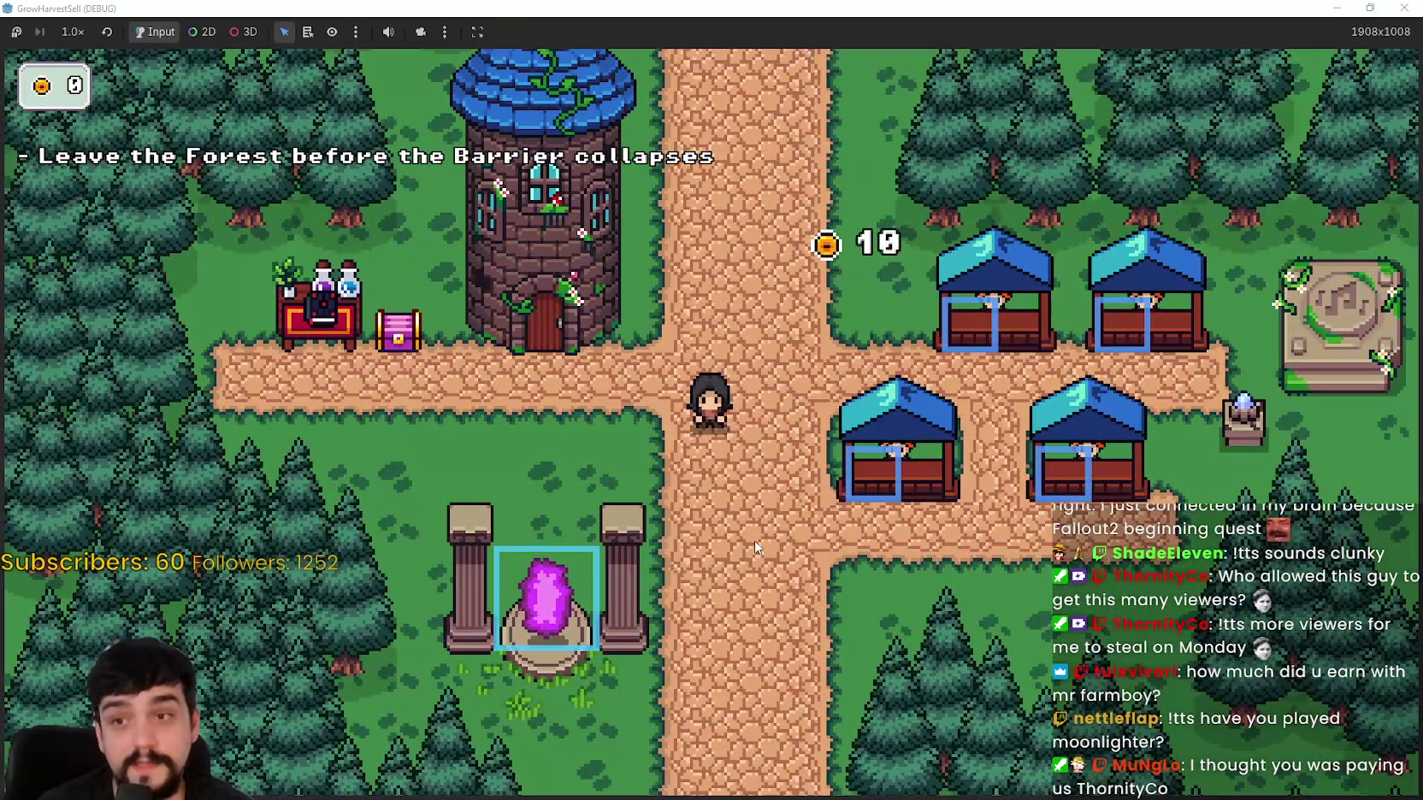
pyautogui.press('d')
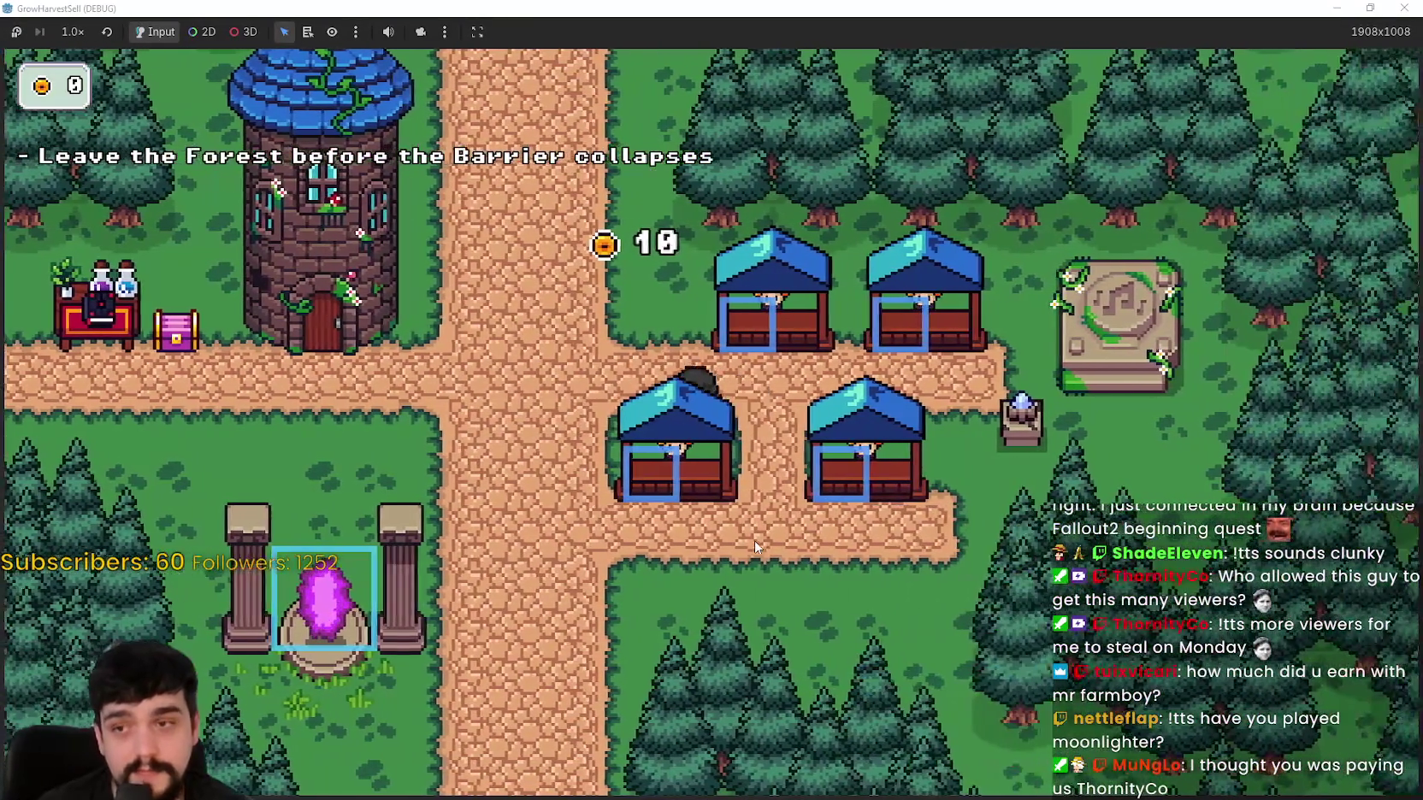
# Step: Walk the player around and up to the stalls to collect the 10 coins
pyautogui.press('a')
pyautogui.press('w')
pyautogui.press('d')
pyautogui.press('s')
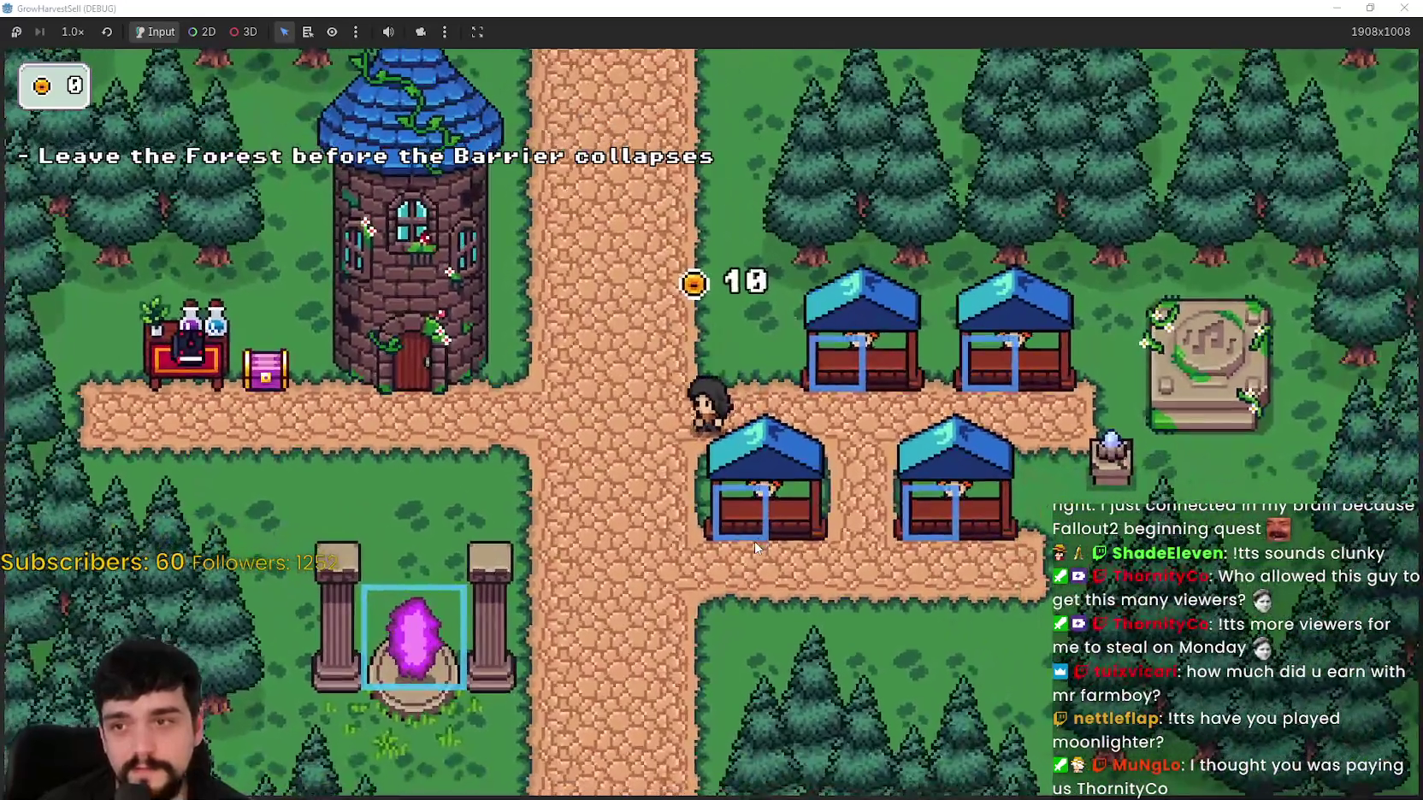
pyautogui.press('d')
pyautogui.press('w')
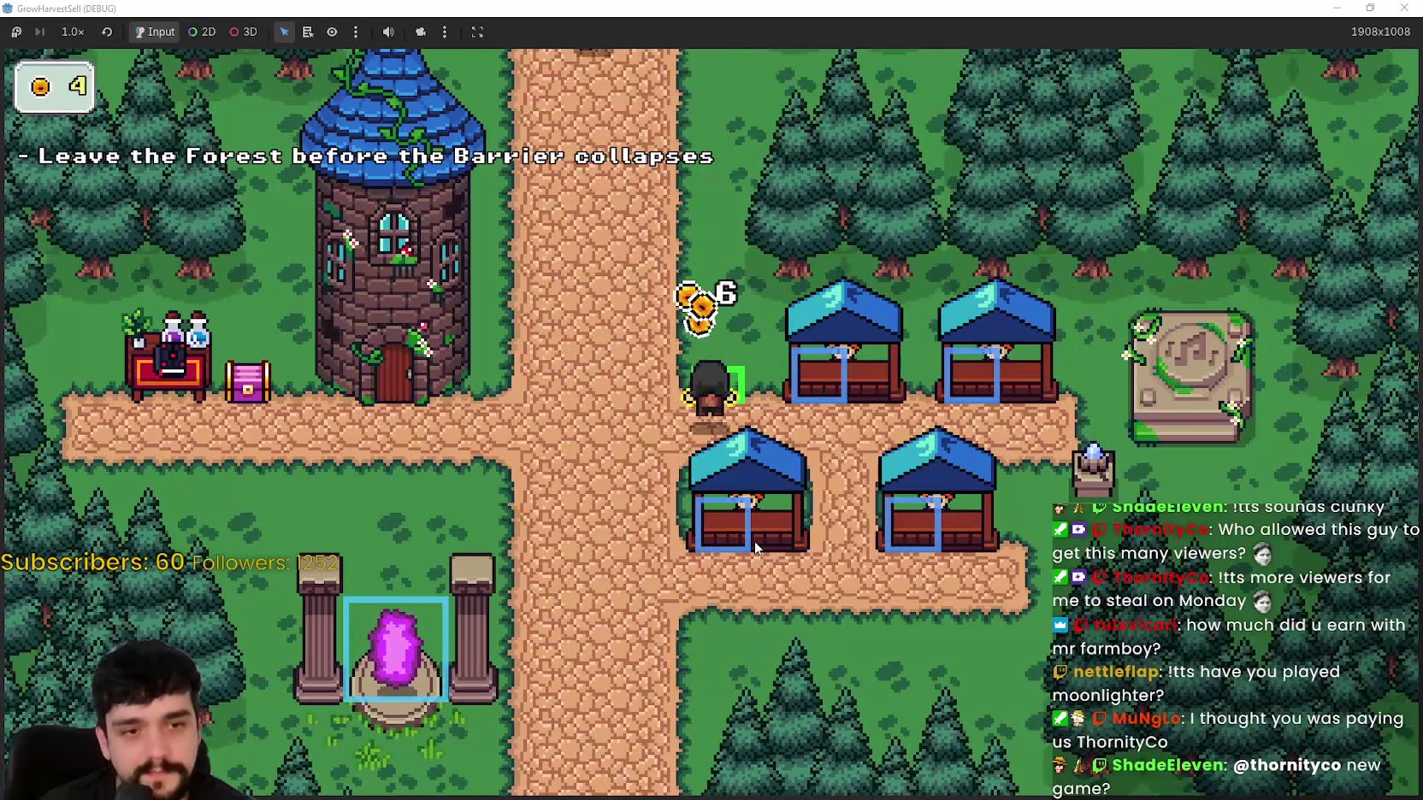
# Step: Collect the coins by the stalls, then open, browse and close the tower's Prestige board
pyautogui.press('a')
pyautogui.press('s')
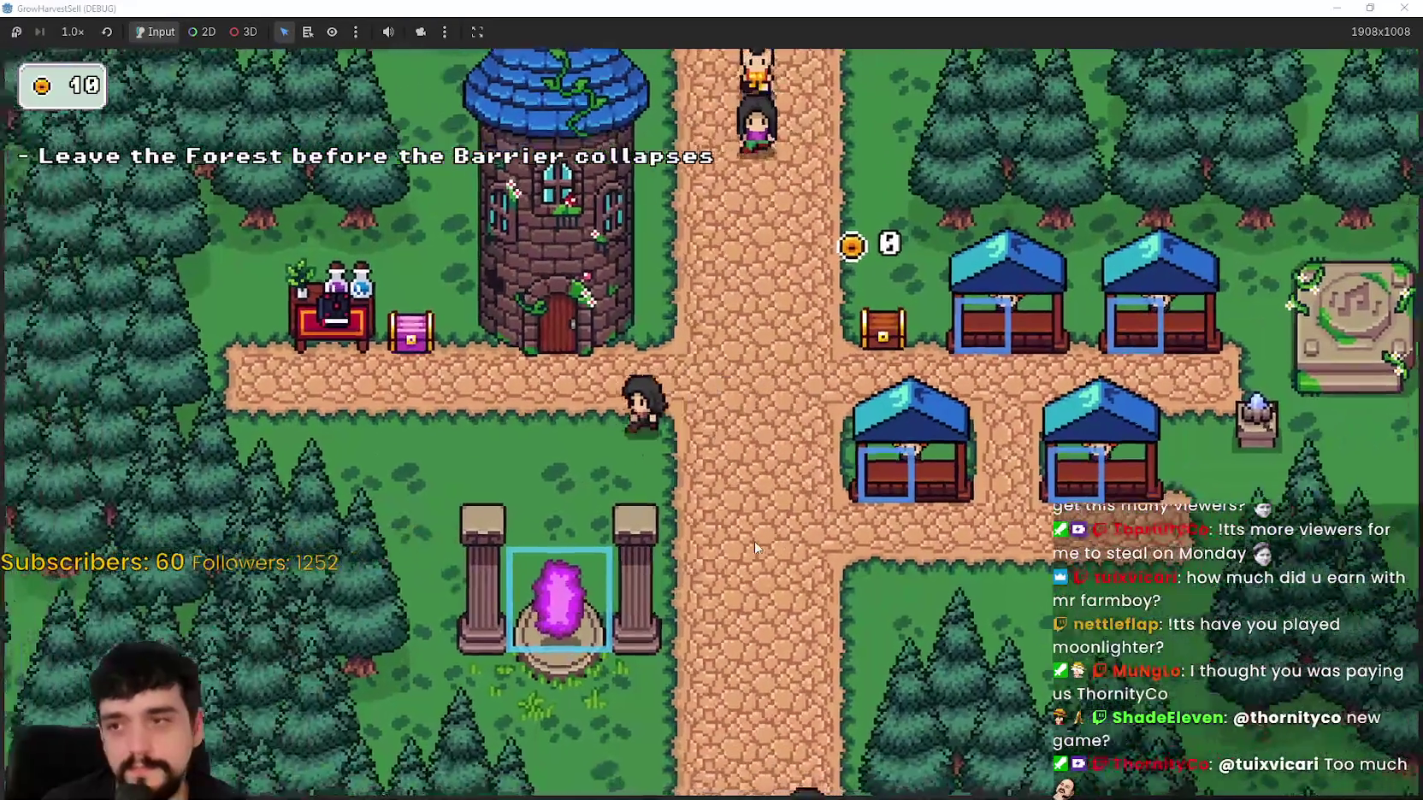
pyautogui.press('w')
pyautogui.press('e')
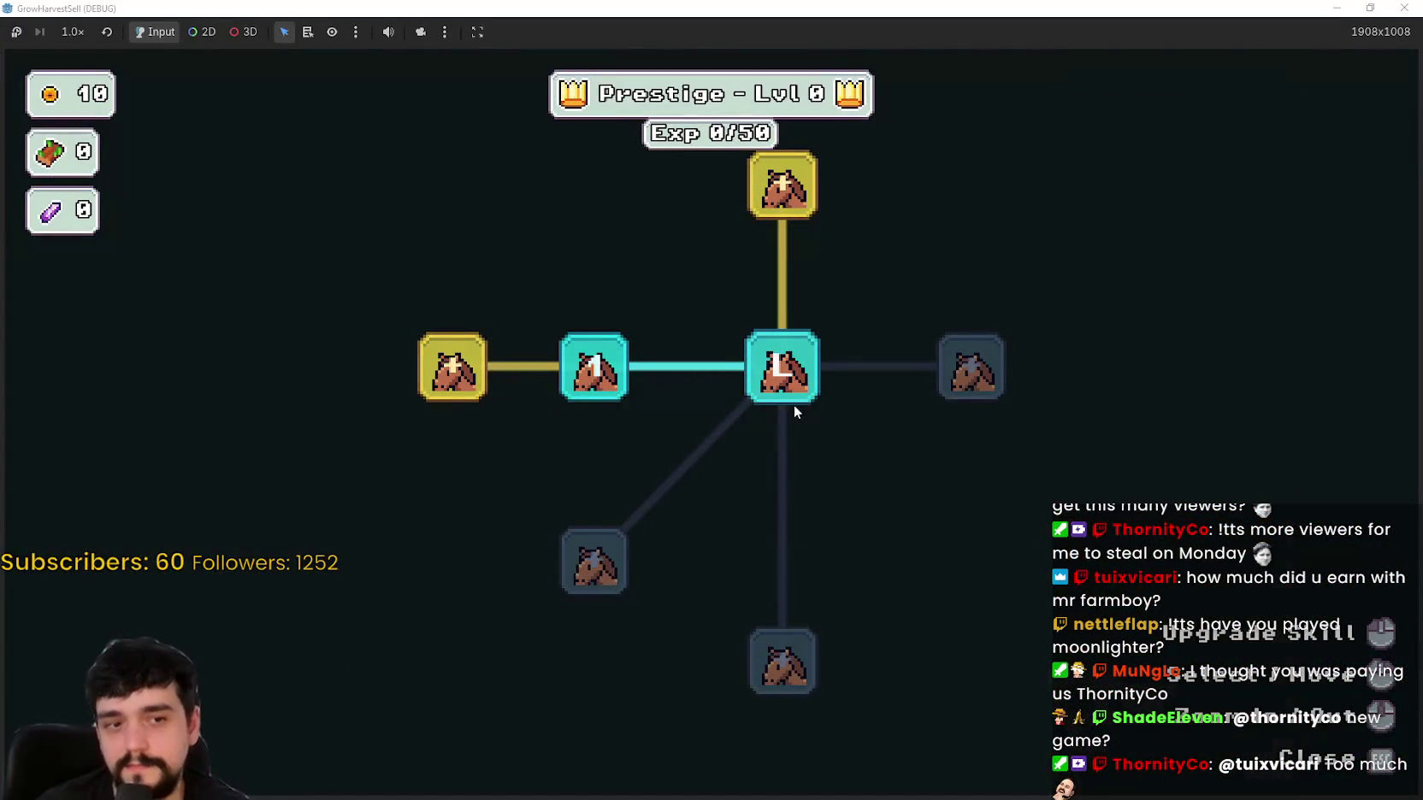
pyautogui.scroll(-2, 473, 418)
pyautogui.scroll(2, 620, 269)
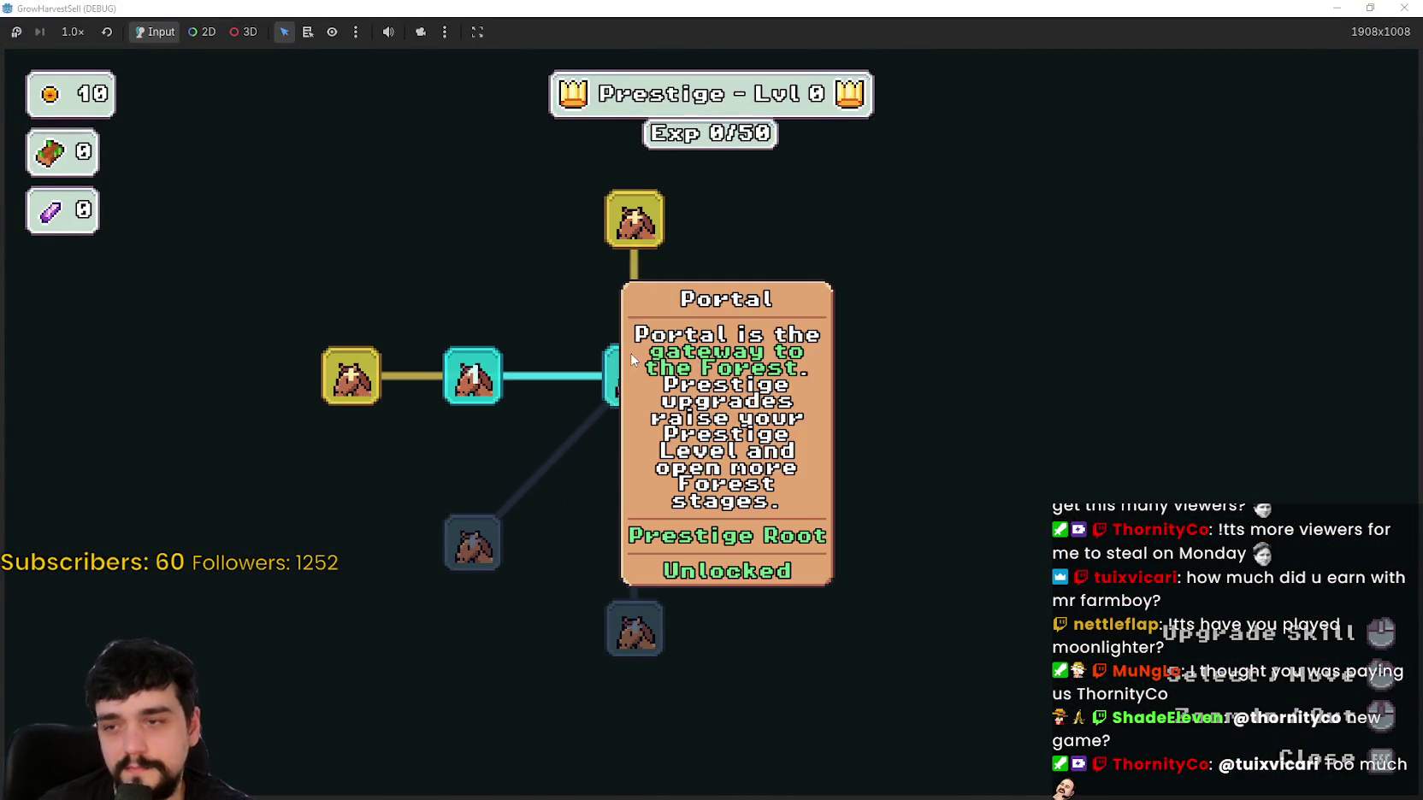
pyautogui.scroll(-2, 819, 570)
pyautogui.press('Escape')
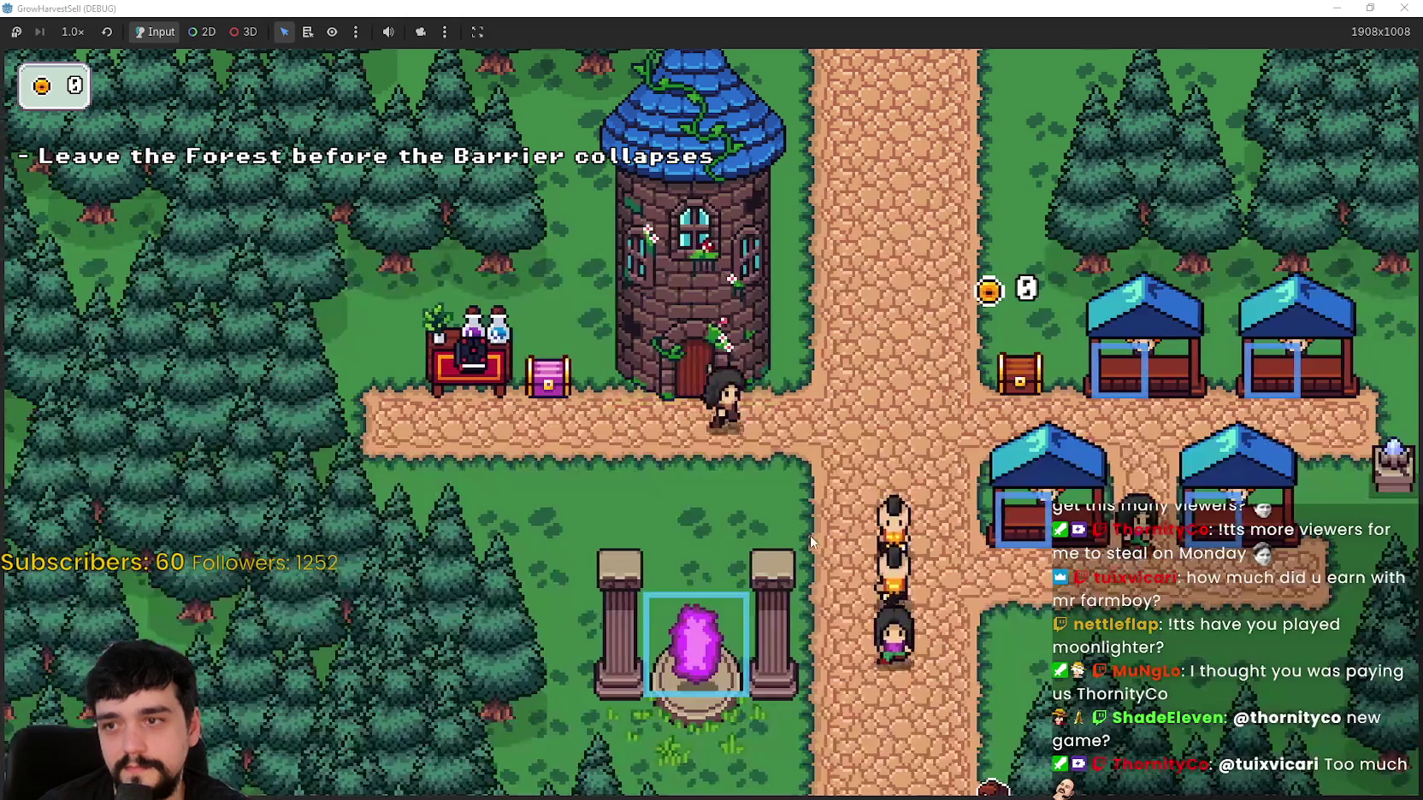
# Step: Walk the player down through the village, across the grass and trees, and back onto the path
pyautogui.press('s')
pyautogui.press('d')
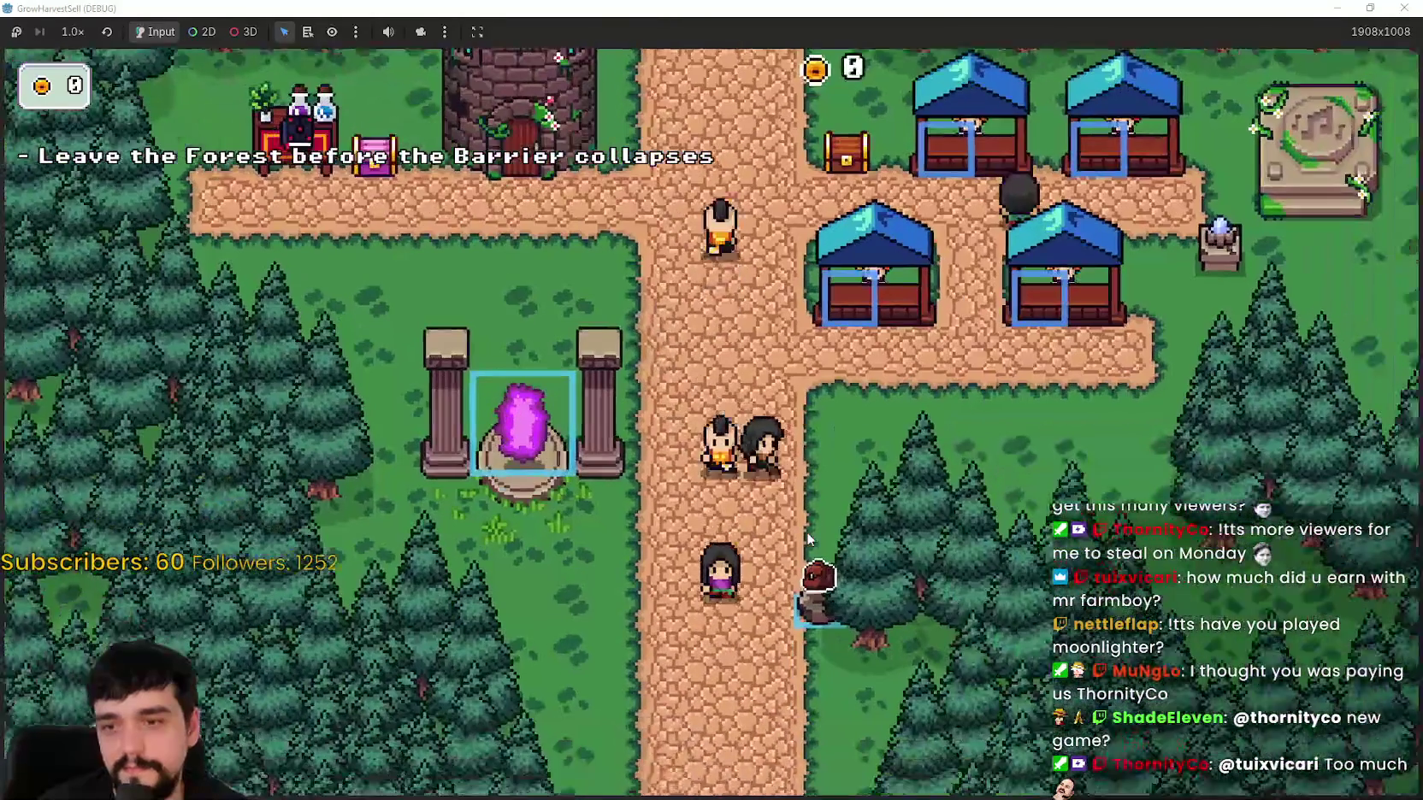
pyautogui.press('s')
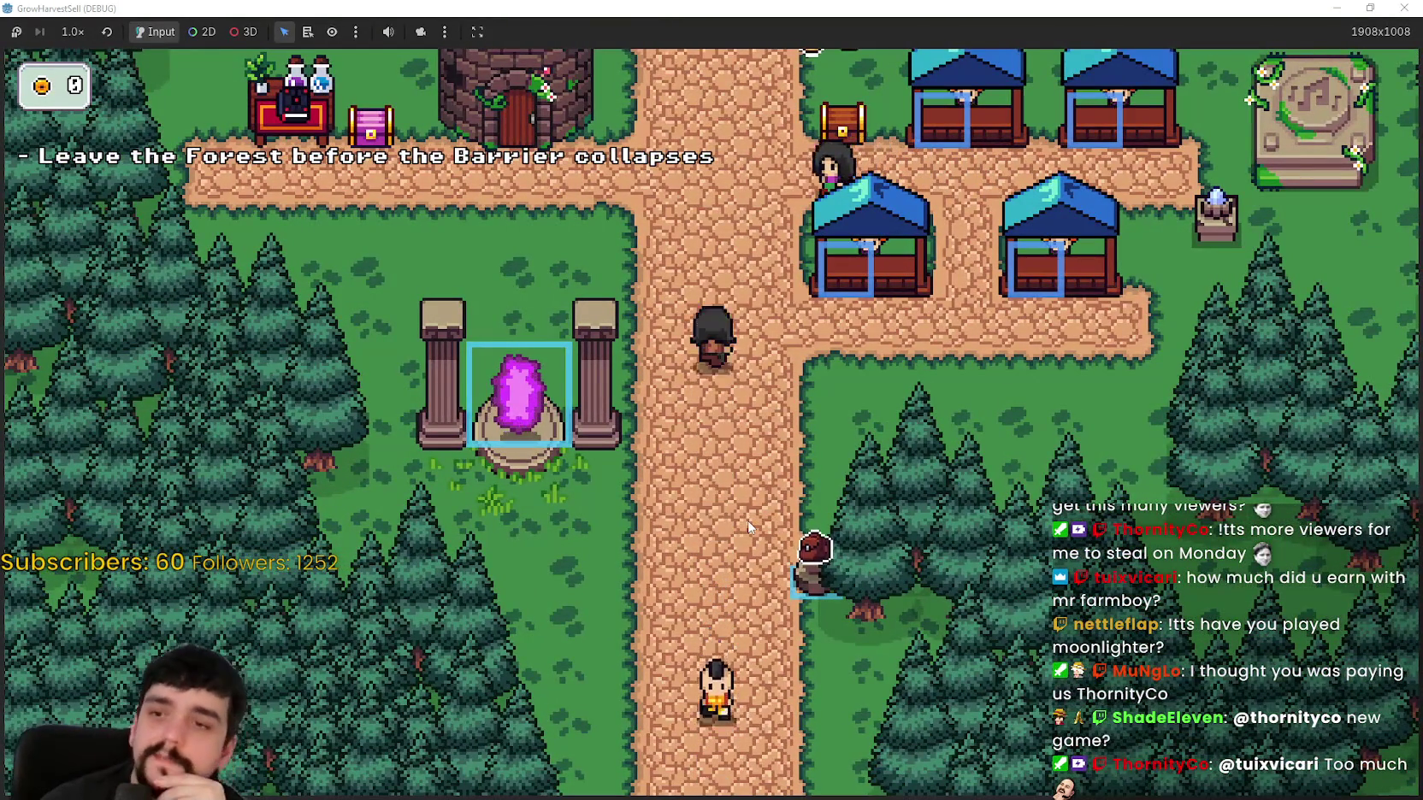
pyautogui.press('w')
pyautogui.press('s')
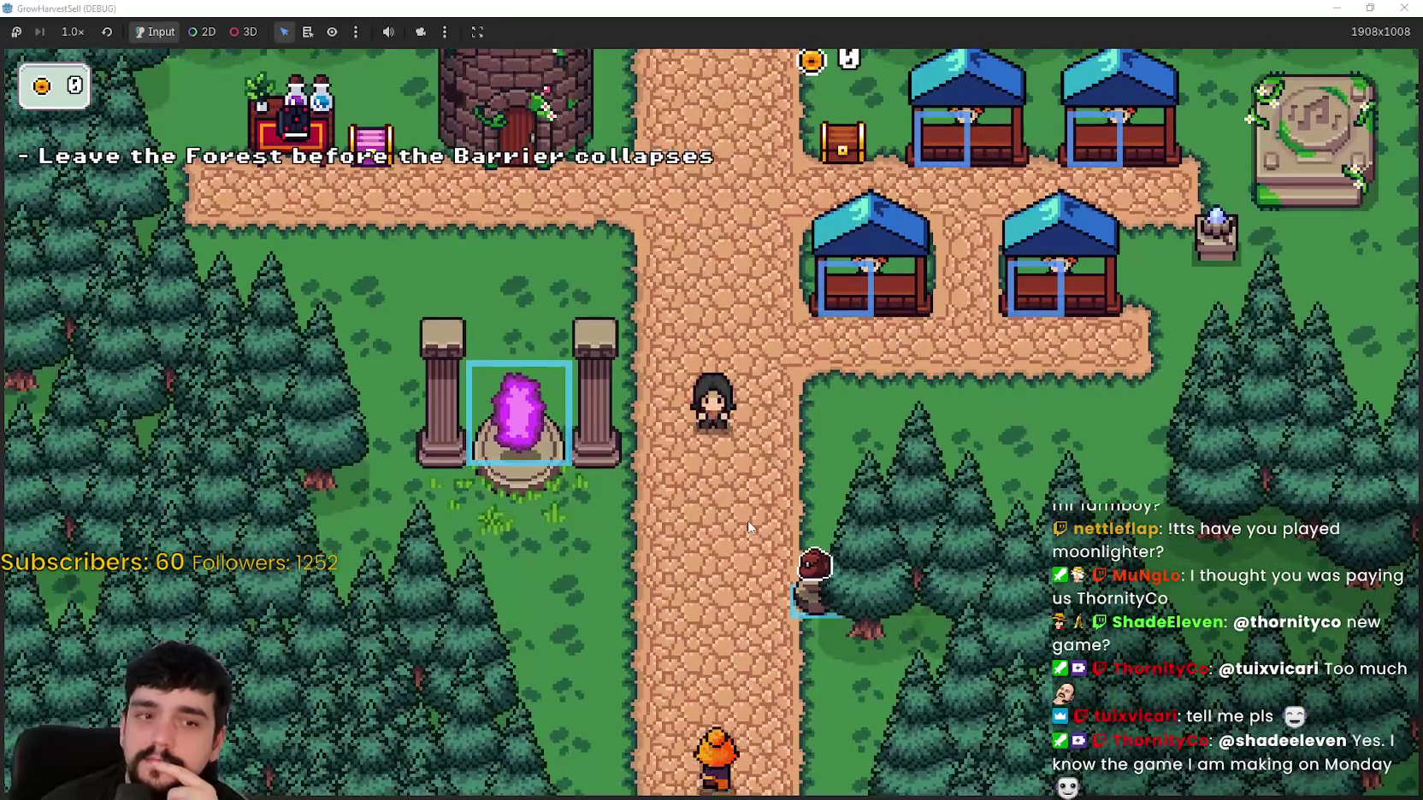
pyautogui.press('d')
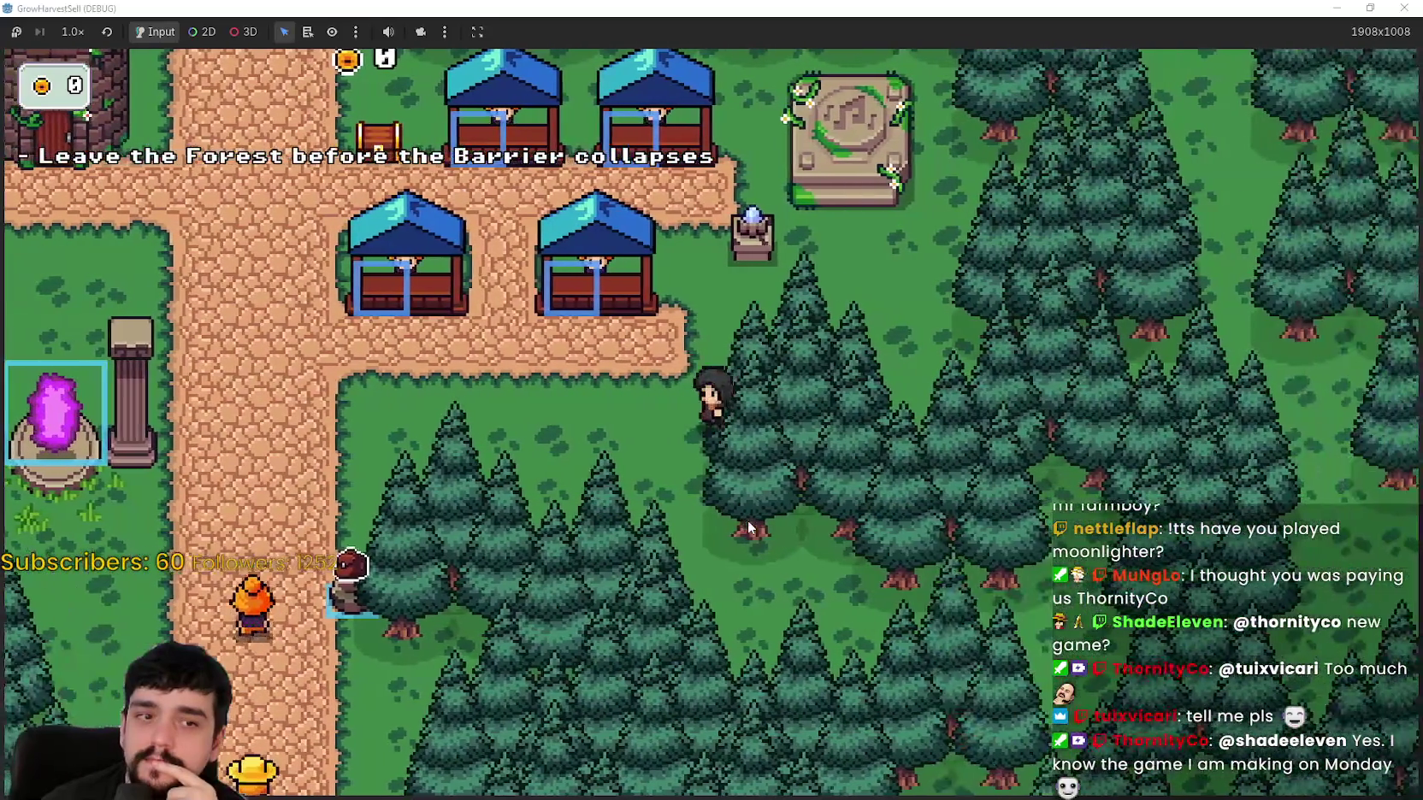
pyautogui.press('a')
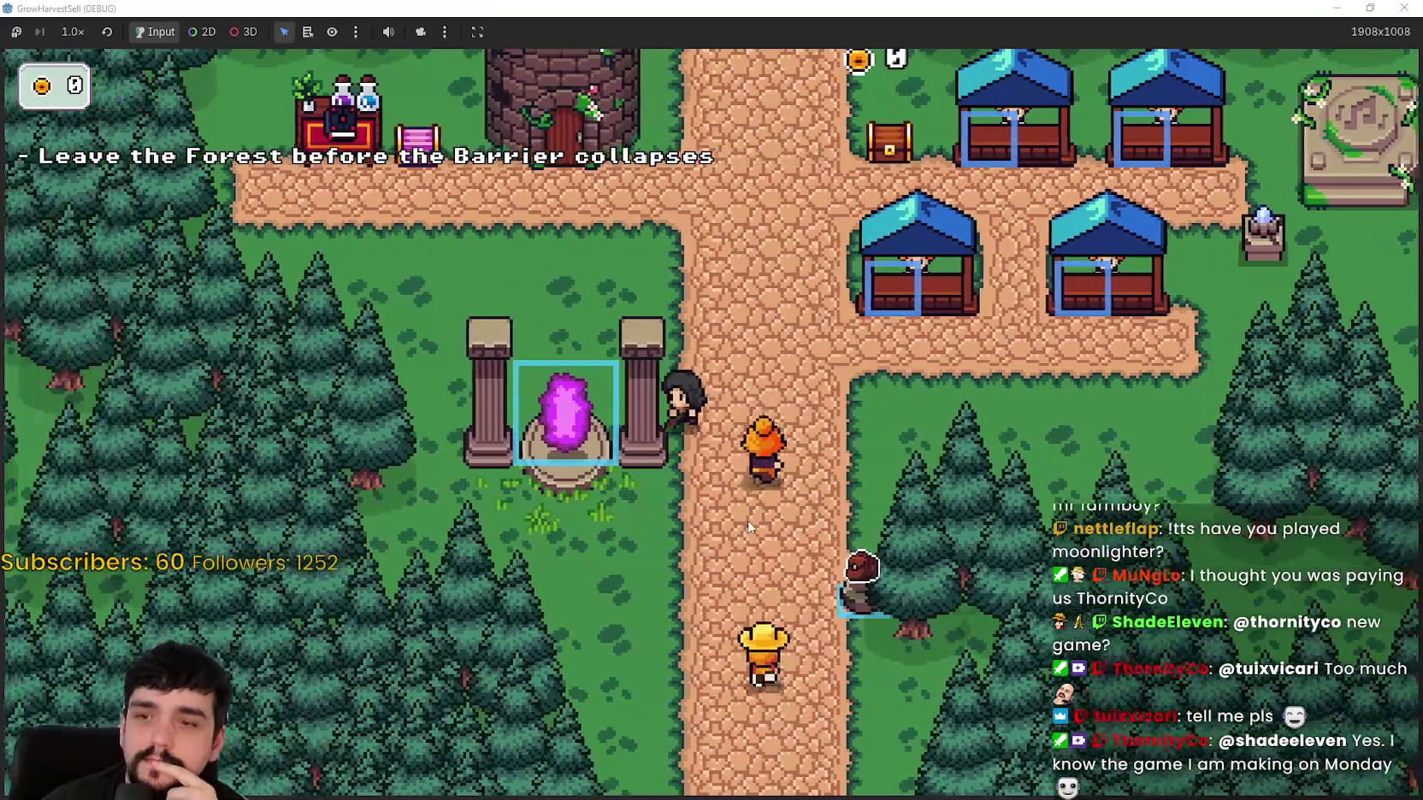
pyautogui.press('d')
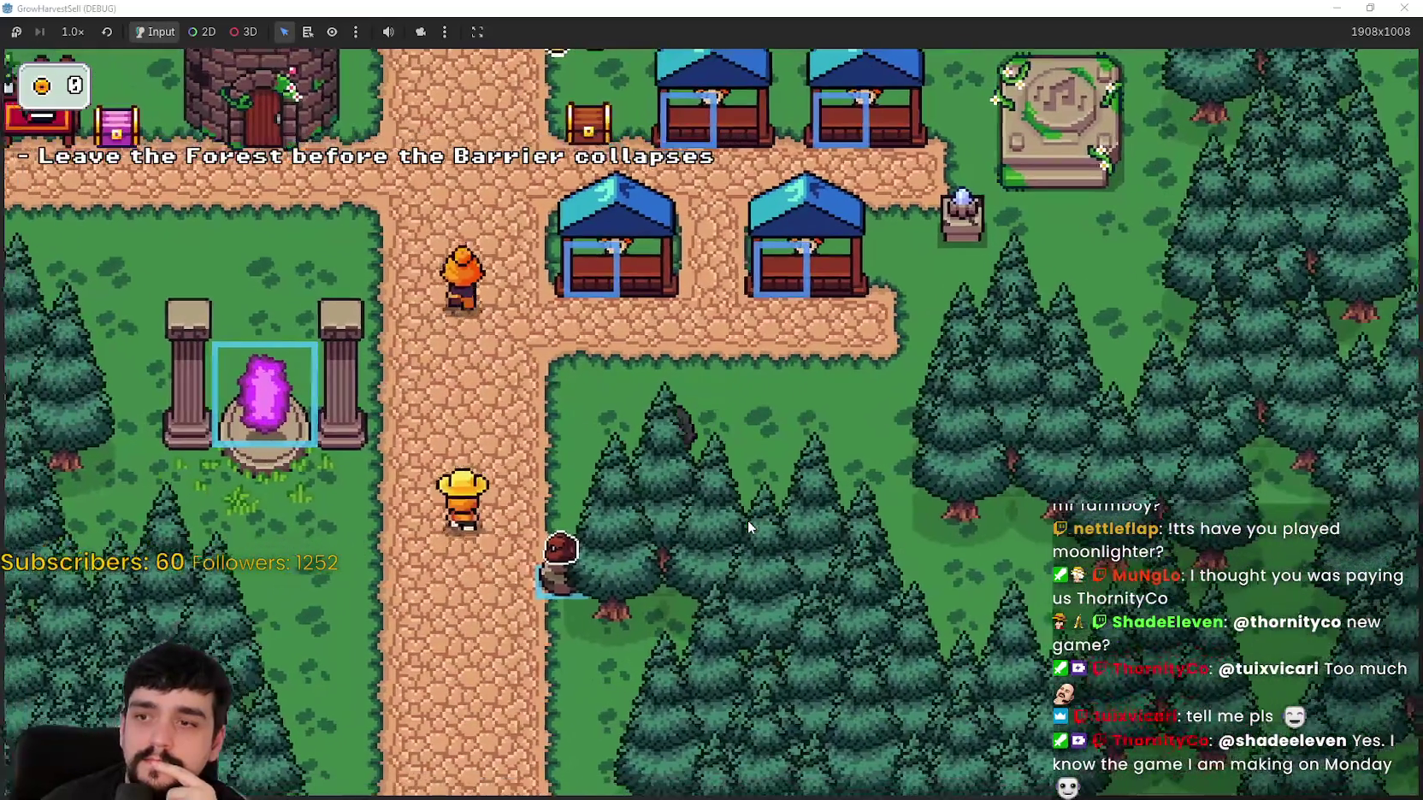
pyautogui.press('a')
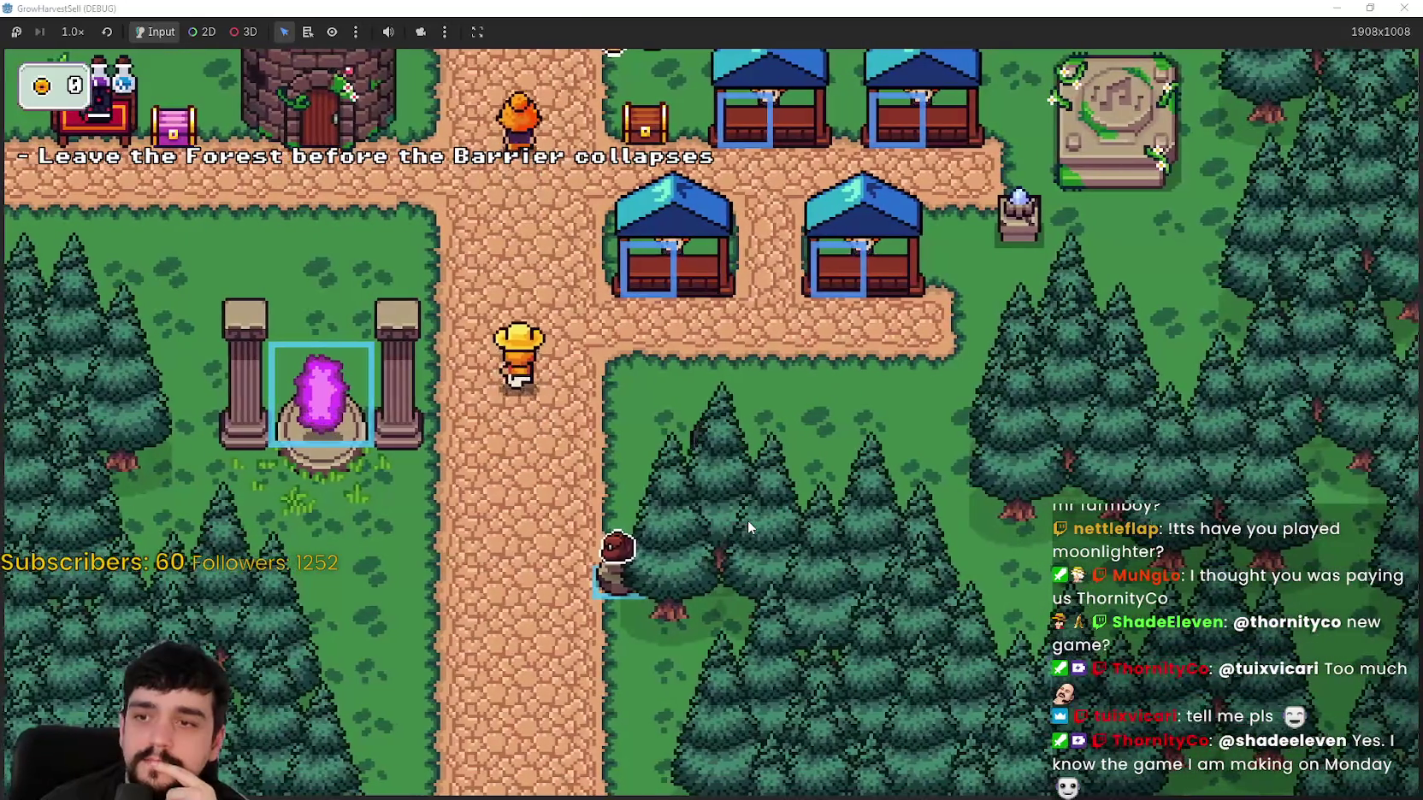
pyautogui.press('d')
pyautogui.press('w')
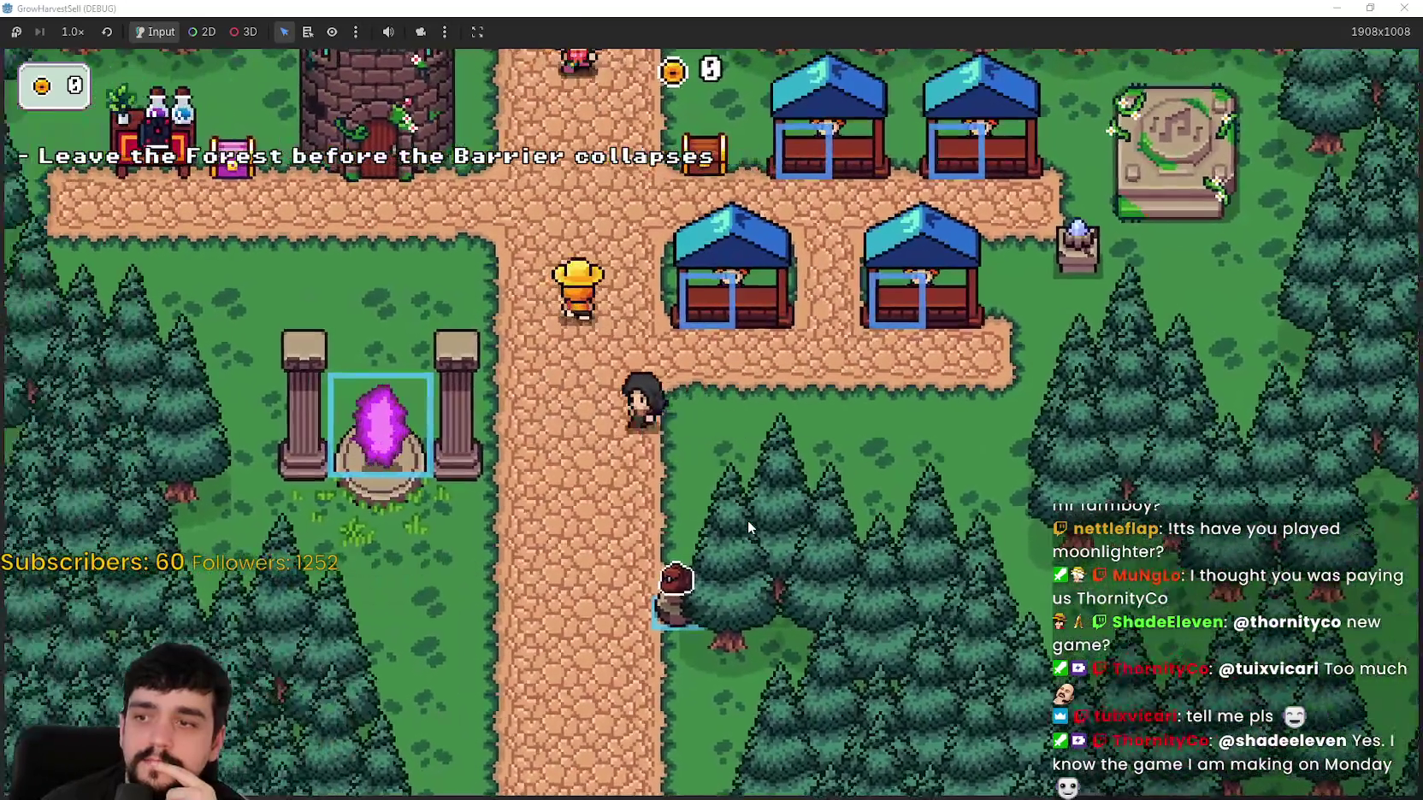
# Step: Walk the player back and forth along the path, into the trees and back onto the path
pyautogui.press('a')
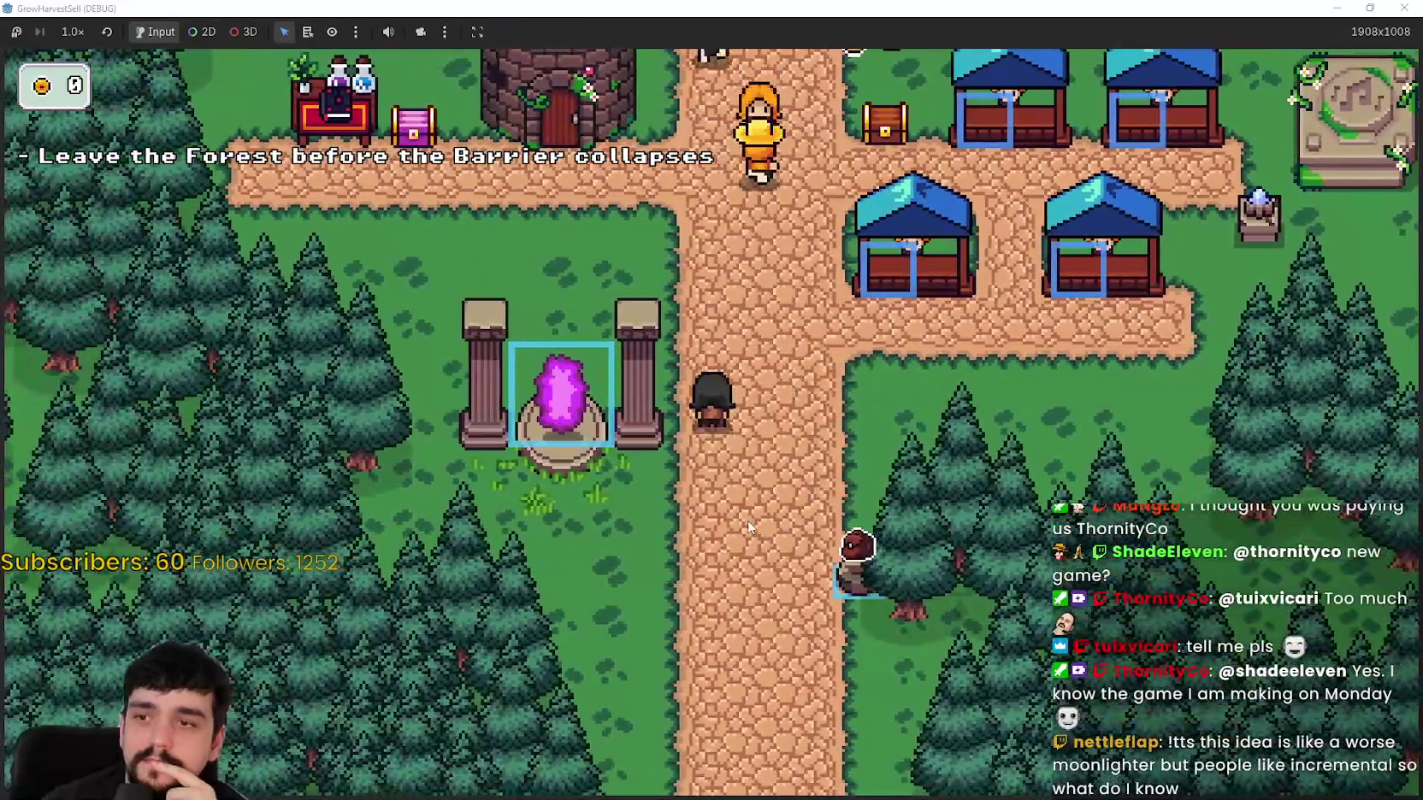
pyautogui.press('d')
pyautogui.press('d')
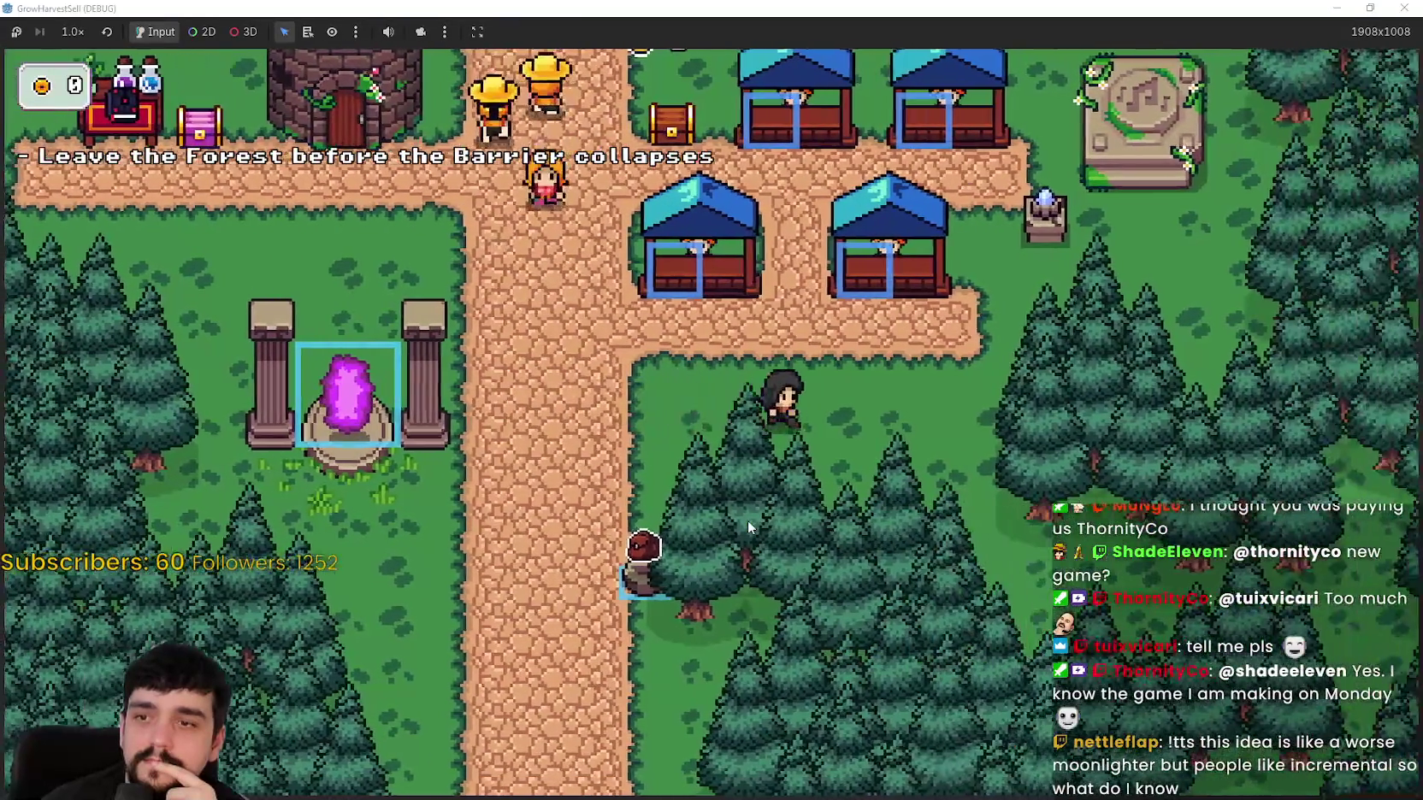
pyautogui.press('a')
pyautogui.press('a')
pyautogui.press('w')
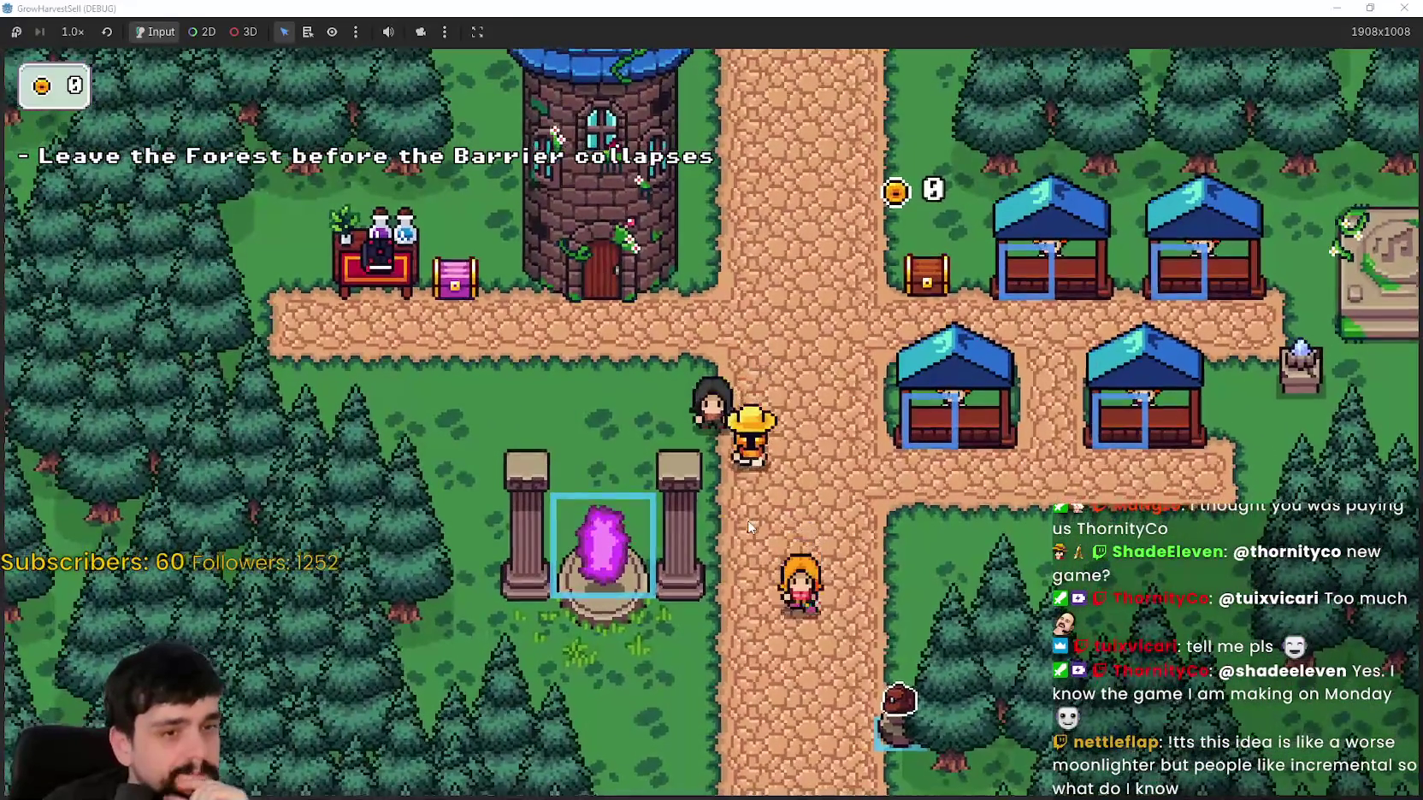
pyautogui.press('s')
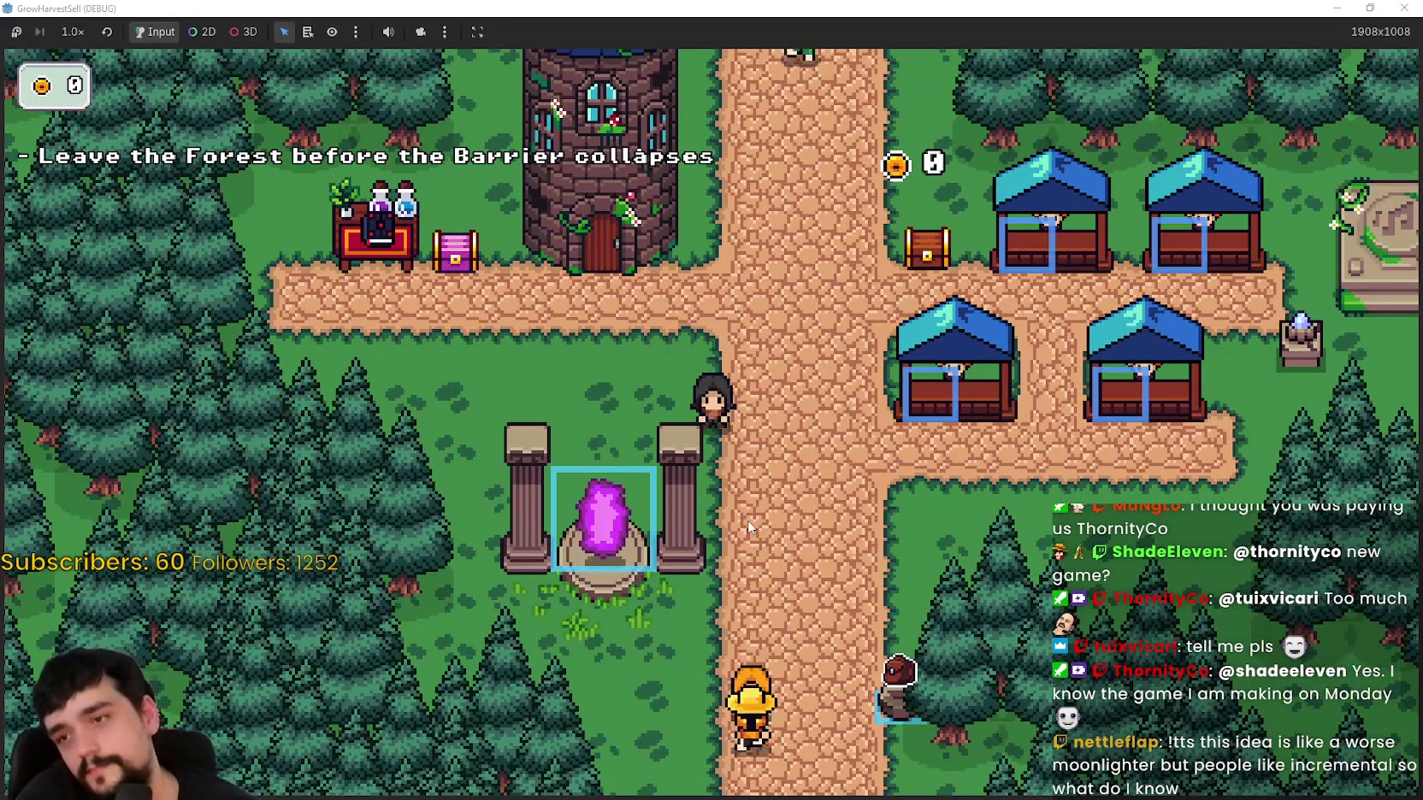
pyautogui.press('d')
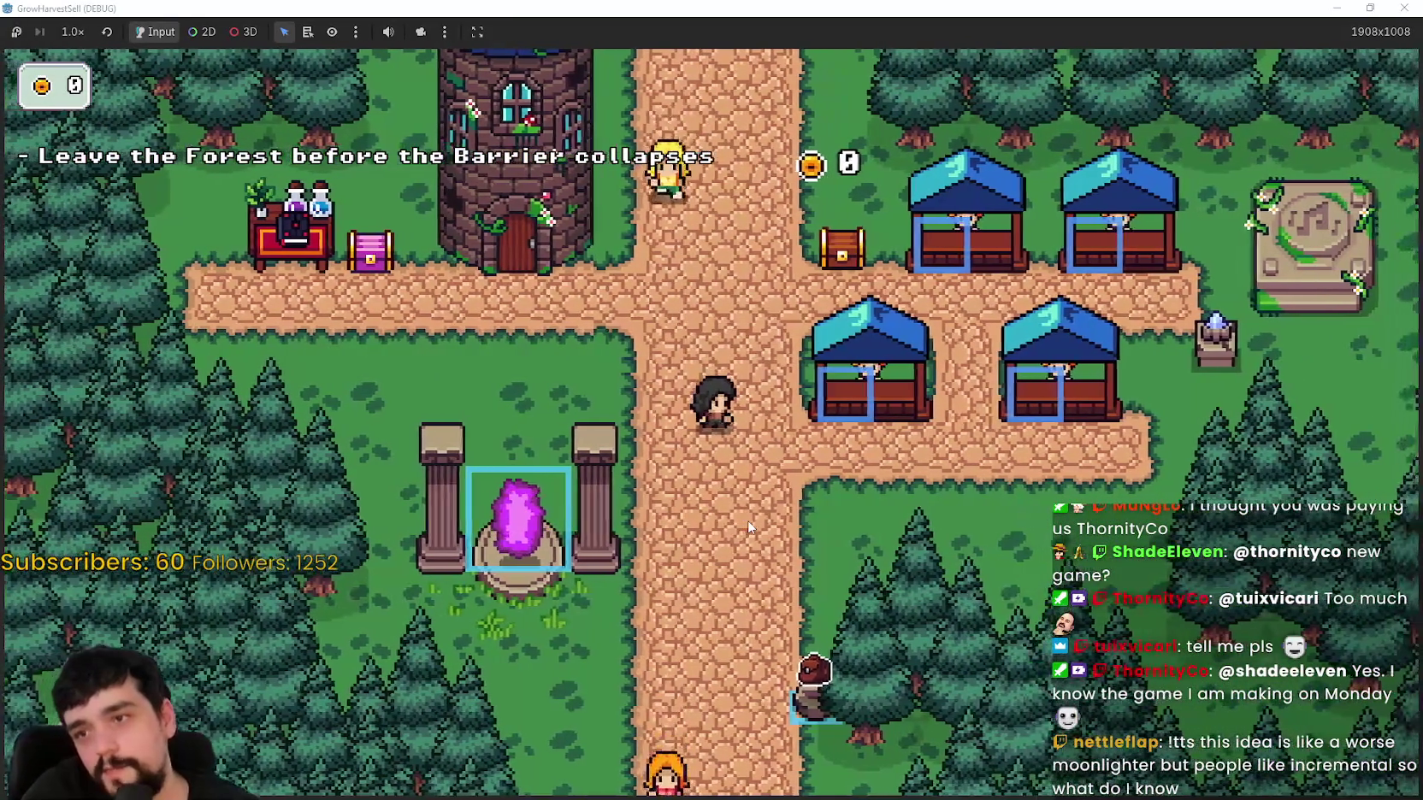
pyautogui.press('s')
pyautogui.press('d')
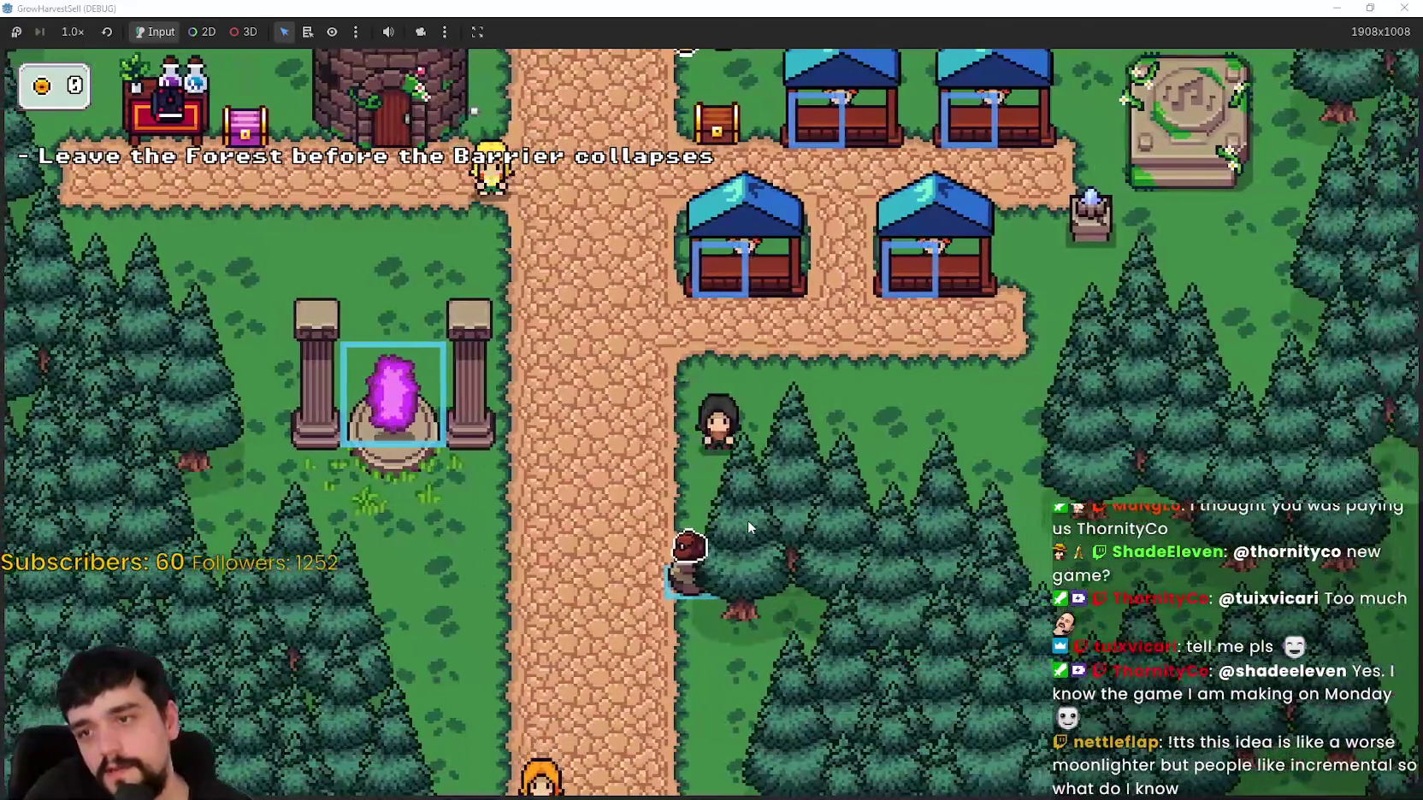
pyautogui.press('a')
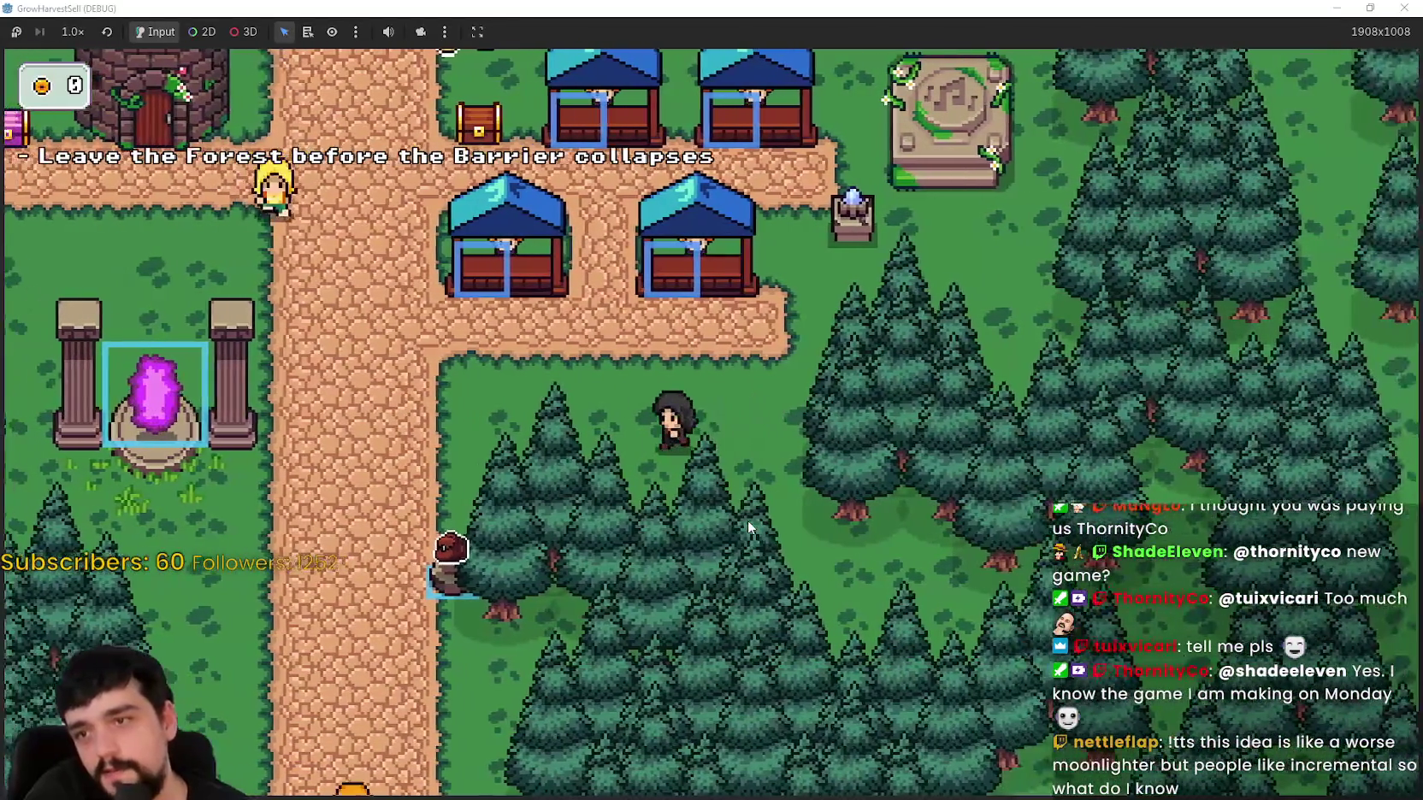
pyautogui.press('w')
# Step: Walk the player to the market stall, then back up and down the main path
pyautogui.press('d')
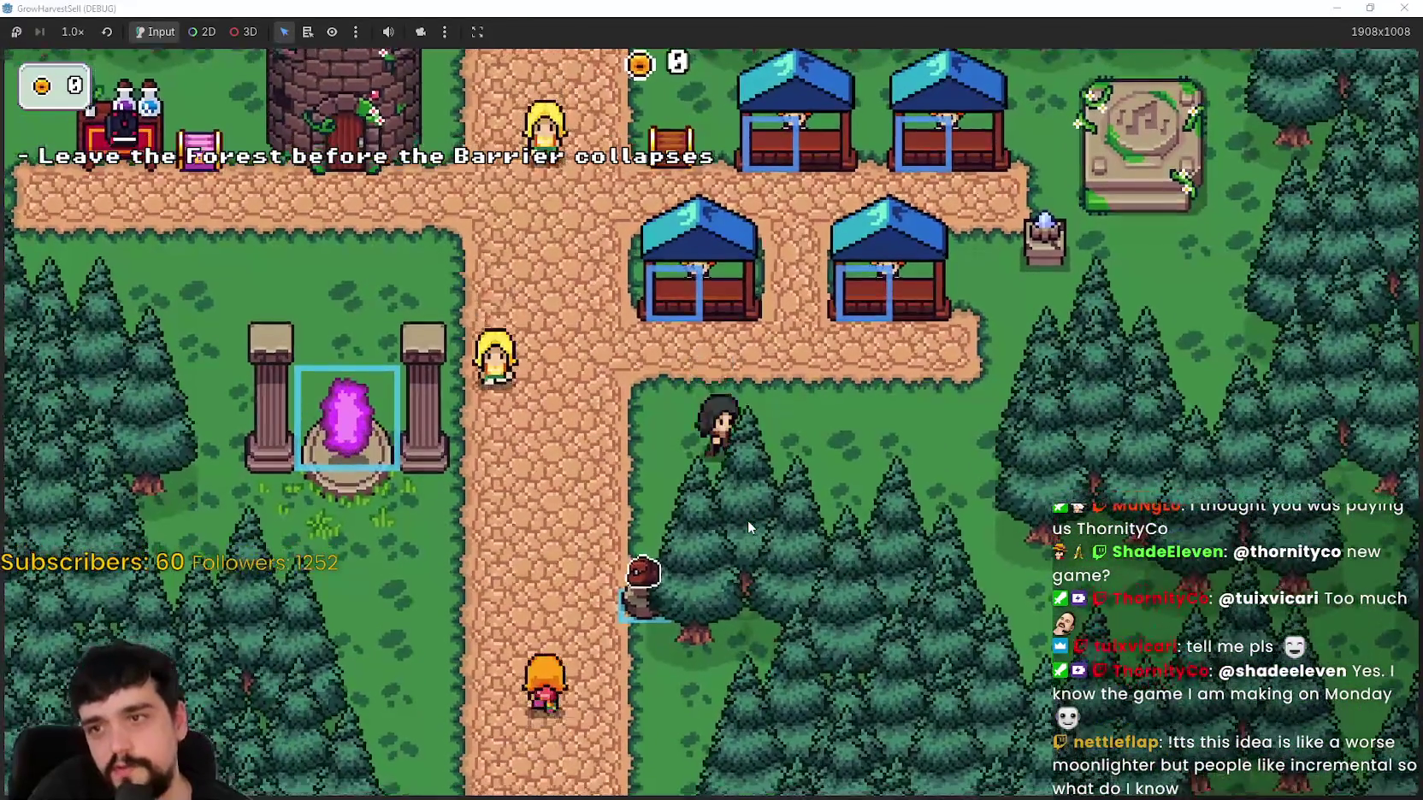
pyautogui.press('a')
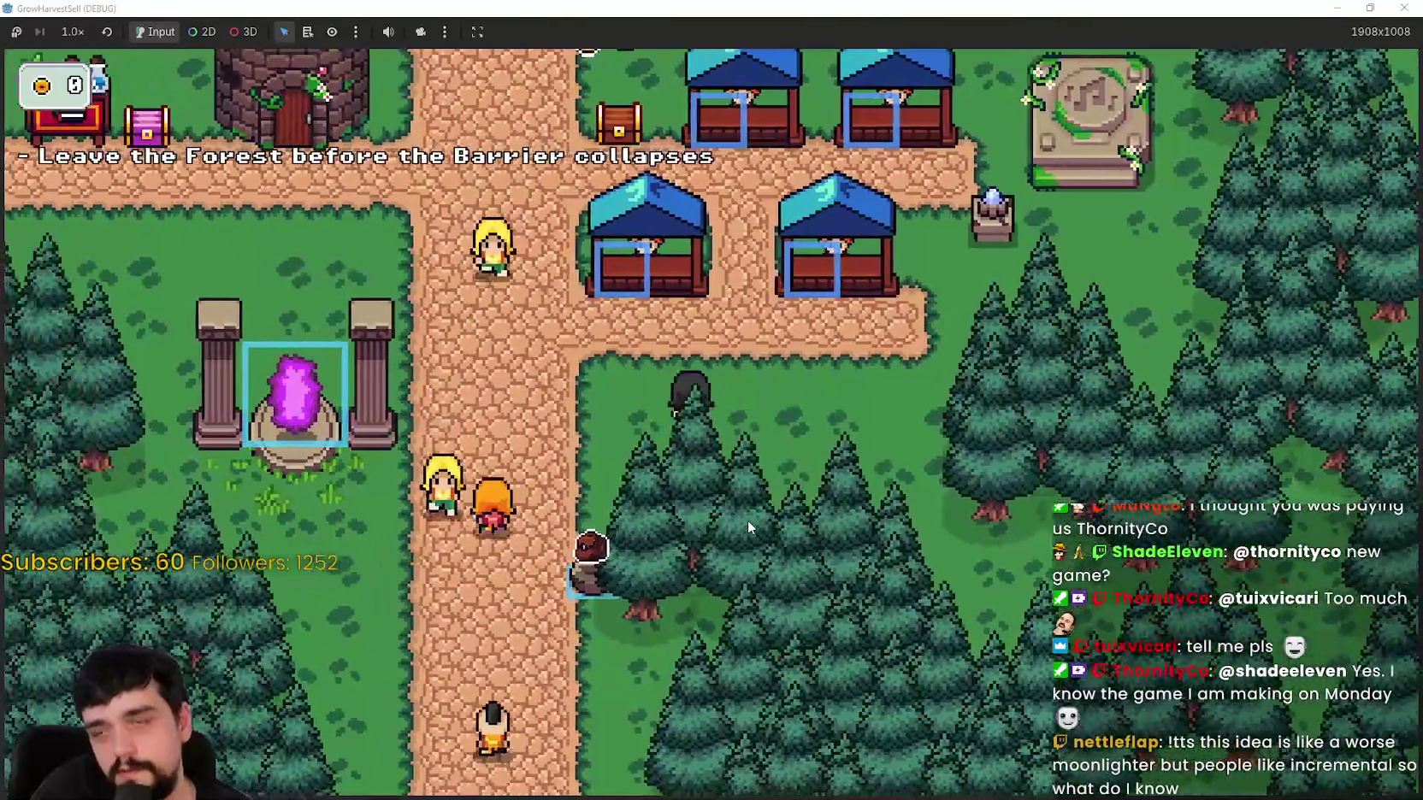
pyautogui.press('s')
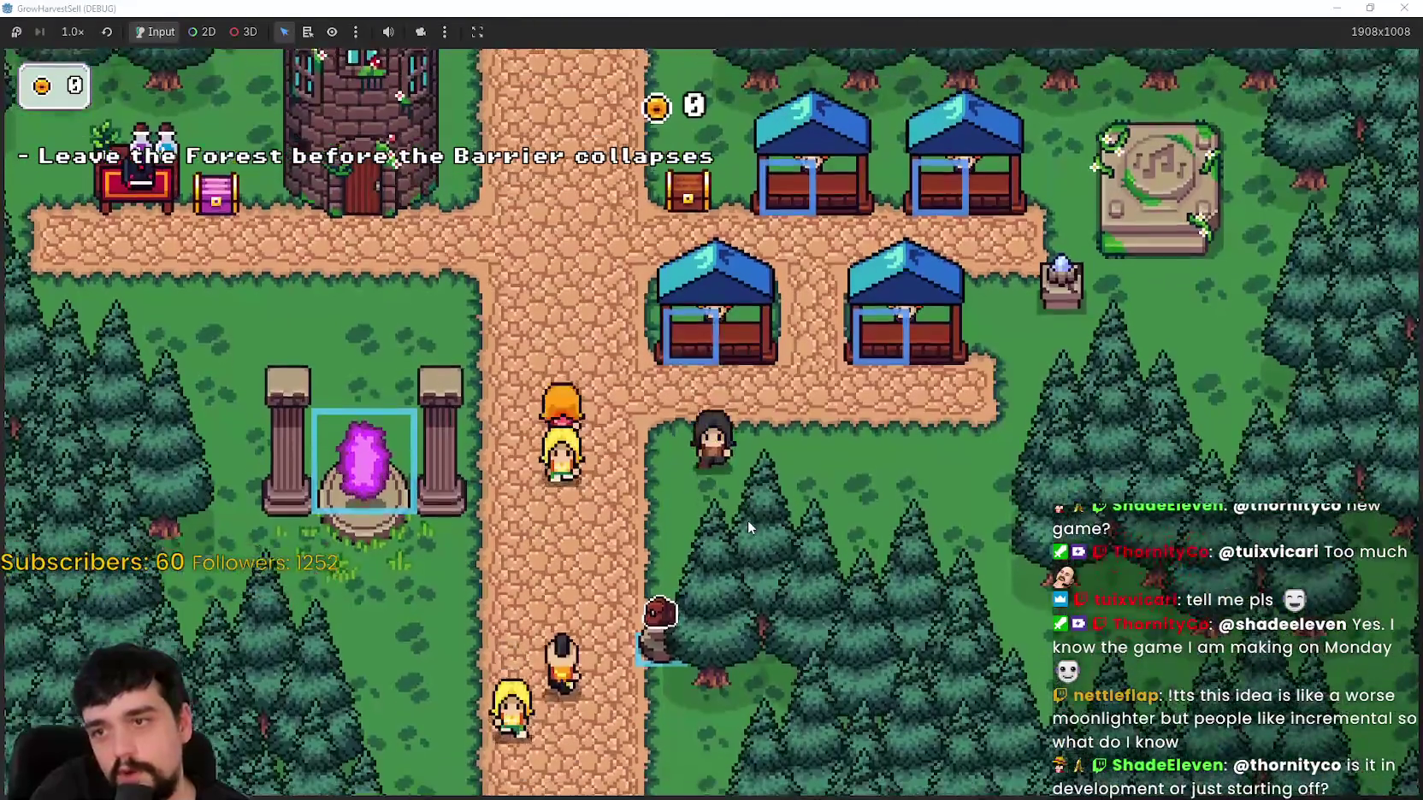
pyautogui.press('w')
pyautogui.press('d')
pyautogui.press('s')
pyautogui.press('a')
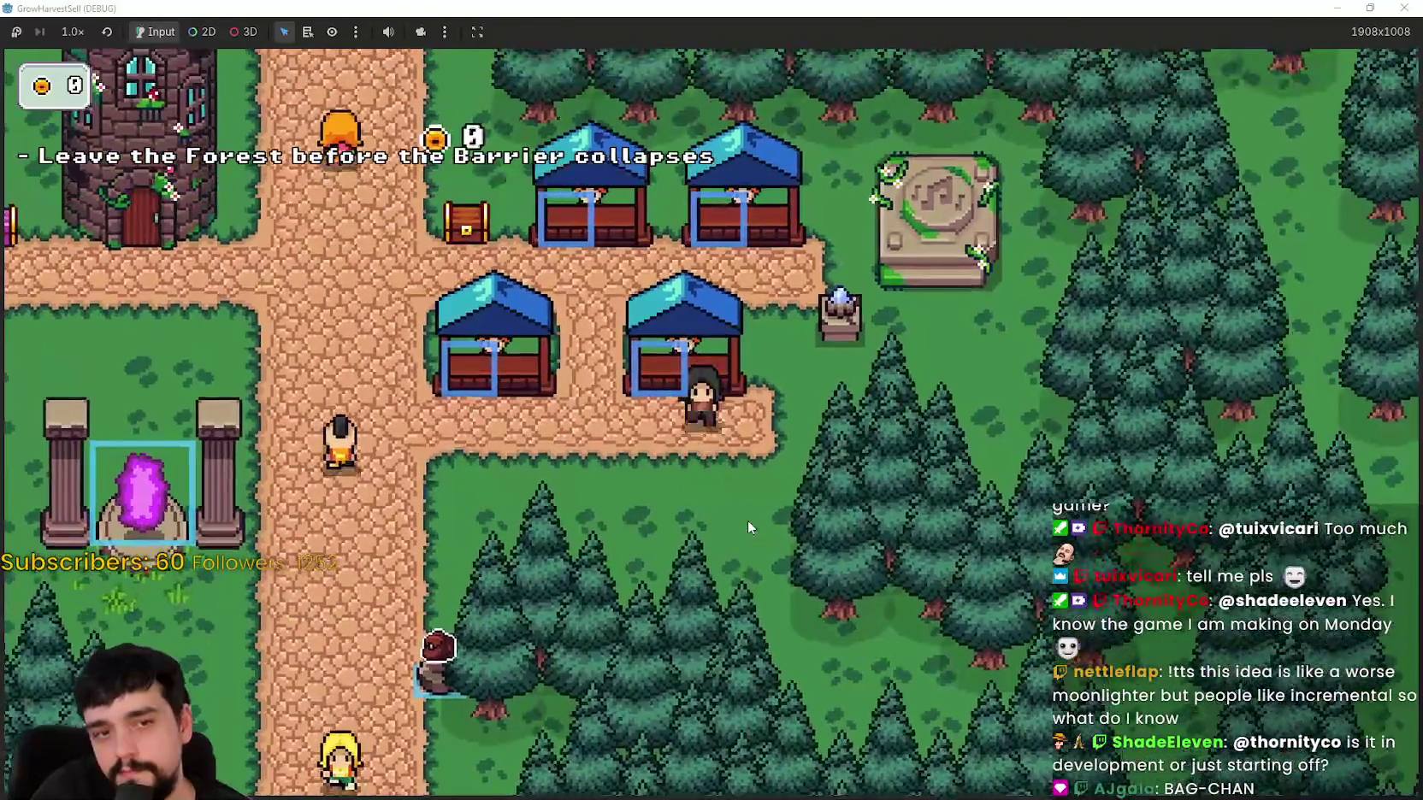
pyautogui.press('a')
pyautogui.press('w')
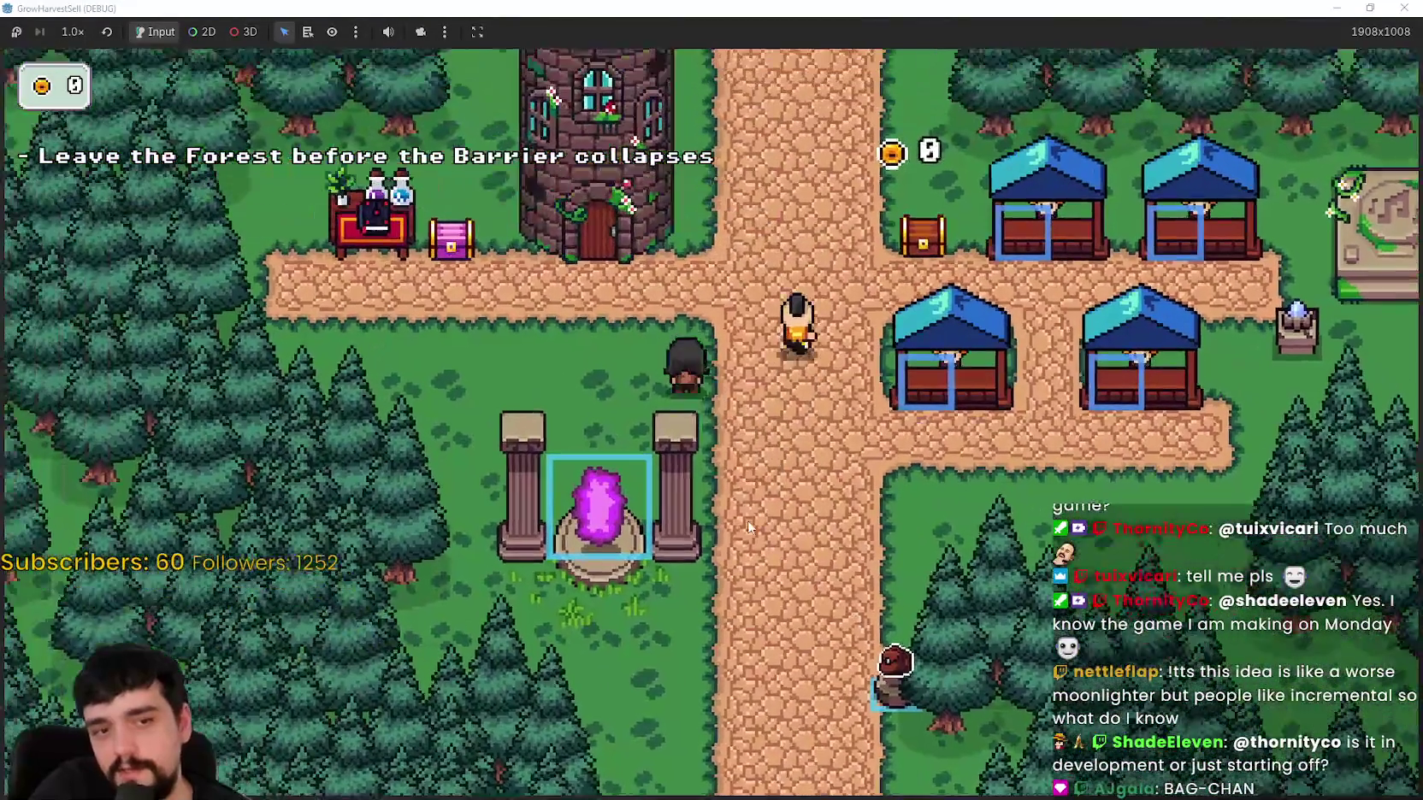
pyautogui.press('s')
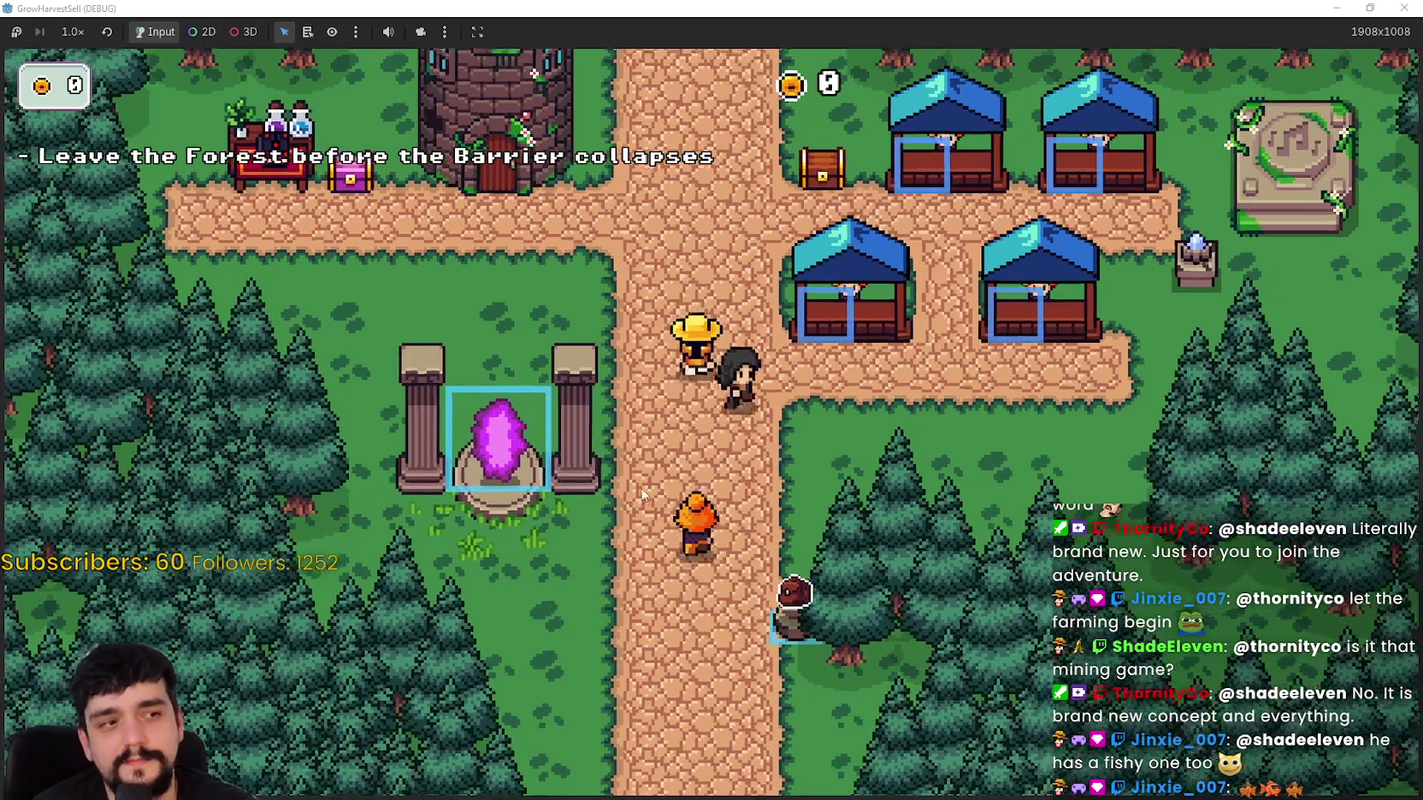
# Step: Walk the player to a market stall, down past the crossroads, and back up toward the tower
pyautogui.press('d')
pyautogui.press('w')
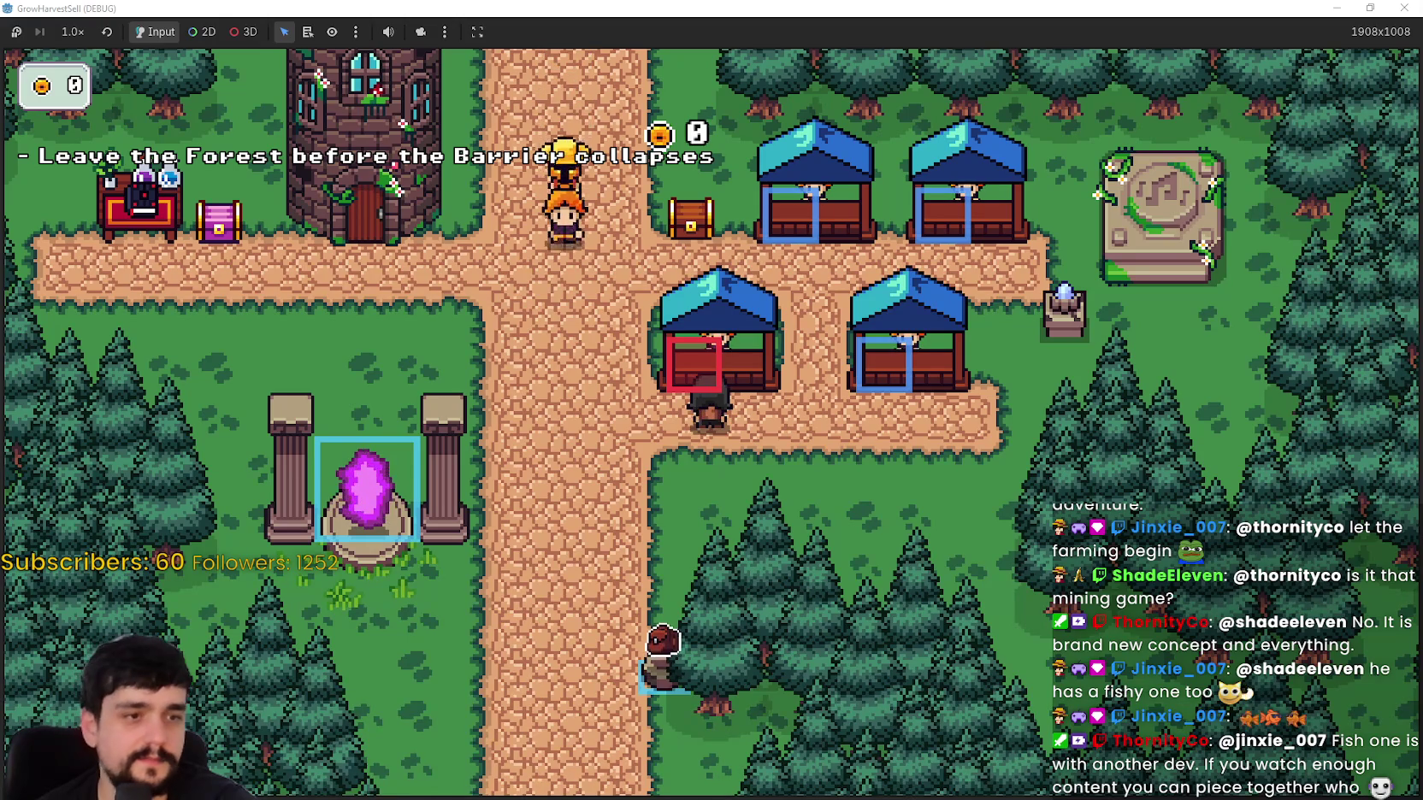
pyautogui.press('s')
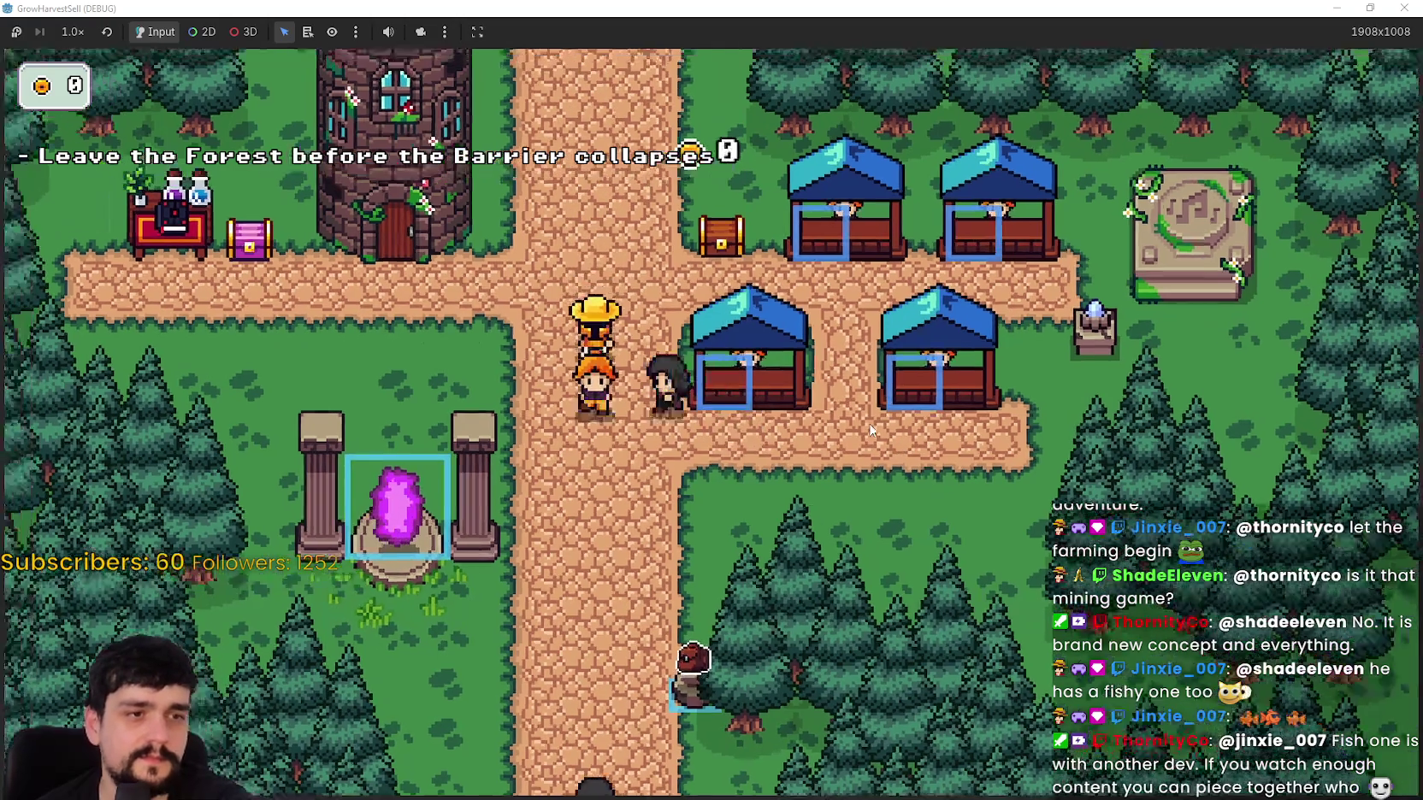
pyautogui.press('s')
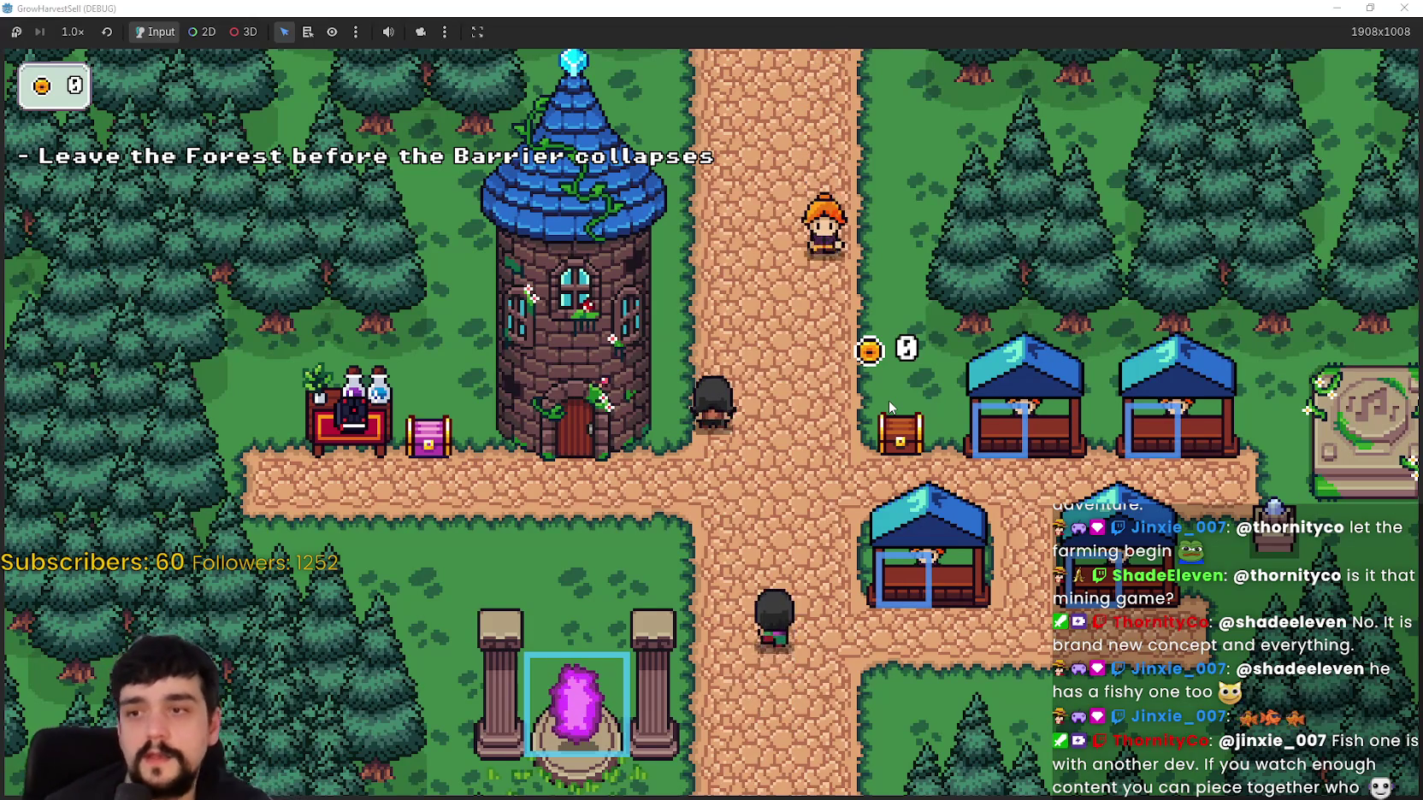
pyautogui.press('d')
pyautogui.press('s')
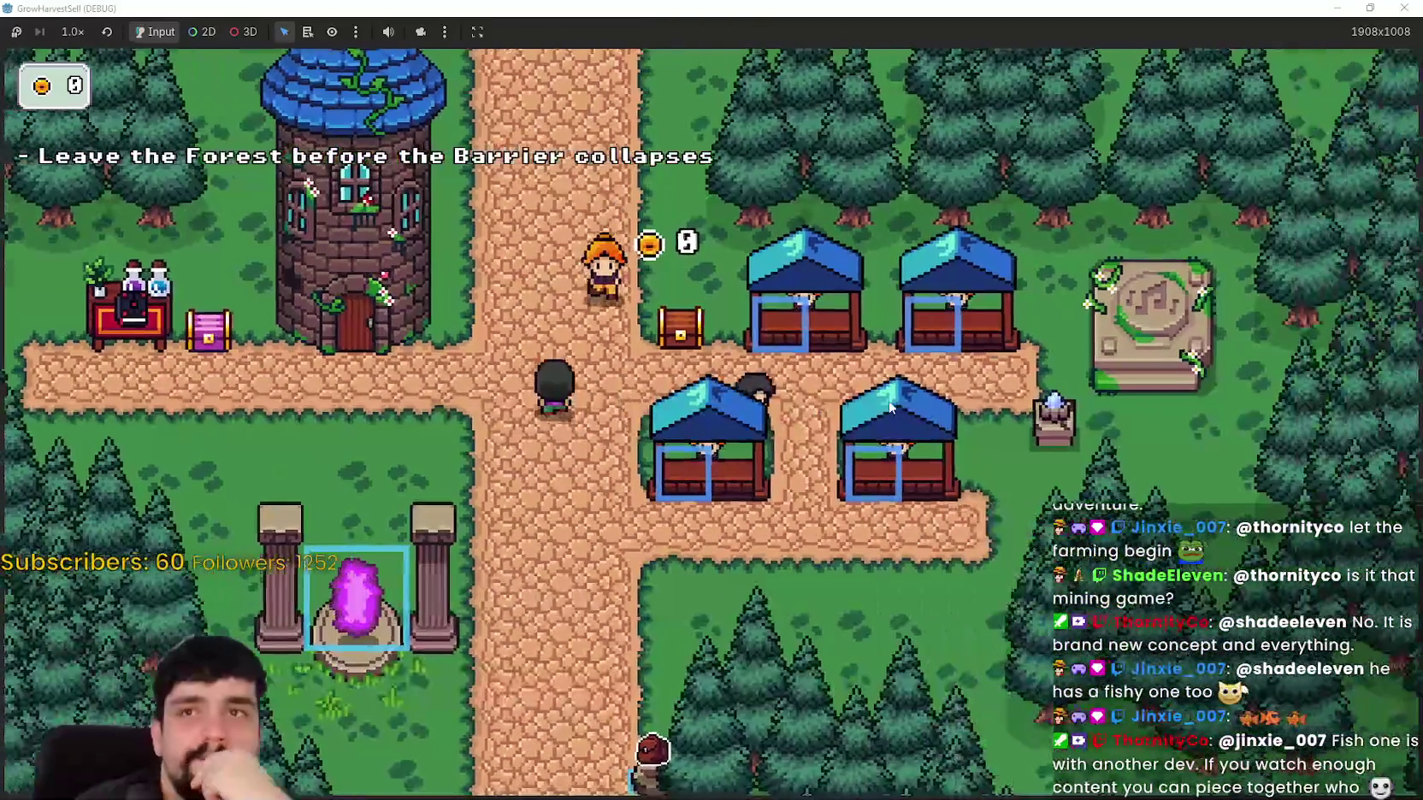
pyautogui.press('a')
pyautogui.press('d')
pyautogui.press('s')
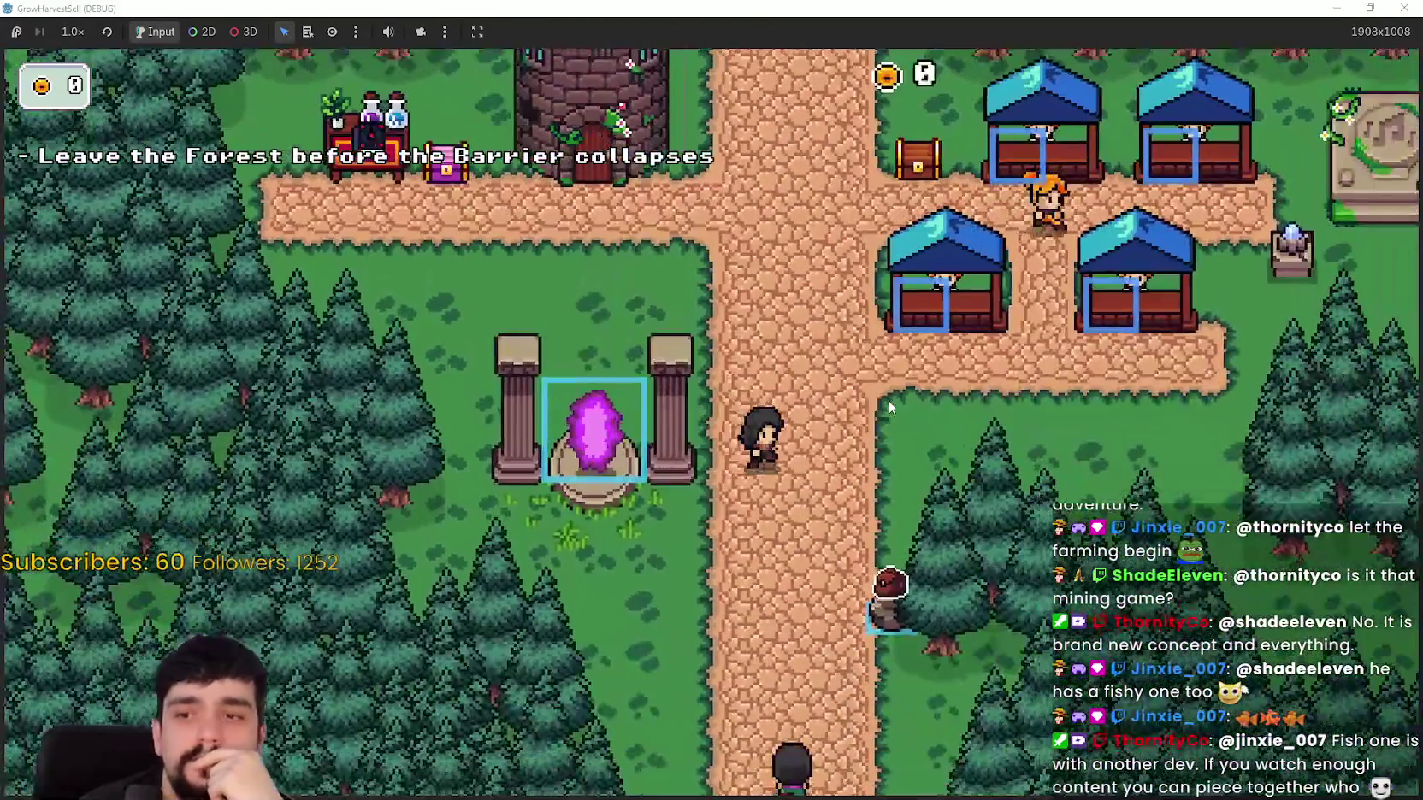
pyautogui.press('s')
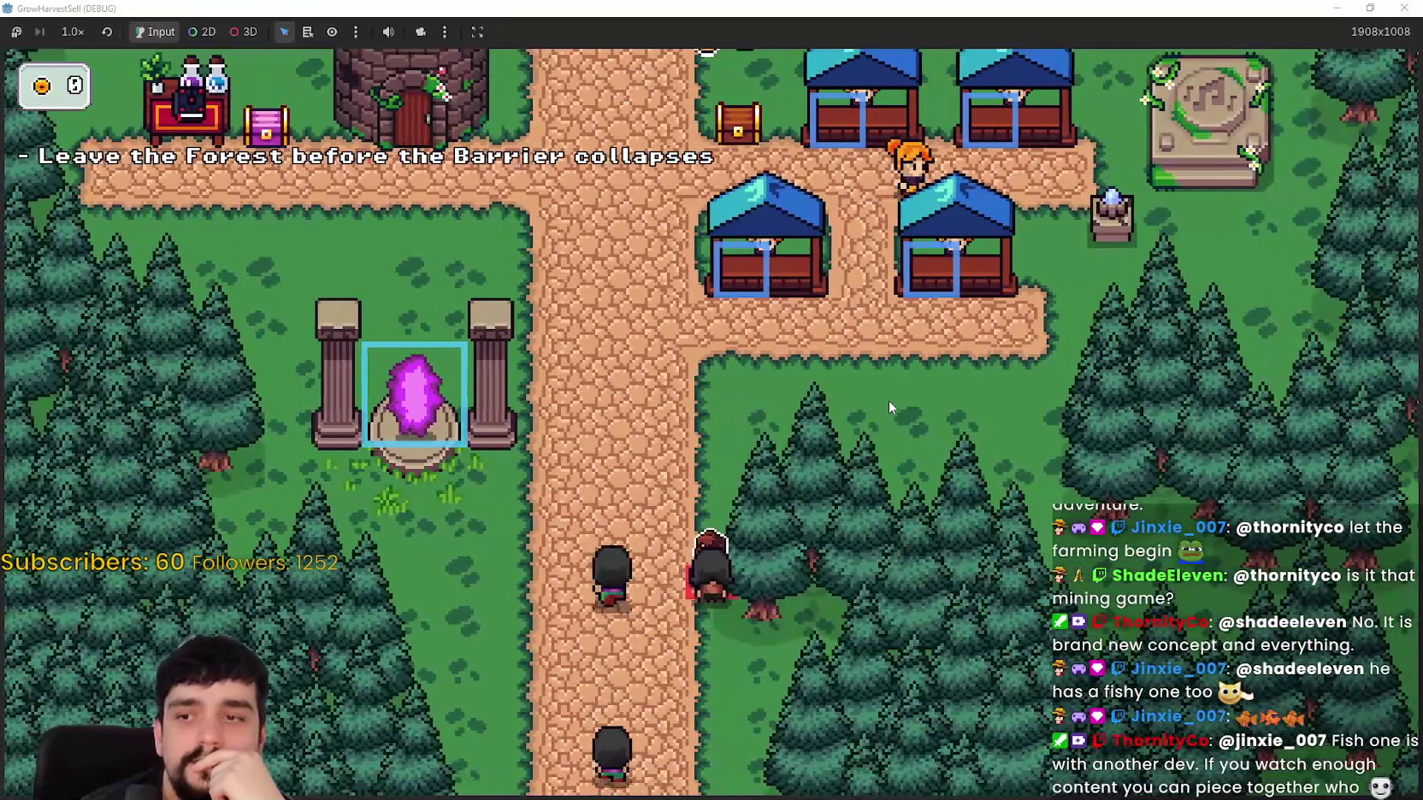
pyautogui.press('w')
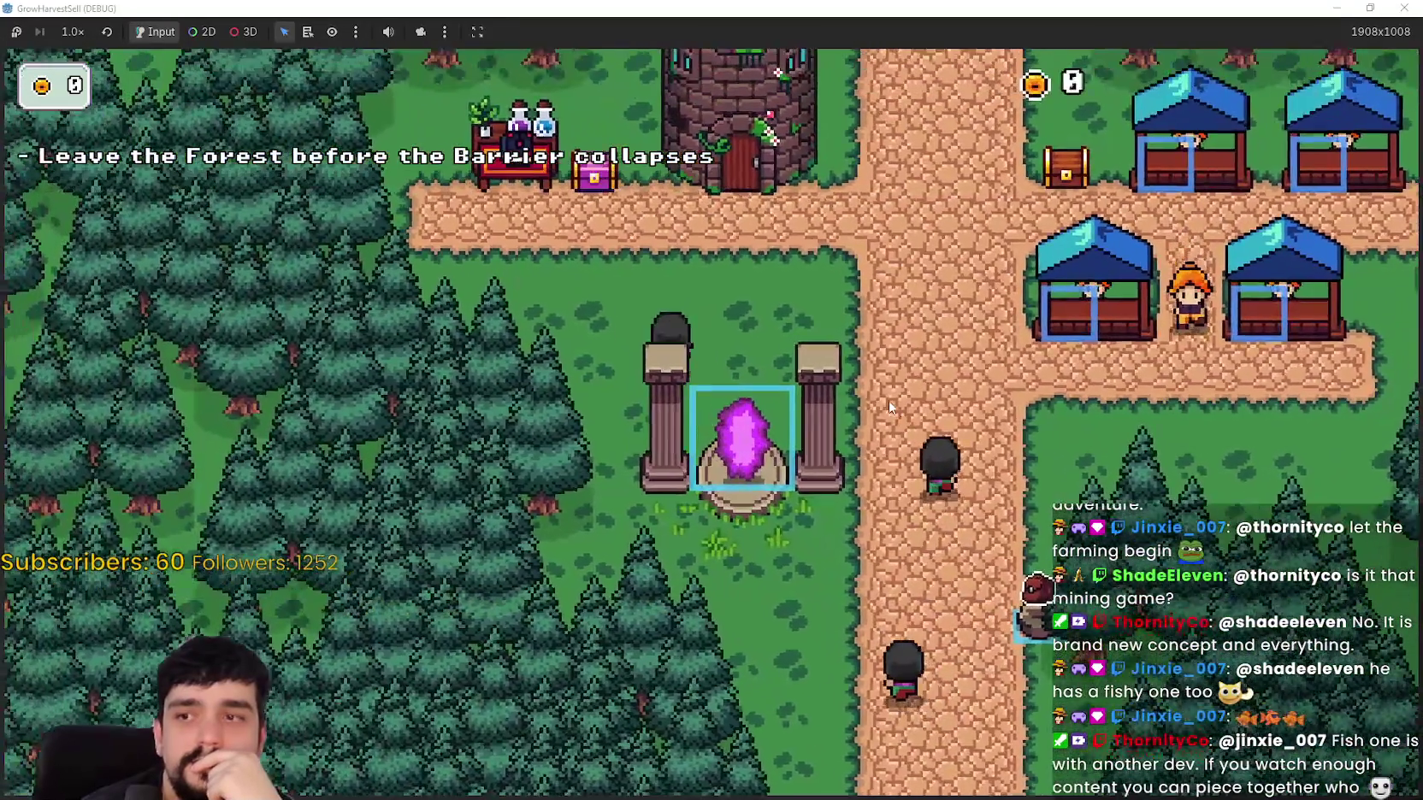
pyautogui.press('w')
# Step: Walk past the potion stand and through the market booths, then switch to main_atlas.png in Aseprite
pyautogui.press('a')
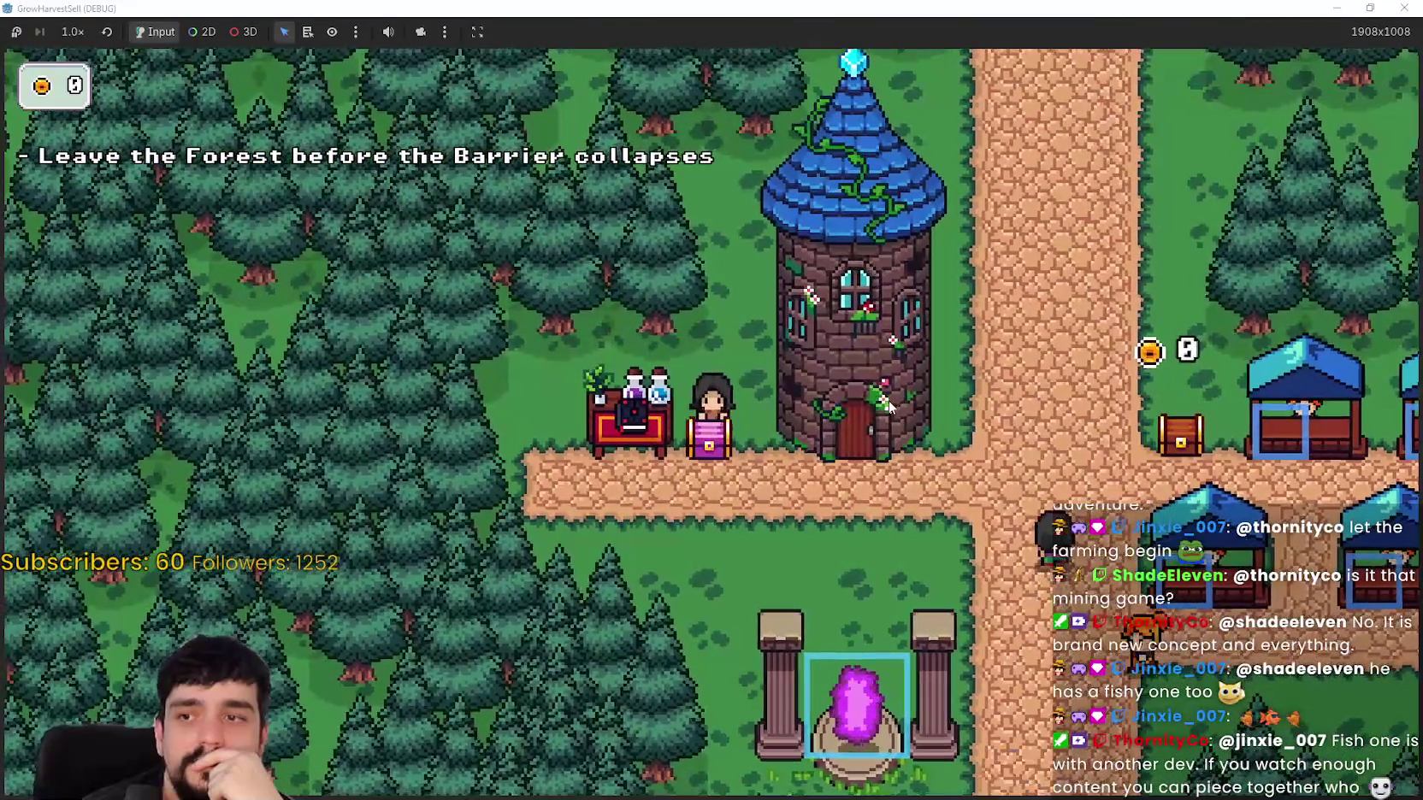
pyautogui.press('a')
pyautogui.press('s')
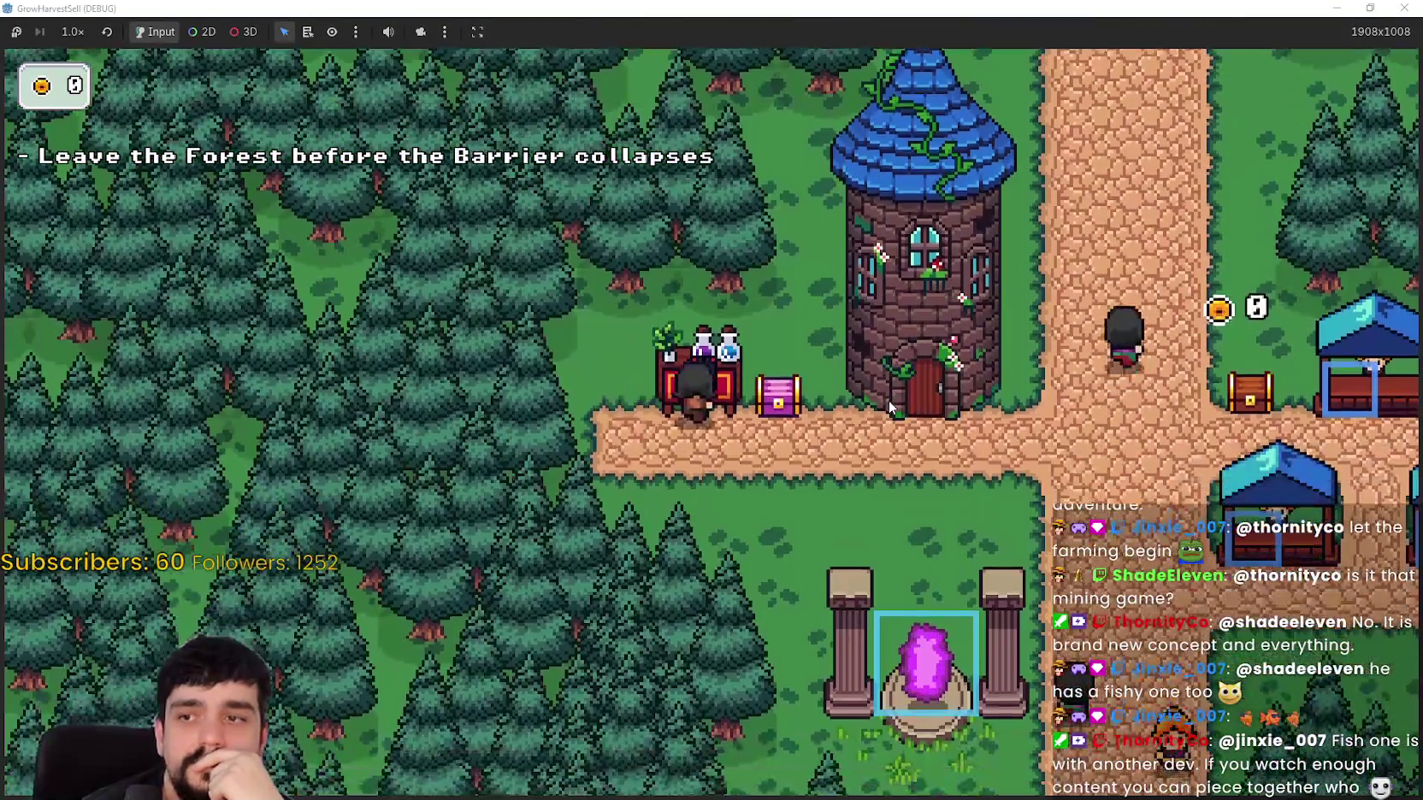
pyautogui.press('d')
pyautogui.press('d')
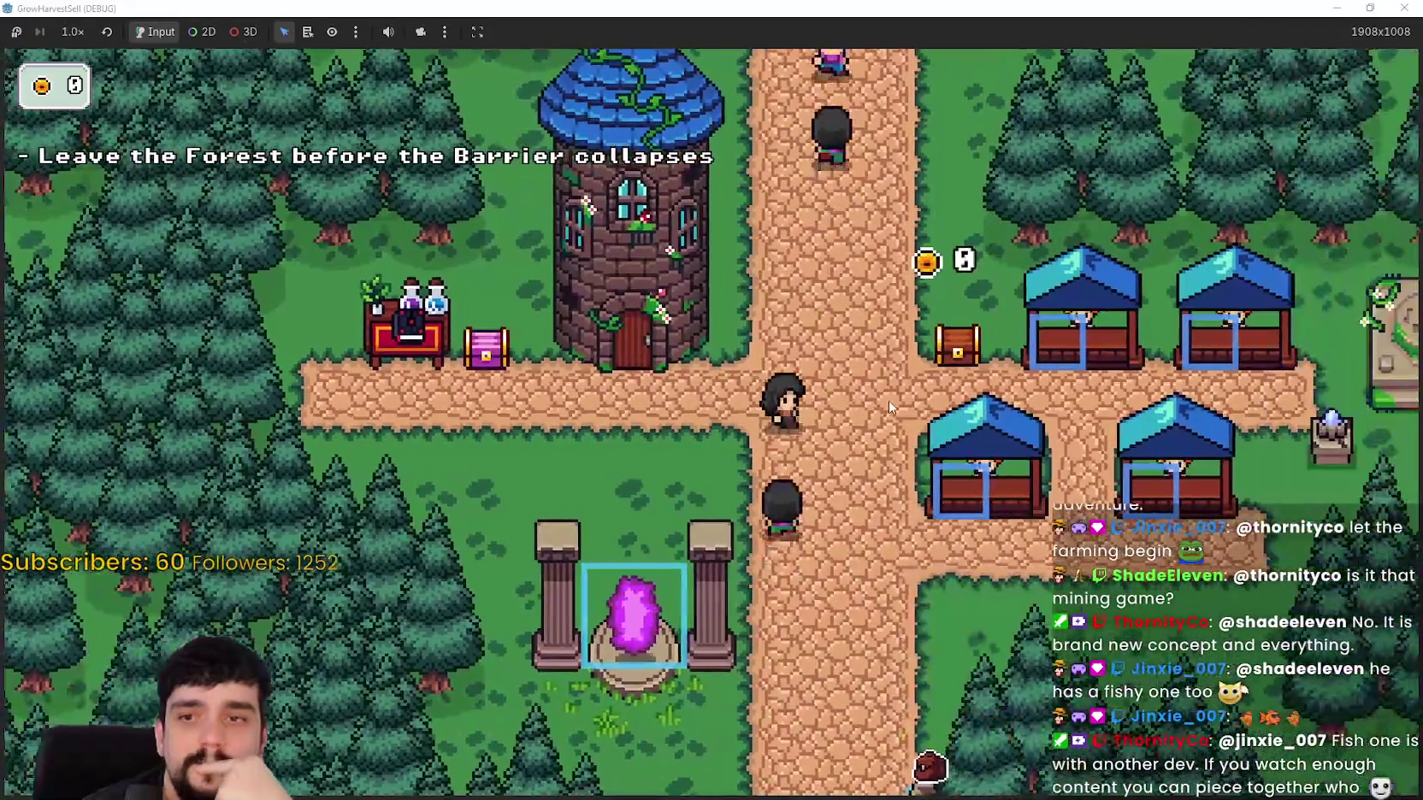
pyautogui.press('s')
pyautogui.press('d')
pyautogui.press('w')
pyautogui.press('a')
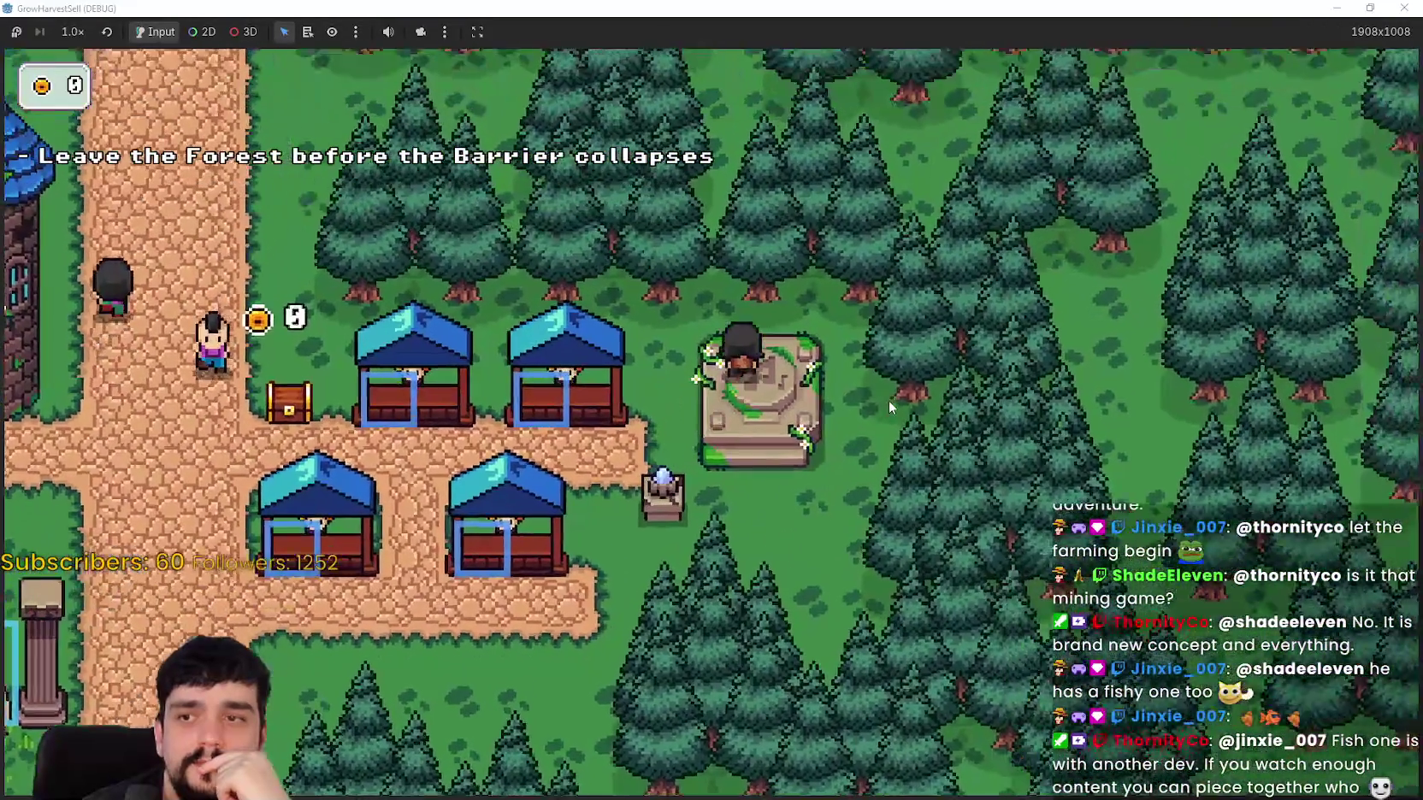
pyautogui.press('a')
pyautogui.press('s')
pyautogui.press('s')
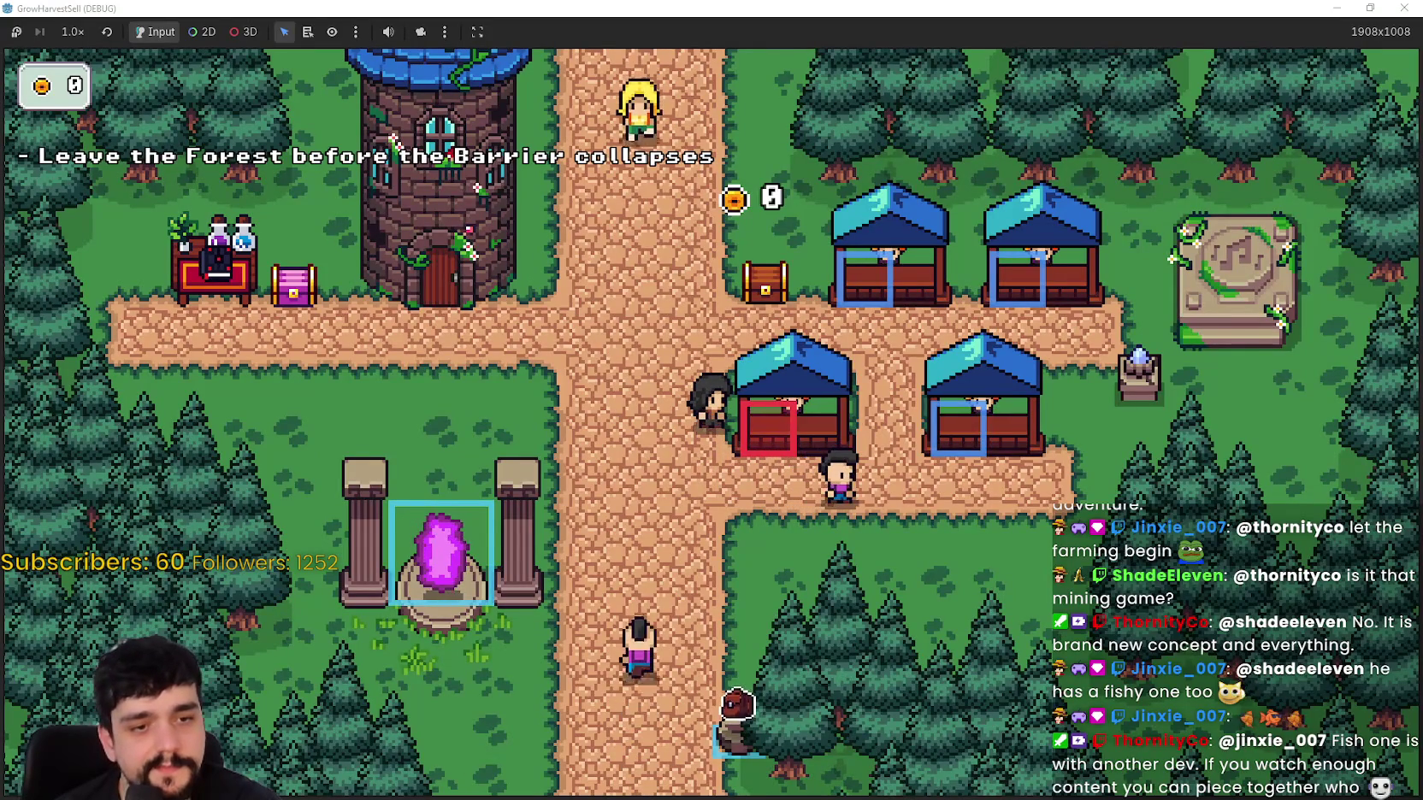
pyautogui.hotkey('alt', 'Tab')
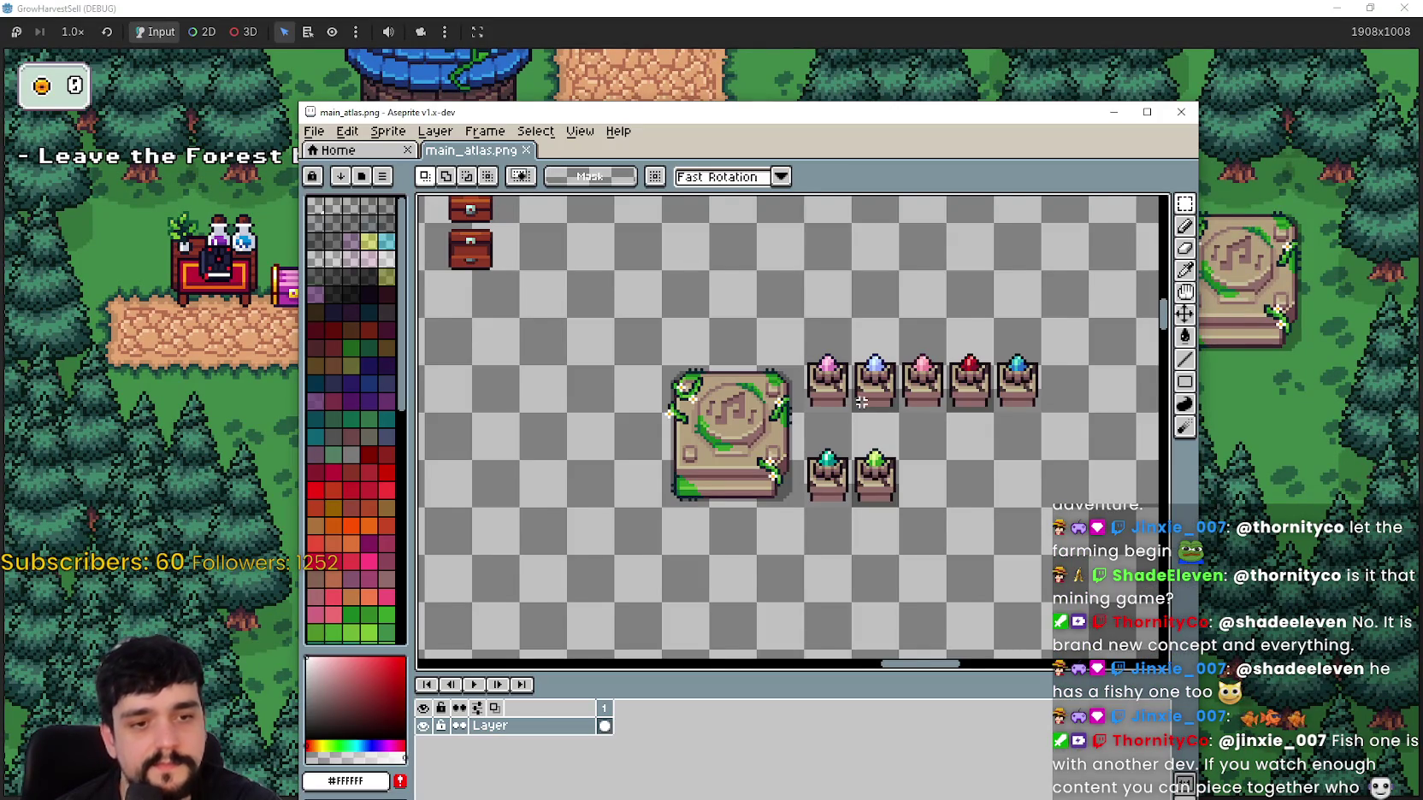
pyautogui.scroll(1, 861, 402)
pyautogui.scroll(-3, 882, 503)
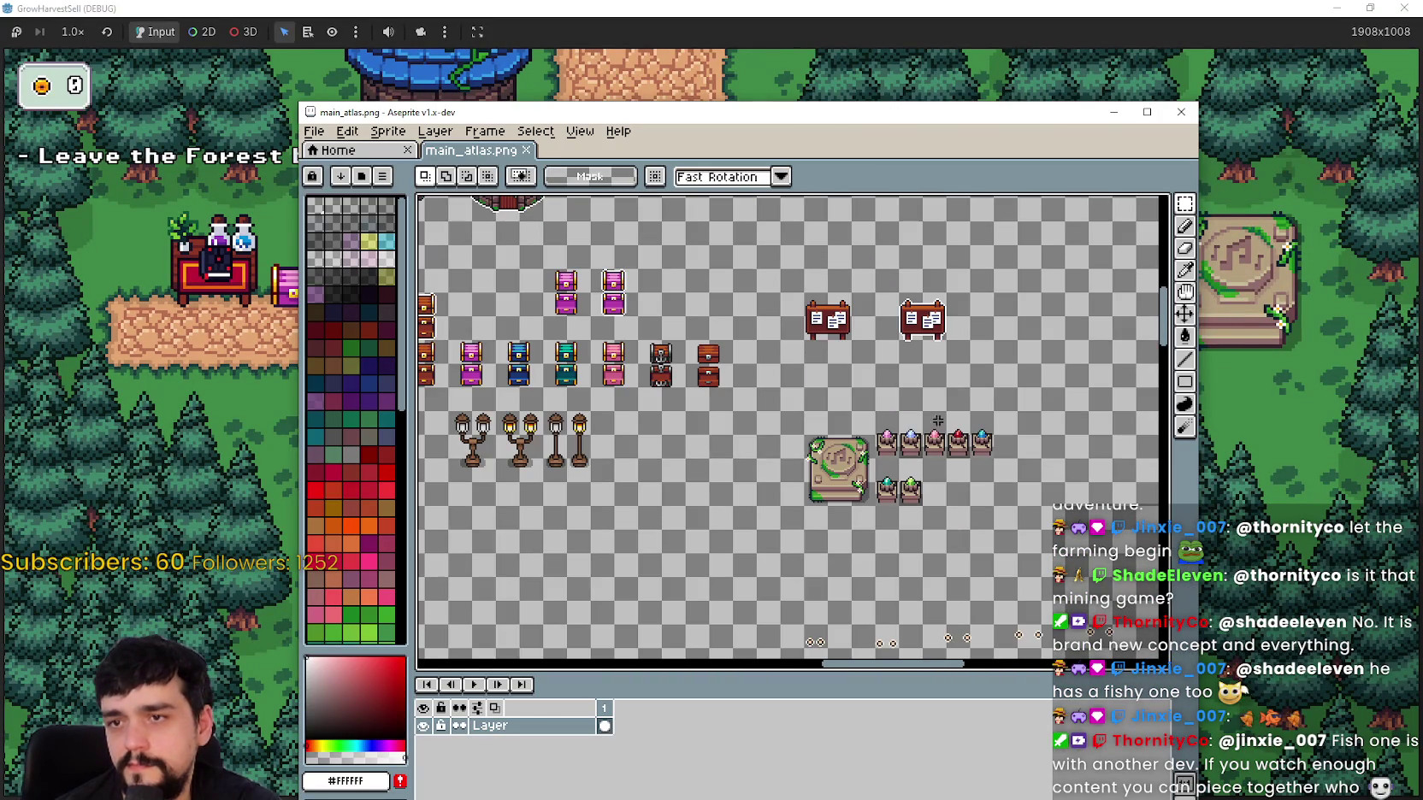
pyautogui.scroll(-3, 847, 359)
pyautogui.scroll(3, 820, 391)
pyautogui.scroll(3, 718, 436)
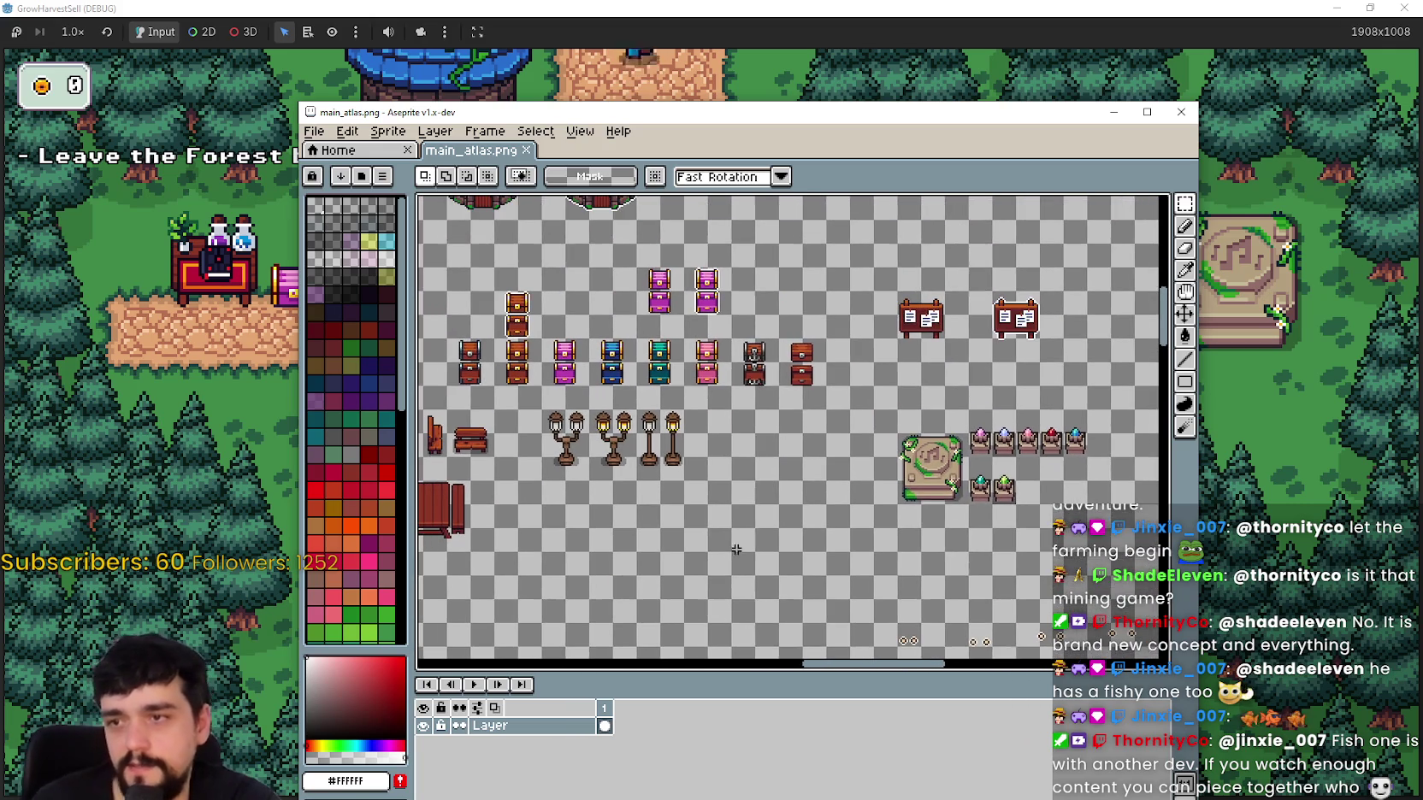
pyautogui.scroll(-5, 643, 383)
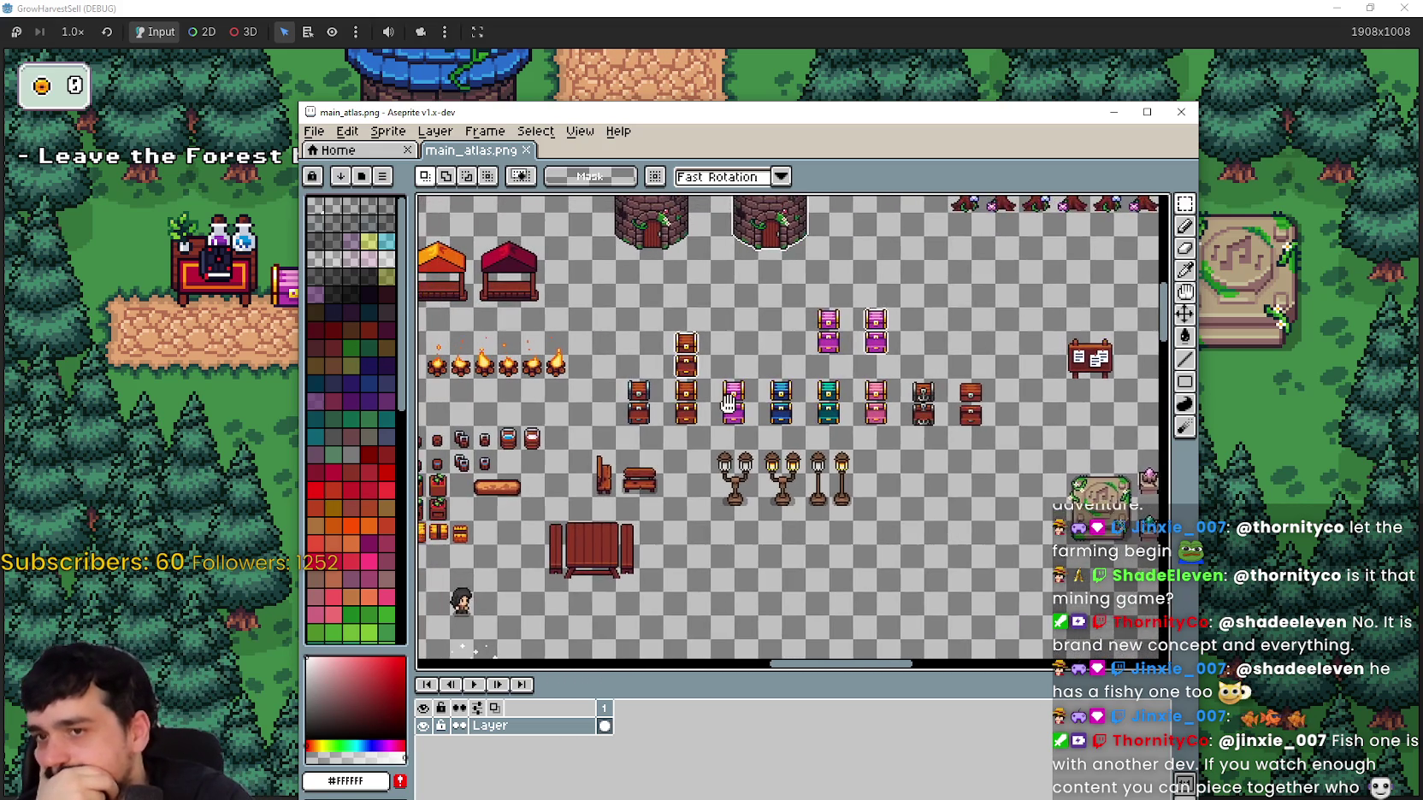
pyautogui.scroll(3, 942, 499)
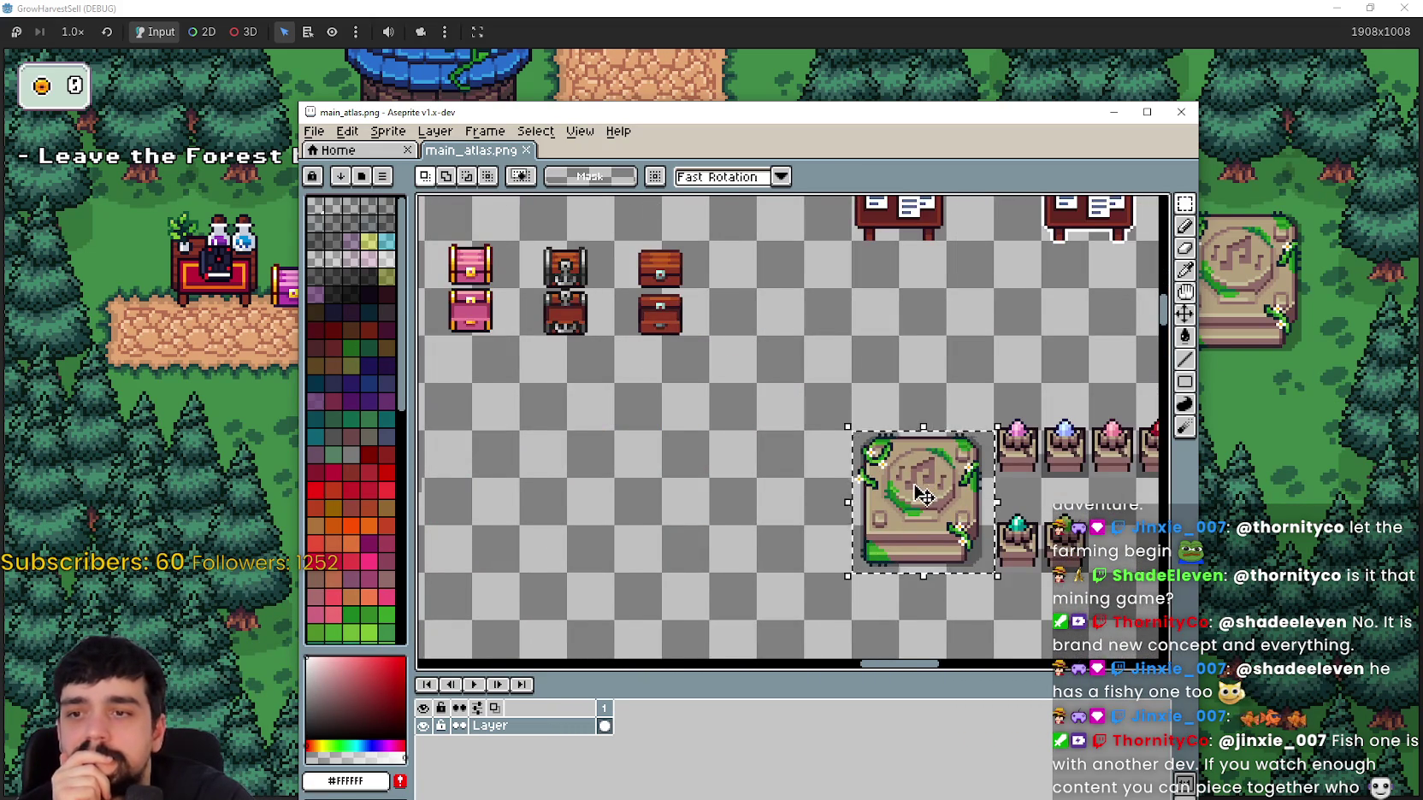
pyautogui.scroll(-2, 923, 496)
pyautogui.scroll(2, 752, 460)
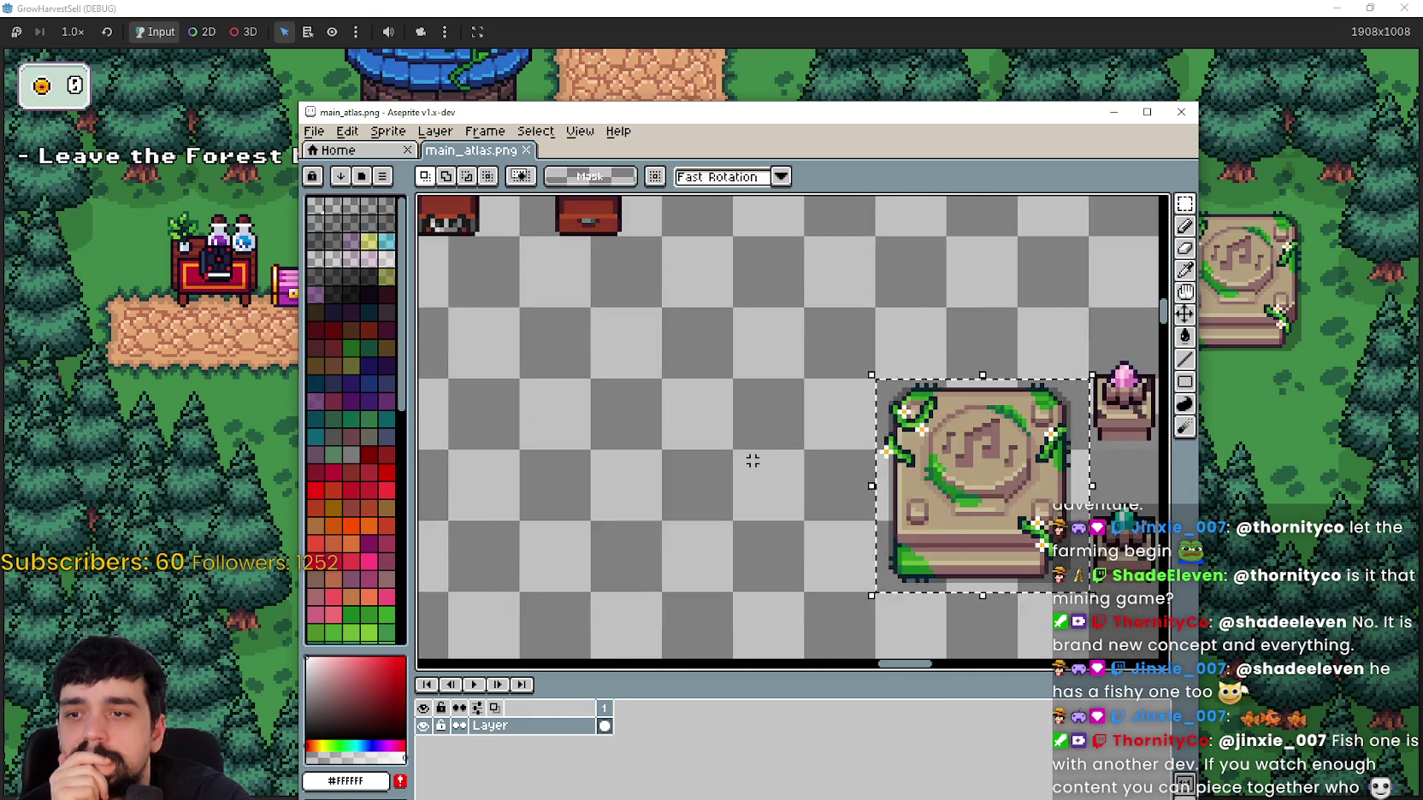
pyautogui.scroll(-4, 643, 340)
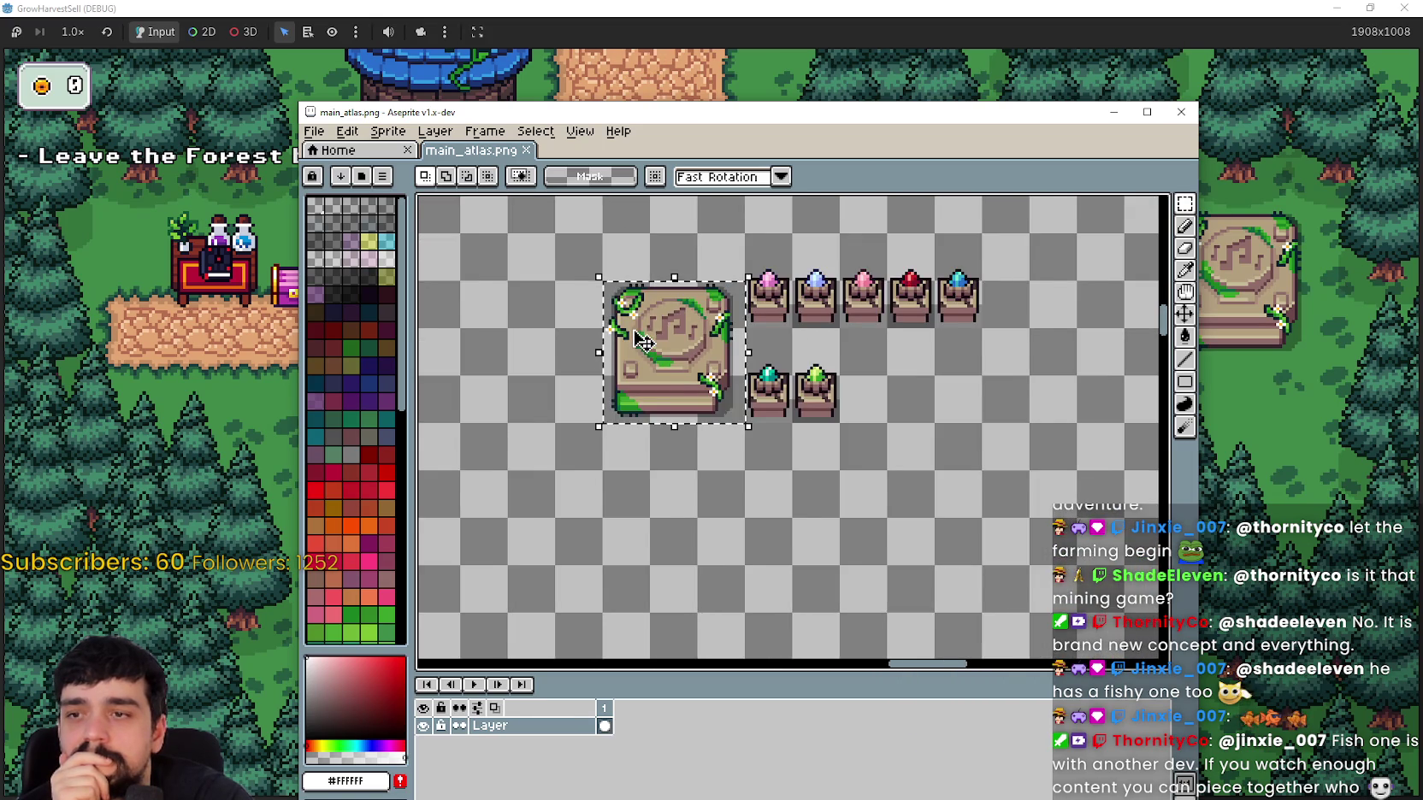
pyautogui.moveTo(826, 288)
pyautogui.mouseDown()
pyautogui.moveTo(874, 350)
pyautogui.moveTo(895, 351)
pyautogui.moveTo(833, 344)
pyautogui.moveTo(827, 299)
pyautogui.moveTo(921, 366)
pyautogui.mouseUp()
pyautogui.scroll(1, 874, 405)
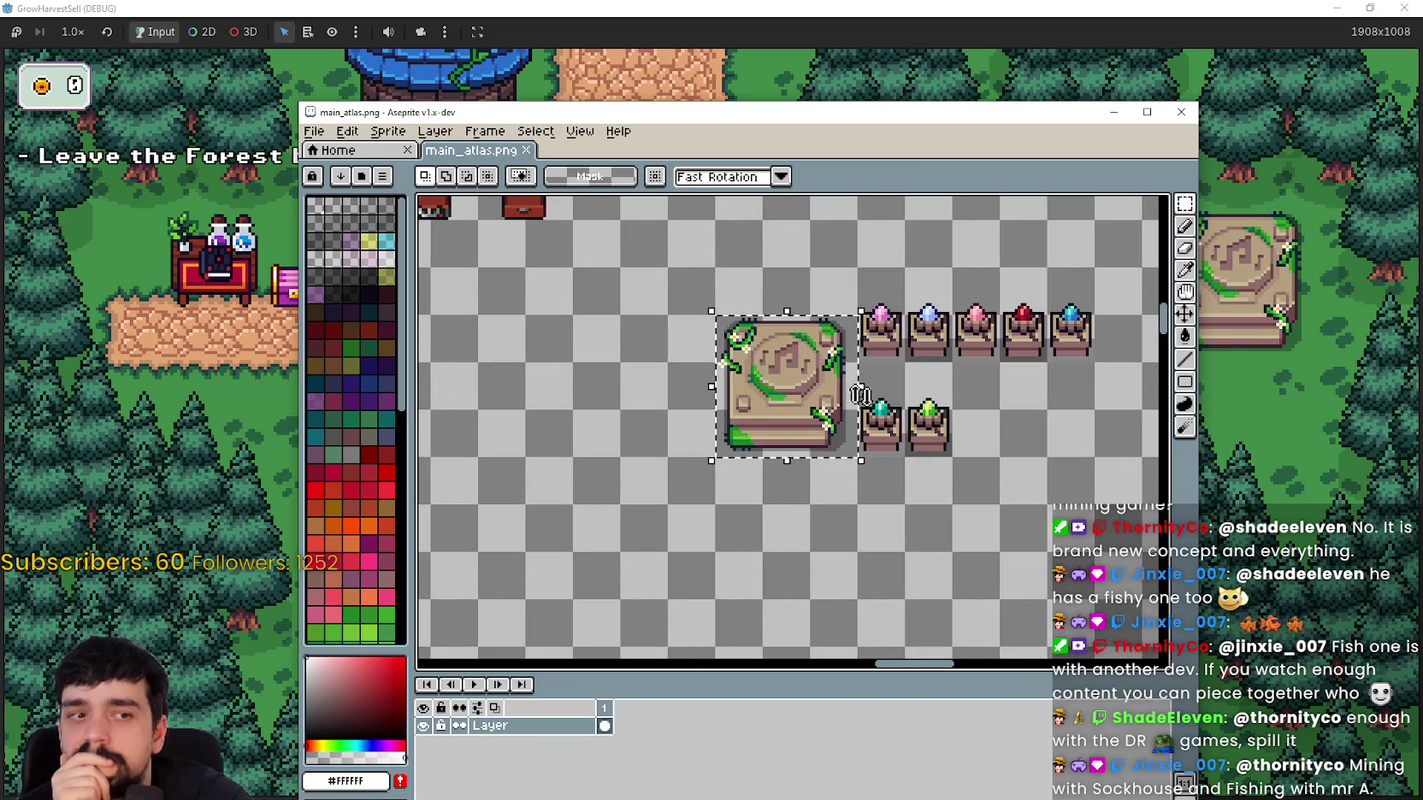
pyautogui.scroll(-3, 960, 466)
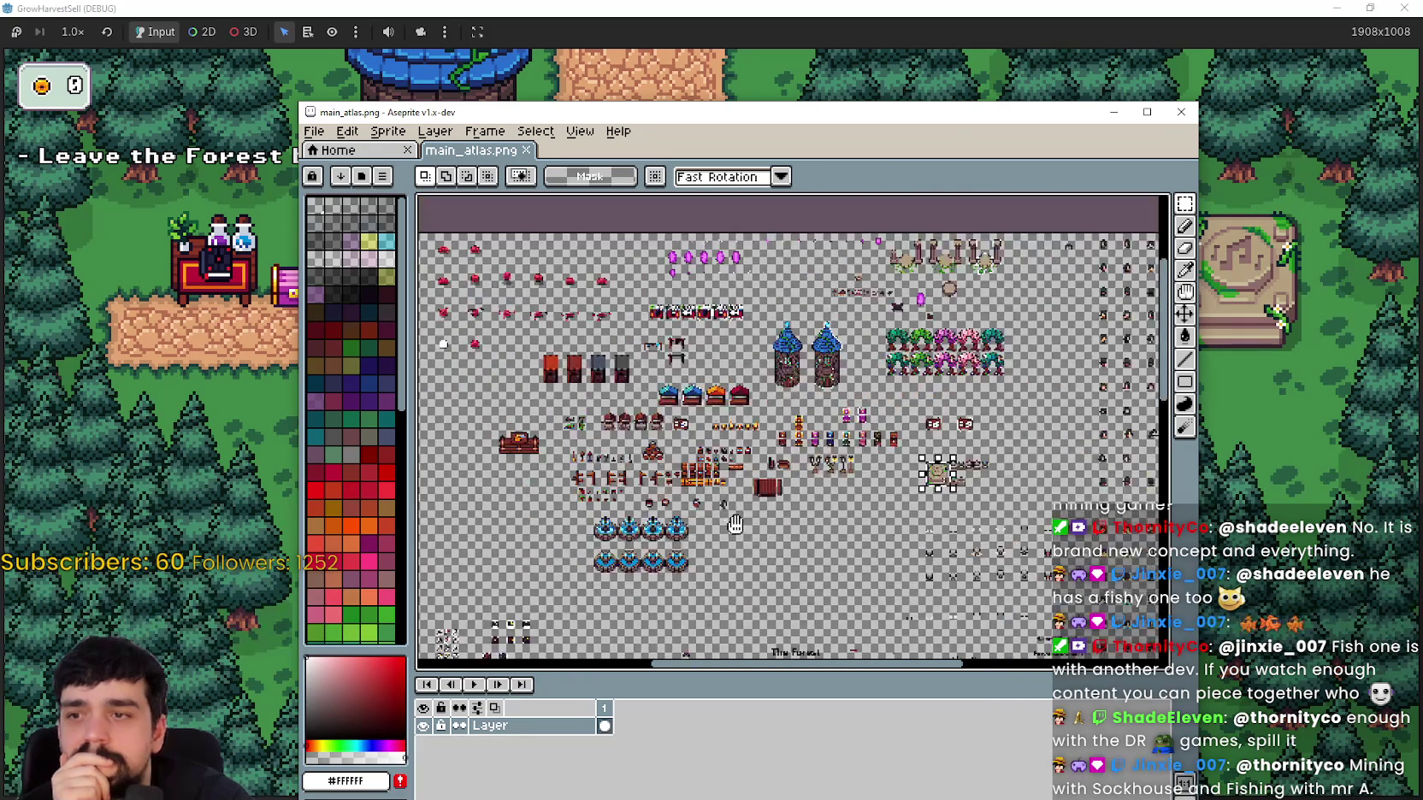
pyautogui.scroll(2, 556, 556)
pyautogui.moveTo(697, 334)
pyautogui.mouseDown()
pyautogui.moveTo(834, 454)
pyautogui.moveTo(833, 571)
pyautogui.moveTo(789, 542)
pyautogui.mouseUp()
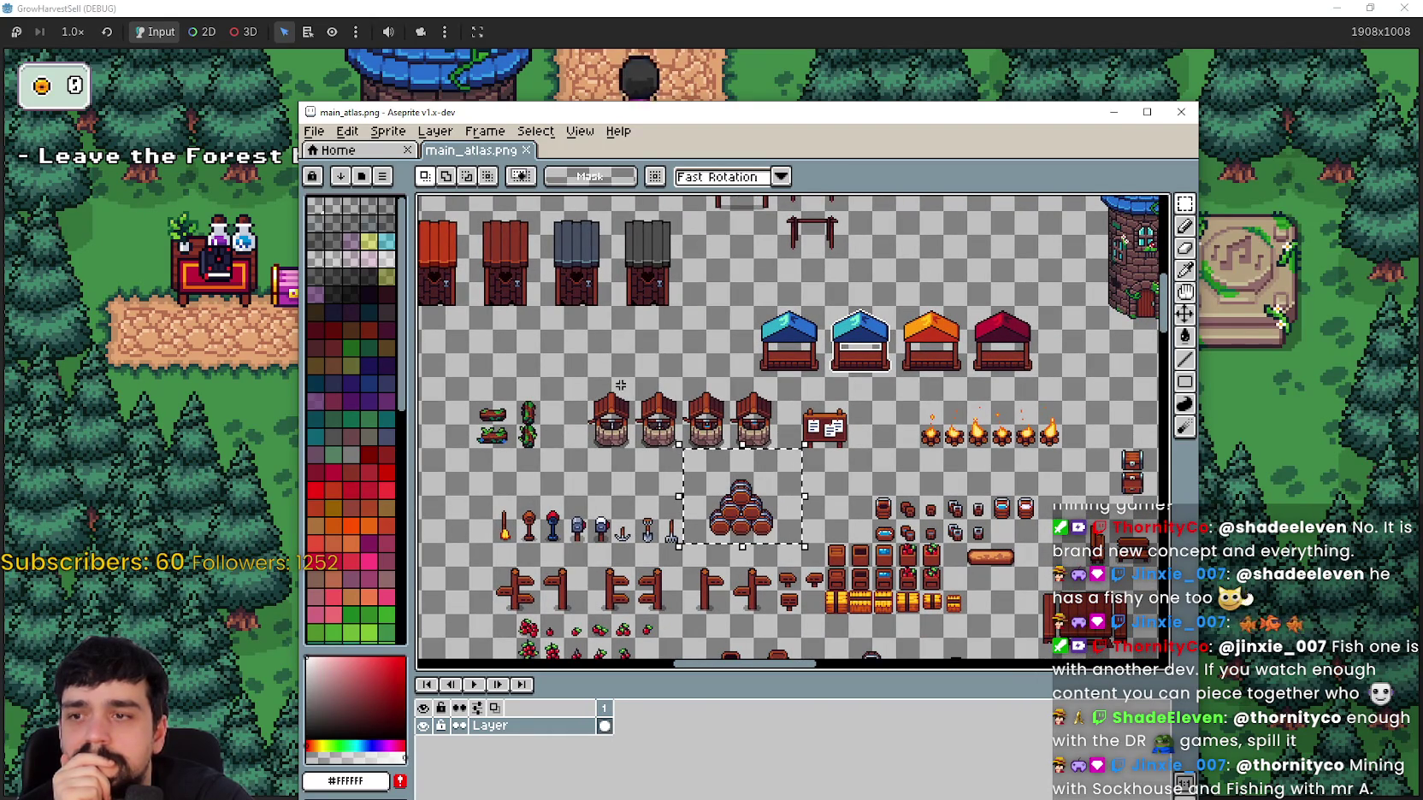
pyautogui.moveTo(561, 419); pyautogui.dragTo(594, 454)
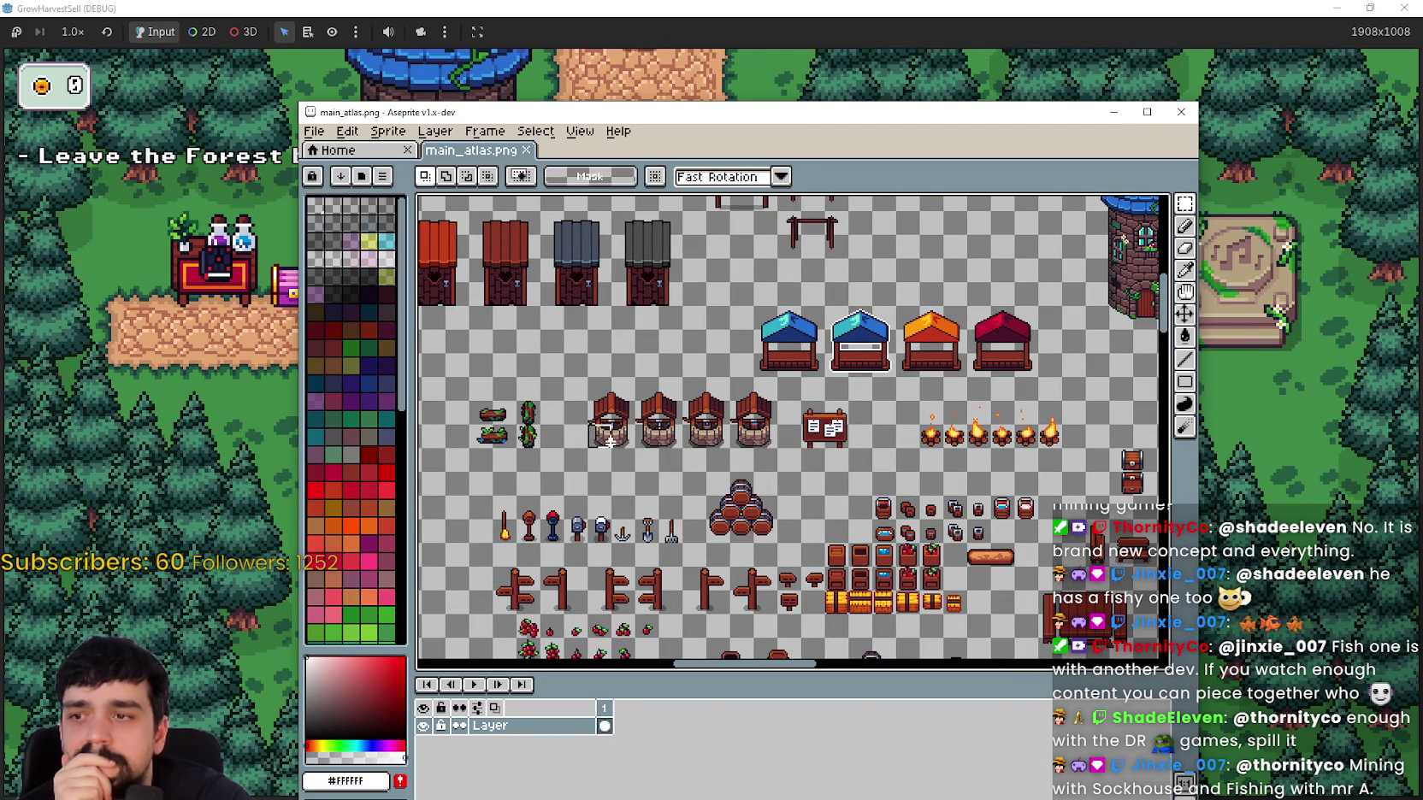
pyautogui.click(601, 434)
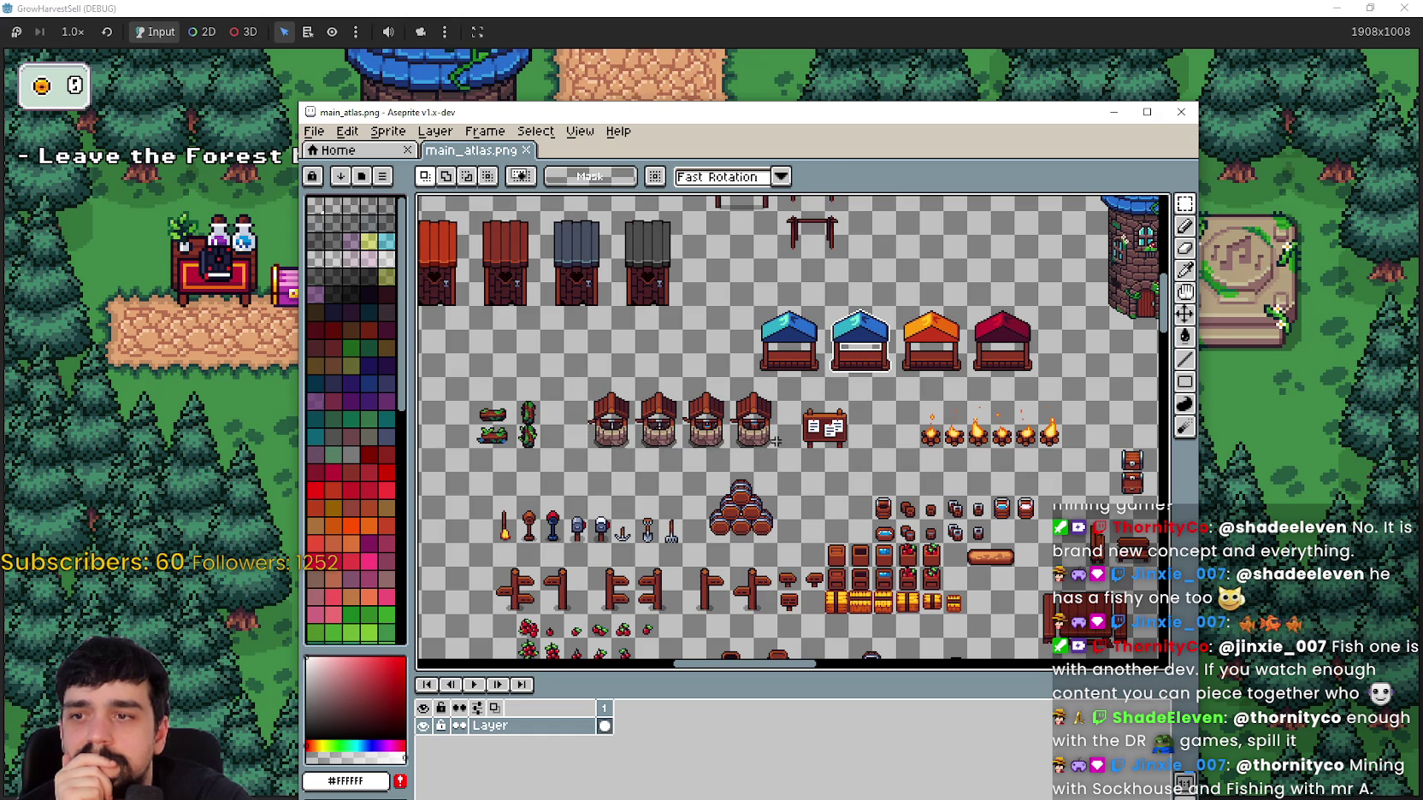
pyautogui.scroll(5, 712, 360)
pyautogui.hscroll(3, 712, 360)
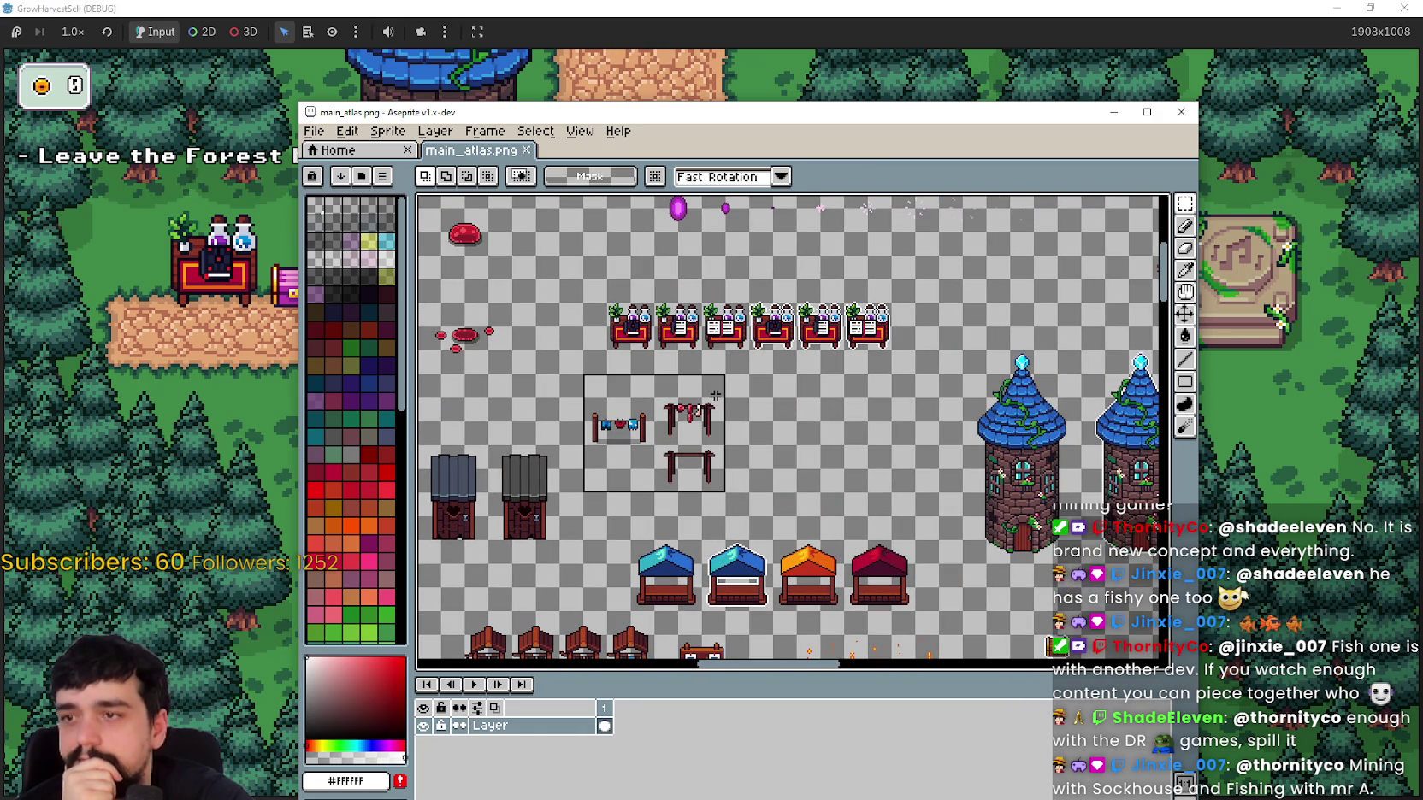
# Step: Pan and zoom the main_atlas.png canvas onto the green music-note altar and nearby gem pedestals
pyautogui.hscroll(8, 699, 411)
pyautogui.scroll(-3, 753, 470)
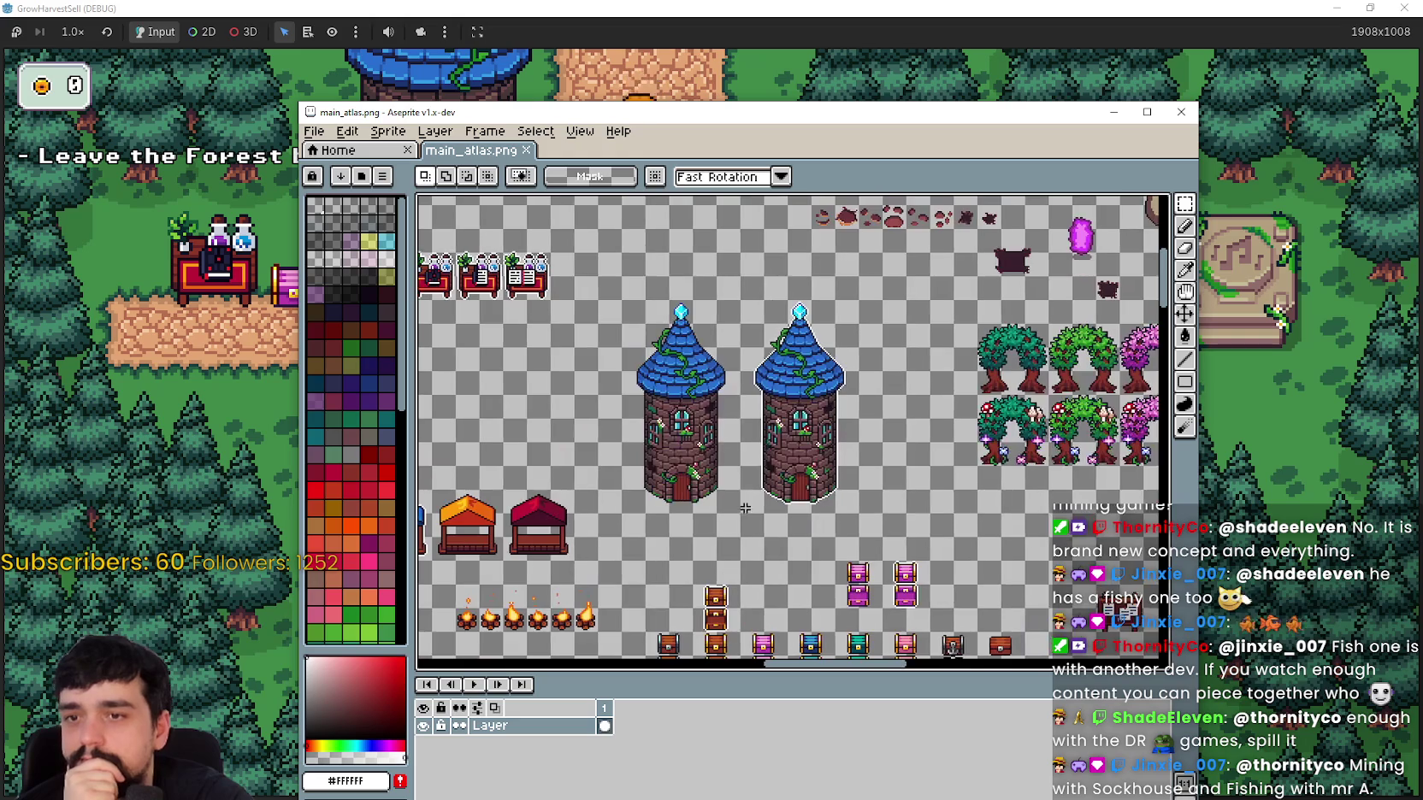
pyautogui.scroll(-2, 804, 557)
pyautogui.hscroll(1, 776, 457)
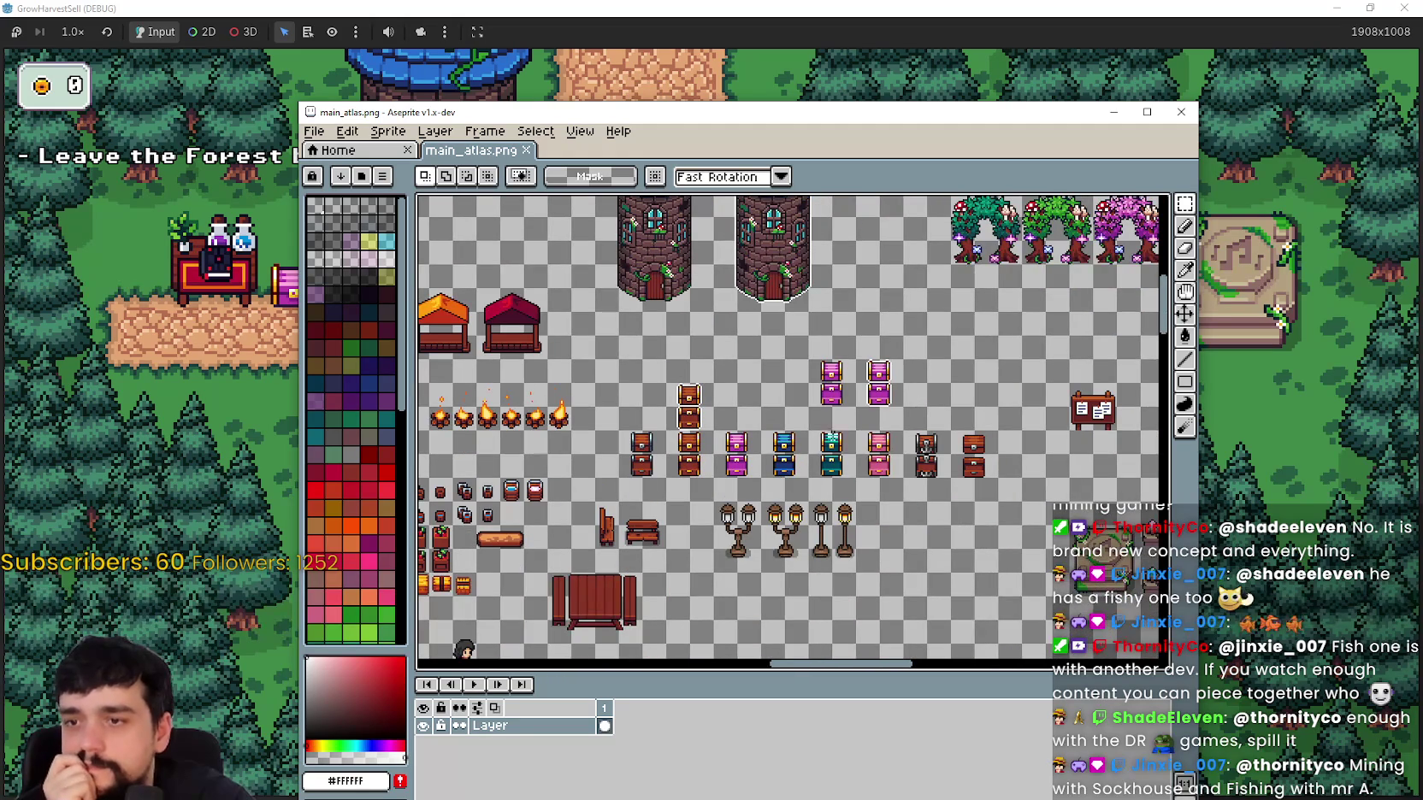
pyautogui.hscroll(5, 908, 504)
pyautogui.scroll(1, 908, 505)
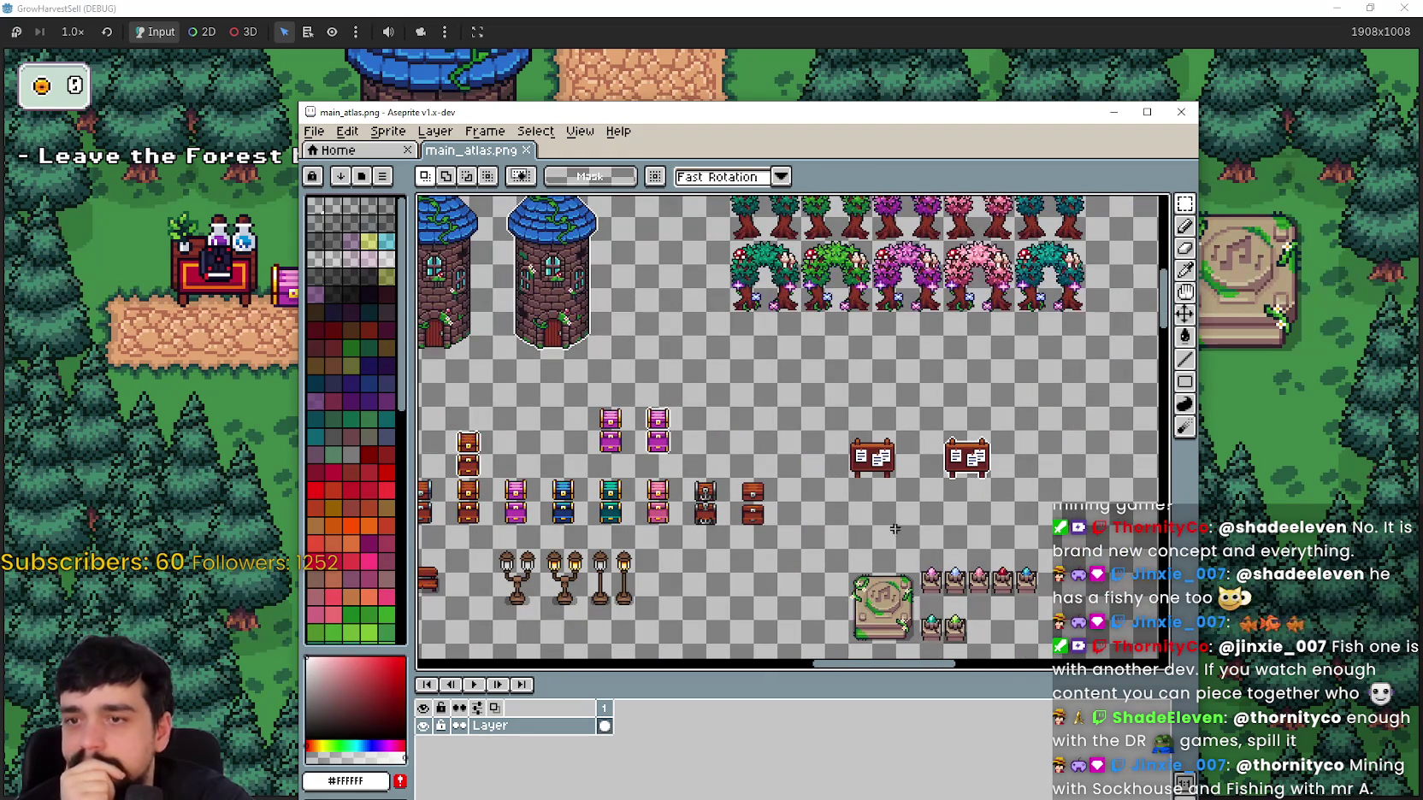
pyautogui.scroll(-1, 896, 520)
pyautogui.hscroll(1, 897, 520)
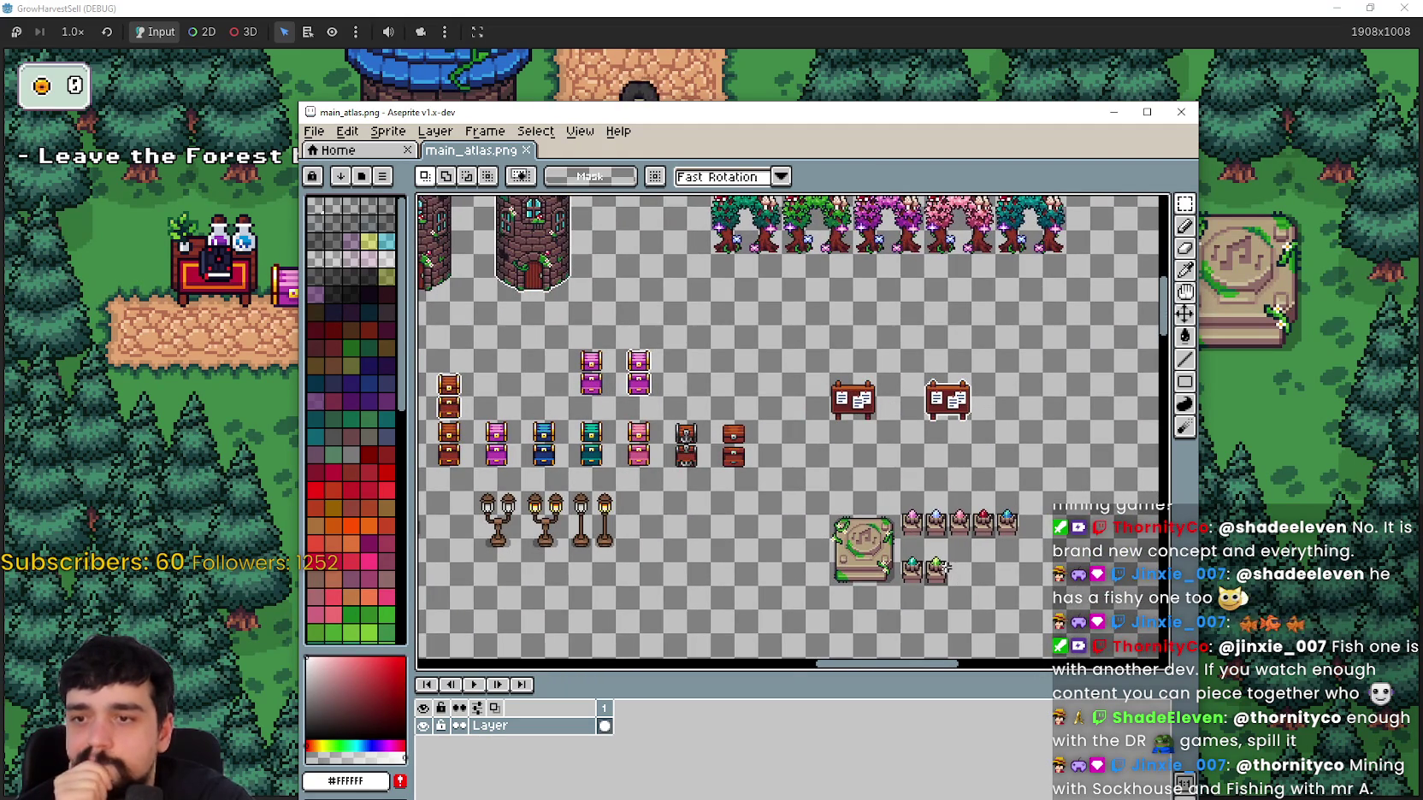
pyautogui.scroll(-1, 945, 561)
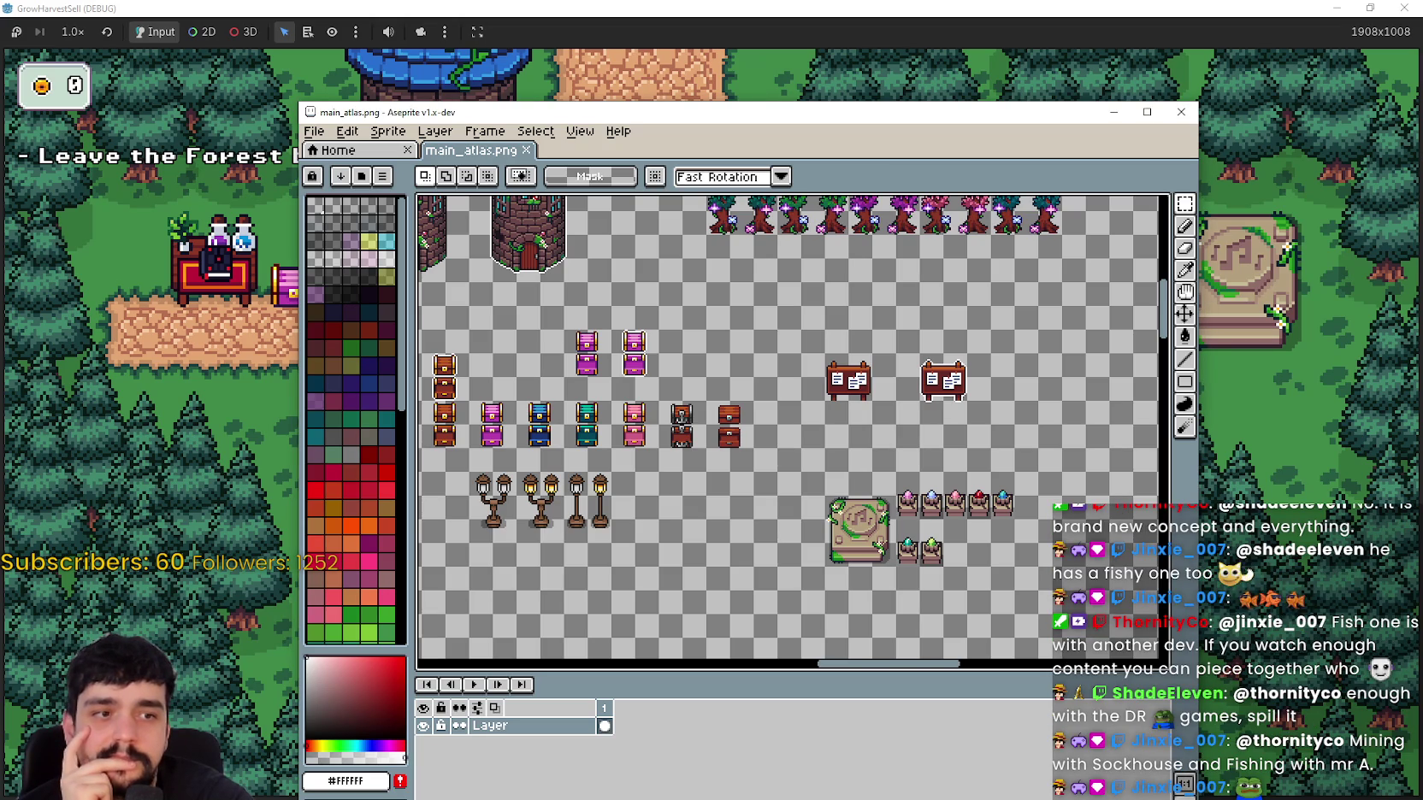
pyautogui.scroll(4, 783, 508)
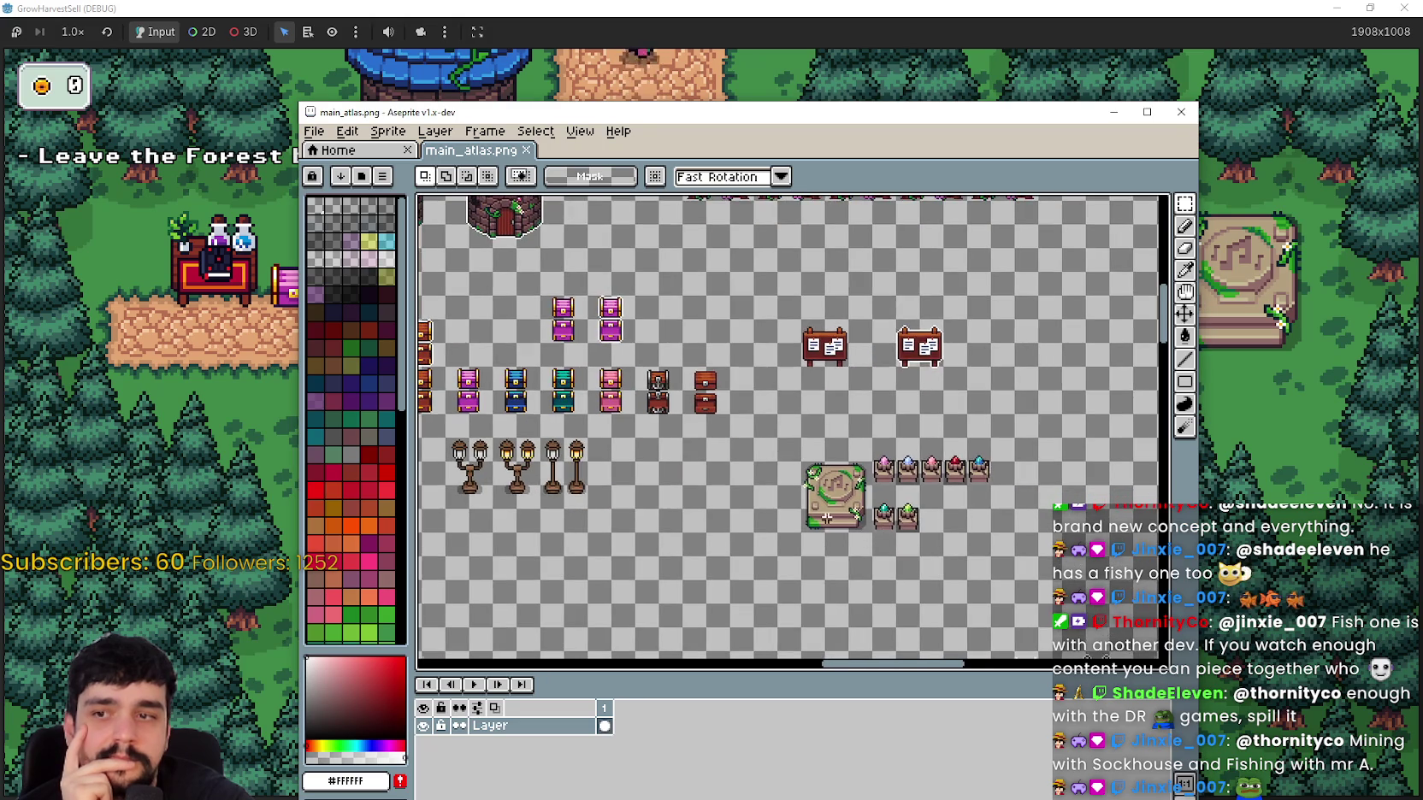
pyautogui.moveTo(818, 511)
pyautogui.mouseDown()
pyautogui.moveTo(728, 492)
pyautogui.moveTo(779, 509)
pyautogui.mouseUp()
pyautogui.scroll(-4, 727, 492)
pyautogui.scroll(4, 728, 489)
pyautogui.scroll(1, 728, 489)
pyautogui.scroll(-1, 779, 508)
pyautogui.scroll(-1, 780, 510)
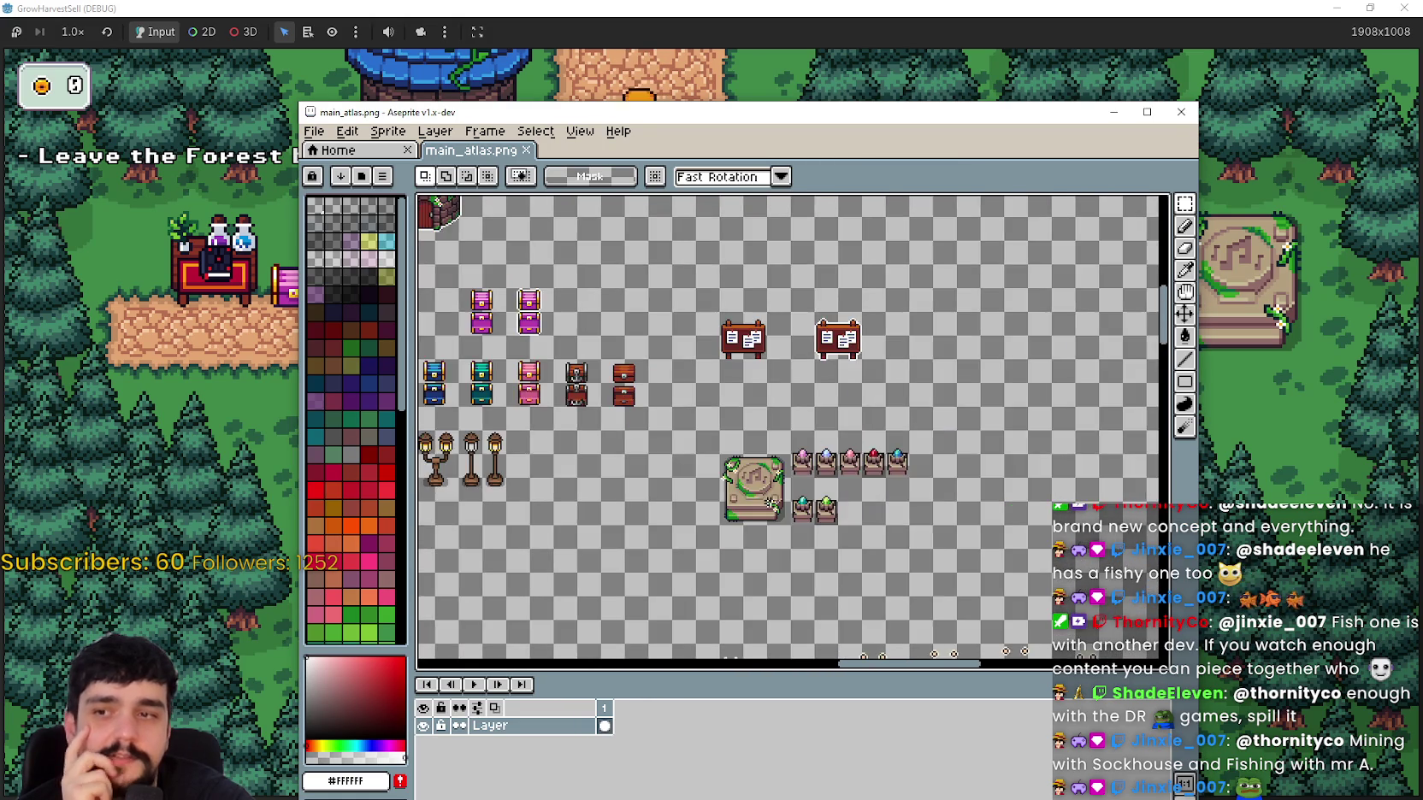
pyautogui.scroll(3, 753, 506)
# Step: Zoom in and out around the music-note altar in main_atlas.png
pyautogui.scroll(1, 748, 506)
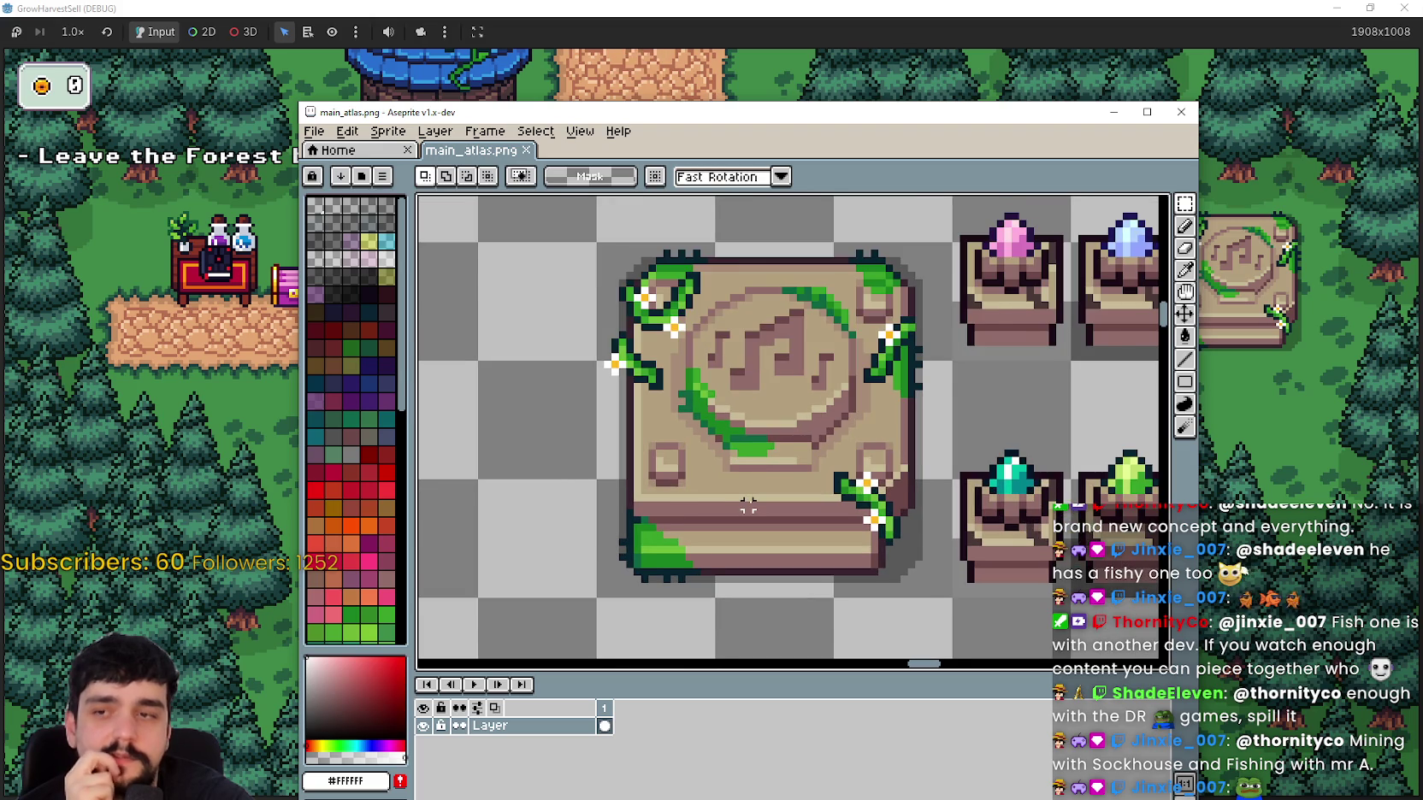
pyautogui.scroll(-1, 748, 506)
pyautogui.scroll(-1, 749, 505)
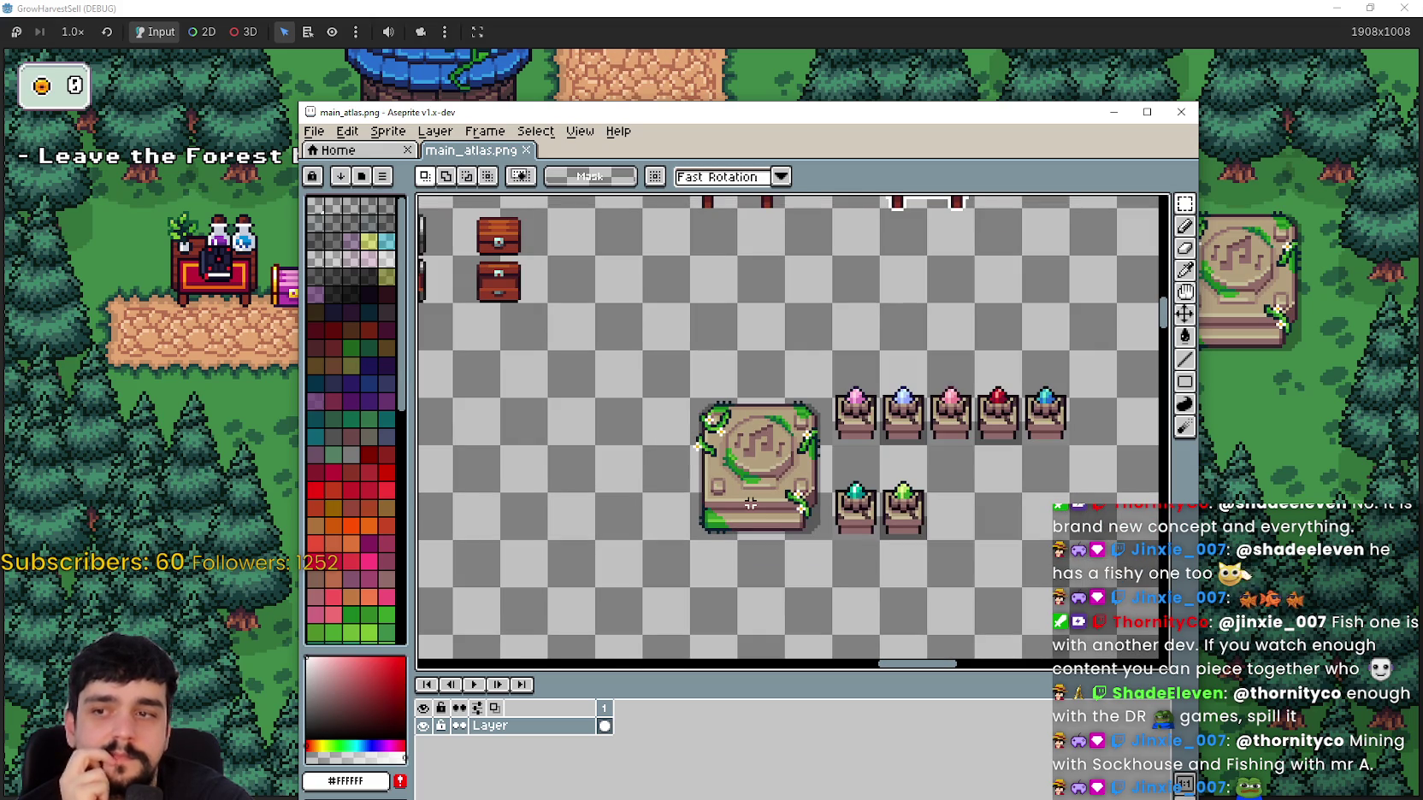
pyautogui.scroll(2, 750, 504)
pyautogui.scroll(-1, 759, 393)
pyautogui.scroll(-1, 759, 393)
pyautogui.scroll(1, 906, 359)
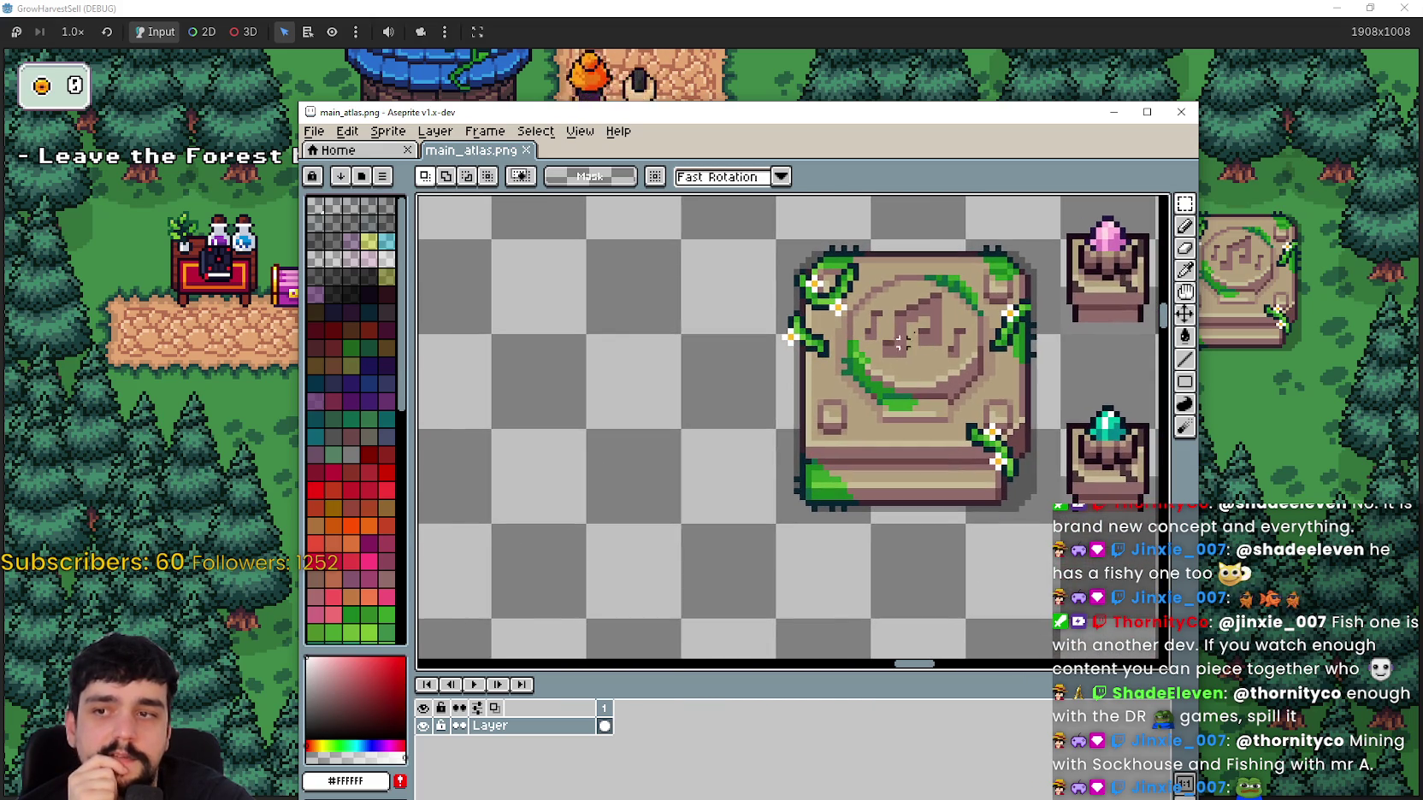
# Step: Move the Aseprite window down to reveal the running village game above it
pyautogui.moveTo(1185, 206)
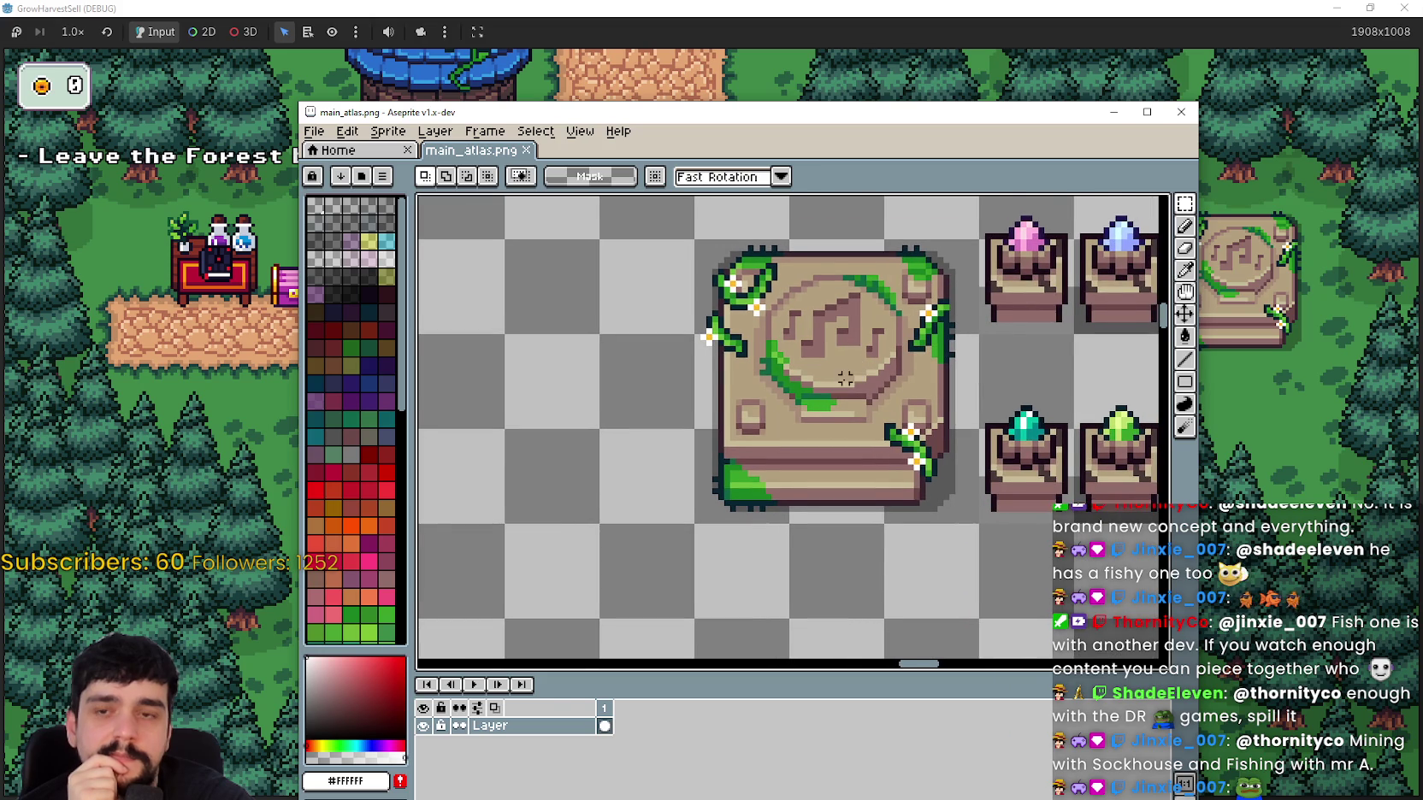
pyautogui.scroll(-1, 732, 389)
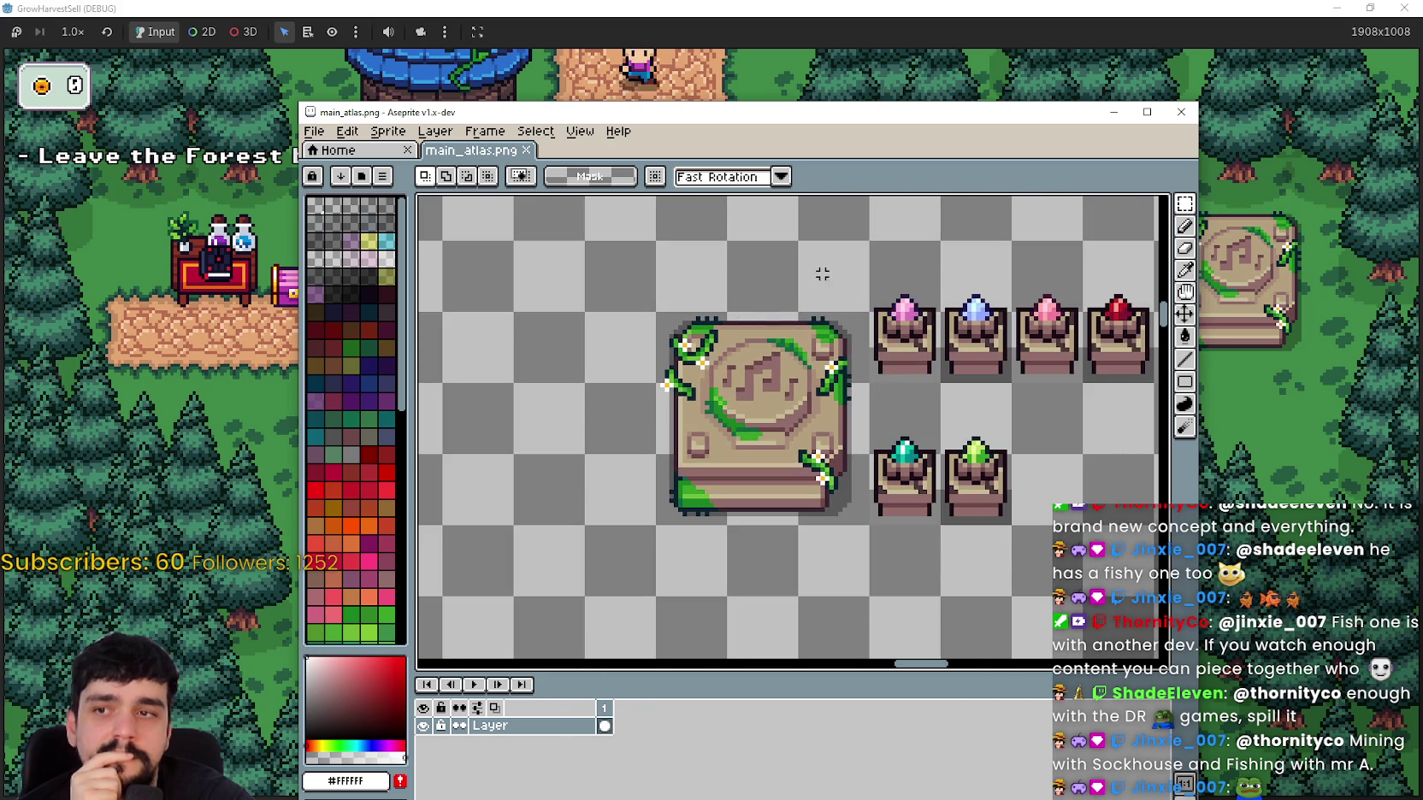
pyautogui.scroll(-1, 750, 477)
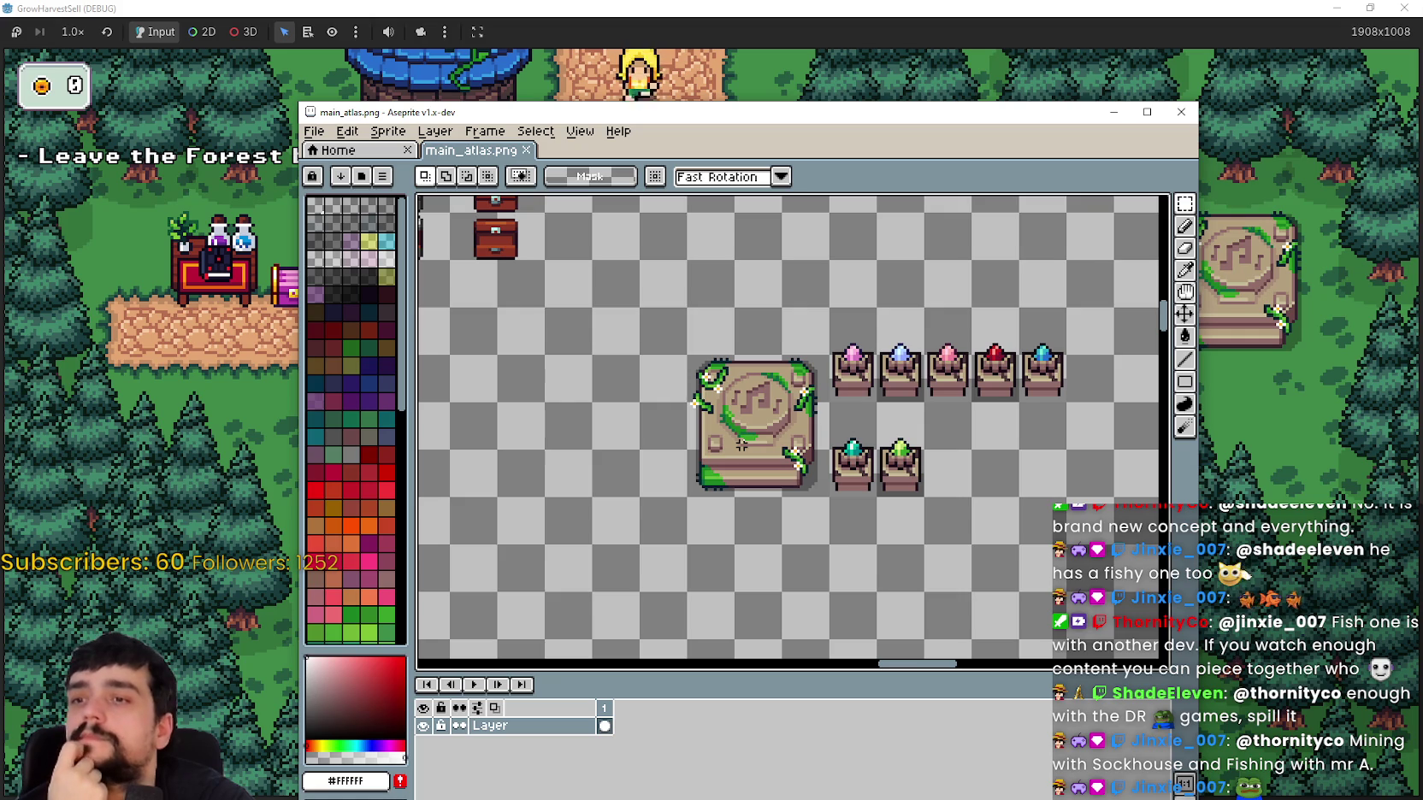
pyautogui.moveTo(725, 128); pyautogui.dragTo(747, 638)
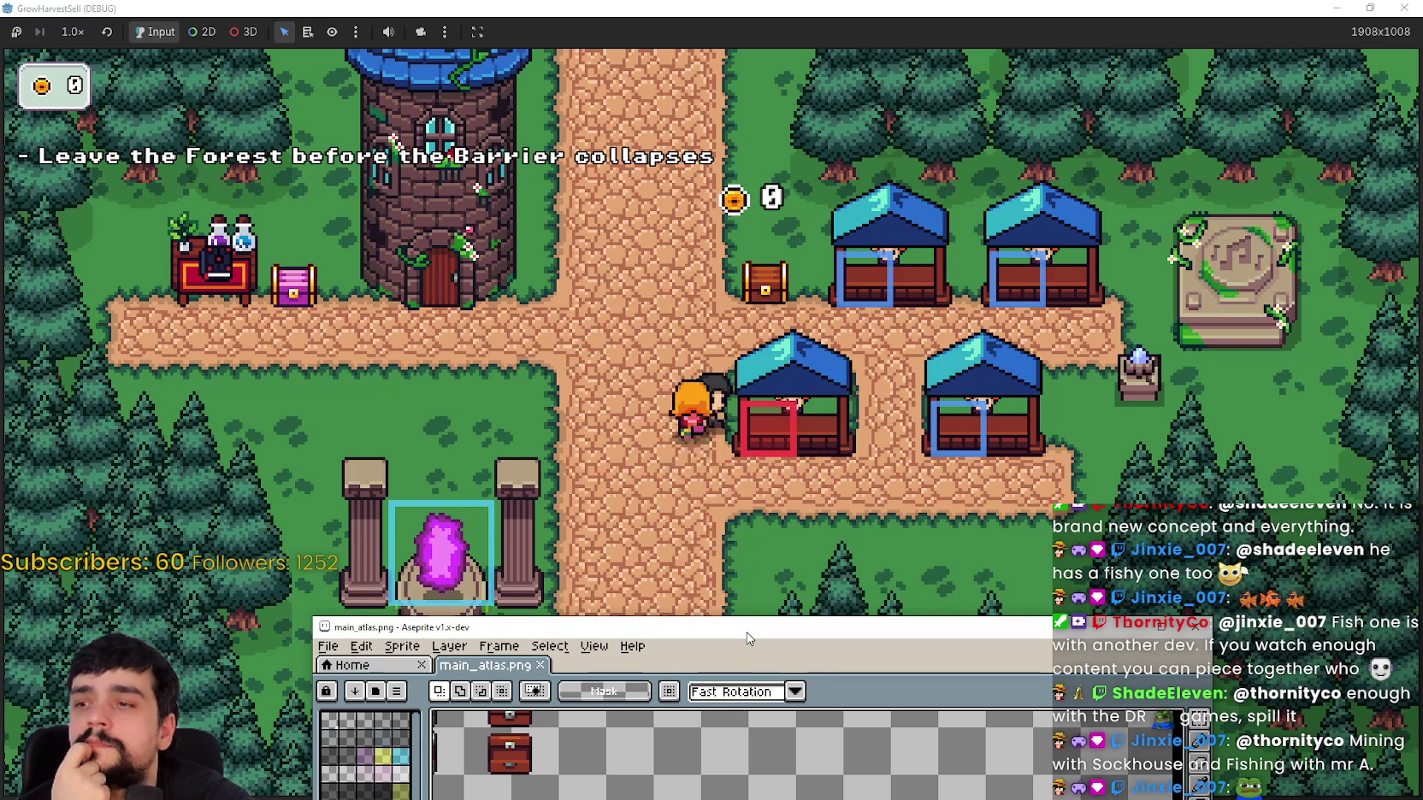
# Step: Move the Aseprite window back over the game and pan across the crystal pedestals
pyautogui.moveTo(746, 638); pyautogui.dragTo(767, 152)
pyautogui.scroll(2, 791, 462)
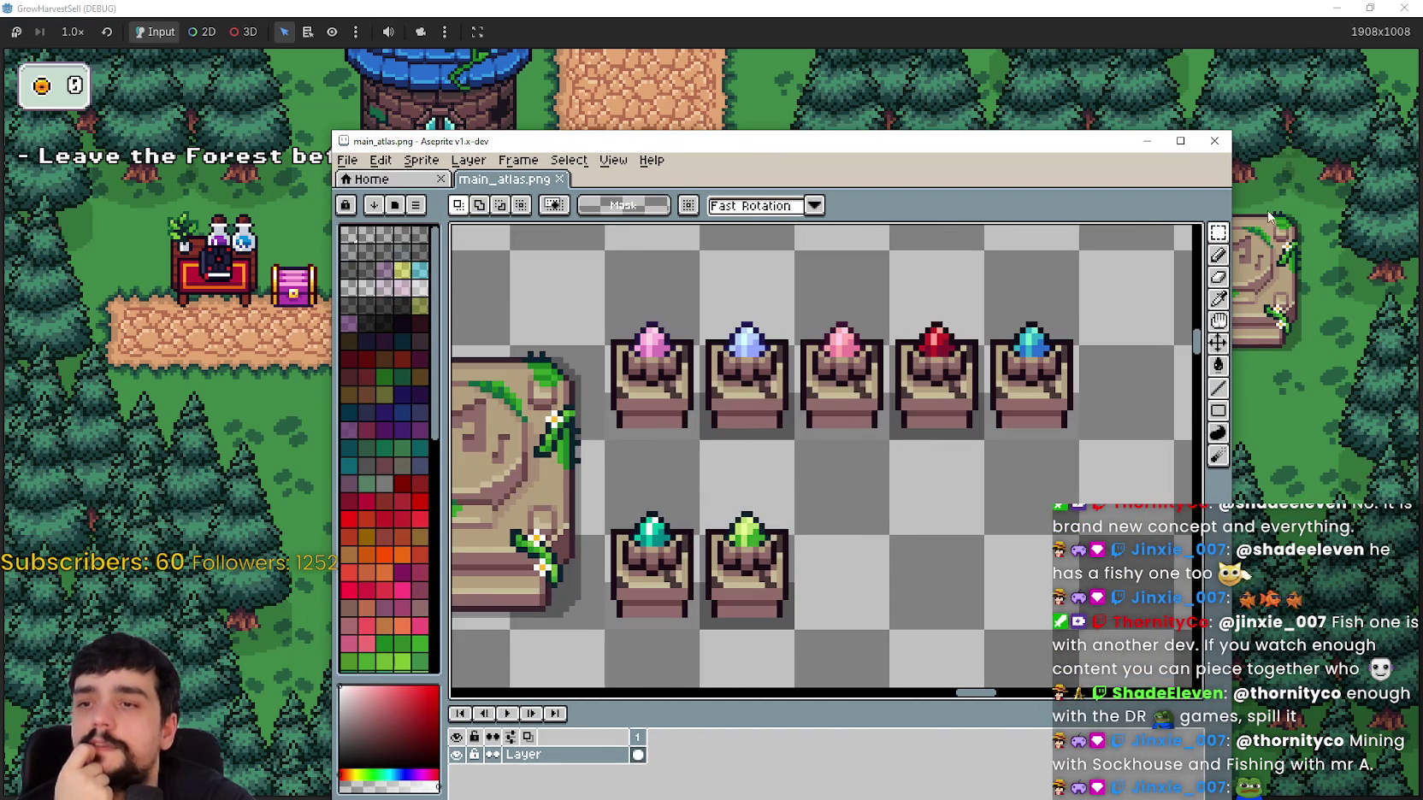
pyautogui.scroll(-1, 845, 521)
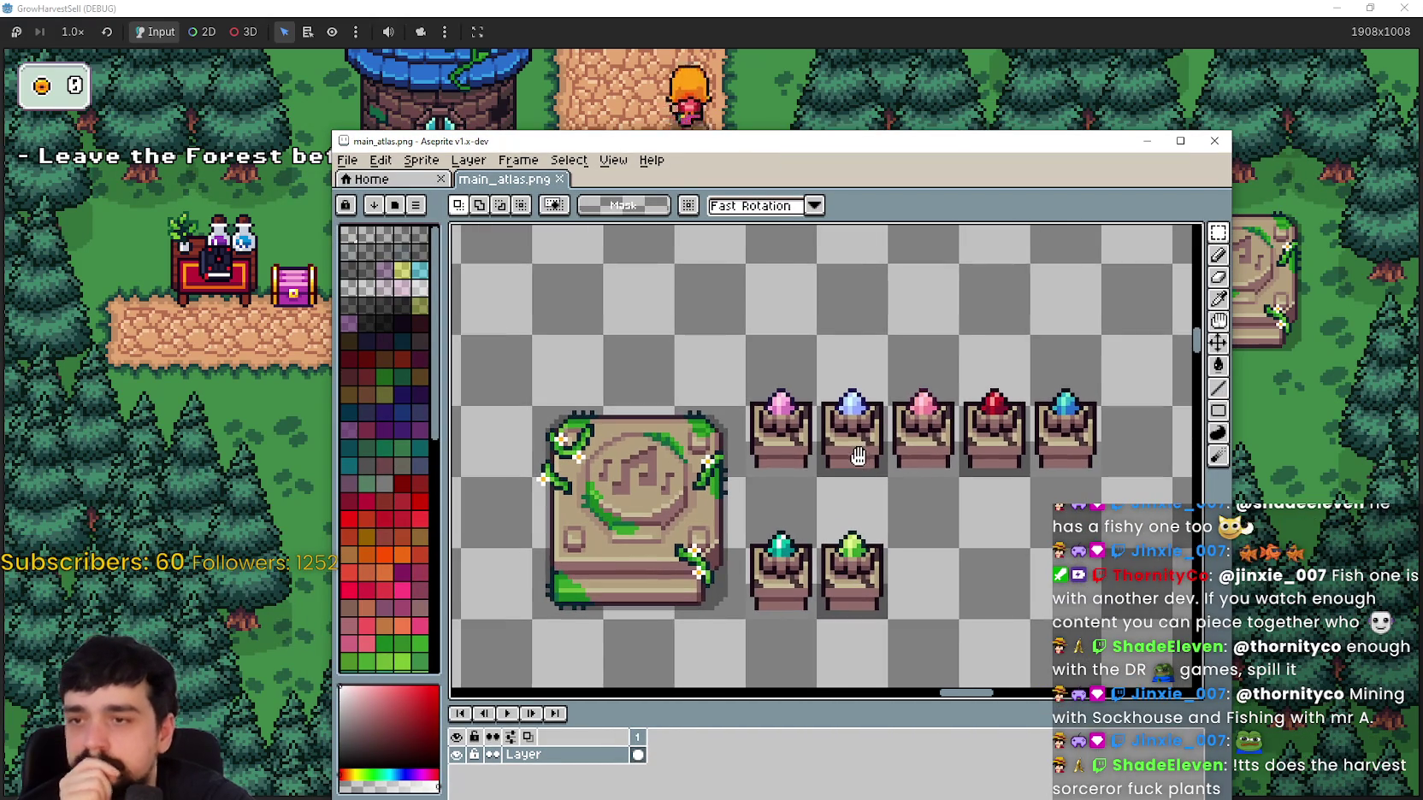
pyautogui.moveTo(880, 521); pyautogui.dragTo(764, 483)
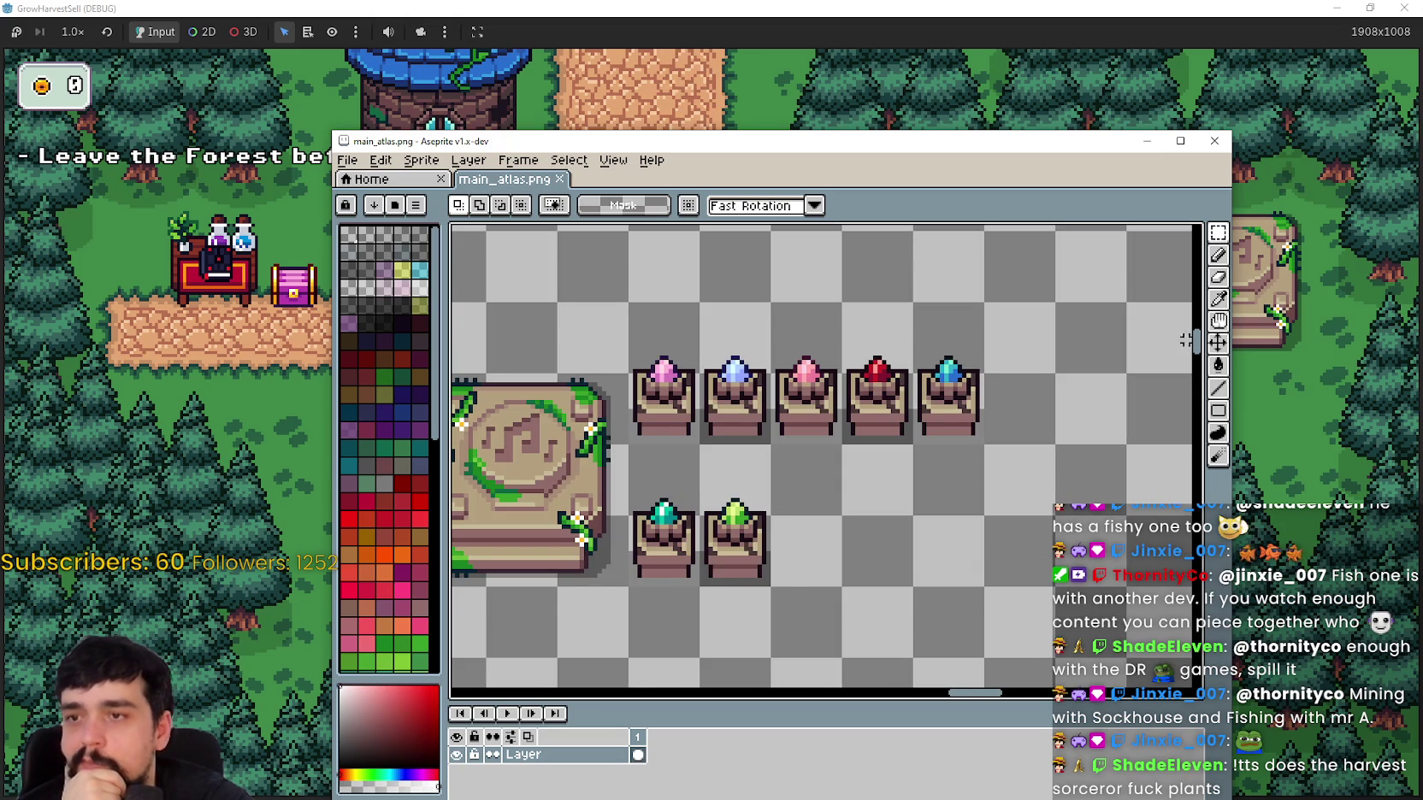
pyautogui.hscroll(-2, 921, 517)
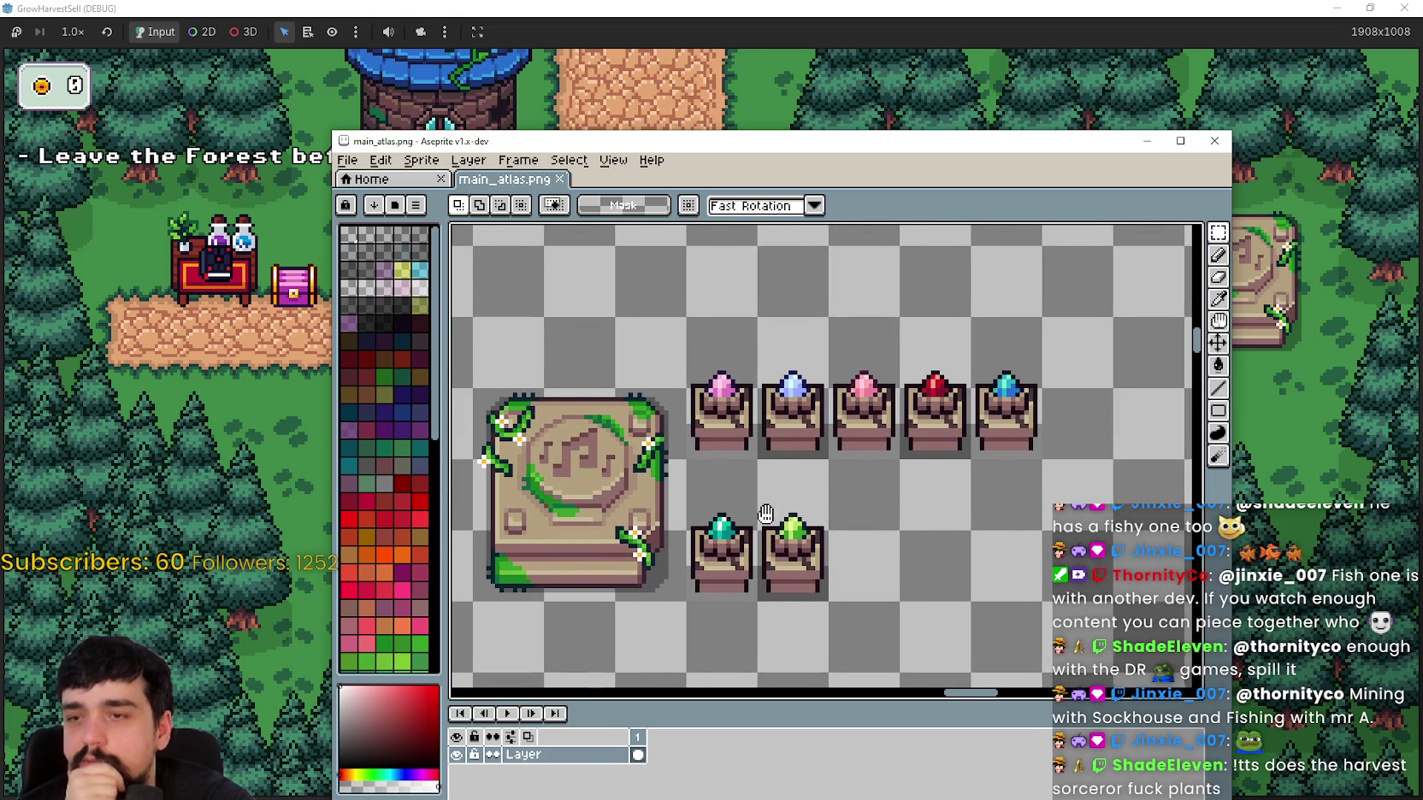
# Step: Marquee-select the pink and red pedestal cells, then the four pedestals nearest the altar
pyautogui.moveTo(695, 320)
pyautogui.mouseDown()
pyautogui.moveTo(749, 467)
pyautogui.moveTo(785, 389)
pyautogui.mouseUp()
pyautogui.moveTo(881, 428); pyautogui.dragTo(843, 402)
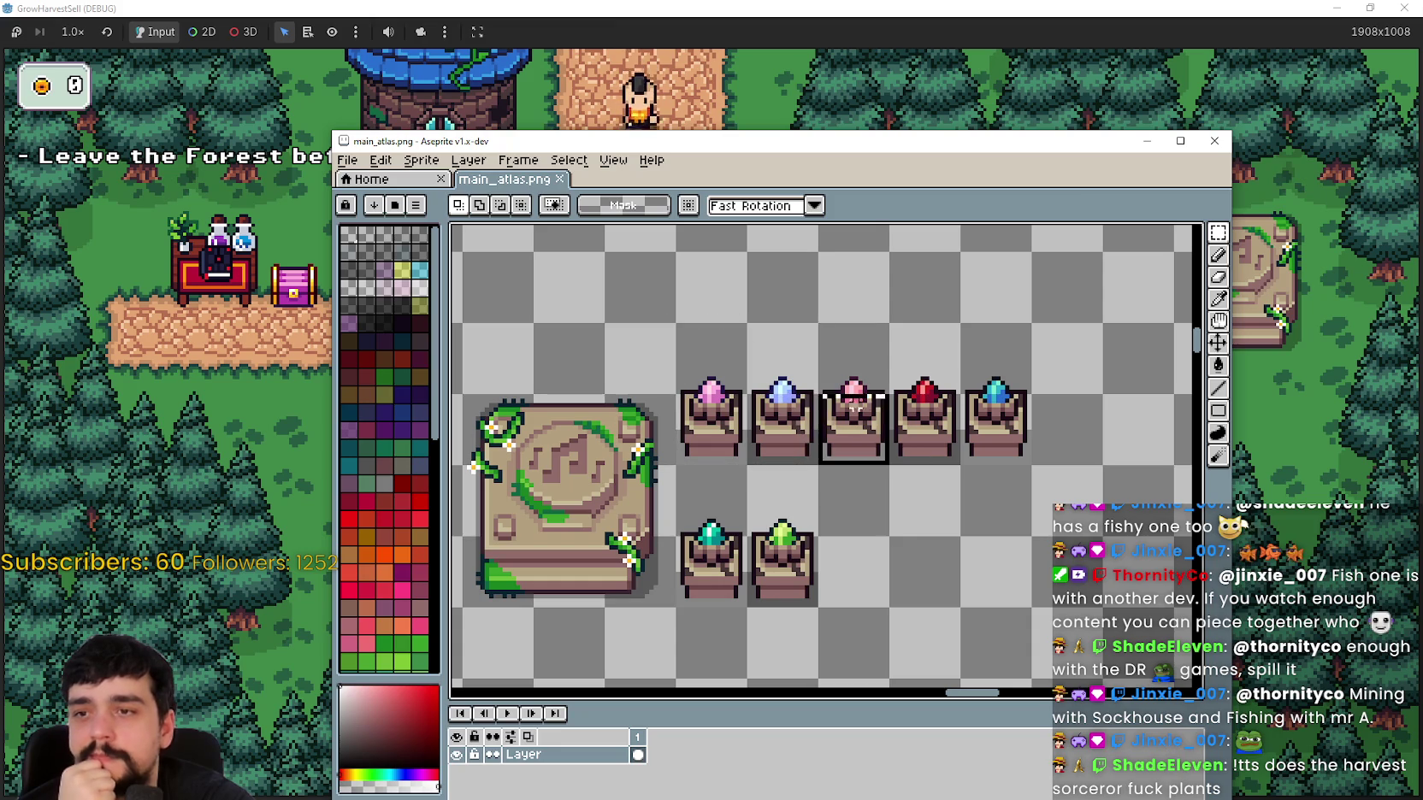
pyautogui.moveTo(940, 454)
pyautogui.mouseDown()
pyautogui.moveTo(925, 282)
pyautogui.moveTo(924, 402)
pyautogui.mouseUp()
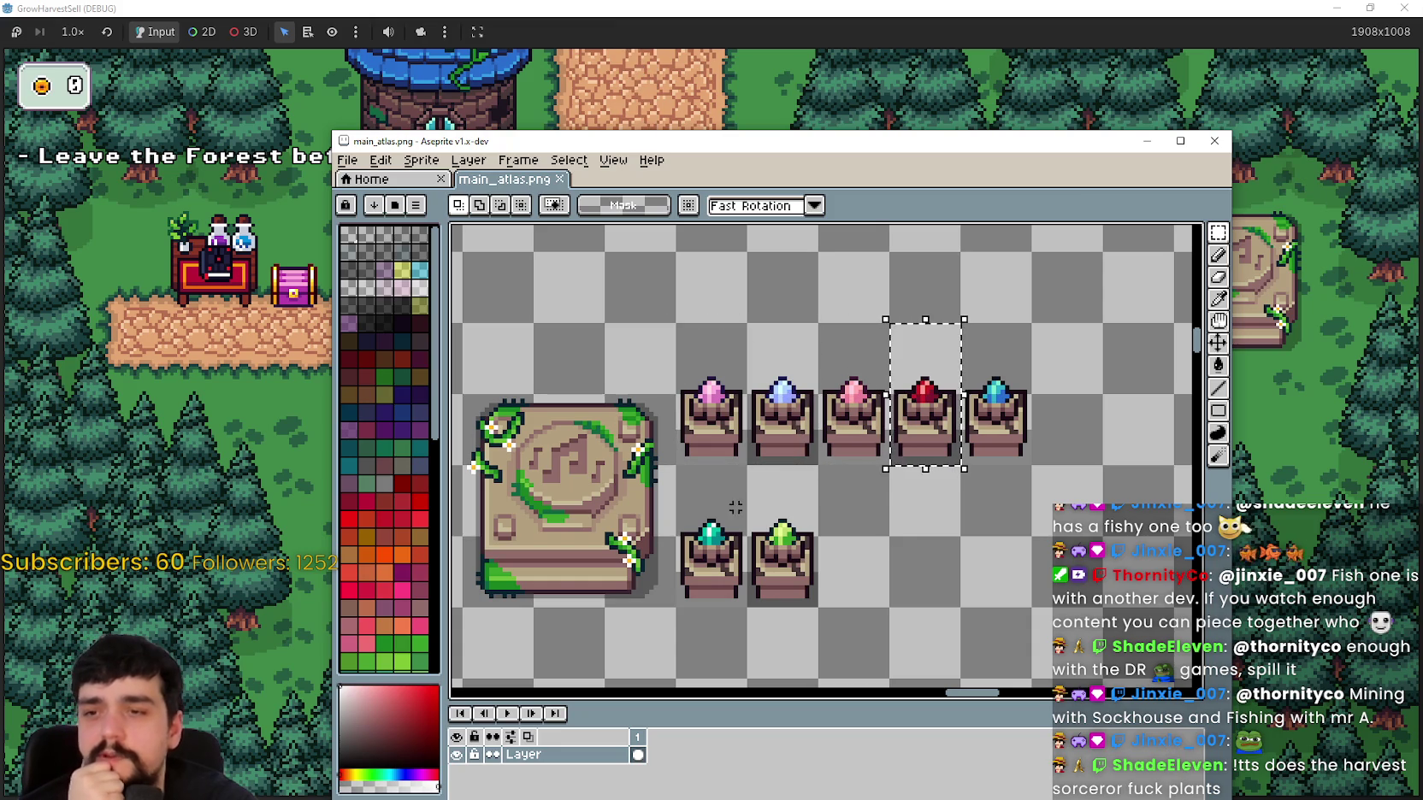
pyautogui.moveTo(752, 590); pyautogui.dragTo(795, 342)
# Step: Bring the crystal pedestal row back into view, then switch to the Stone structures Water.png sheet
pyautogui.scroll(-1, 776, 513)
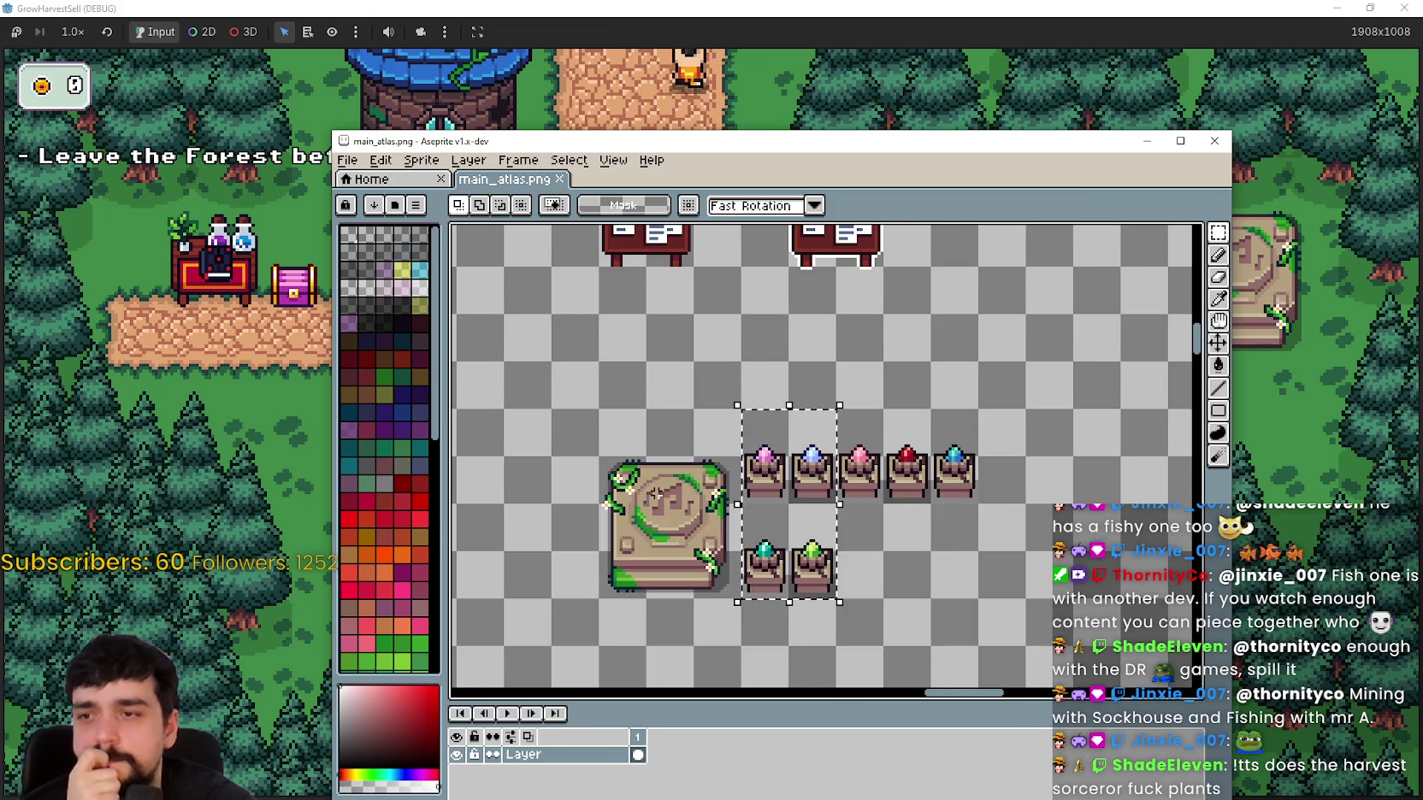
pyautogui.scroll(-1, 765, 509)
pyautogui.scroll(-1, 754, 511)
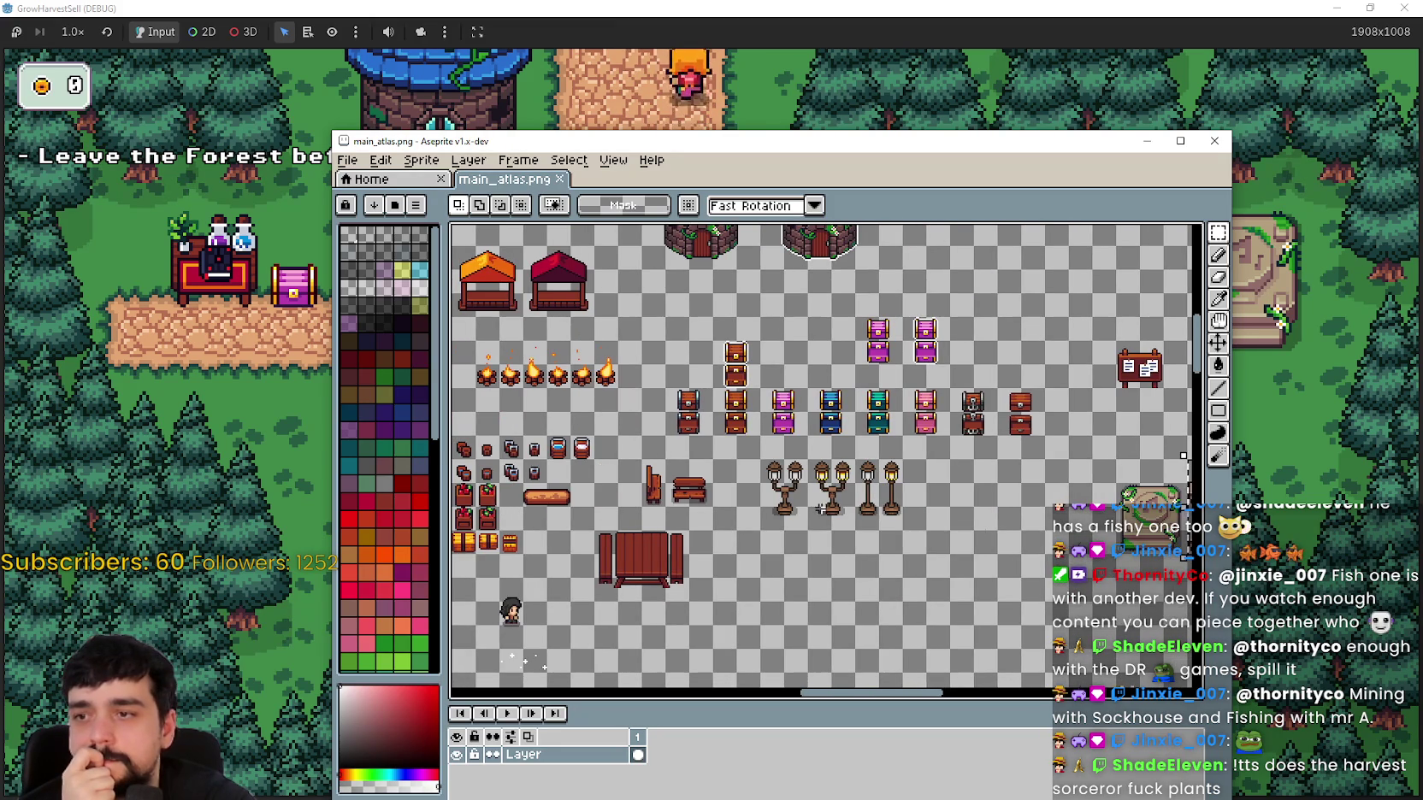
pyautogui.scroll(4, 807, 479)
pyautogui.moveTo(807, 479); pyautogui.dragTo(449, 436)
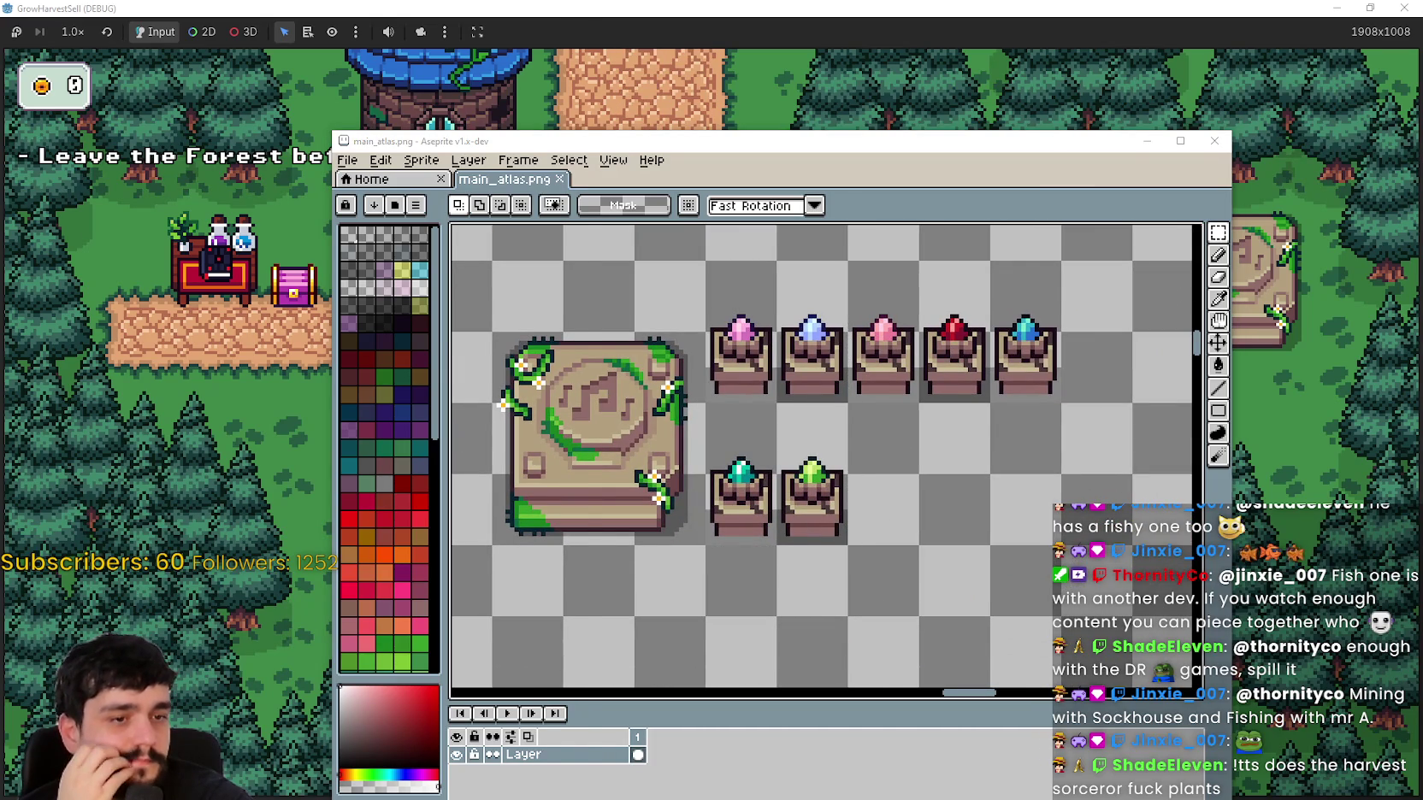
pyautogui.hotkey('alt', 'Tab')
pyautogui.scroll(4, 195, 391)
pyautogui.scroll(-2, 222, 368)
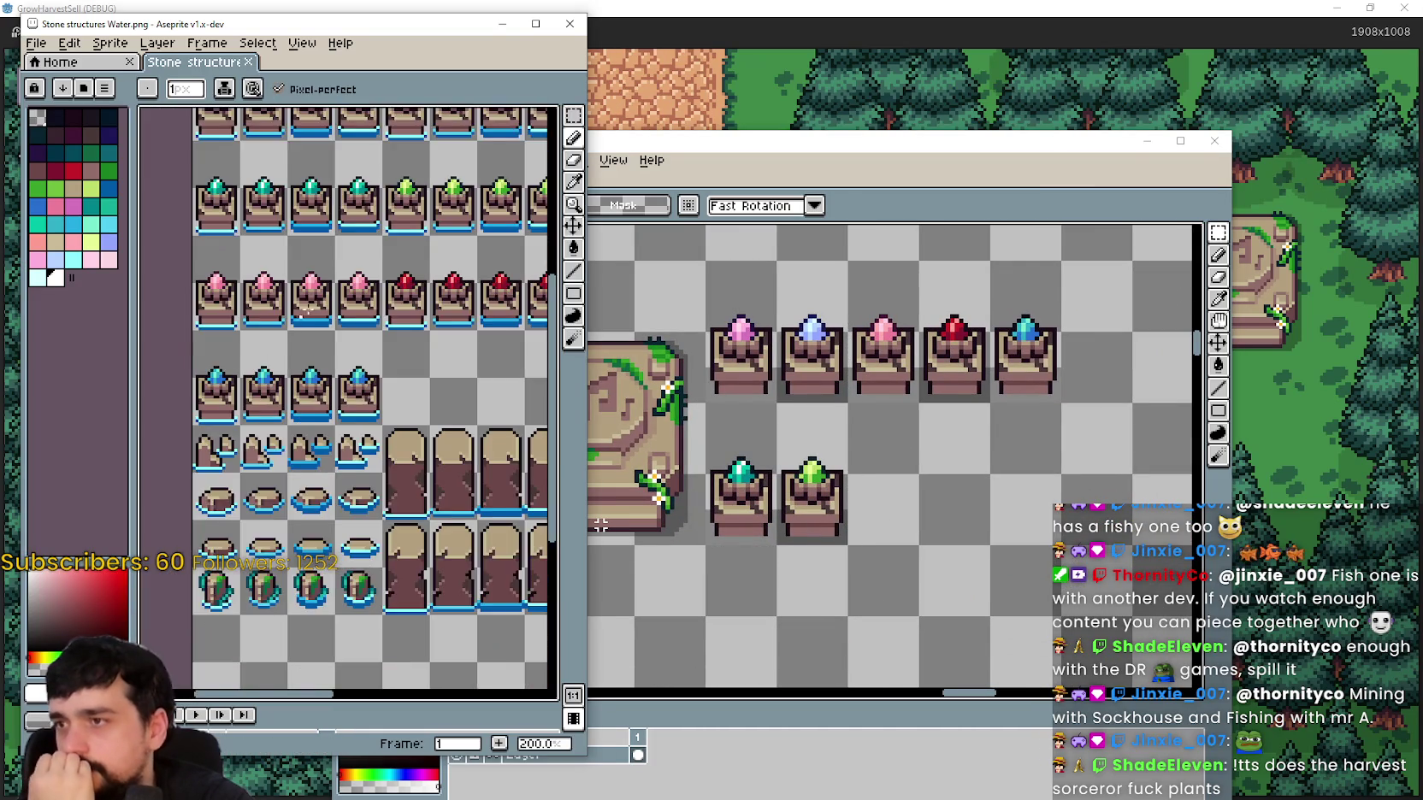
# Step: Zoom around the Stone structures Water.png canvas
pyautogui.scroll(-2, 249, 339)
pyautogui.scroll(2, 249, 339)
pyautogui.scroll(-2, 364, 446)
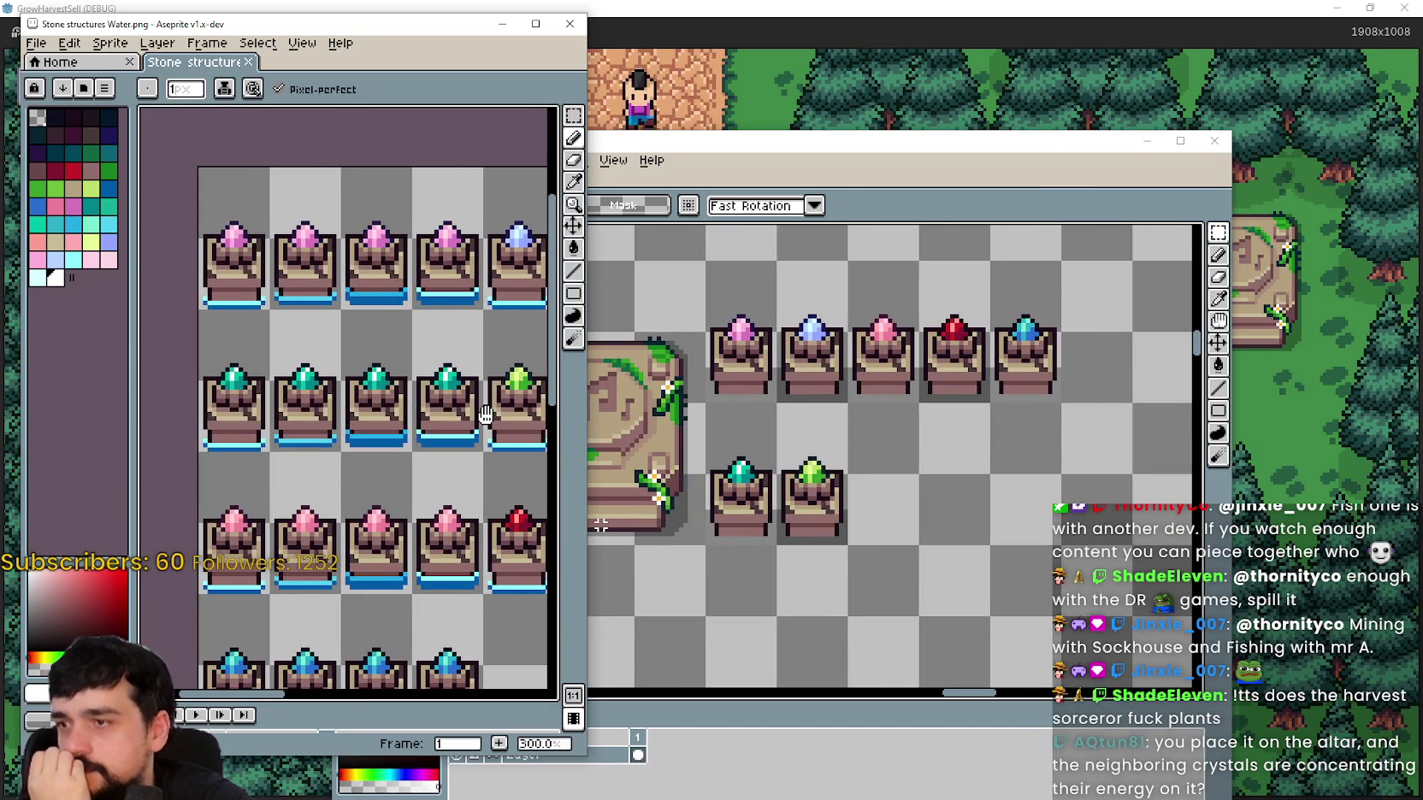
pyautogui.scroll(-2, 265, 419)
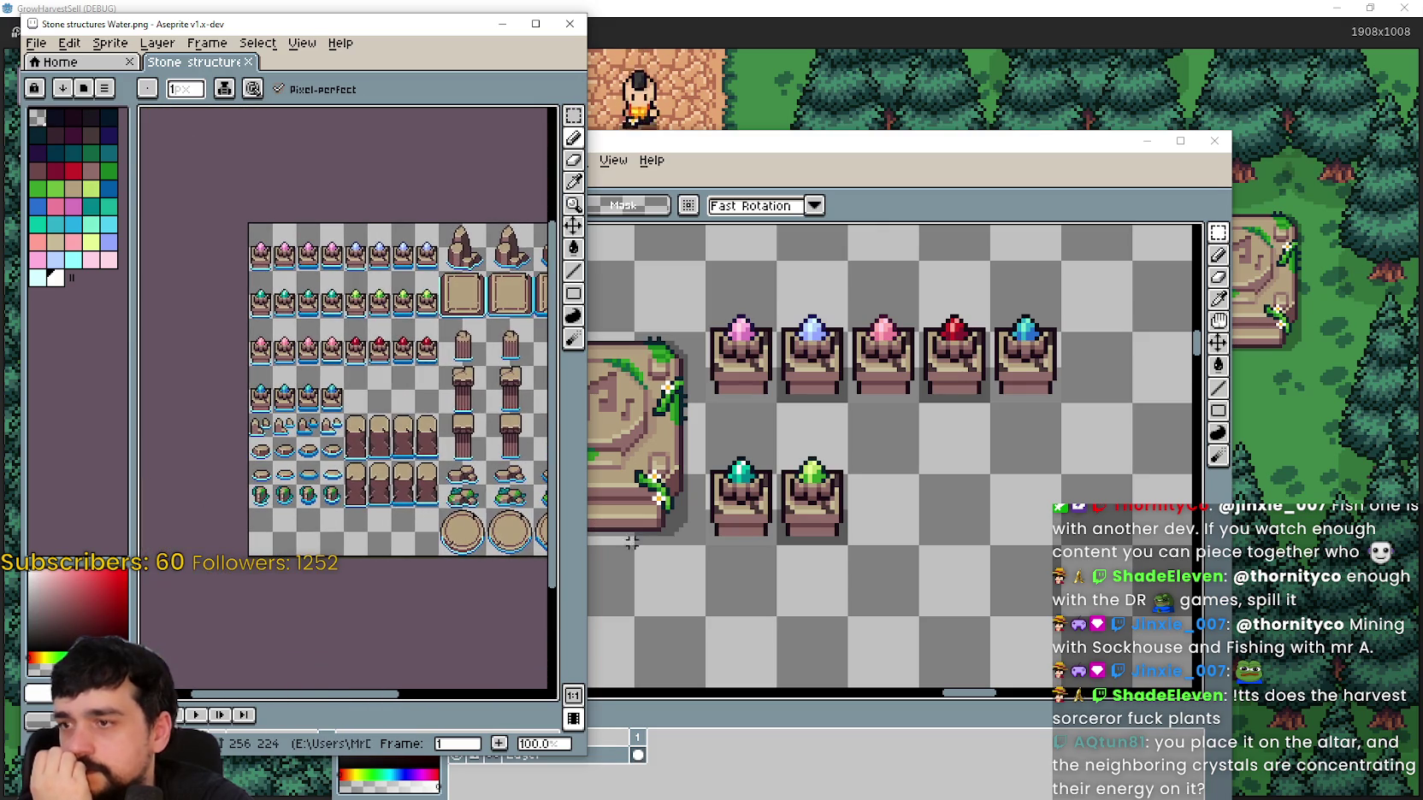
# Step: Bring main_atlas.png to the front and frame the pedestal row above the altar
pyautogui.click(756, 496)
pyautogui.scroll(-2, 757, 496)
pyautogui.scroll(3, 753, 452)
pyautogui.scroll(-3, 749, 389)
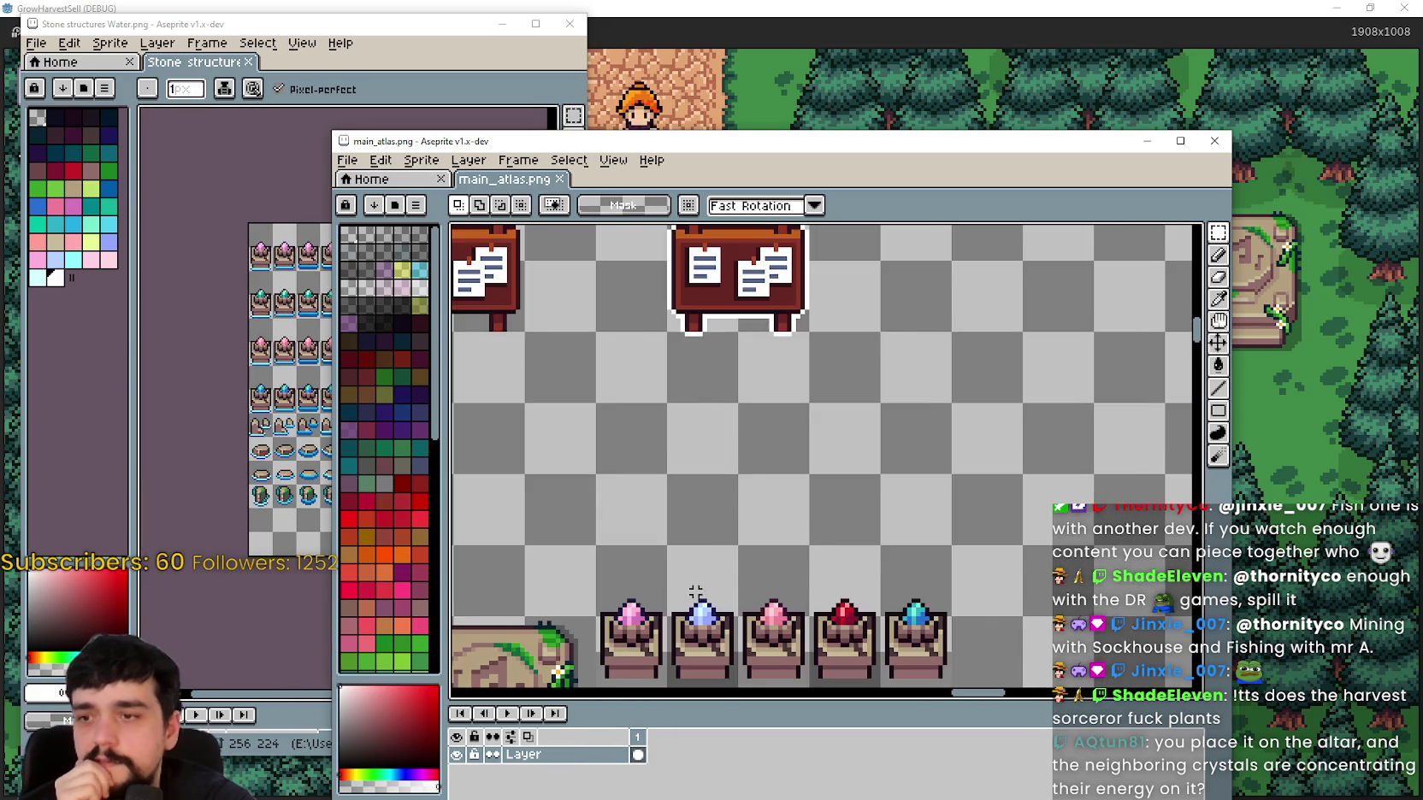
pyautogui.scroll(-2, 661, 380)
pyautogui.scroll(2, 963, 463)
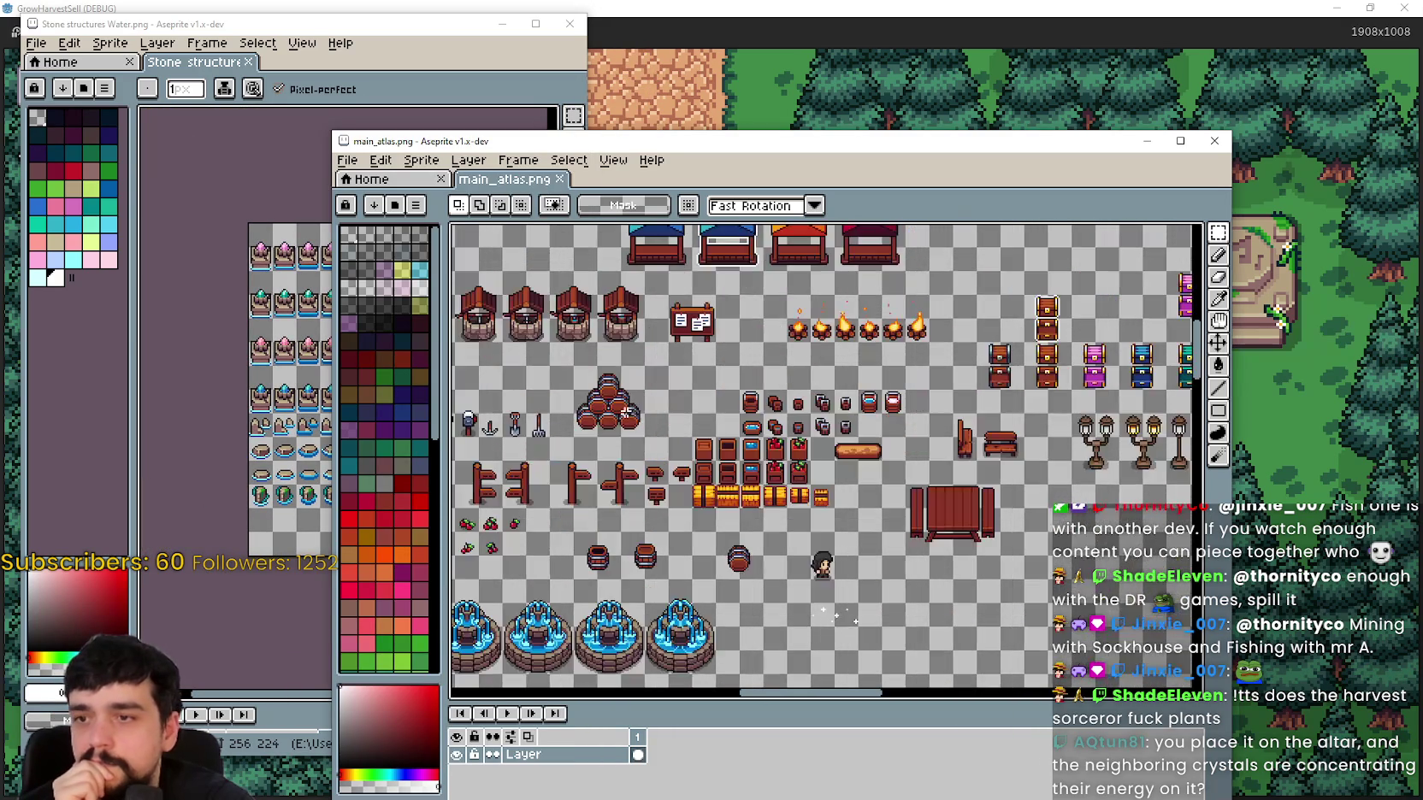
pyautogui.scroll(-2, 963, 463)
pyautogui.scroll(-1, 753, 432)
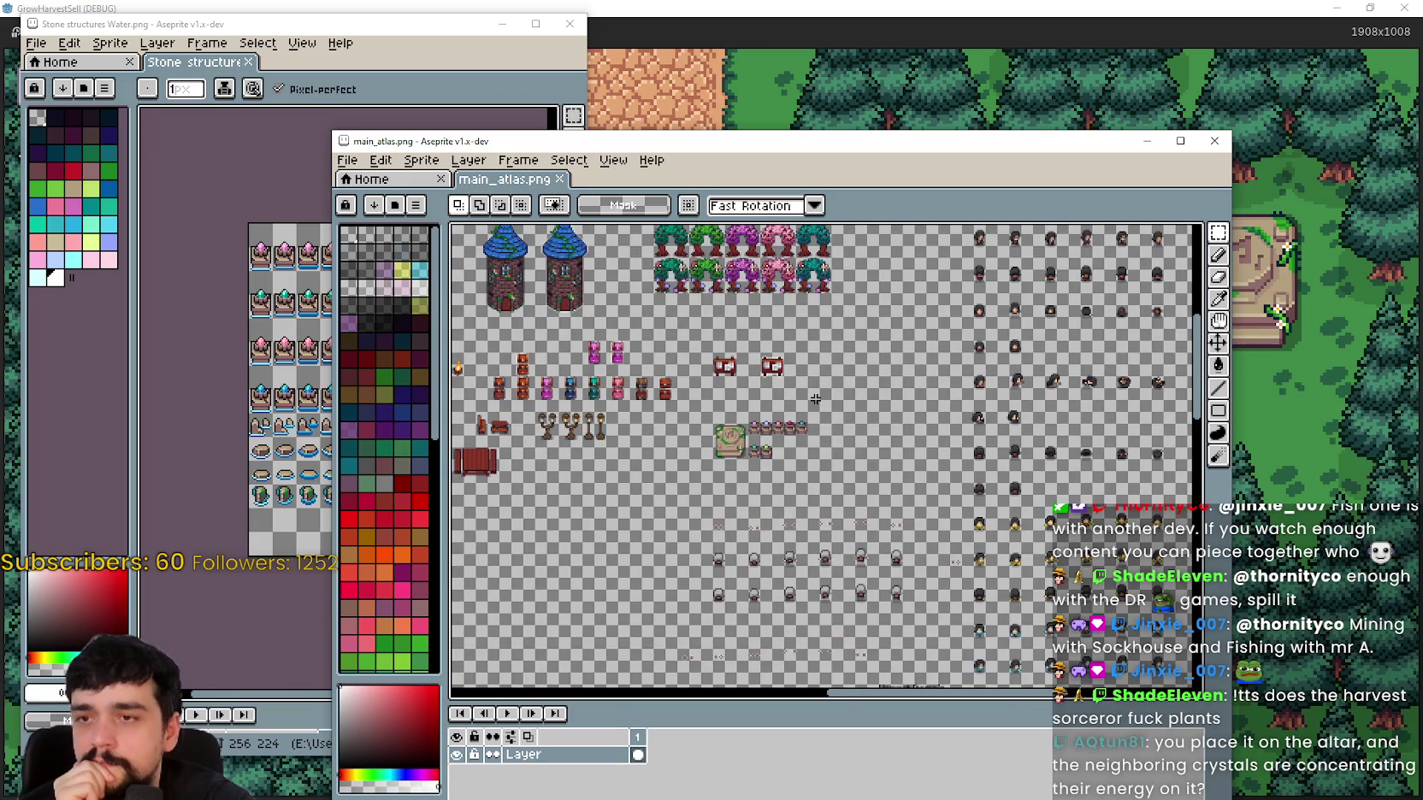
pyautogui.scroll(3, 785, 428)
pyautogui.scroll(3, 903, 393)
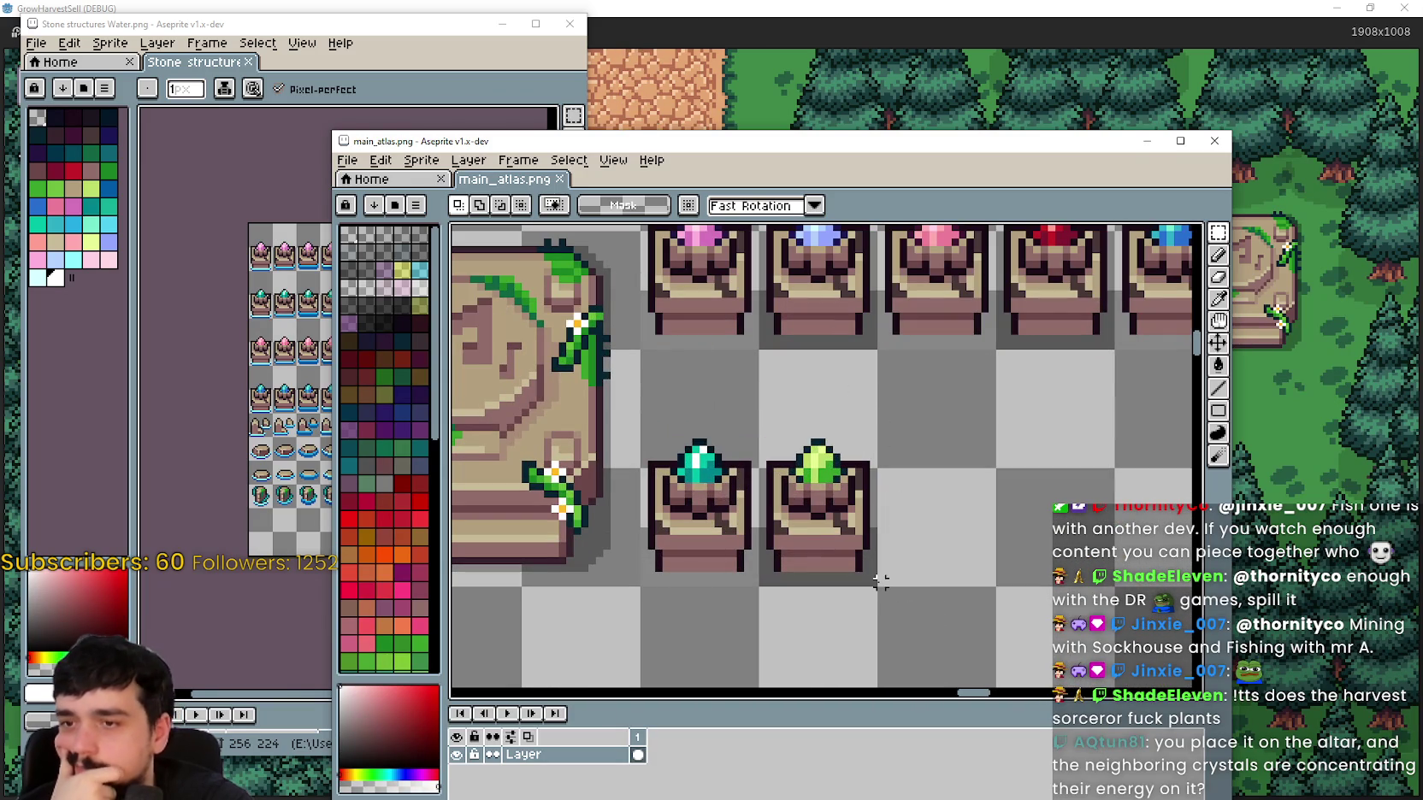
pyautogui.scroll(-1, 813, 419)
pyautogui.moveTo(813, 479); pyautogui.dragTo(813, 573)
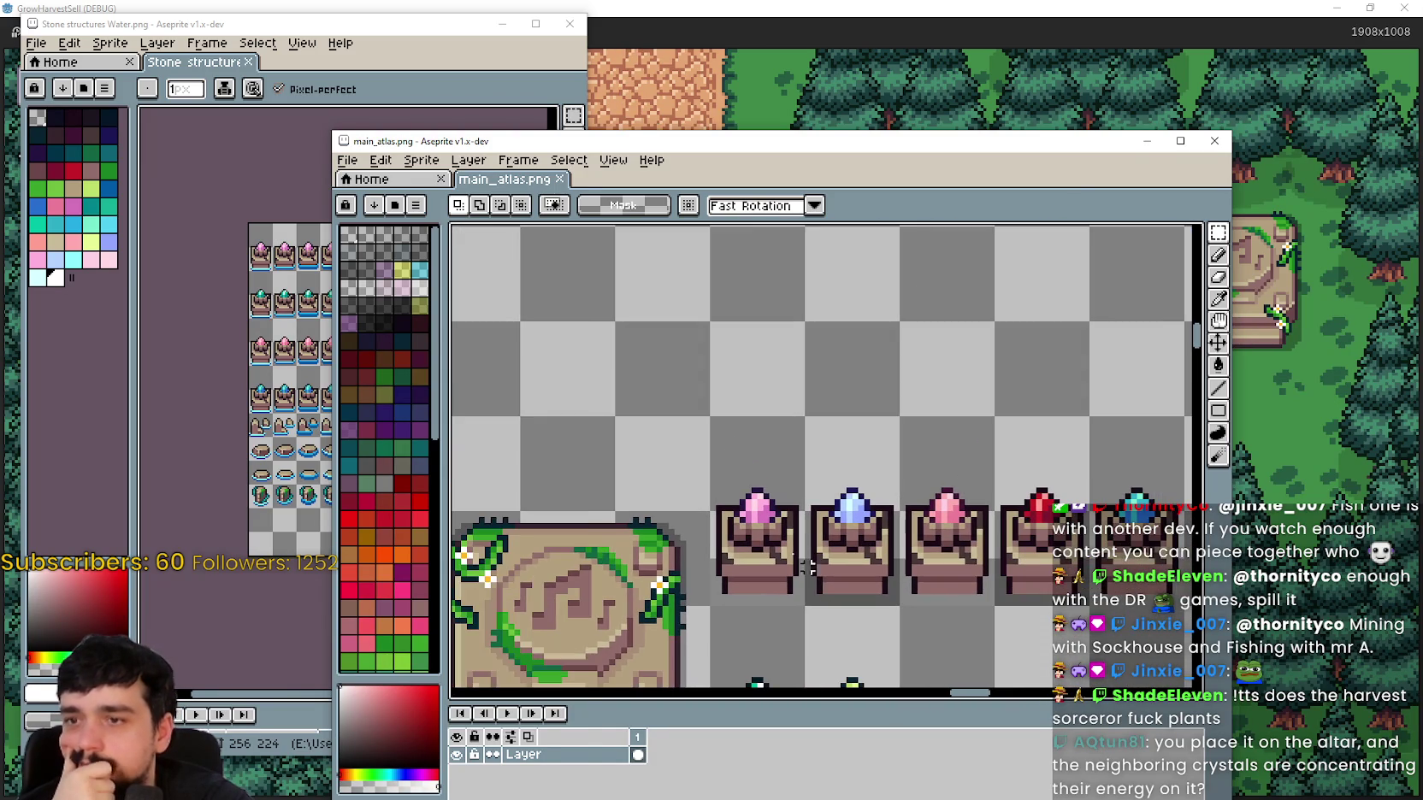
# Step: Bring Stone structures Water.png to the front and pan toward its crystal altars
pyautogui.click(176, 365)
pyautogui.scroll(4, 345, 385)
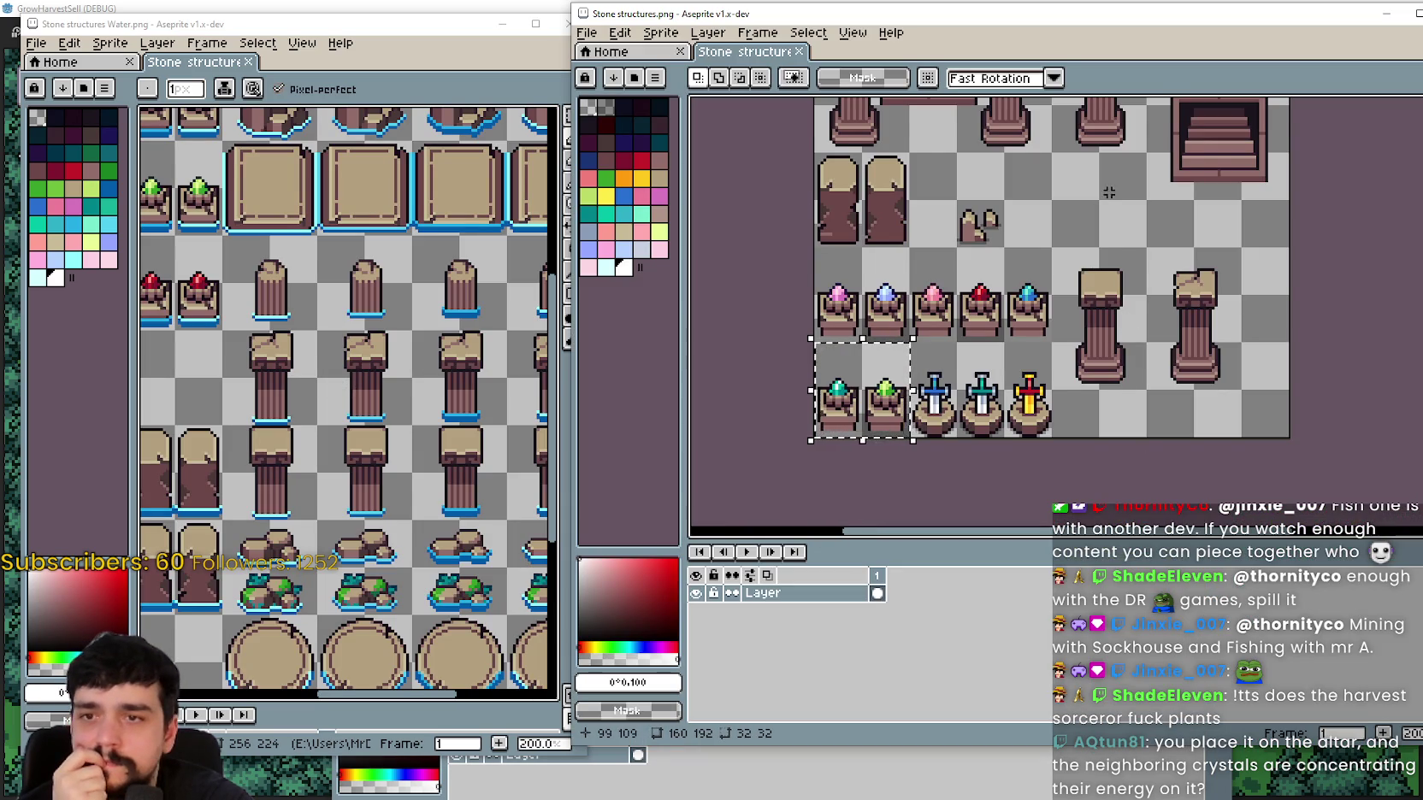
pyautogui.moveTo(1108, 192)
pyautogui.mouseDown()
pyautogui.moveTo(1054, 357)
pyautogui.moveTo(1055, 459)
pyautogui.moveTo(1040, 205)
pyautogui.moveTo(1091, 181)
pyautogui.mouseUp()
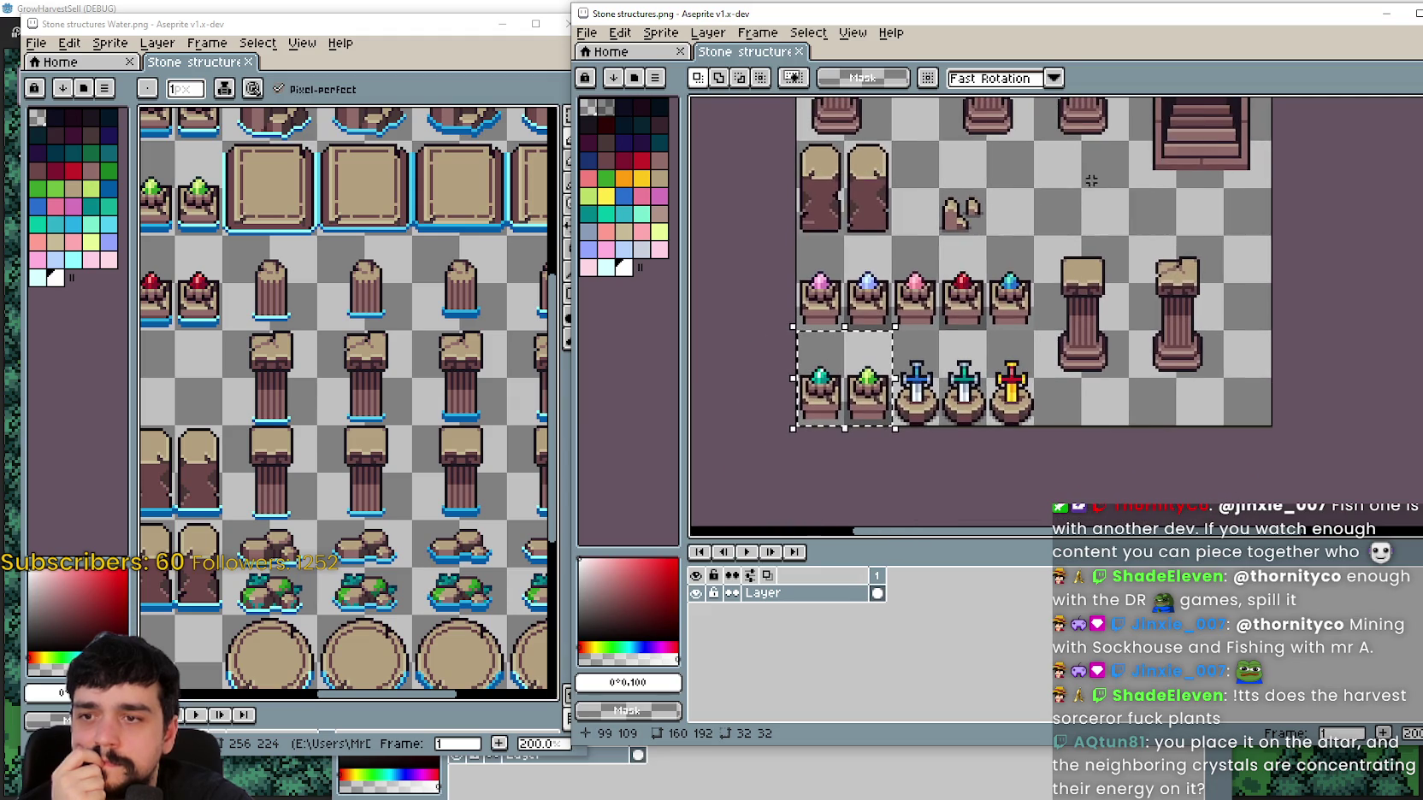
pyautogui.scroll(1, 849, 446)
pyautogui.scroll(-1, 849, 446)
pyautogui.scroll(1, 831, 432)
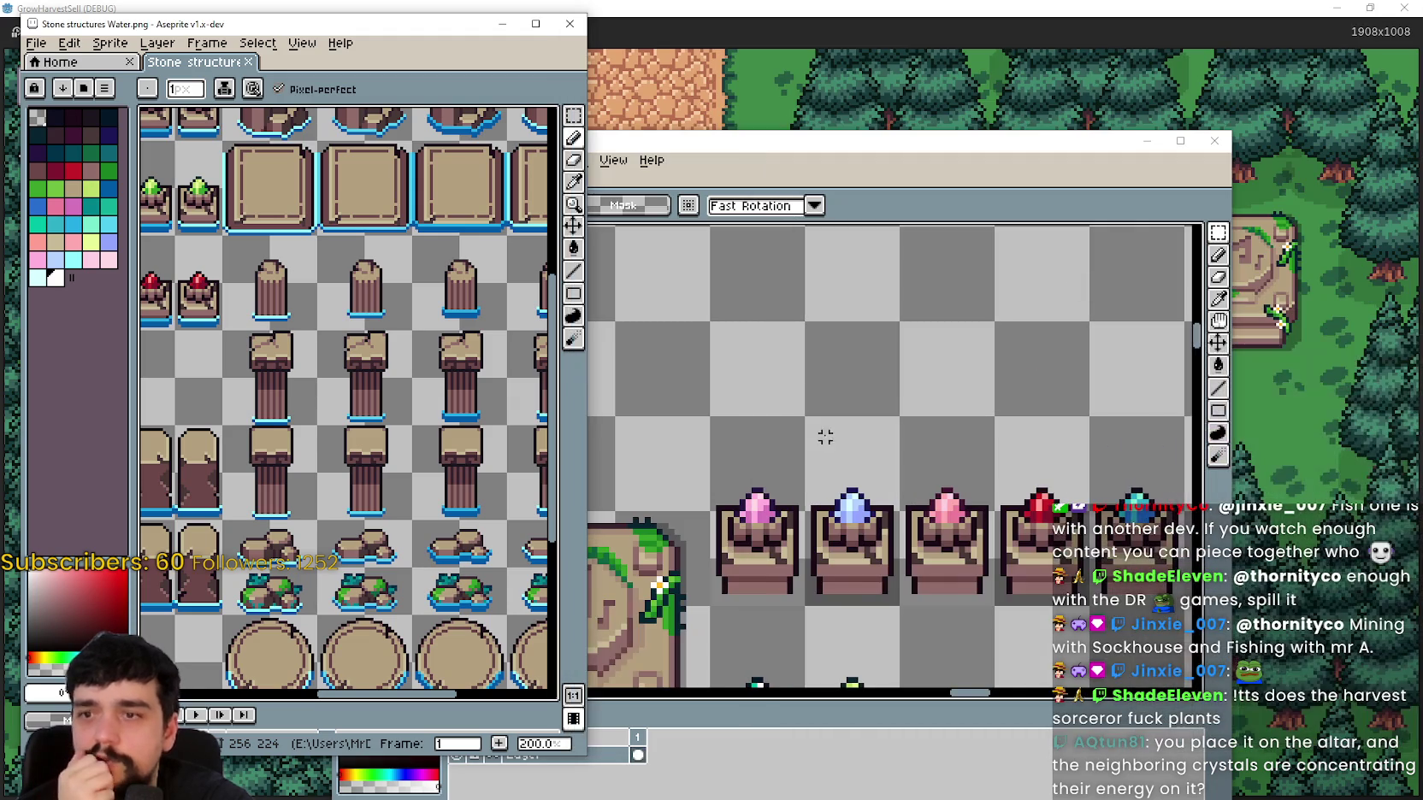
# Step: Return main_atlas.png to the front and zoom on the music-note altar and gem pedestals
pyautogui.click(831, 432)
pyautogui.scroll(1, 828, 402)
pyautogui.scroll(-2, 828, 402)
pyautogui.scroll(2, 918, 545)
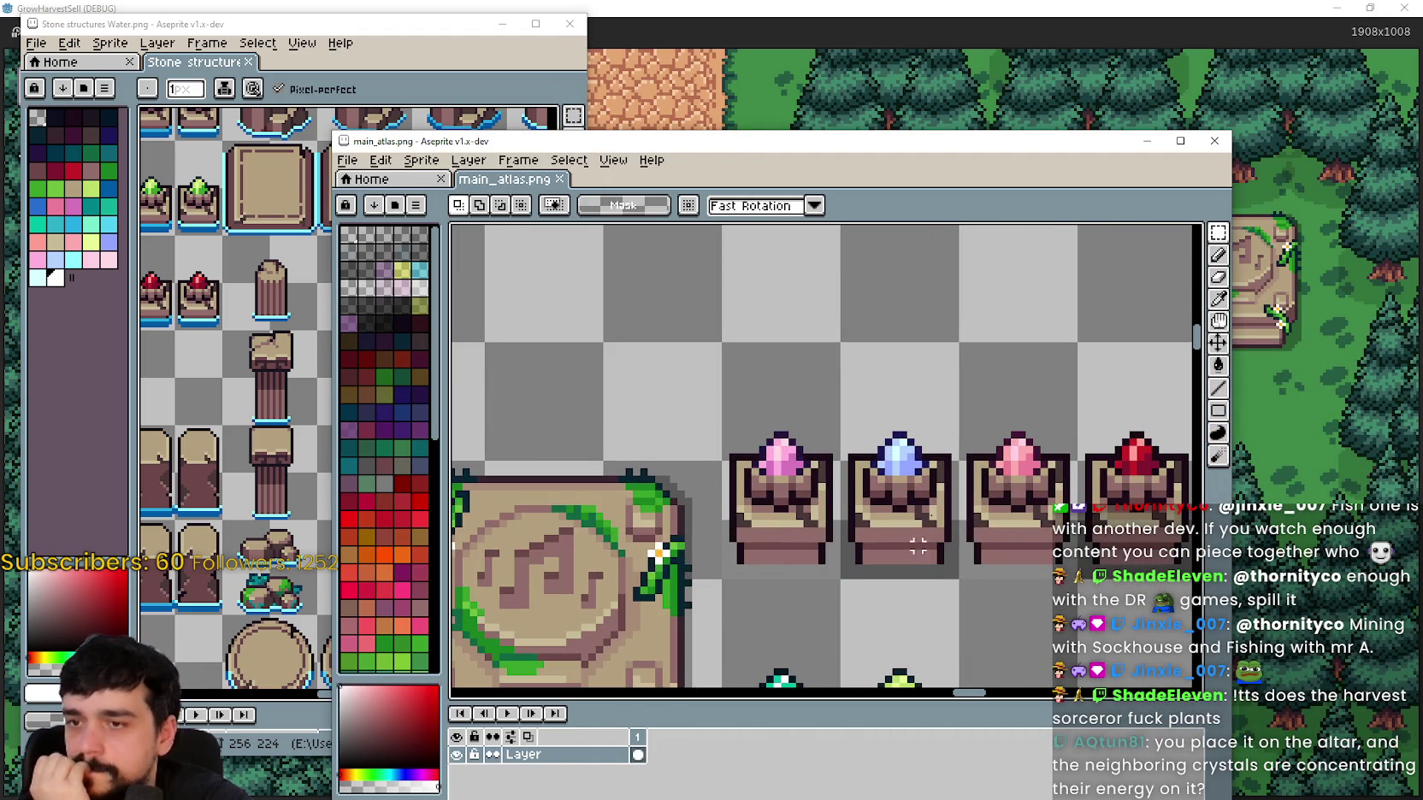
pyautogui.scroll(-1, 917, 545)
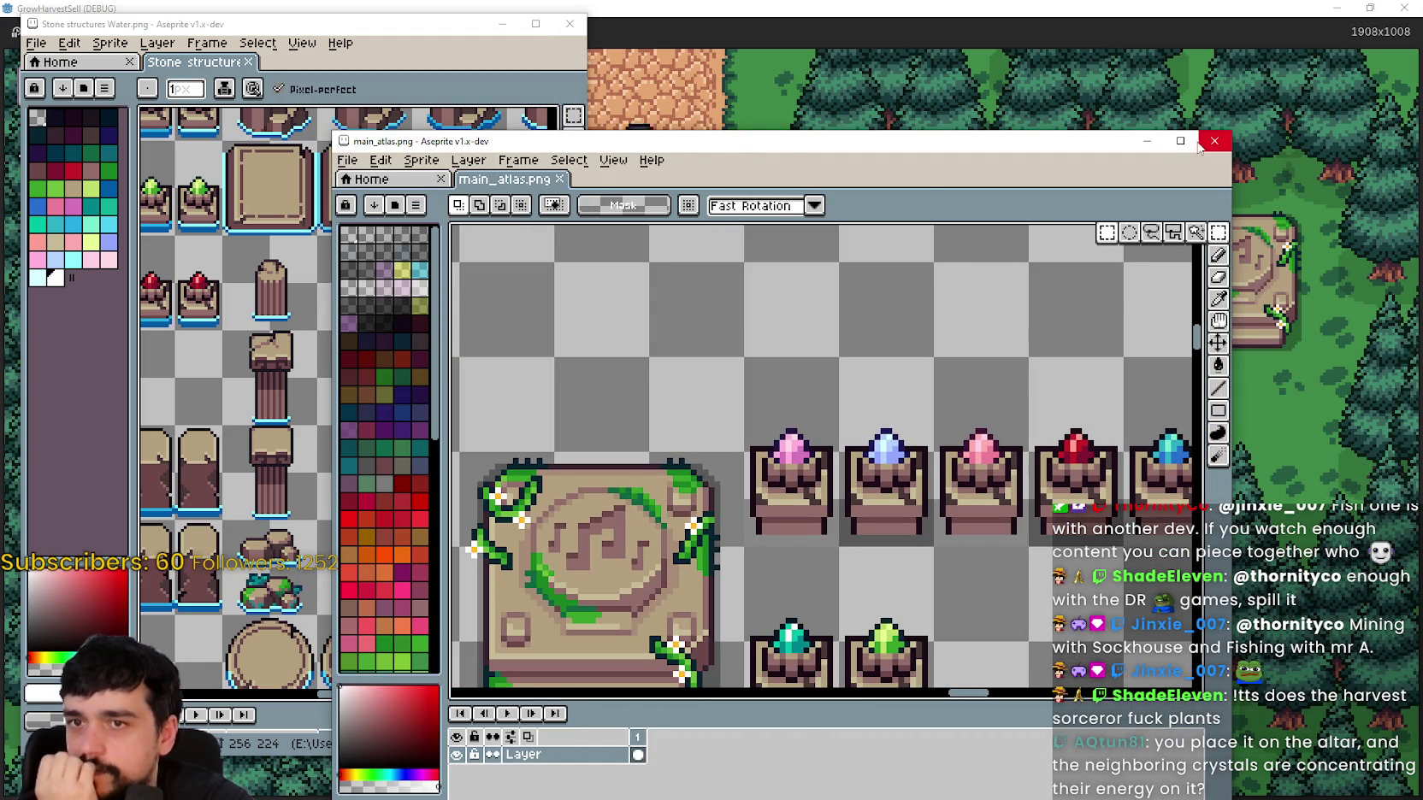
# Step: Maximize the main_atlas window and marquee-select the first pink crystal altar
pyautogui.click(1180, 140)
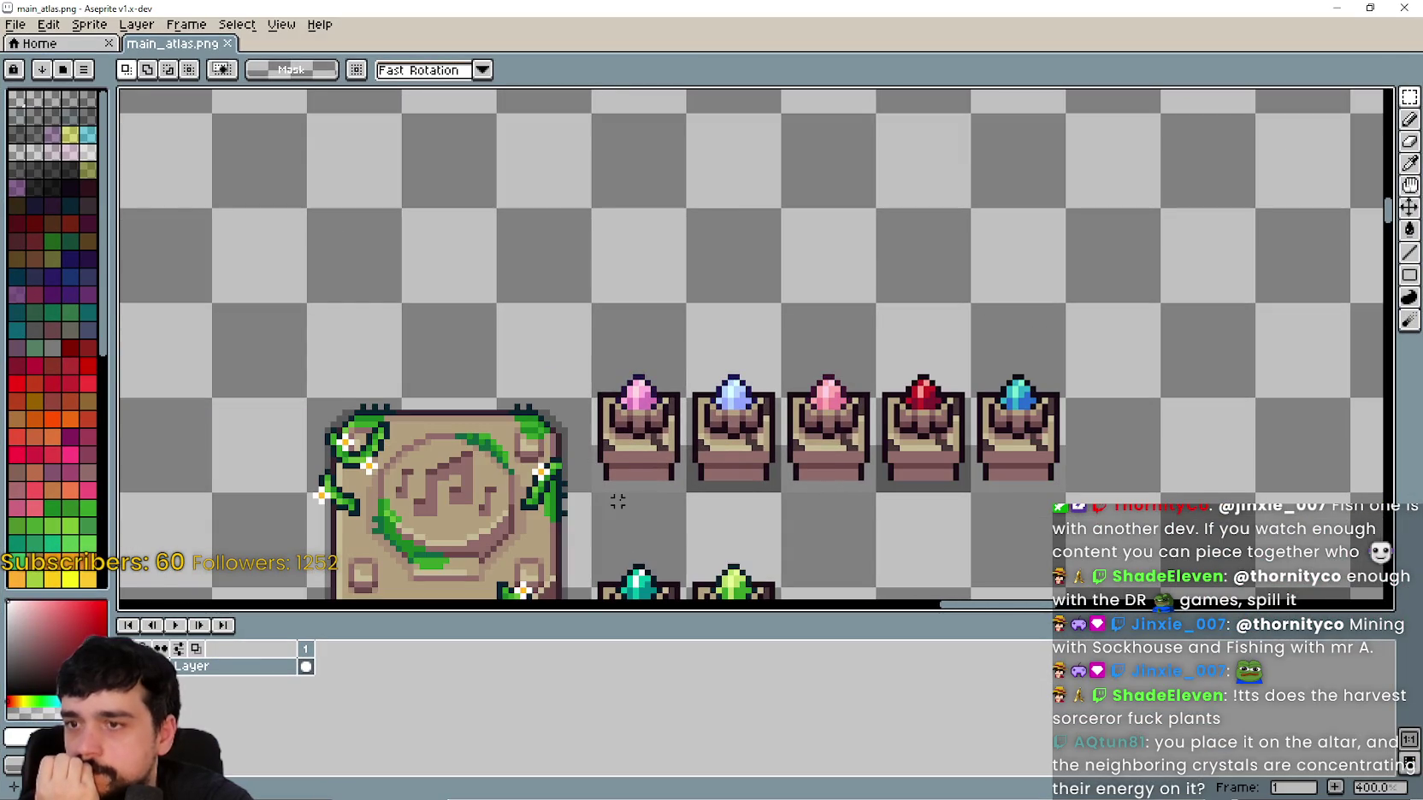
pyautogui.moveTo(617, 502); pyautogui.dragTo(642, 318)
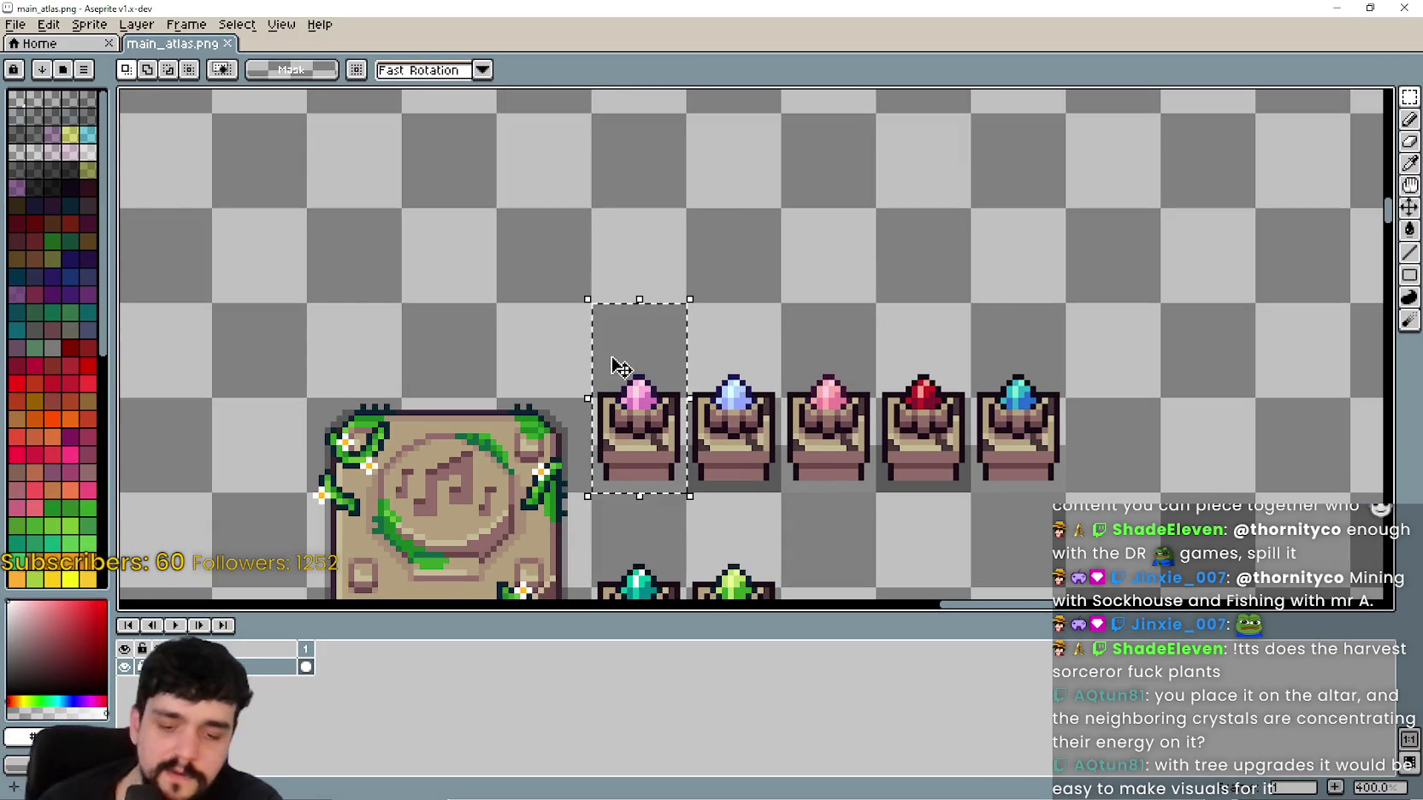
pyautogui.scroll(-3, 781, 369)
pyautogui.scroll(1, 781, 369)
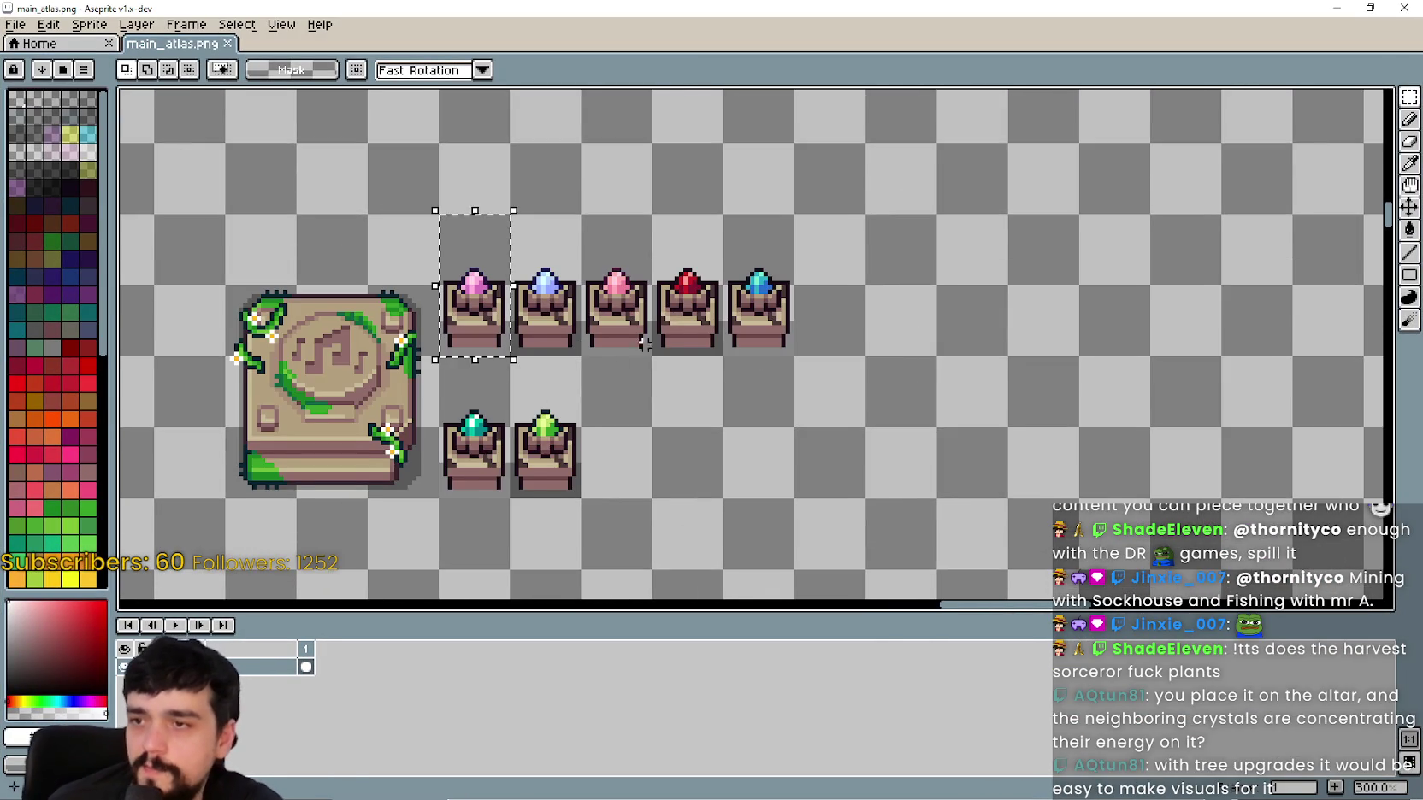
# Step: Paste the altar into empty space and stamp a second copy beside it, then commit
pyautogui.hotkey('ctrl', 'v')
pyautogui.moveTo(389, 308); pyautogui.dragTo(841, 401)
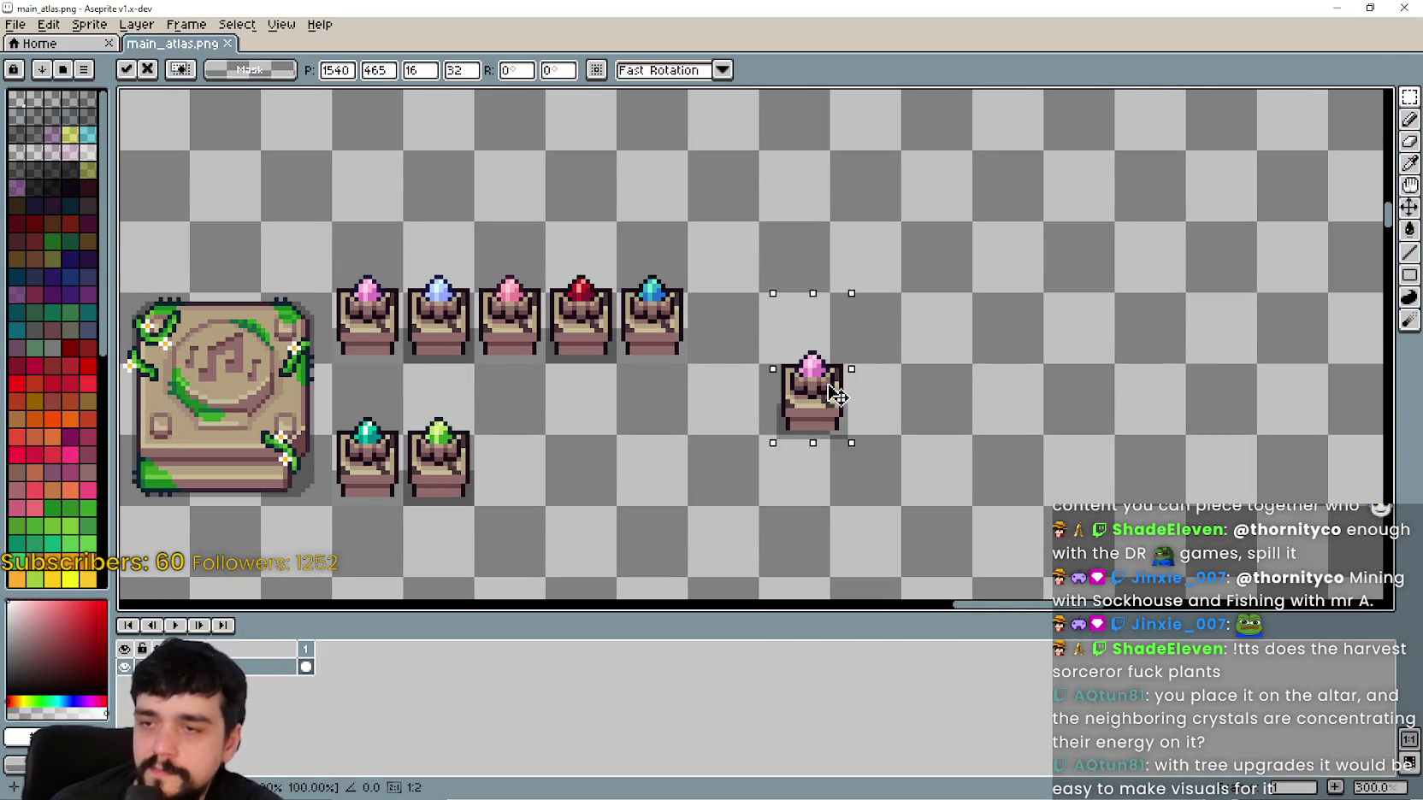
pyautogui.scroll(2, 795, 401)
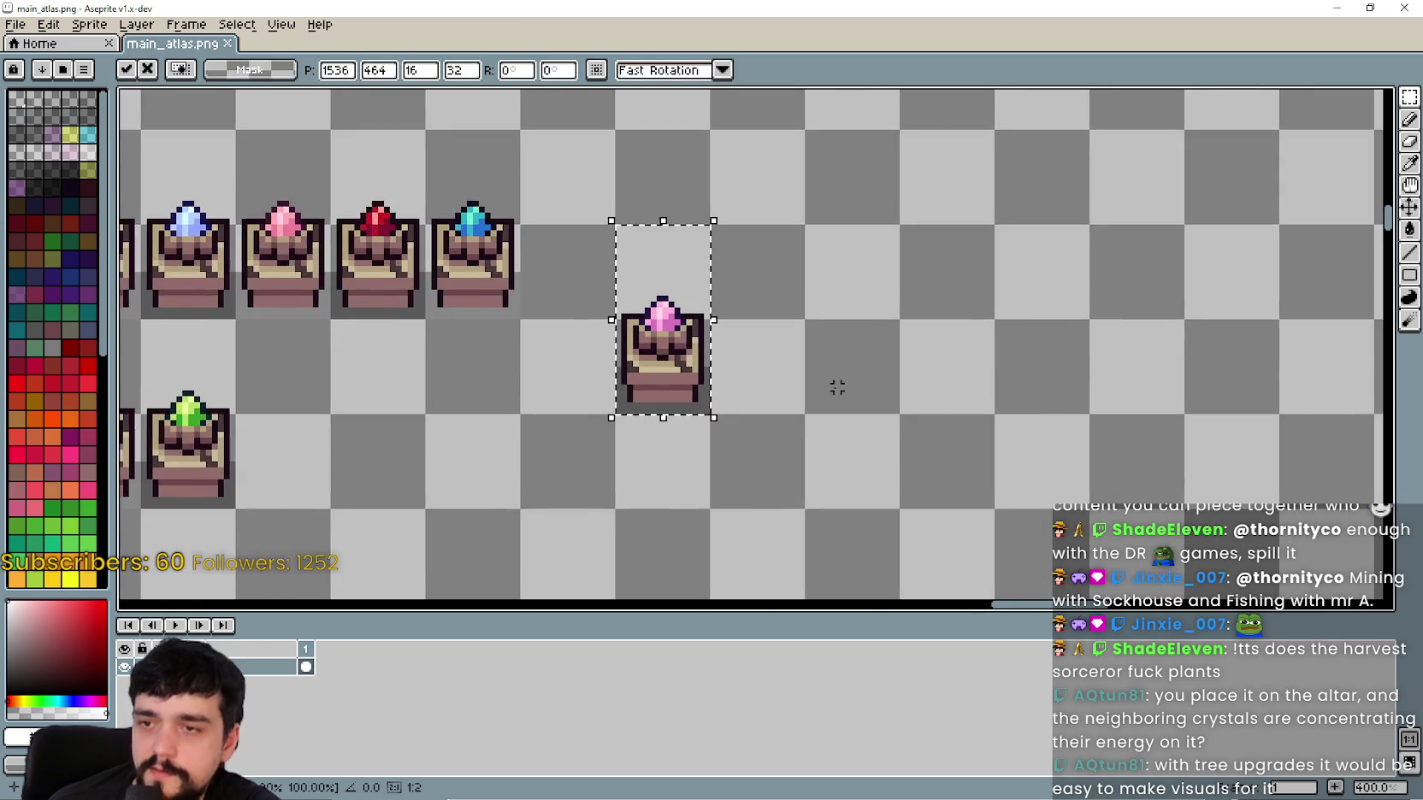
pyautogui.scroll(-1, 709, 345)
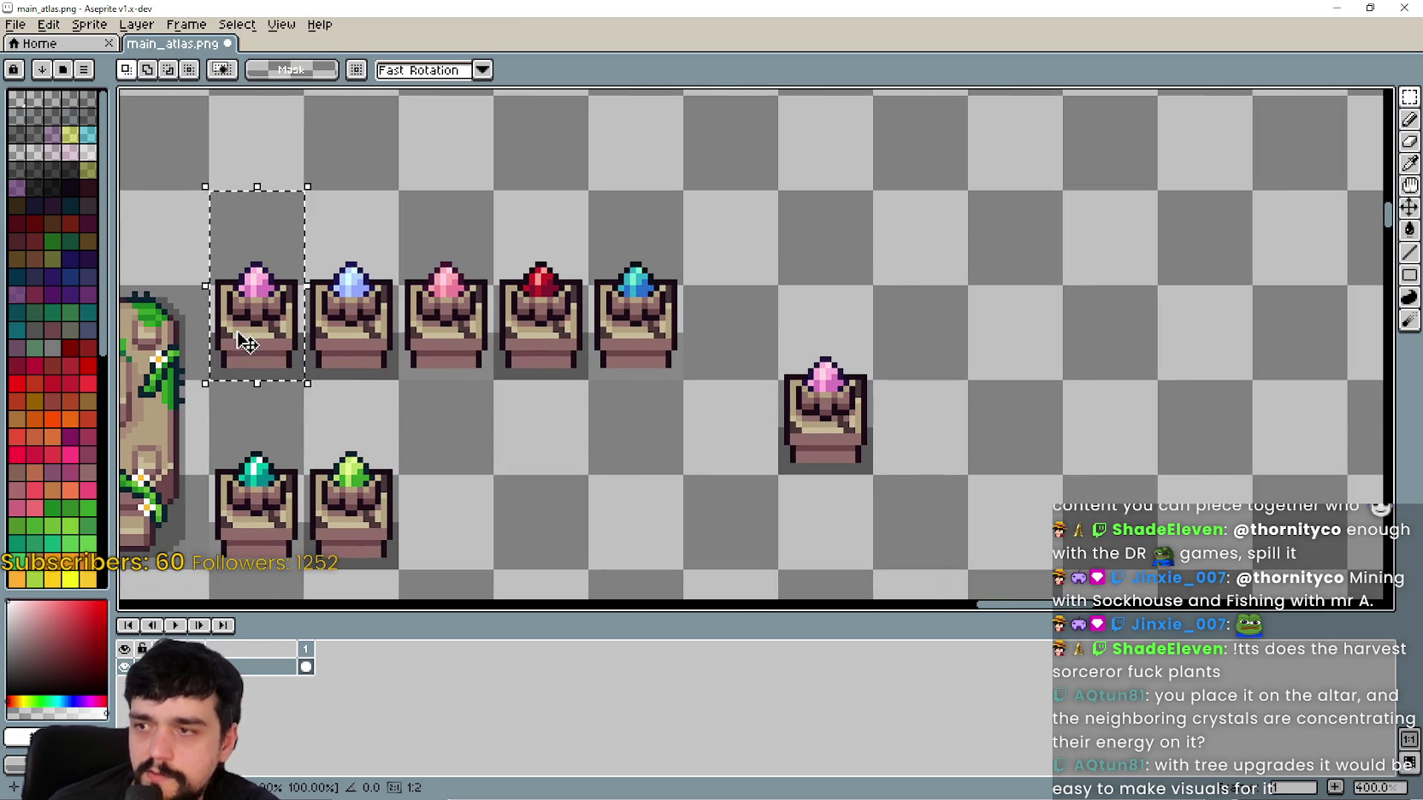
pyautogui.moveTo(825, 443); pyautogui.dragTo(885, 479)
pyautogui.press('Return')
pyautogui.scroll(5, 855, 479)
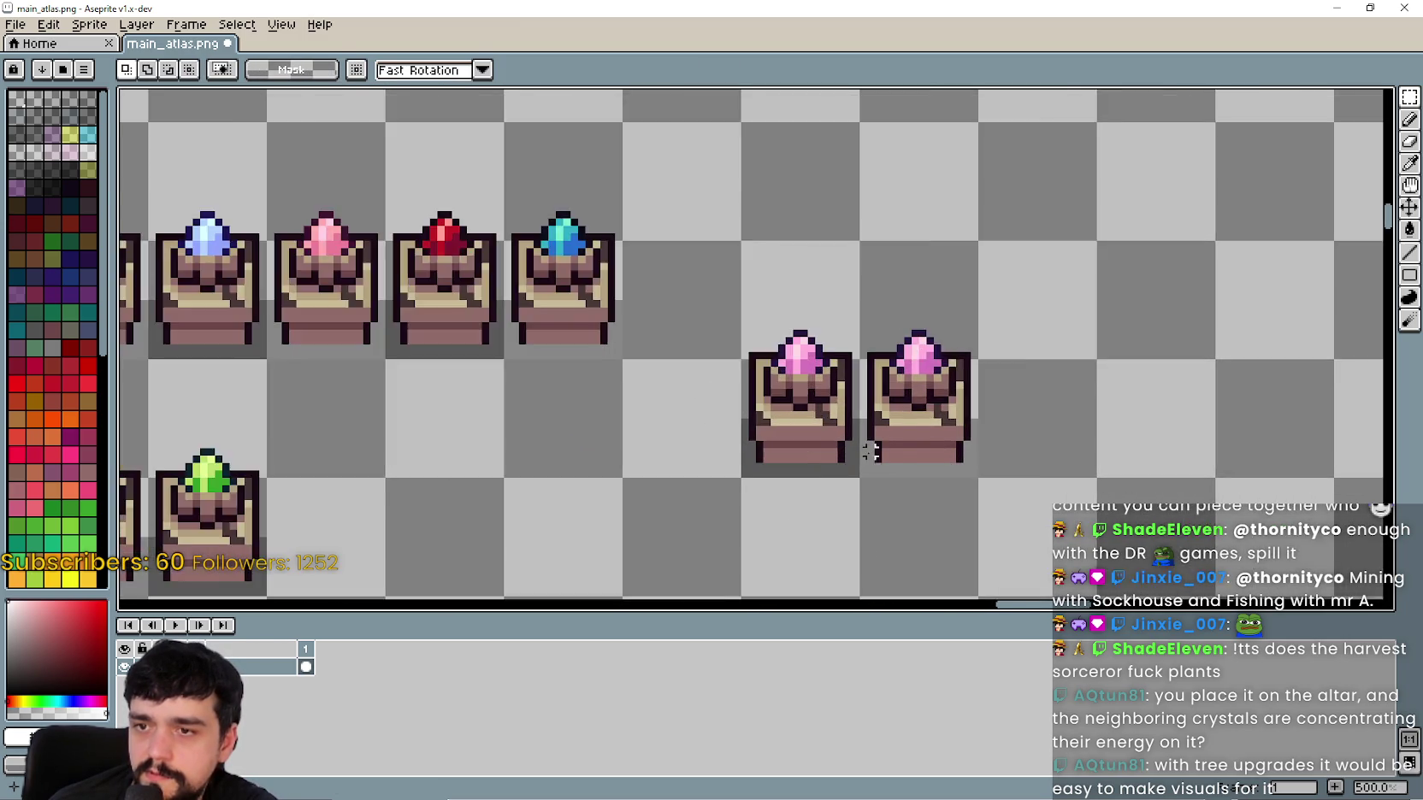
pyautogui.scroll(-3, 872, 448)
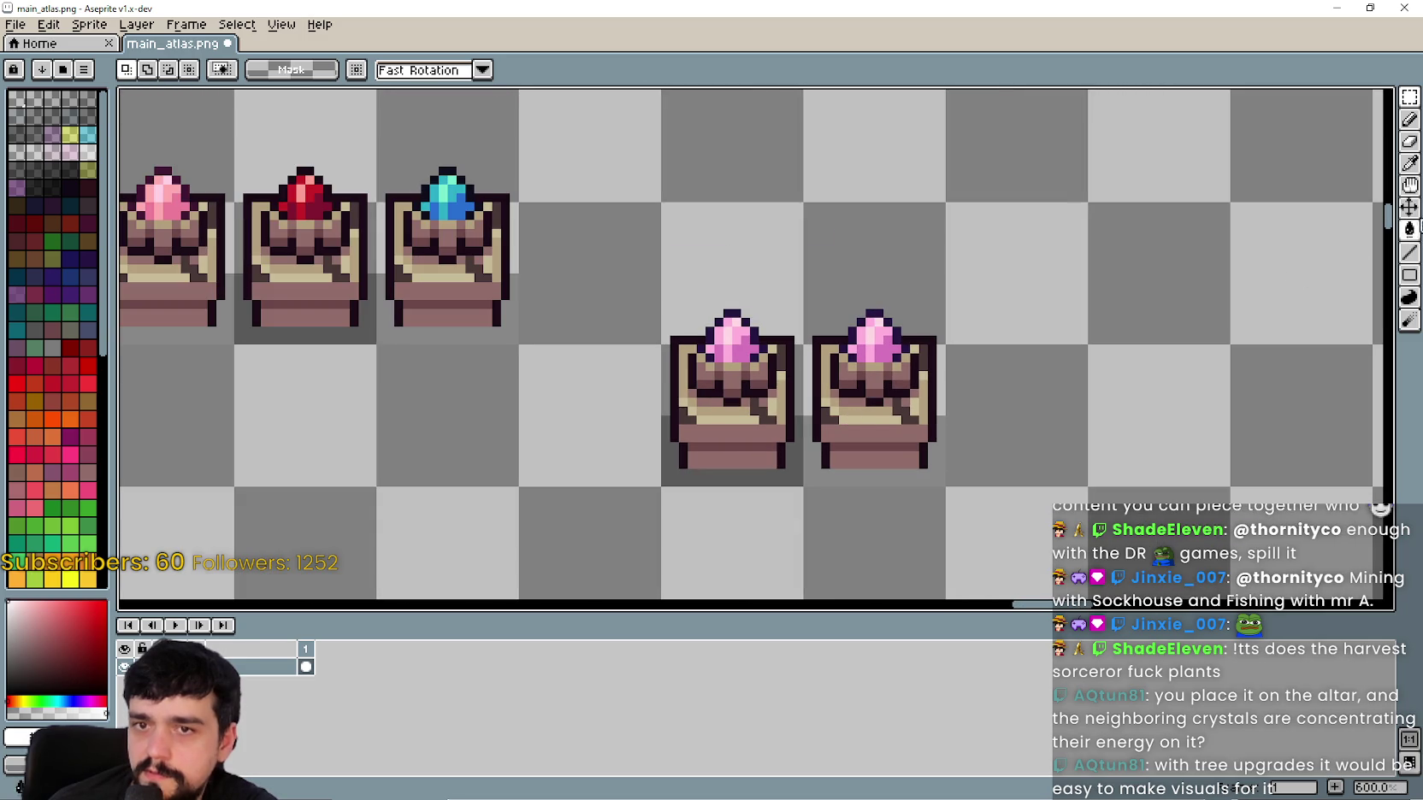
# Step: Eyedrop the tan colour from the altar and pan over the full crystal altar row
pyautogui.click(1410, 162)
pyautogui.scroll(4, 907, 368)
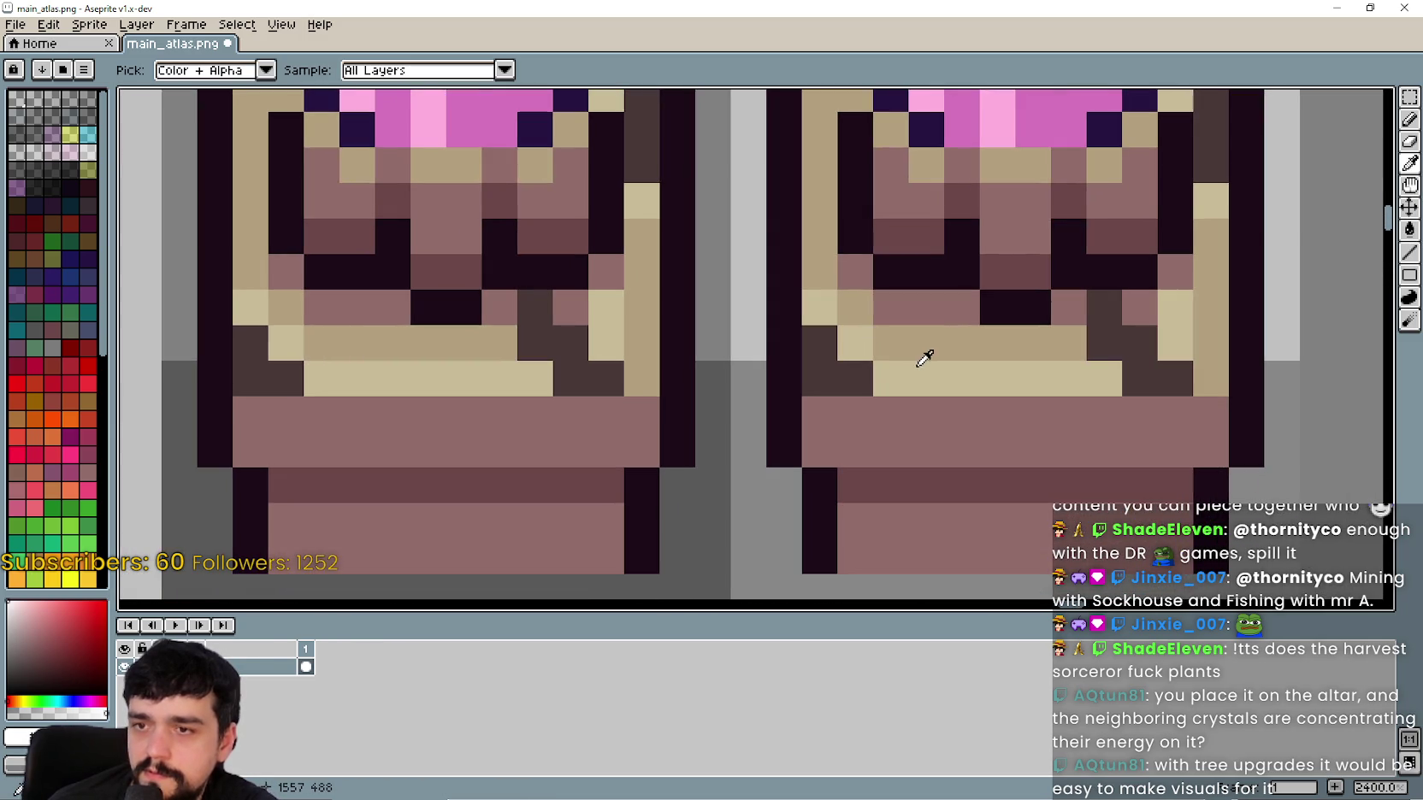
pyautogui.click(924, 358)
pyautogui.scroll(-3, 920, 366)
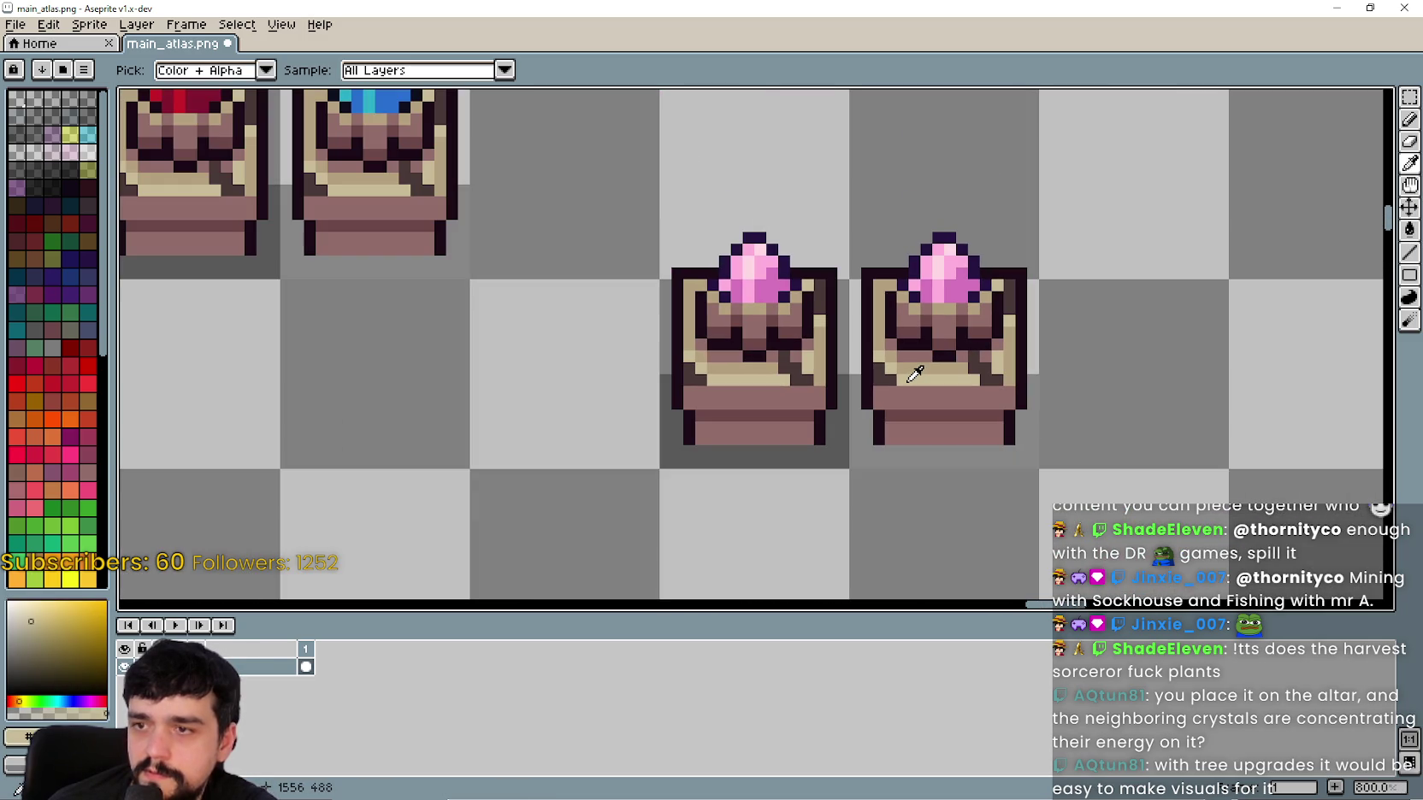
pyautogui.moveTo(434, 289); pyautogui.dragTo(1069, 505)
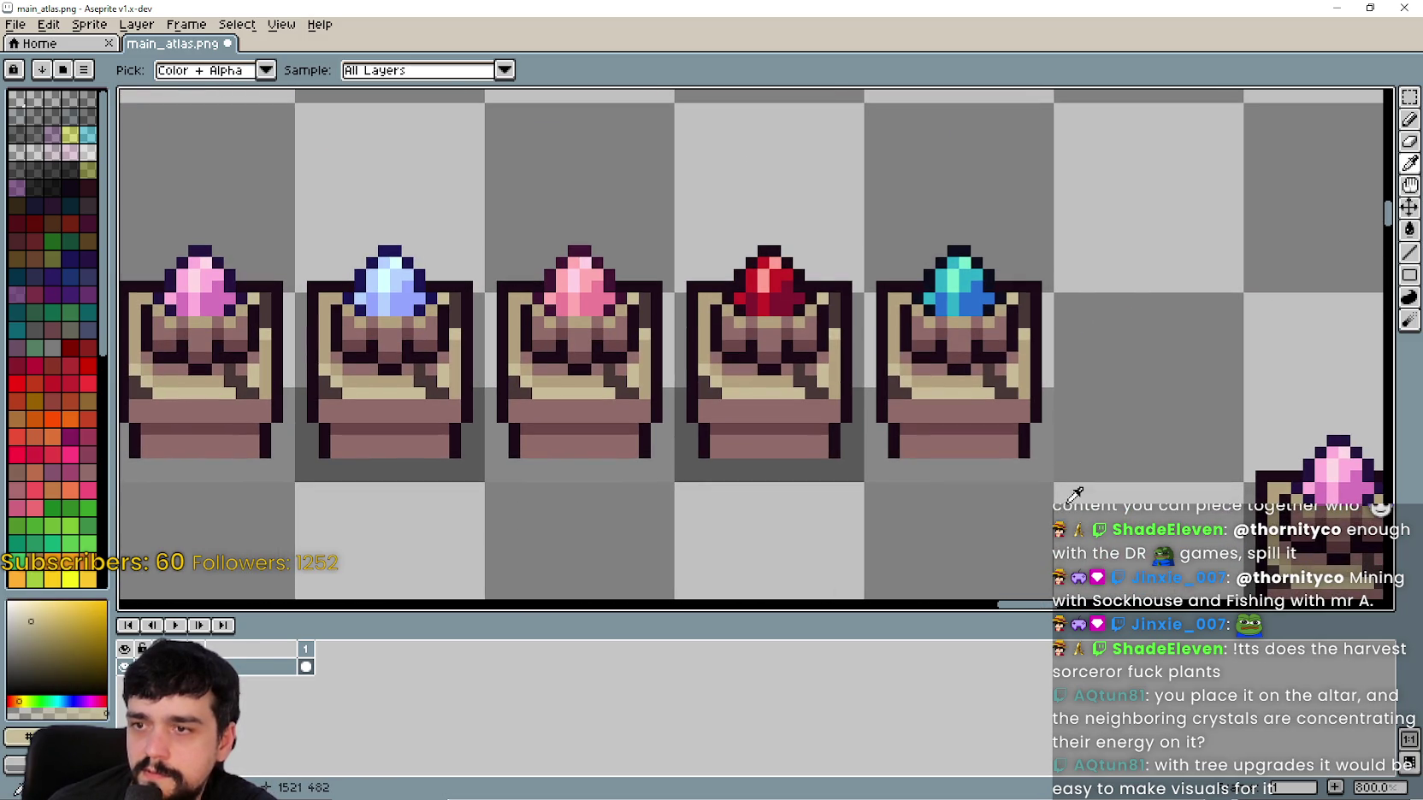
pyautogui.scroll(3, 571, 369)
pyautogui.scroll(-5, 731, 390)
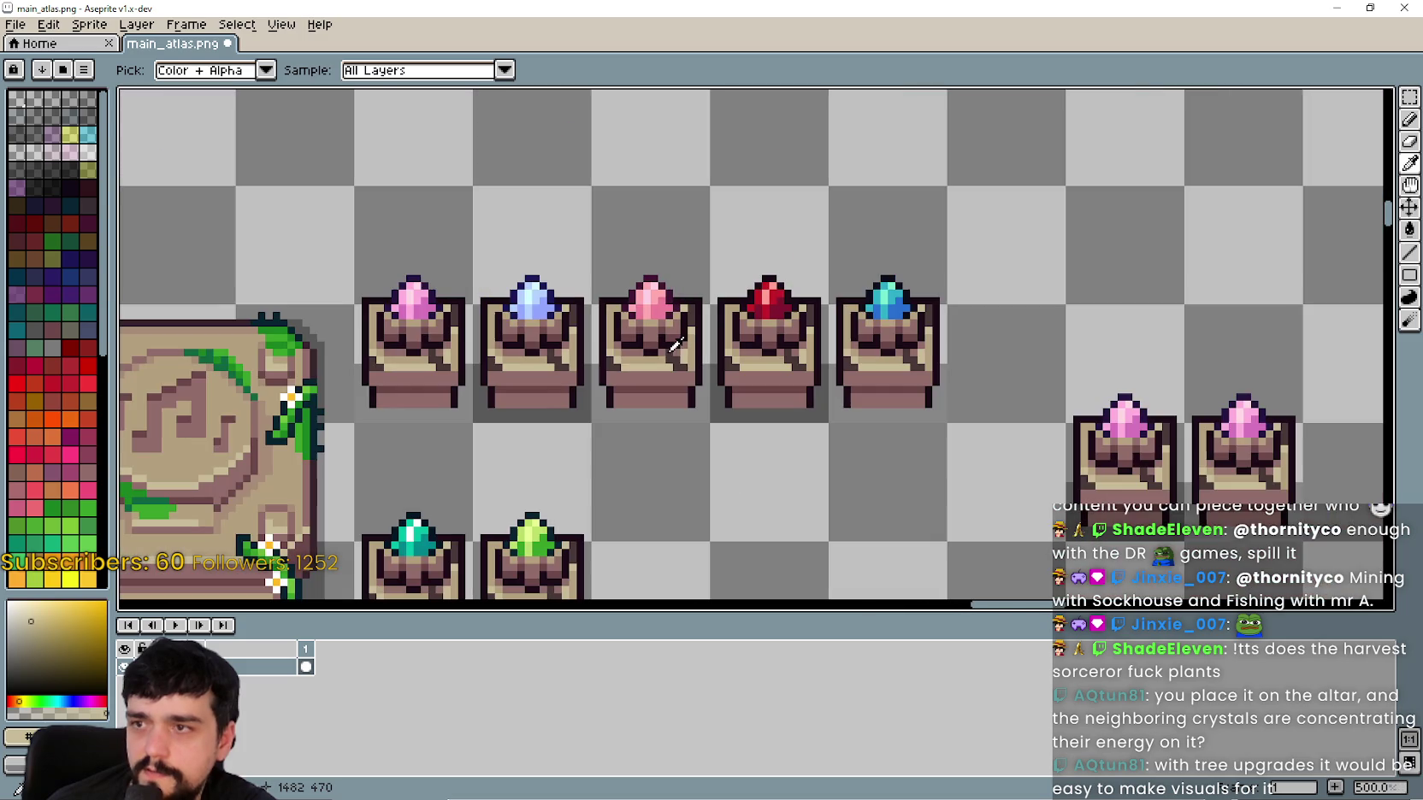
pyautogui.scroll(-3, 681, 366)
pyautogui.hscroll(-3, 911, 254)
pyautogui.hscroll(6, 904, 286)
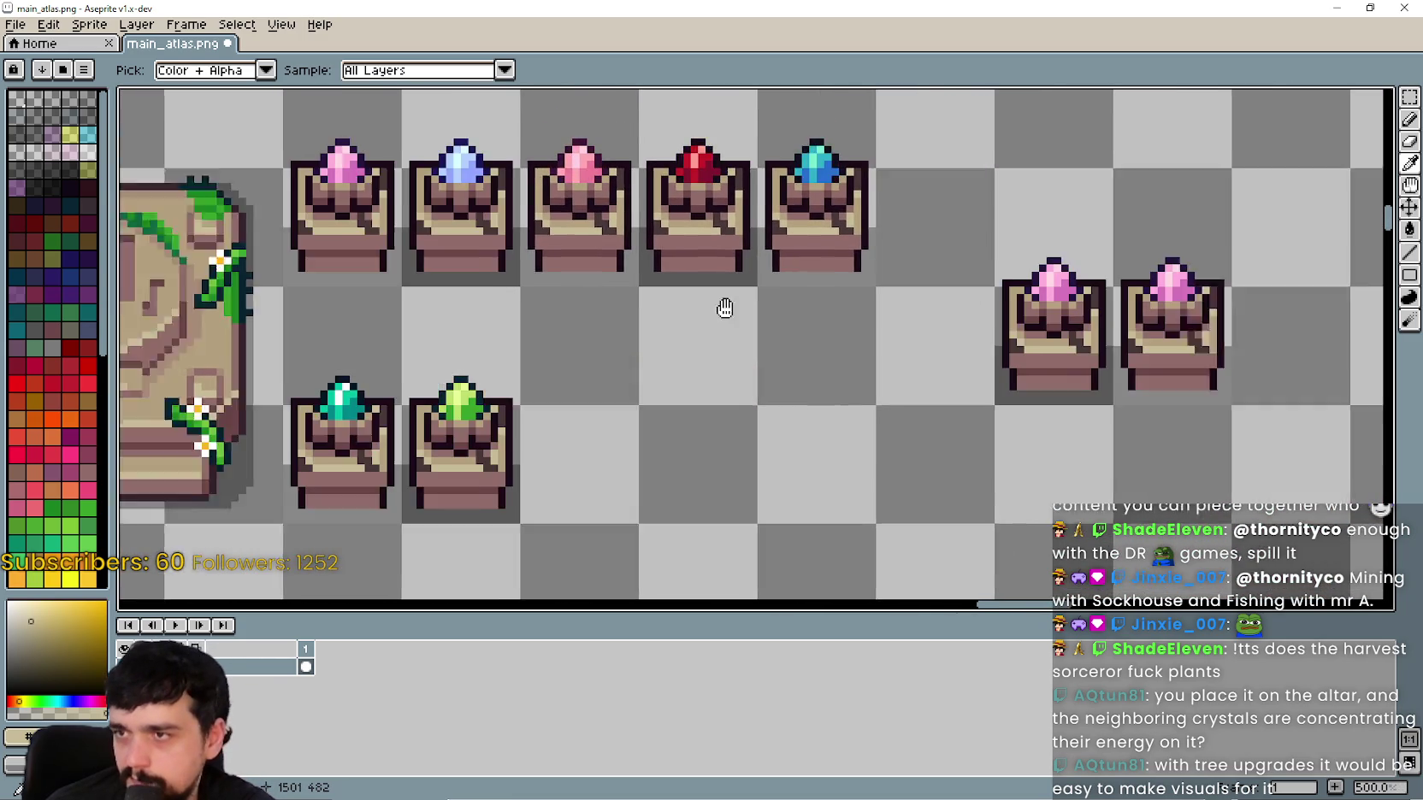
pyautogui.scroll(5, 906, 334)
pyautogui.scroll(-3, 877, 359)
pyautogui.hscroll(2, 872, 351)
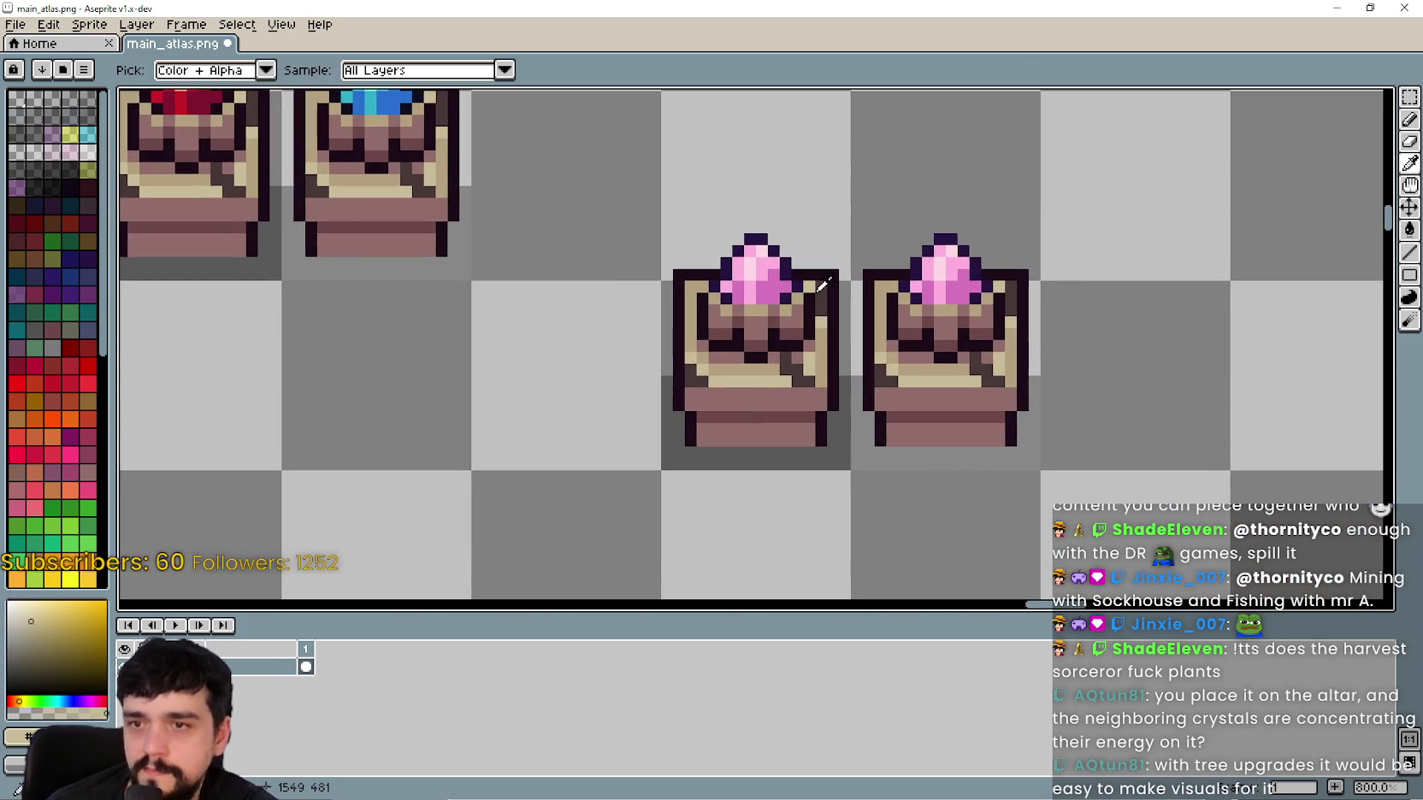
pyautogui.scroll(2, 865, 356)
pyautogui.scroll(-2, 865, 356)
pyautogui.hscroll(2, 812, 376)
pyautogui.scroll(3, 757, 392)
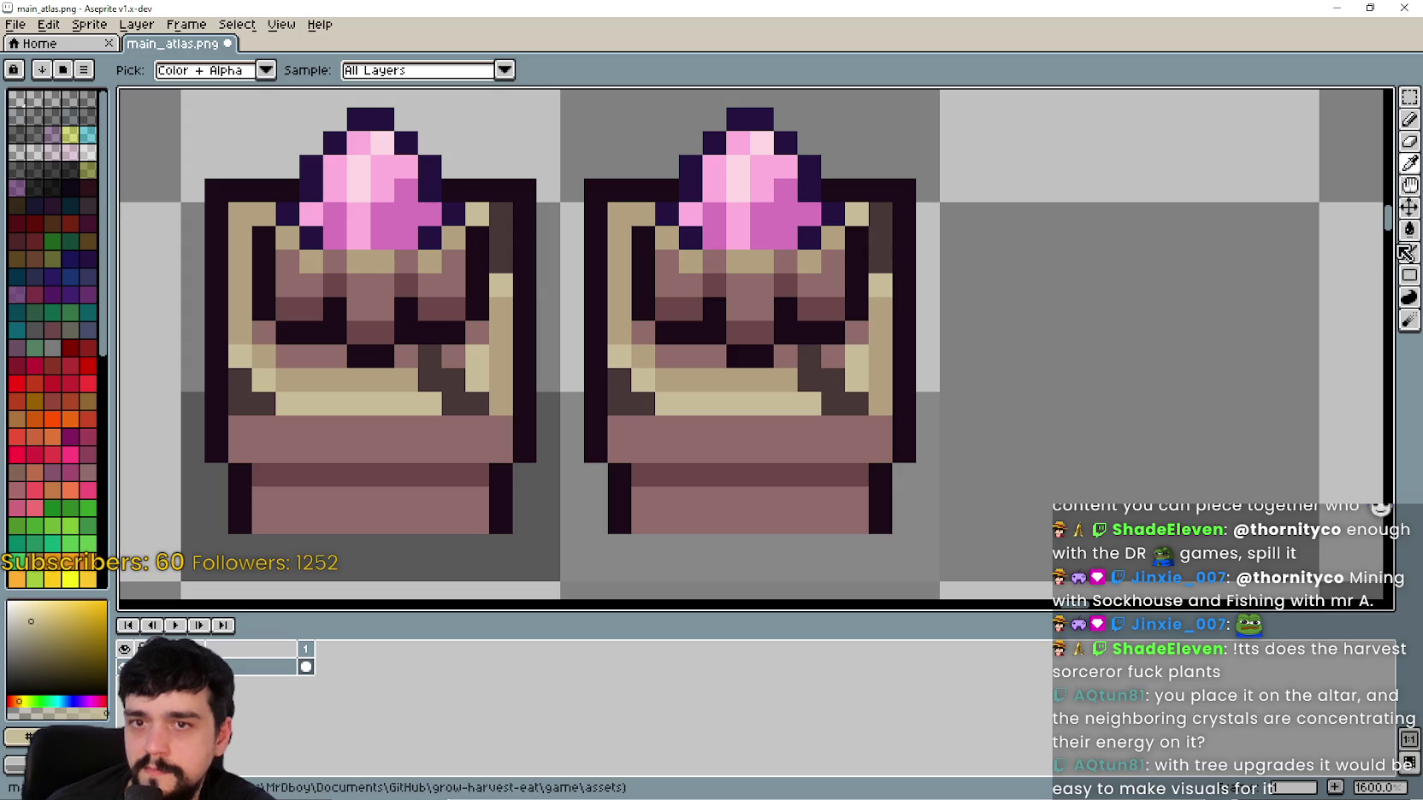
# Step: Paint a tan line over the dark ledge pixels and repaint two dark pixels with the Pencil
pyautogui.click(1405, 252)
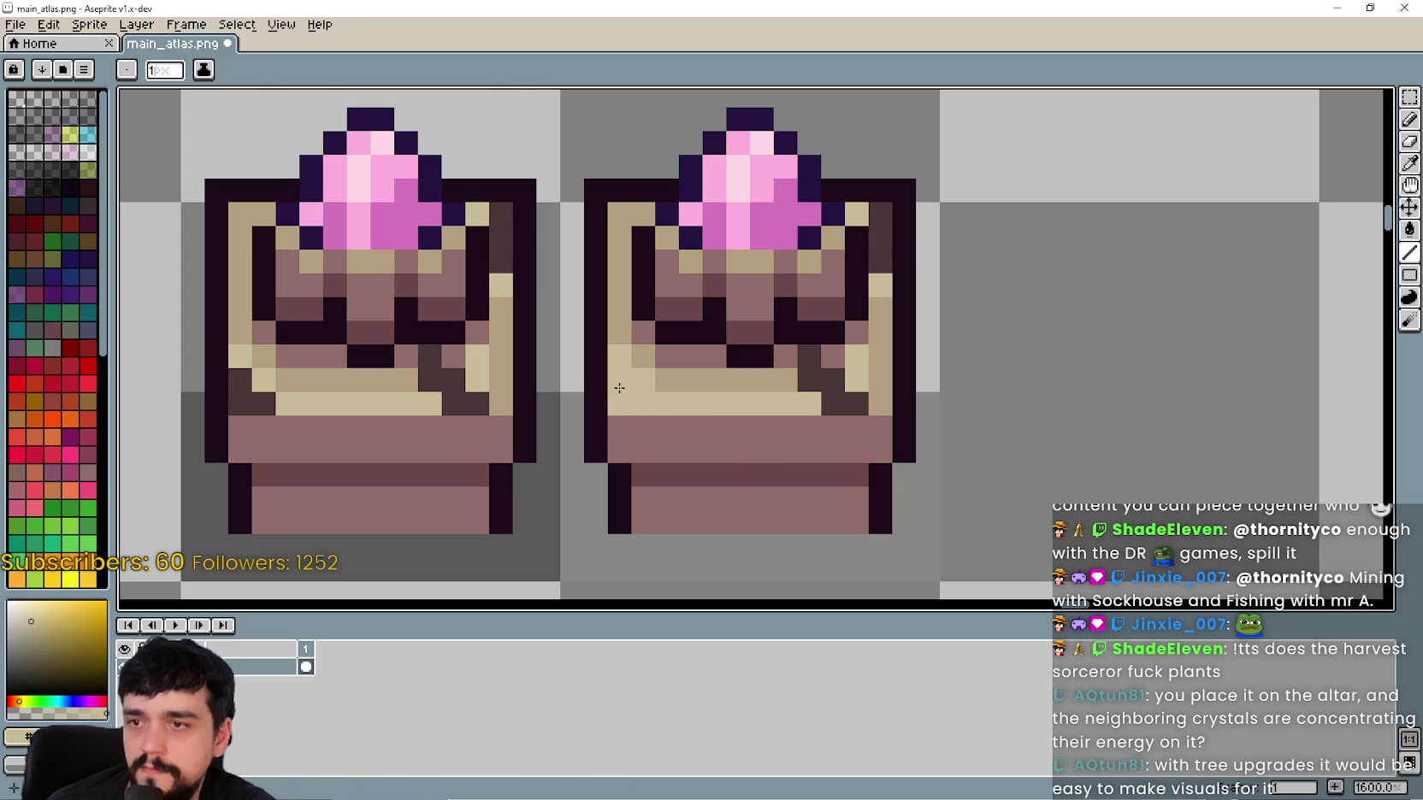
pyautogui.moveTo(832, 402); pyautogui.dragTo(856, 402)
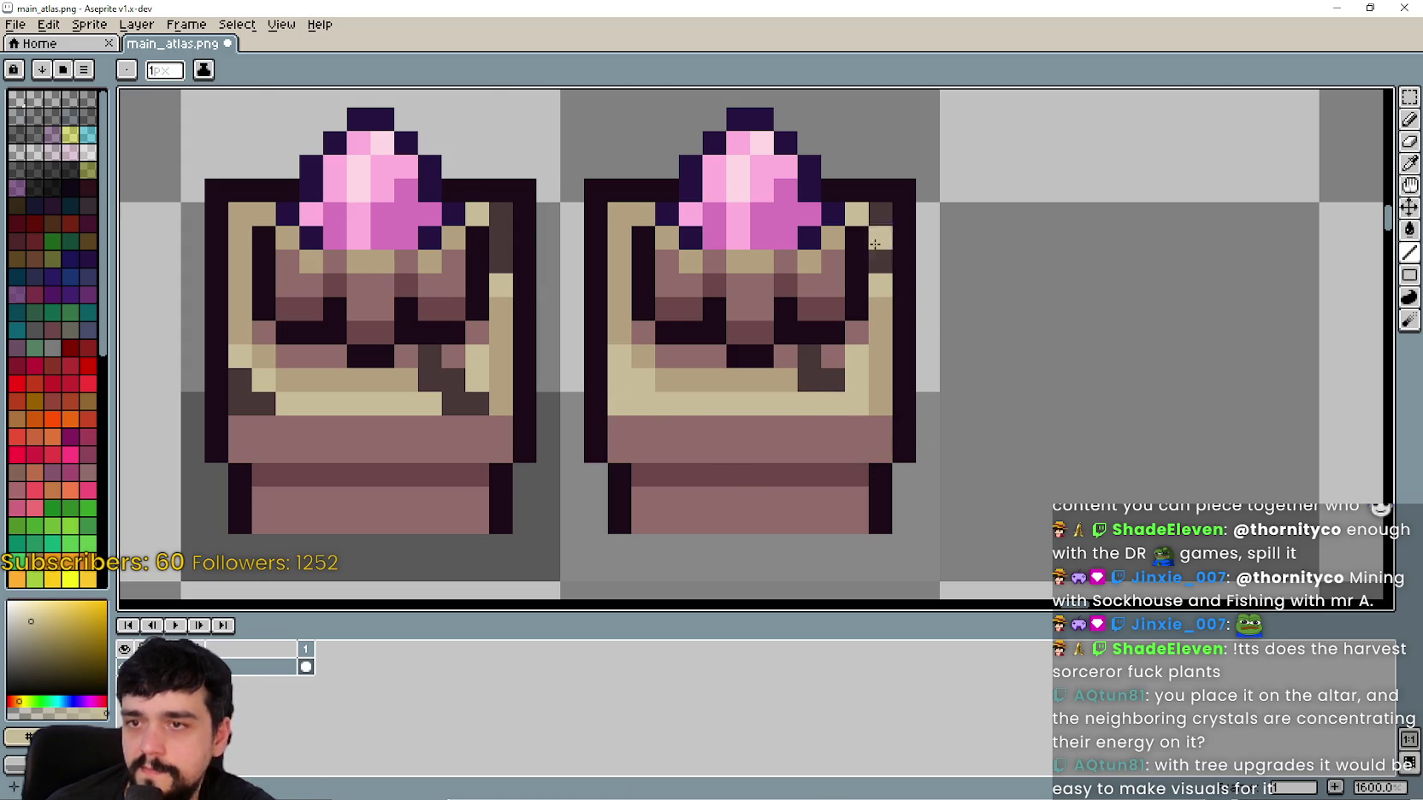
pyautogui.click(1409, 163)
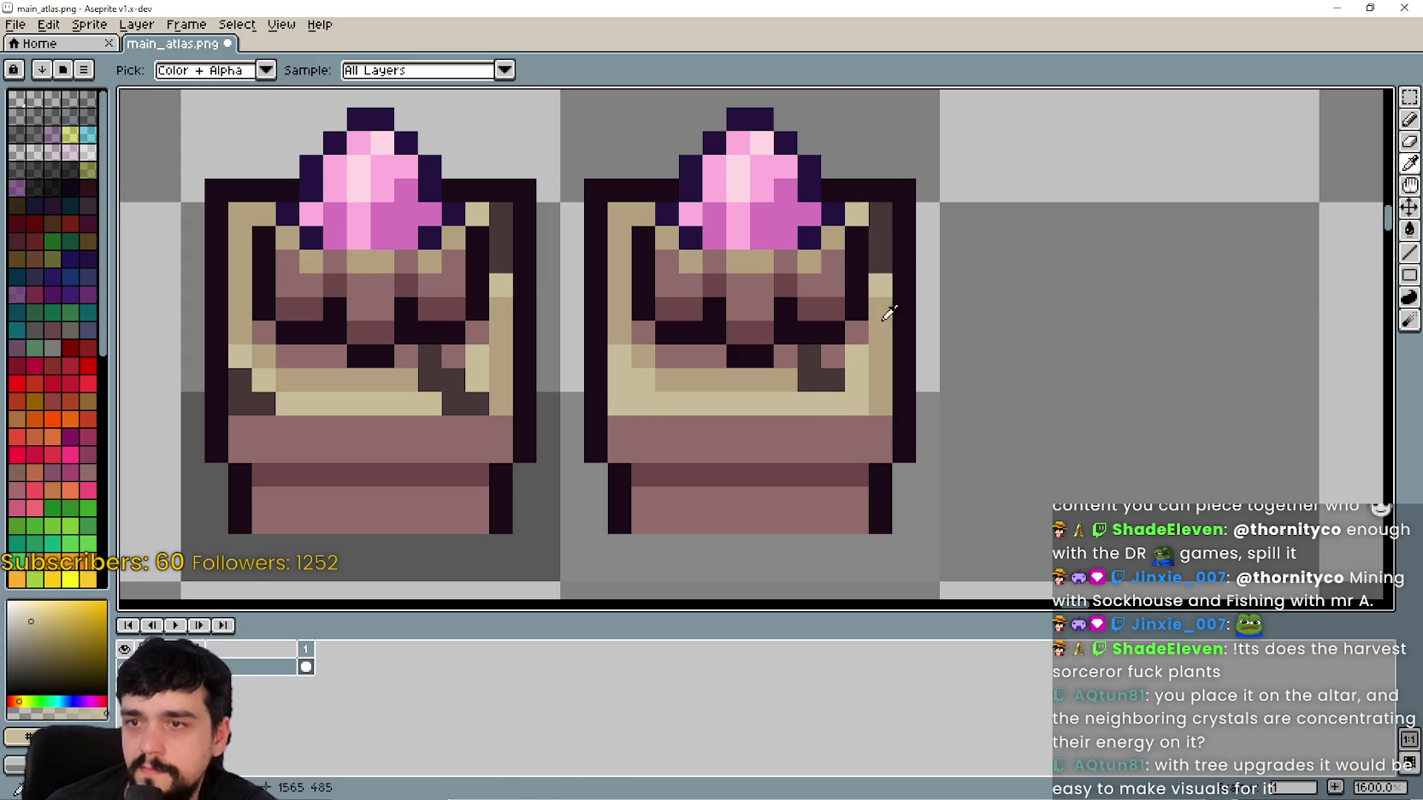
pyautogui.click(1410, 119)
pyautogui.moveTo(884, 265); pyautogui.dragTo(884, 219)
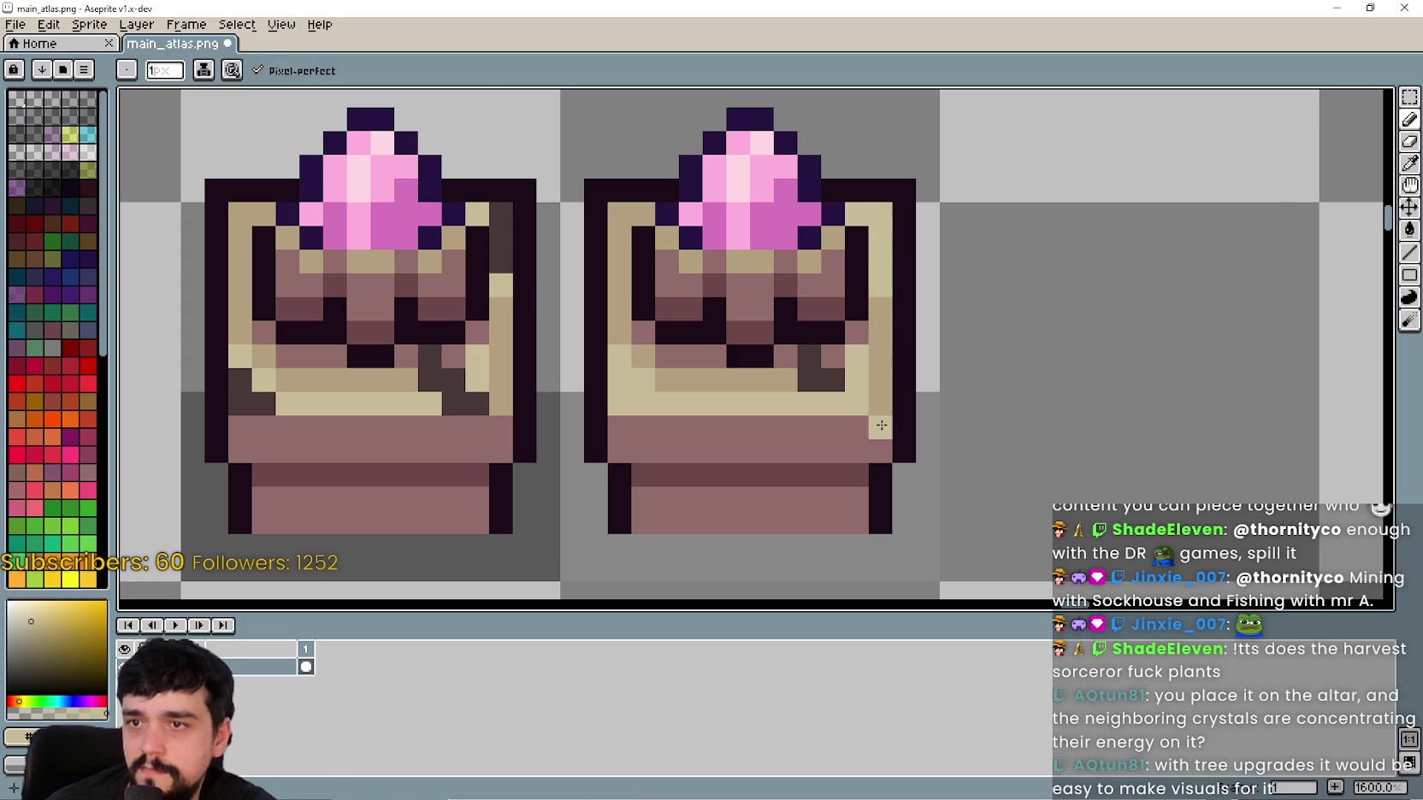
# Step: Re-pick tan from the altar and paint over one more dark ledge pixel
pyautogui.click(1408, 165)
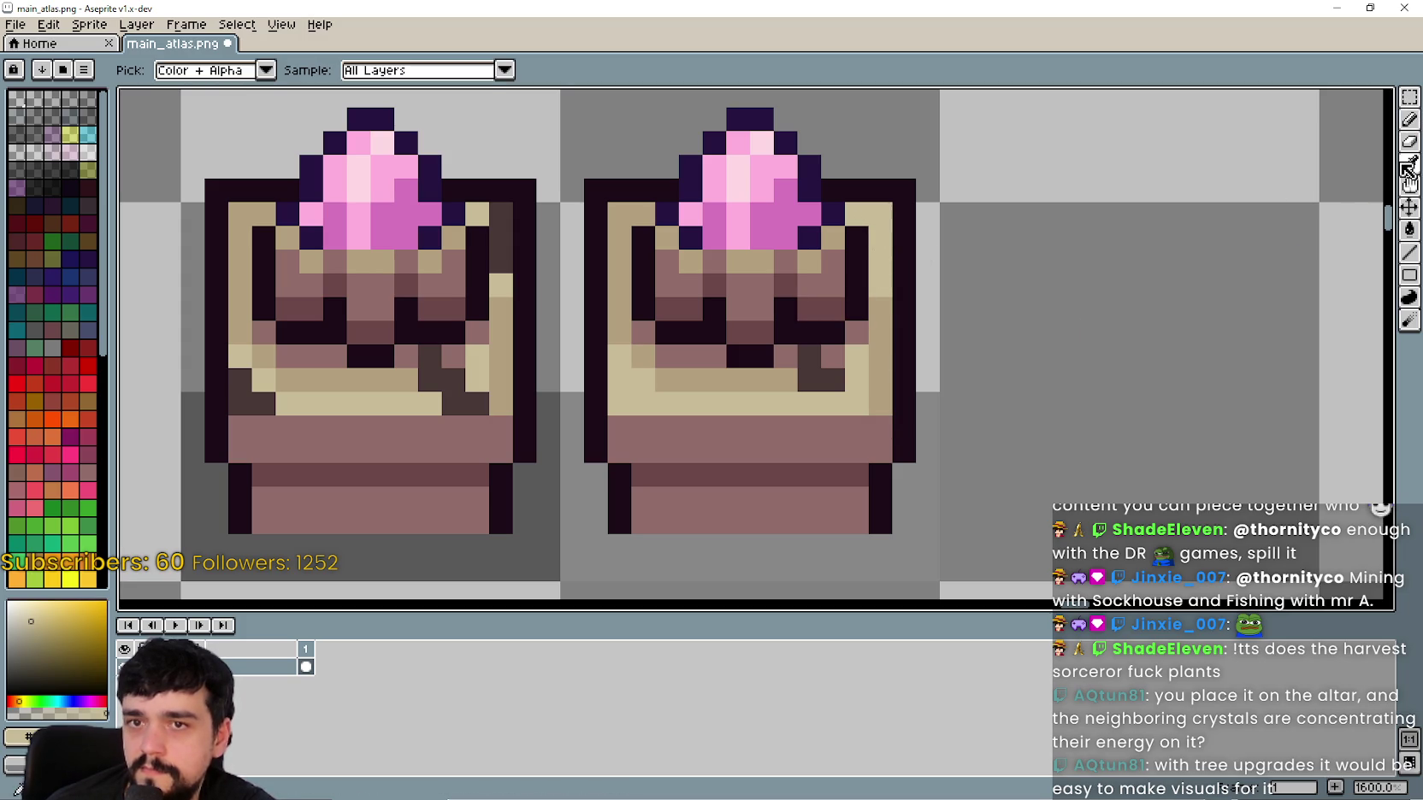
pyautogui.click(791, 379)
pyautogui.click(1409, 119)
pyautogui.click(813, 388)
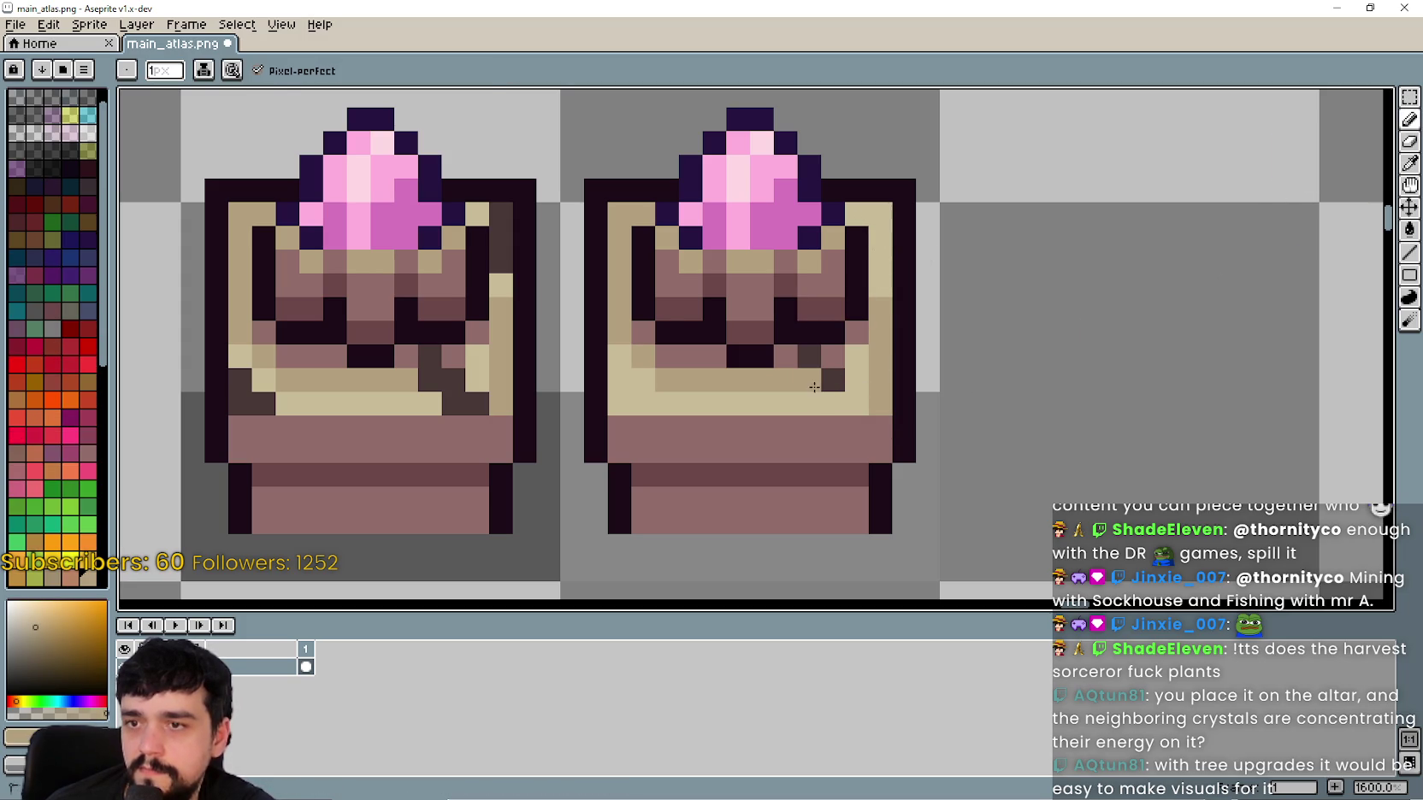
# Step: Pick the pinkish-brown colour from the altar and return to the Pencil
pyautogui.click(1409, 165)
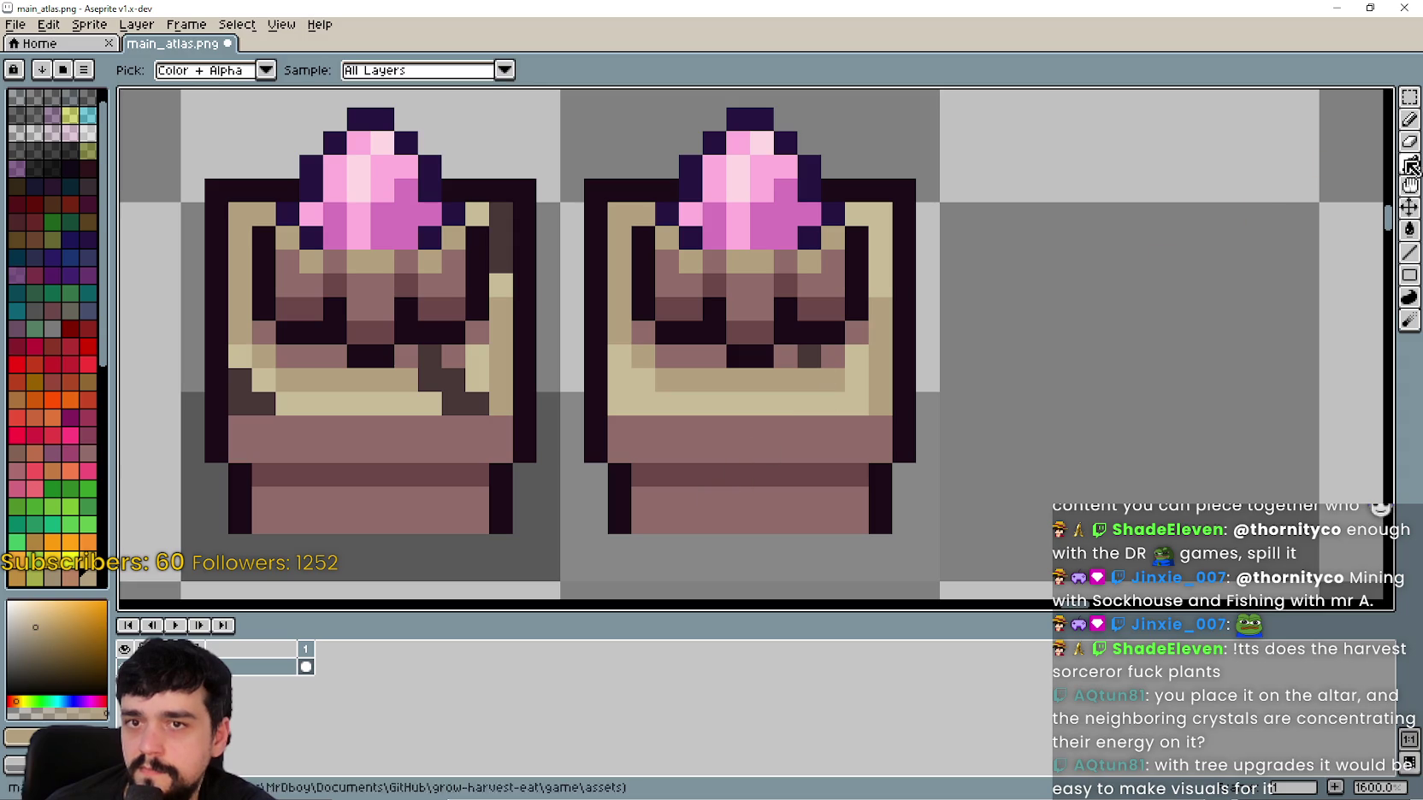
pyautogui.click(834, 353)
pyautogui.click(1409, 119)
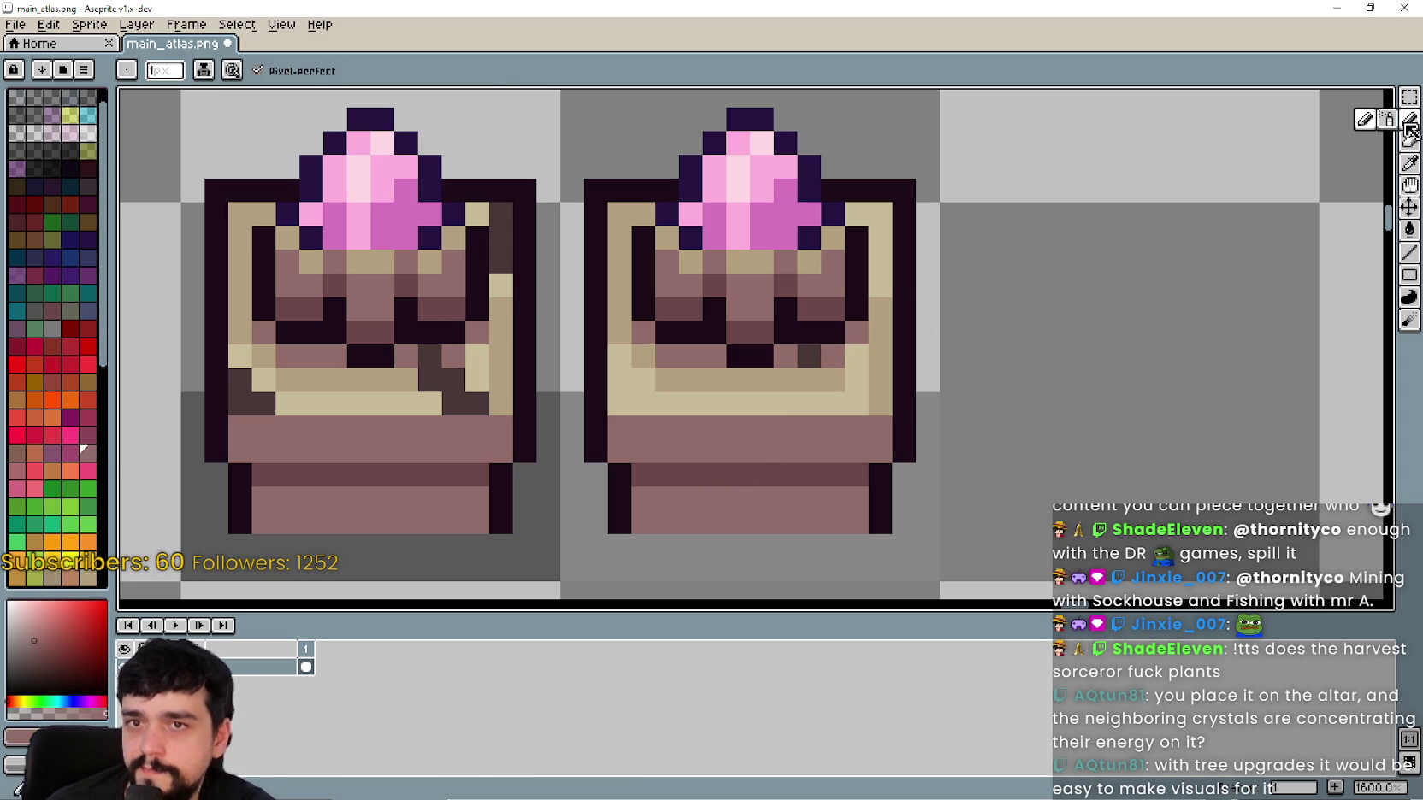
pyautogui.scroll(-1, 730, 507)
pyautogui.scroll(-3, 730, 506)
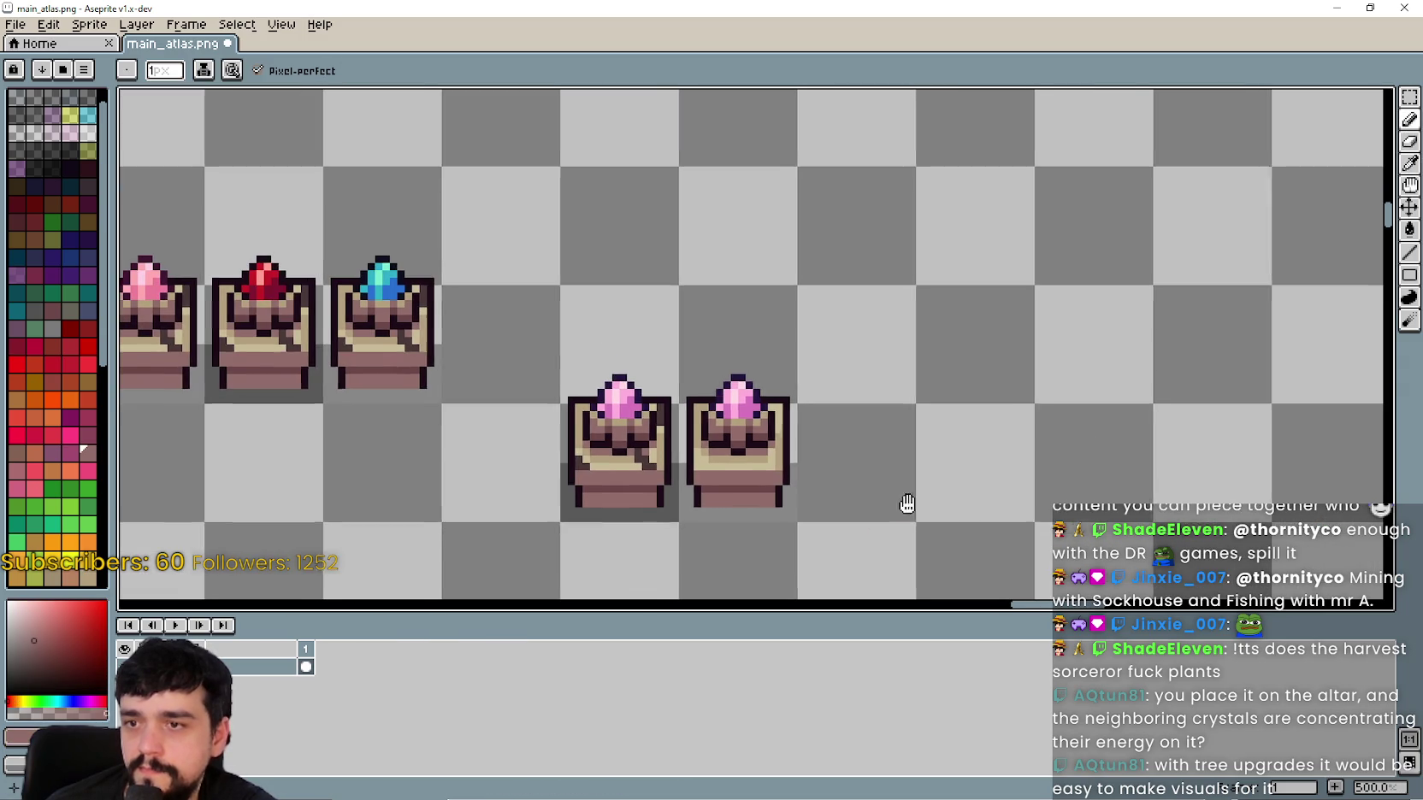
pyautogui.scroll(2, 827, 426)
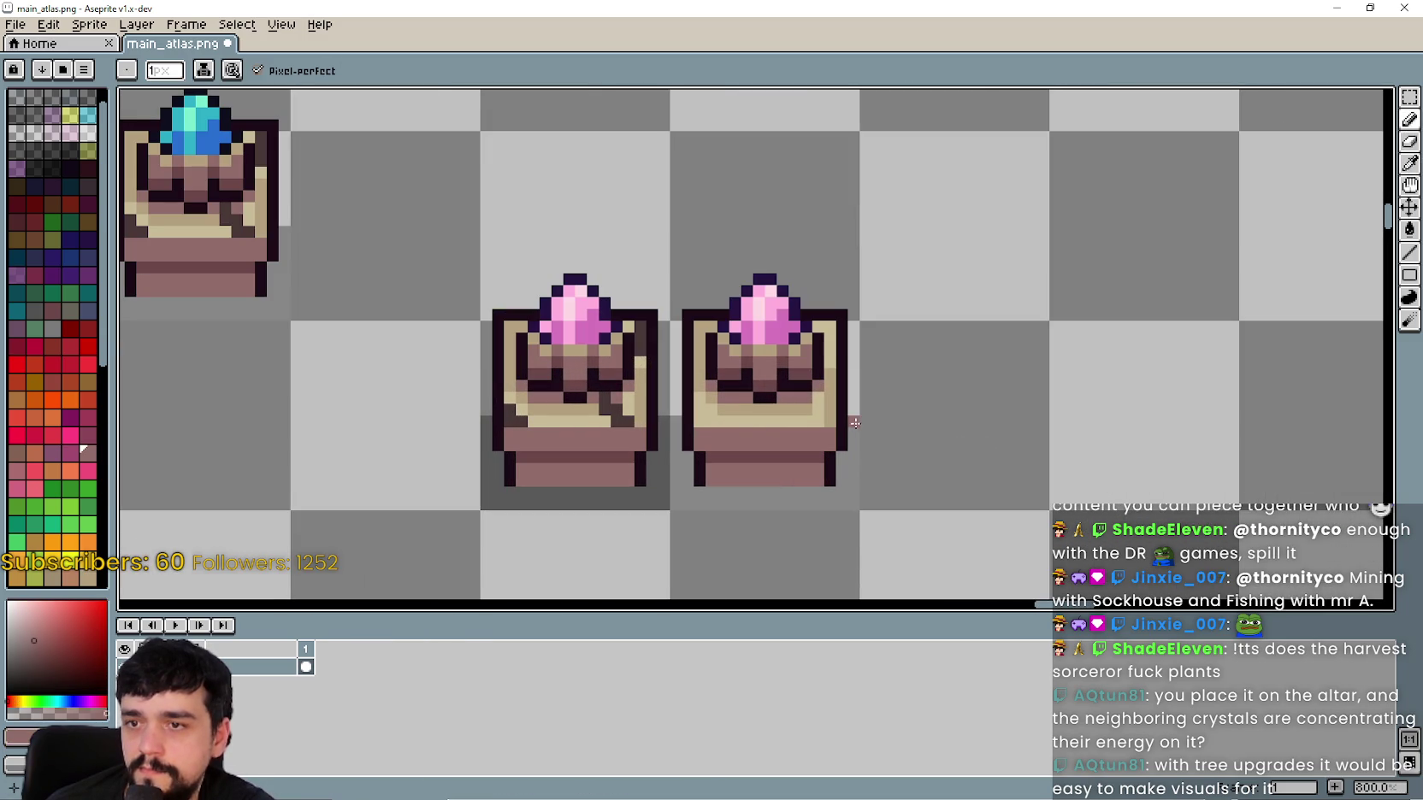
pyautogui.scroll(3, 834, 404)
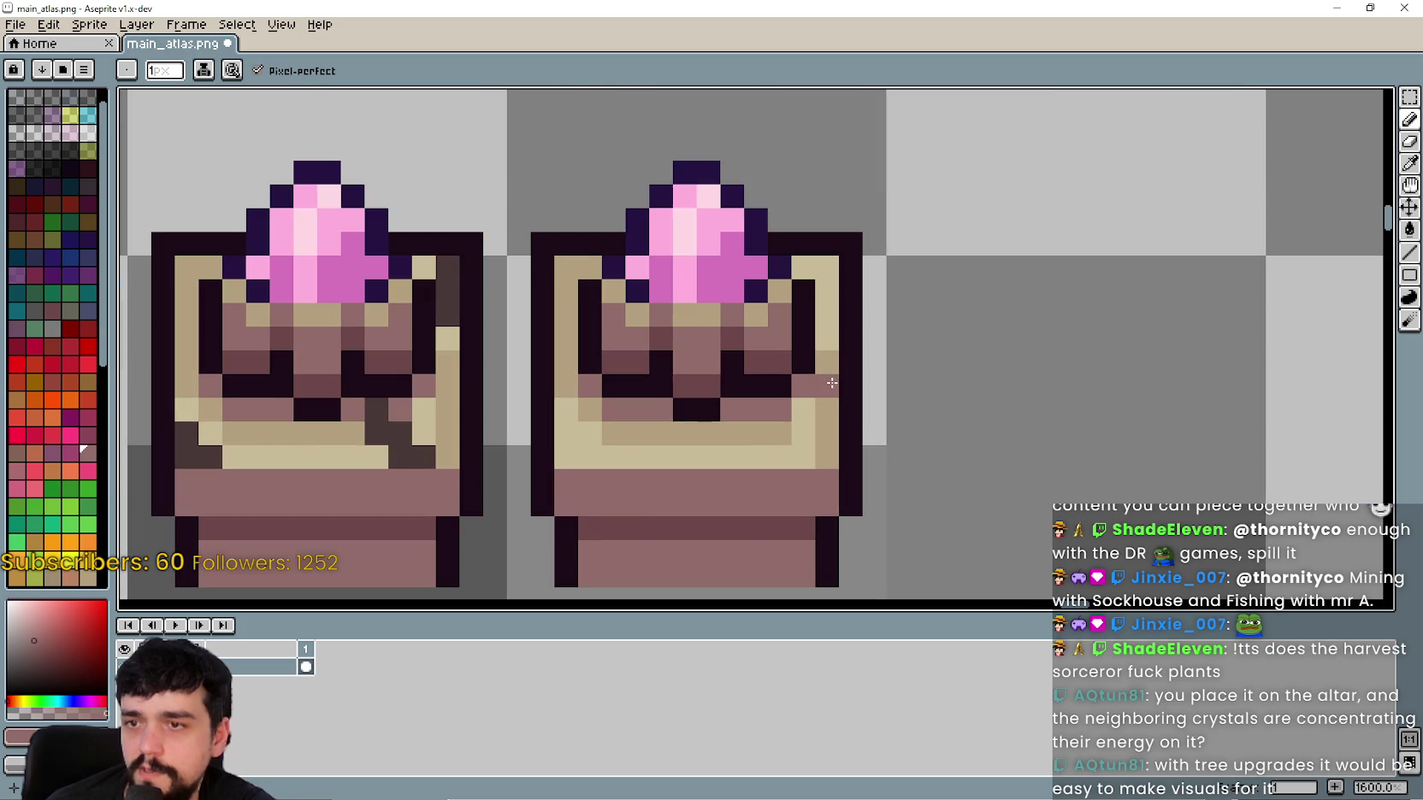
# Step: Sample the tan colour from the crate and switch back to the Pencil
pyautogui.scroll(-1, 898, 410)
pyautogui.moveTo(975, 430); pyautogui.dragTo(995, 440)
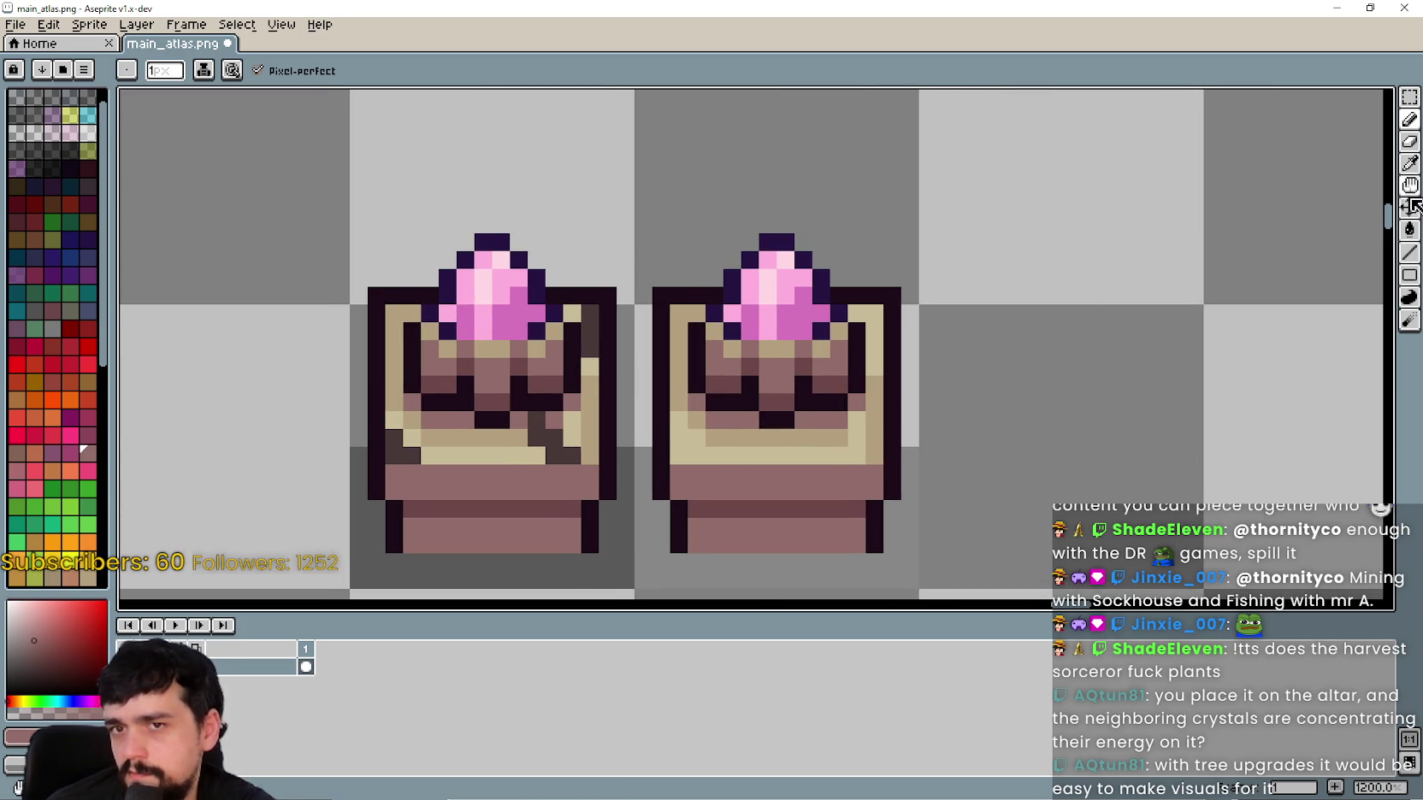
pyautogui.click(1409, 170)
pyautogui.click(876, 420)
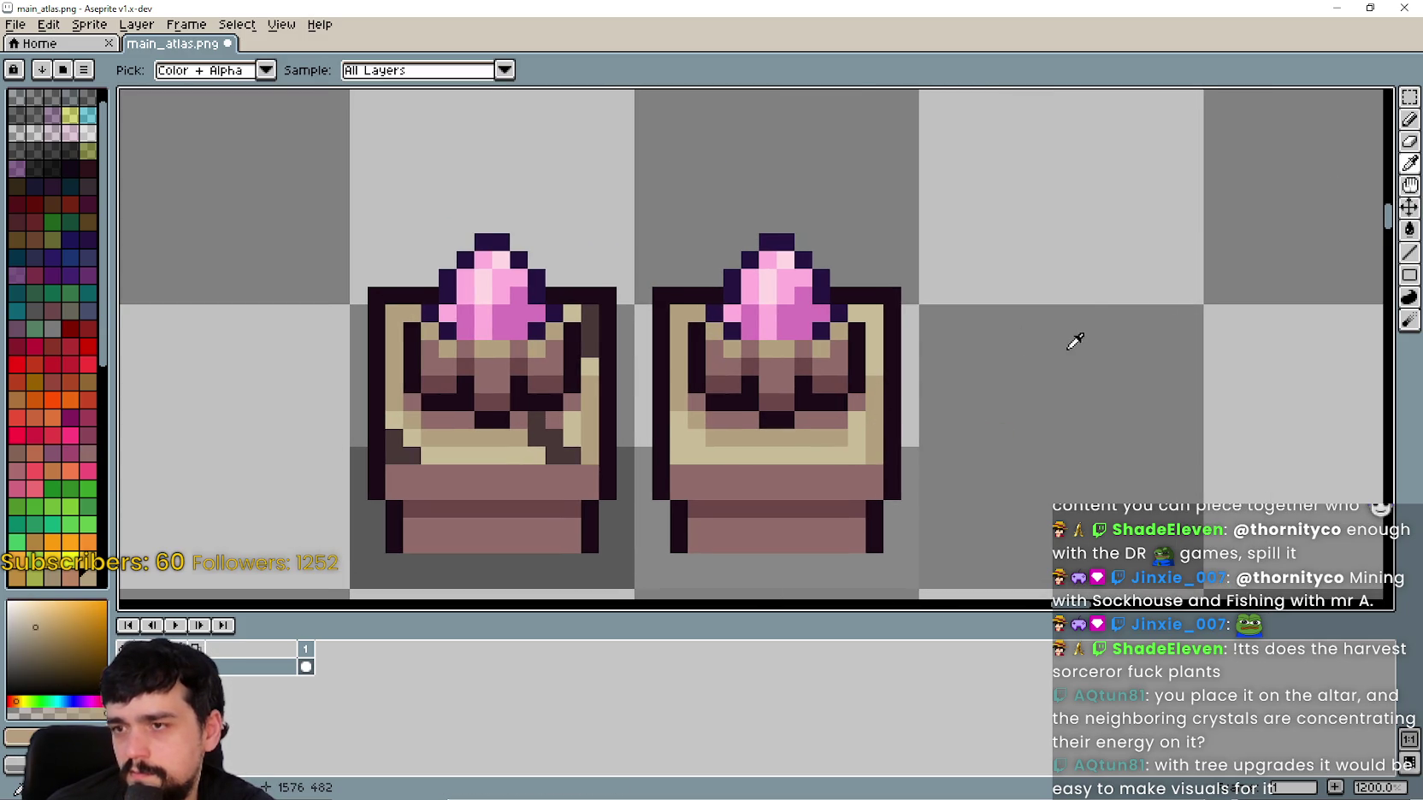
pyautogui.click(1409, 118)
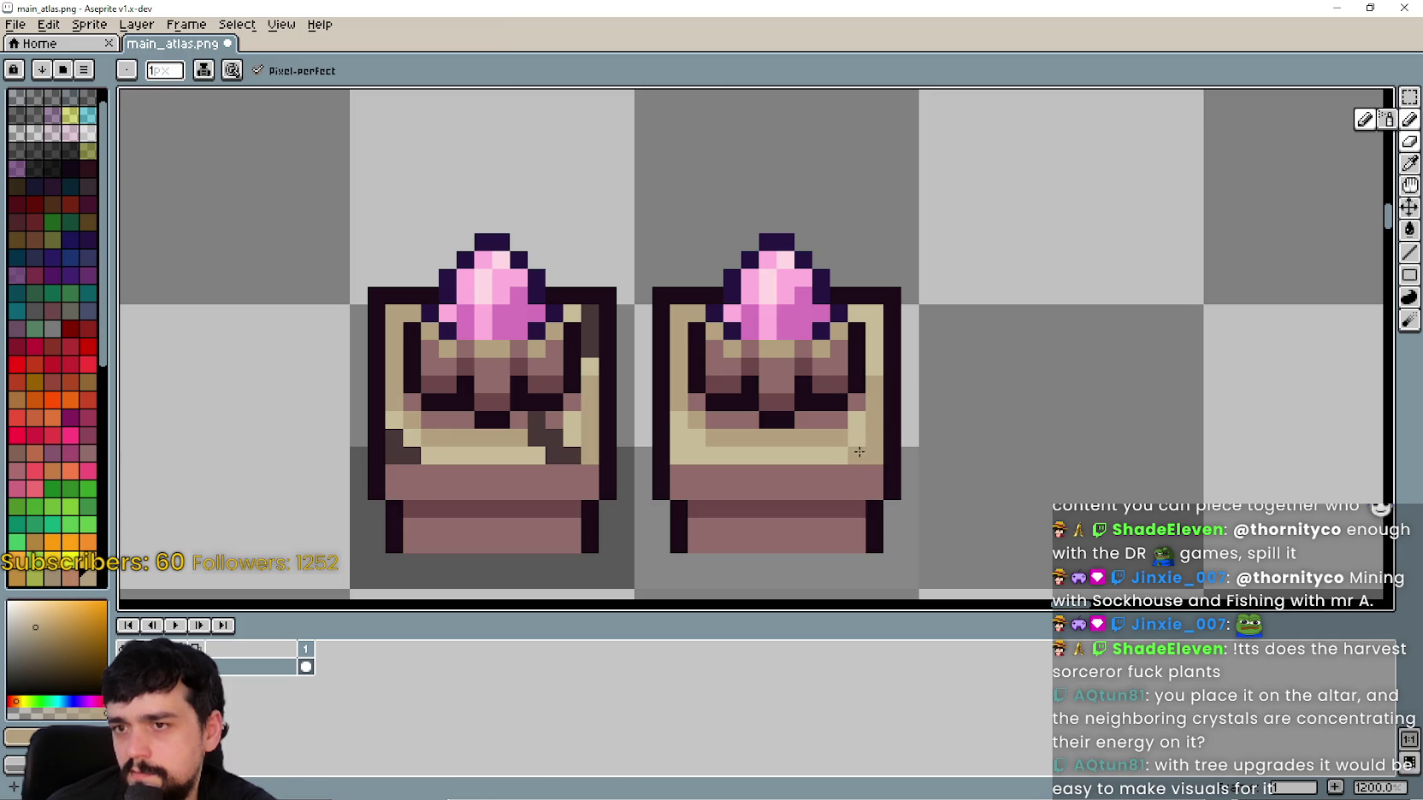
# Step: Pick tan from the right pedestal, return to the Pencil, and view the whole pedestal row
pyautogui.scroll(-4, 846, 500)
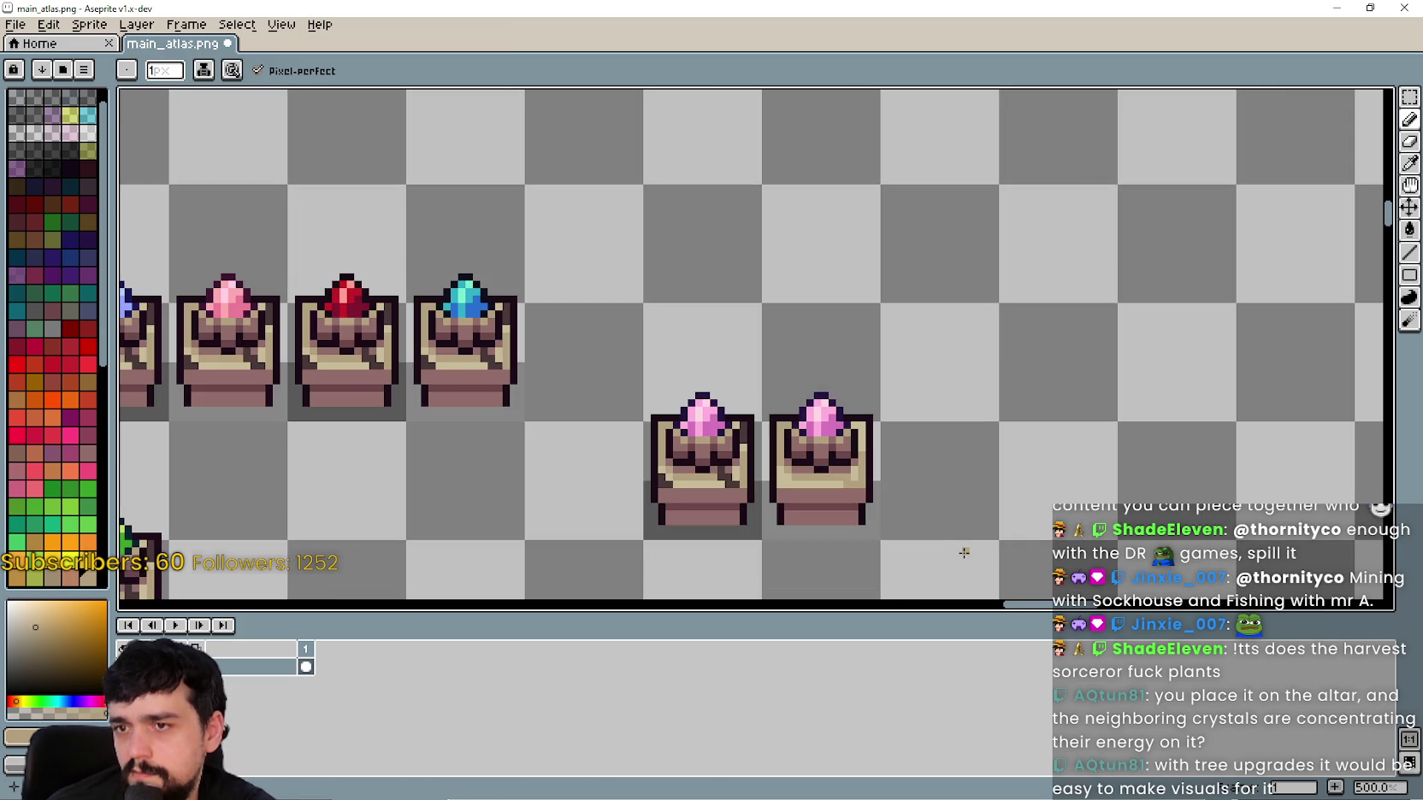
pyautogui.scroll(4, 875, 497)
pyautogui.scroll(1, 748, 379)
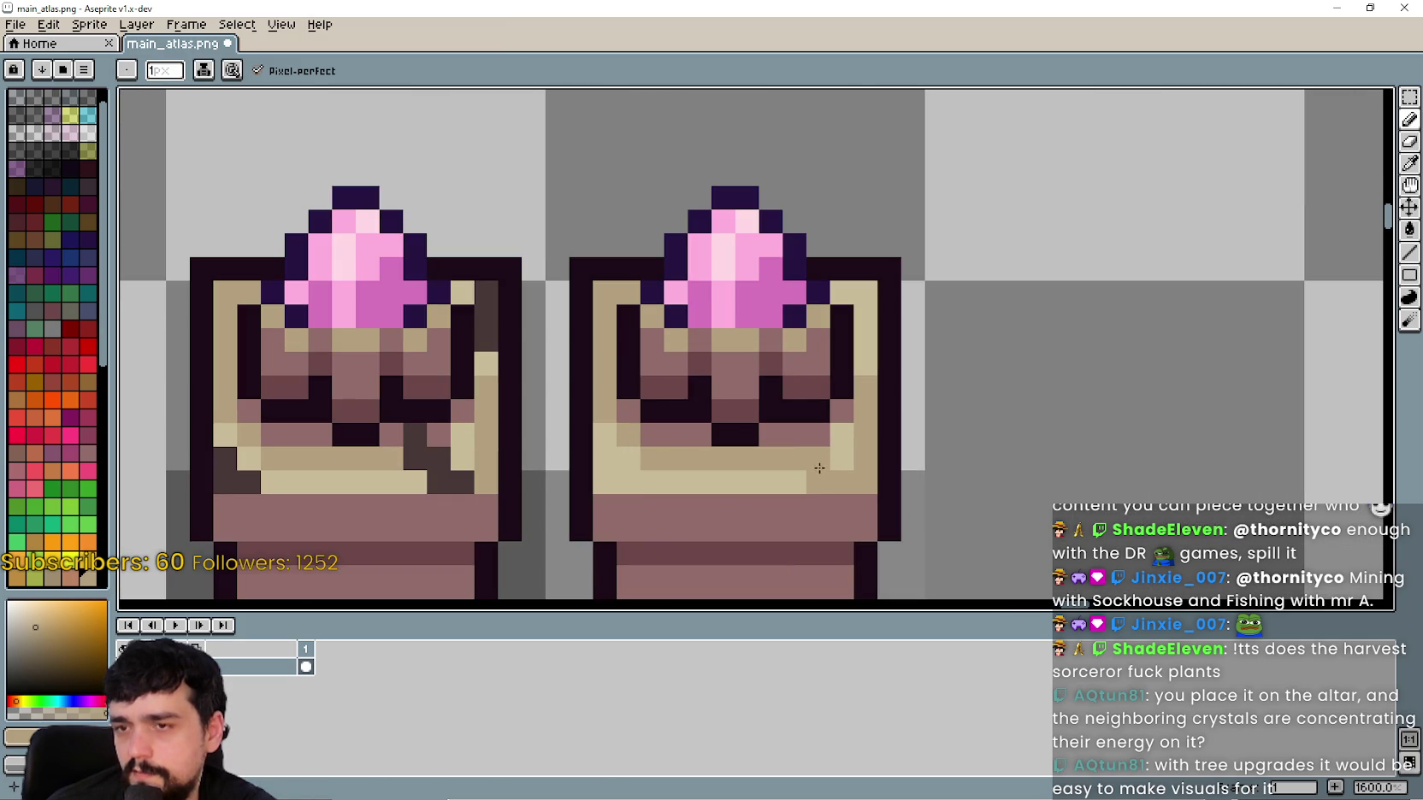
pyautogui.keyDown('alt'); pyautogui.click(841, 436); pyautogui.keyUp('alt')
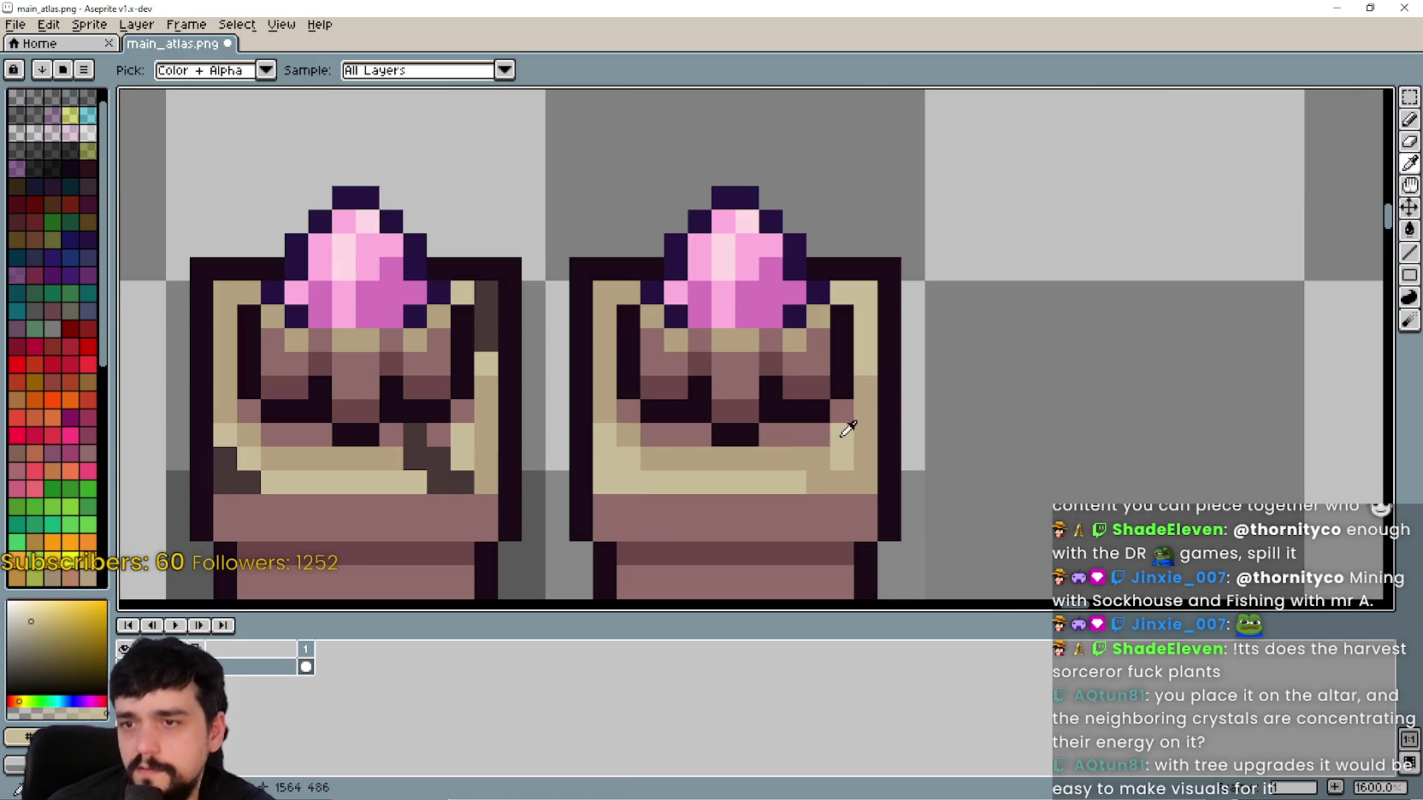
pyautogui.click(1408, 120)
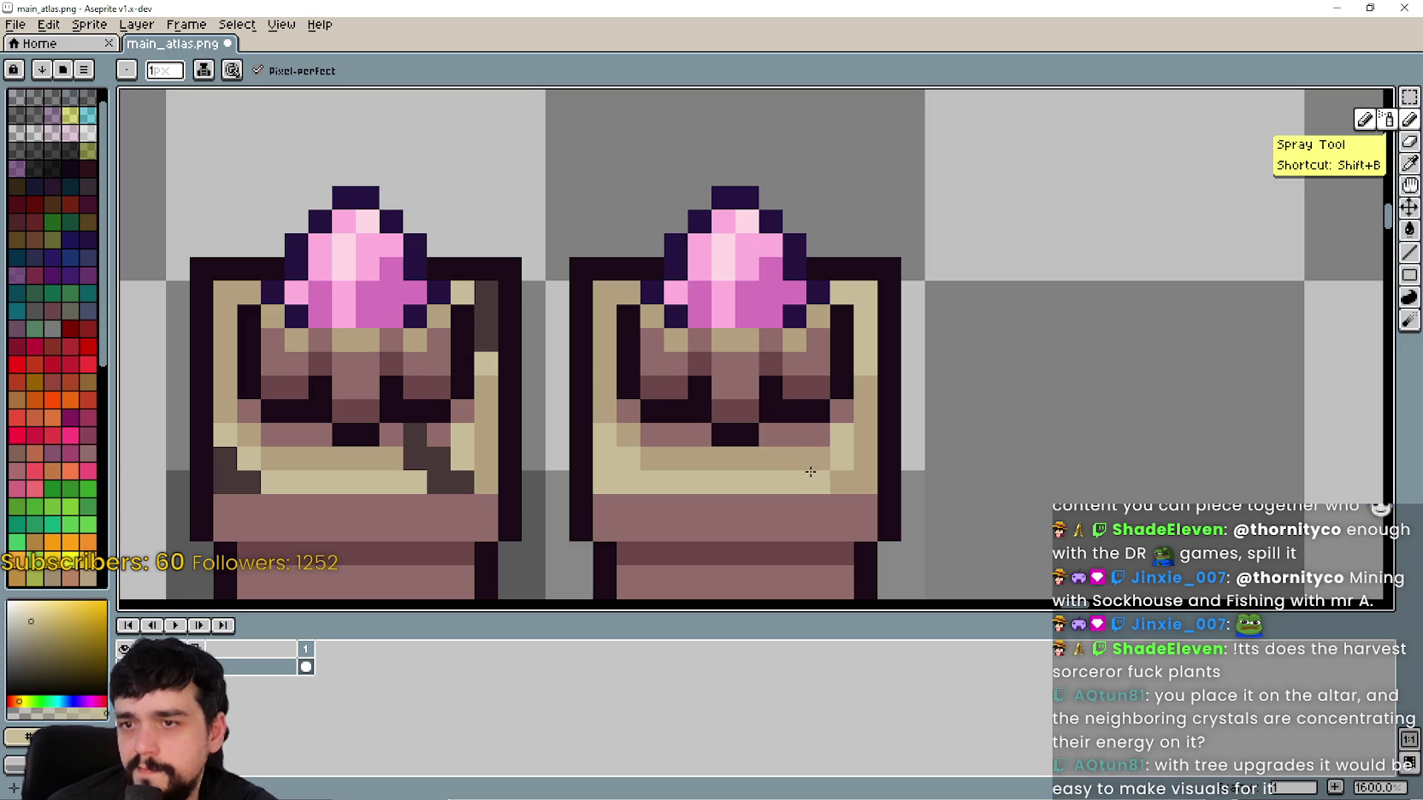
pyautogui.scroll(-2, 905, 525)
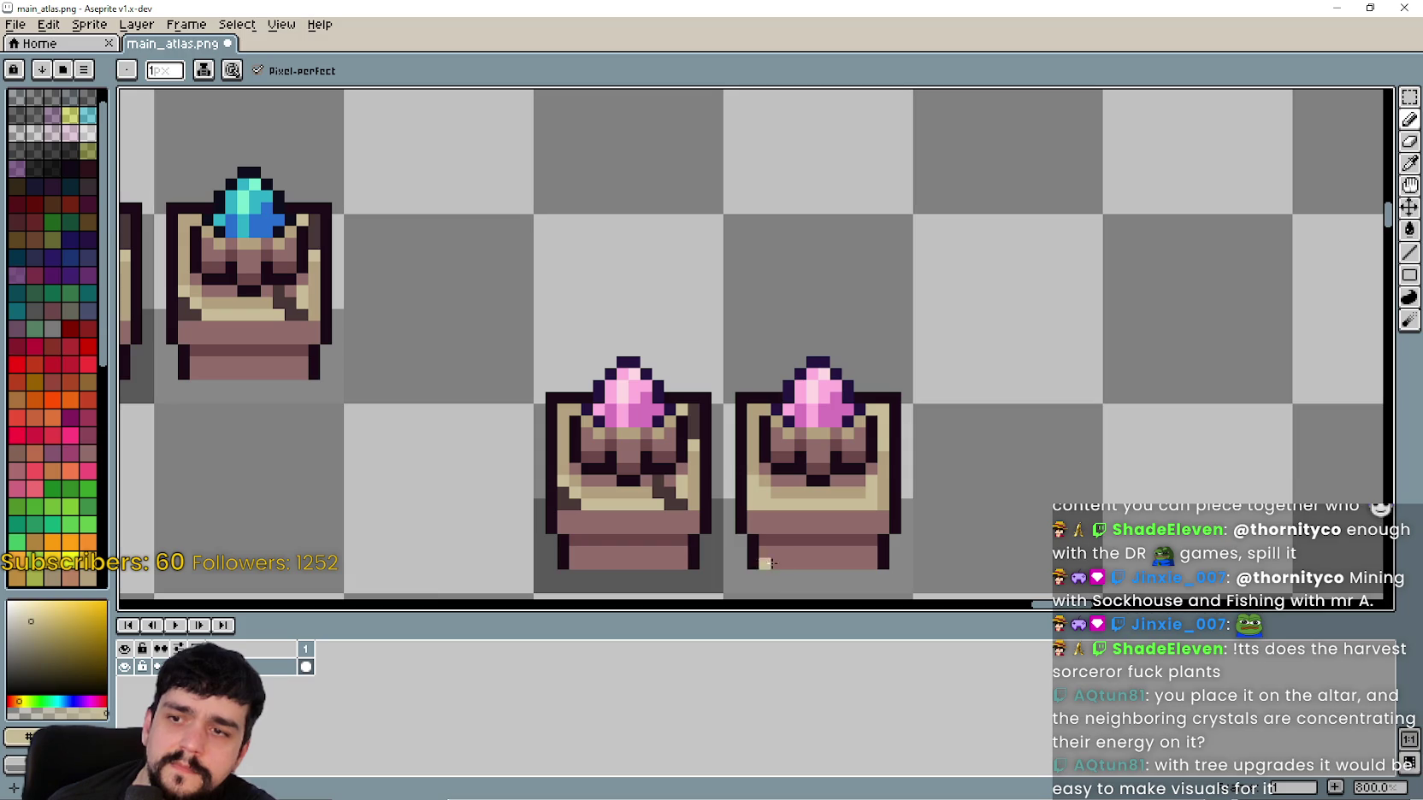
pyautogui.scroll(-3, 776, 577)
pyautogui.moveTo(899, 504)
pyautogui.mouseDown()
pyautogui.moveTo(931, 515)
pyautogui.moveTo(898, 410)
pyautogui.mouseUp()
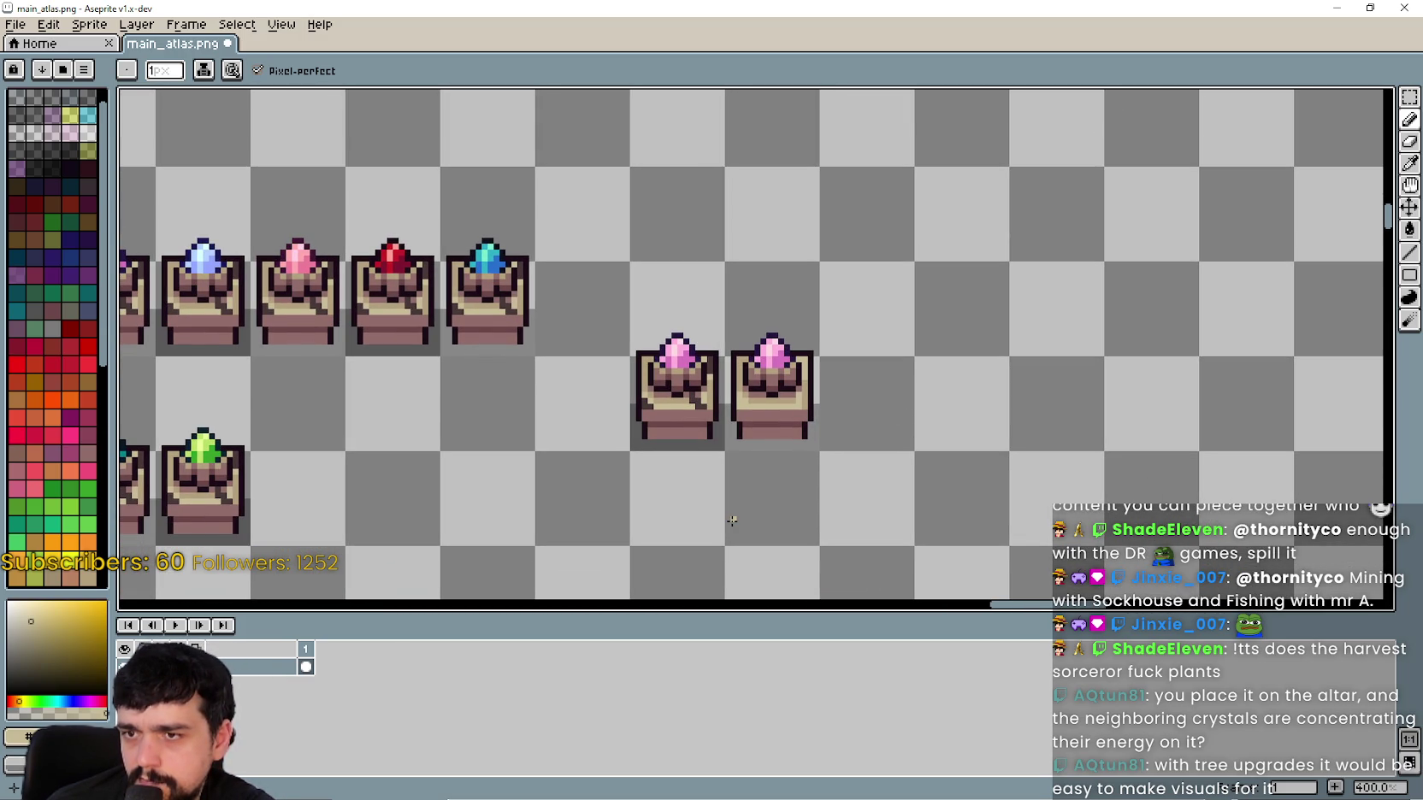
pyautogui.scroll(2, 788, 388)
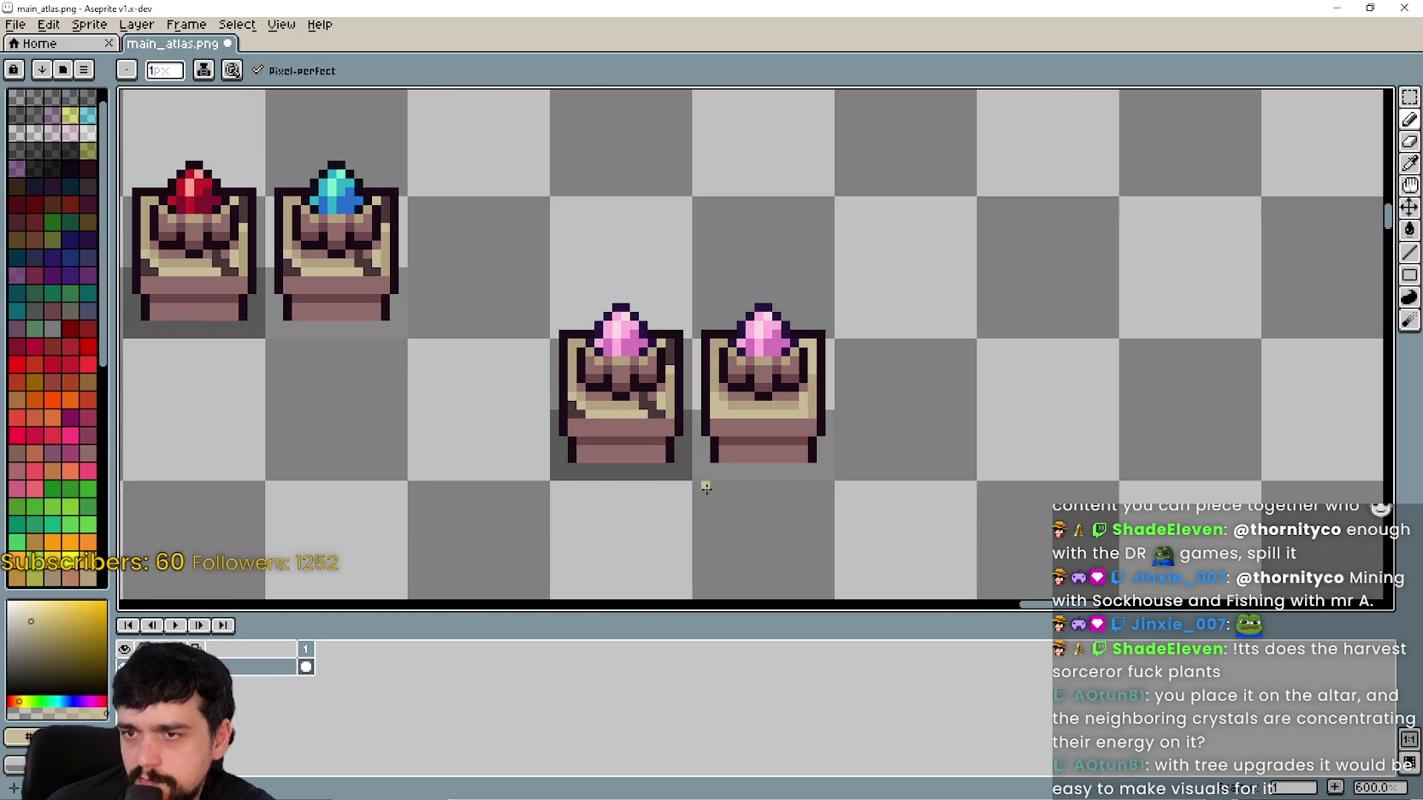
pyautogui.scroll(-3, 705, 486)
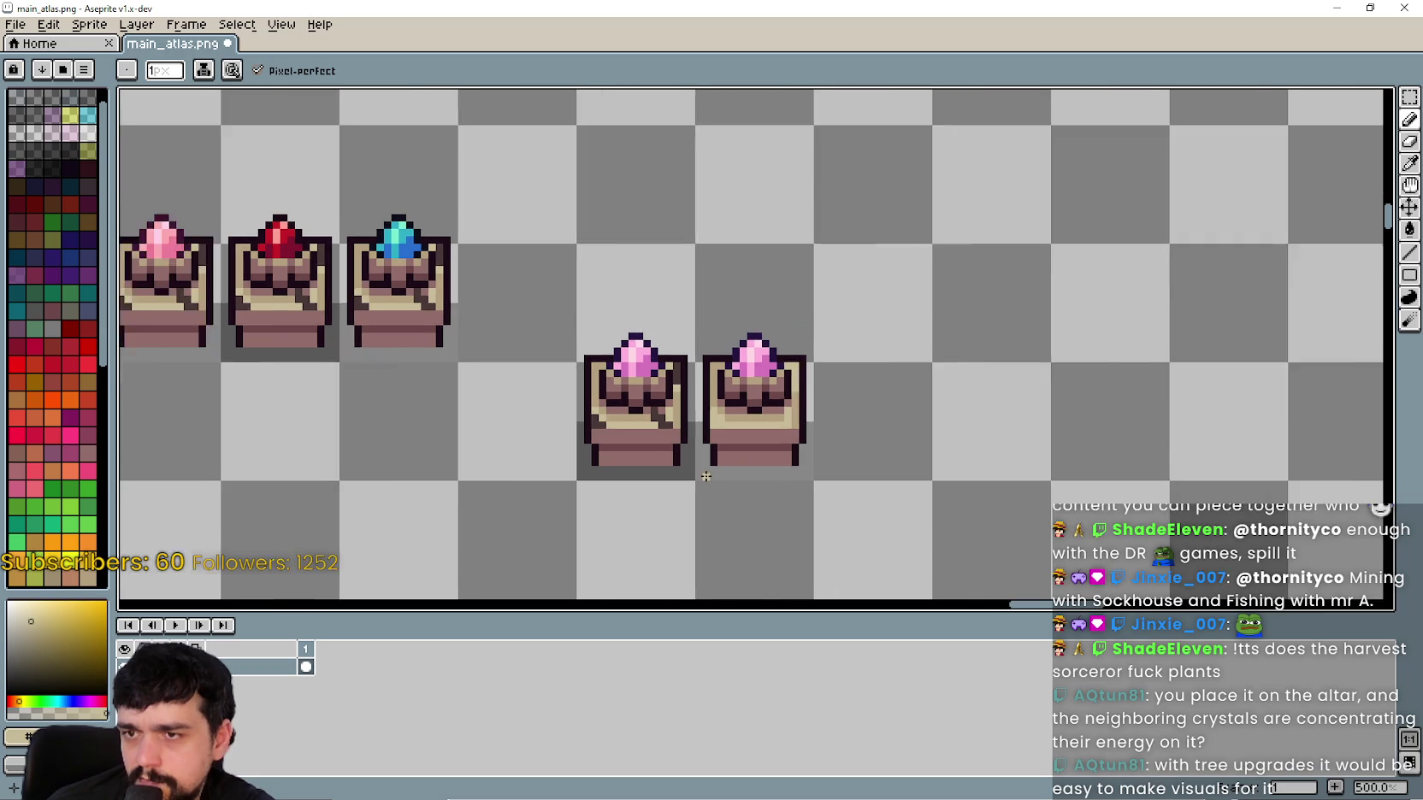
pyautogui.moveTo(937, 455); pyautogui.dragTo(966, 395)
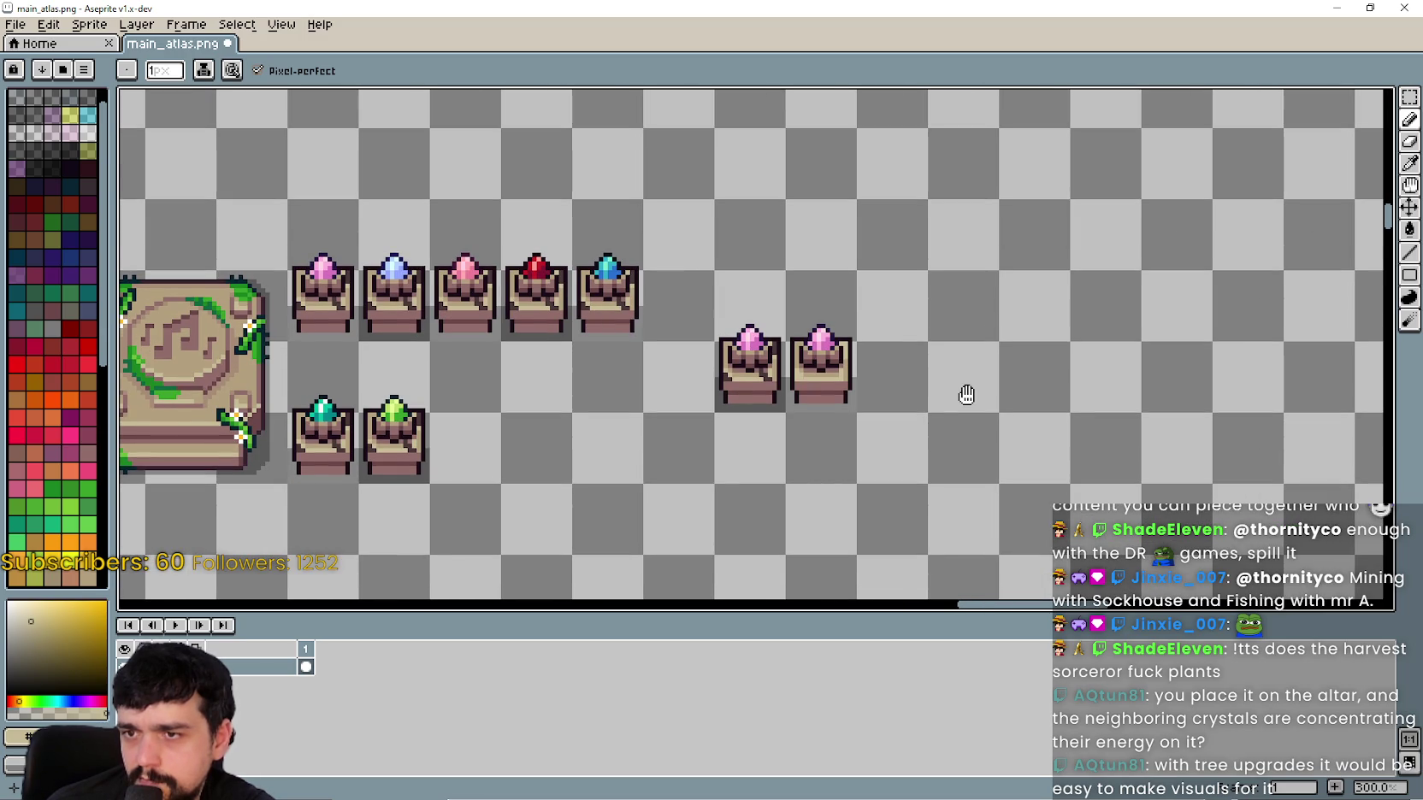
pyautogui.scroll(2, 925, 353)
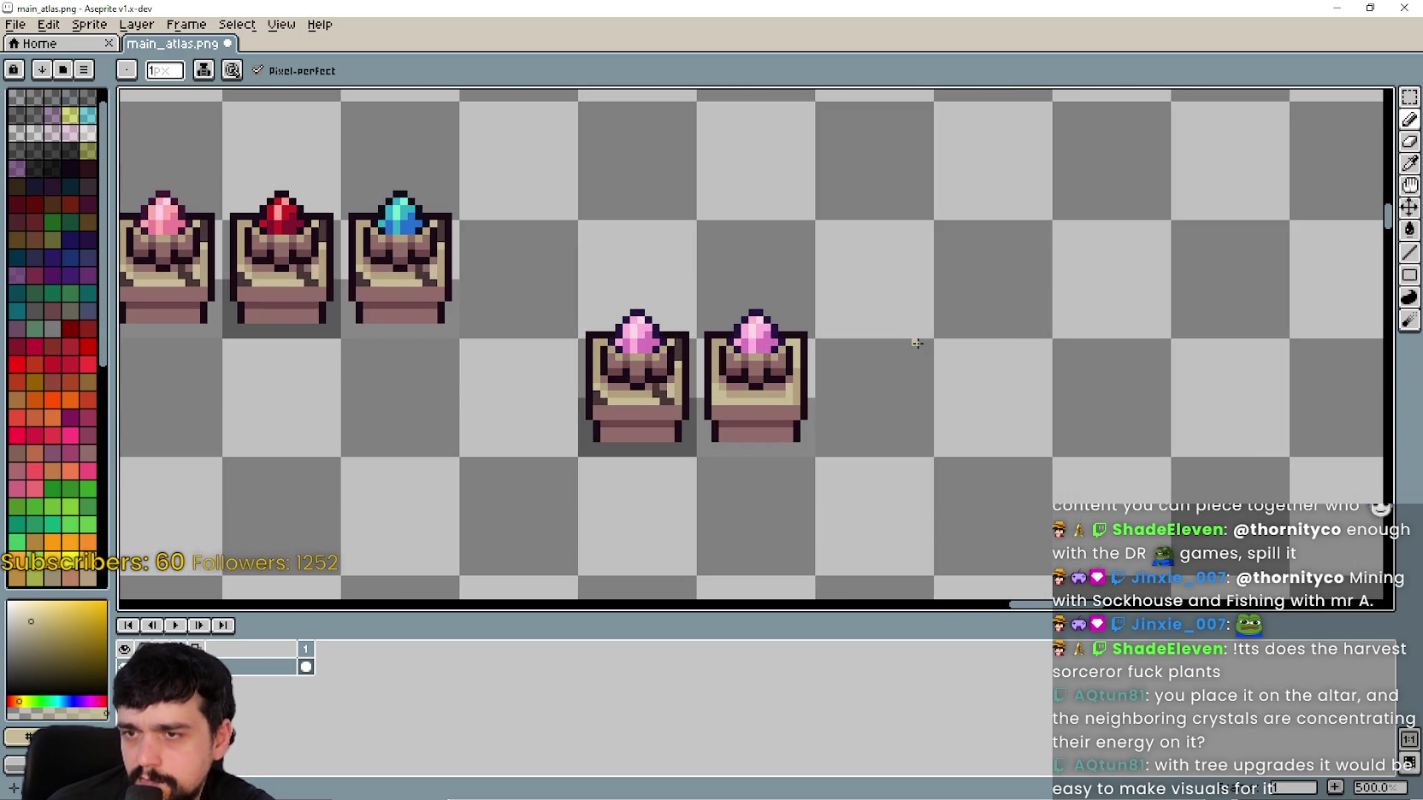
pyautogui.moveTo(898, 348); pyautogui.dragTo(925, 339)
pyautogui.scroll(1, 760, 359)
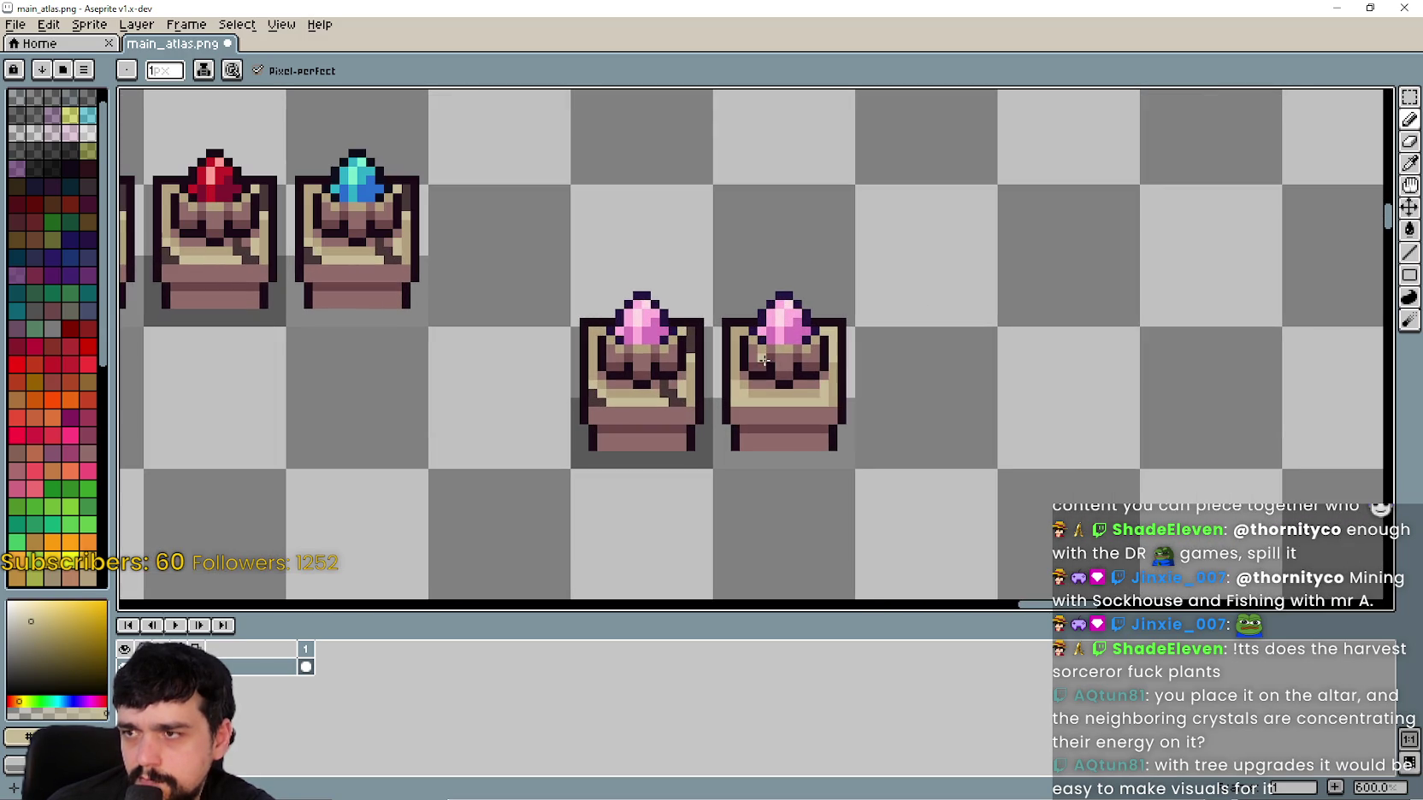
pyautogui.moveTo(805, 382); pyautogui.dragTo(878, 392)
pyautogui.scroll(3, 905, 391)
pyautogui.scroll(-3, 906, 385)
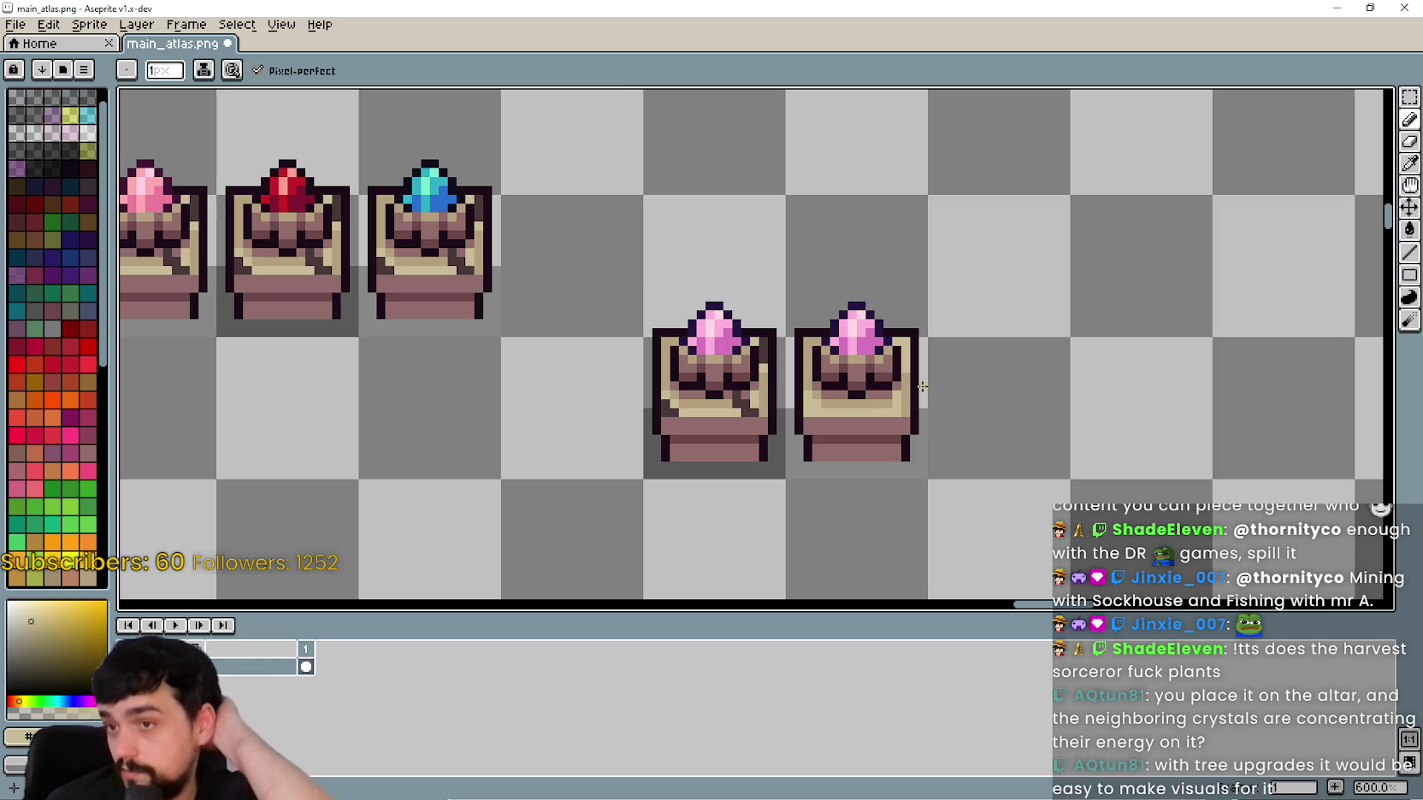
pyautogui.scroll(-5, 922, 386)
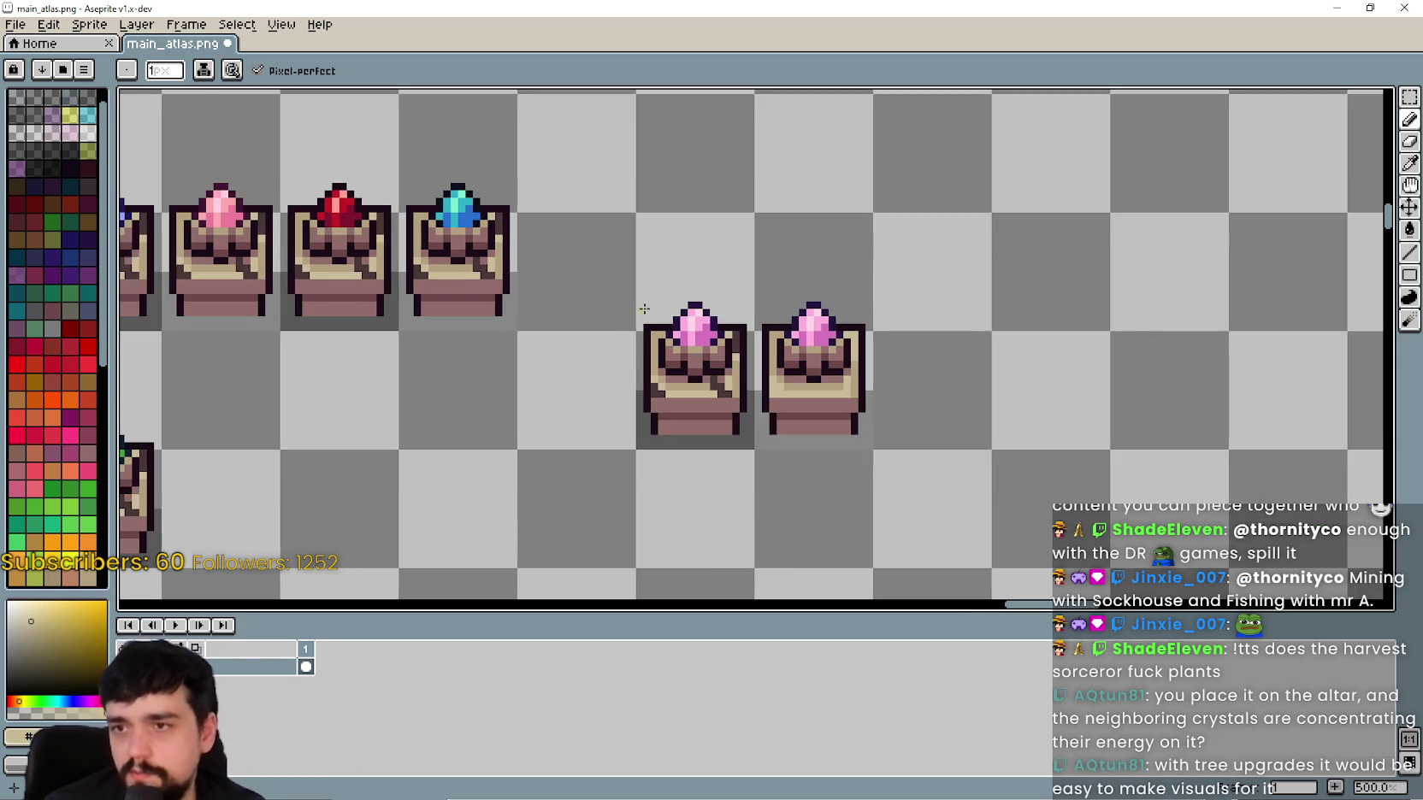
pyautogui.scroll(2, 820, 311)
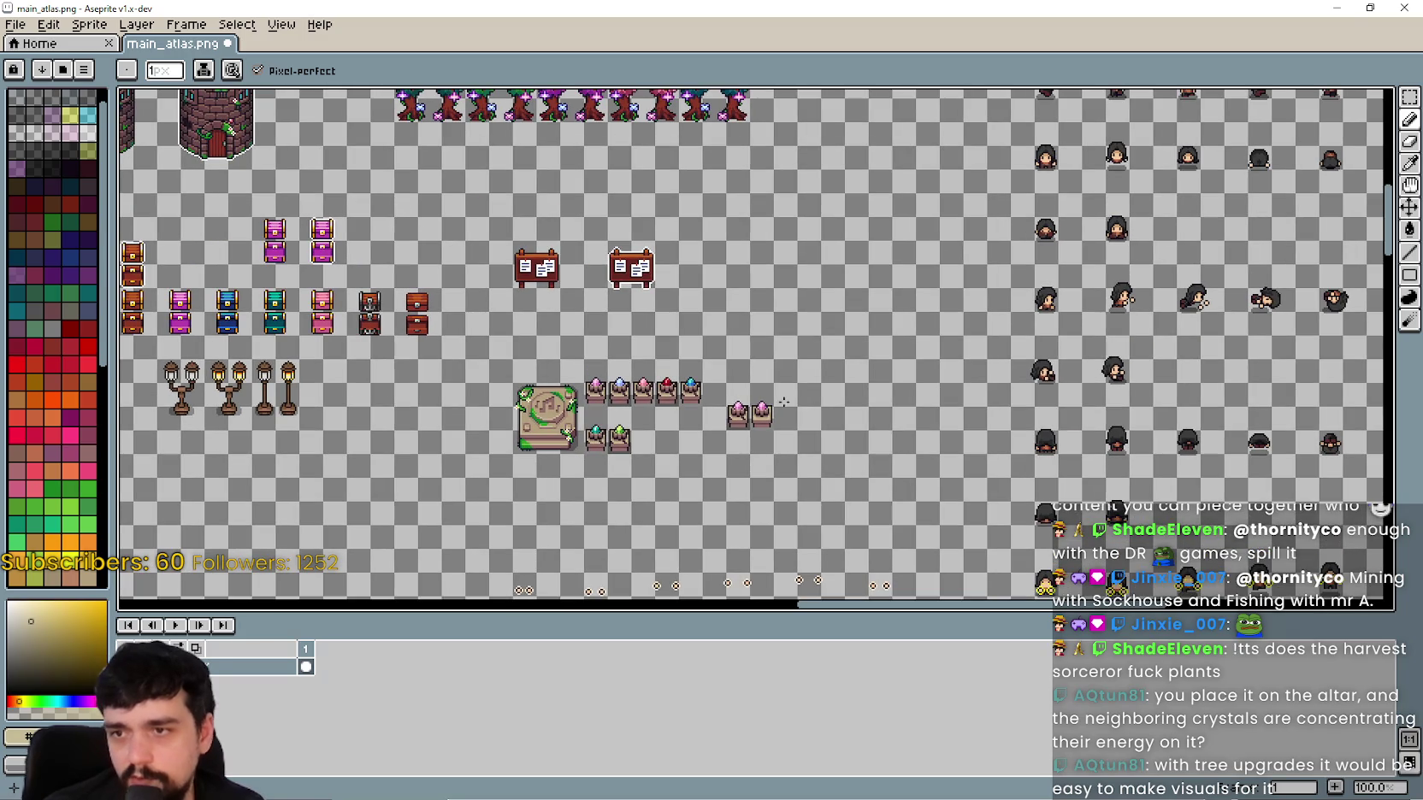
# Step: Select the first pink pedestal with the Rectangular Marquee and place a copy up-right
pyautogui.click(1409, 96)
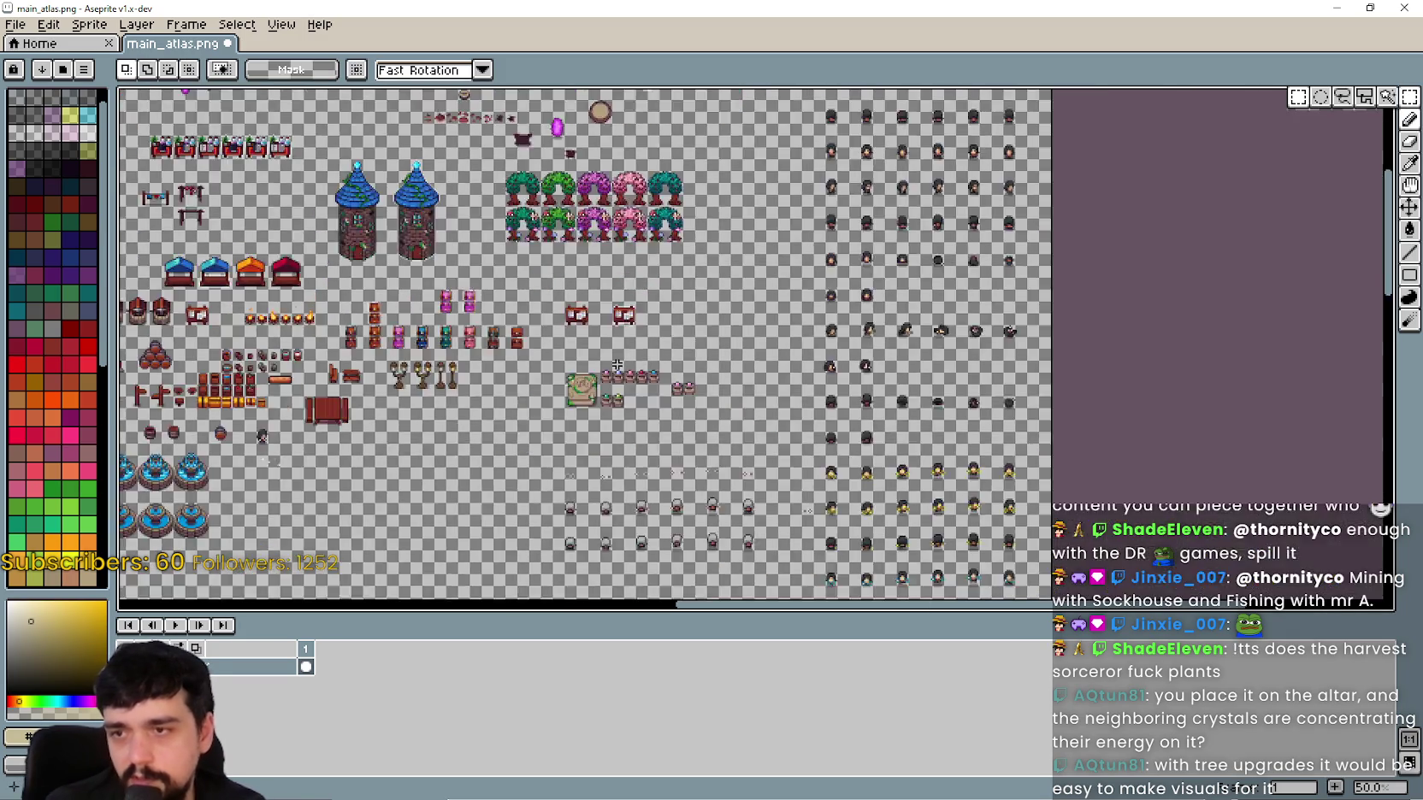
pyautogui.scroll(2, 591, 389)
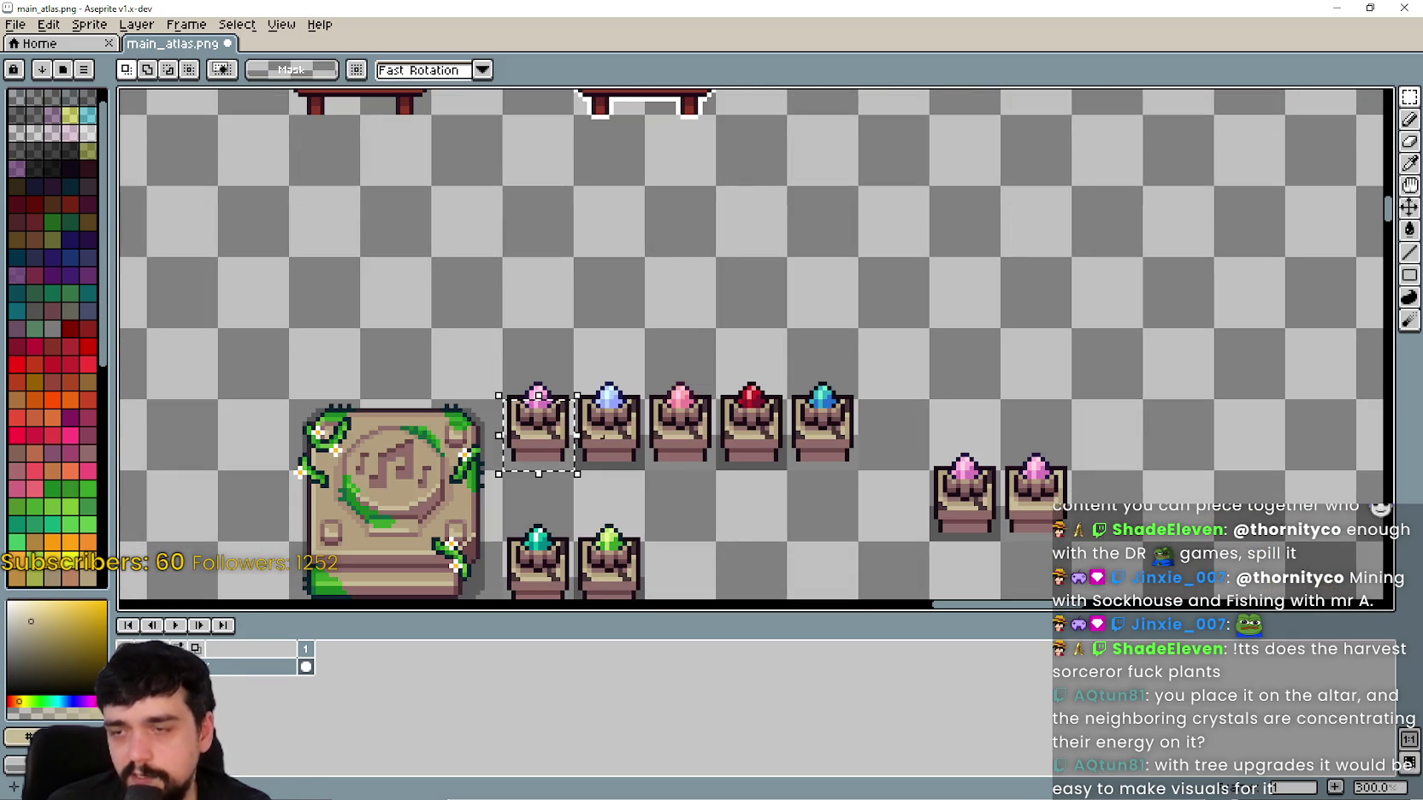
pyautogui.moveTo(530, 437); pyautogui.dragTo(565, 338)
pyautogui.scroll(-1, 534, 427)
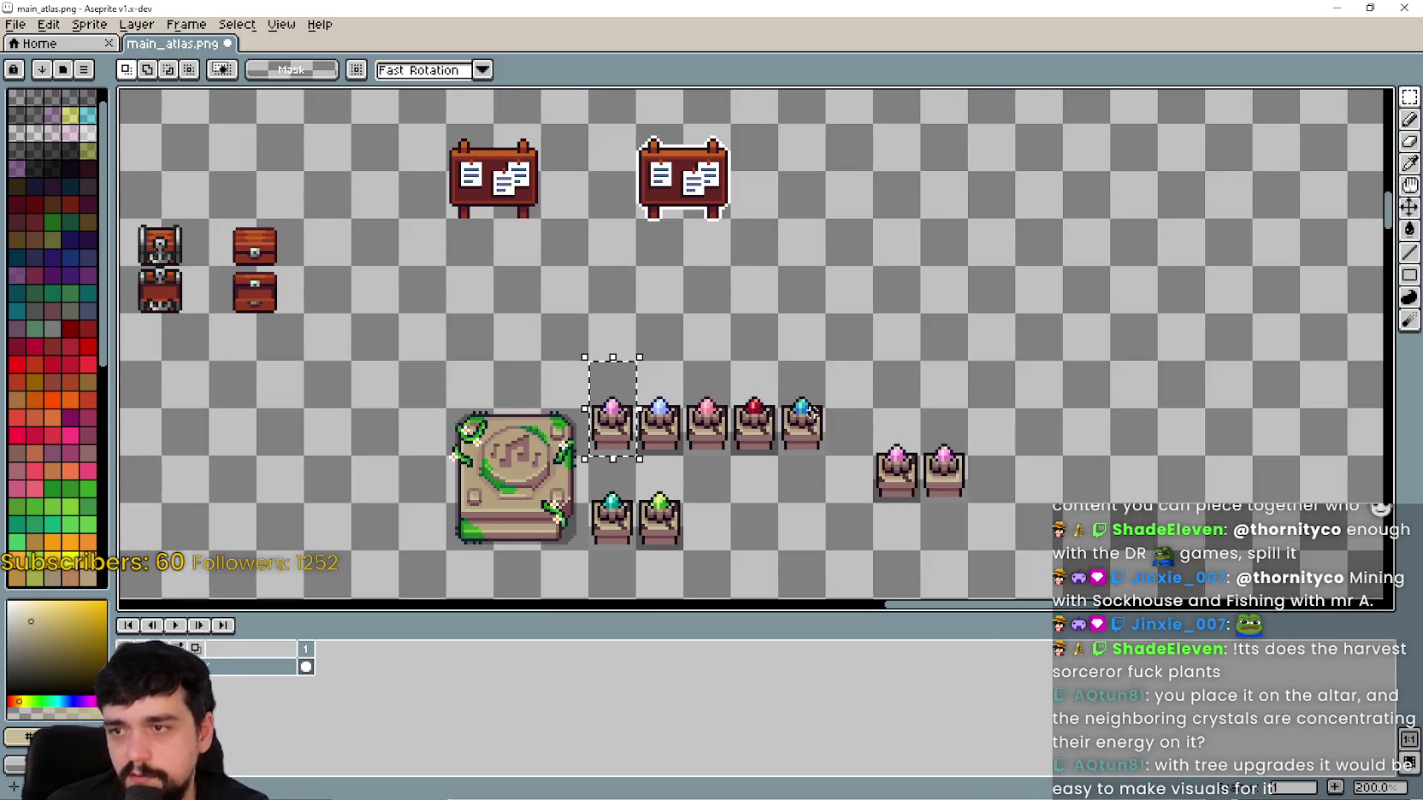
pyautogui.click(537, 432)
pyautogui.moveTo(538, 431); pyautogui.dragTo(1127, 321)
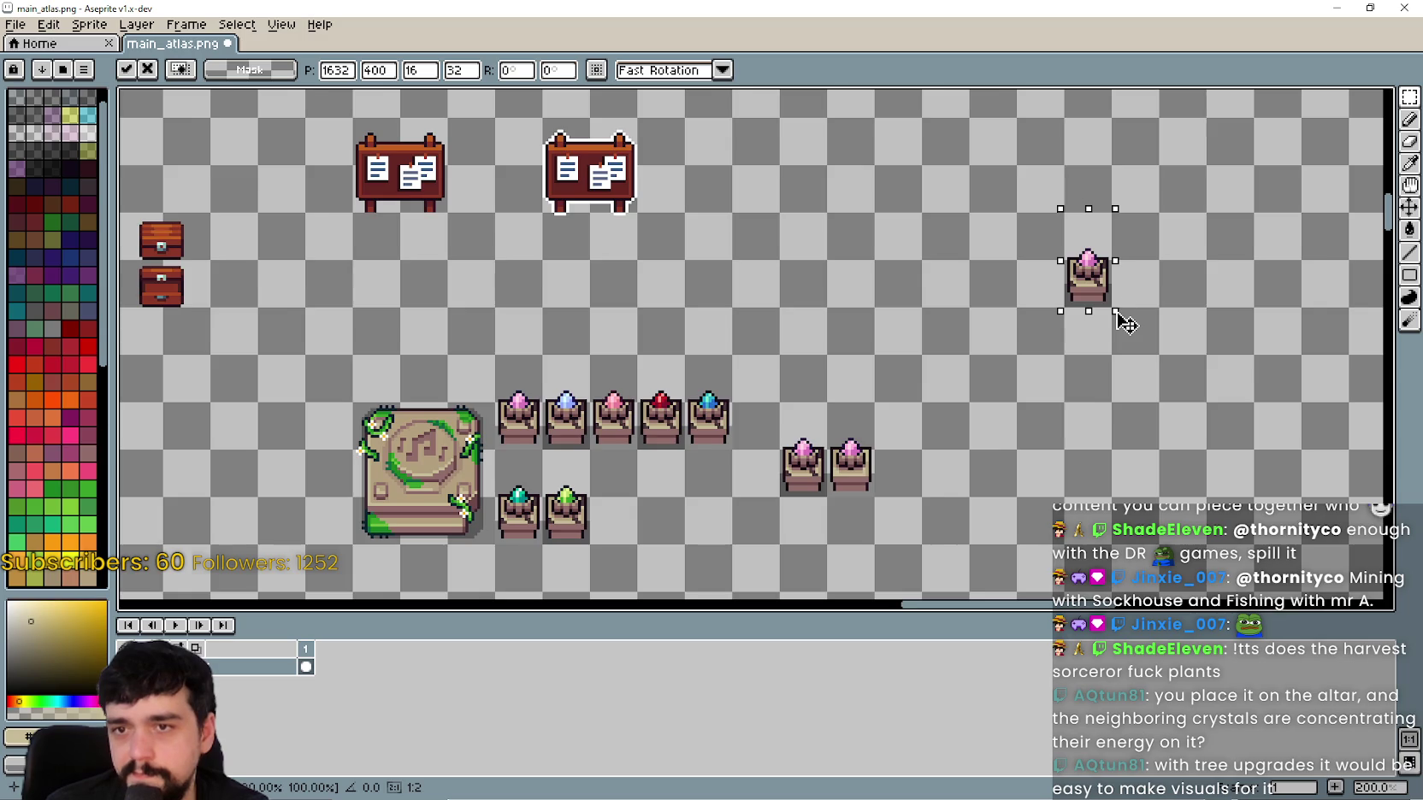
# Step: Place three more pink pedestal copies to complete the square and commit
pyautogui.hscroll(5, 1127, 322)
pyautogui.moveTo(278, 349); pyautogui.dragTo(329, 463)
pyautogui.moveTo(326, 395)
pyautogui.mouseDown()
pyautogui.moveTo(983, 436)
pyautogui.moveTo(988, 250)
pyautogui.moveTo(1039, 251)
pyautogui.mouseUp()
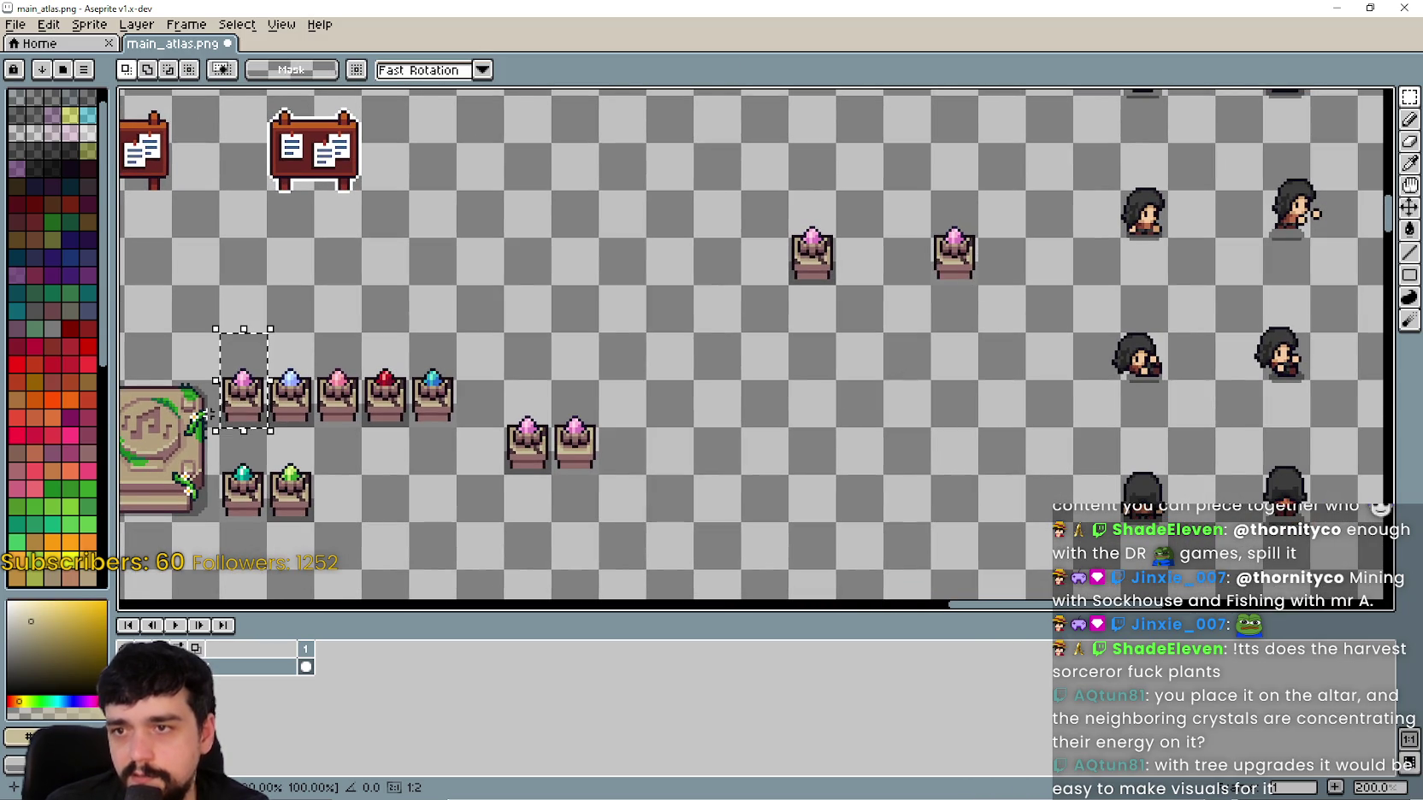
pyautogui.moveTo(248, 419)
pyautogui.mouseDown()
pyautogui.moveTo(832, 388)
pyautogui.moveTo(828, 433)
pyautogui.mouseUp()
pyautogui.moveTo(218, 333)
pyautogui.mouseDown()
pyautogui.moveTo(248, 342)
pyautogui.moveTo(266, 428)
pyautogui.moveTo(1018, 445)
pyautogui.moveTo(977, 412)
pyautogui.moveTo(1149, 347)
pyautogui.mouseUp()
pyautogui.press('Return')
# Step: Copy the vine-covered stone slab and centre it among the four pedestals
pyautogui.moveTo(252, 317); pyautogui.dragTo(391, 457)
pyautogui.moveTo(912, 422); pyautogui.dragTo(768, 436)
pyautogui.moveTo(165, 416)
pyautogui.mouseDown()
pyautogui.moveTo(902, 330)
pyautogui.moveTo(915, 308)
pyautogui.mouseUp()
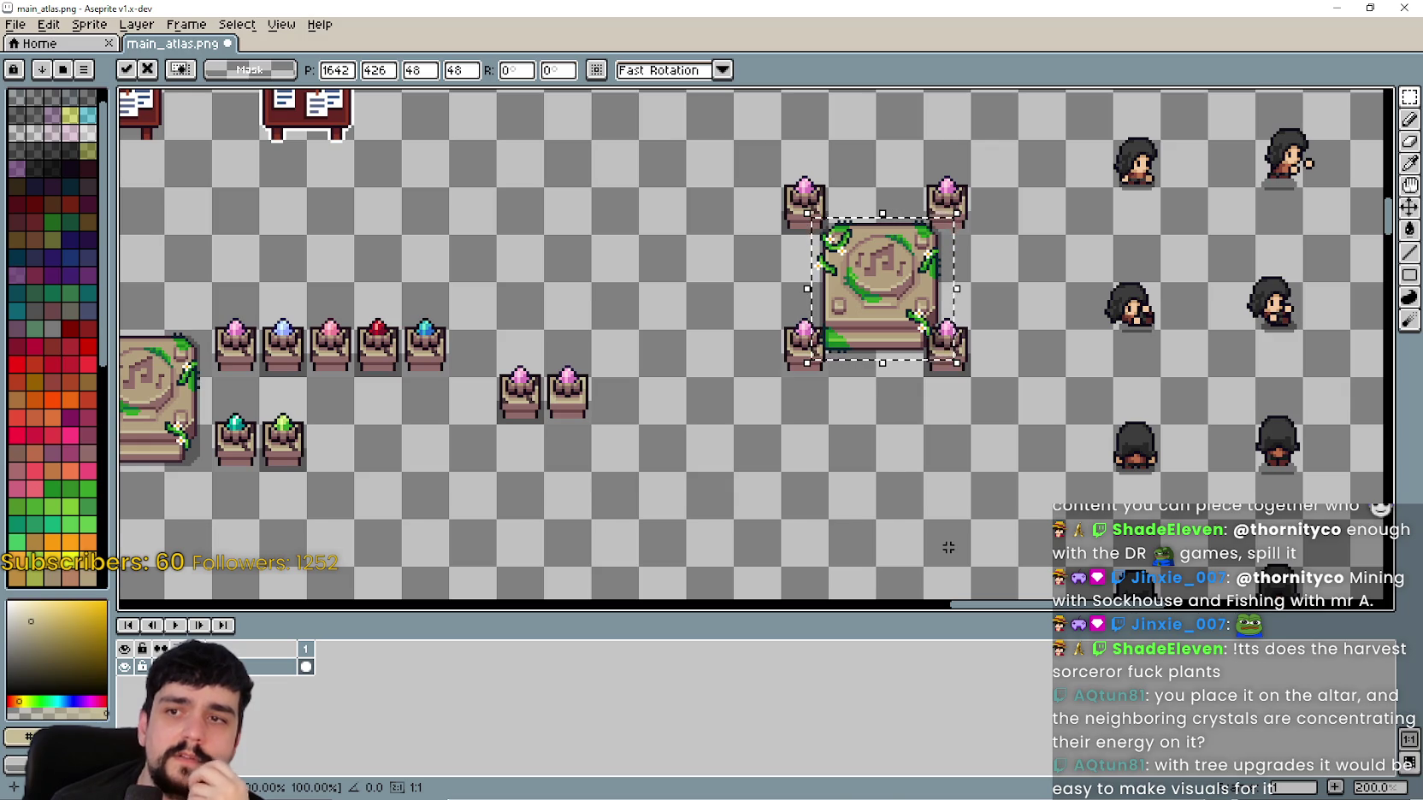
# Step: Undo the floating slab copy and move the four pink pedestals left together
pyautogui.hotkey('ctrl', 'z')
pyautogui.moveTo(782, 183)
pyautogui.mouseDown()
pyautogui.moveTo(972, 332)
pyautogui.moveTo(973, 419)
pyautogui.mouseUp()
pyautogui.click(696, 429)
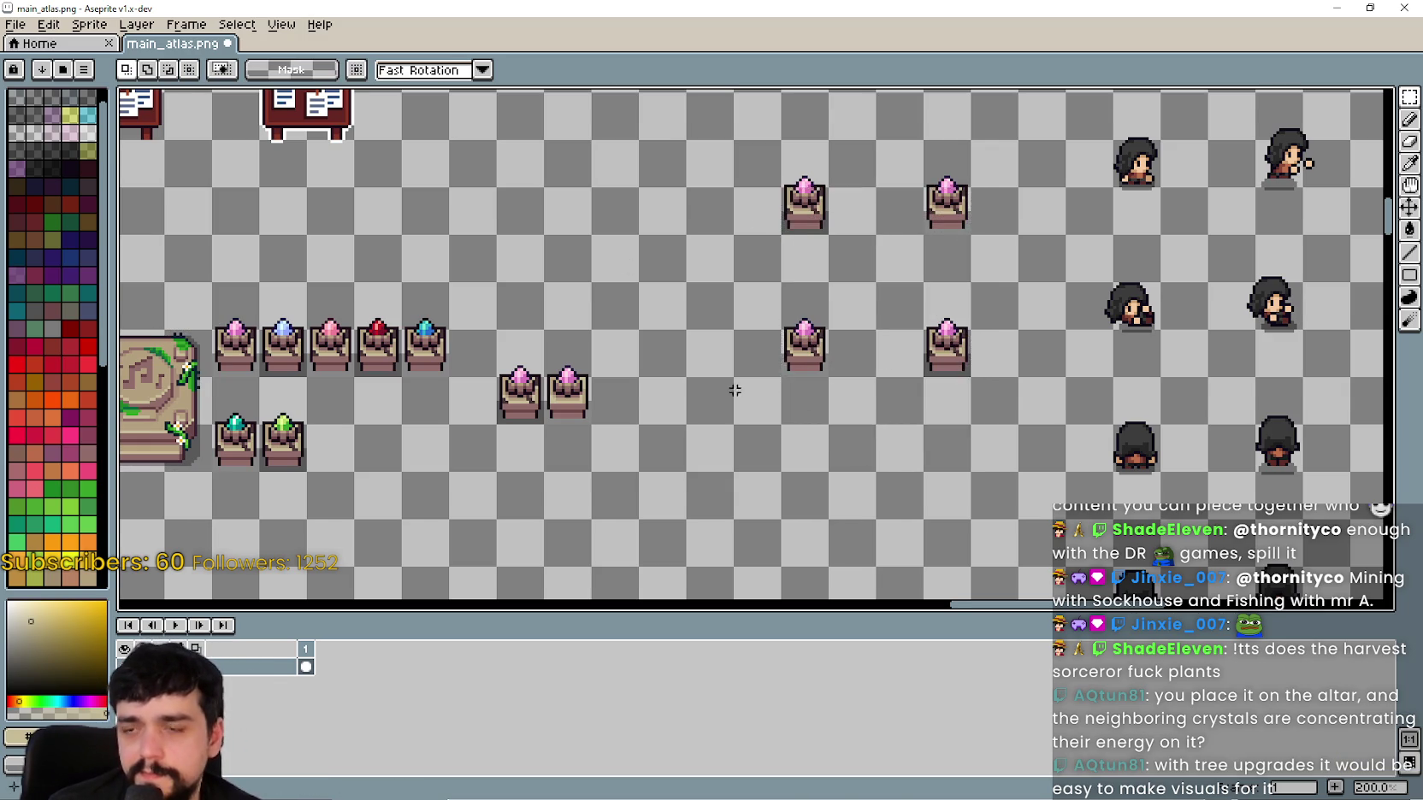
pyautogui.moveTo(719, 429)
pyautogui.mouseDown()
pyautogui.moveTo(816, 333)
pyautogui.moveTo(911, 189)
pyautogui.mouseUp()
pyautogui.moveTo(847, 338)
pyautogui.mouseDown()
pyautogui.moveTo(651, 333)
pyautogui.moveTo(750, 335)
pyautogui.mouseUp()
pyautogui.click(534, 397)
# Step: Shift individual pedestals by one cell to tidy the square's arrangement
pyautogui.scroll(1, 601, 276)
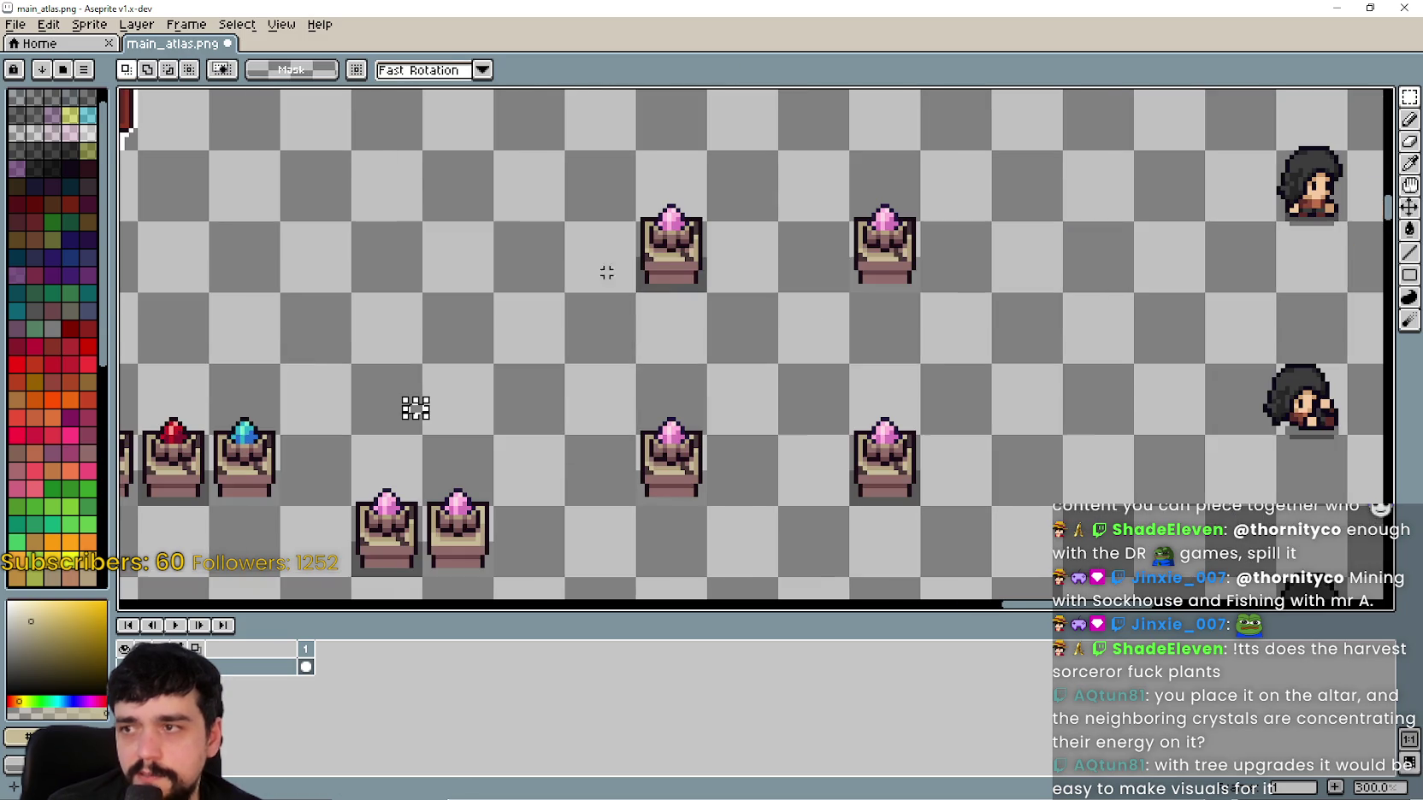
pyautogui.moveTo(636, 291); pyautogui.dragTo(707, 150)
pyautogui.moveTo(694, 248); pyautogui.dragTo(765, 247)
pyautogui.press('Return')
pyautogui.moveTo(841, 356)
pyautogui.mouseDown()
pyautogui.moveTo(920, 505)
pyautogui.moveTo(871, 481)
pyautogui.moveTo(871, 412)
pyautogui.mouseUp()
pyautogui.press('Return')
pyautogui.moveTo(632, 358)
pyautogui.mouseDown()
pyautogui.moveTo(711, 507)
pyautogui.moveTo(717, 421)
pyautogui.moveTo(788, 420)
pyautogui.mouseUp()
pyautogui.press('Return')
# Step: Select the four-pedestal group, deselect, then select the empty gap at its centre
pyautogui.scroll(-2, 708, 402)
pyautogui.scroll(1, 708, 399)
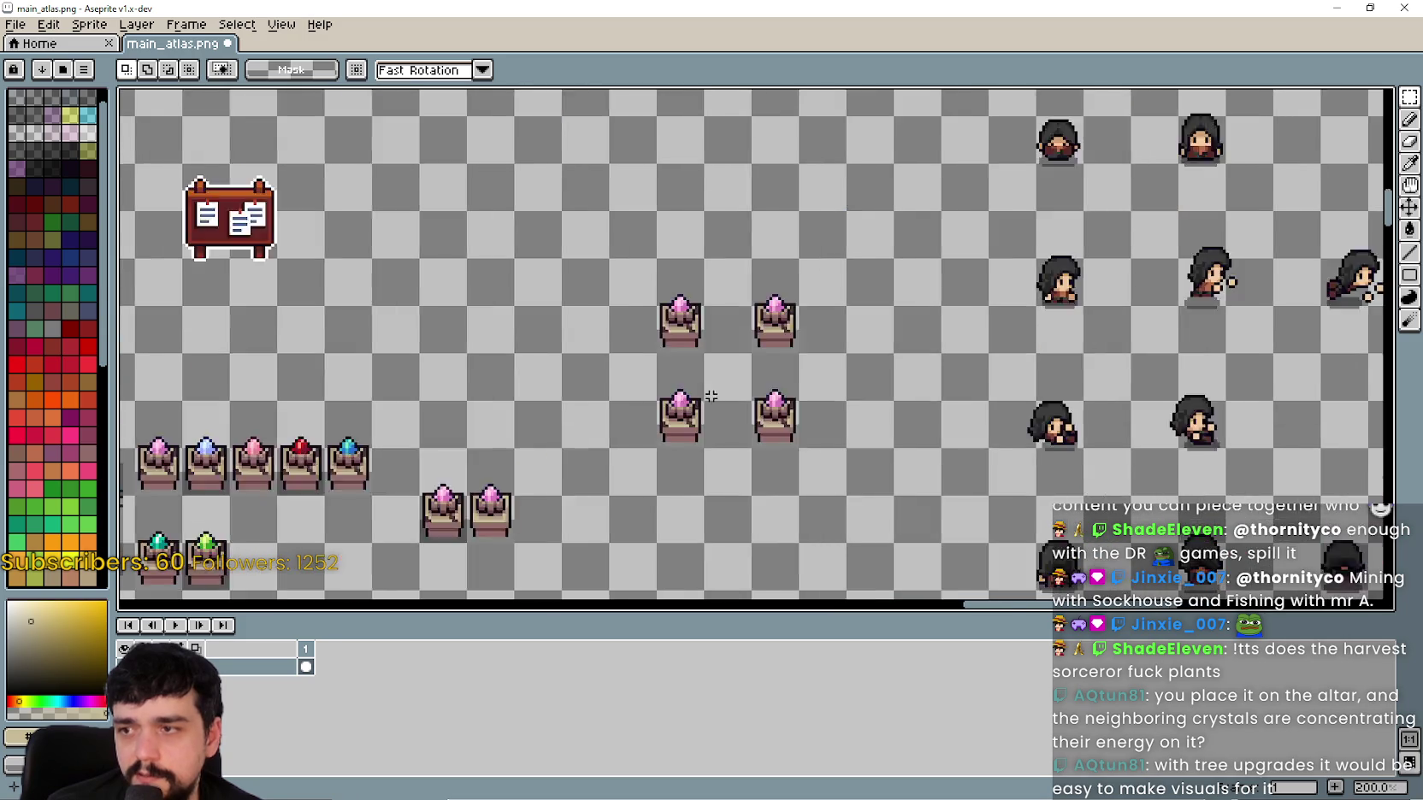
pyautogui.scroll(1, 708, 399)
pyautogui.moveTo(627, 478)
pyautogui.mouseDown()
pyautogui.moveTo(841, 263)
pyautogui.moveTo(843, 195)
pyautogui.mouseUp()
pyautogui.click(958, 466)
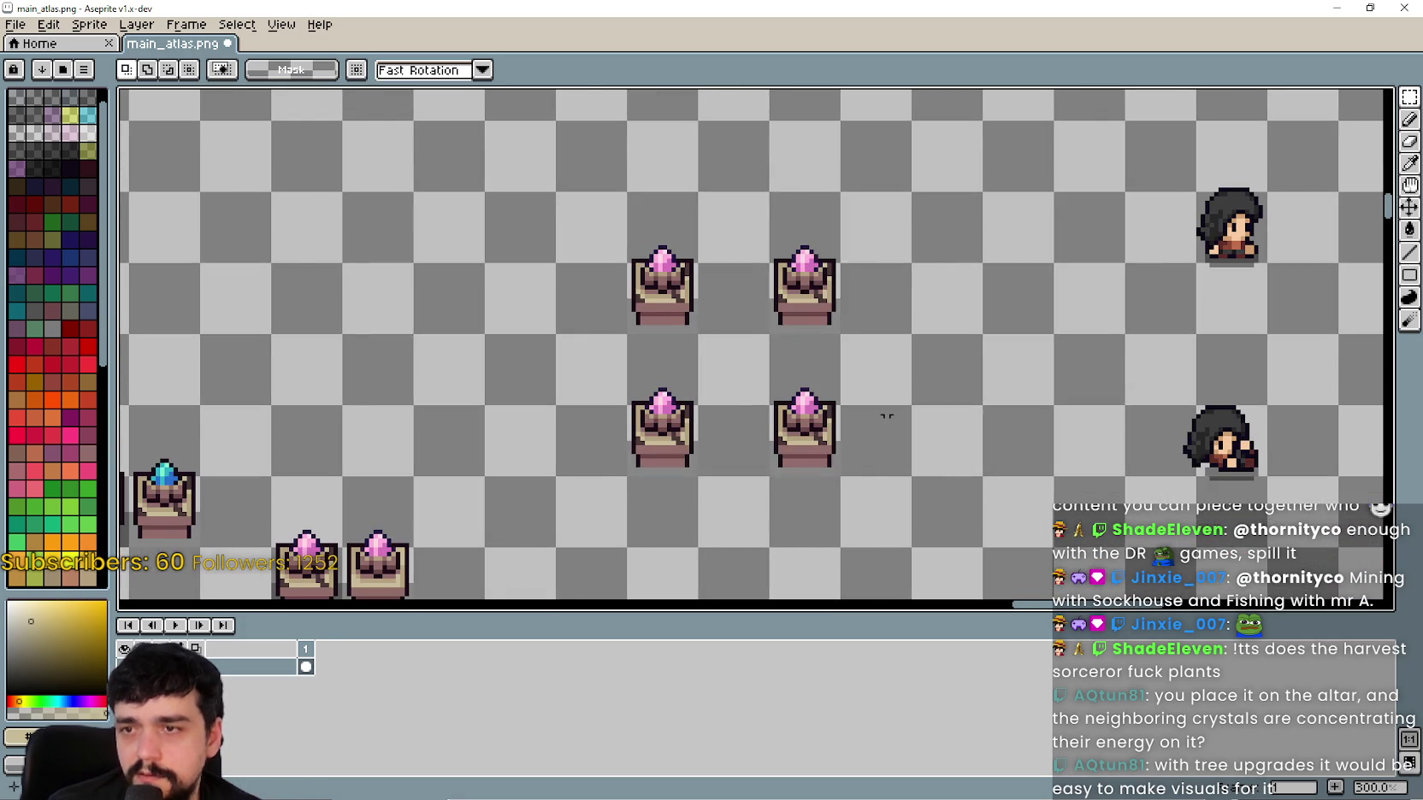
pyautogui.scroll(2, 727, 346)
pyautogui.moveTo(689, 333); pyautogui.dragTo(770, 416)
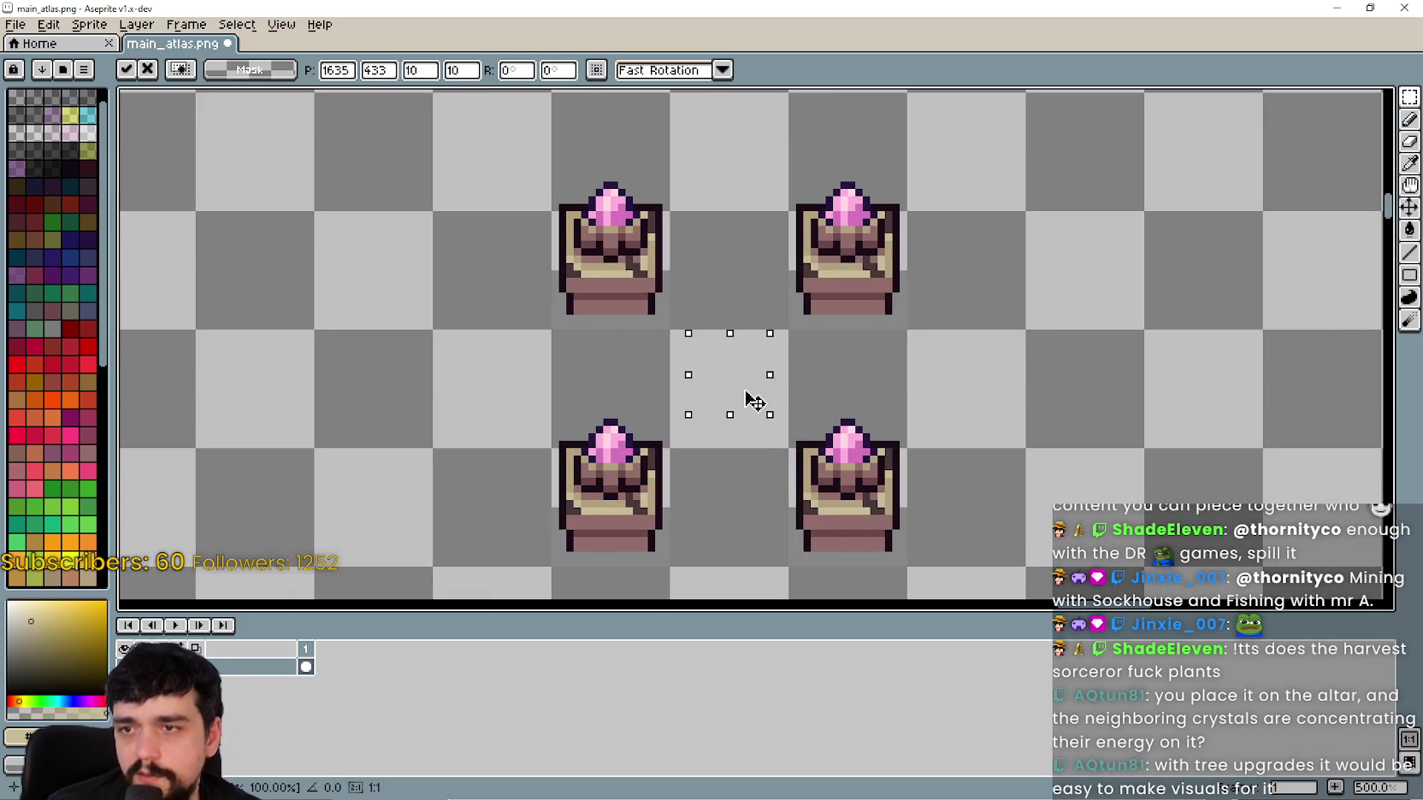
pyautogui.press('Return')
# Step: Zoom around the pedestal square, then switch to the Stone structures sprite sheet
pyautogui.scroll(-4, 1040, 406)
pyautogui.hscroll(2, 920, 399)
pyautogui.scroll(2, 920, 398)
pyautogui.scroll(-1, 961, 428)
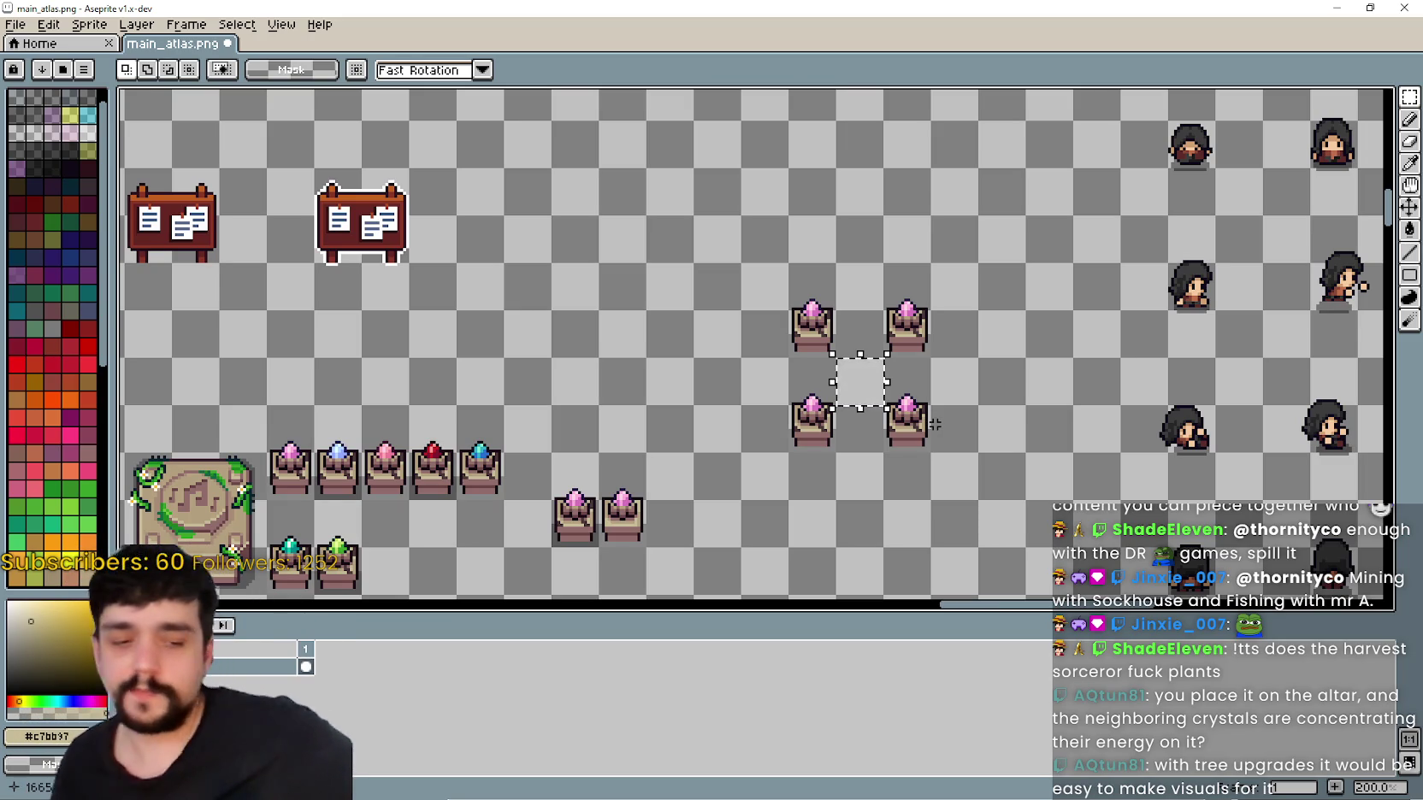
pyautogui.scroll(-3, 772, 466)
pyautogui.scroll(2, 619, 376)
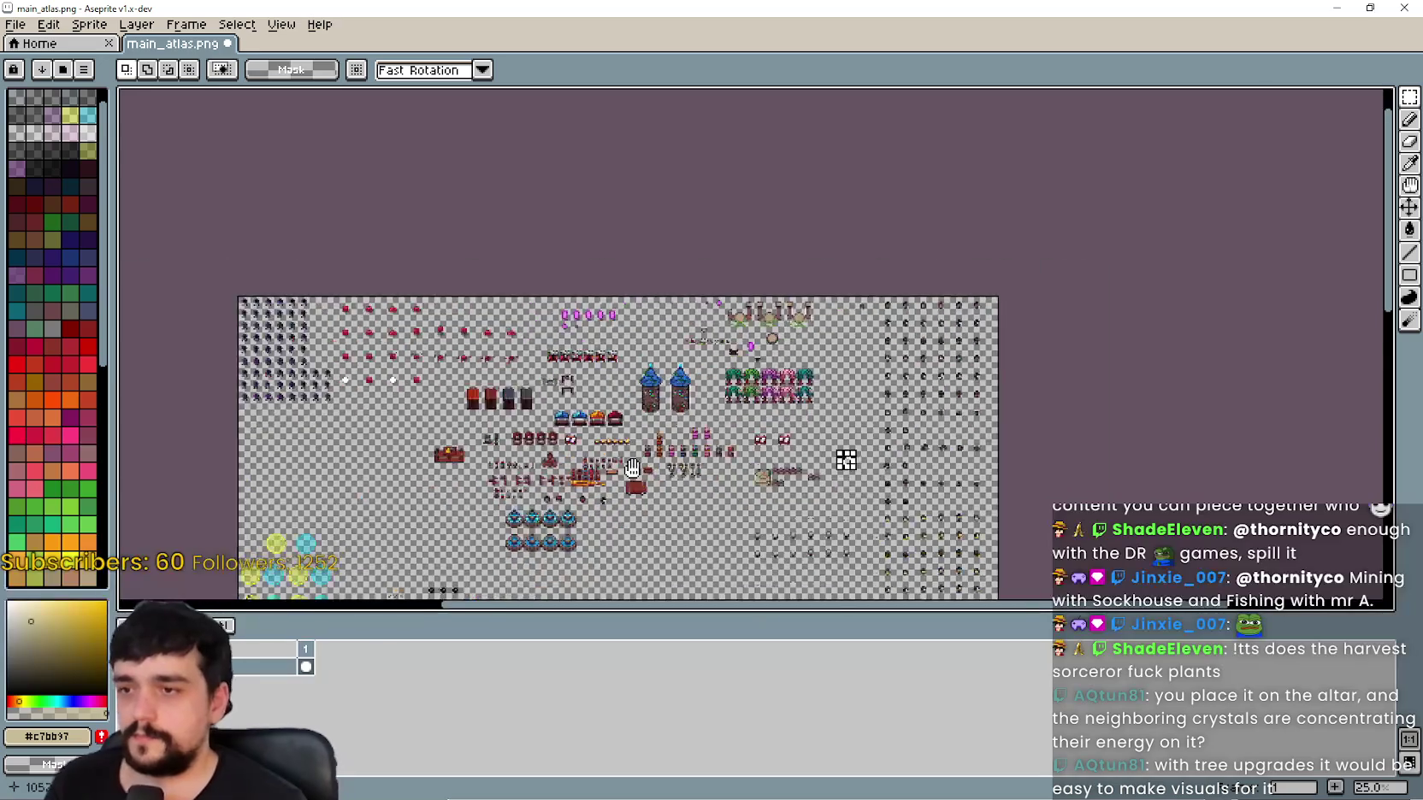
pyautogui.scroll(-1, 571, 297)
pyautogui.scroll(3, 879, 199)
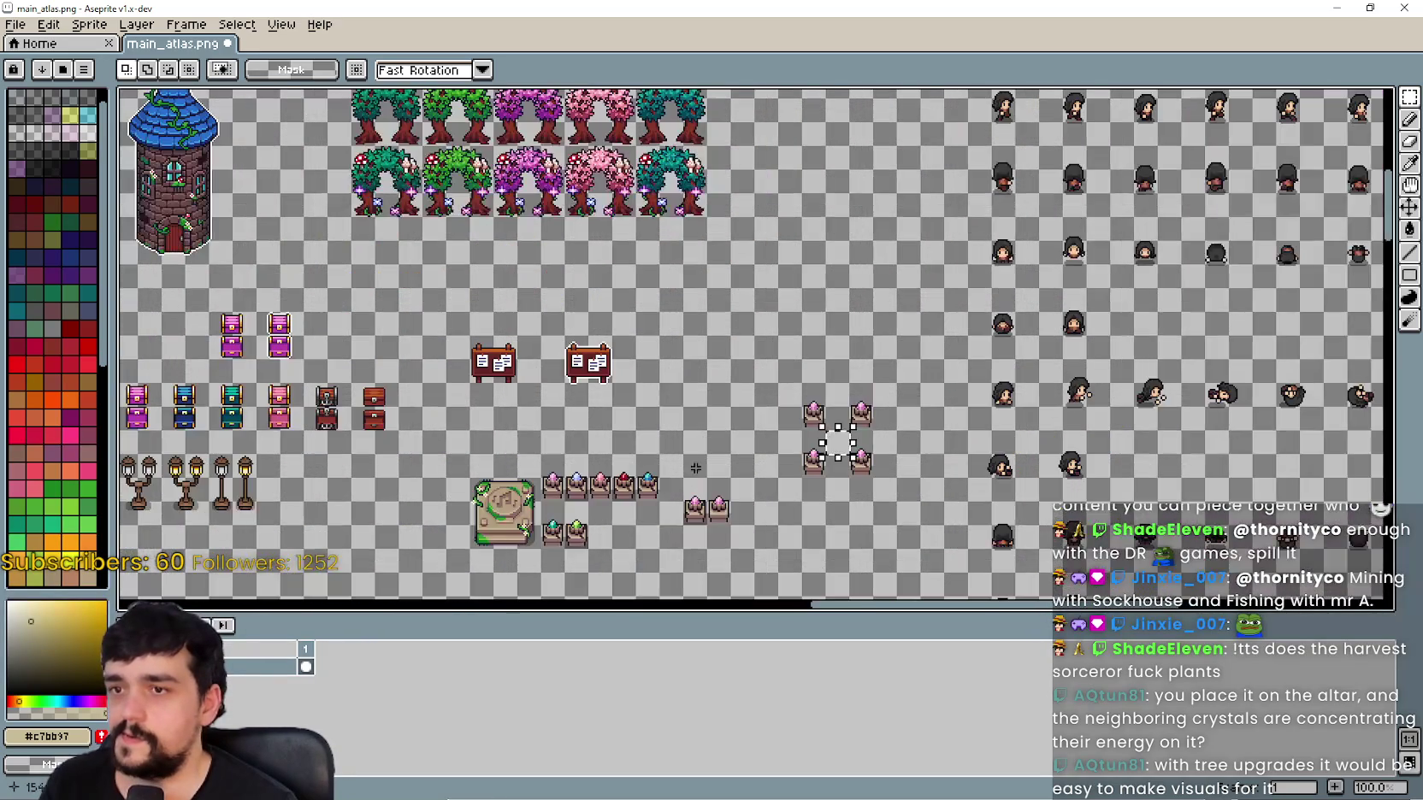
pyautogui.scroll(-4, 807, 280)
pyautogui.scroll(1, 807, 279)
pyautogui.scroll(2, 806, 280)
pyautogui.scroll(-2, 807, 279)
pyautogui.scroll(1, 666, 448)
pyautogui.scroll(-1, 667, 448)
pyautogui.scroll(5, 751, 288)
pyautogui.scroll(-3, 750, 289)
pyautogui.scroll(1, 751, 289)
pyautogui.scroll(-1, 751, 288)
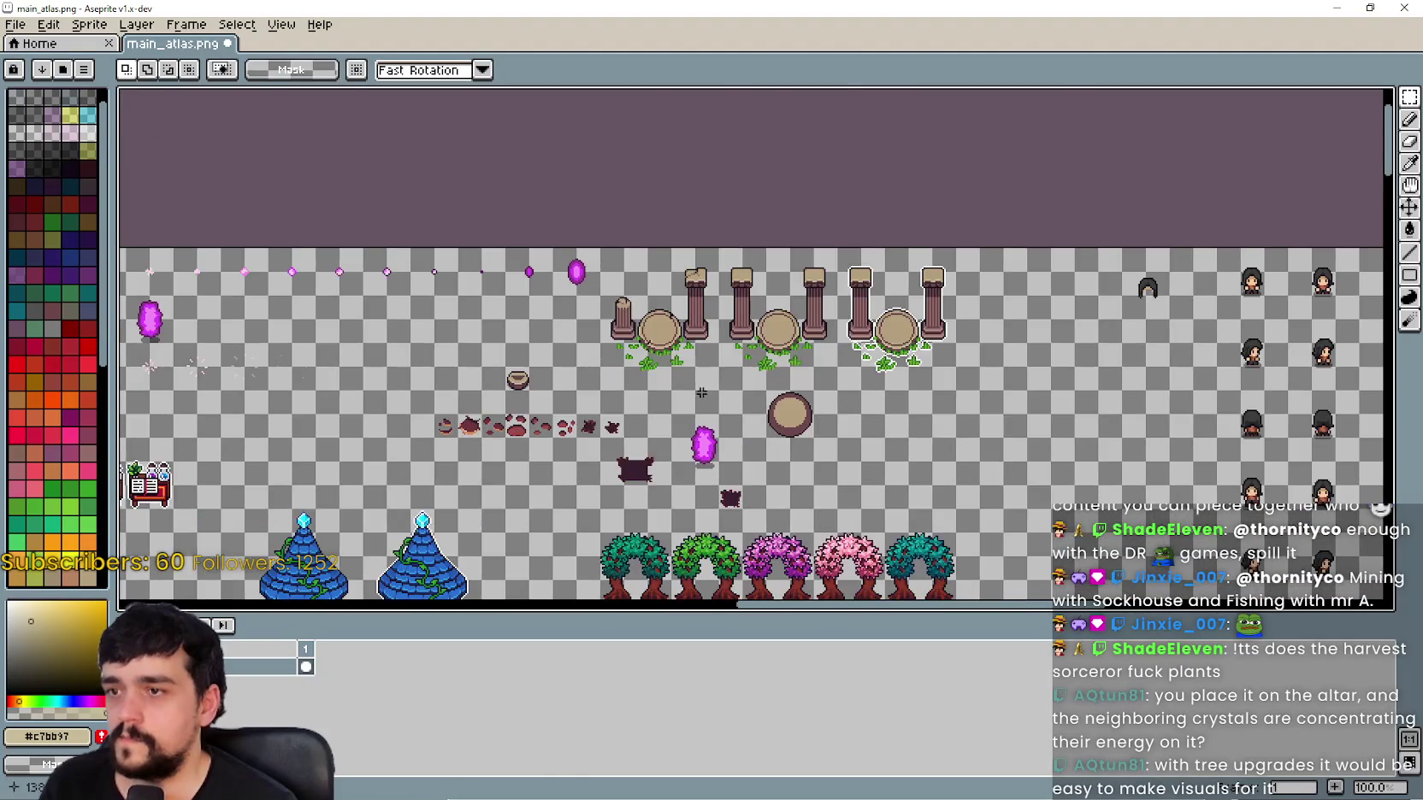
pyautogui.scroll(-5, 855, 342)
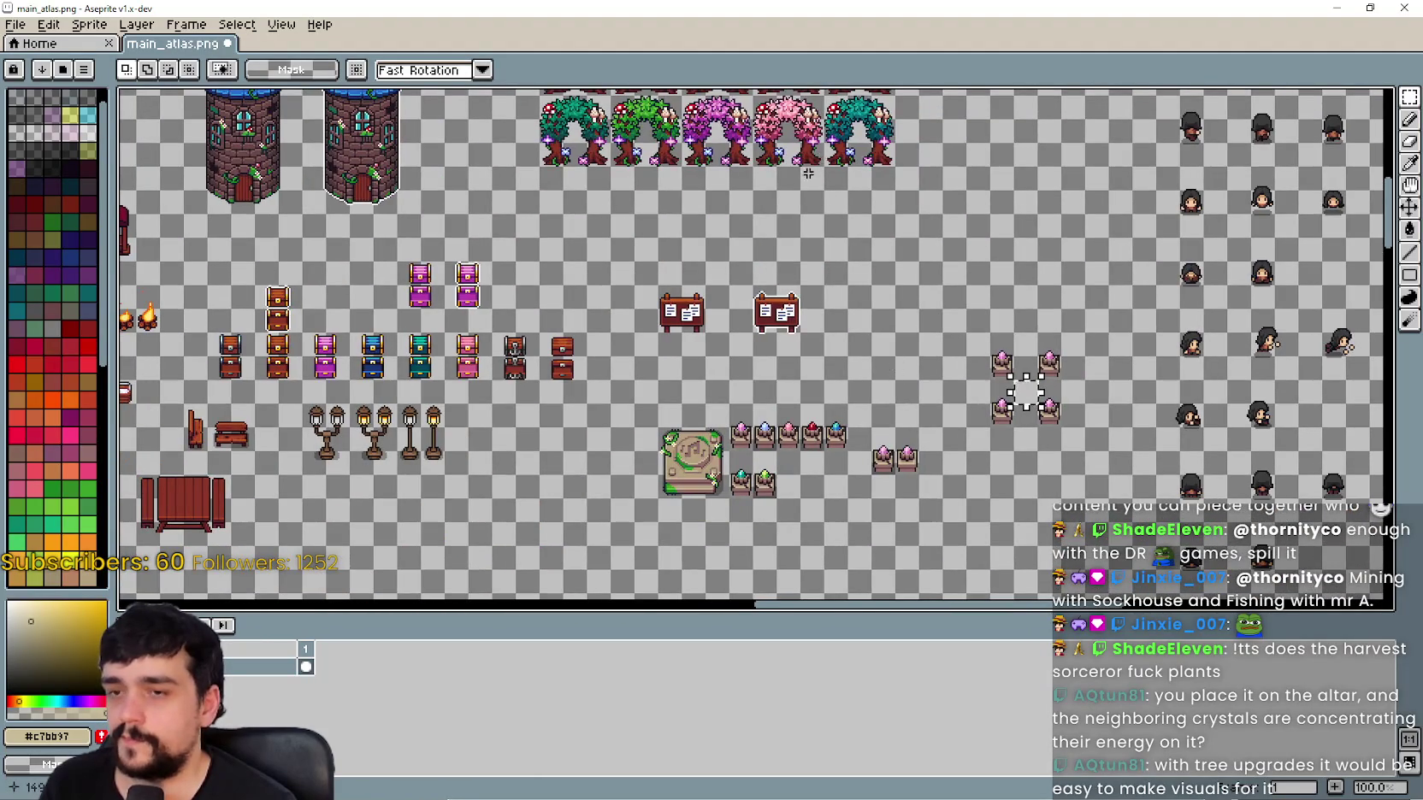
pyautogui.scroll(3, 813, 168)
pyautogui.scroll(3, 584, 299)
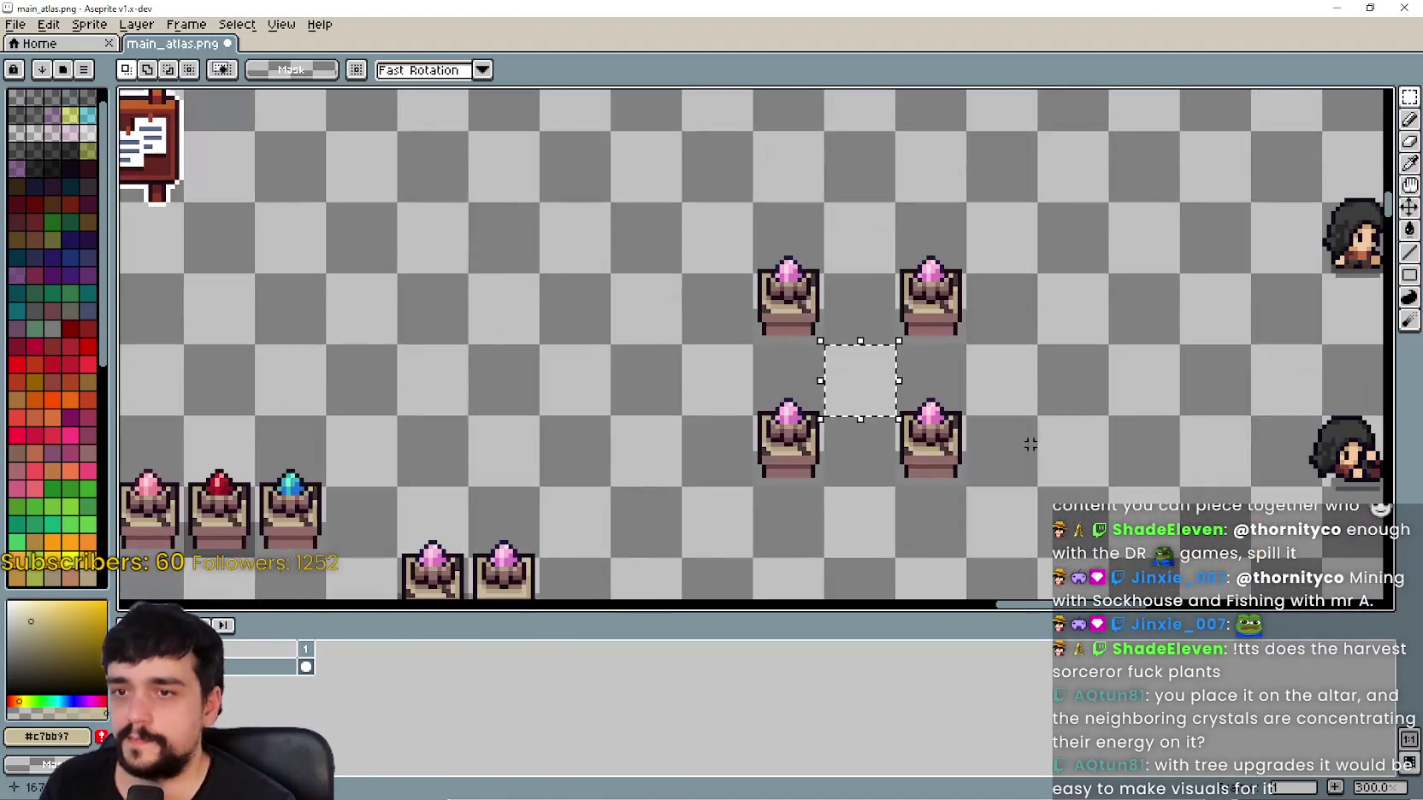
pyautogui.hotkey('alt', 'Tab')
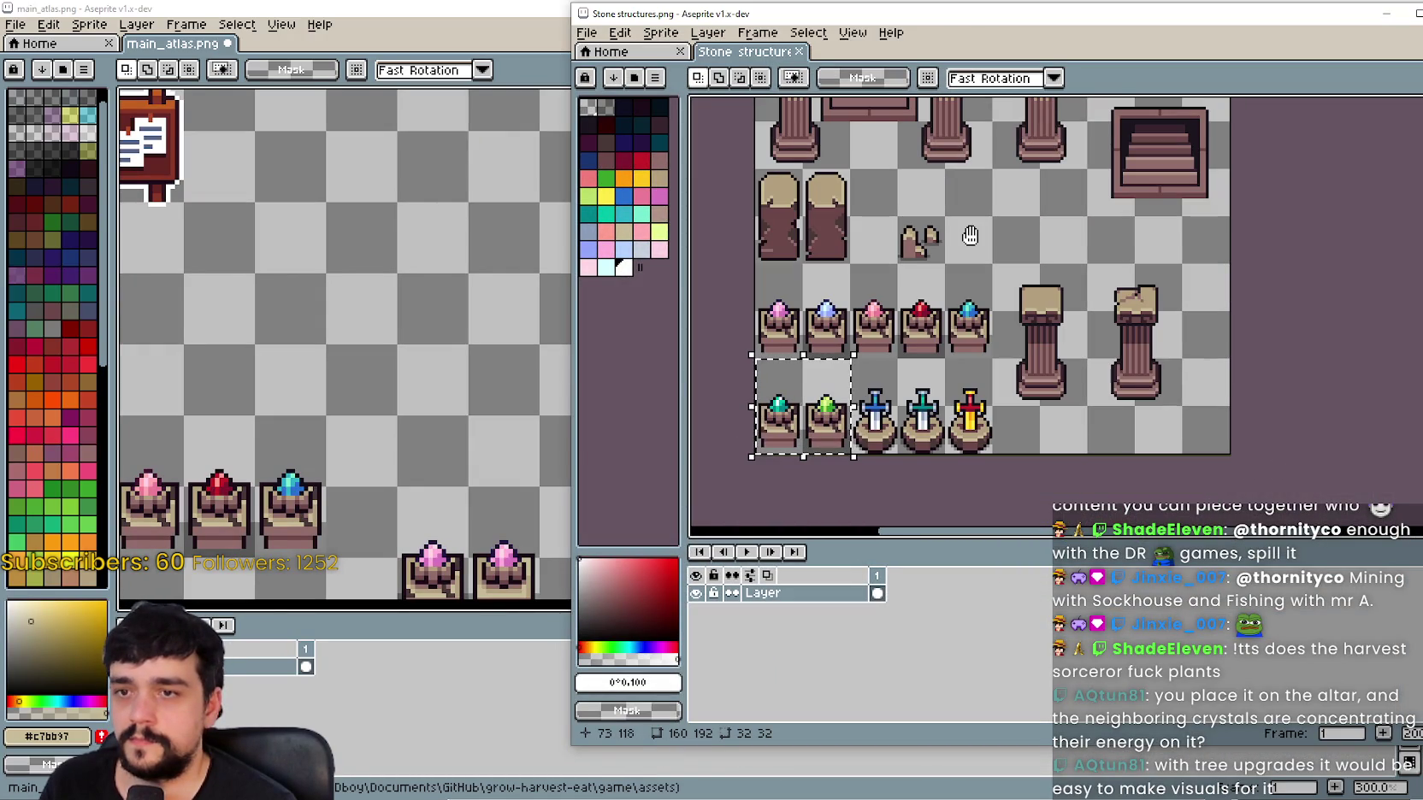
# Step: Browse the Stone structures sheet's pillars, stairs and gem pedestals, then put its window away
pyautogui.moveTo(988, 138)
pyautogui.mouseDown()
pyautogui.moveTo(967, 288)
pyautogui.moveTo(956, 228)
pyautogui.mouseUp()
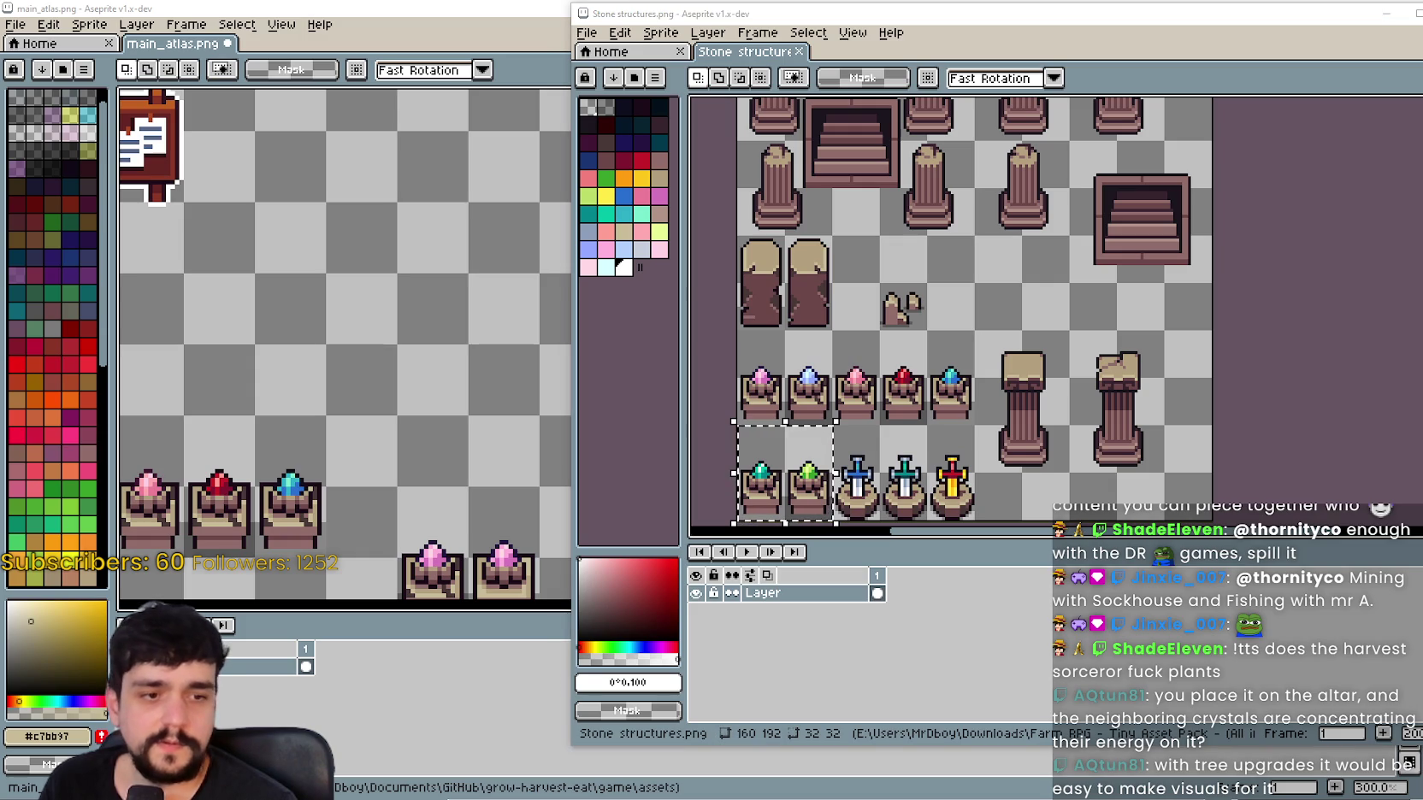
pyautogui.scroll(-2, 484, 402)
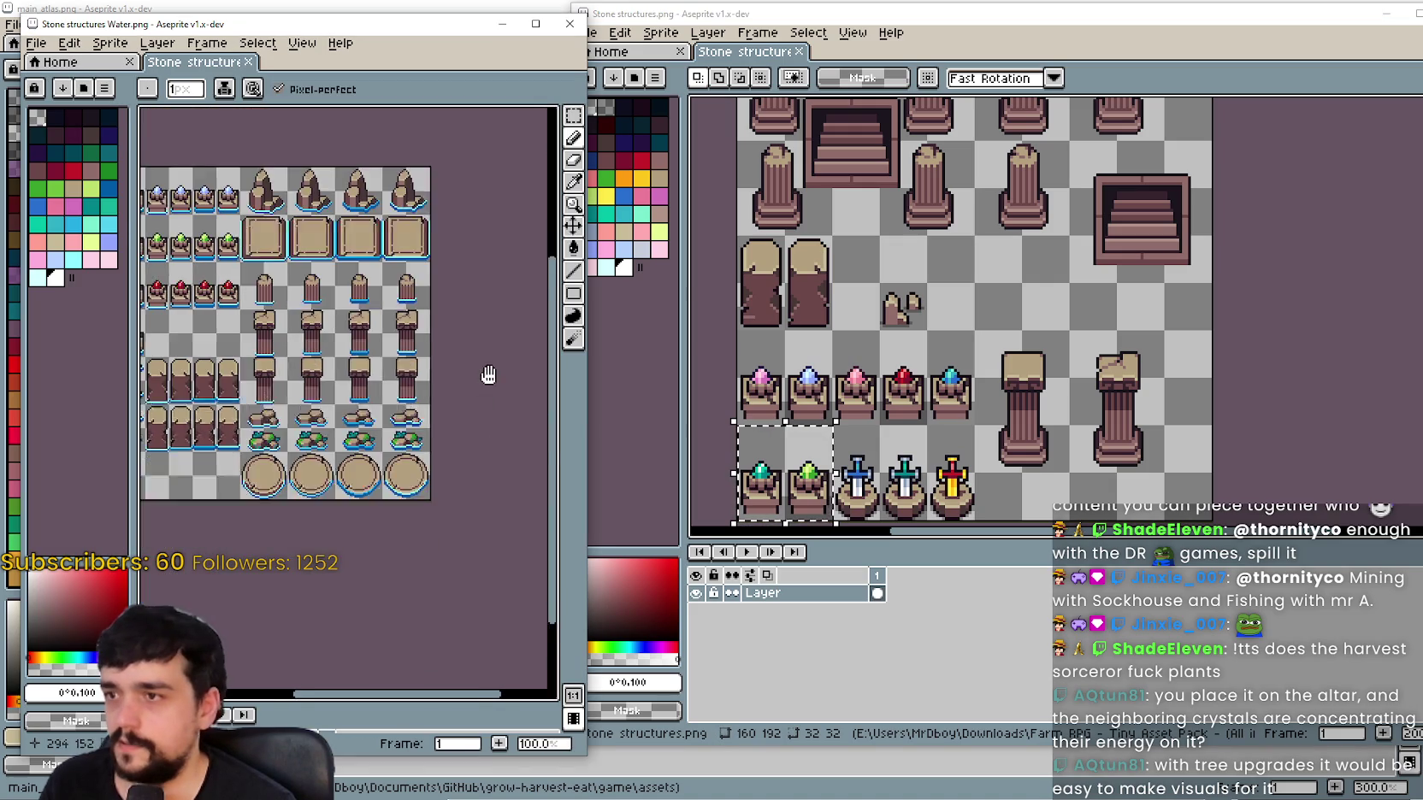
pyautogui.scroll(1, 342, 470)
pyautogui.scroll(-2, 385, 359)
pyautogui.scroll(1, 468, 231)
pyautogui.scroll(1, 467, 231)
pyautogui.scroll(-1, 436, 282)
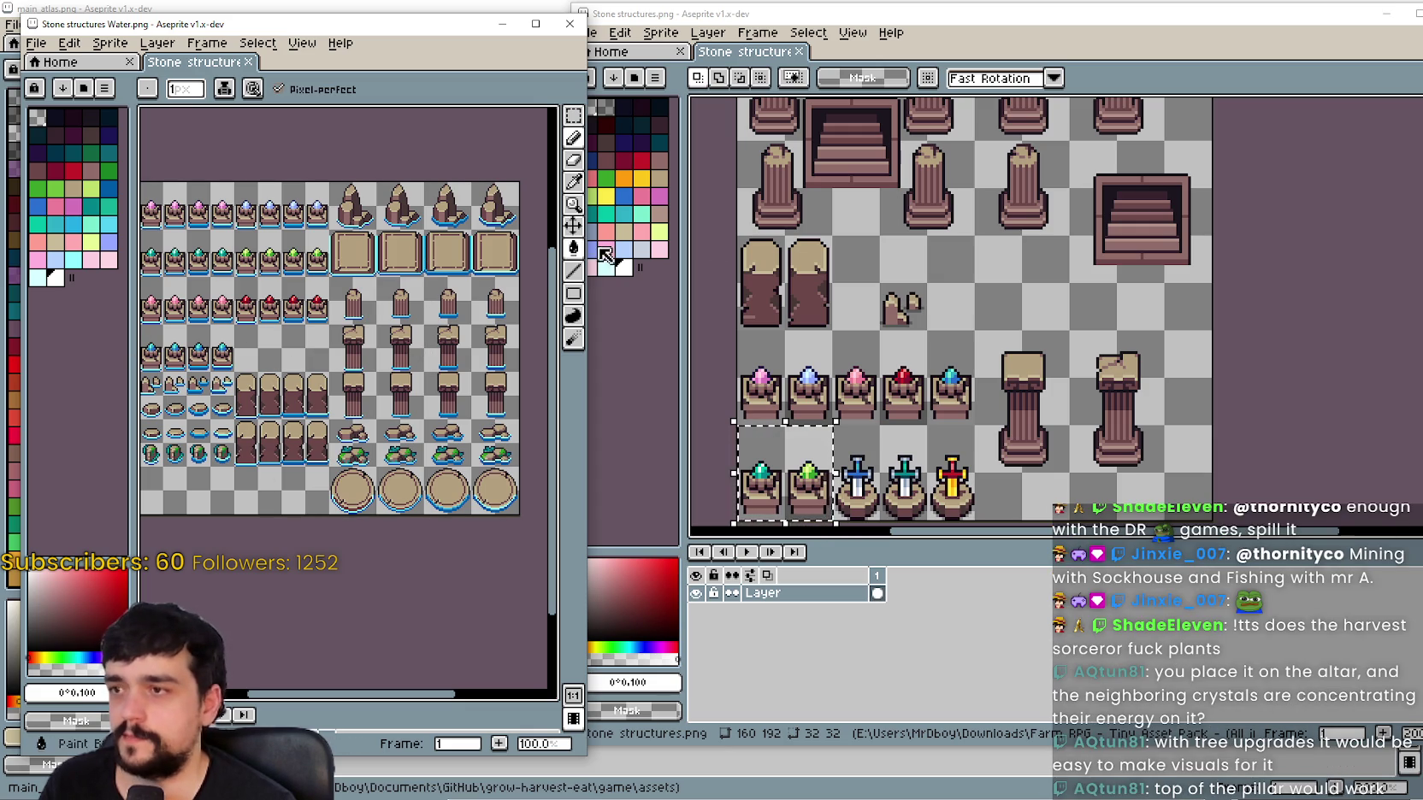
pyautogui.moveTo(956, 378); pyautogui.dragTo(969, 275)
pyautogui.scroll(1, 970, 276)
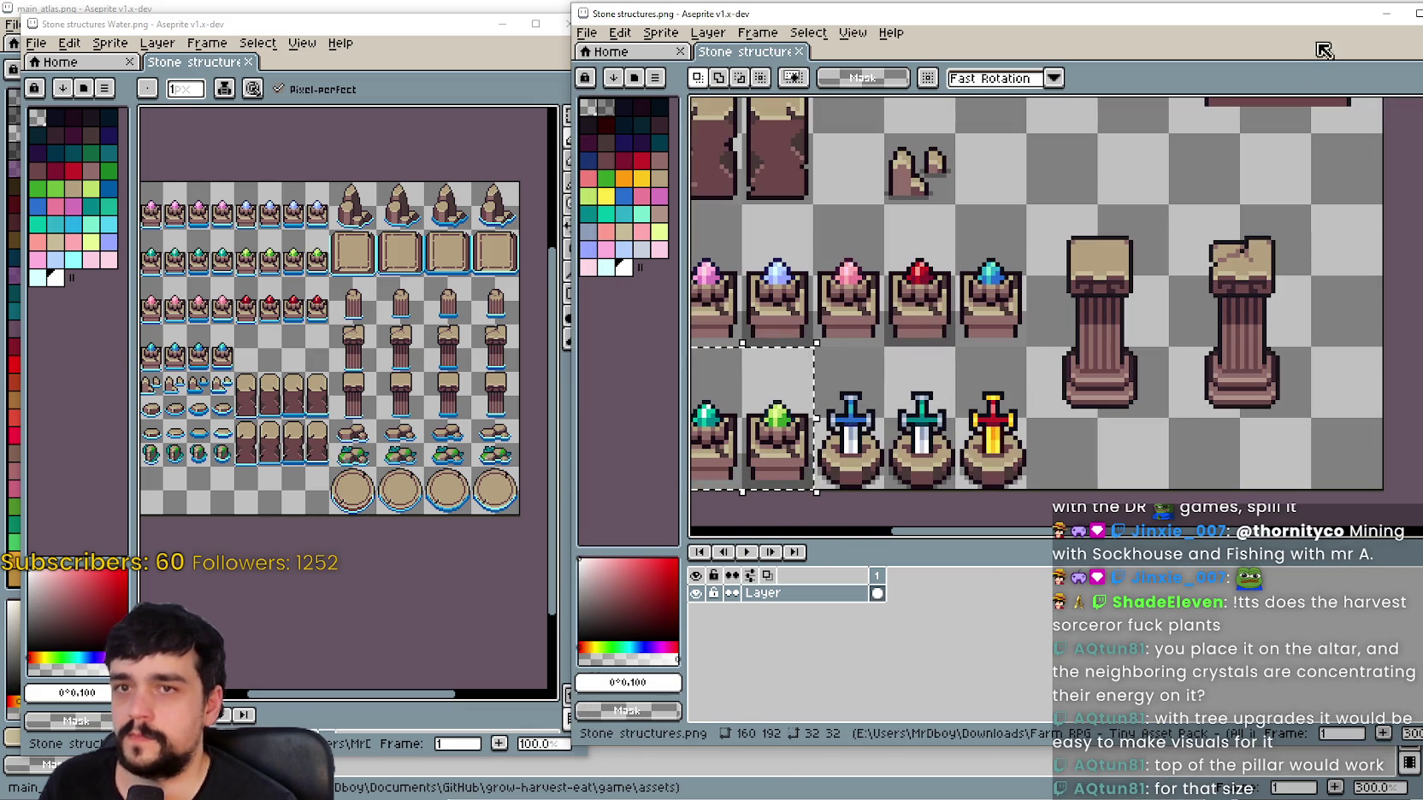
pyautogui.click(1384, 17)
# Step: Marquee-select the right pedestal's gem and inner area and delete them
pyautogui.moveTo(942, 417); pyautogui.dragTo(1045, 323)
pyautogui.scroll(-2, 1045, 324)
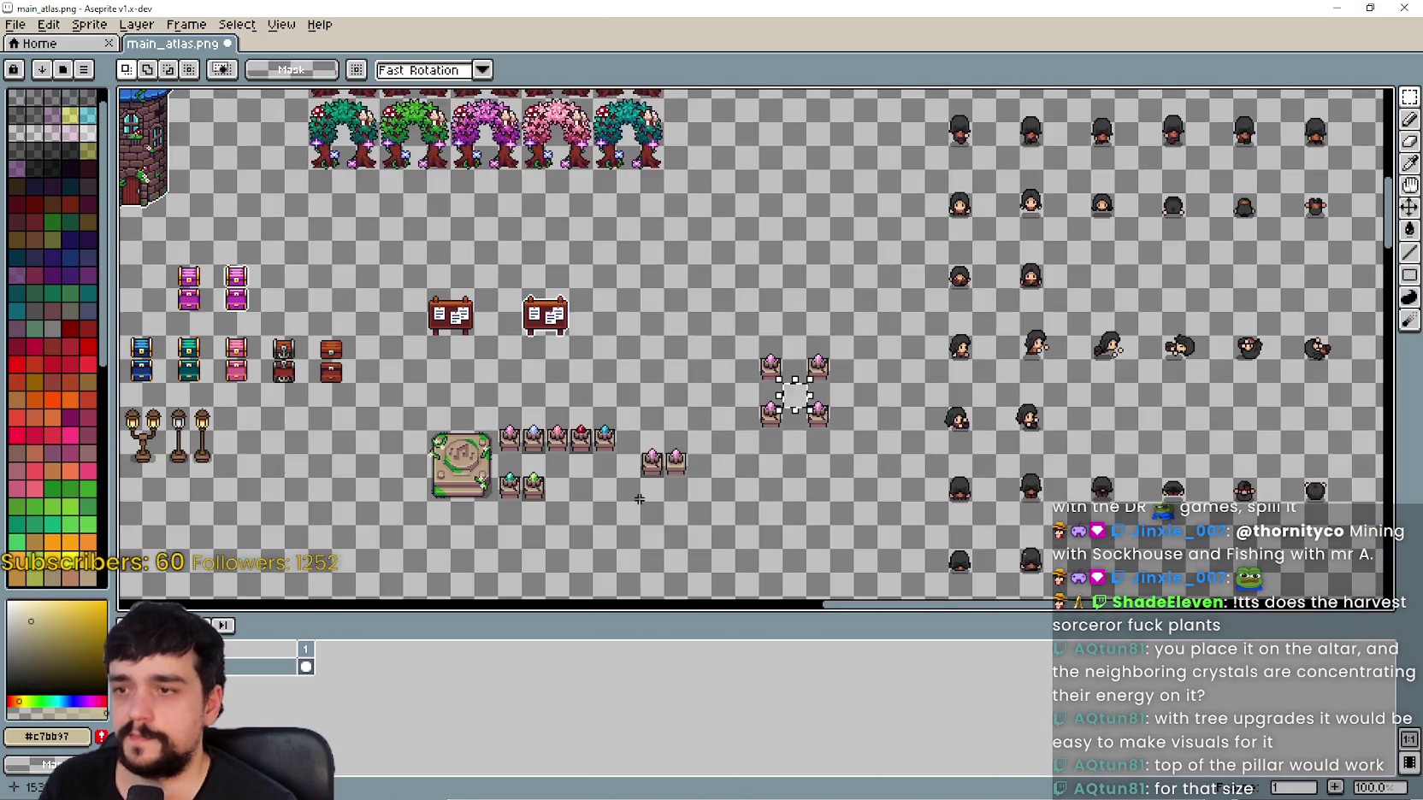
pyautogui.scroll(2, 723, 423)
pyautogui.scroll(-1, 572, 366)
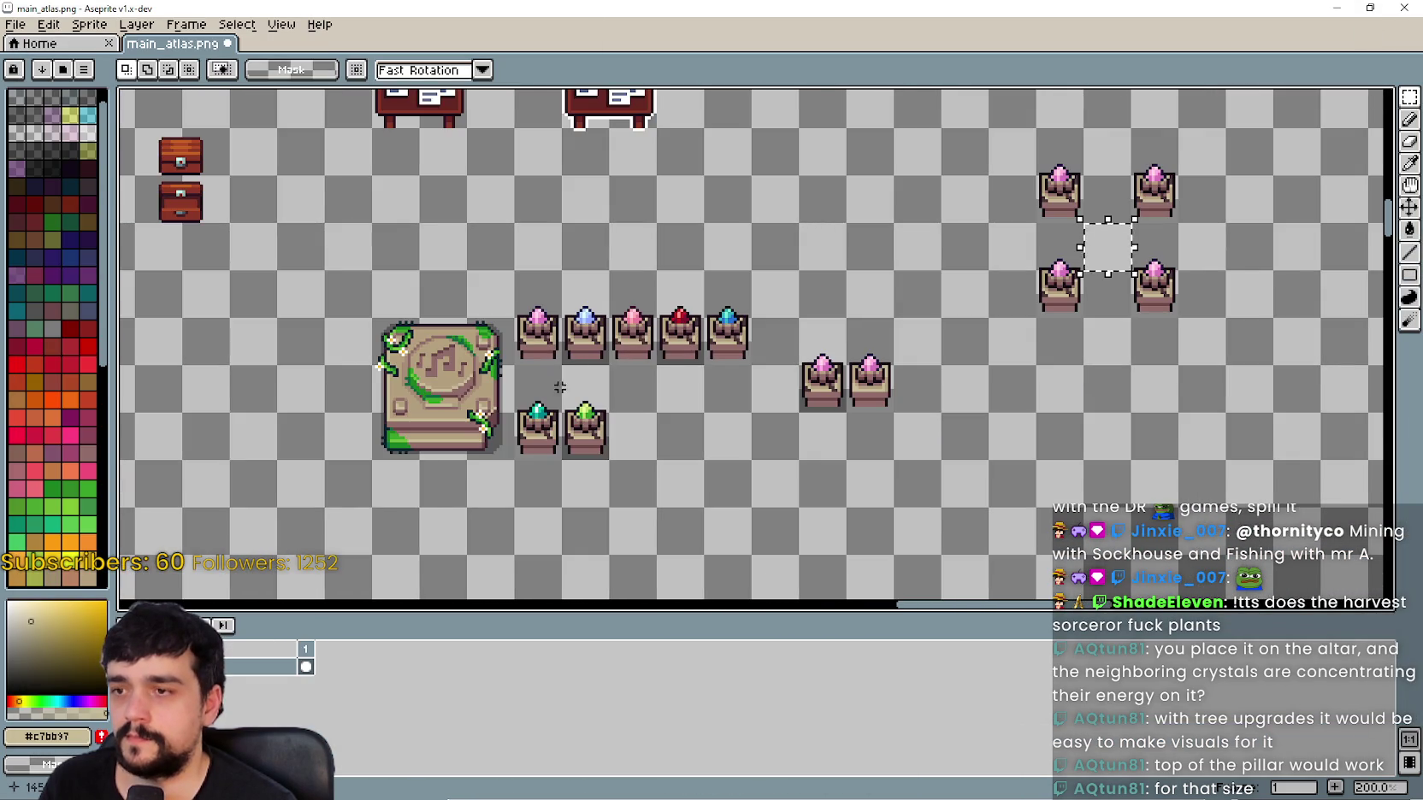
pyautogui.scroll(4, 590, 500)
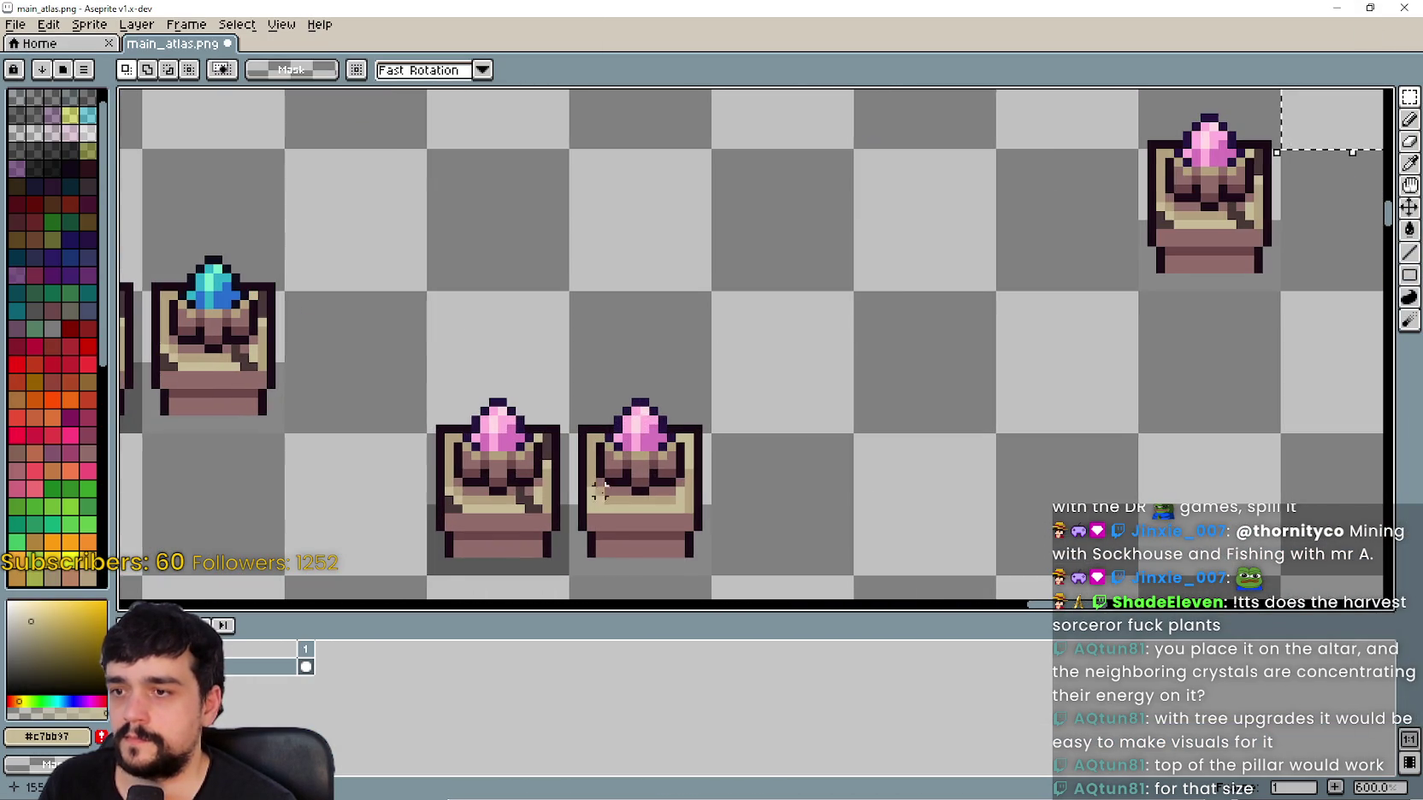
pyautogui.scroll(1, 594, 498)
pyautogui.scroll(3, 592, 493)
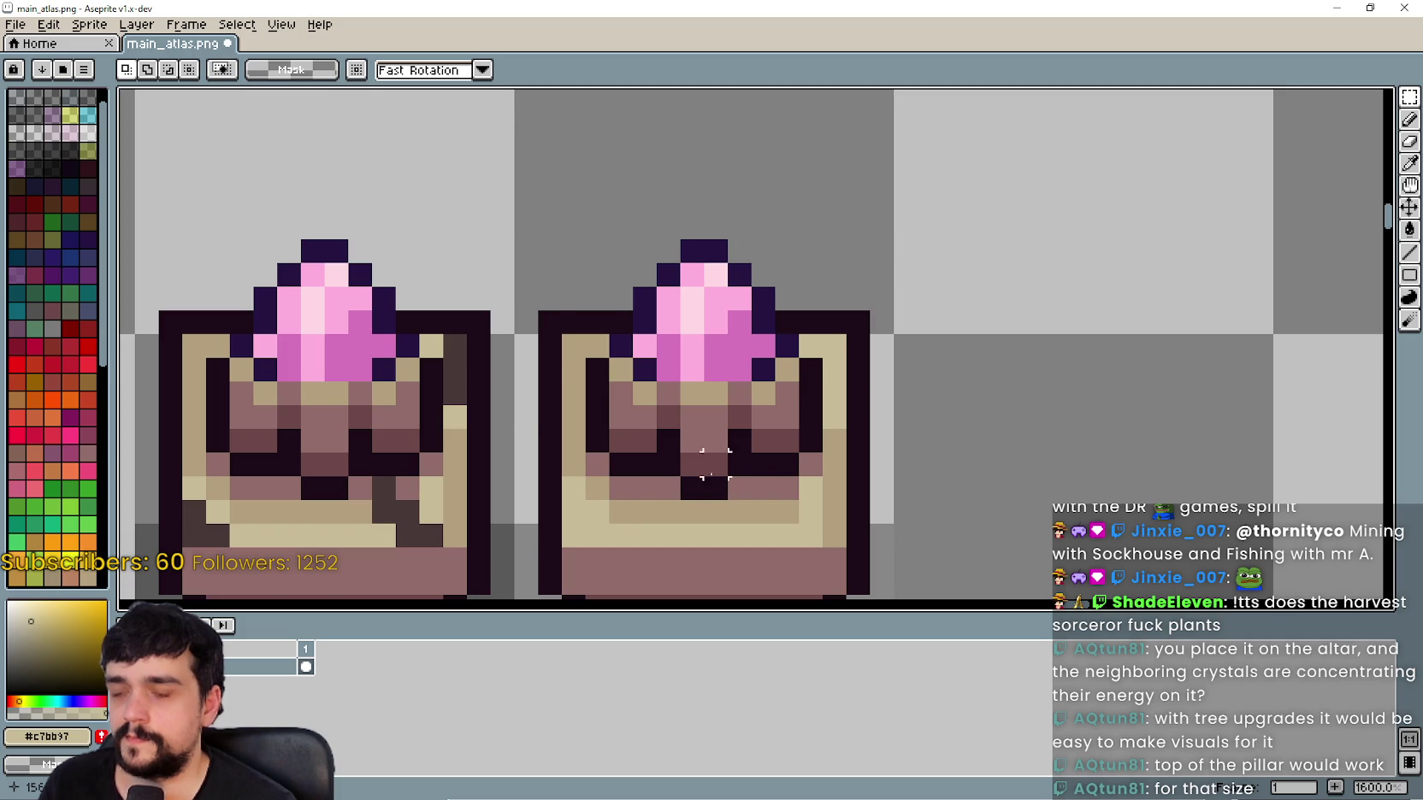
pyautogui.scroll(-1, 763, 465)
pyautogui.moveTo(640, 487); pyautogui.dragTo(774, 278)
pyautogui.press('Delete')
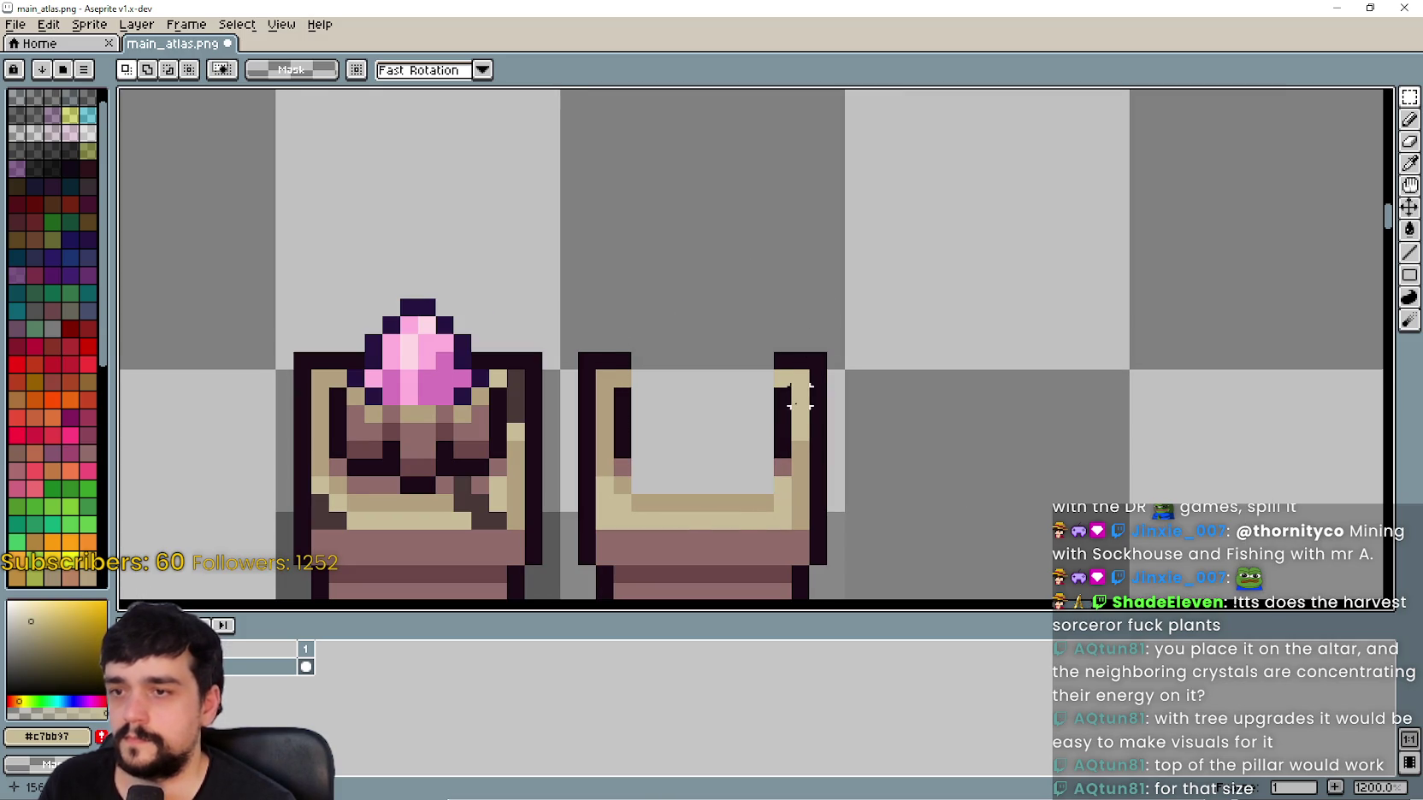
# Step: Remove the dark column inside the rim's left edge, trying and reverting a one-pixel top-edge shift
pyautogui.hotkey('ctrl', 'z')
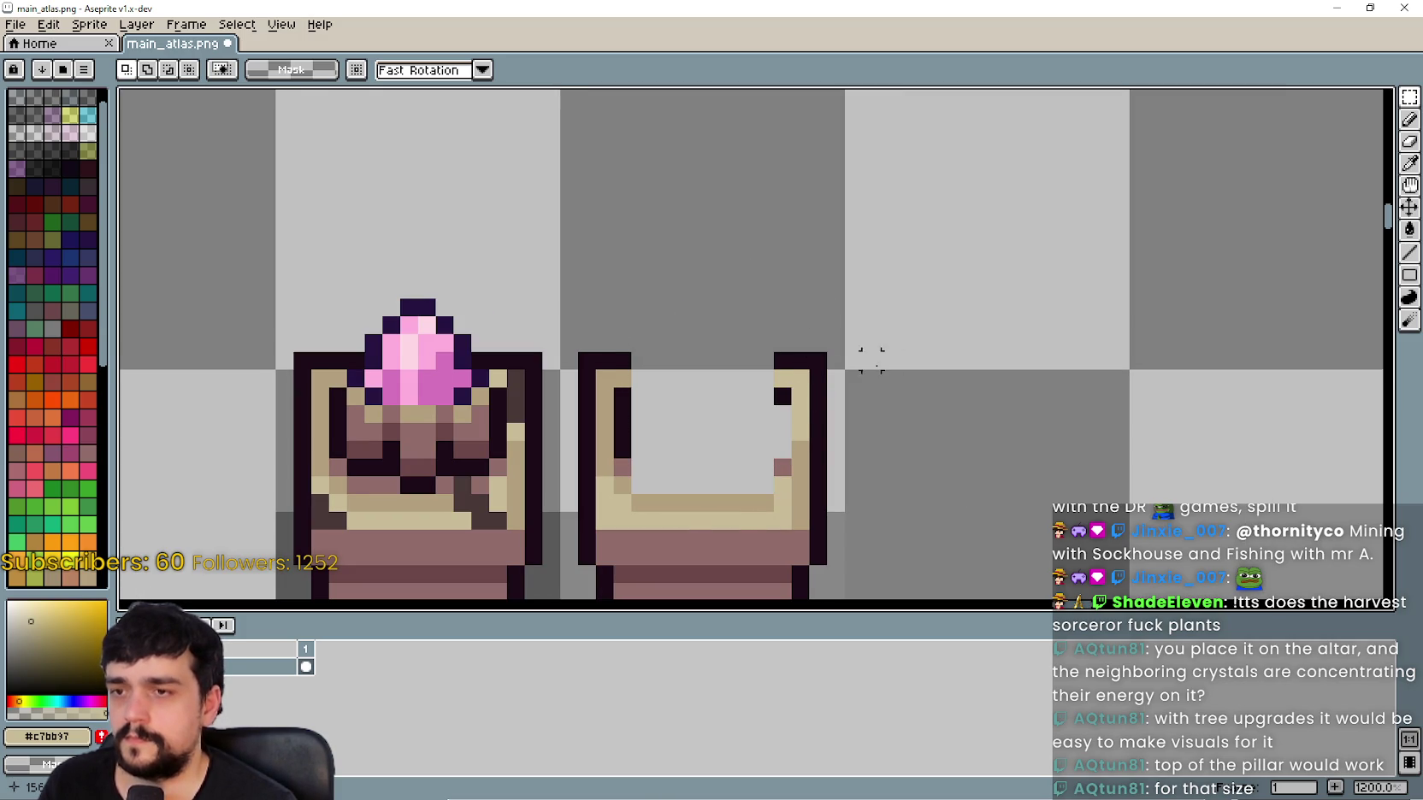
pyautogui.hotkey('ctrl', 'z')
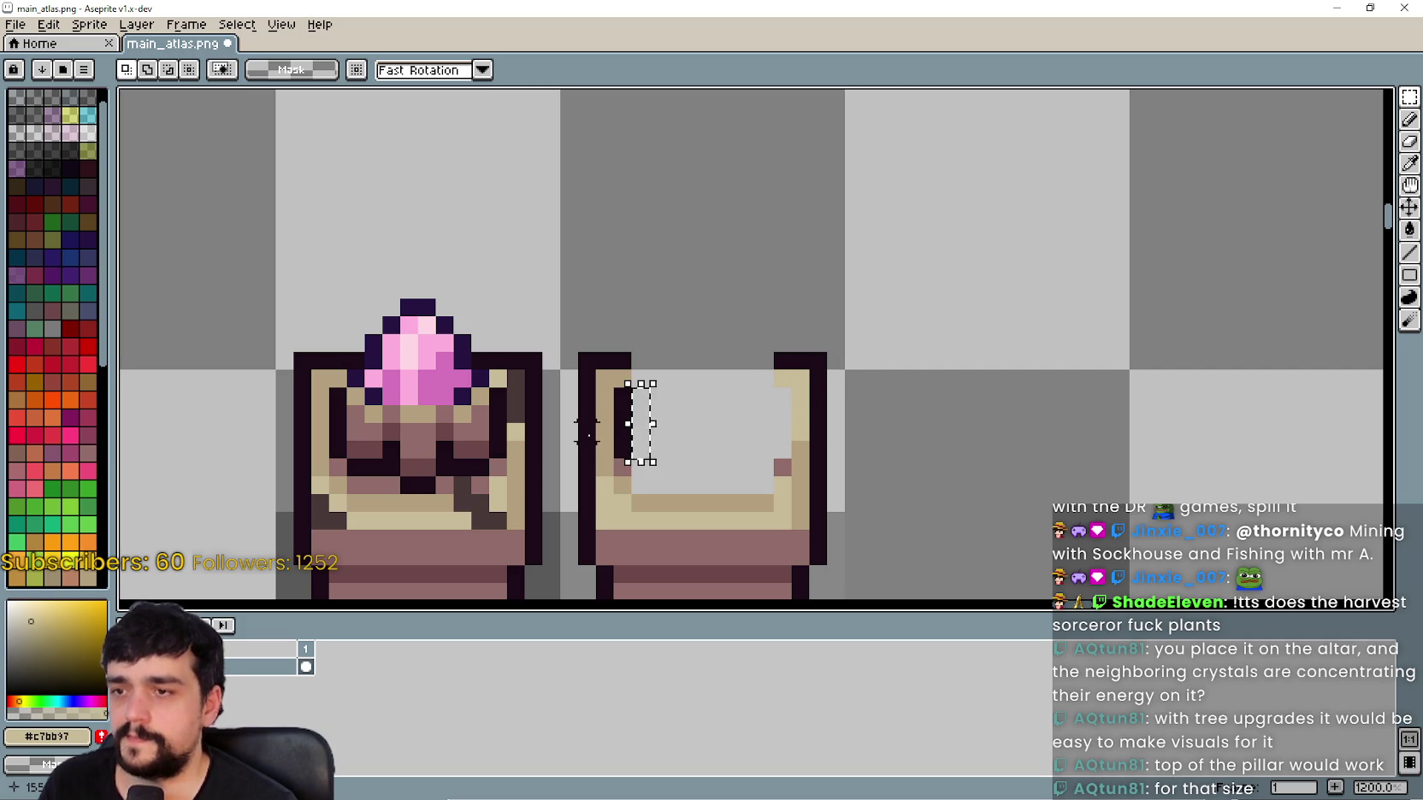
pyautogui.hotkey('ctrl', 'y')
pyautogui.hotkey('ctrl', 'z')
pyautogui.hotkey('ctrl', 'y')
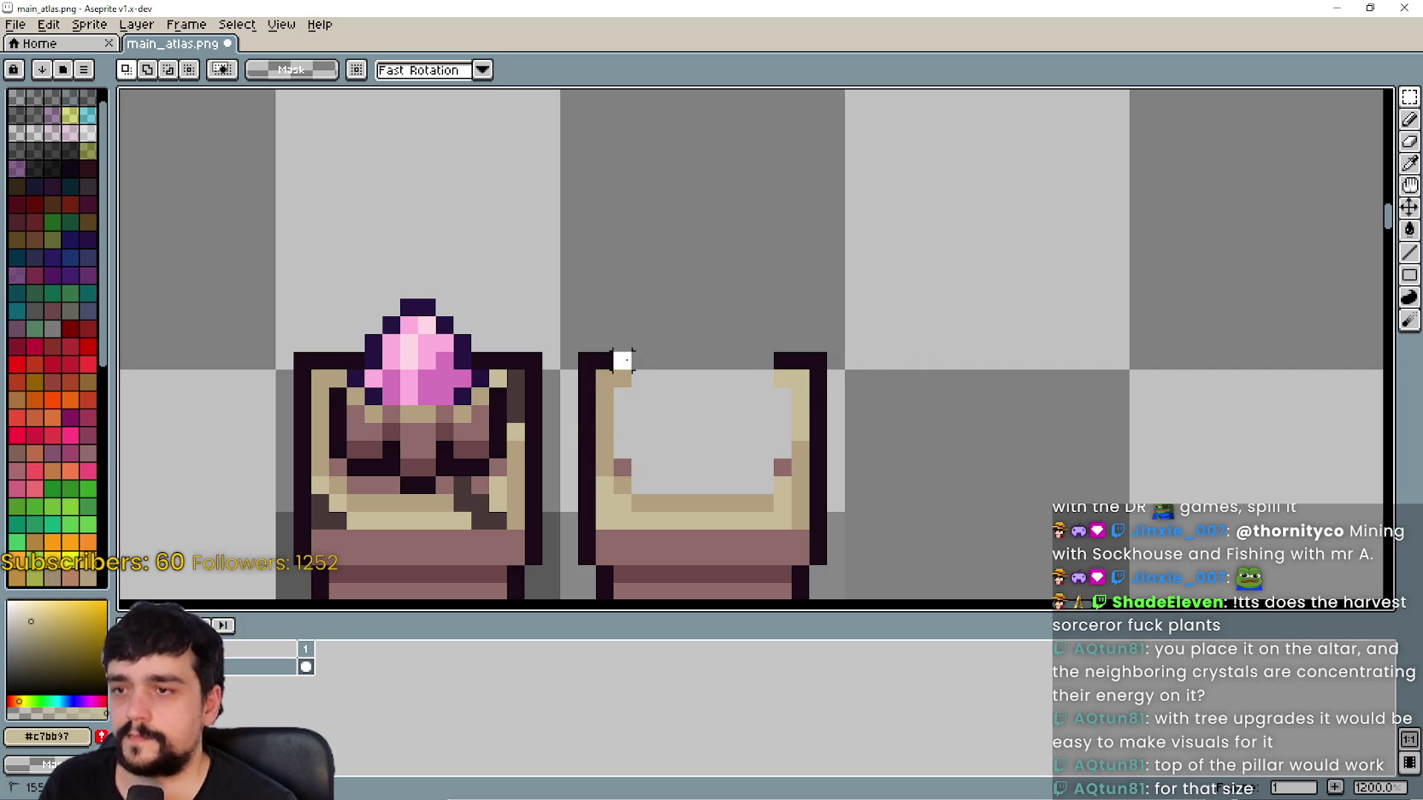
pyautogui.moveTo(609, 348)
pyautogui.mouseDown()
pyautogui.moveTo(638, 381)
pyautogui.moveTo(781, 369)
pyautogui.moveTo(693, 376)
pyautogui.moveTo(710, 376)
pyautogui.mouseUp()
pyautogui.click(764, 377)
pyautogui.click(651, 467)
pyautogui.scroll(-1, 670, 461)
pyautogui.scroll(2, 671, 461)
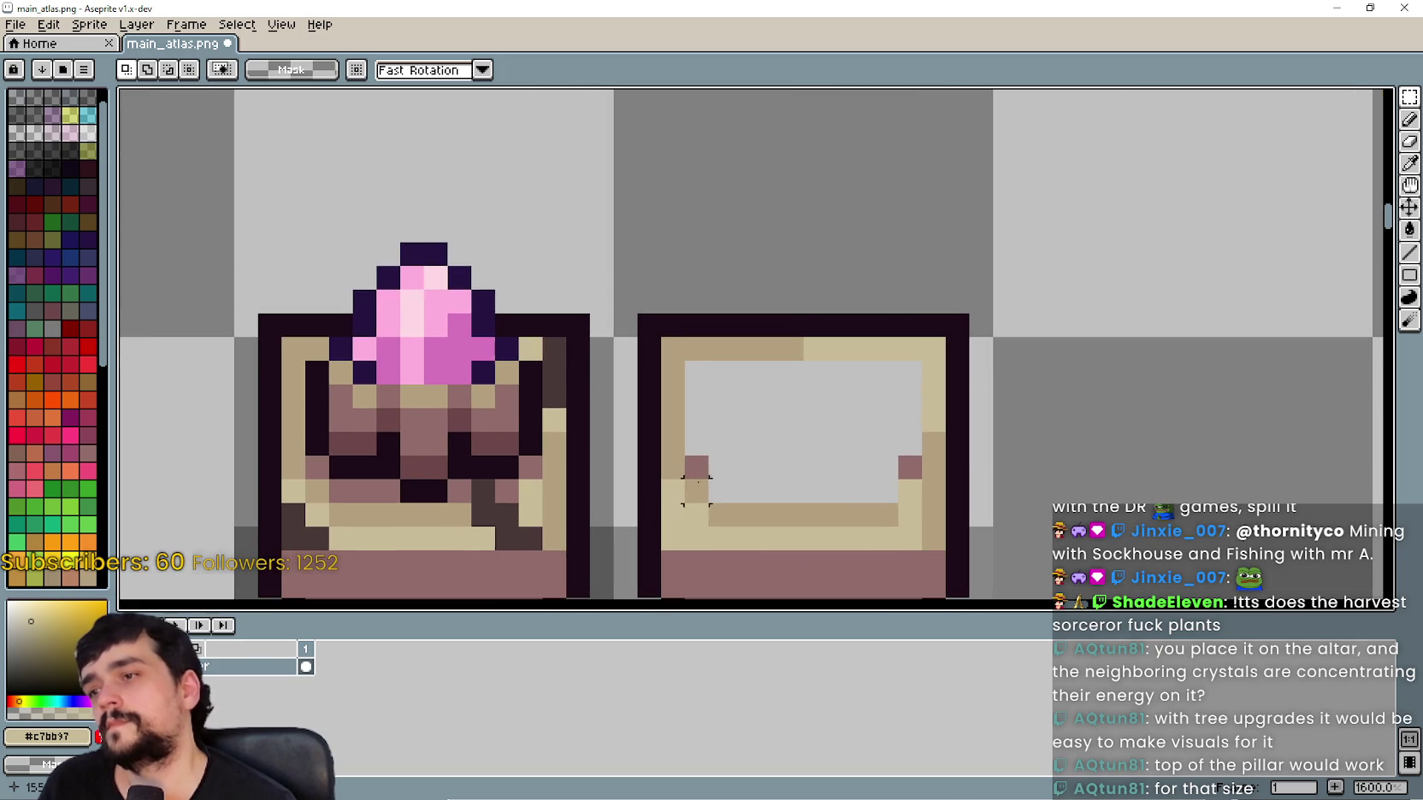
# Step: Delete the stray mauve pixels at the inner left and right corners
pyautogui.moveTo(684, 456); pyautogui.dragTo(706, 479)
pyautogui.press('Delete')
pyautogui.moveTo(928, 485); pyautogui.dragTo(847, 452)
pyautogui.press('Delete')
# Step: Erase the stray tan pixel in the rim's notch with the Pencil
pyautogui.click(1410, 163)
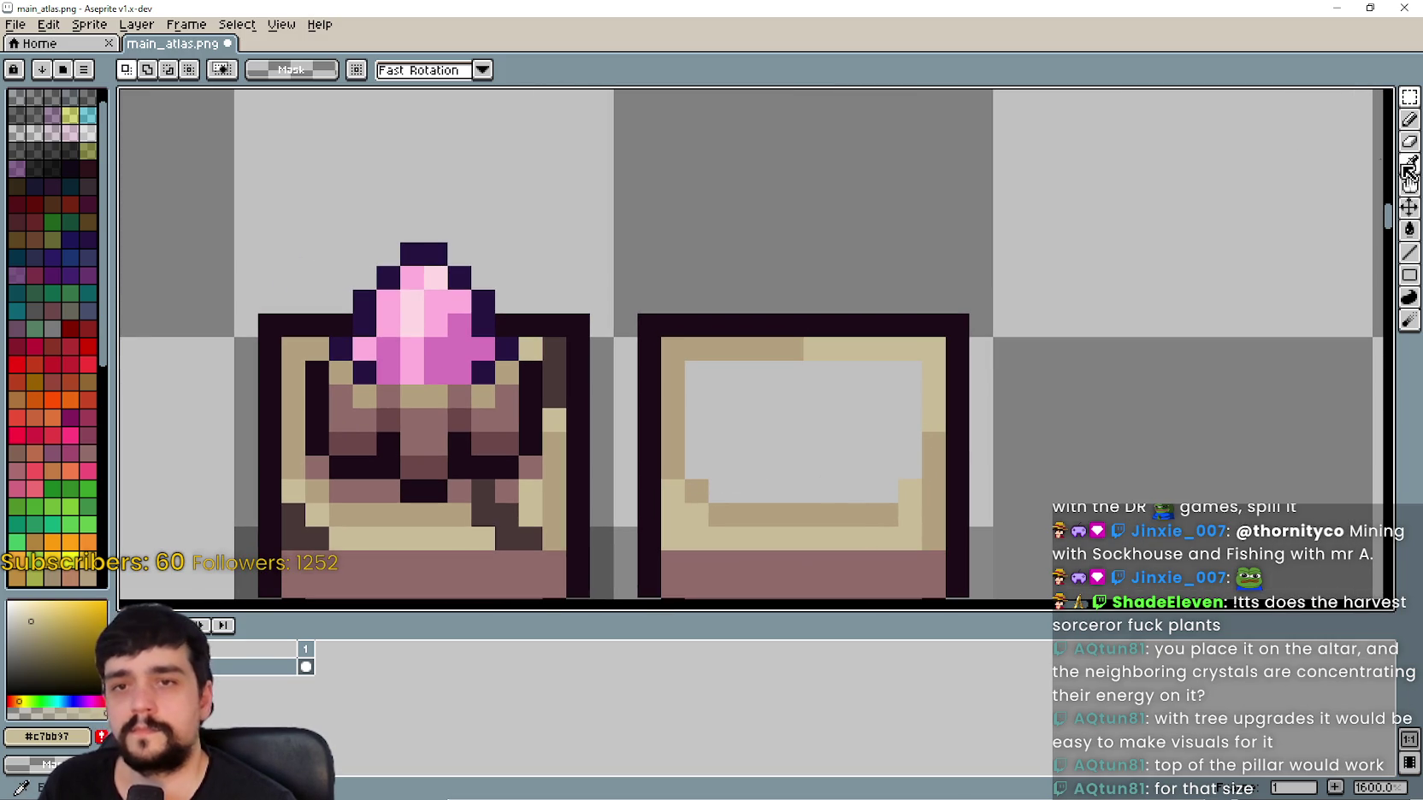
pyautogui.click(876, 513)
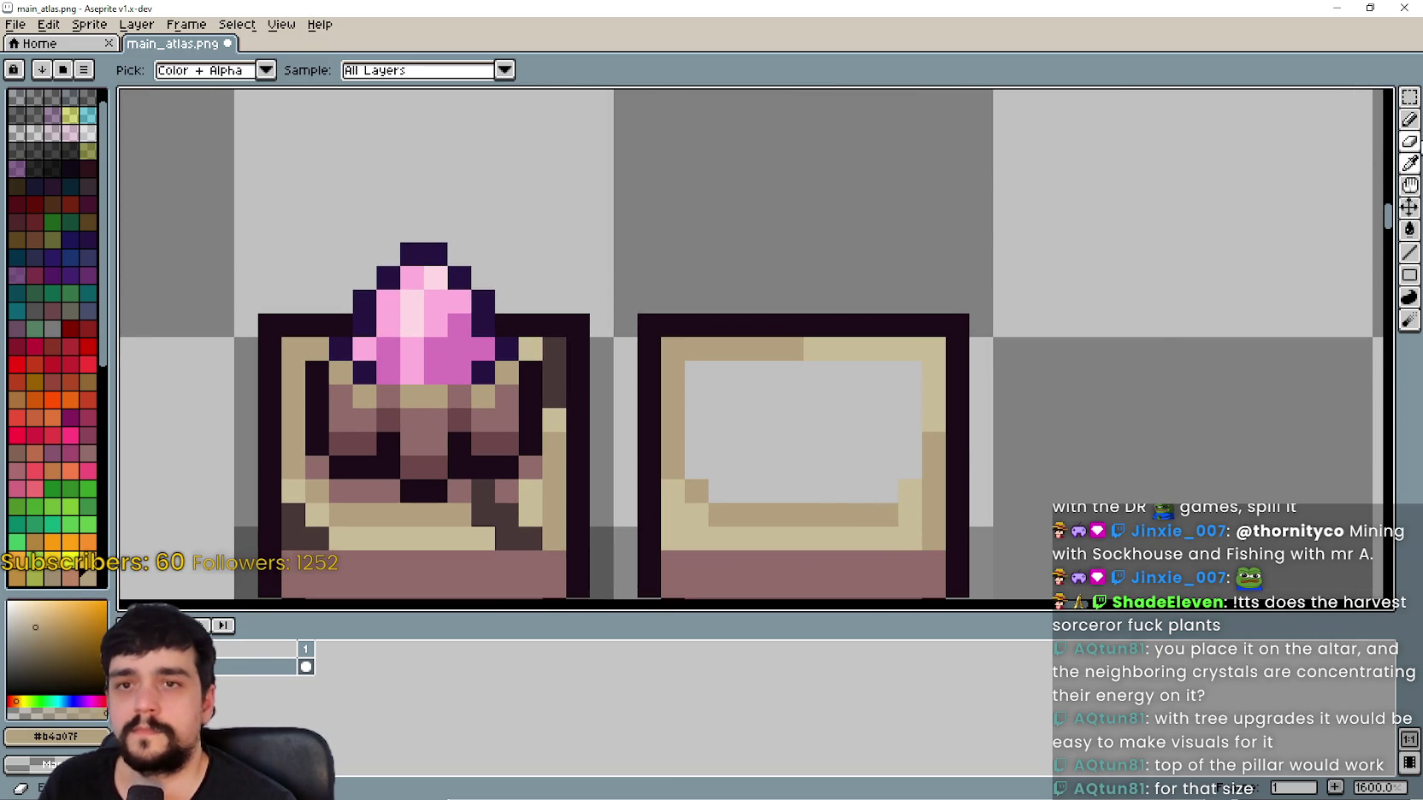
pyautogui.click(1409, 120)
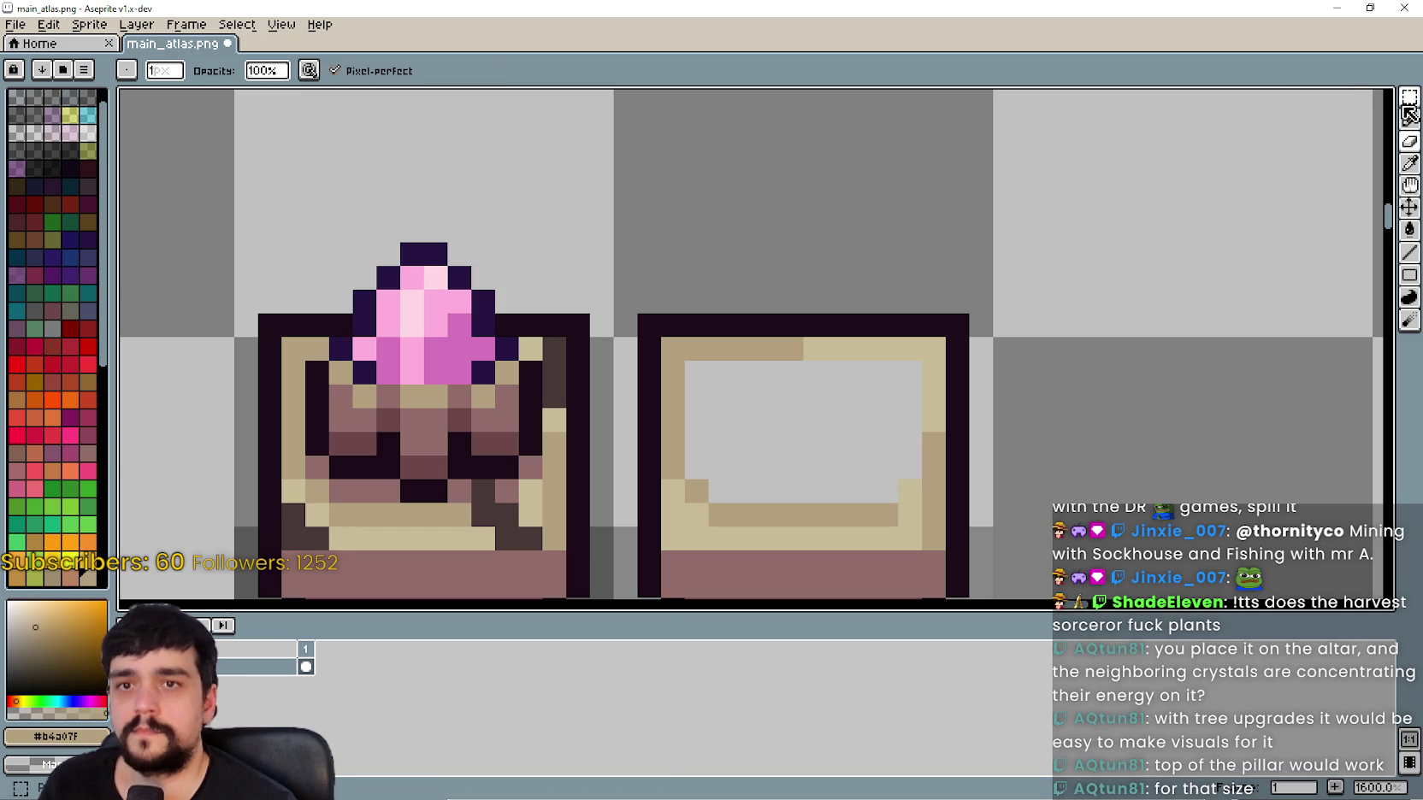
pyautogui.moveTo(1409, 120); pyautogui.dragTo(1387, 119)
pyautogui.rightClick(896, 485)
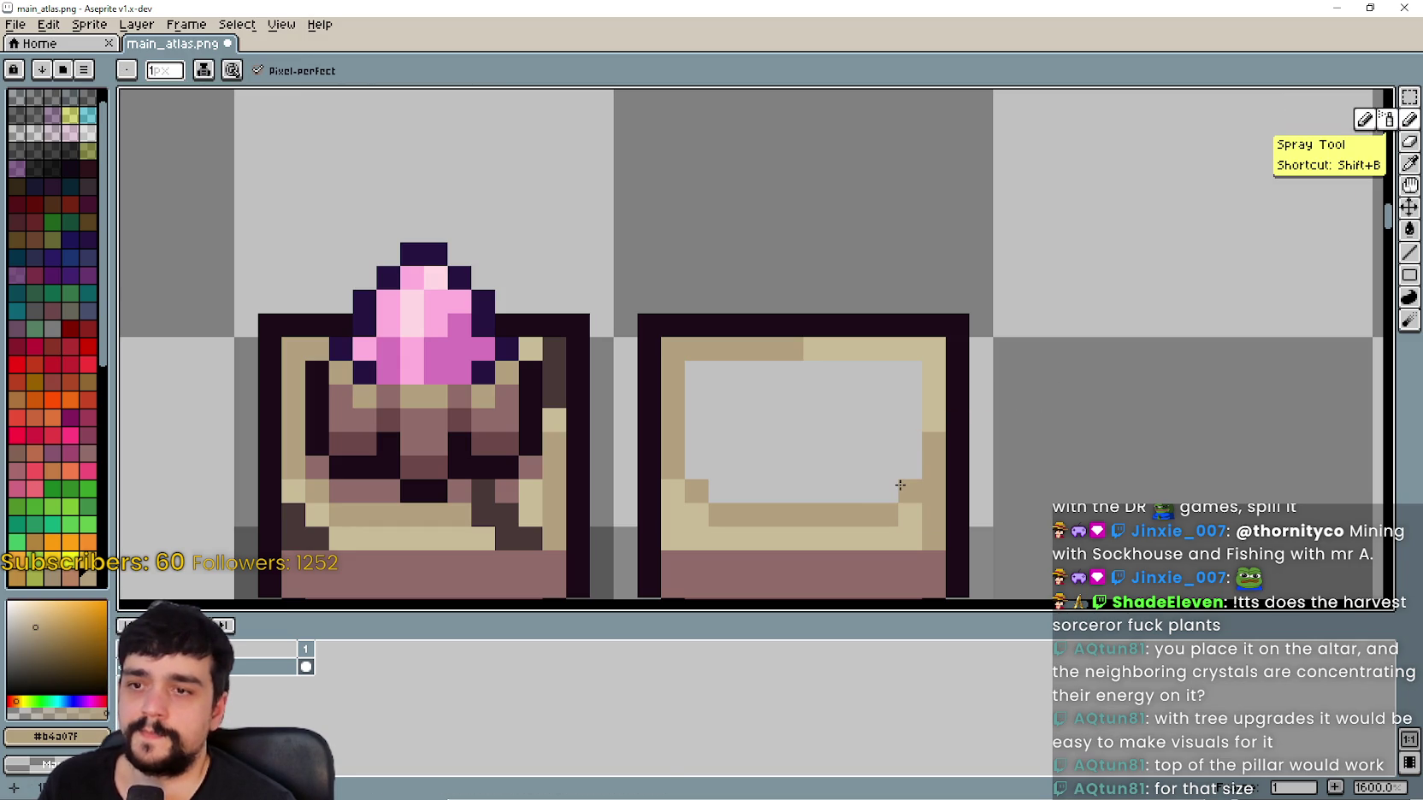
# Step: Eyedrop the darker rim tan and paint the rim's right inner column with it
pyautogui.moveTo(815, 488); pyautogui.dragTo(795, 420)
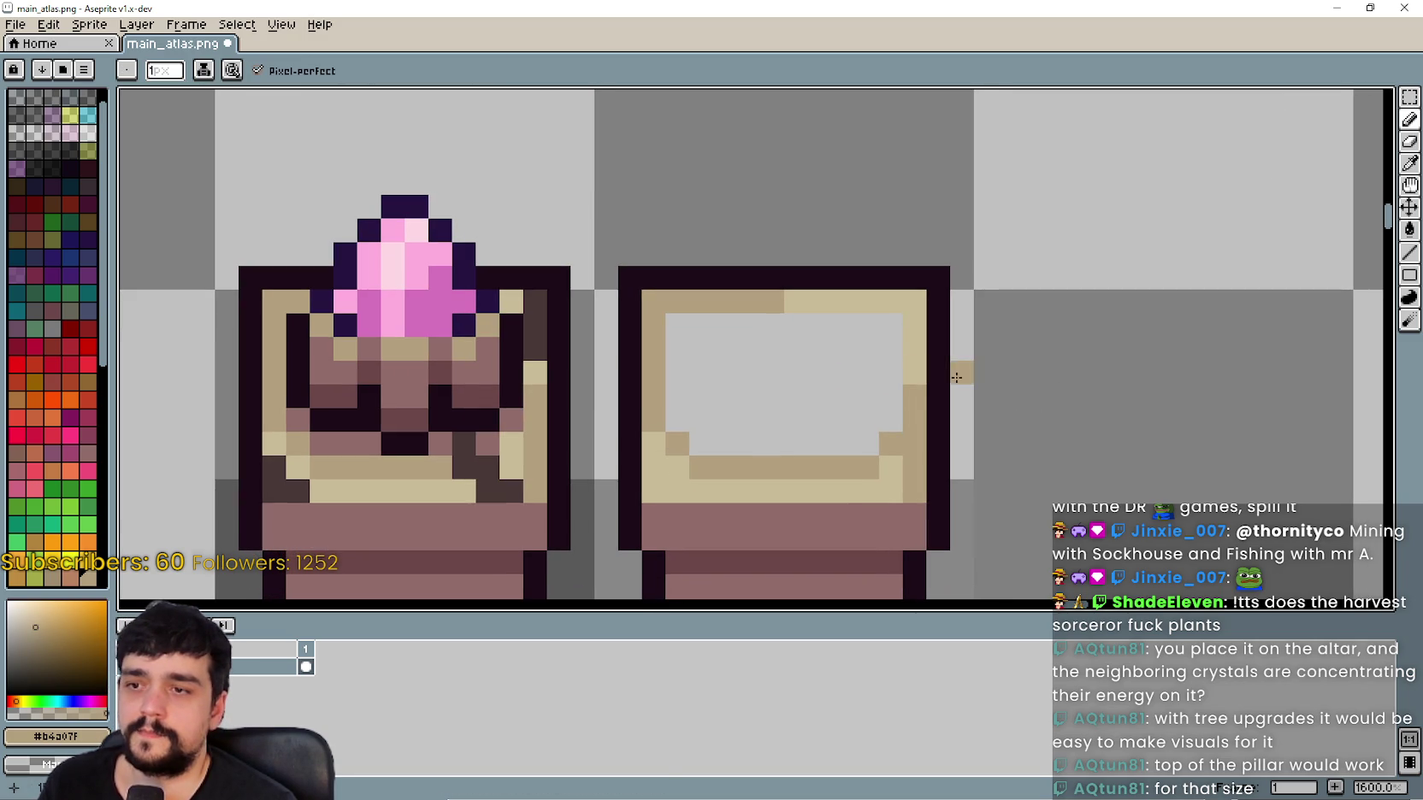
pyautogui.click(1415, 170)
pyautogui.click(890, 484)
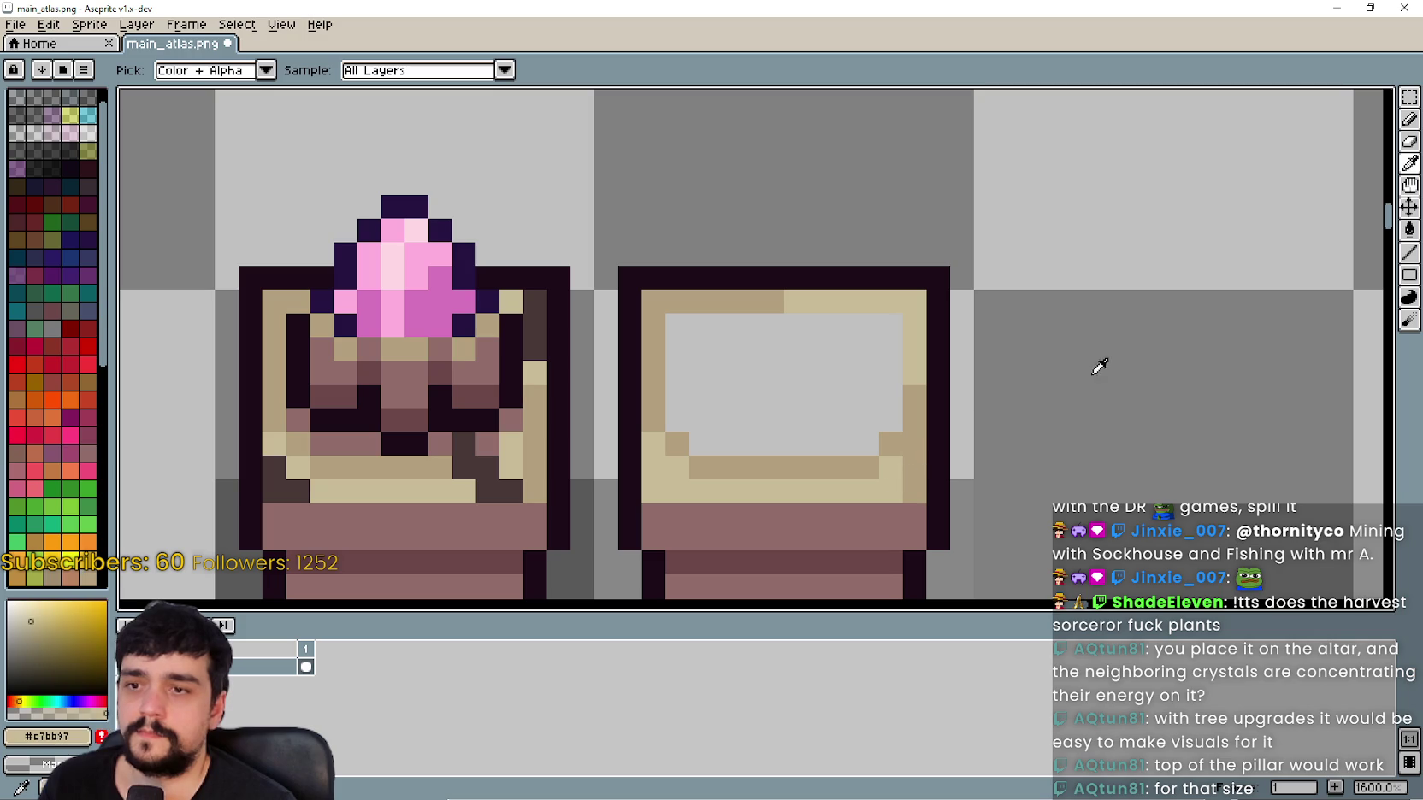
pyautogui.press('b')
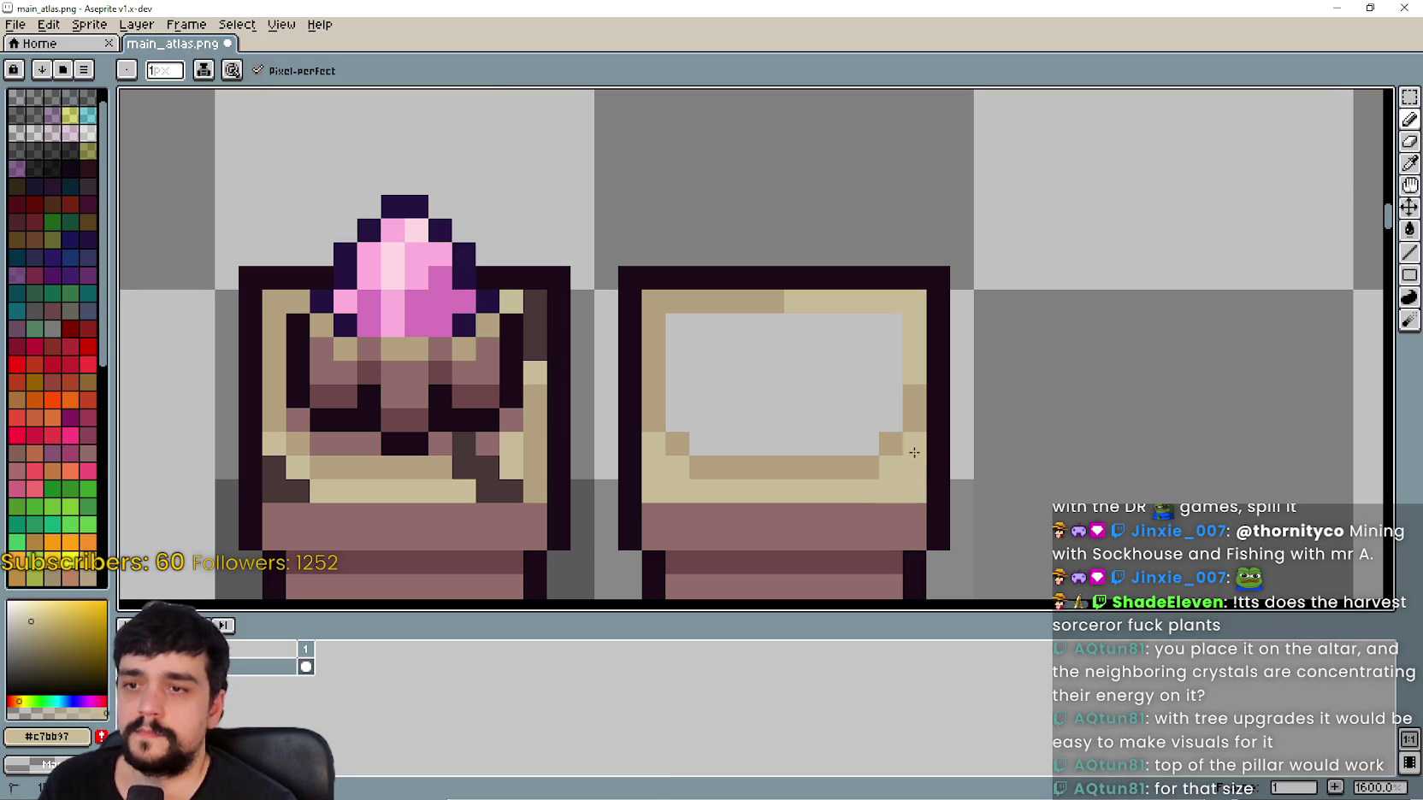
pyautogui.press('i')
pyautogui.click(918, 399)
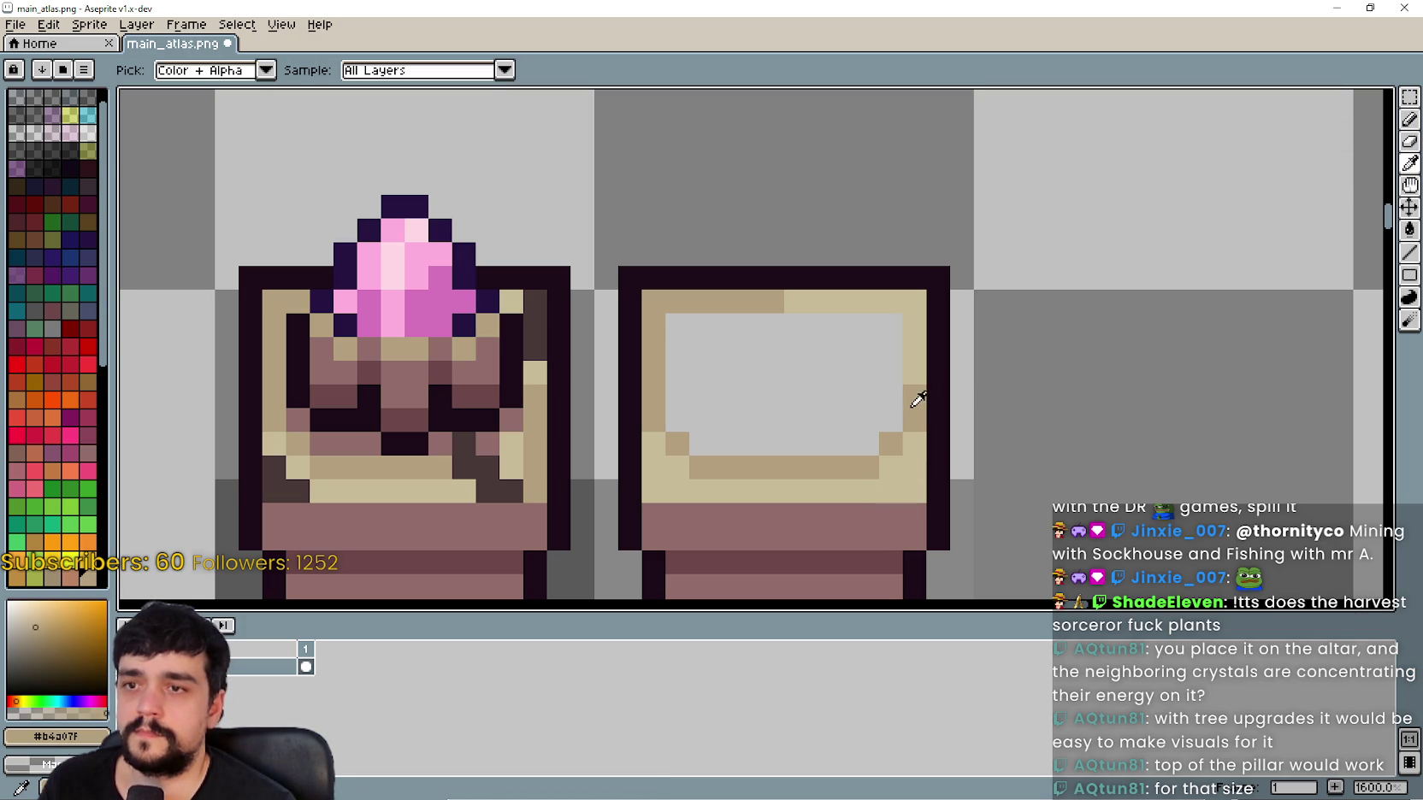
pyautogui.press('b')
pyautogui.moveTo(915, 373)
pyautogui.mouseDown()
pyautogui.moveTo(910, 301)
pyautogui.moveTo(801, 302)
pyautogui.mouseUp()
pyautogui.scroll(-2, 804, 453)
pyautogui.scroll(-1, 802, 457)
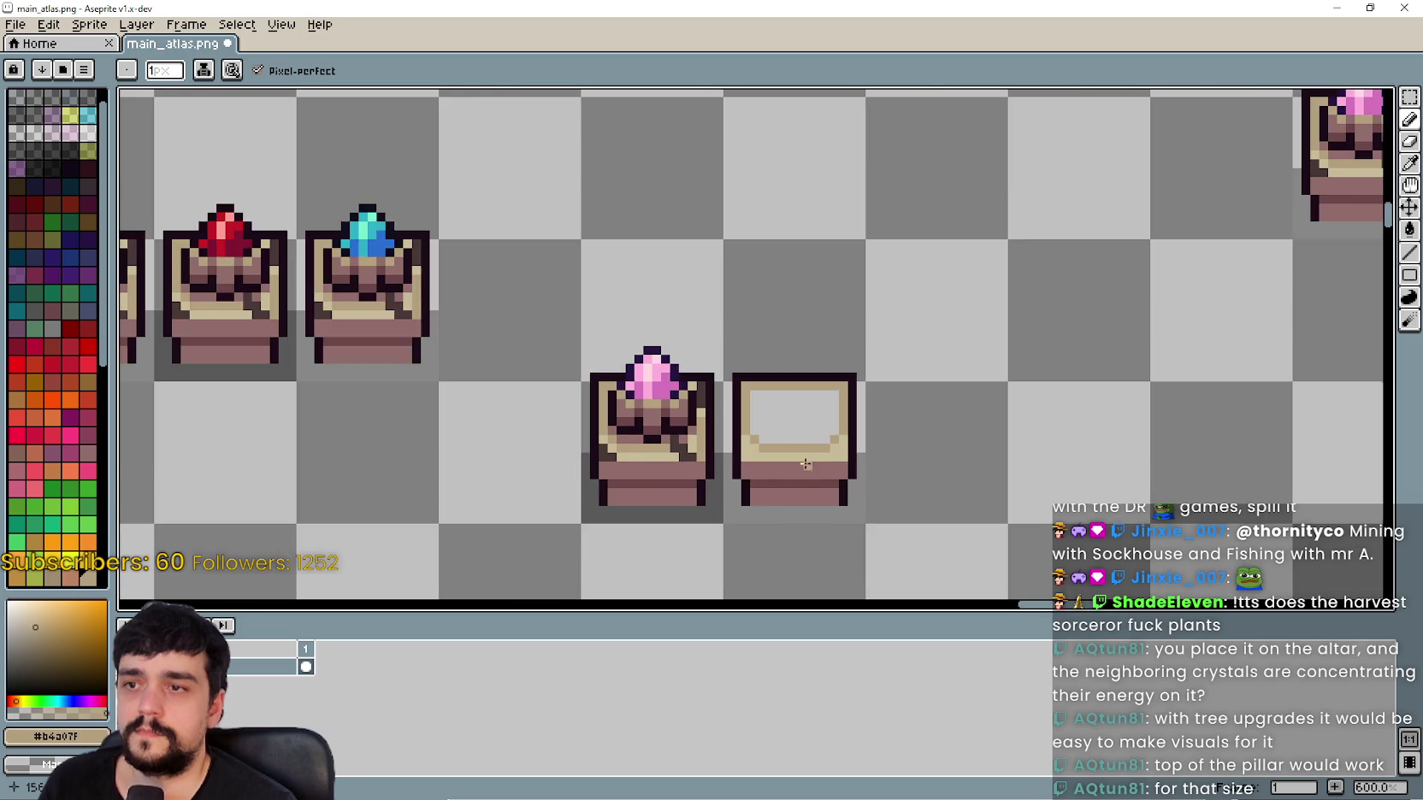
pyautogui.scroll(3, 797, 413)
pyautogui.scroll(-2, 791, 413)
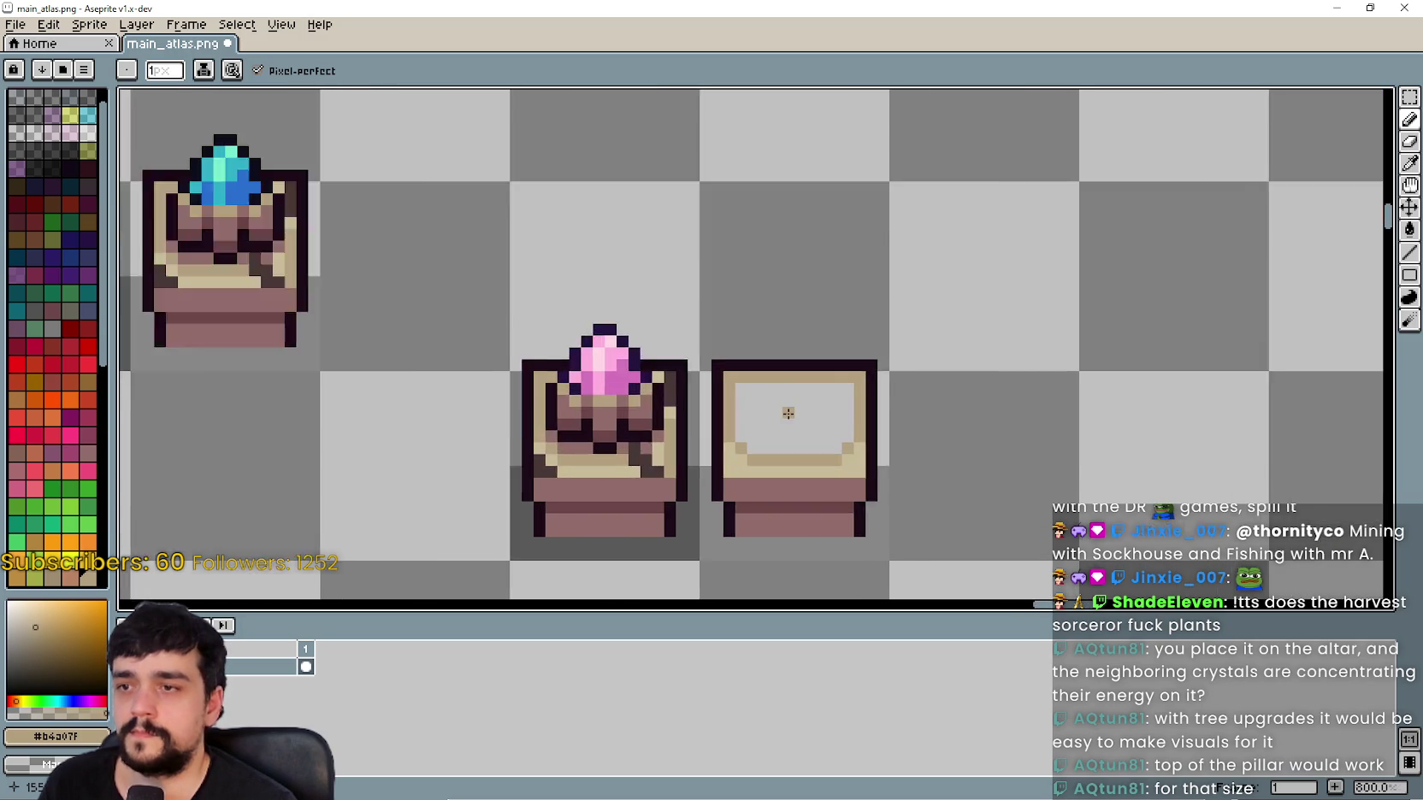
pyautogui.scroll(2, 787, 413)
# Step: Fill only the empty box interior with the base's mauve #926d6a, using a contiguous Paint Bucket
pyautogui.click(1410, 162)
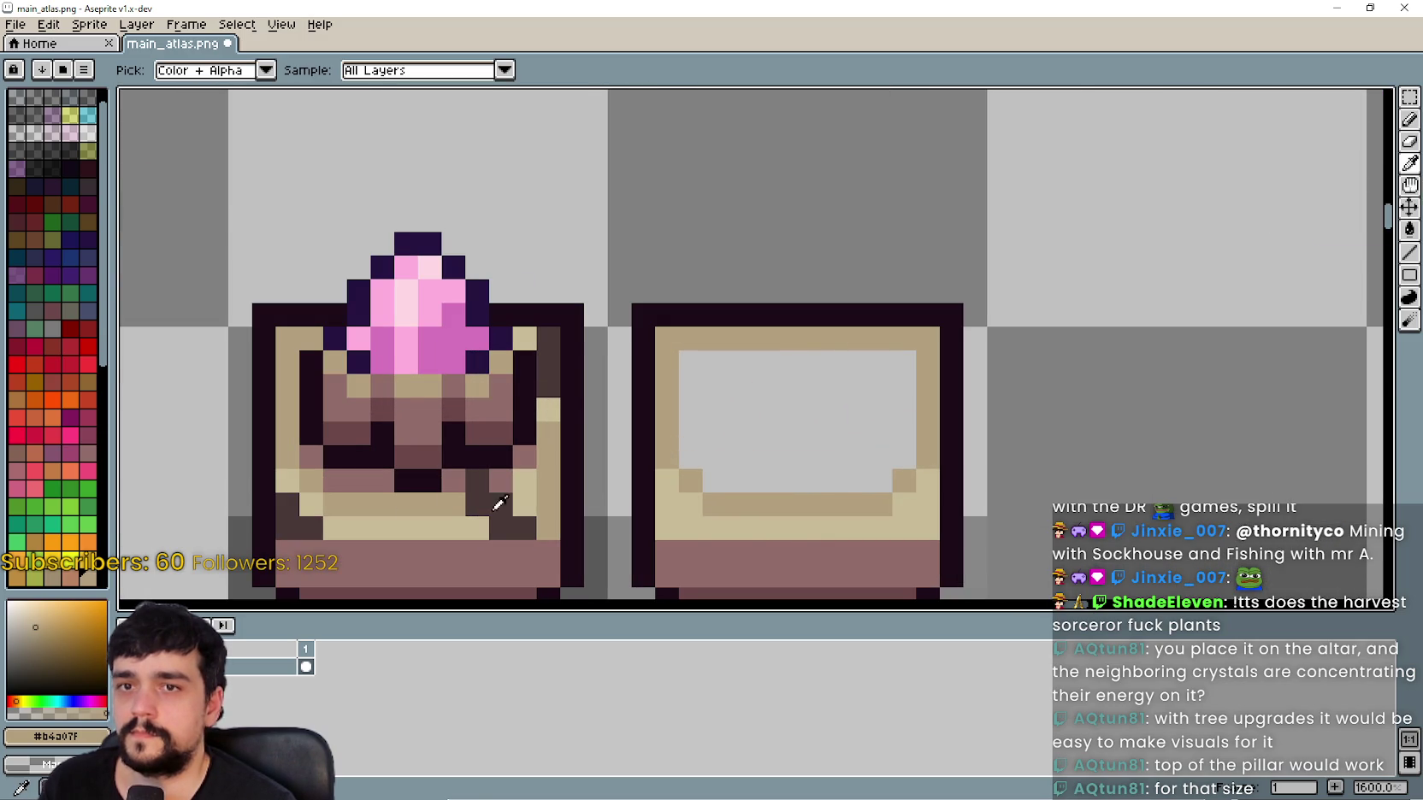
pyautogui.scroll(2, 385, 501)
pyautogui.click(365, 464)
pyautogui.scroll(-3, 648, 494)
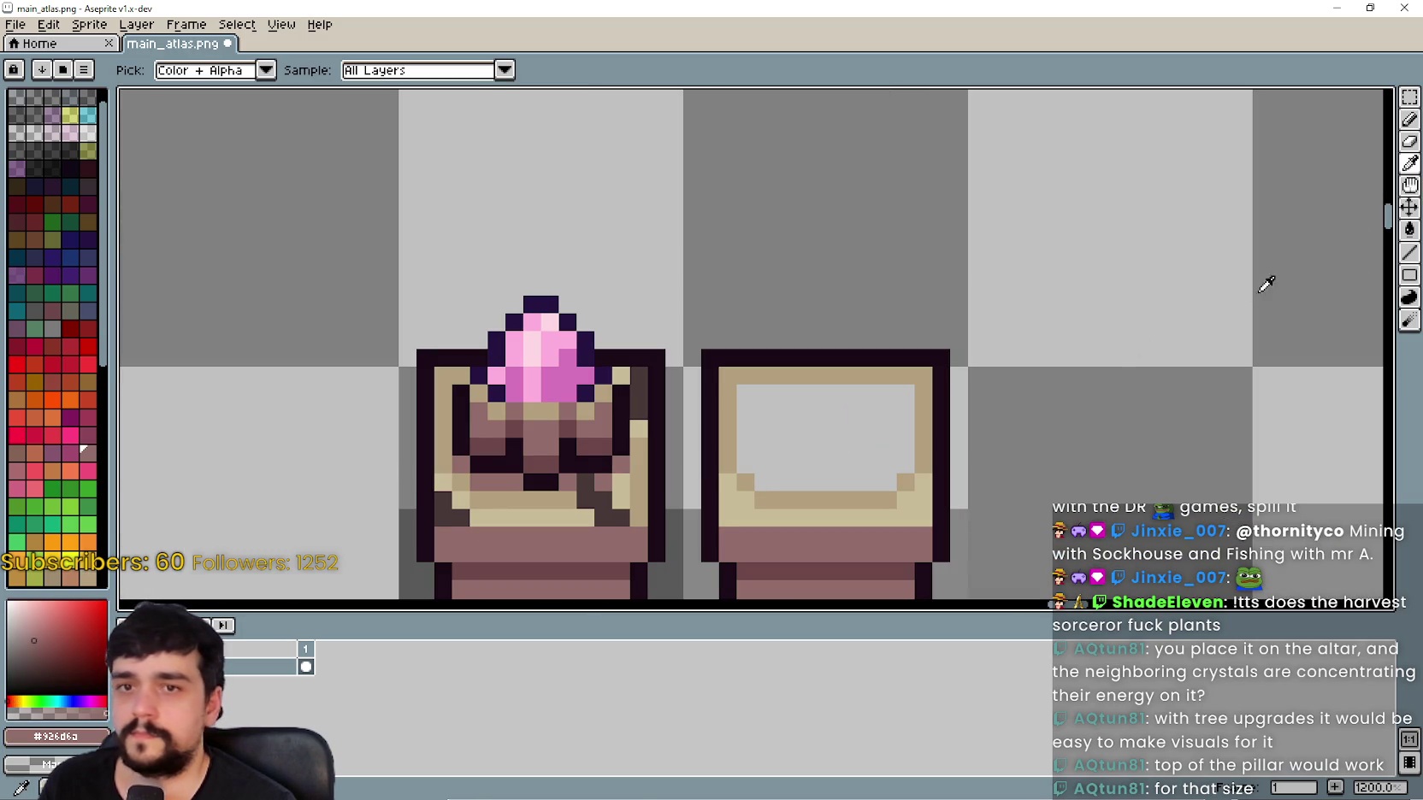
pyautogui.press('g')
pyautogui.click(845, 440)
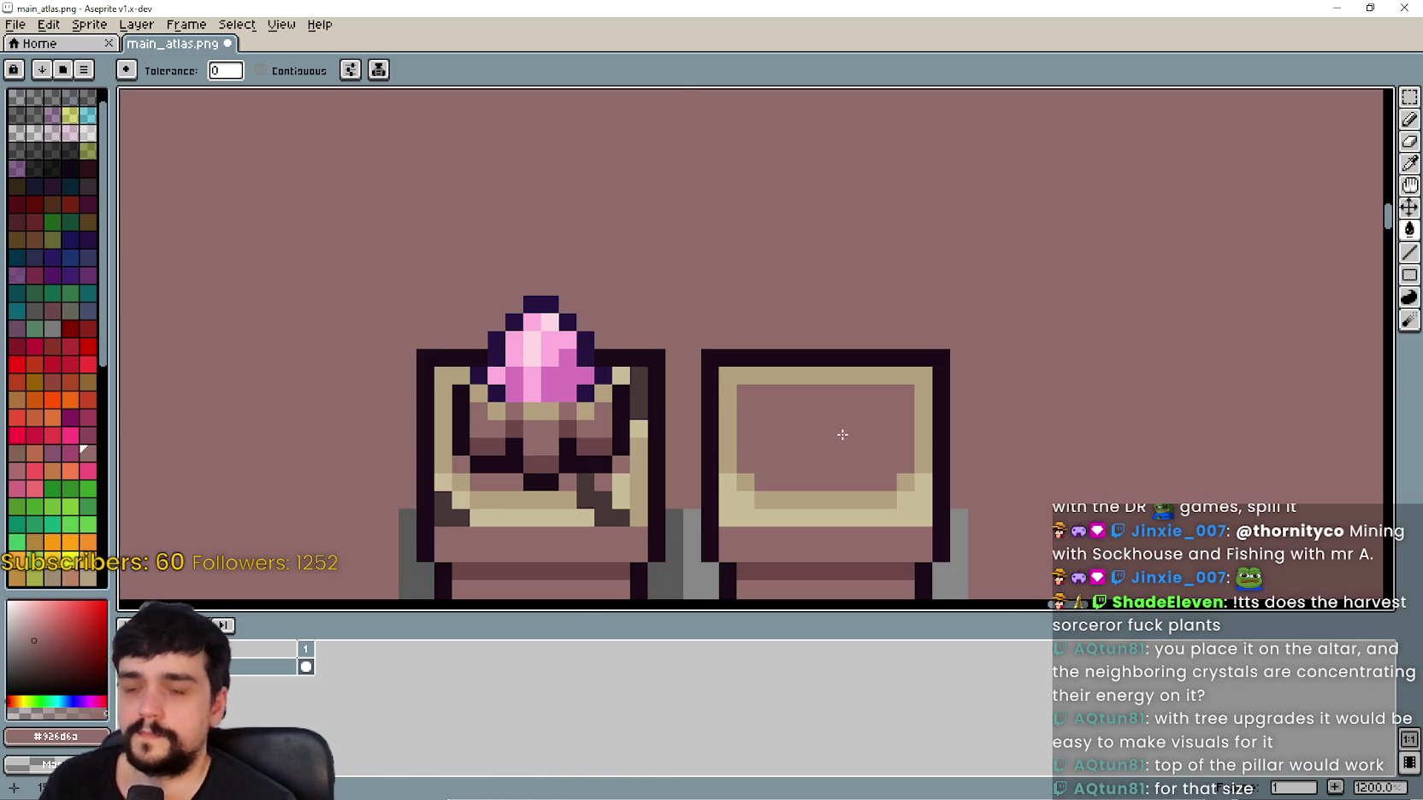
pyautogui.hotkey('ctrl', 'z')
pyautogui.click(261, 70)
pyautogui.click(803, 424)
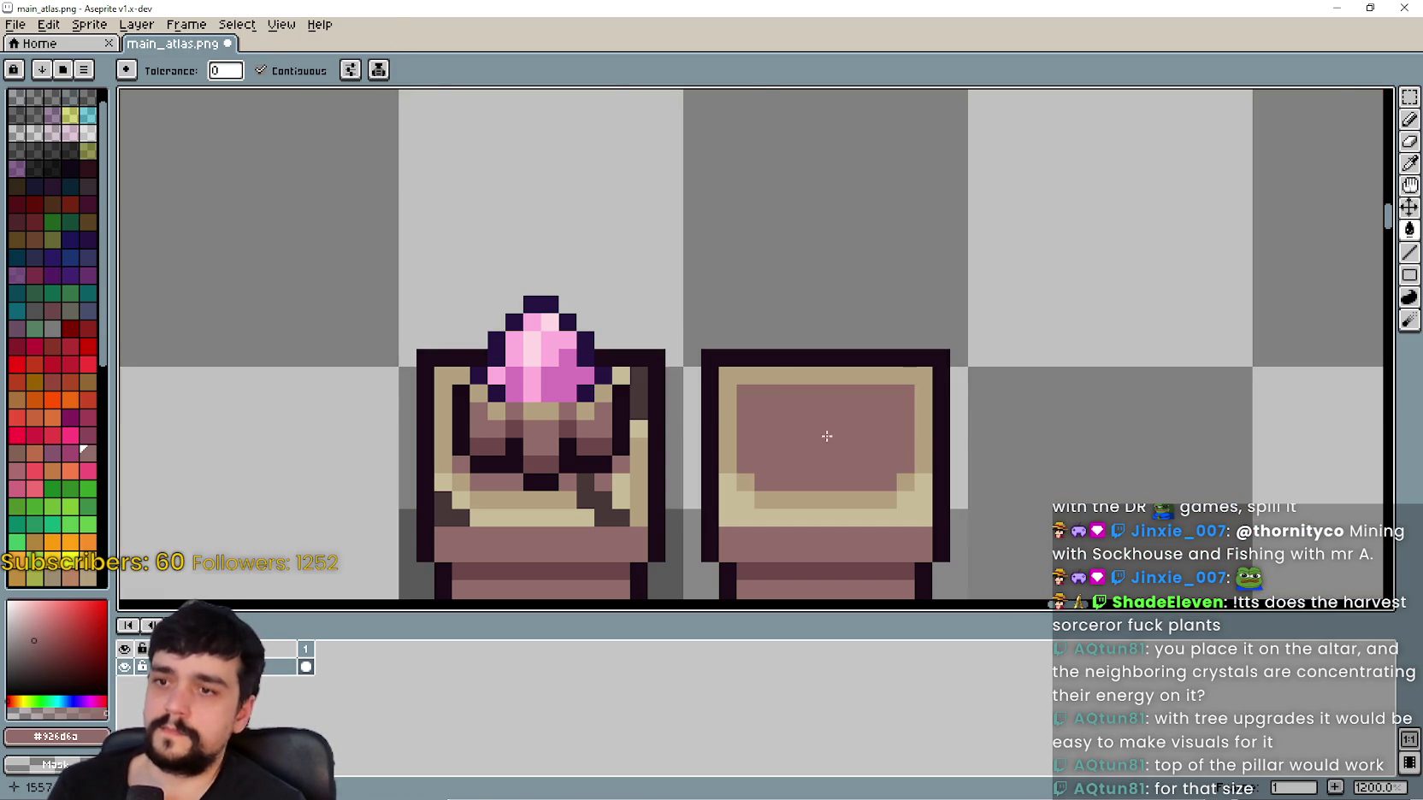
pyautogui.scroll(-4, 877, 477)
pyautogui.scroll(-1, 984, 543)
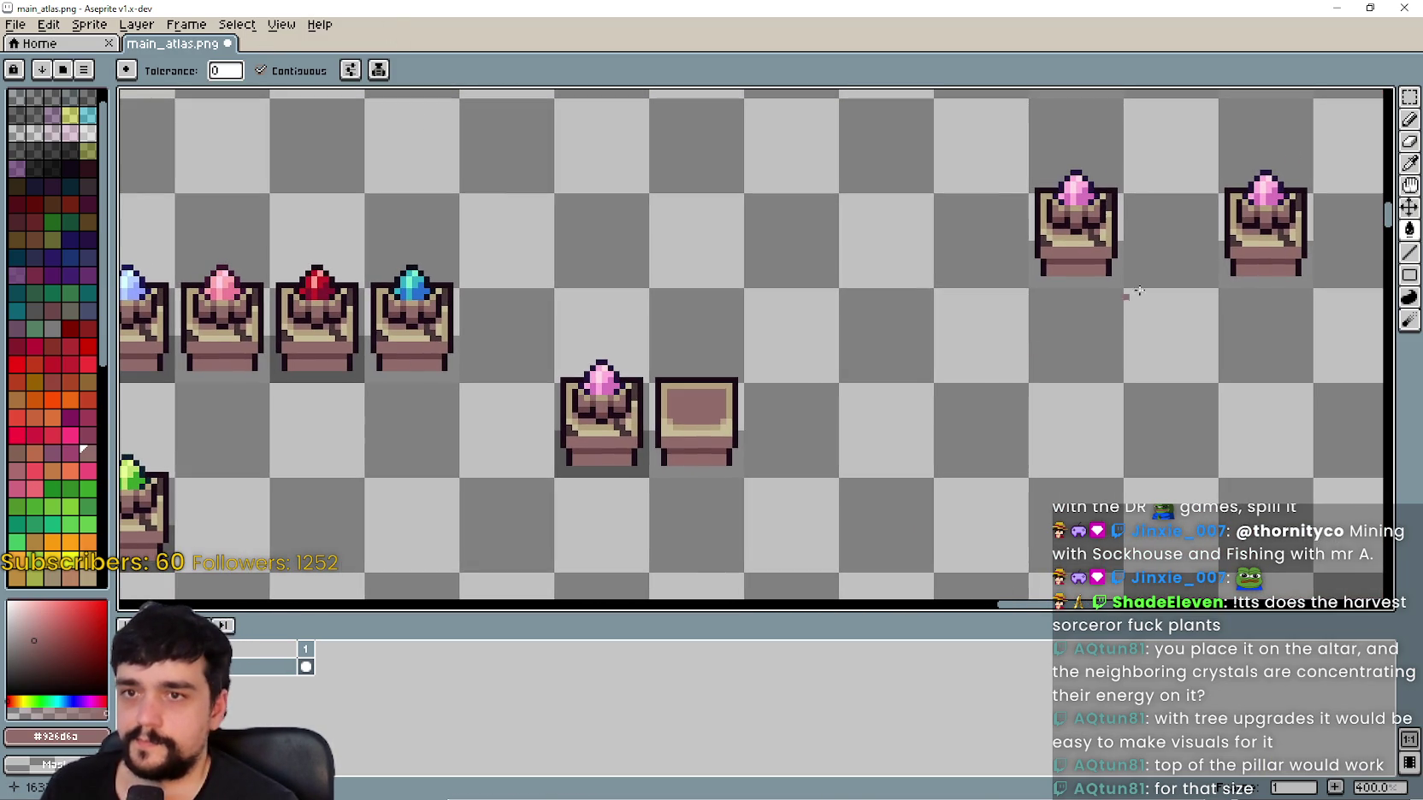
# Step: Marquee the empty box with the cell above it, move it into the centre of the four pink-crystal pedestals, and deselect
pyautogui.press('m')
pyautogui.hotkey('ctrl', 'shift', 'd')
pyautogui.moveTo(718, 462); pyautogui.dragTo(693, 328)
pyautogui.scroll(-1, 718, 415)
pyautogui.scroll(1, 718, 415)
pyautogui.moveTo(719, 415)
pyautogui.mouseDown()
pyautogui.moveTo(1104, 205)
pyautogui.moveTo(1195, 135)
pyautogui.moveTo(1126, 301)
pyautogui.mouseUp()
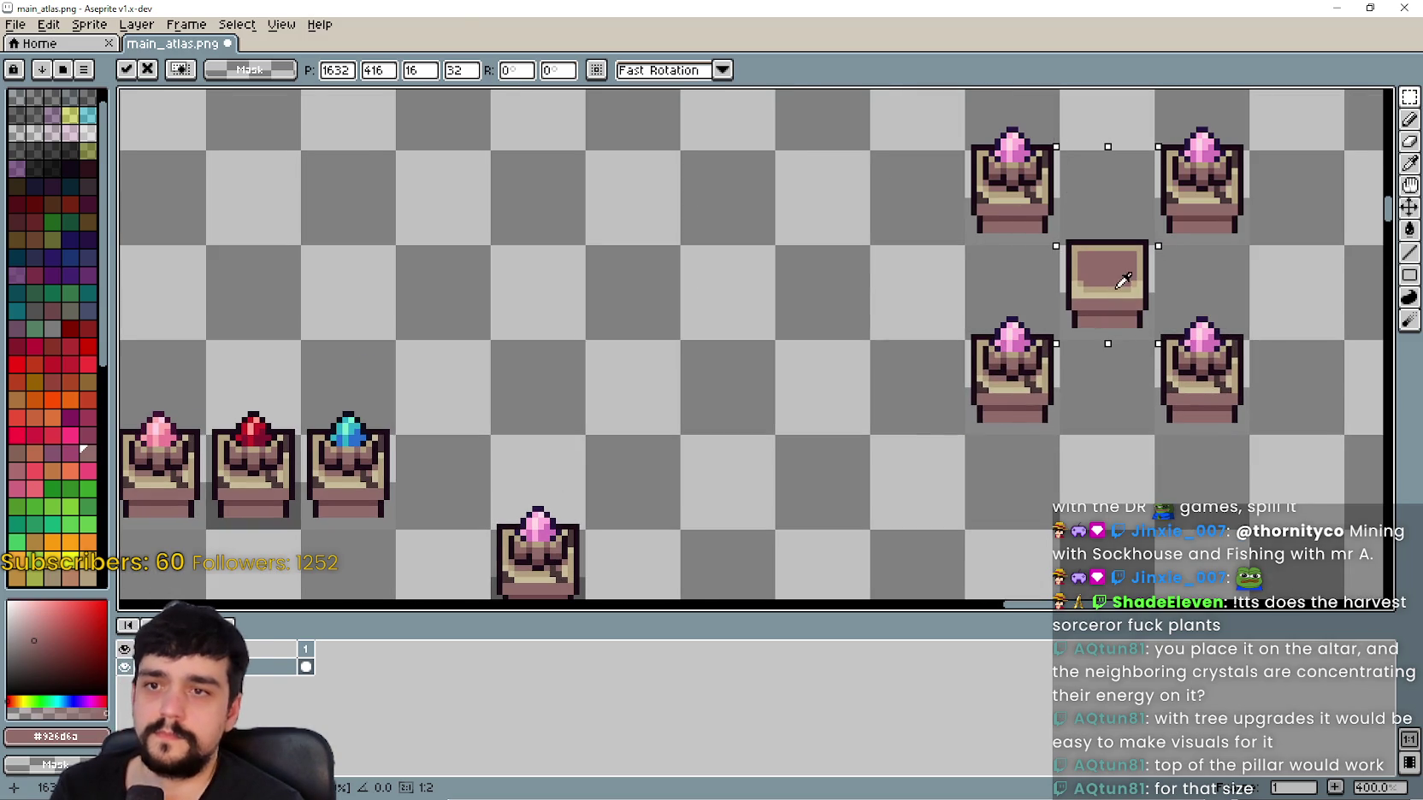
pyautogui.hscroll(2, 819, 375)
pyautogui.hotkey('ctrl', 'd')
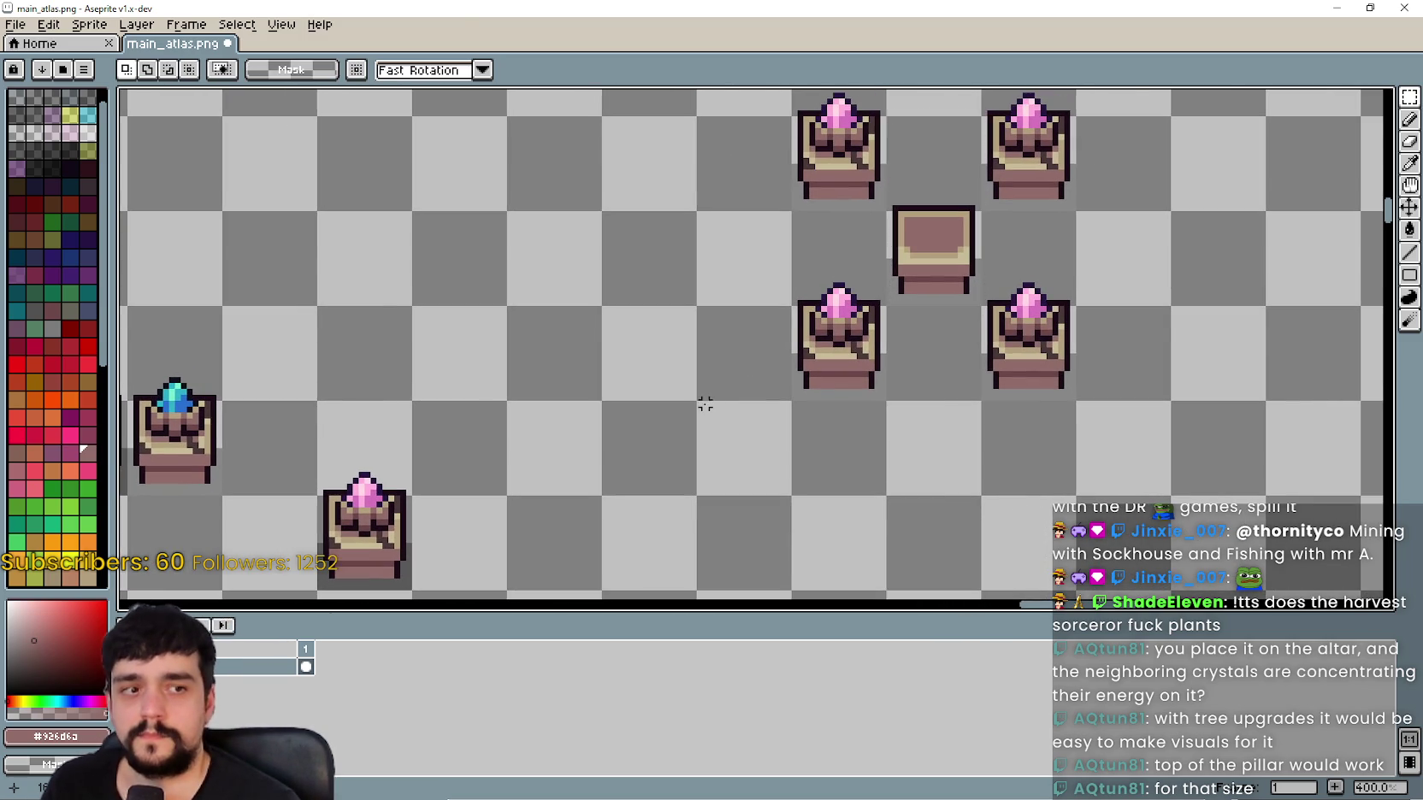
pyautogui.scroll(-1, 705, 397)
pyautogui.scroll(-1, 891, 414)
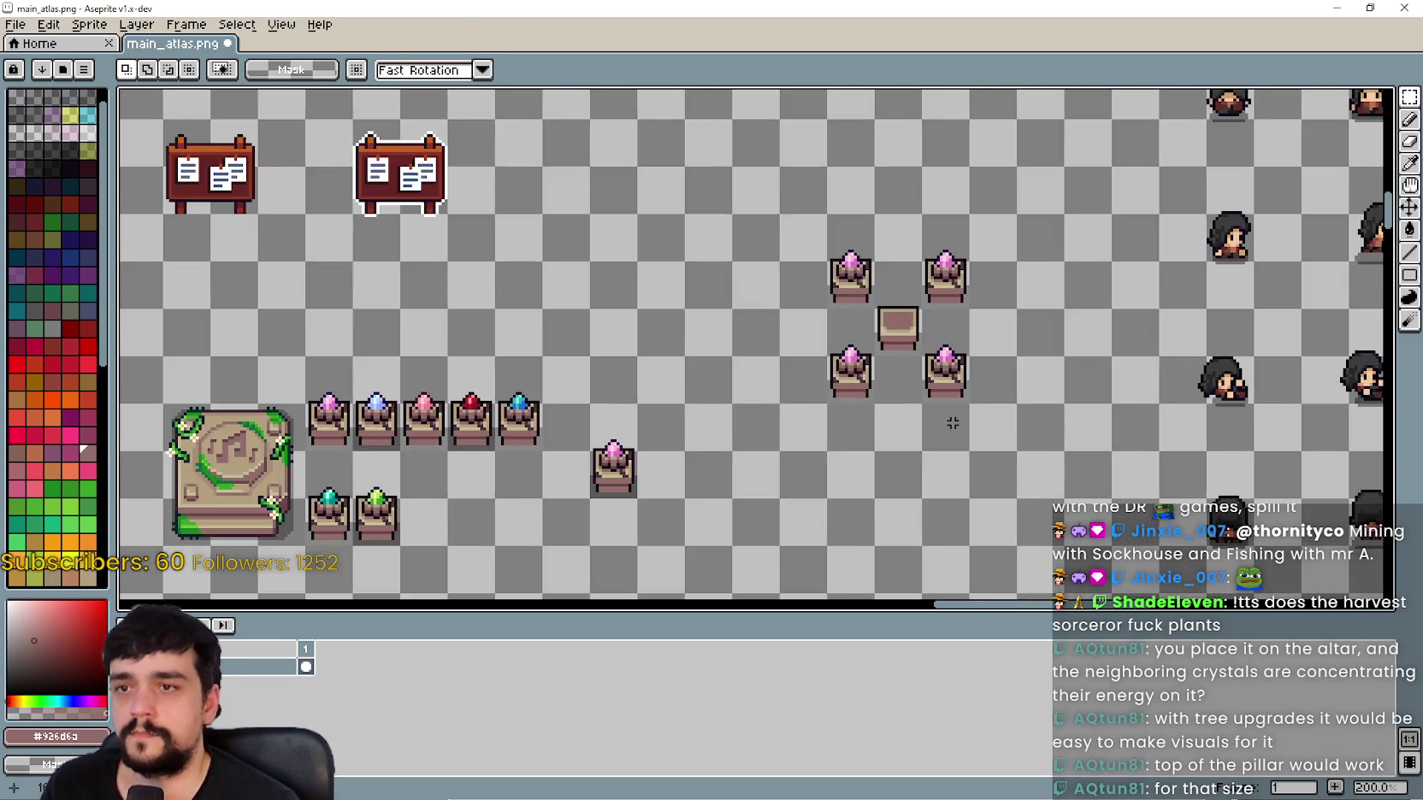
pyautogui.scroll(2, 946, 416)
pyautogui.moveTo(945, 200); pyautogui.dragTo(927, 392)
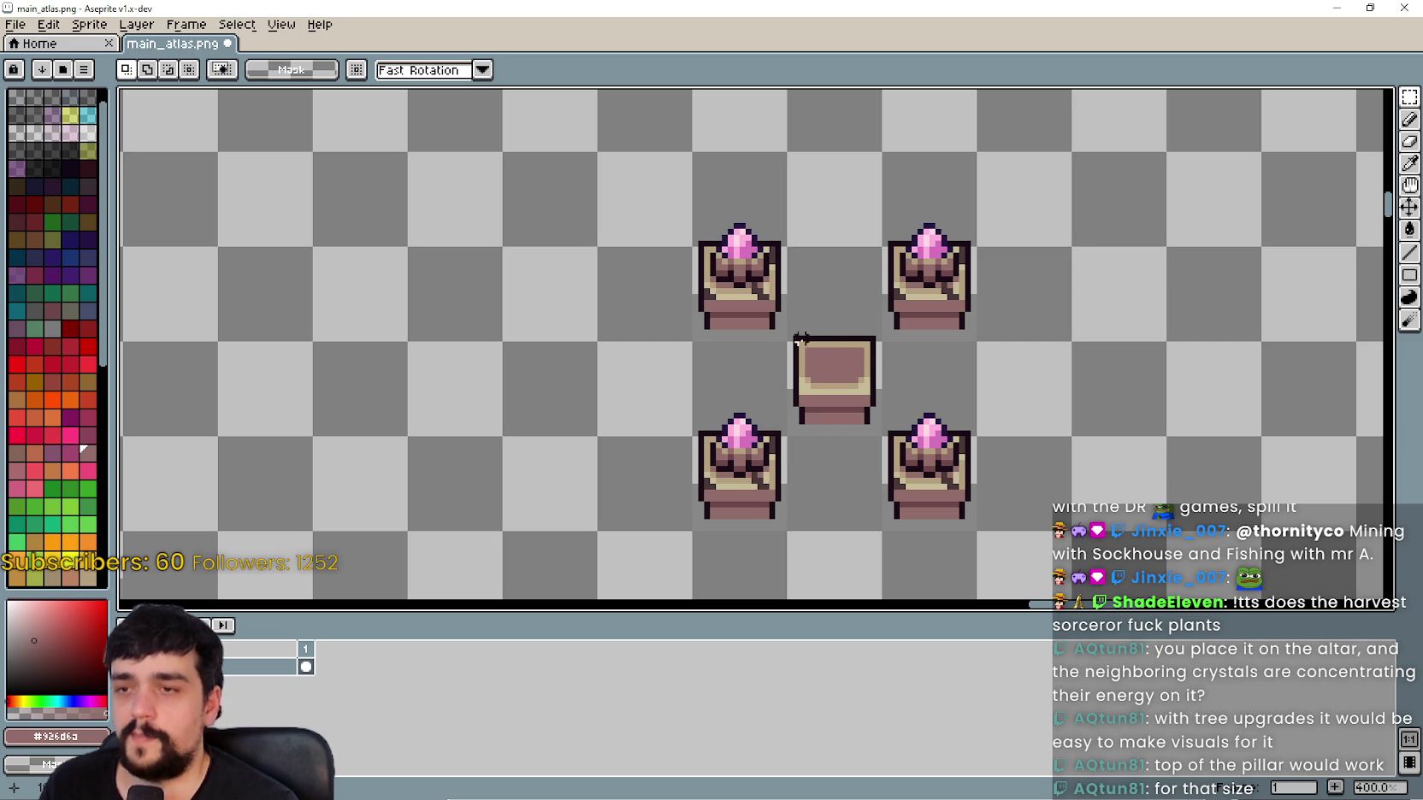
pyautogui.scroll(-2, 956, 373)
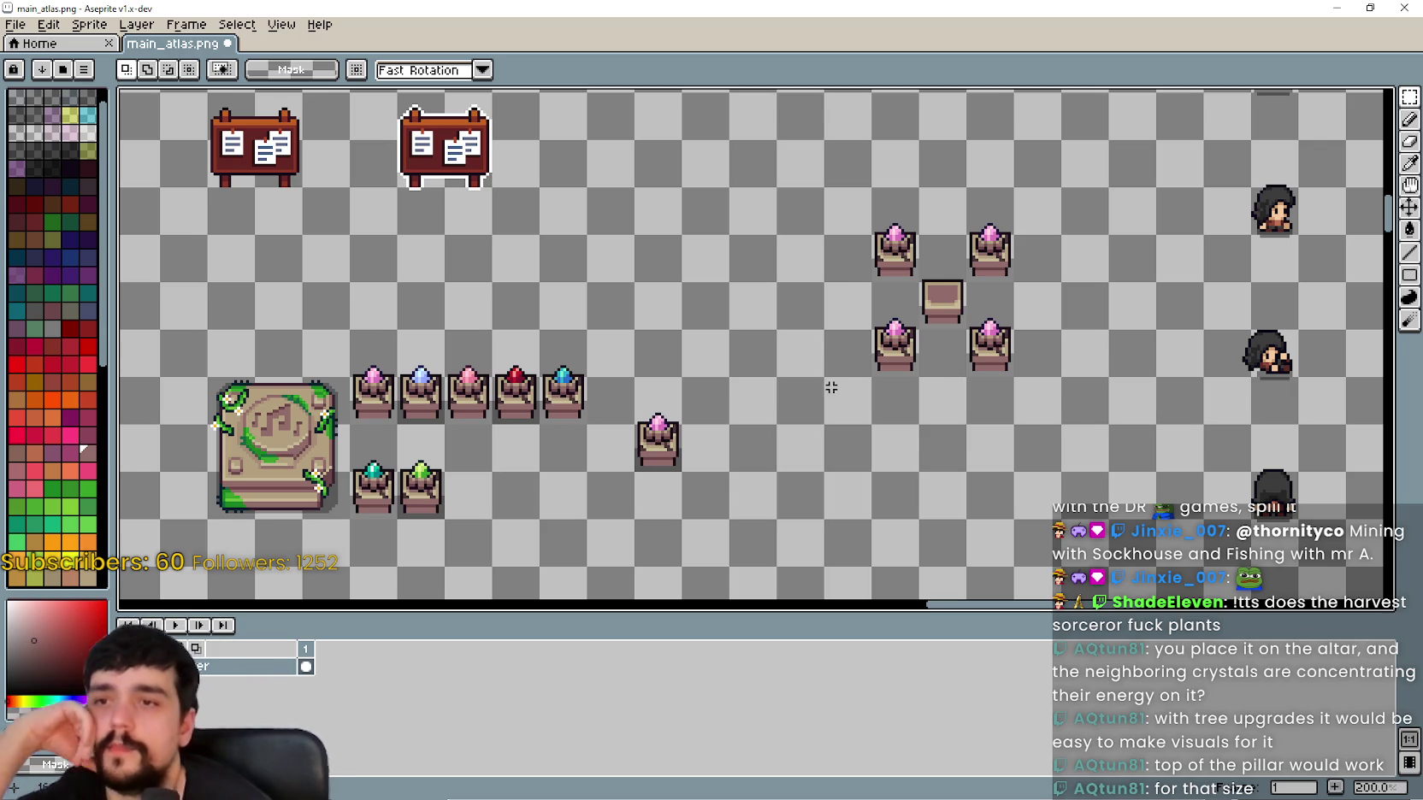
# Step: Move the vine-covered stone altar out of the gem rows to sit just left of the four-pedestal cluster
pyautogui.scroll(-1, 851, 384)
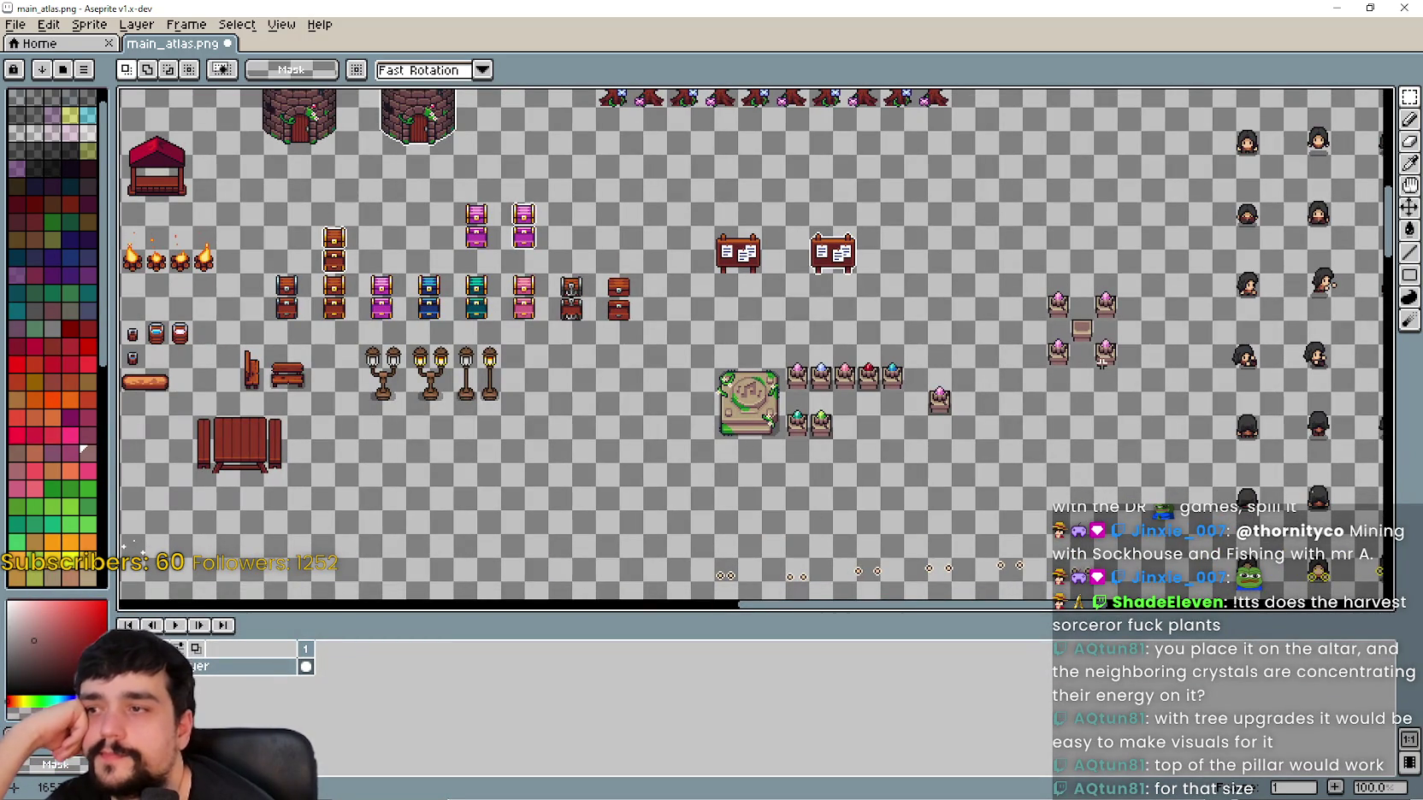
pyautogui.scroll(2, 1086, 355)
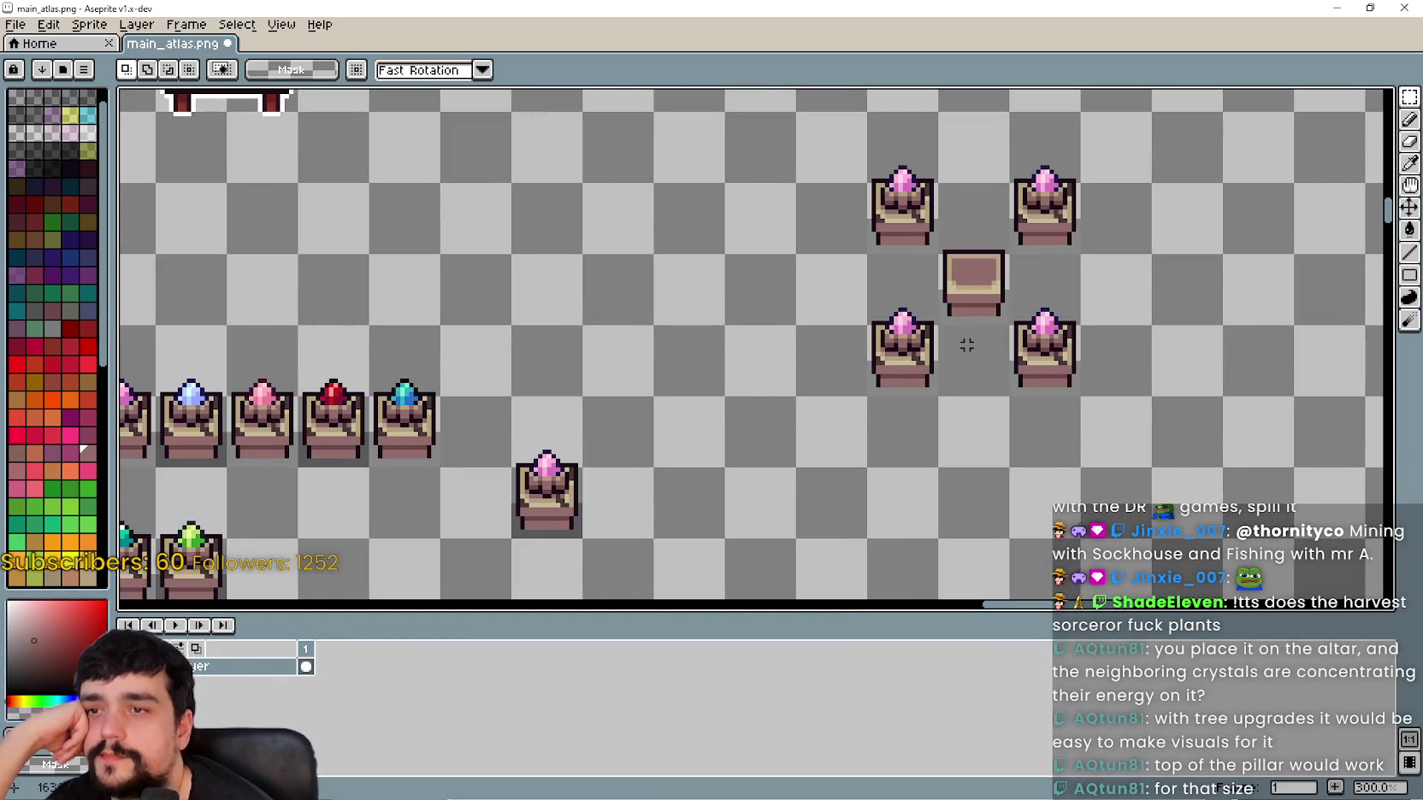
pyautogui.scroll(-1, 967, 345)
pyautogui.hscroll(-3, 951, 339)
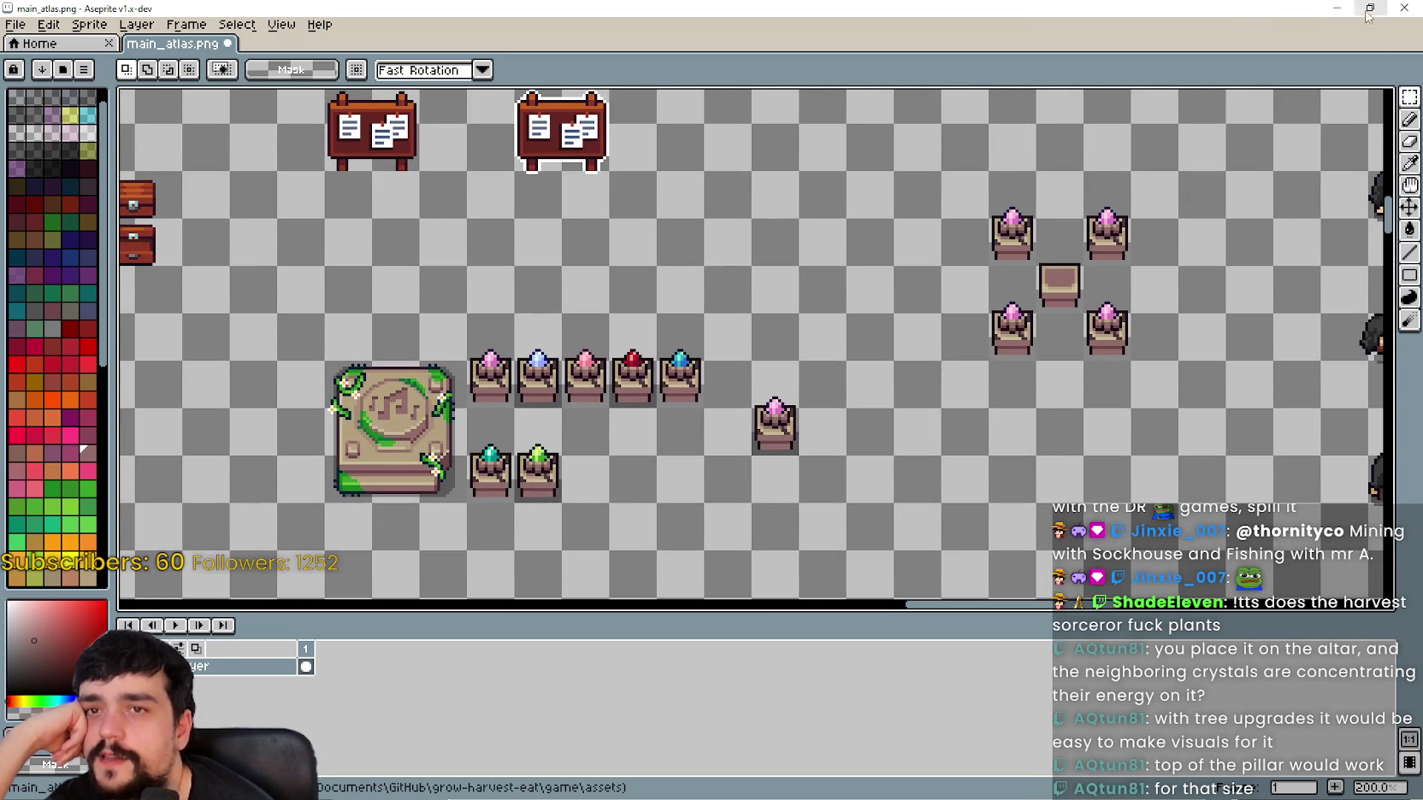
pyautogui.scroll(-1, 376, 413)
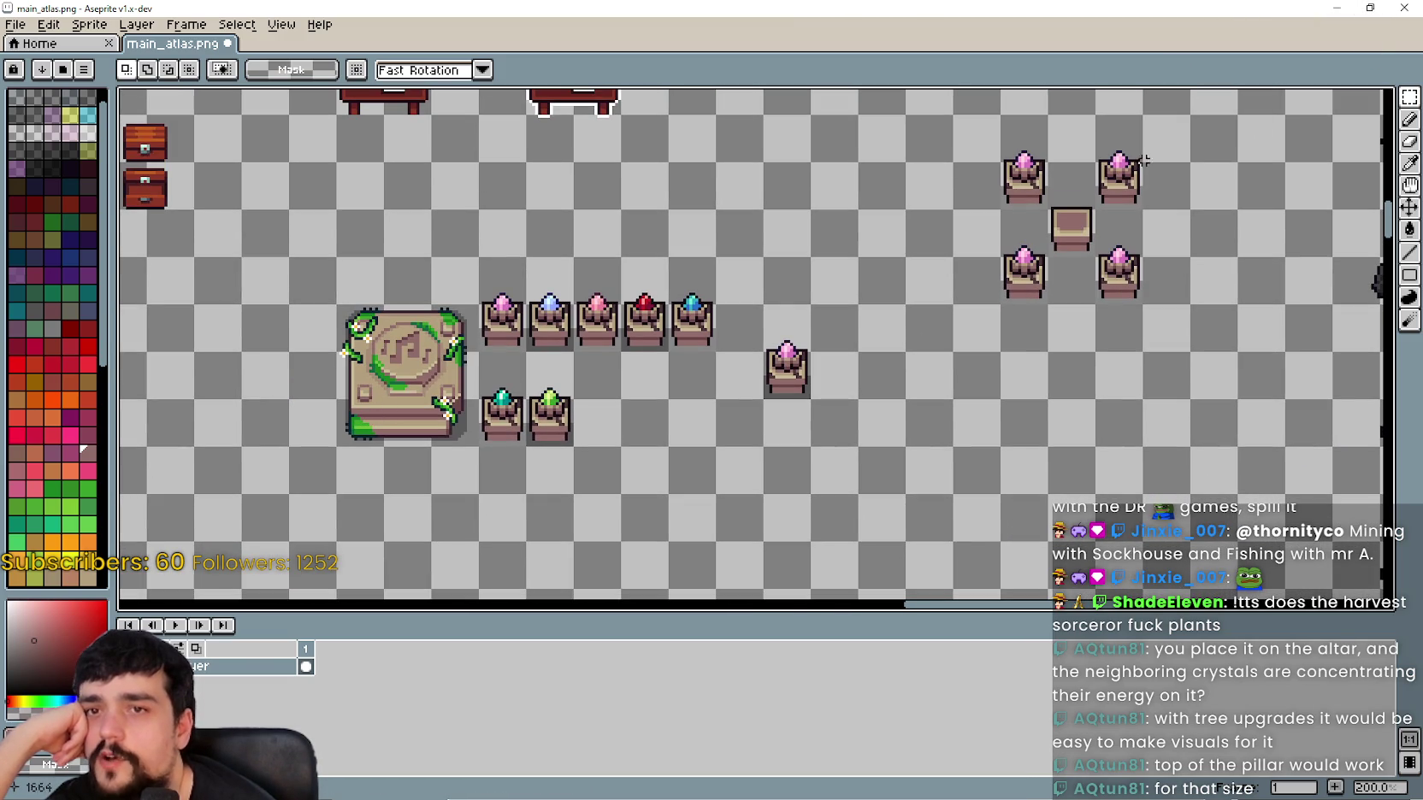
pyautogui.moveTo(333, 303)
pyautogui.mouseDown()
pyautogui.moveTo(341, 458)
pyautogui.moveTo(482, 450)
pyautogui.mouseUp()
pyautogui.moveTo(425, 386)
pyautogui.mouseDown()
pyautogui.moveTo(940, 248)
pyautogui.moveTo(897, 247)
pyautogui.mouseUp()
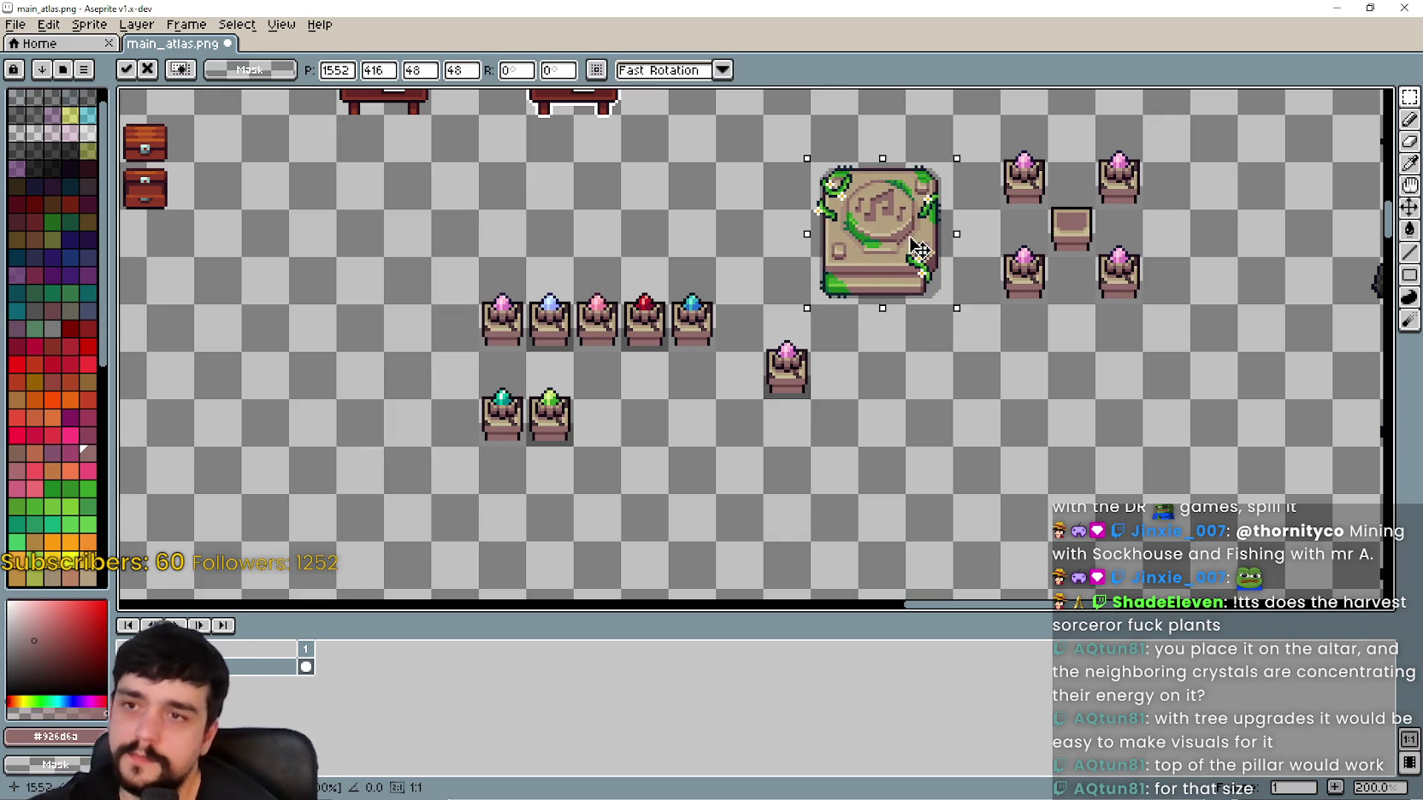
pyautogui.hscroll(3, 1048, 421)
pyautogui.scroll(1, 1049, 422)
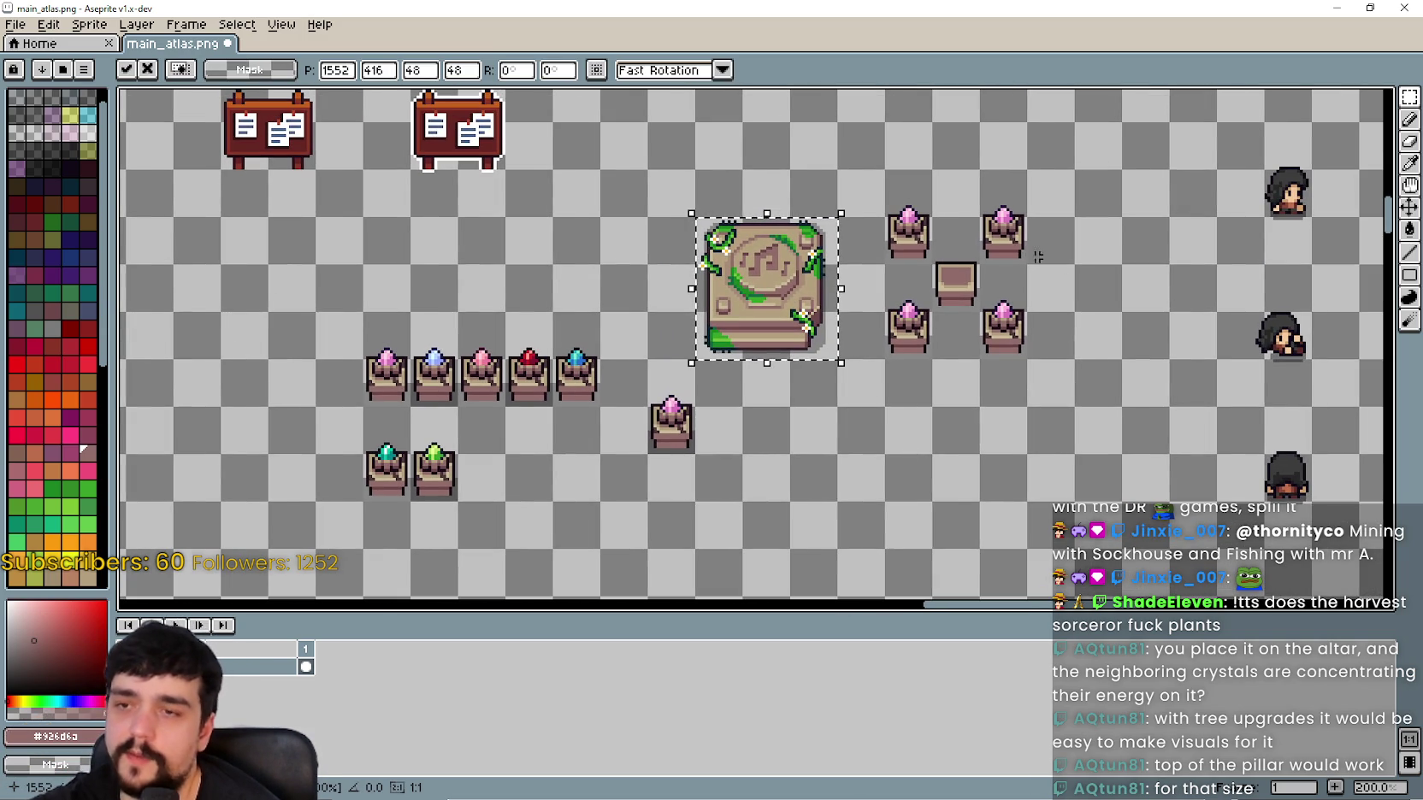
pyautogui.hotkey('ctrl', 'd')
pyautogui.hscroll(-2, 546, 525)
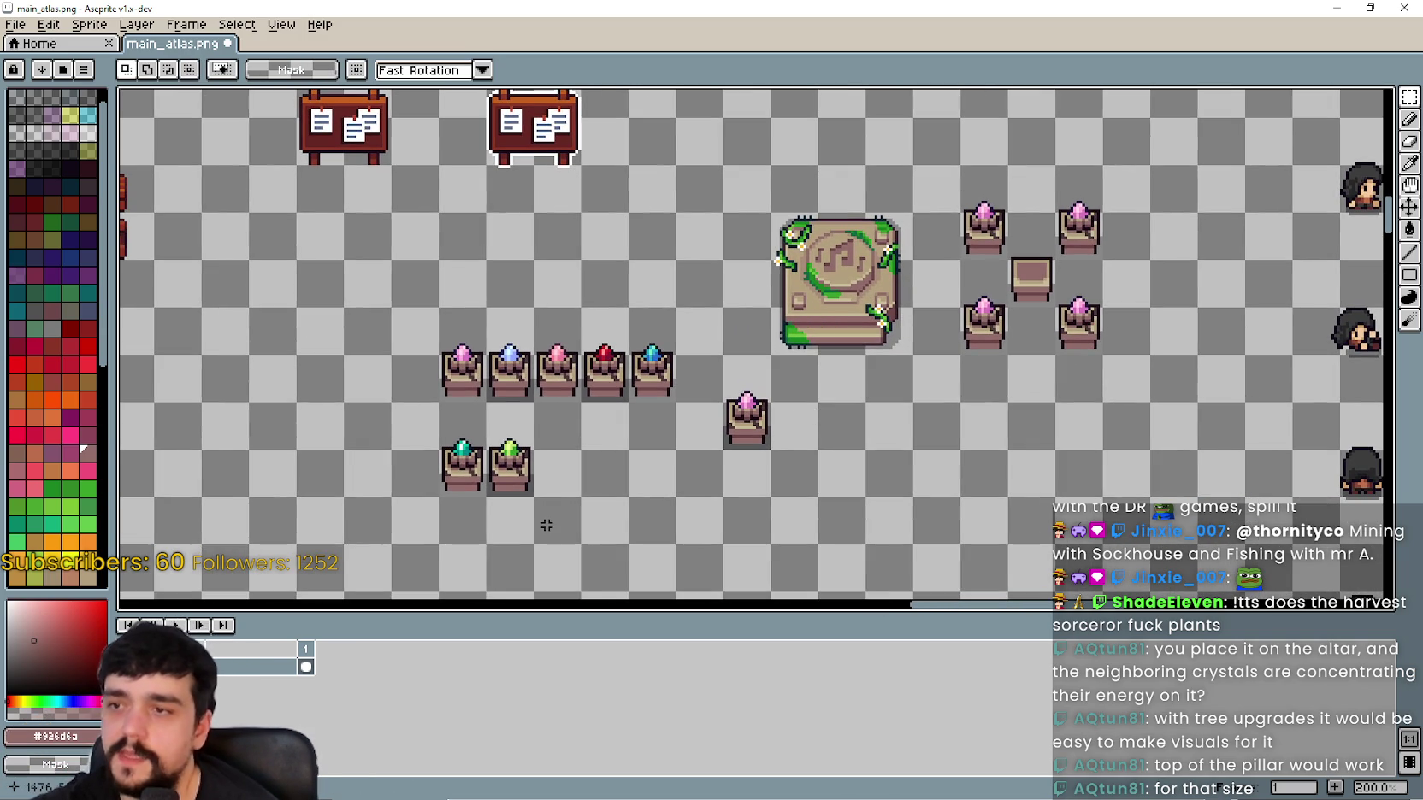
pyautogui.scroll(1, 703, 455)
pyautogui.moveTo(803, 447); pyautogui.dragTo(733, 235)
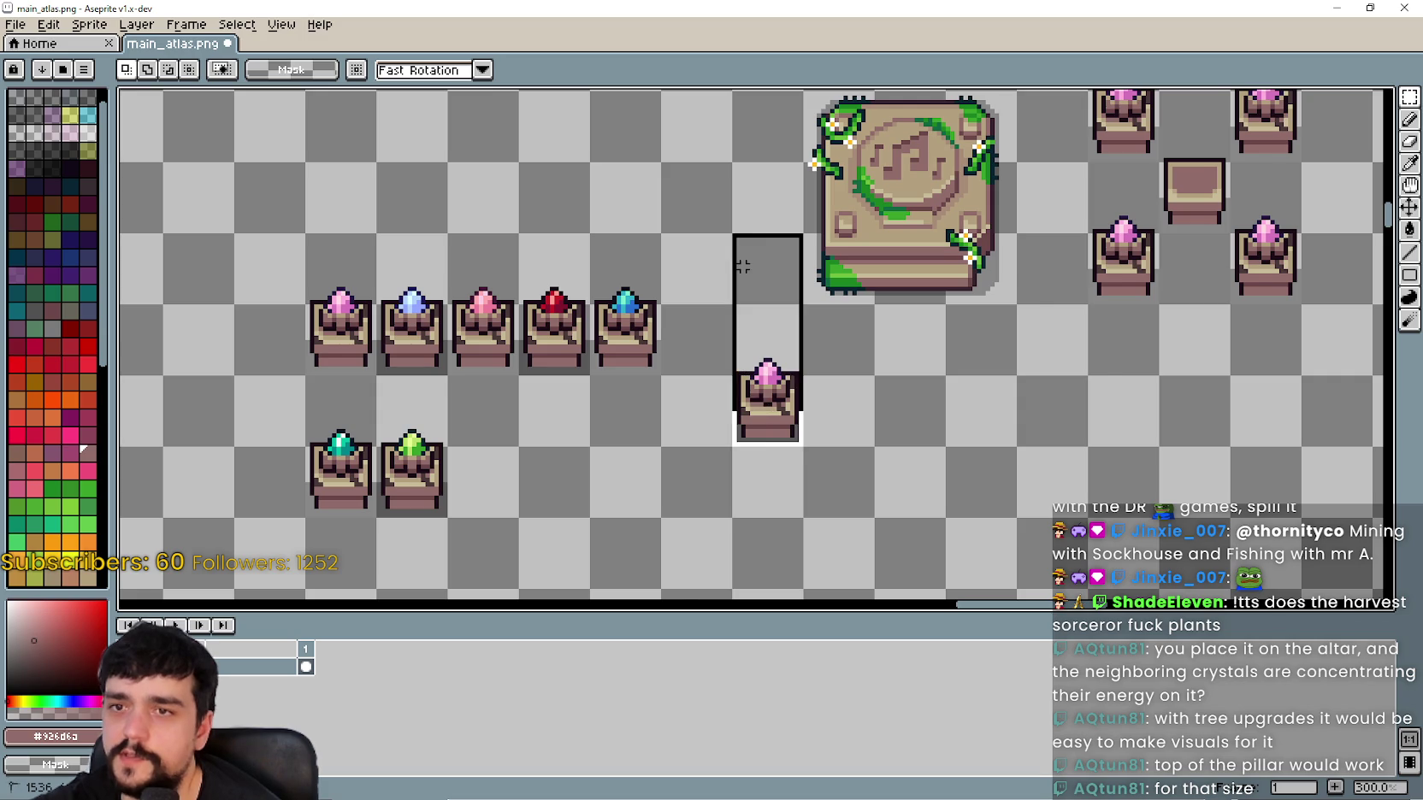
pyautogui.scroll(-2, 649, 473)
pyautogui.scroll(2, 644, 461)
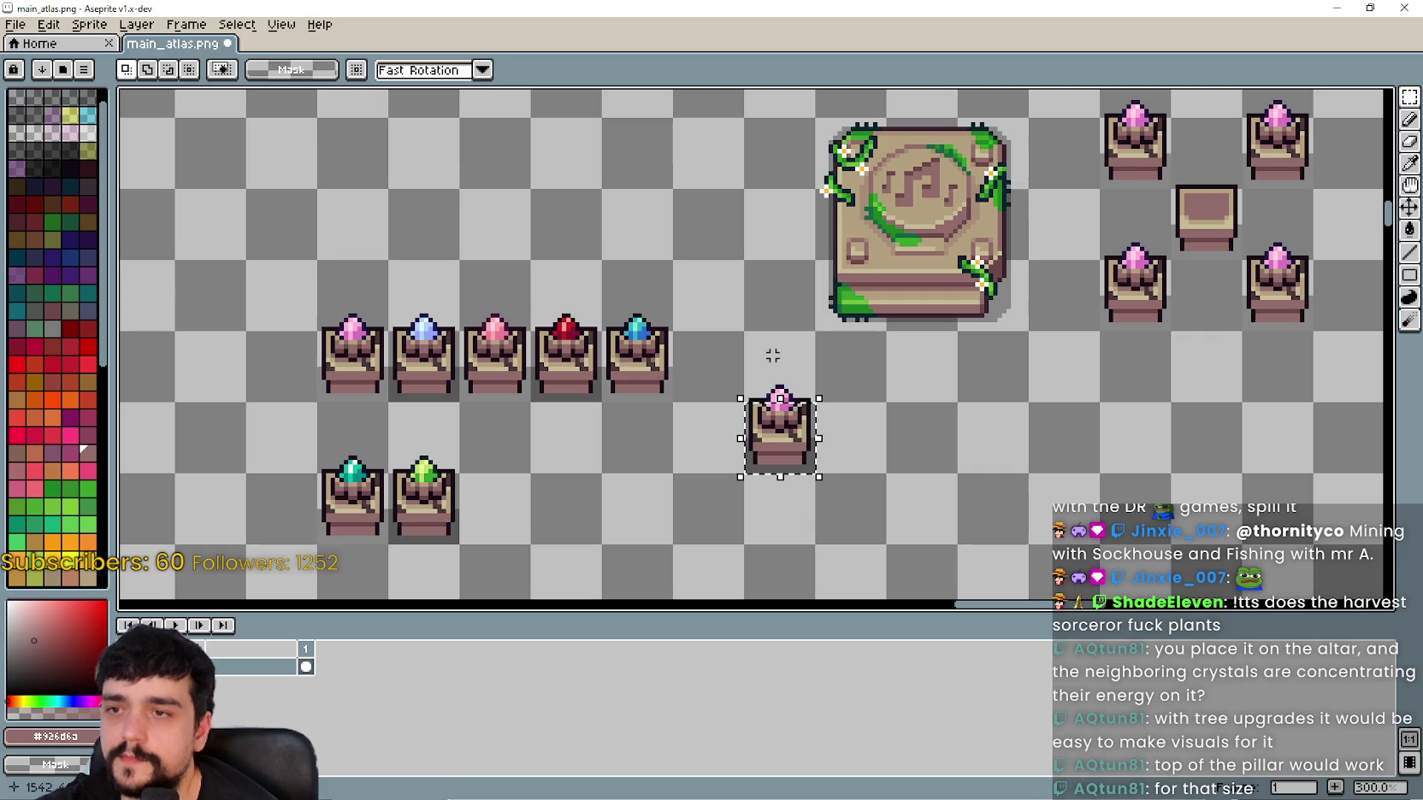
pyautogui.click(795, 334)
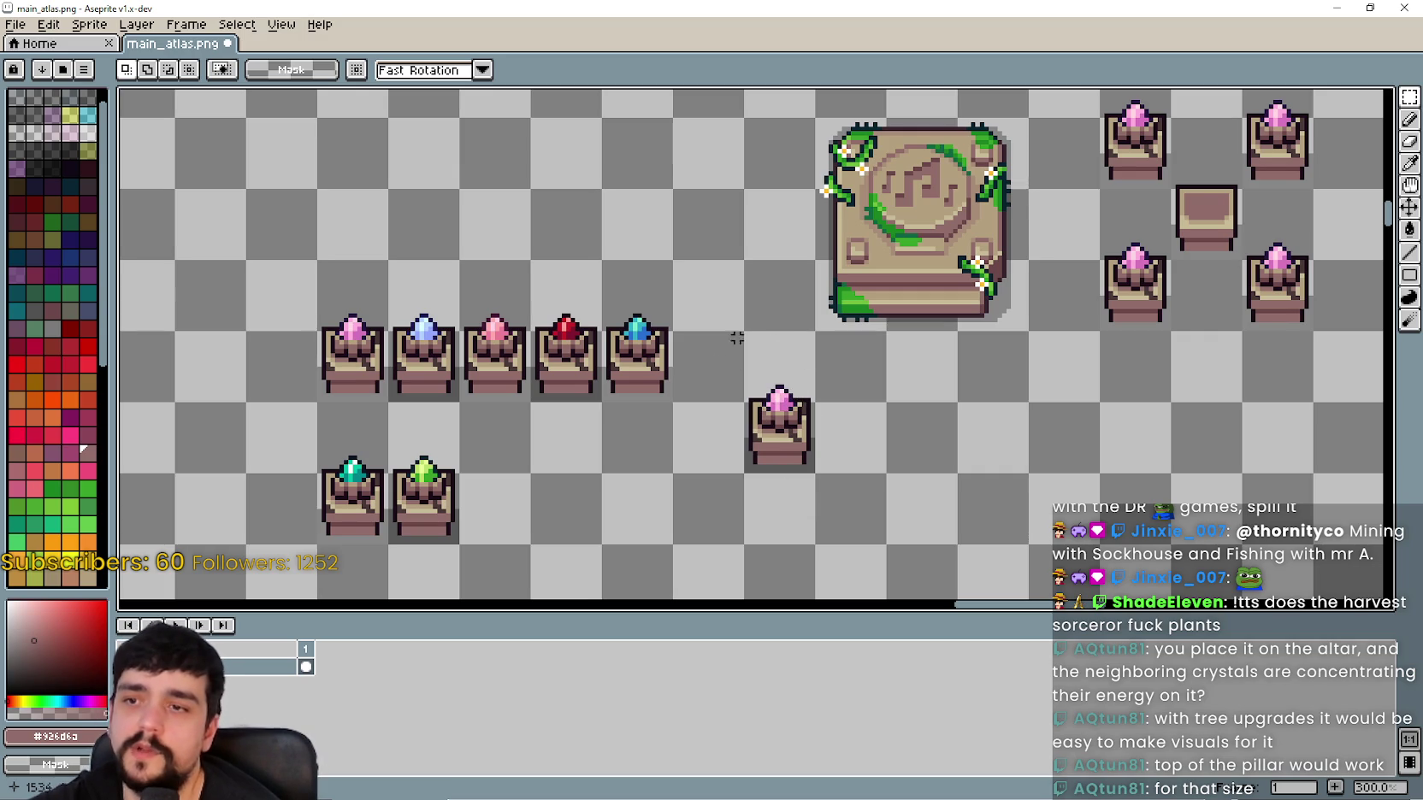
pyautogui.scroll(1, 777, 440)
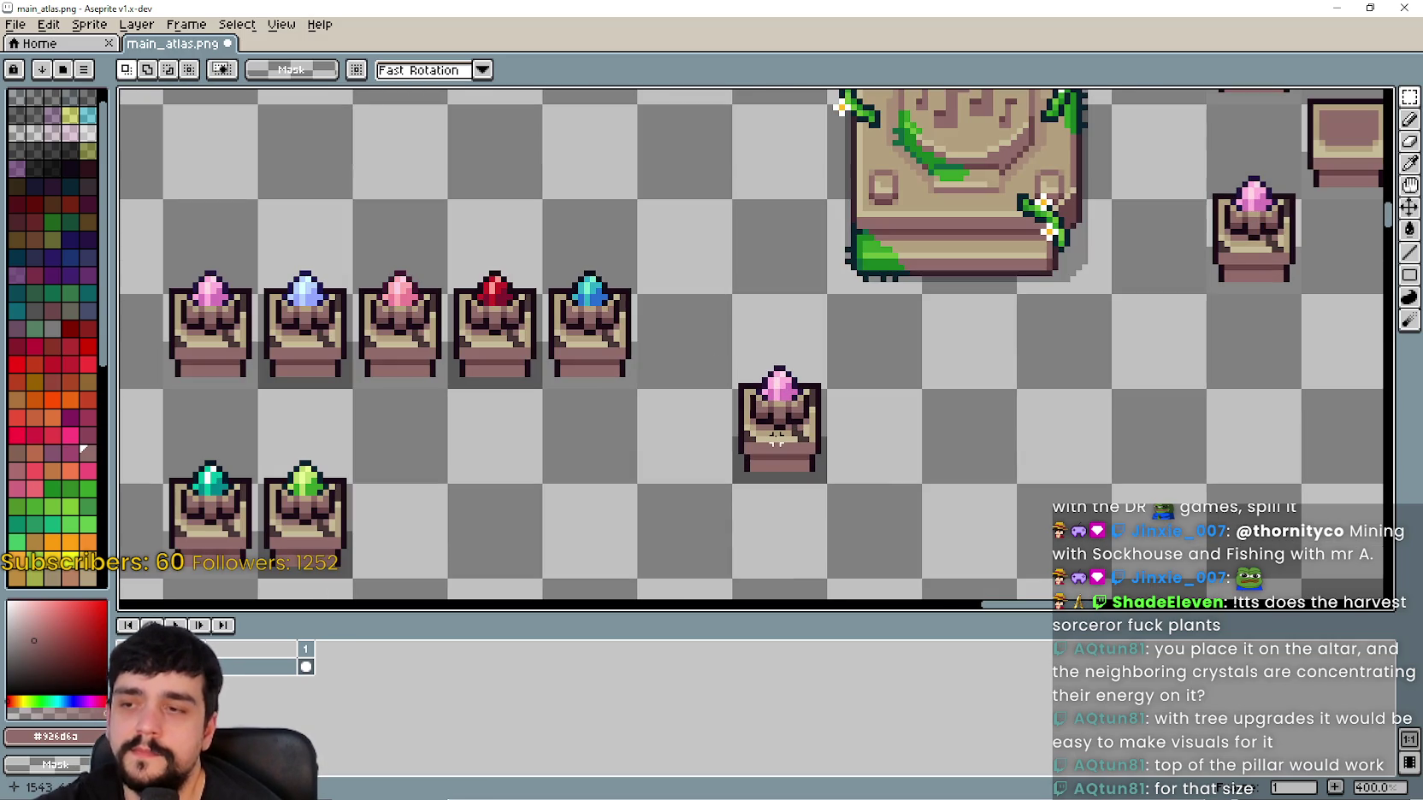
pyautogui.scroll(-2, 769, 431)
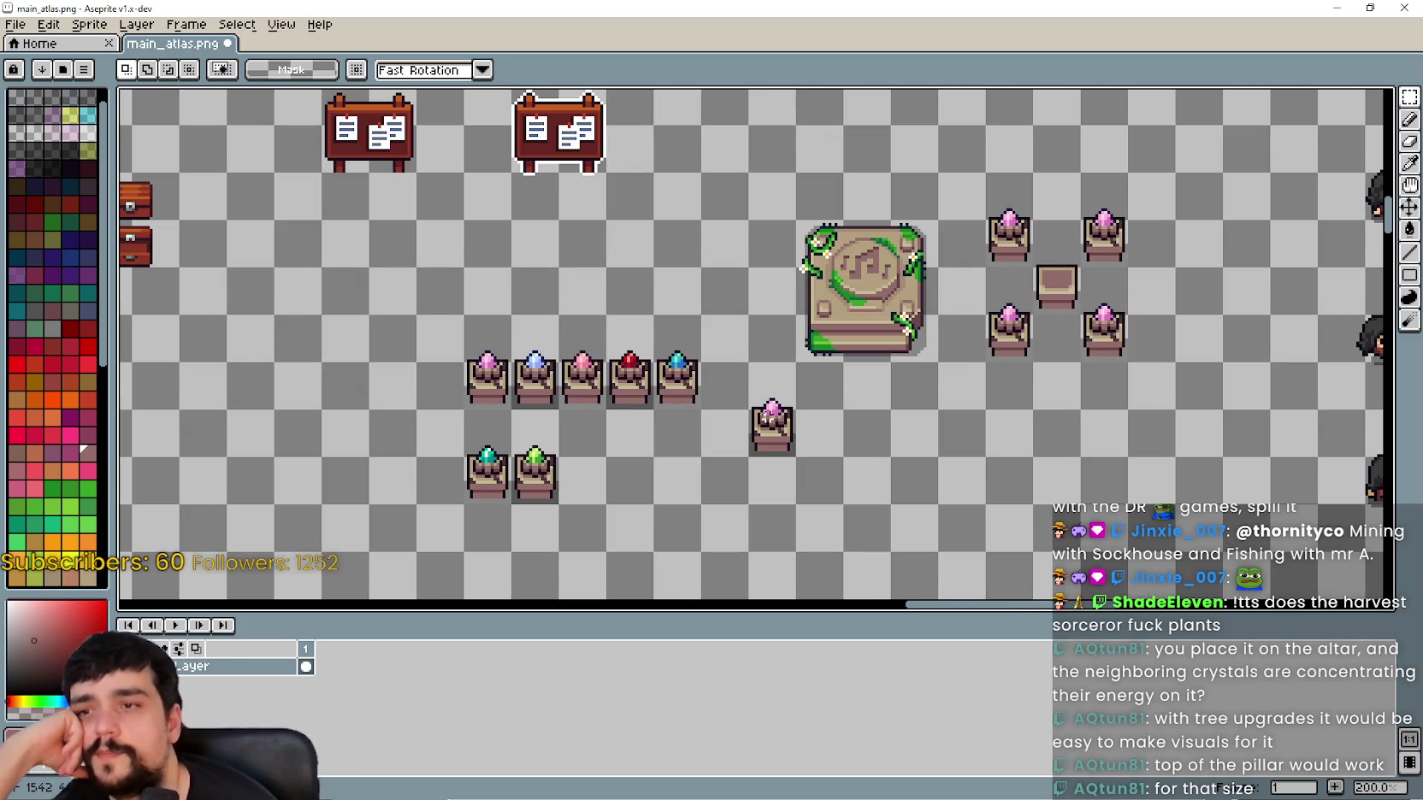
pyautogui.scroll(1, 766, 356)
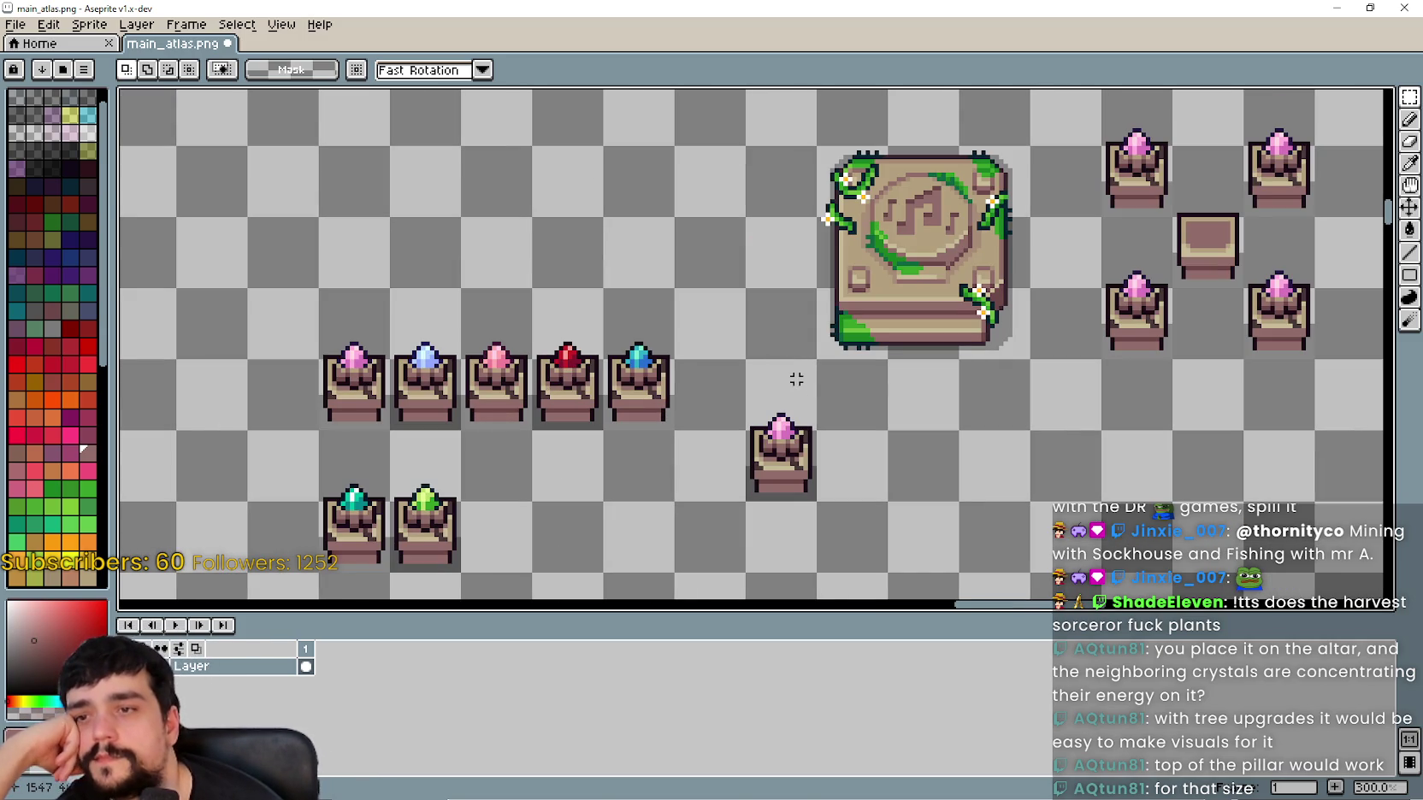
pyautogui.scroll(1, 792, 397)
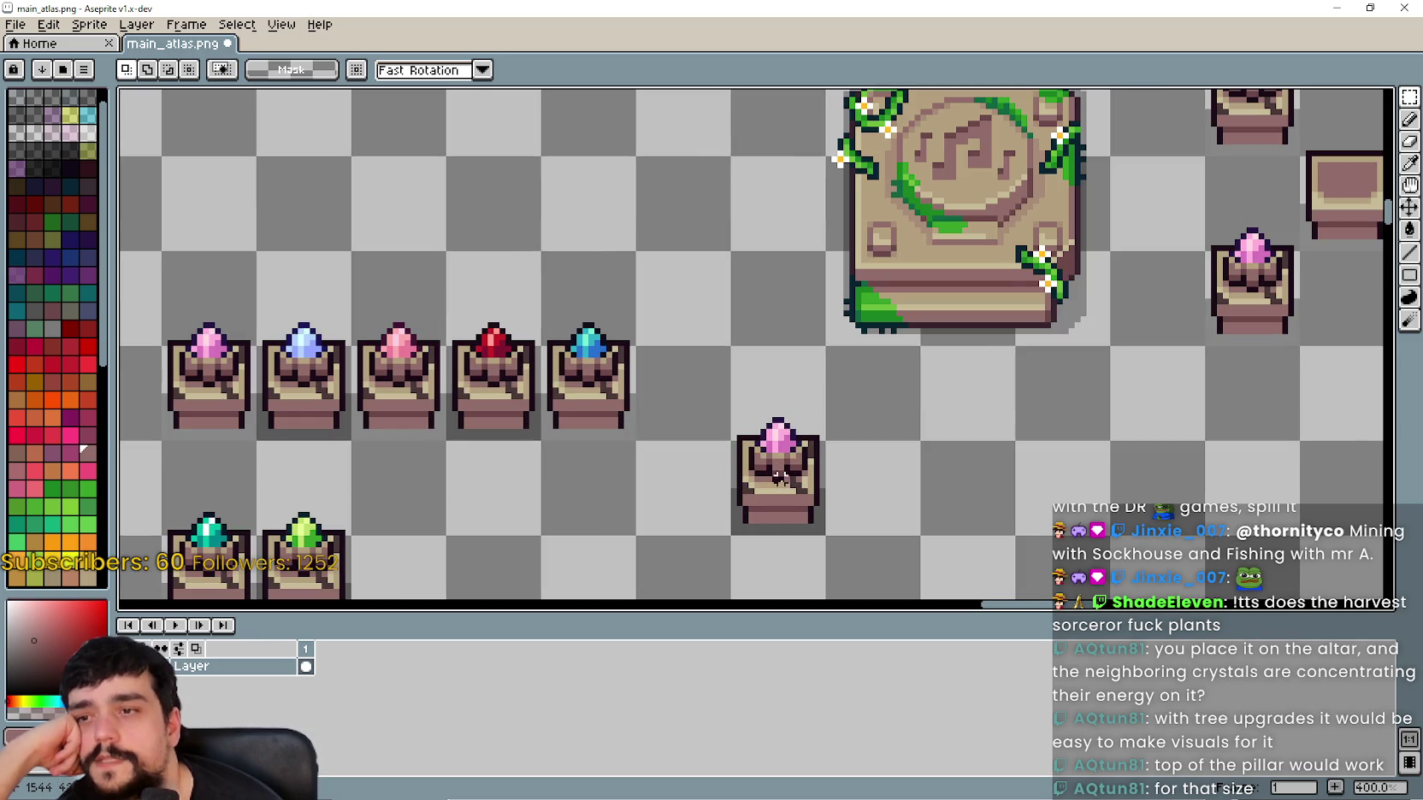
pyautogui.scroll(-4, 739, 339)
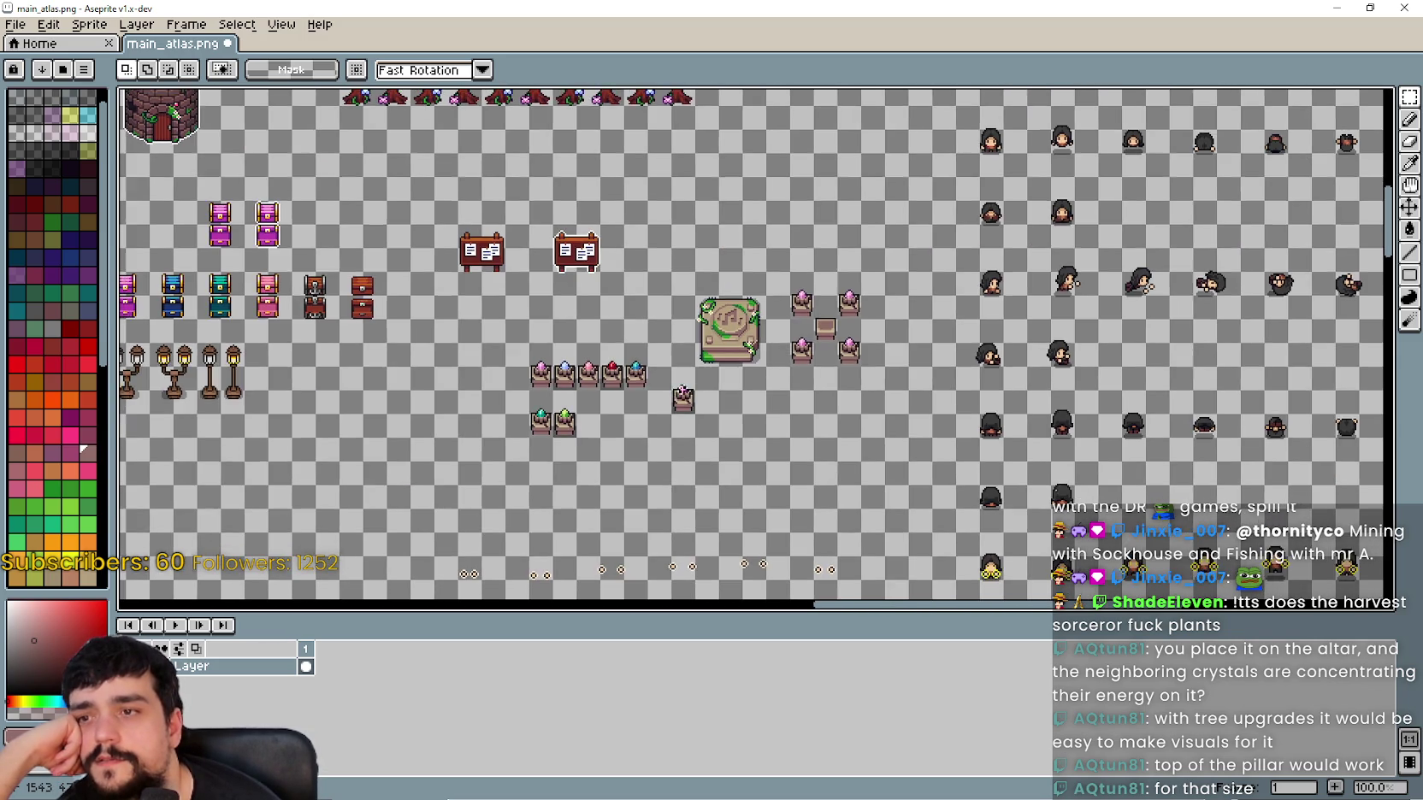
pyautogui.scroll(1, 682, 388)
pyautogui.moveTo(656, 293); pyautogui.dragTo(711, 442)
pyautogui.moveTo(656, 340); pyautogui.dragTo(711, 442)
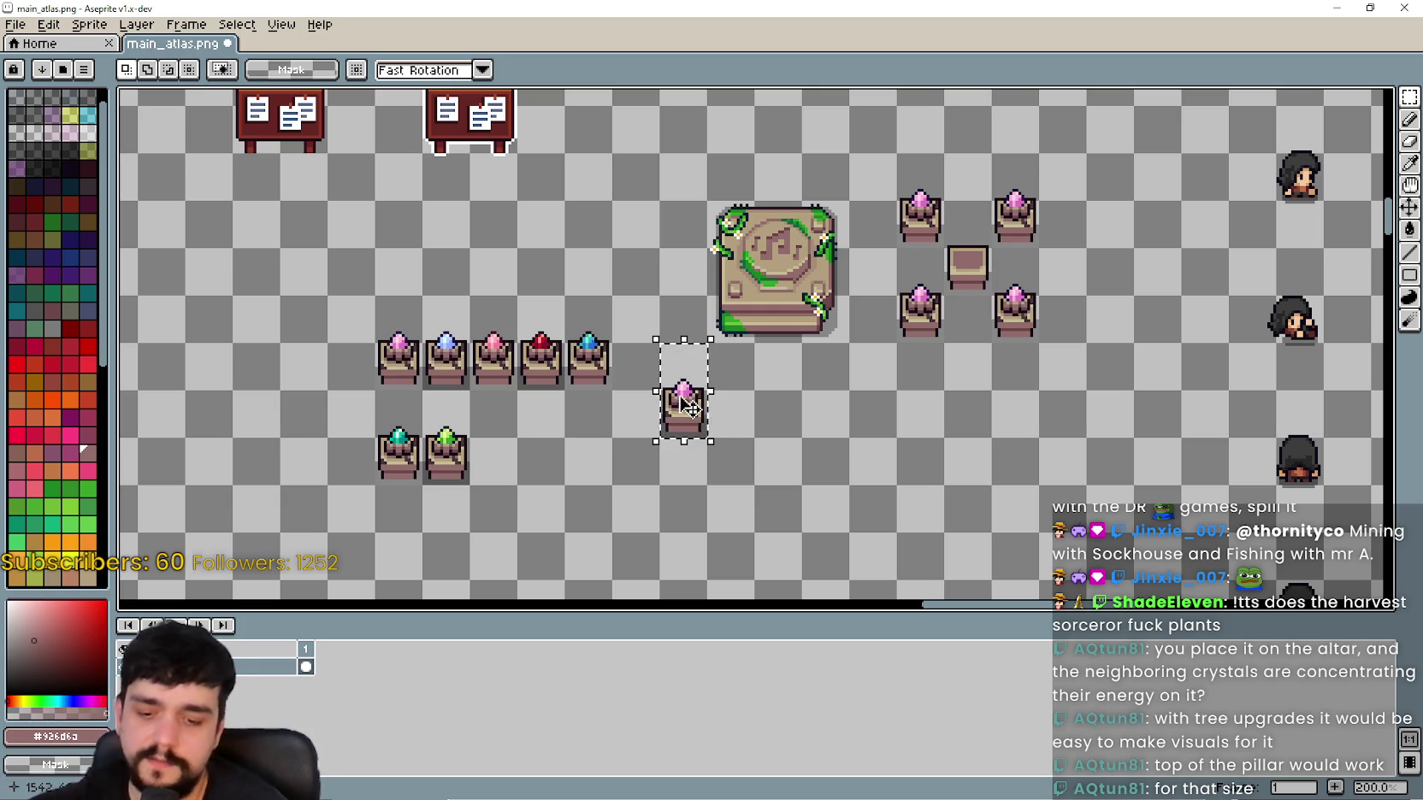
pyautogui.moveTo(687, 433)
pyautogui.mouseDown()
pyautogui.moveTo(686, 459)
pyautogui.moveTo(638, 481)
pyautogui.mouseUp()
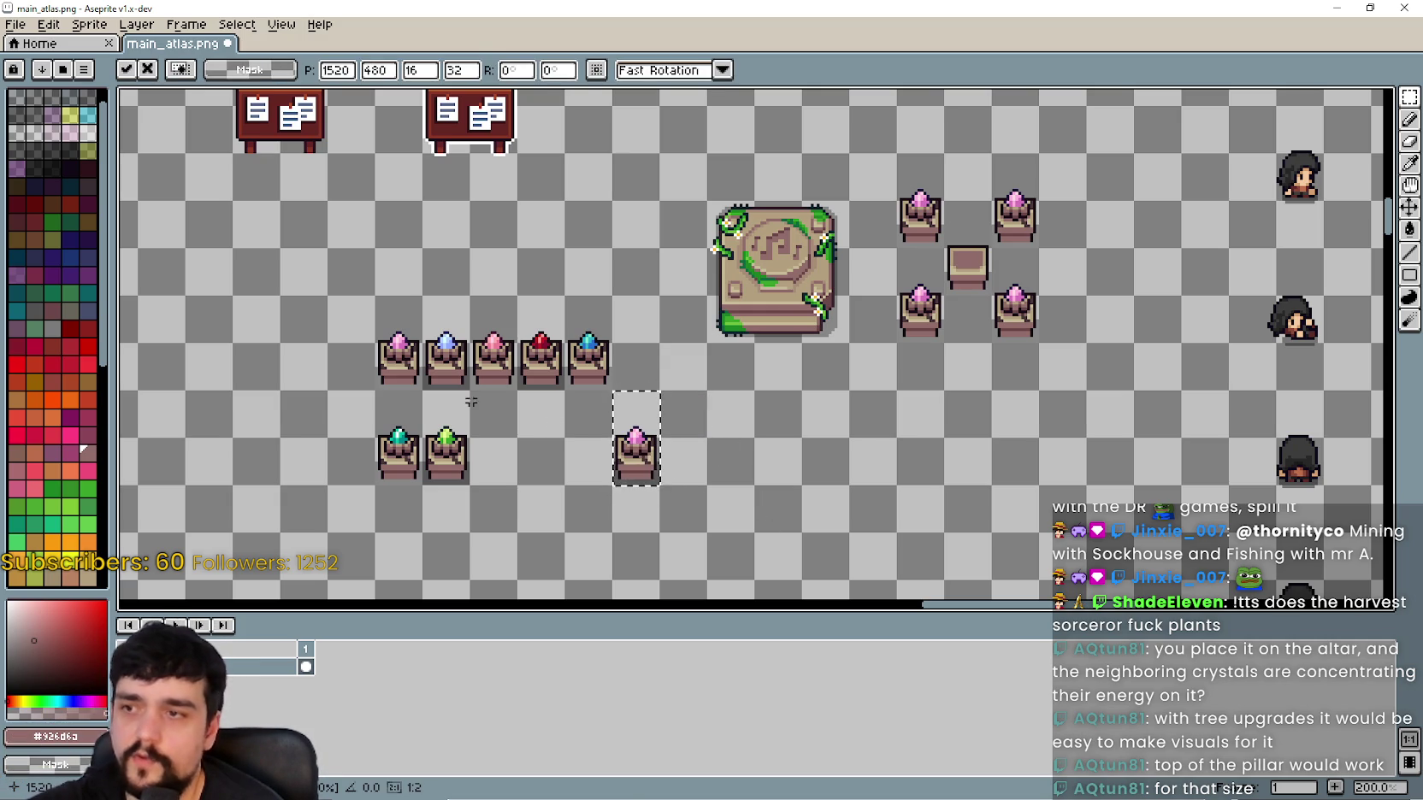
# Step: Line the three crystal pedestals up in one row beside the lone pink pillar
pyautogui.moveTo(376, 389)
pyautogui.mouseDown()
pyautogui.moveTo(496, 342)
pyautogui.moveTo(491, 364)
pyautogui.moveTo(774, 459)
pyautogui.mouseUp()
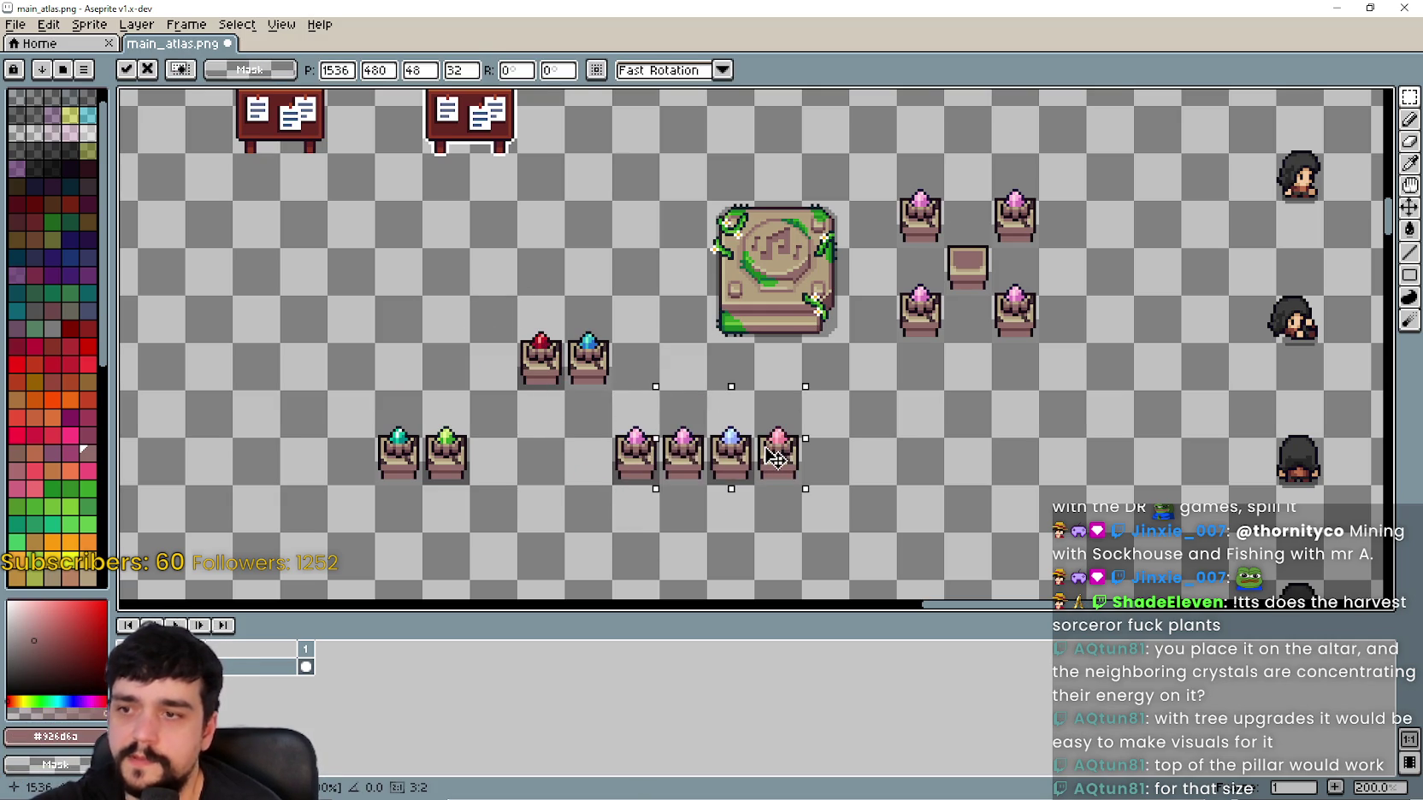
pyautogui.moveTo(608, 489)
pyautogui.mouseDown()
pyautogui.moveTo(747, 390)
pyautogui.moveTo(805, 386)
pyautogui.mouseUp()
pyautogui.hotkey('ctrl', 'd')
pyautogui.hotkey('ctrl', 'shift', 'd')
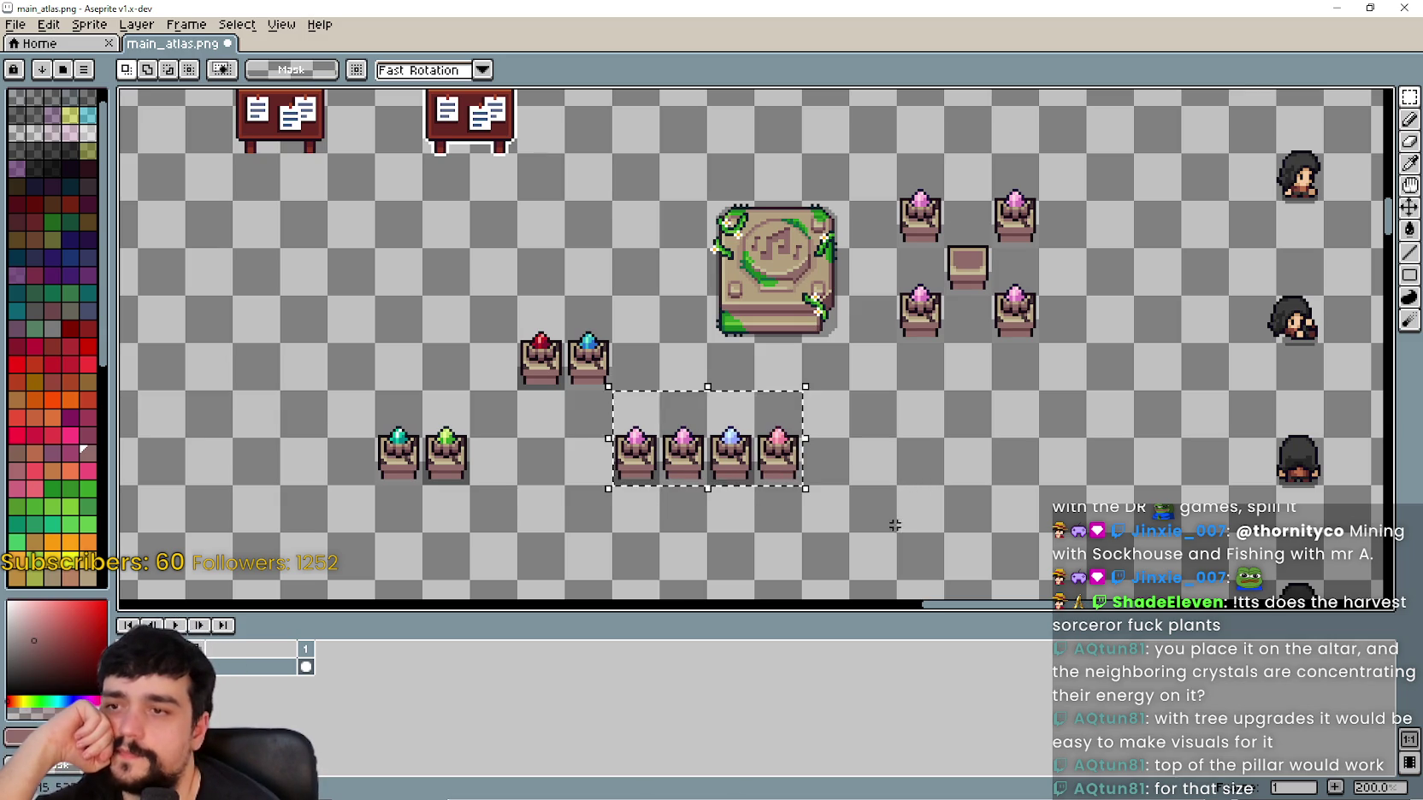
# Step: Shift the four-pedestal row up and left, level with the red and blue pair, and save main_atlas.png
pyautogui.moveTo(880, 490); pyautogui.dragTo(965, 454)
pyautogui.scroll(1, 952, 472)
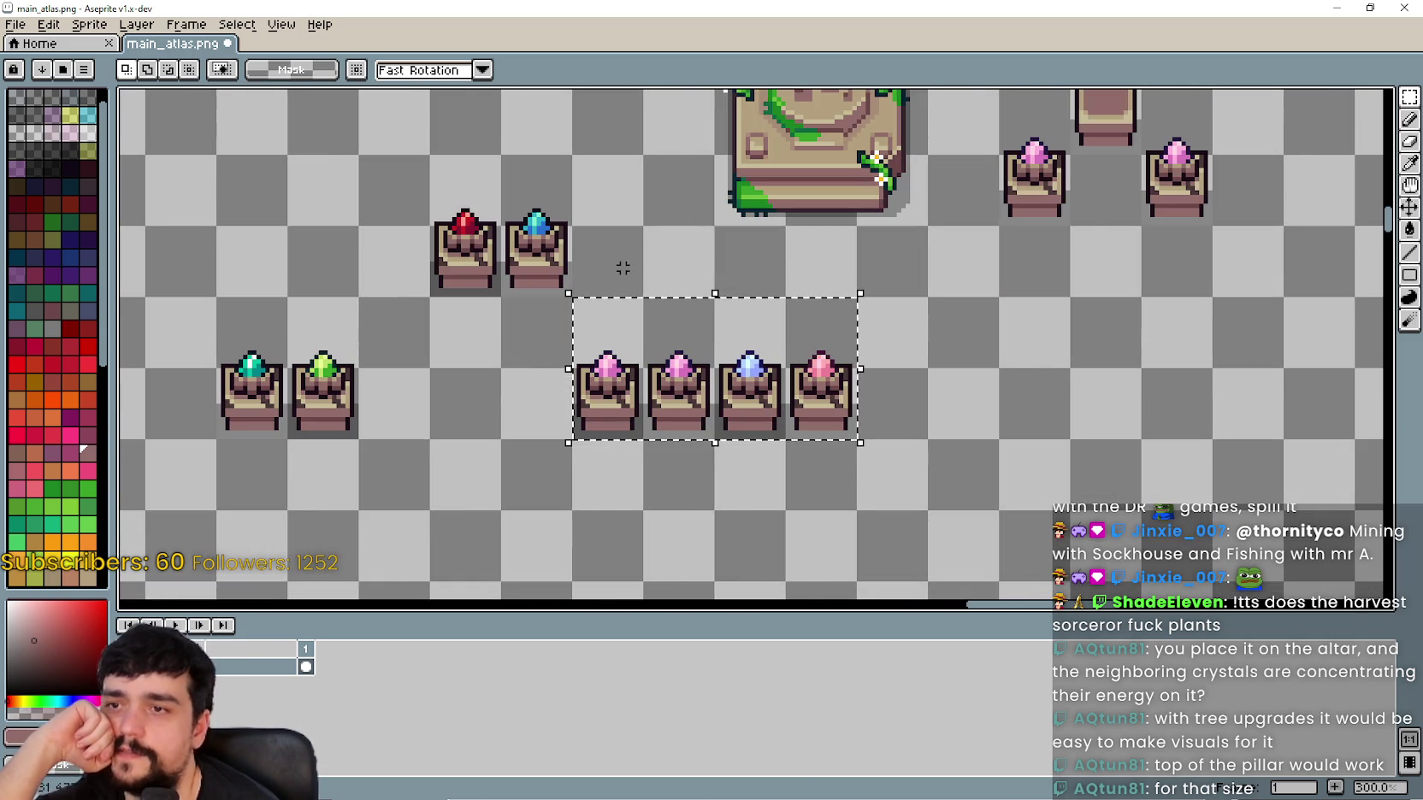
pyautogui.scroll(-2, 622, 269)
pyautogui.scroll(1, 712, 357)
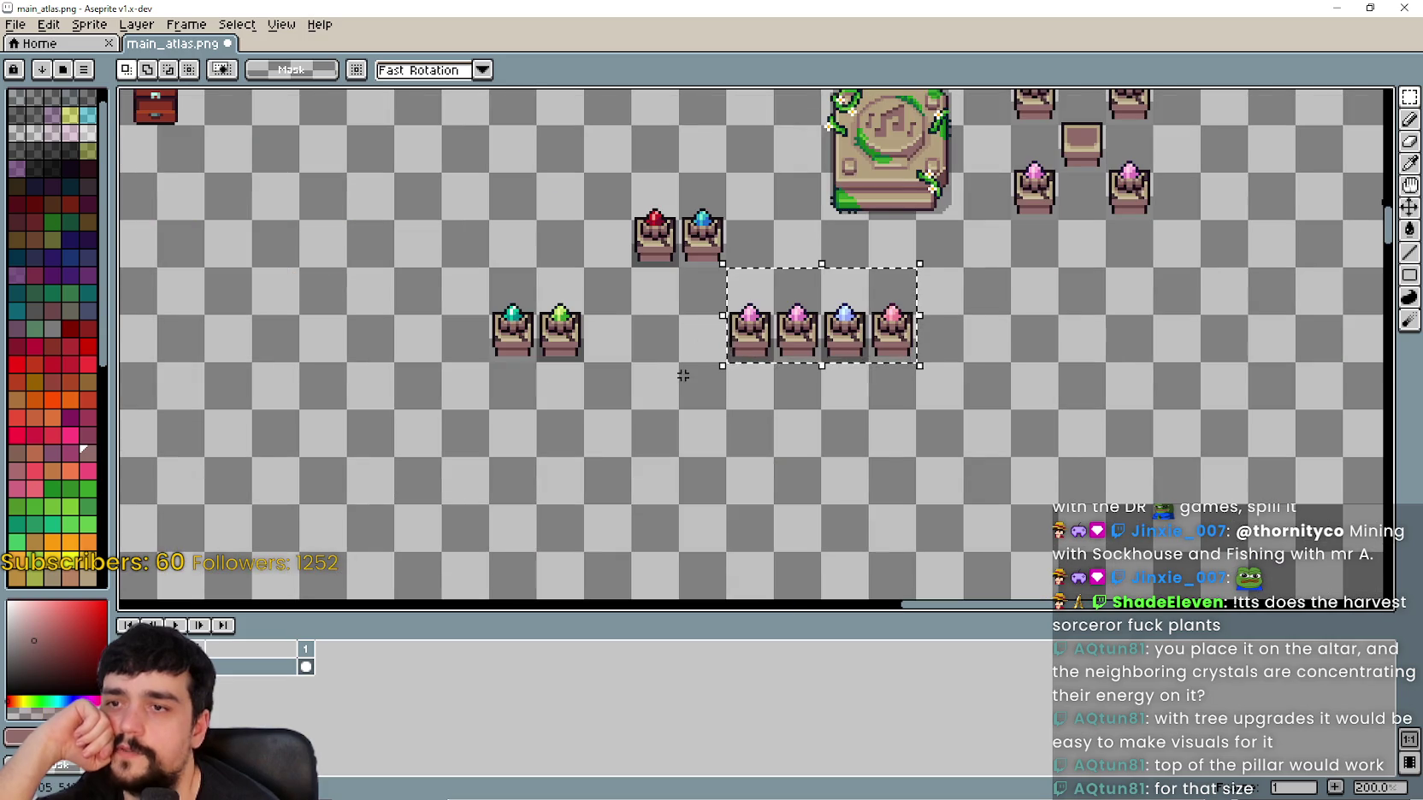
pyautogui.scroll(-1, 801, 431)
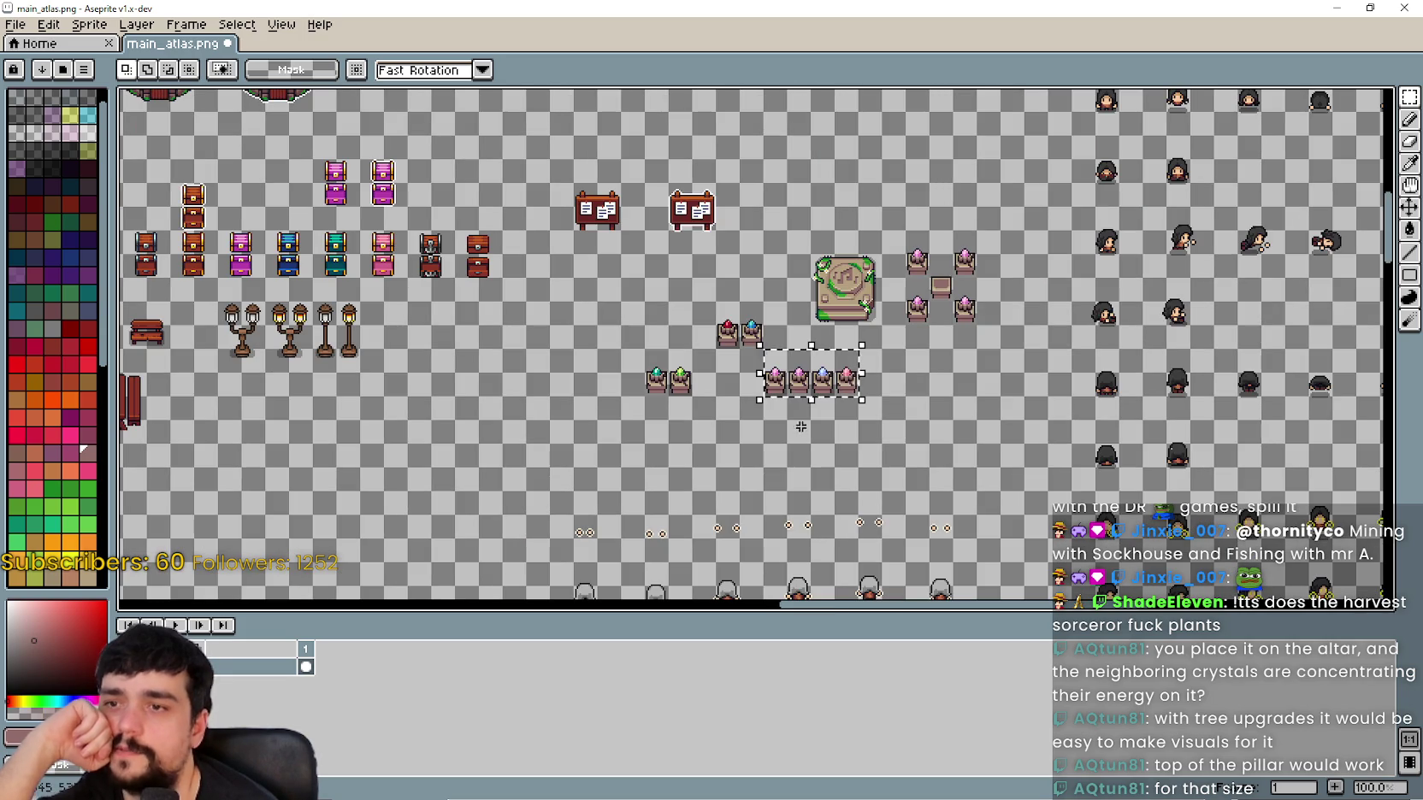
pyautogui.moveTo(804, 396); pyautogui.dragTo(593, 347)
pyautogui.hotkey('ctrl', 's')
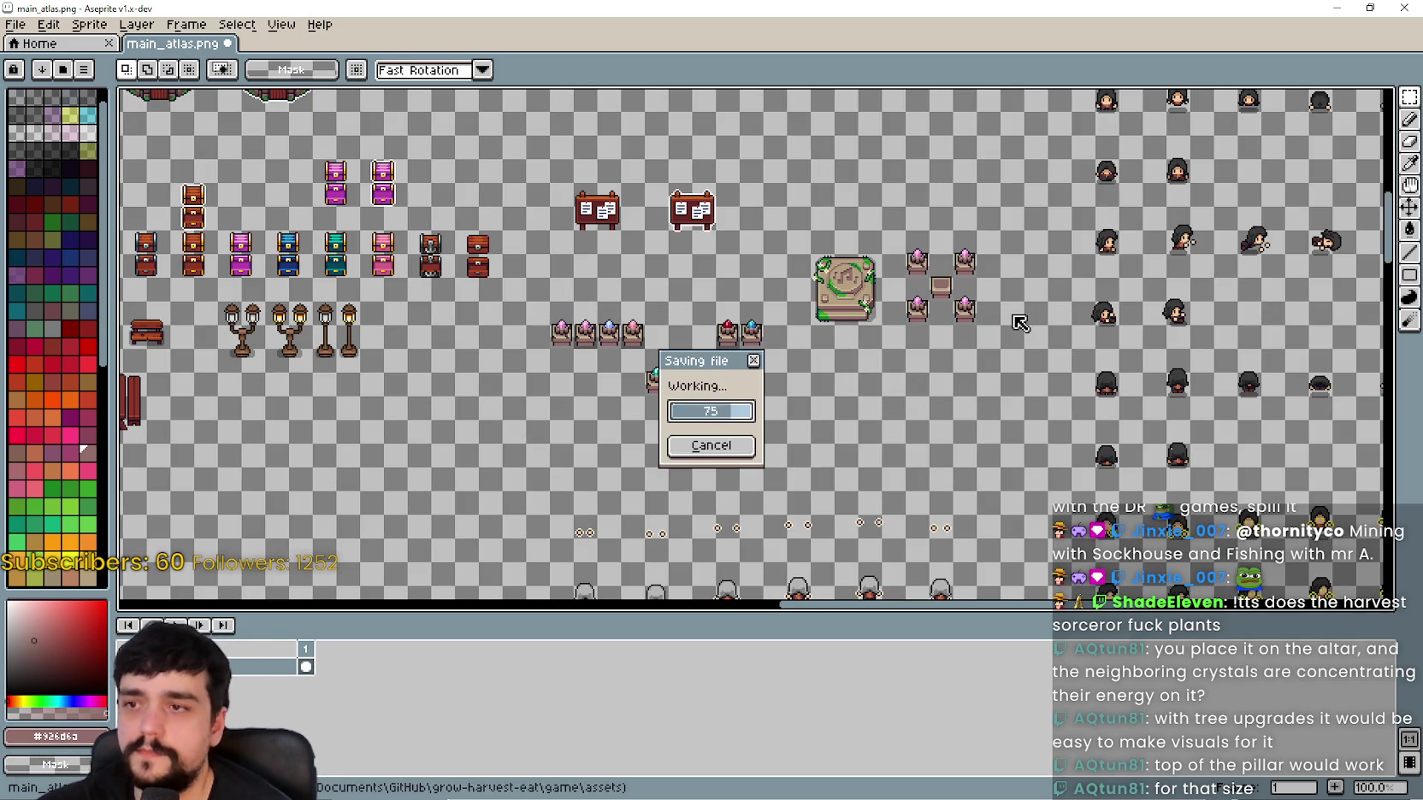
# Step: Minimize Aseprite and bring up Godot's 2D scene view
pyautogui.click(1337, 9)
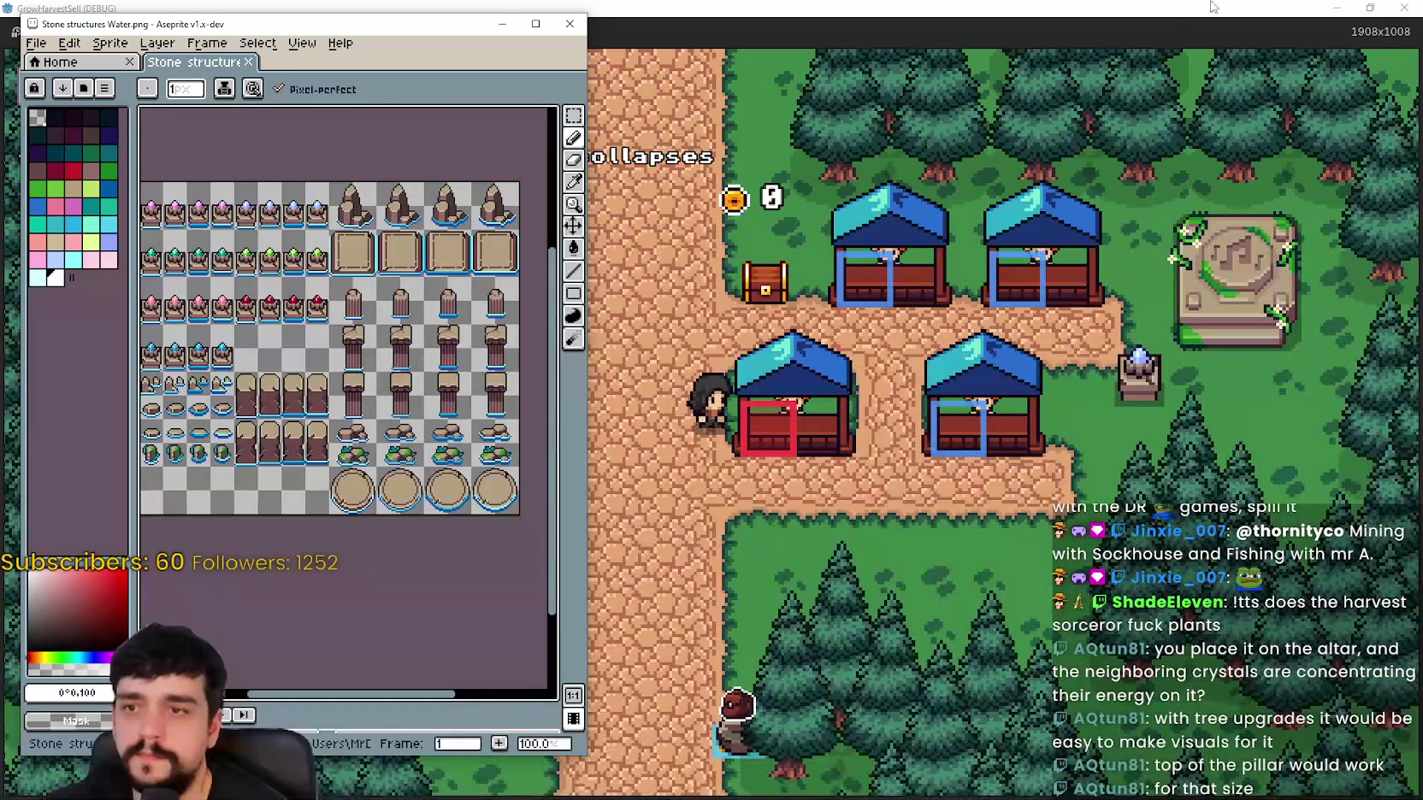
pyautogui.click(1371, 8)
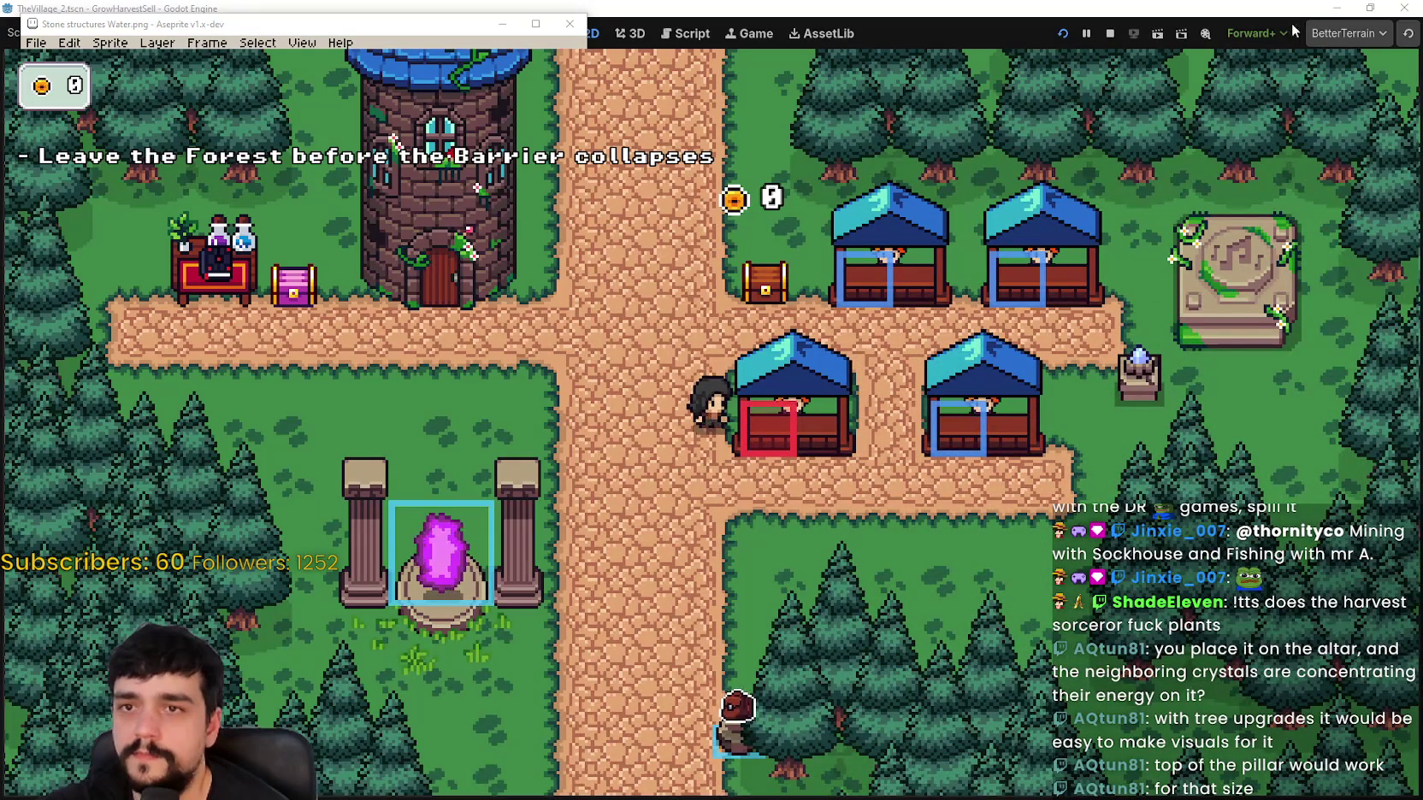
pyautogui.click(1260, 7)
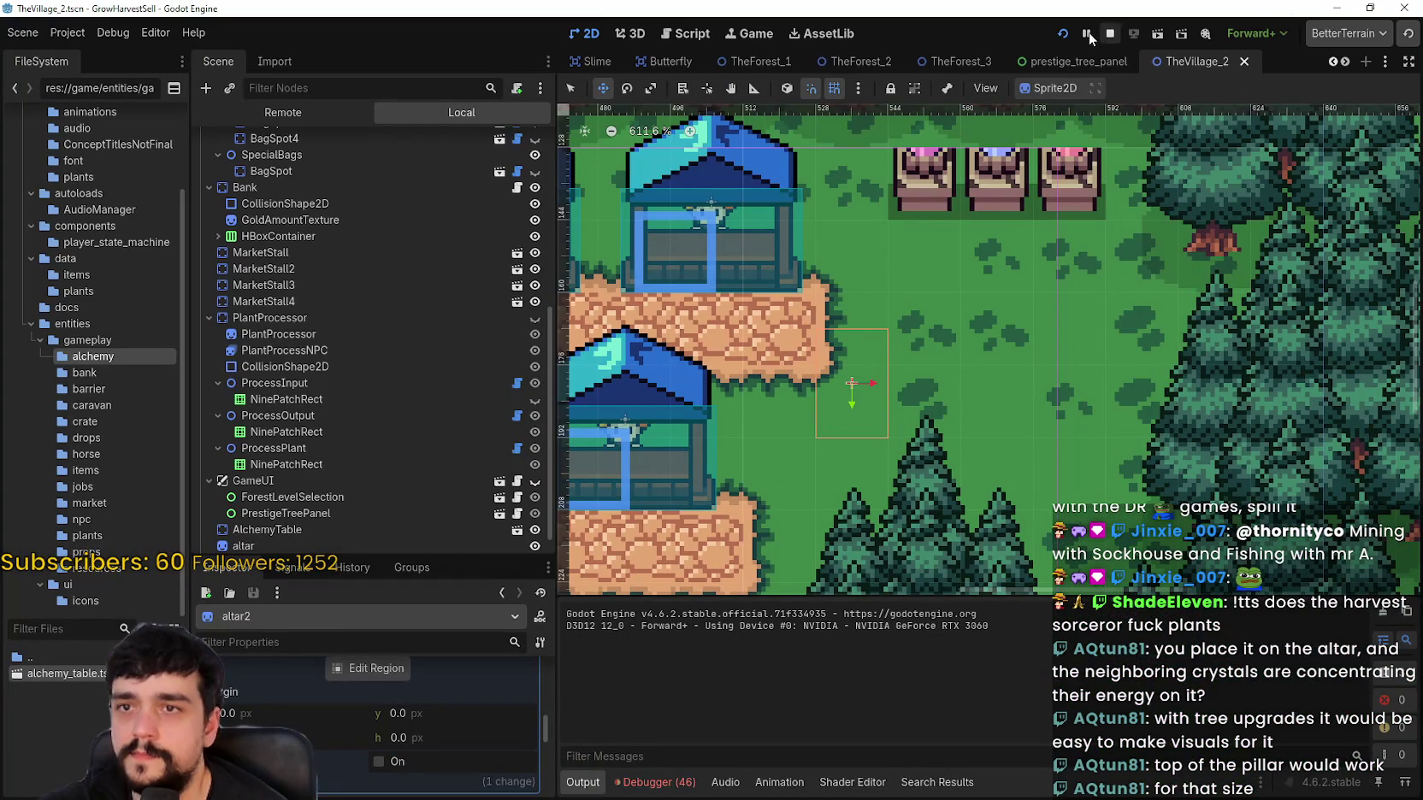
pyautogui.scroll(-5, 896, 332)
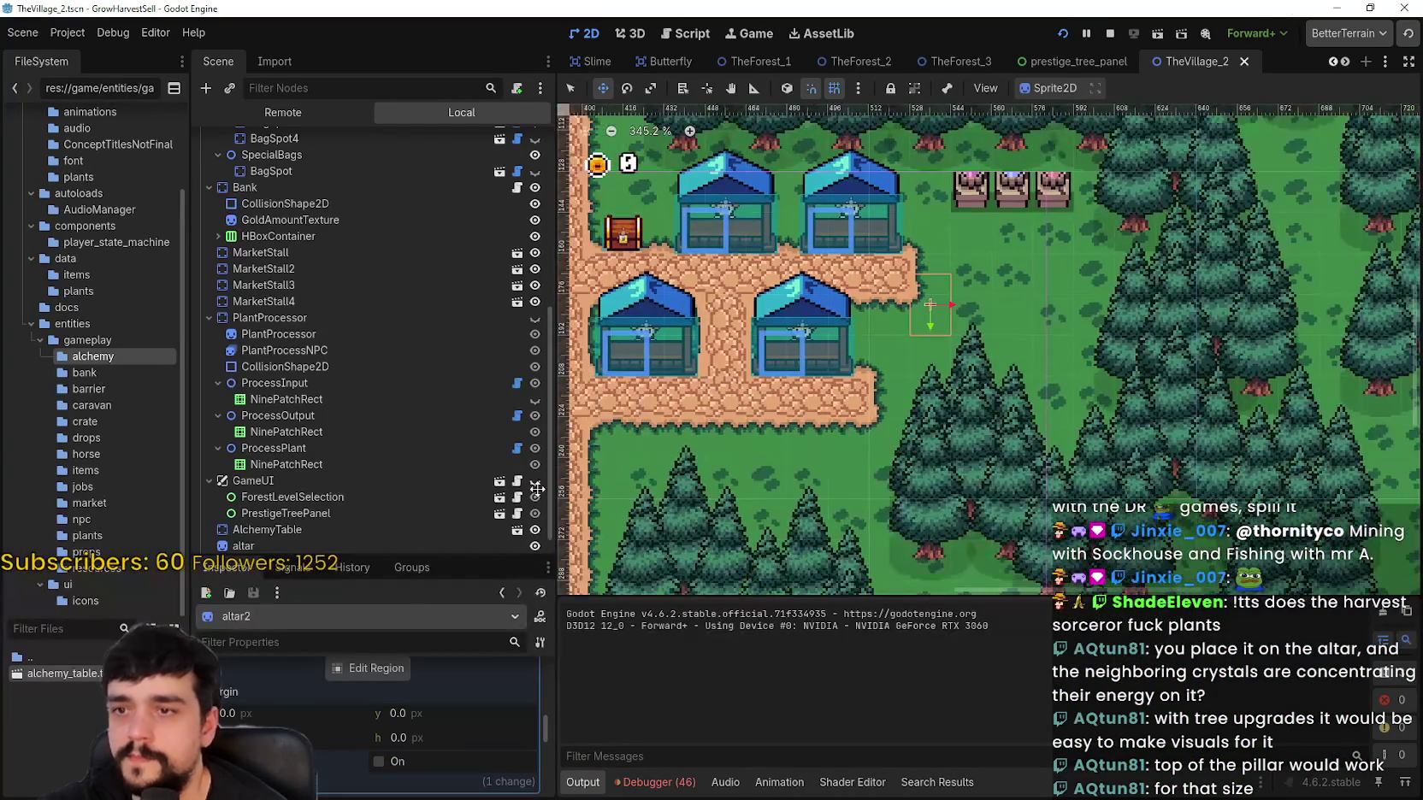
pyautogui.scroll(5, 442, 719)
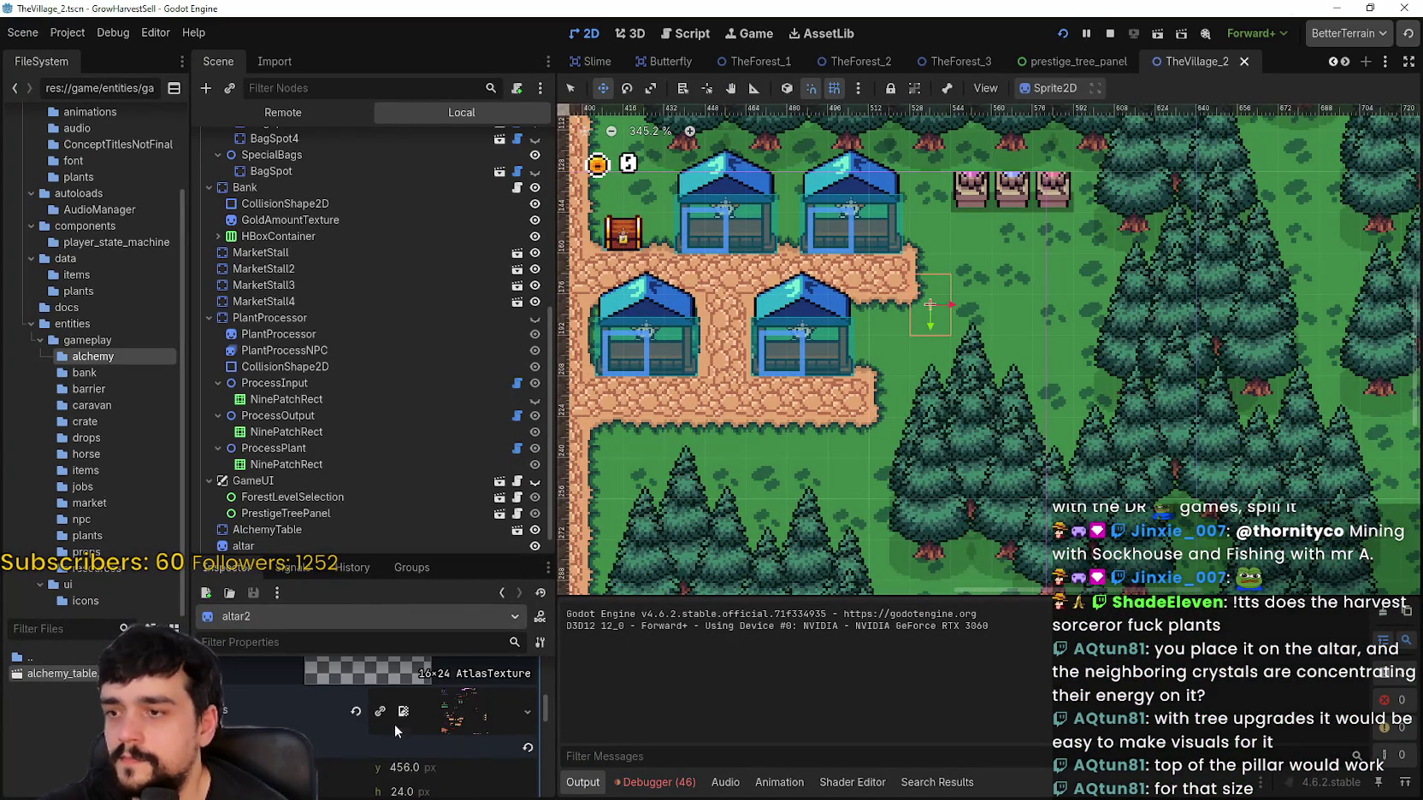
pyautogui.scroll(-1, 422, 465)
pyautogui.scroll(-5, 366, 741)
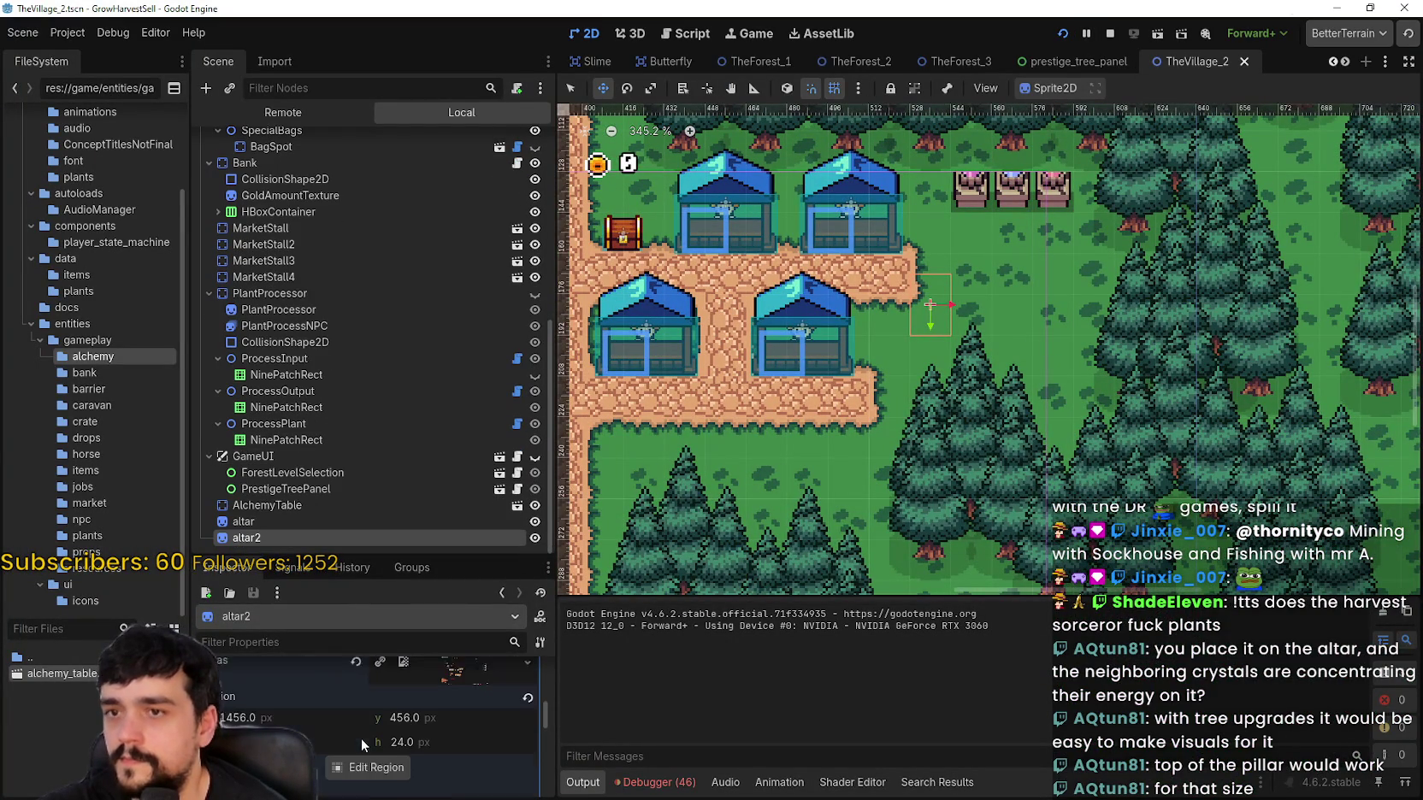
# Step: Set altar2's texture region to frame the four crystal pedestals and drag it toward the path
pyautogui.click(368, 751)
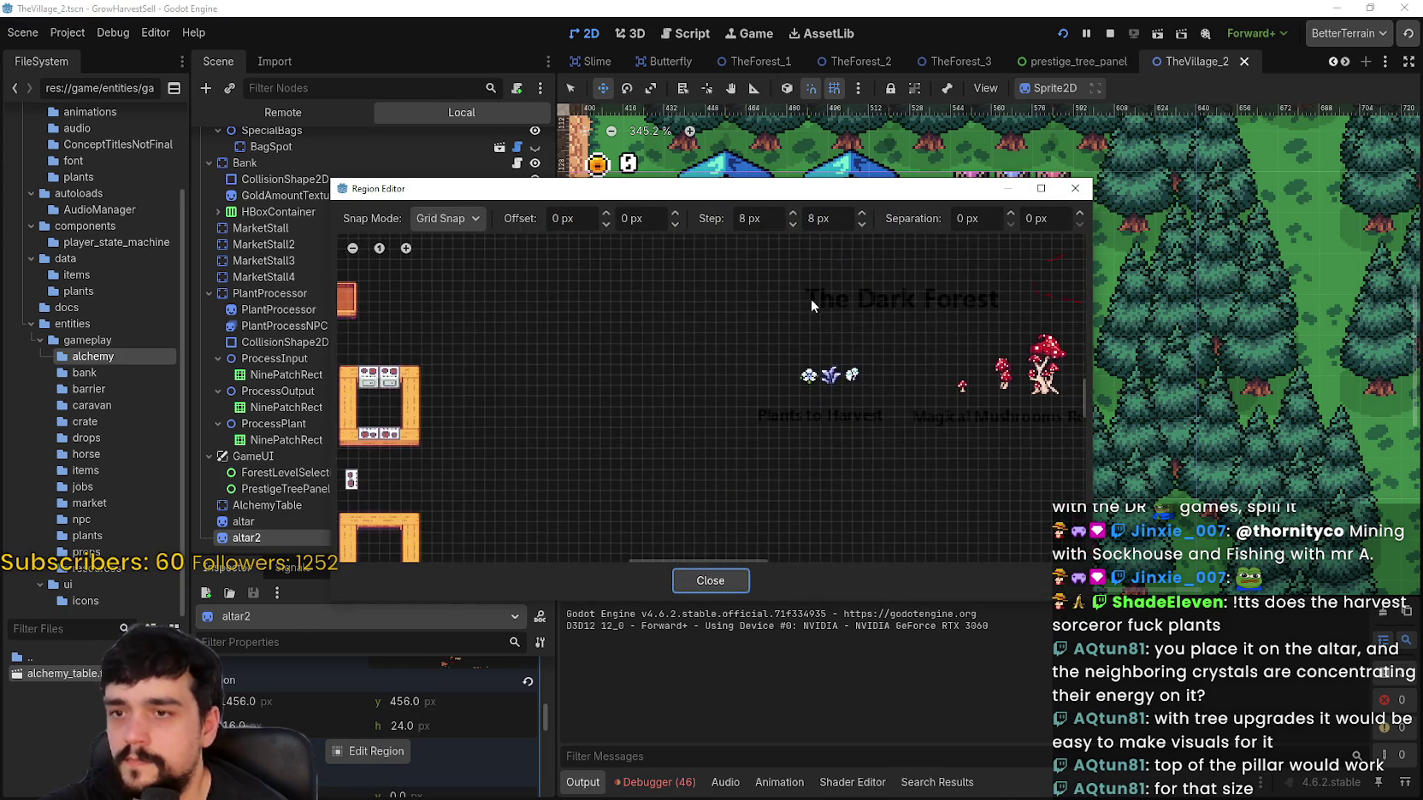
pyautogui.scroll(10, 746, 450)
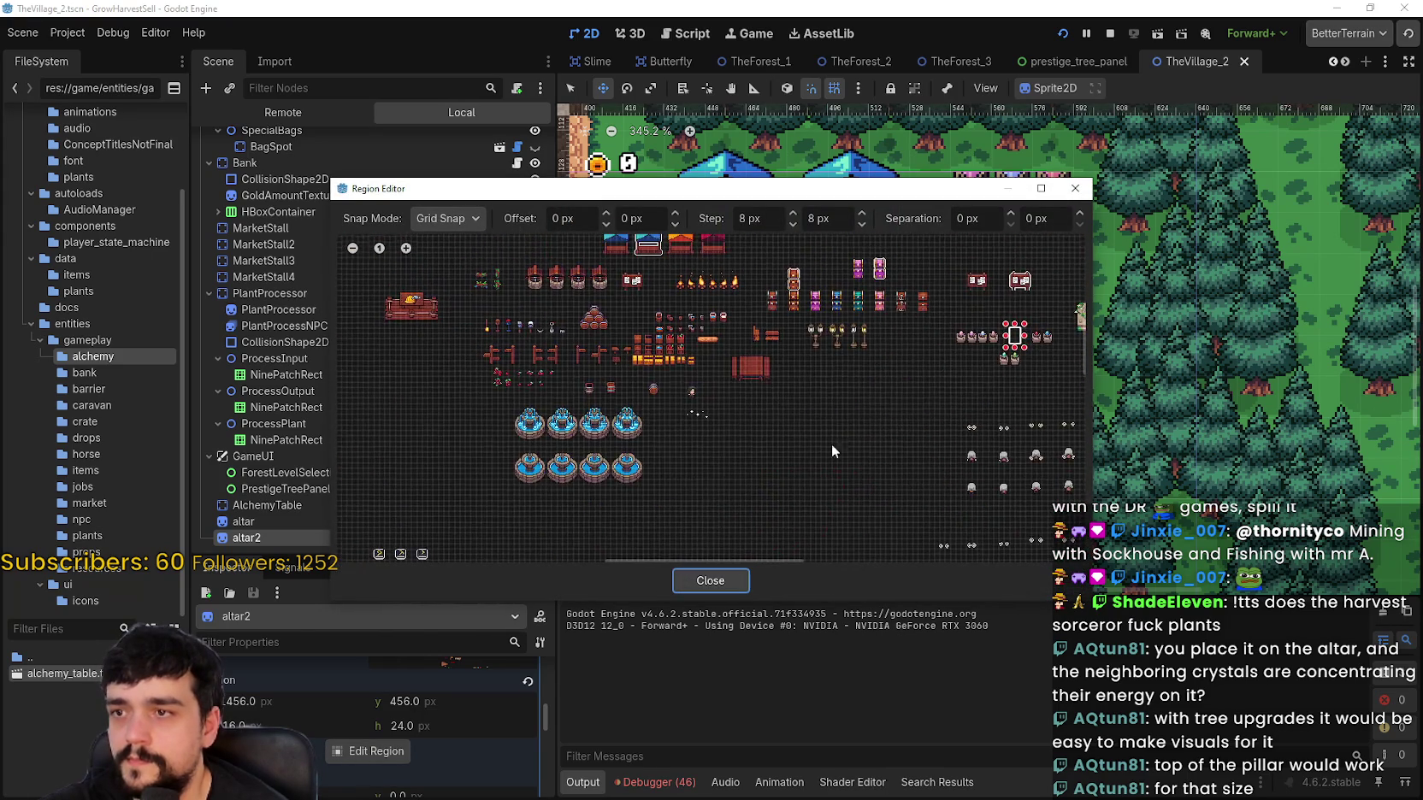
pyautogui.scroll(5, 751, 447)
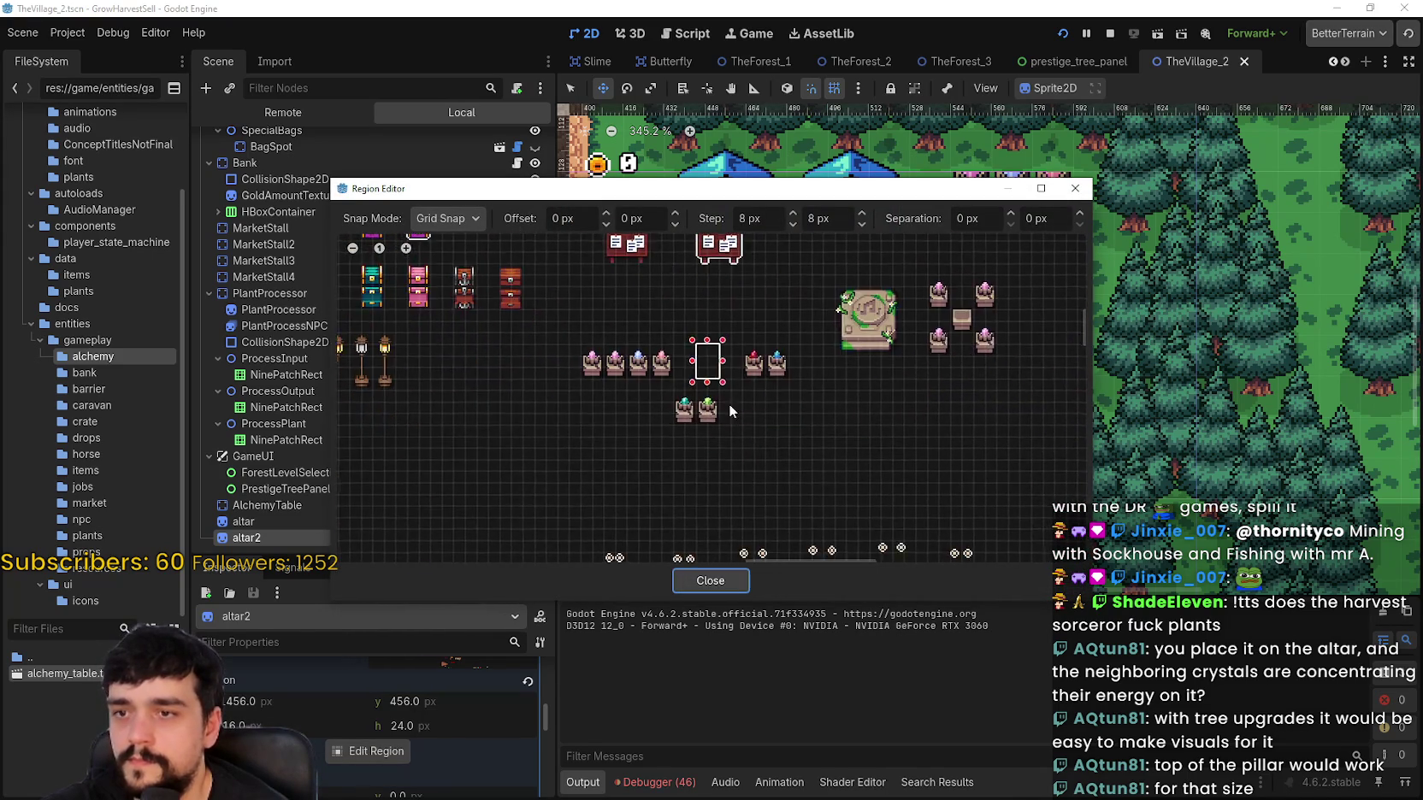
pyautogui.scroll(3, 599, 376)
pyautogui.moveTo(587, 373)
pyautogui.mouseDown()
pyautogui.moveTo(712, 295)
pyautogui.moveTo(746, 305)
pyautogui.mouseUp()
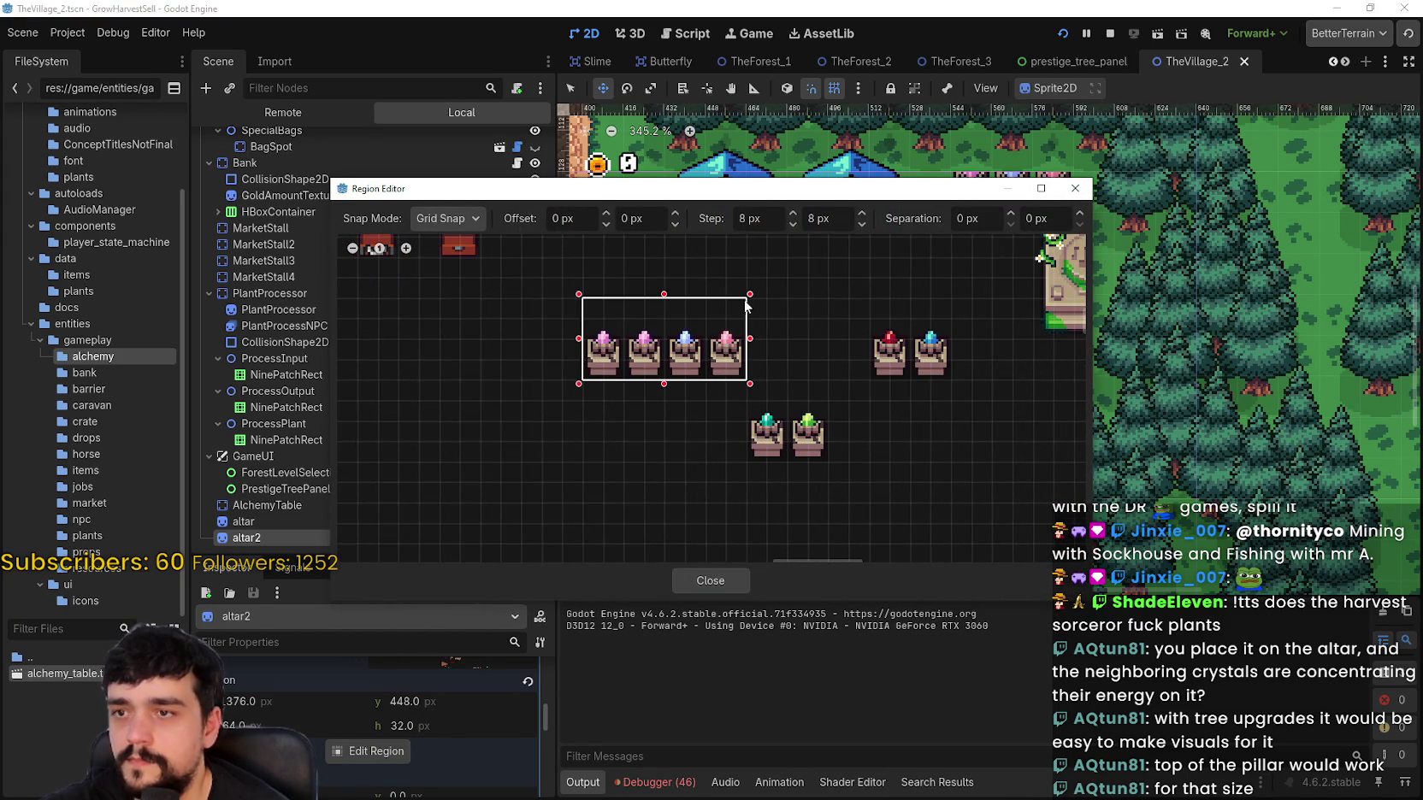
pyautogui.scroll(3, 700, 328)
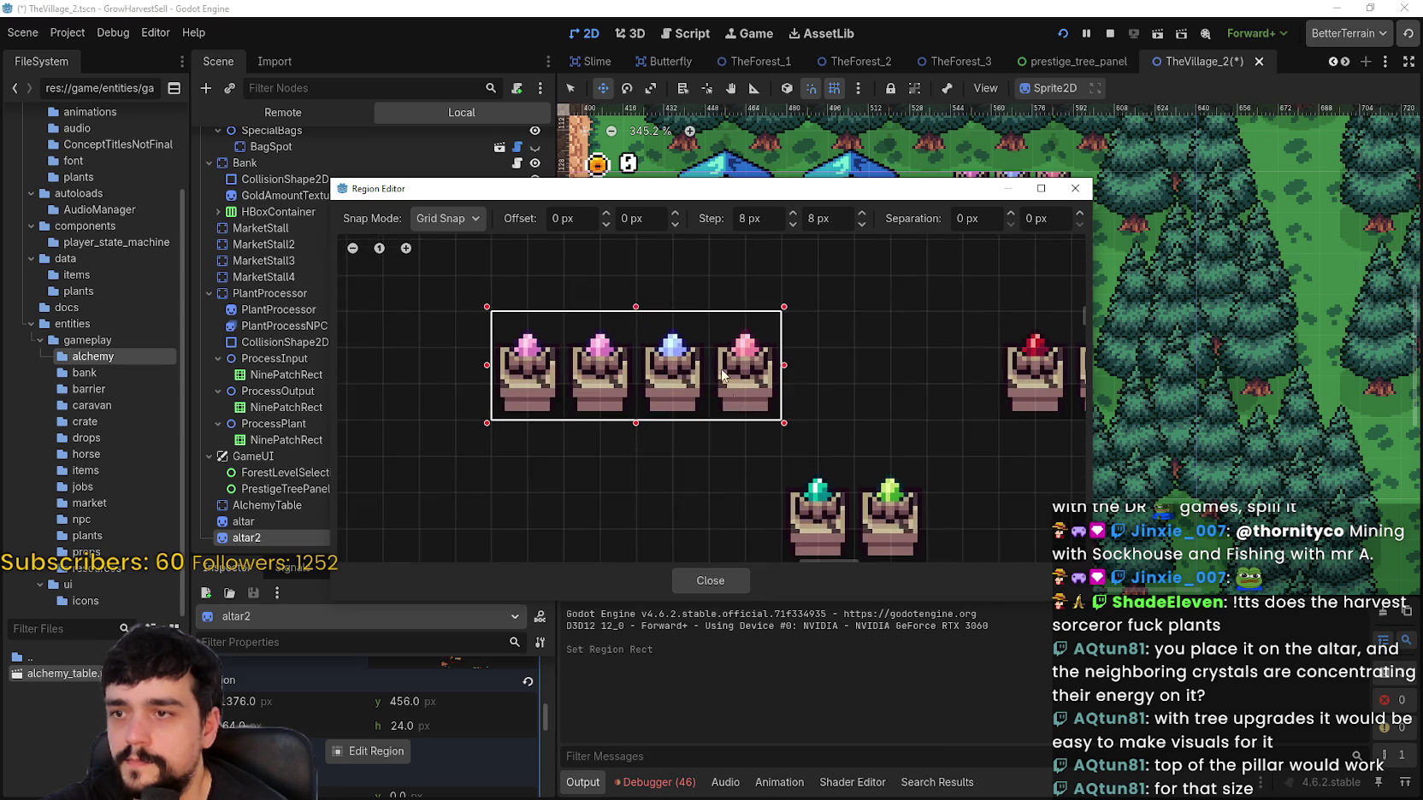
pyautogui.click(703, 582)
pyautogui.scroll(3, 915, 308)
pyautogui.moveTo(914, 302)
pyautogui.mouseDown()
pyautogui.moveTo(946, 326)
pyautogui.moveTo(997, 310)
pyautogui.moveTo(1057, 318)
pyautogui.moveTo(1042, 305)
pyautogui.mouseUp()
# Step: Nudge the altar2 pedestal row to (448, 244) on the grass right of the road
pyautogui.scroll(2, 994, 303)
pyautogui.scroll(-2, 1013, 313)
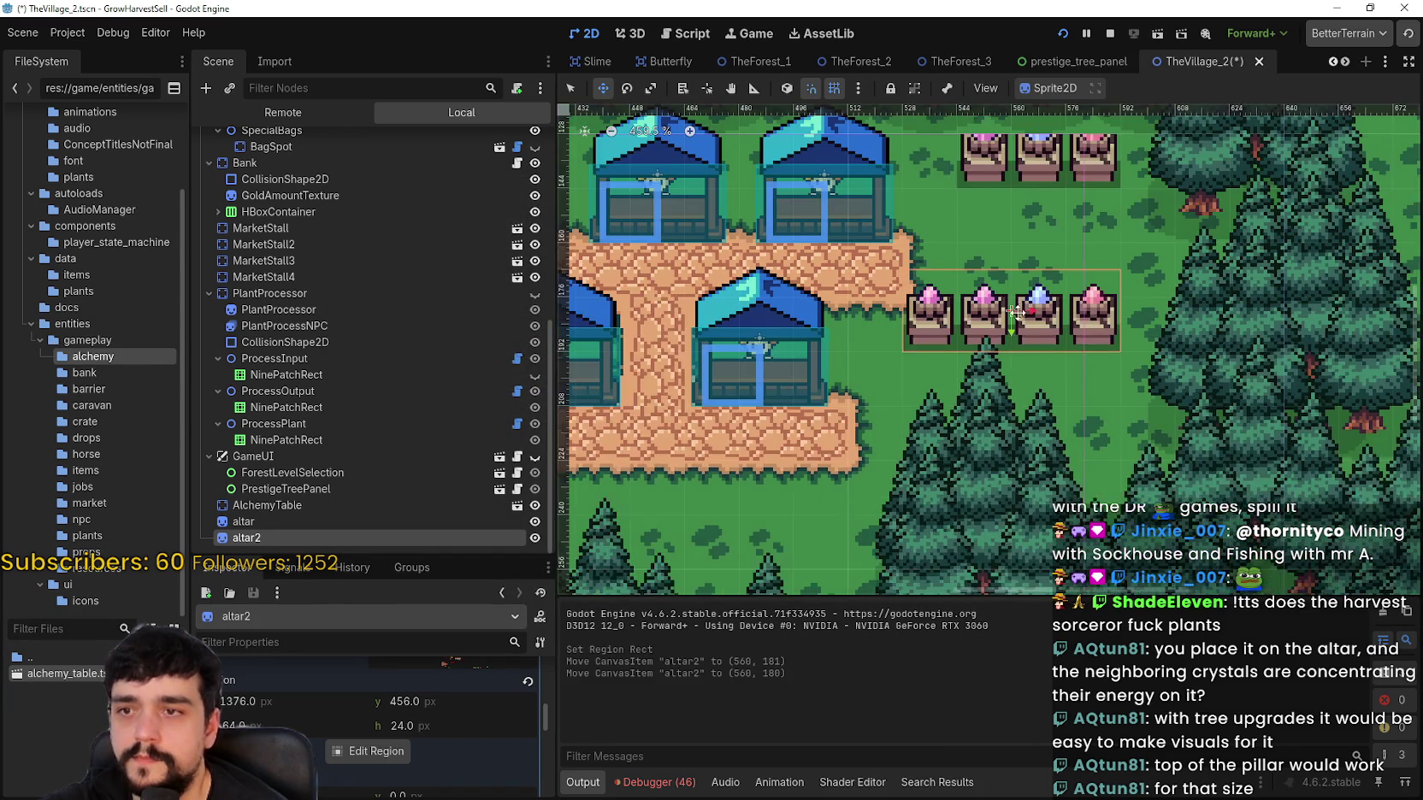
pyautogui.scroll(-4, 1018, 323)
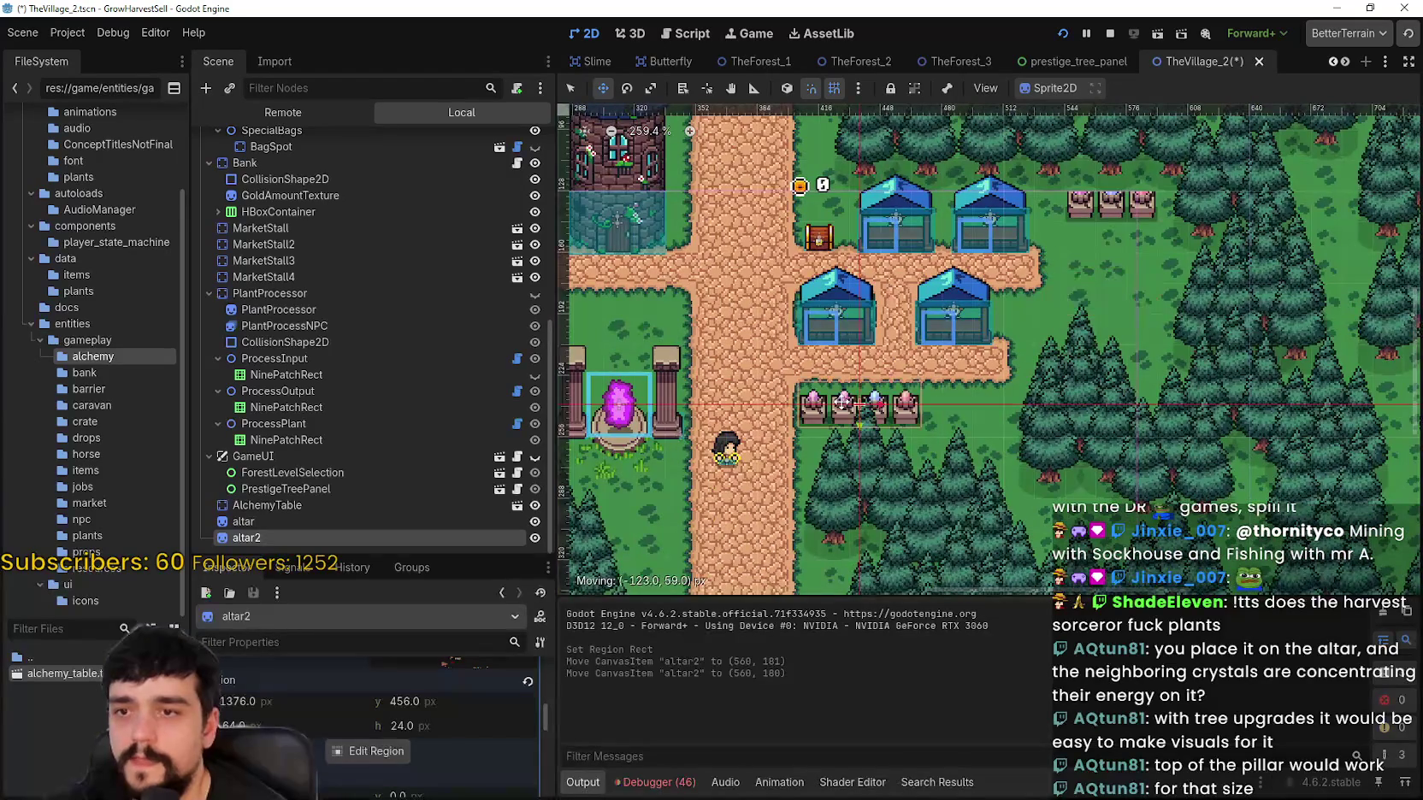
pyautogui.scroll(4, 886, 391)
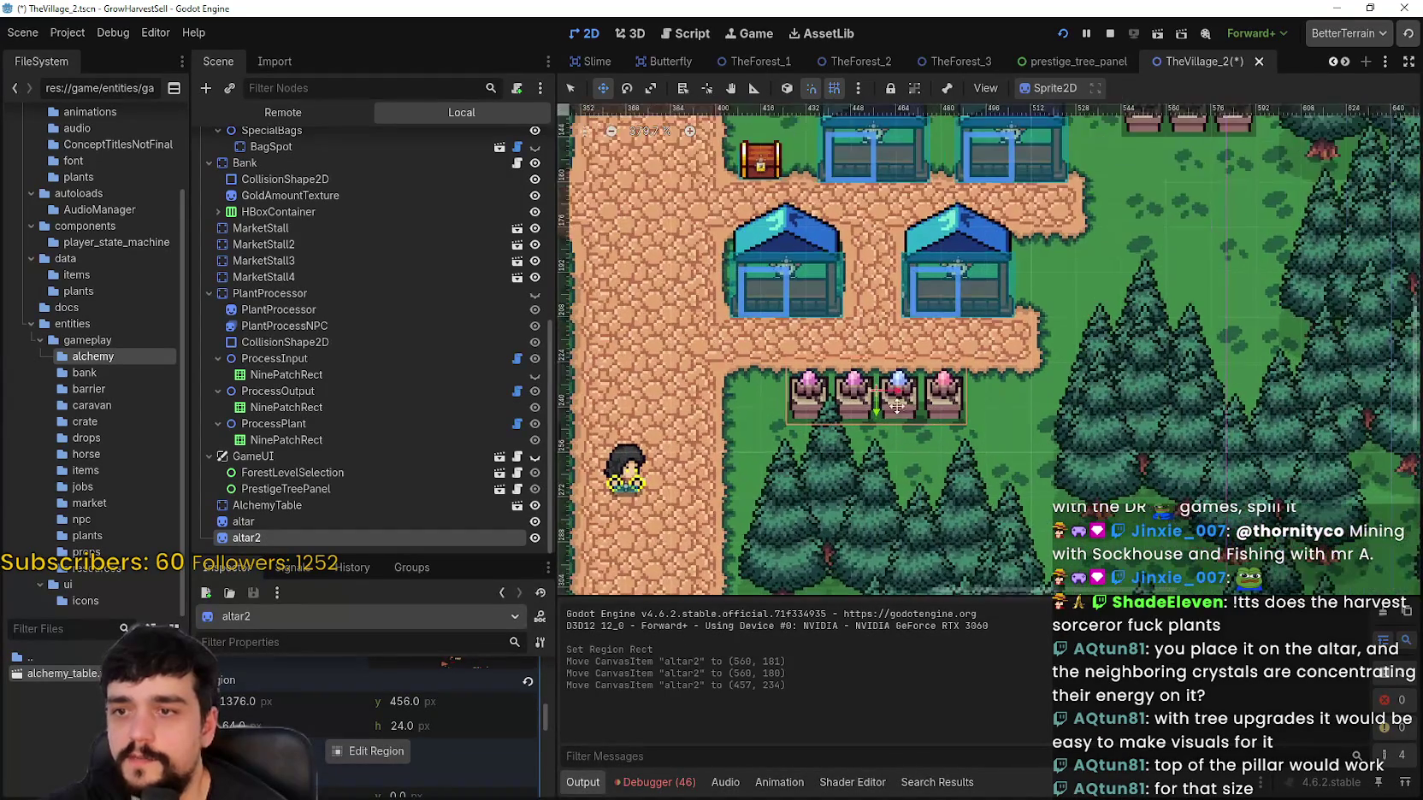
pyautogui.scroll(2, 781, 395)
pyautogui.moveTo(781, 395)
pyautogui.mouseDown()
pyautogui.moveTo(920, 435)
pyautogui.moveTo(916, 449)
pyautogui.mouseUp()
pyautogui.scroll(-4, 913, 445)
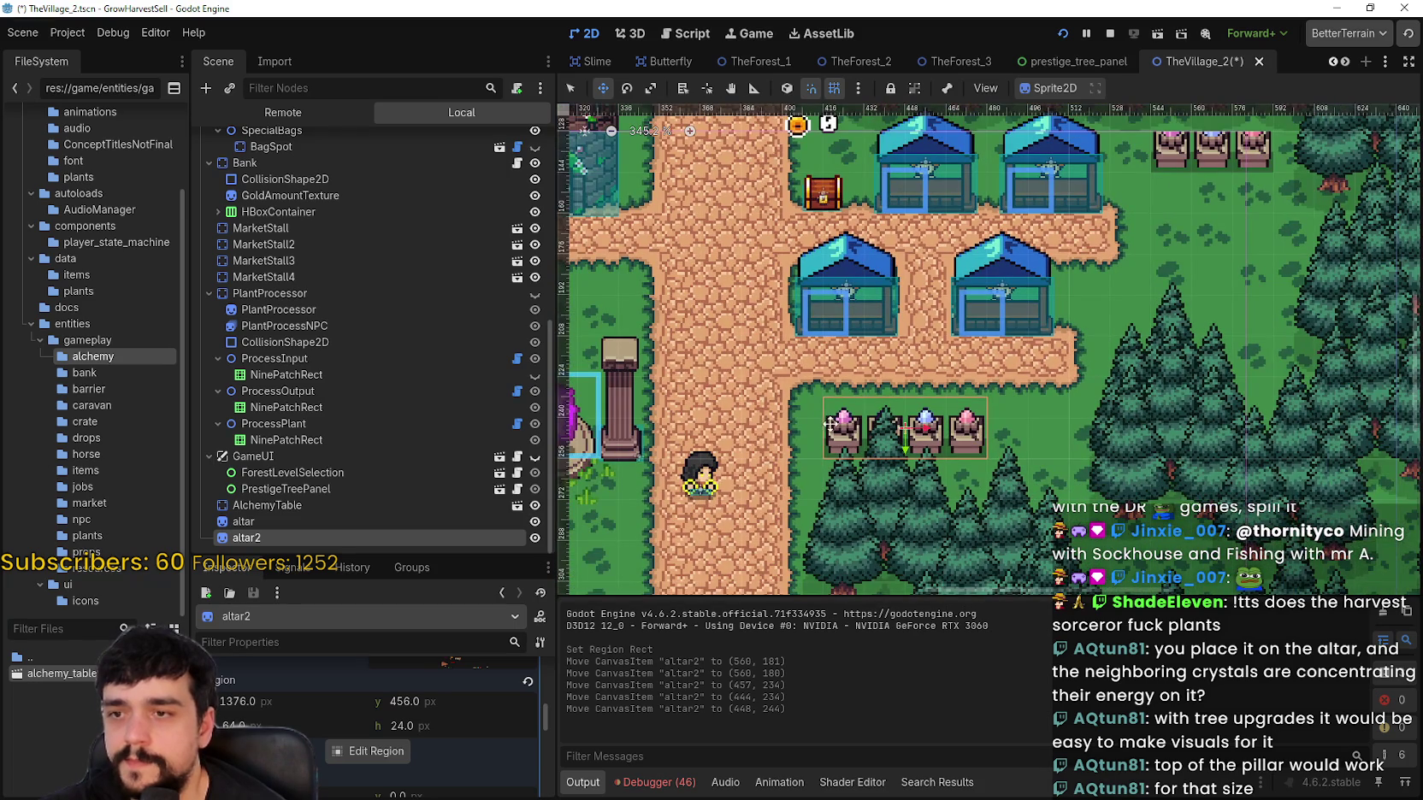
pyautogui.scroll(4, 830, 423)
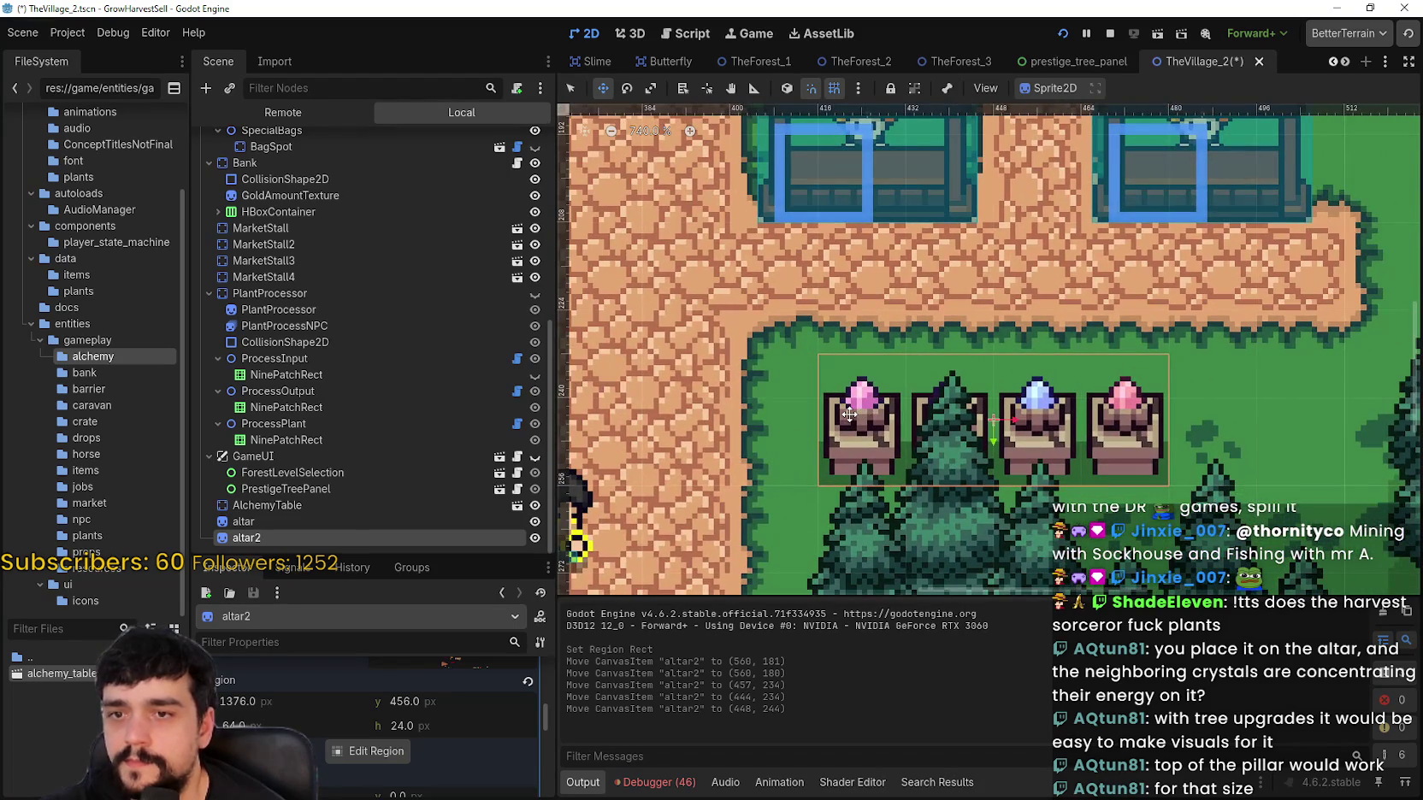
pyautogui.scroll(-7, 850, 415)
pyautogui.moveTo(946, 356)
pyautogui.mouseDown()
pyautogui.moveTo(879, 385)
pyautogui.moveTo(844, 436)
pyautogui.moveTo(866, 427)
pyautogui.moveTo(884, 495)
pyautogui.moveTo(862, 440)
pyautogui.mouseUp()
pyautogui.scroll(1, 884, 495)
pyautogui.scroll(5, 416, 434)
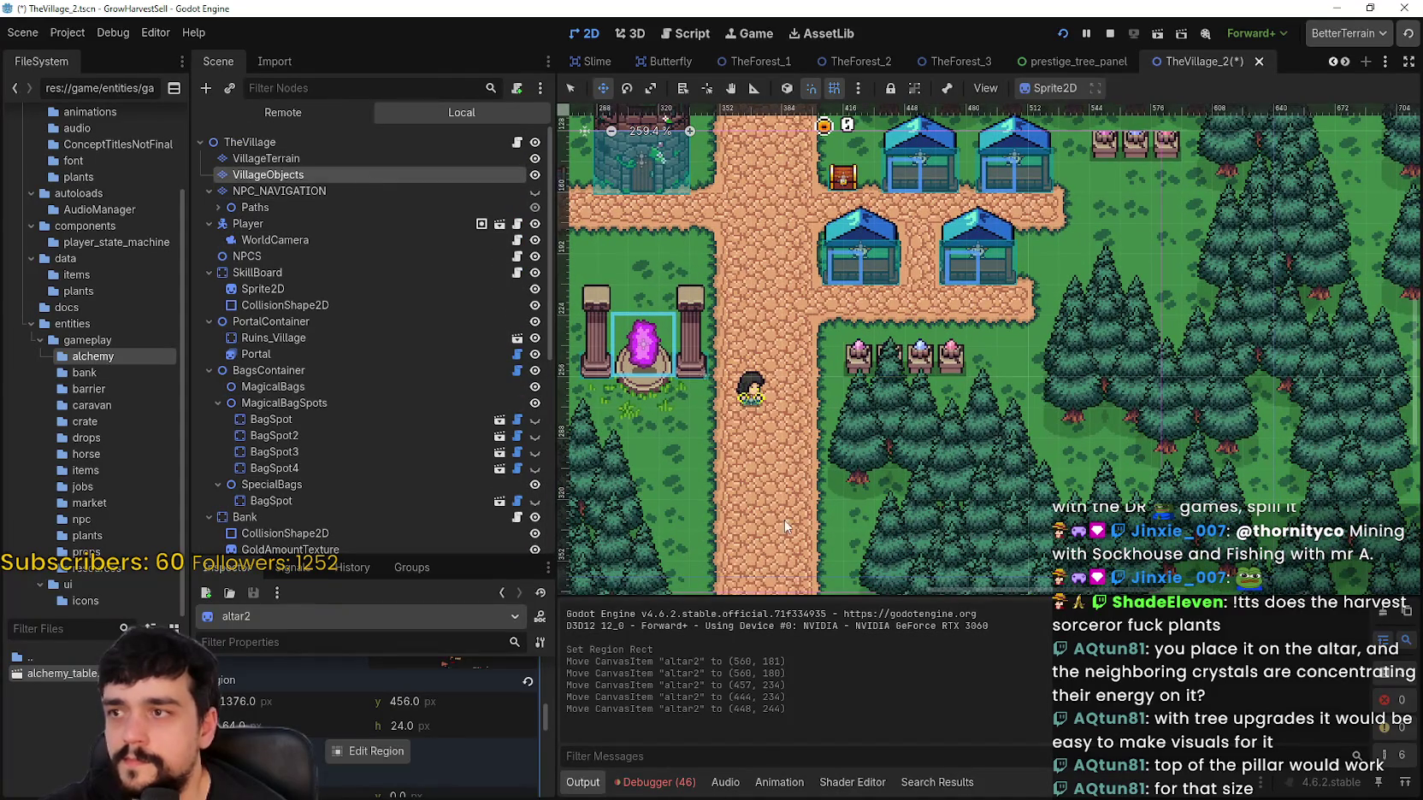
# Step: Select the VillageObjects layer, pick the tree tile, and run the game to playtest
pyautogui.click(607, 345)
pyautogui.click(882, 700)
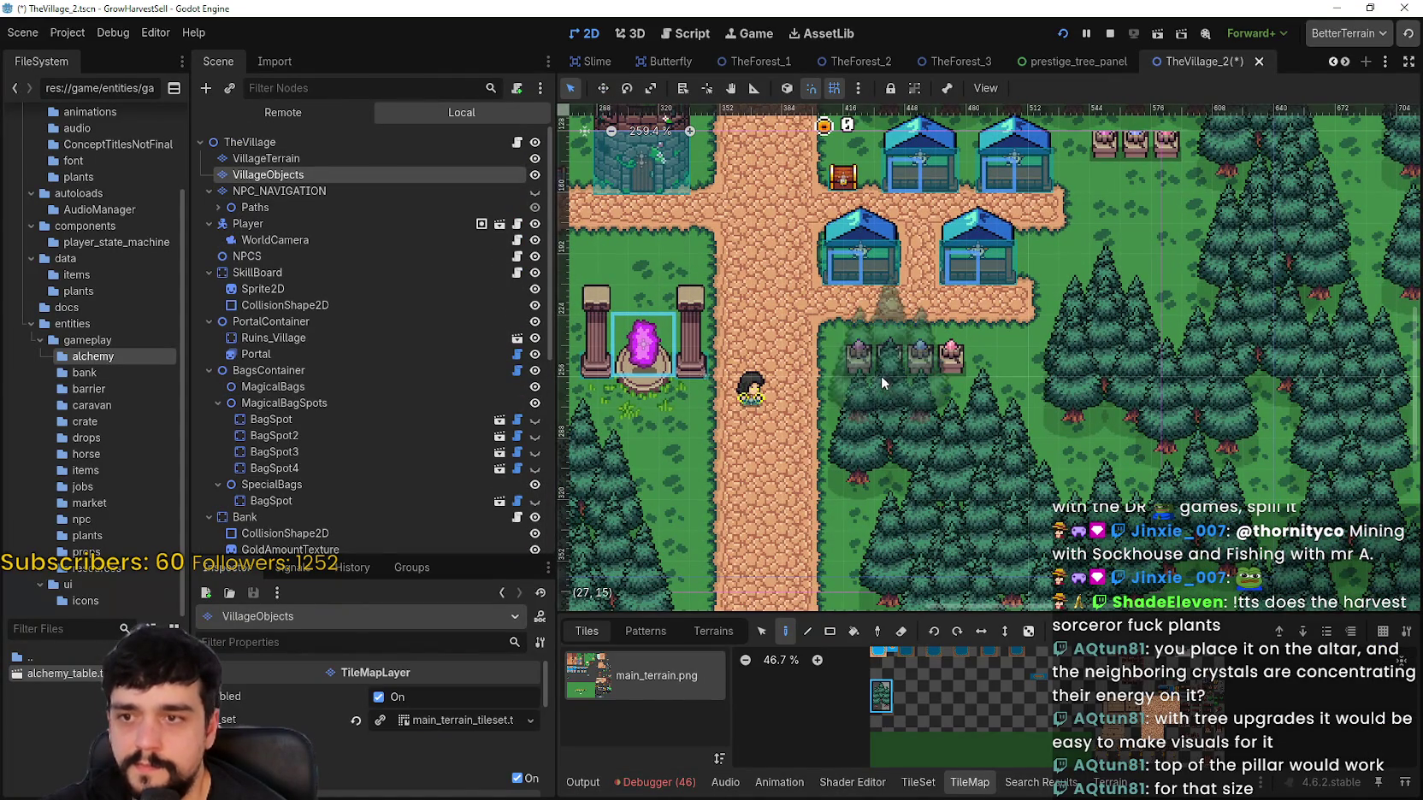
pyautogui.scroll(1, 1061, 377)
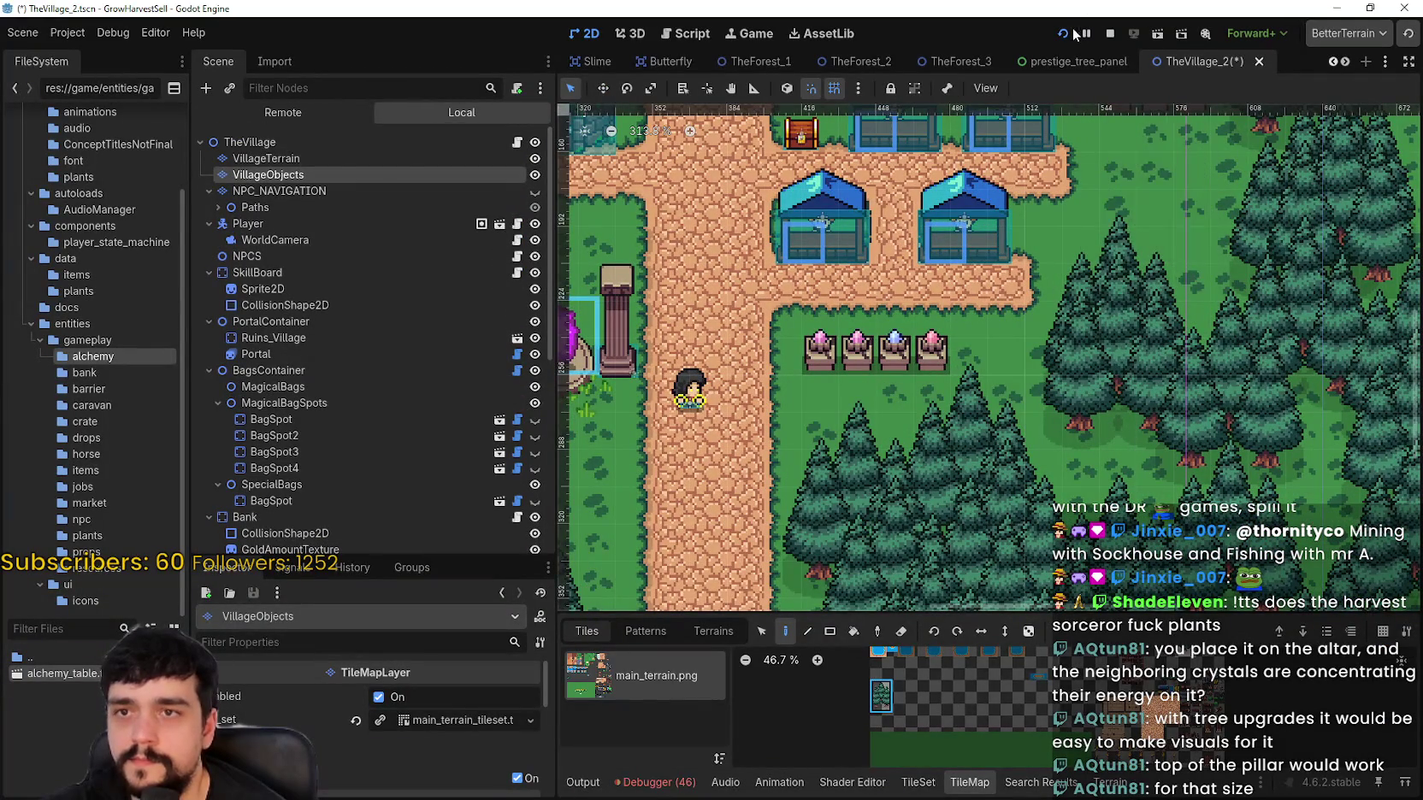
pyautogui.click(1108, 34)
pyautogui.click(1062, 35)
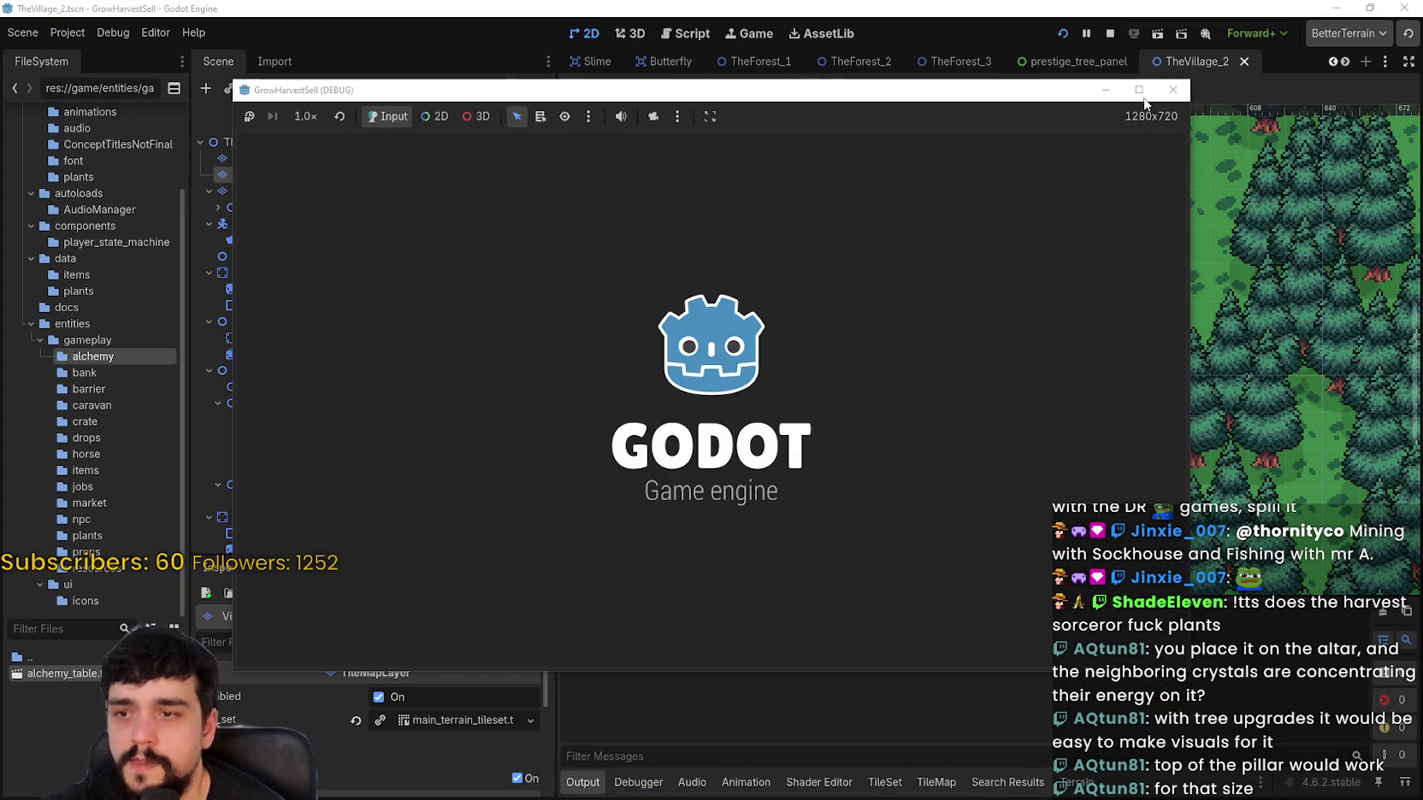
# Step: Maximize the game window, start a new game, and walk toward the altar and up the road
pyautogui.click(1141, 92)
pyautogui.click(599, 505)
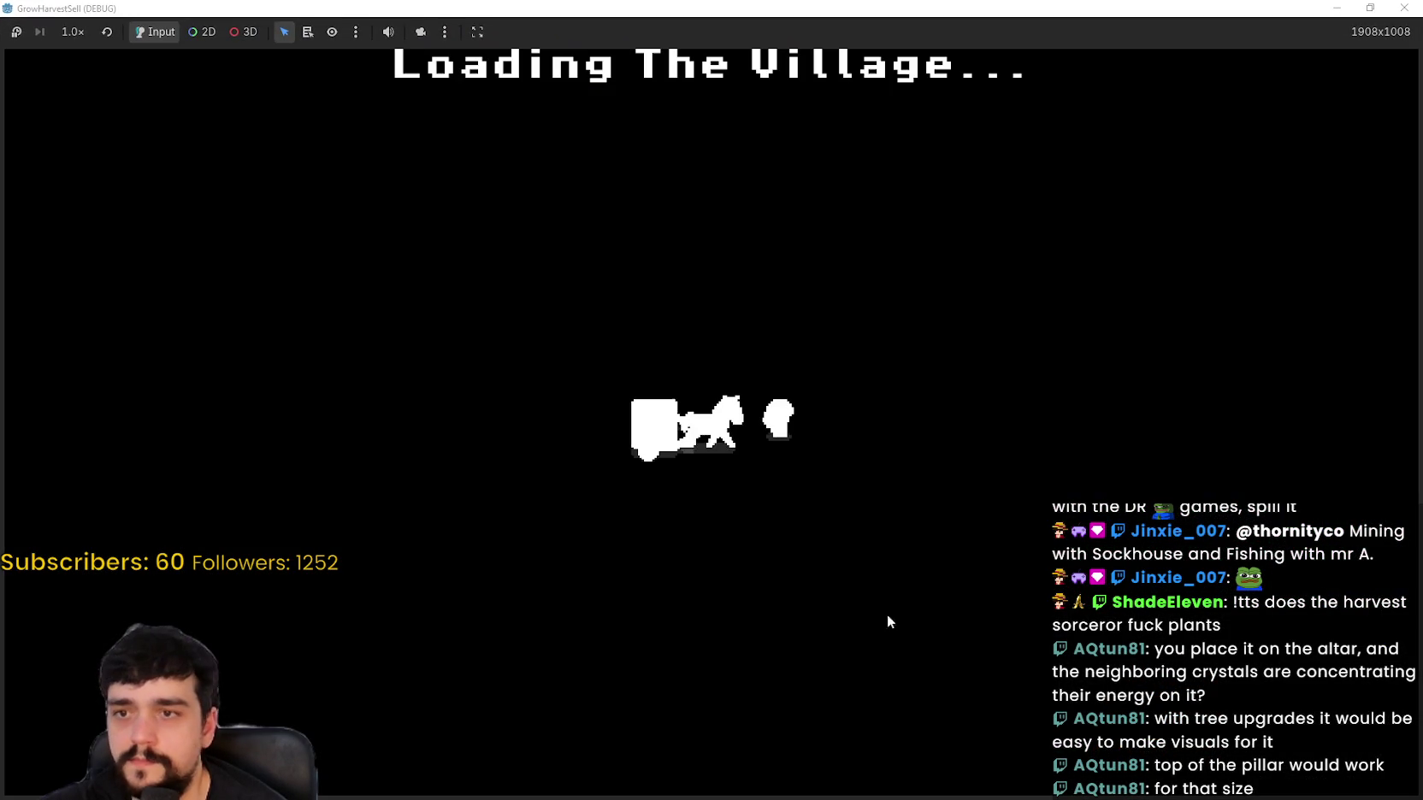
pyautogui.press('d')
pyautogui.press('d')
pyautogui.press('d')
pyautogui.press('w')
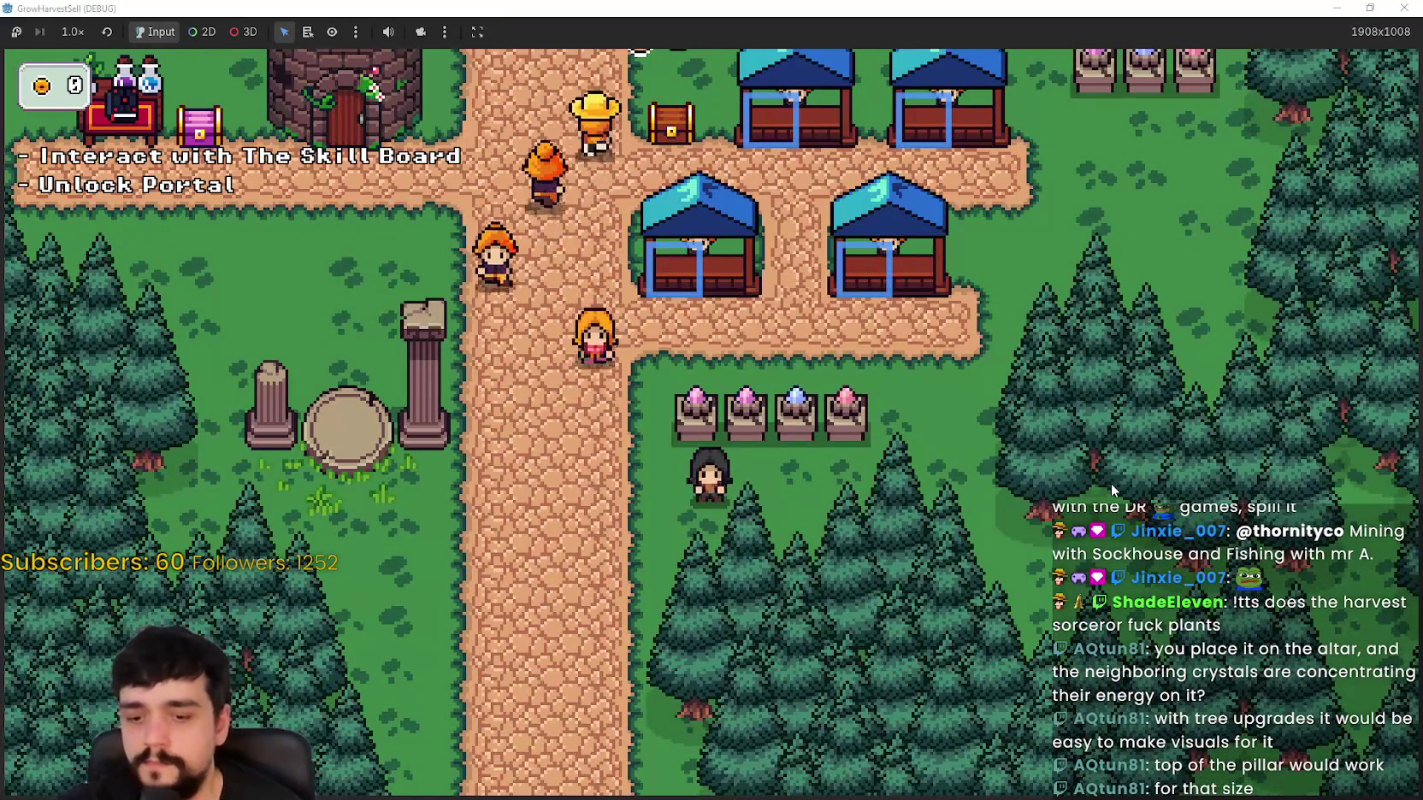
pyautogui.press('a')
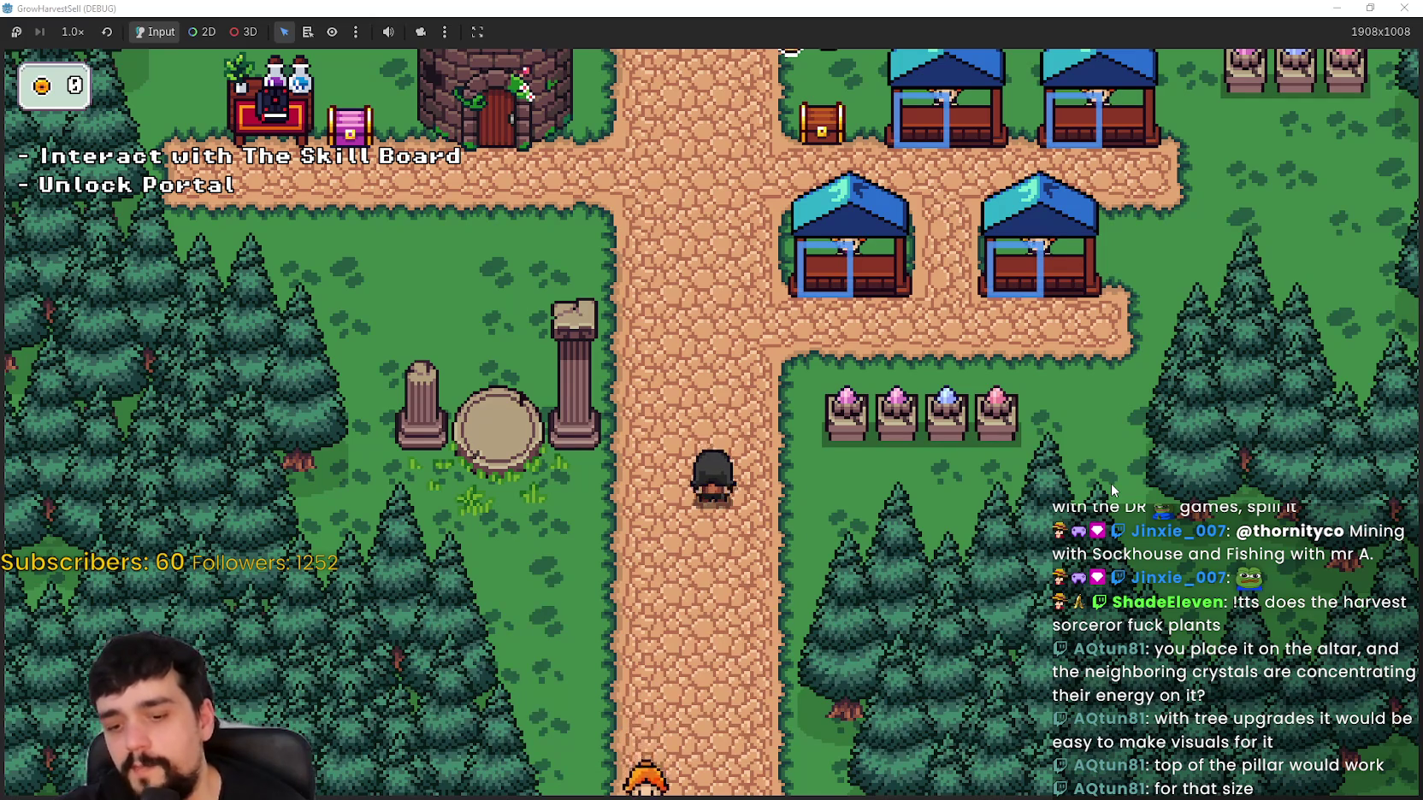
pyautogui.press('d')
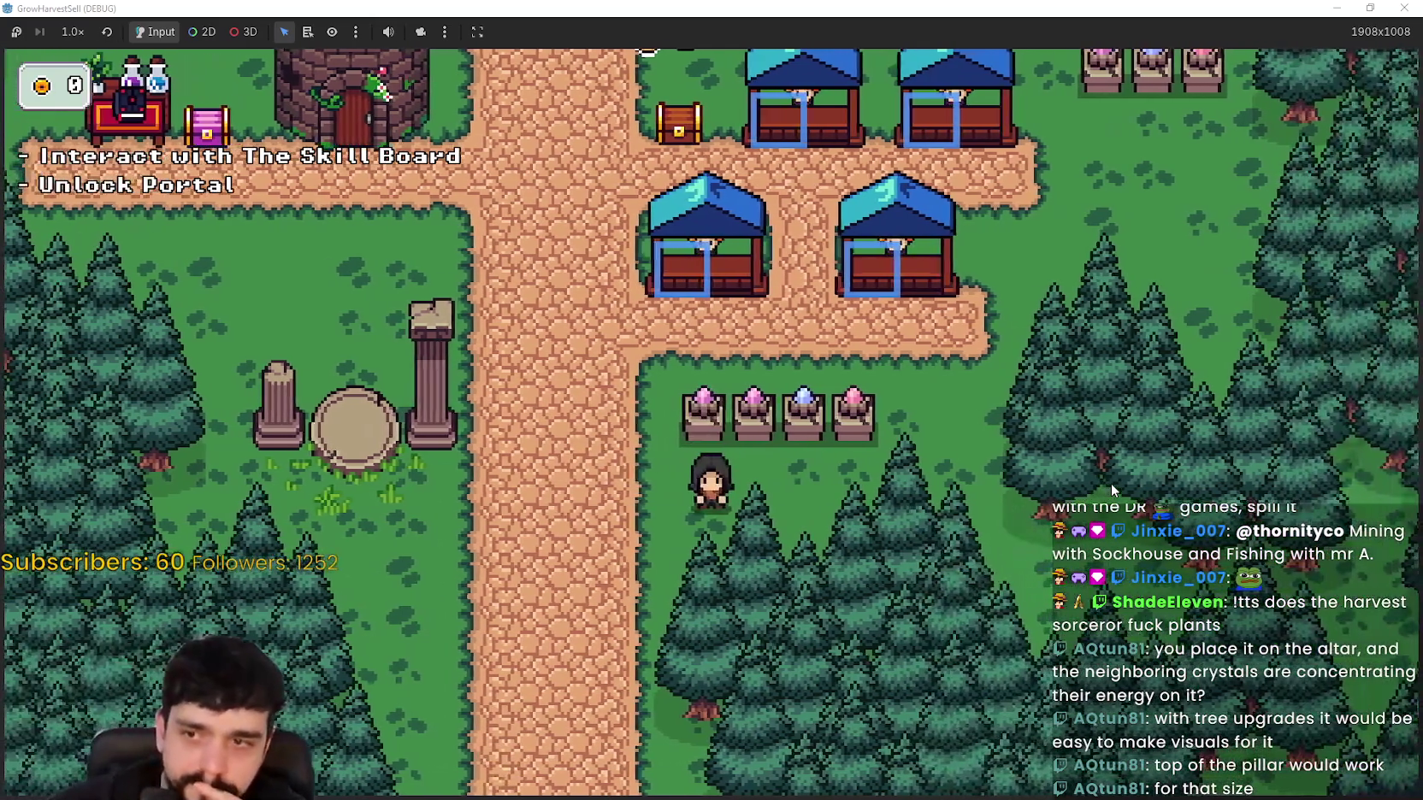
# Step: Walk the player past the four crystal pedestals, then back toward the tower and onto the road
pyautogui.press('a')
pyautogui.press('w')
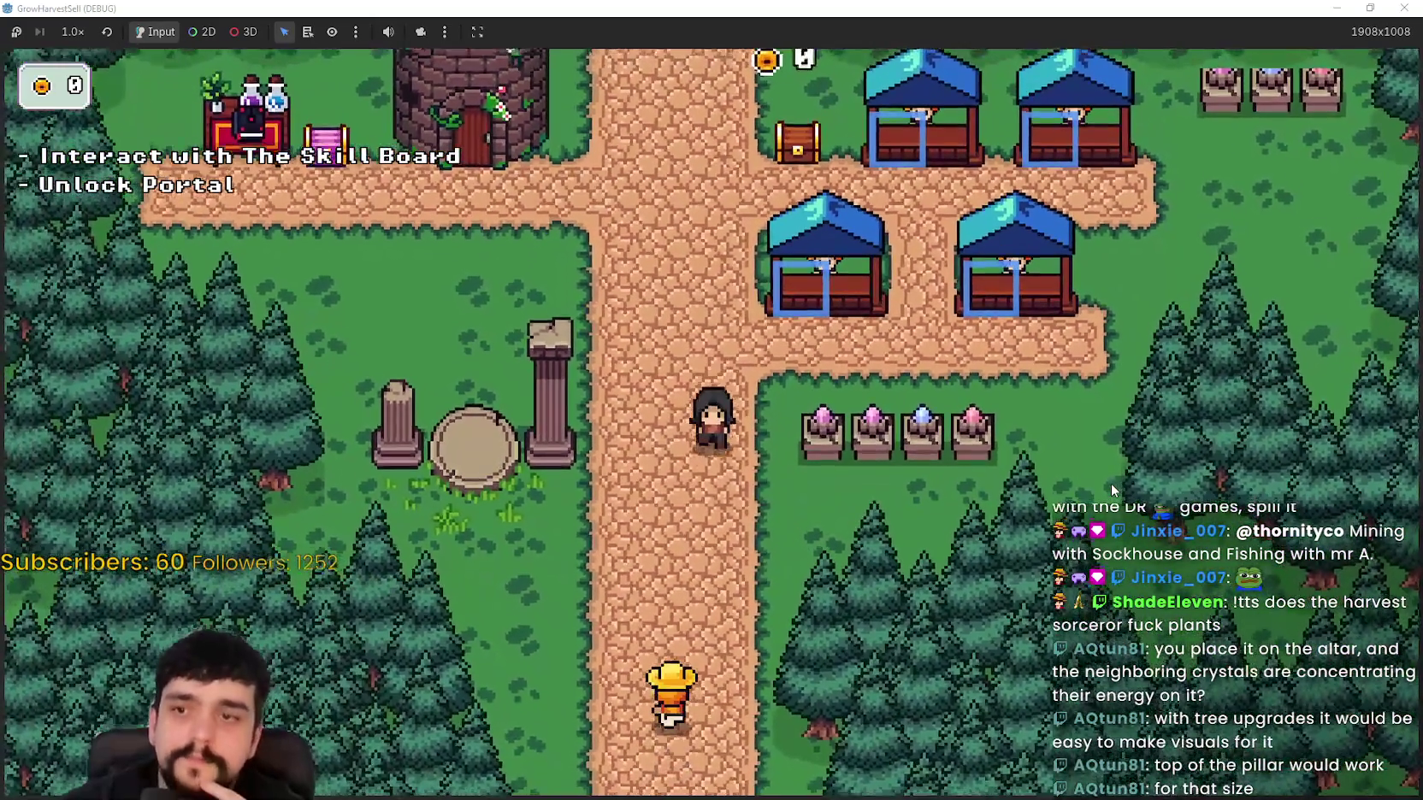
pyautogui.press('d')
pyautogui.press('s')
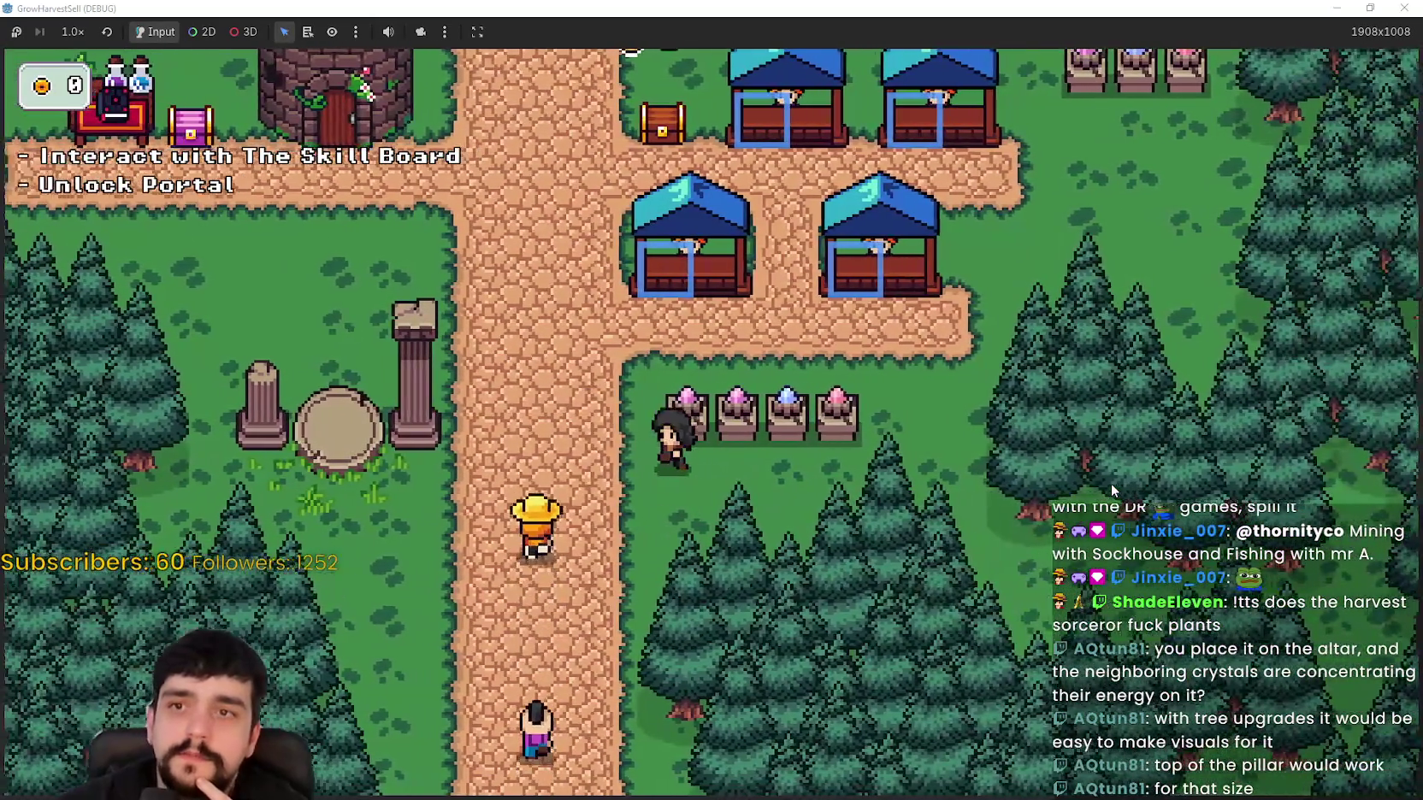
pyautogui.press('d')
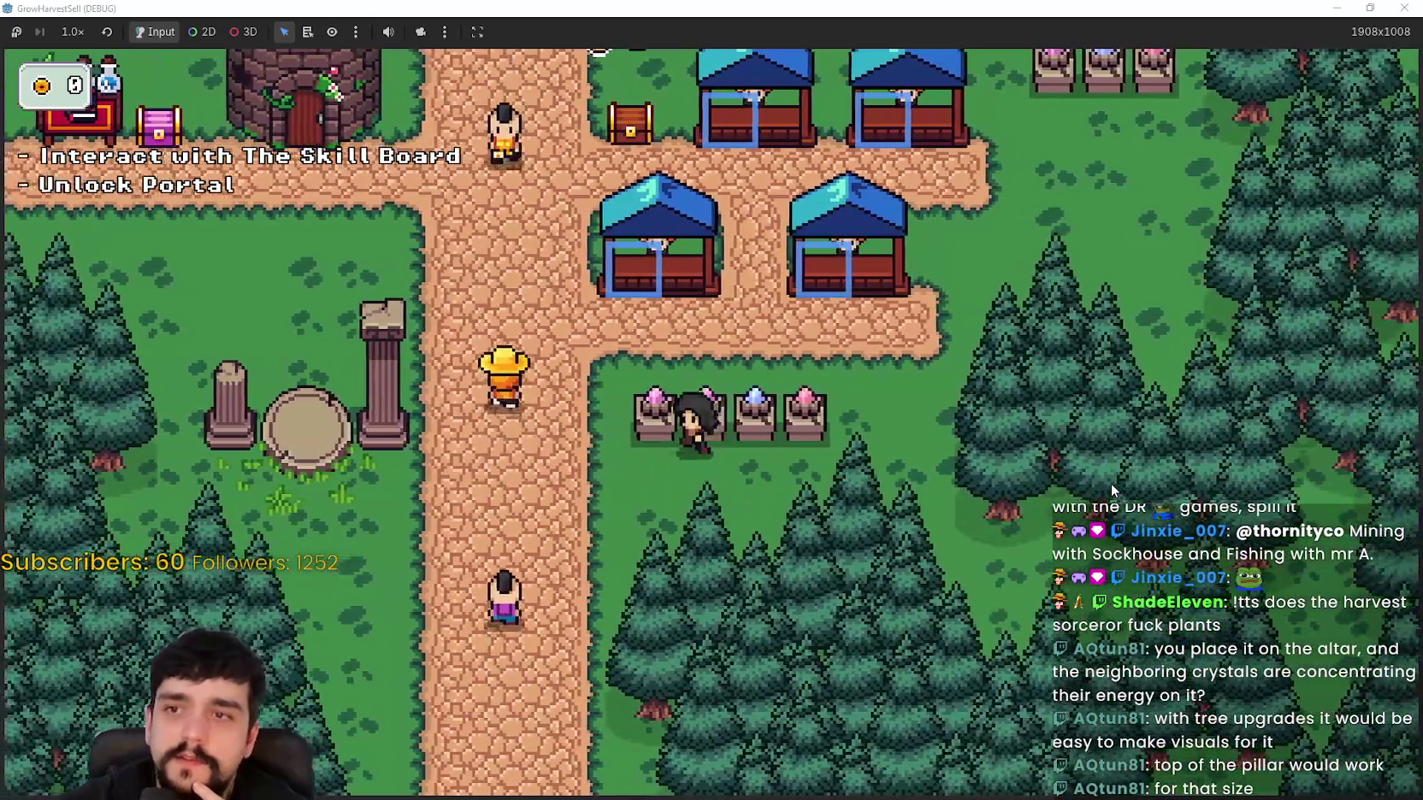
pyautogui.press('d')
pyautogui.press('w')
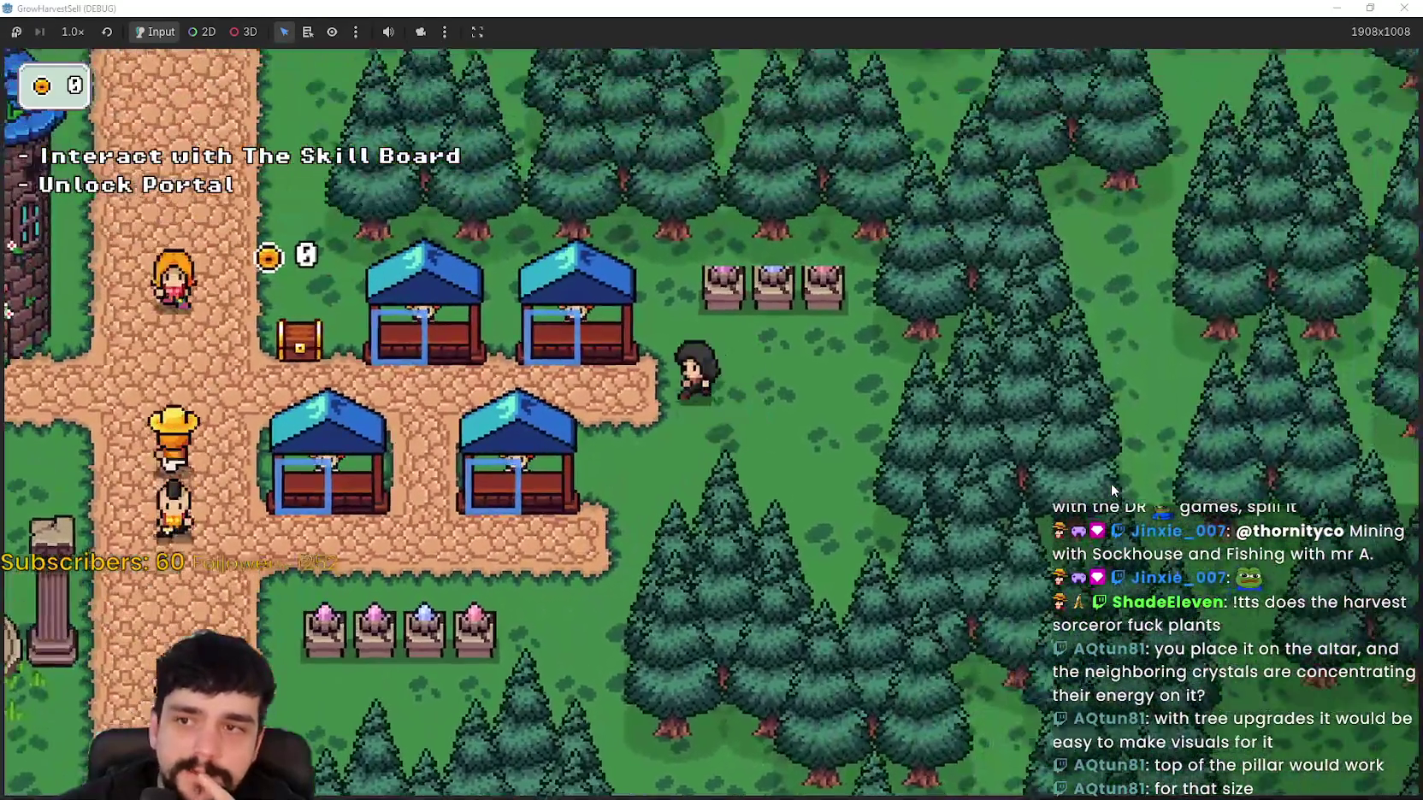
pyautogui.press('a')
pyautogui.press('s')
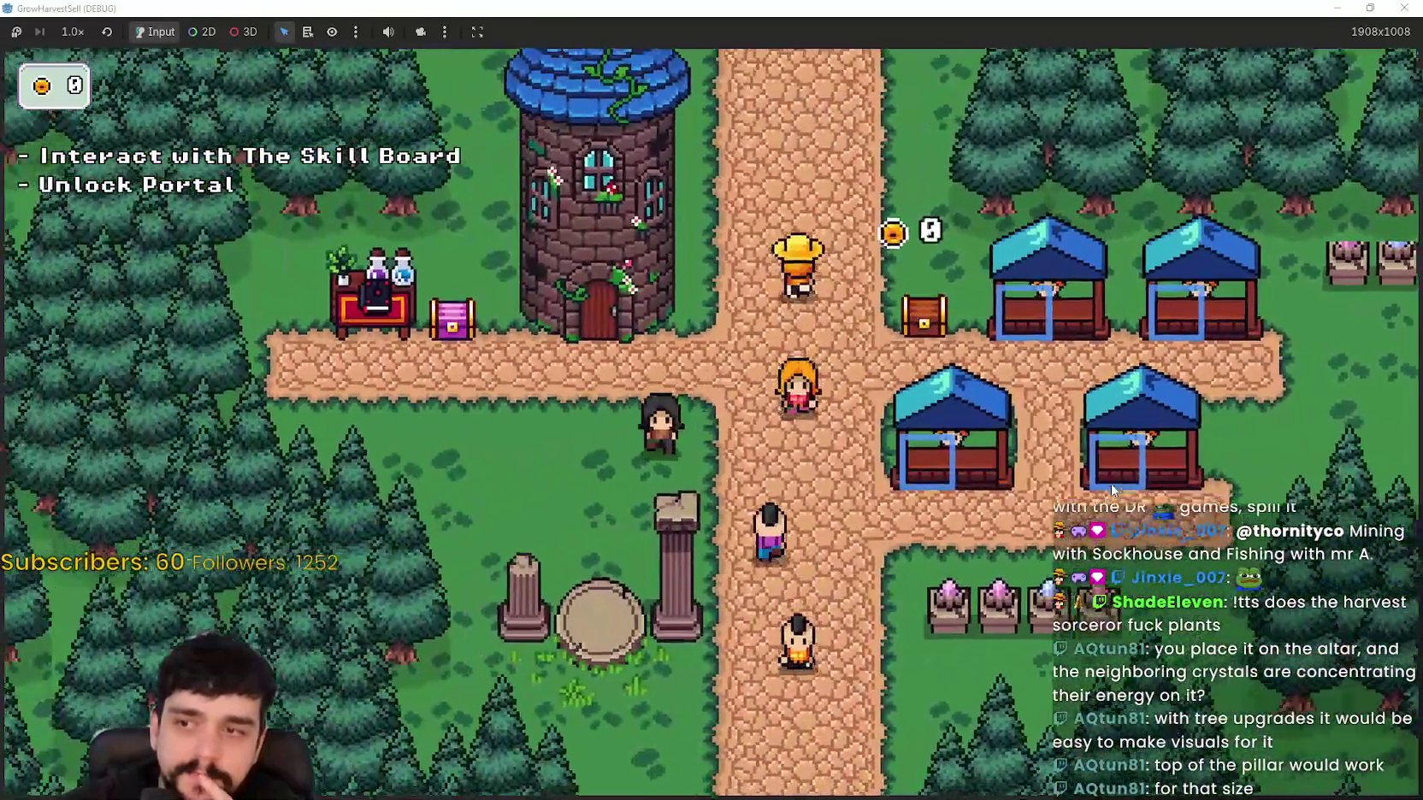
pyautogui.press('d')
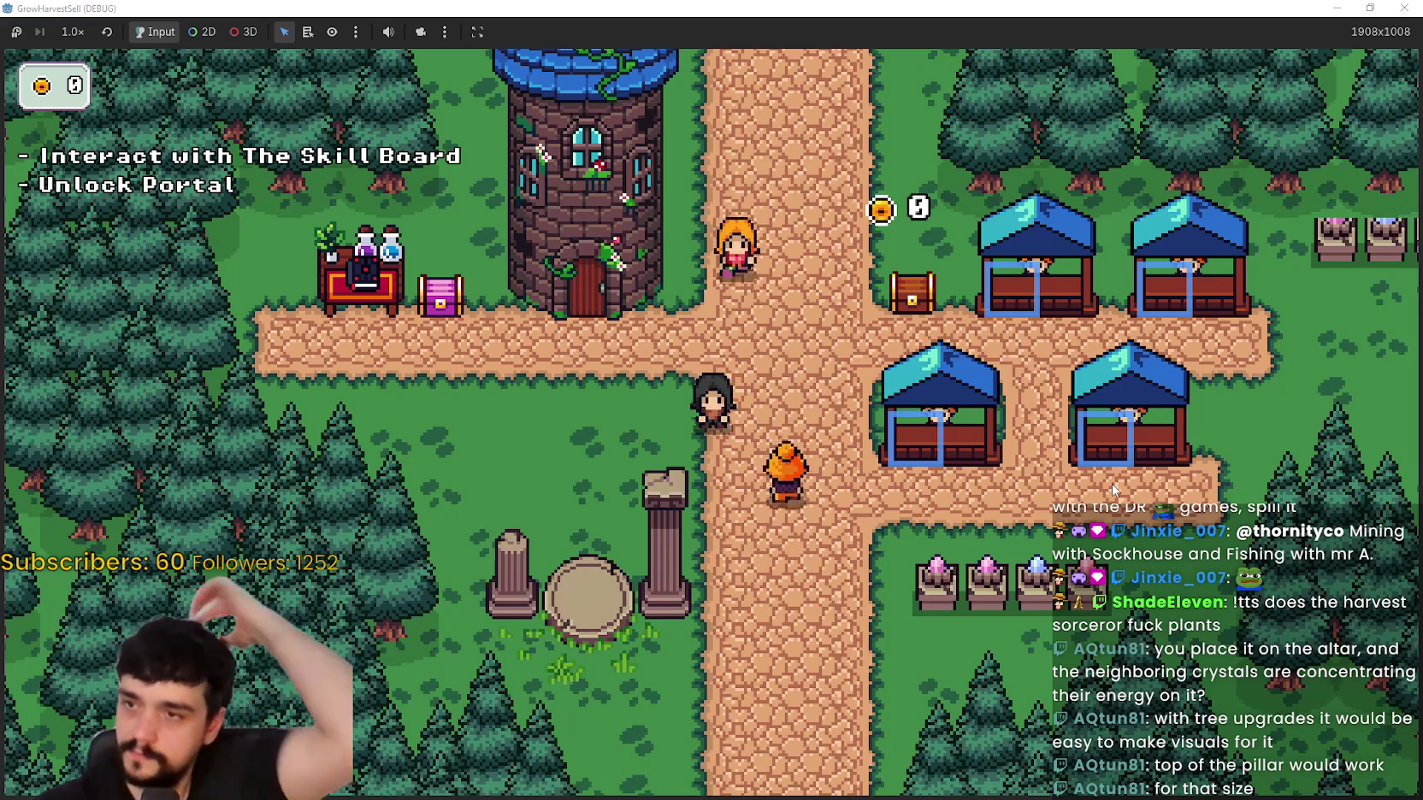
# Step: Walk the player to the crossroads, past the market stall to the Skill Board, then left toward the tower
pyautogui.press('w')
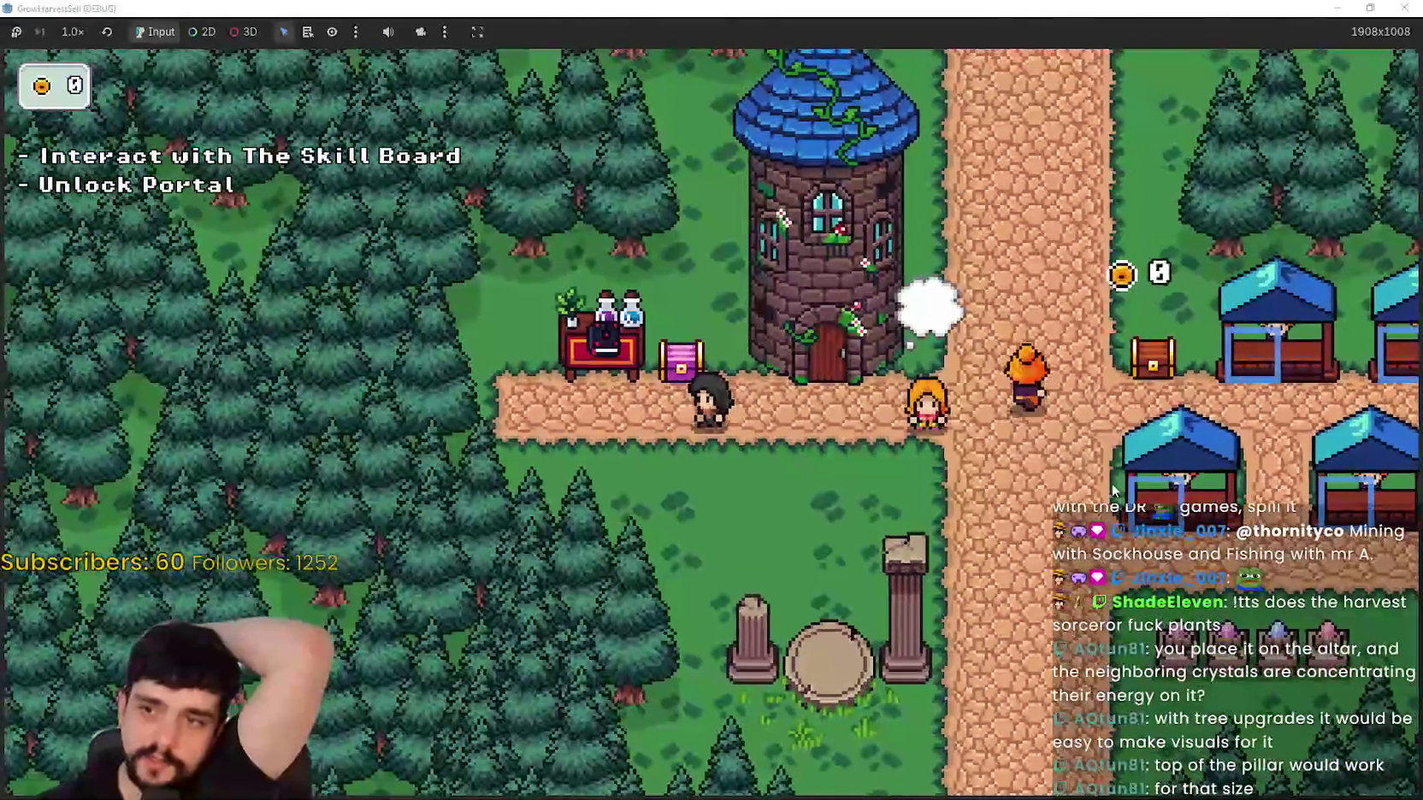
pyautogui.press('d')
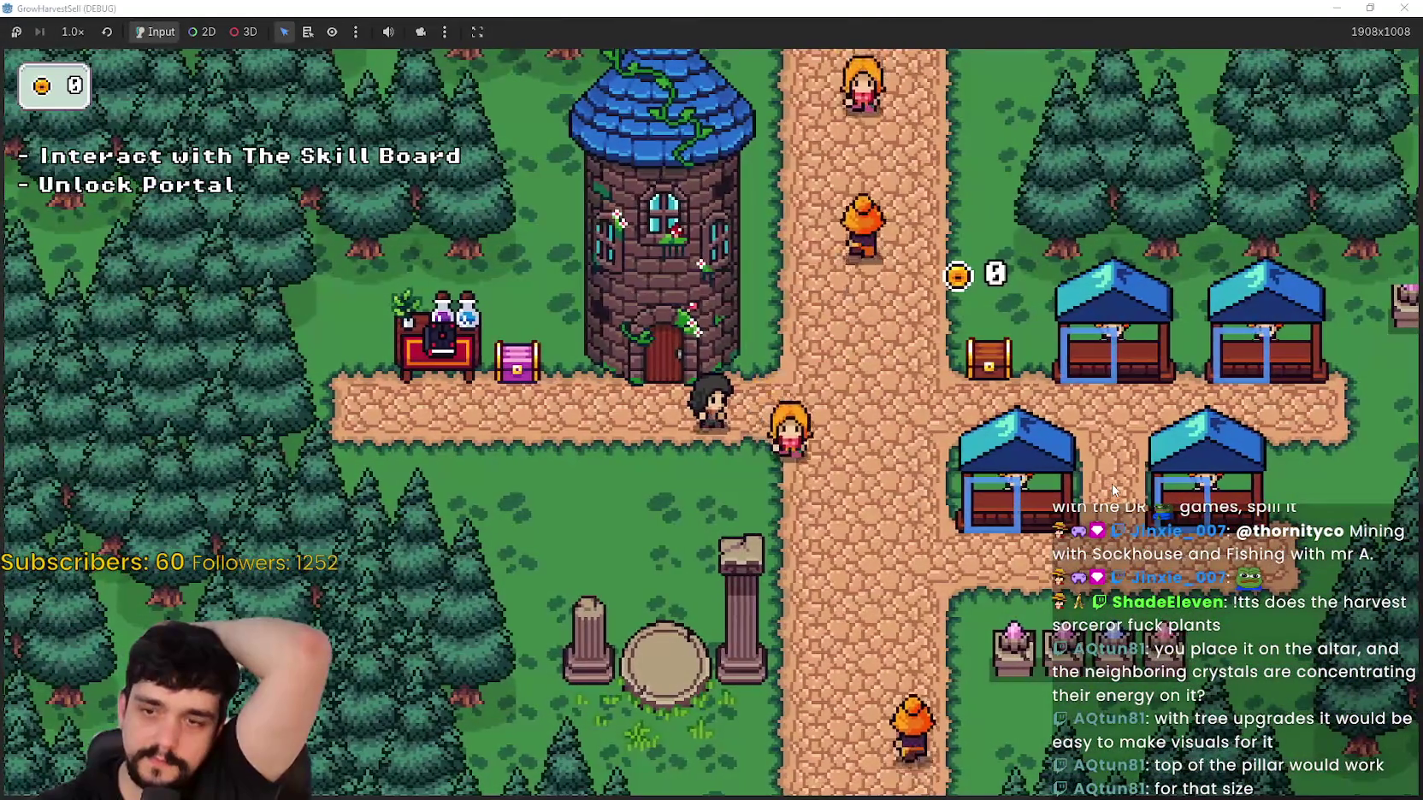
pyautogui.press('a')
pyautogui.press('s')
pyautogui.press('s')
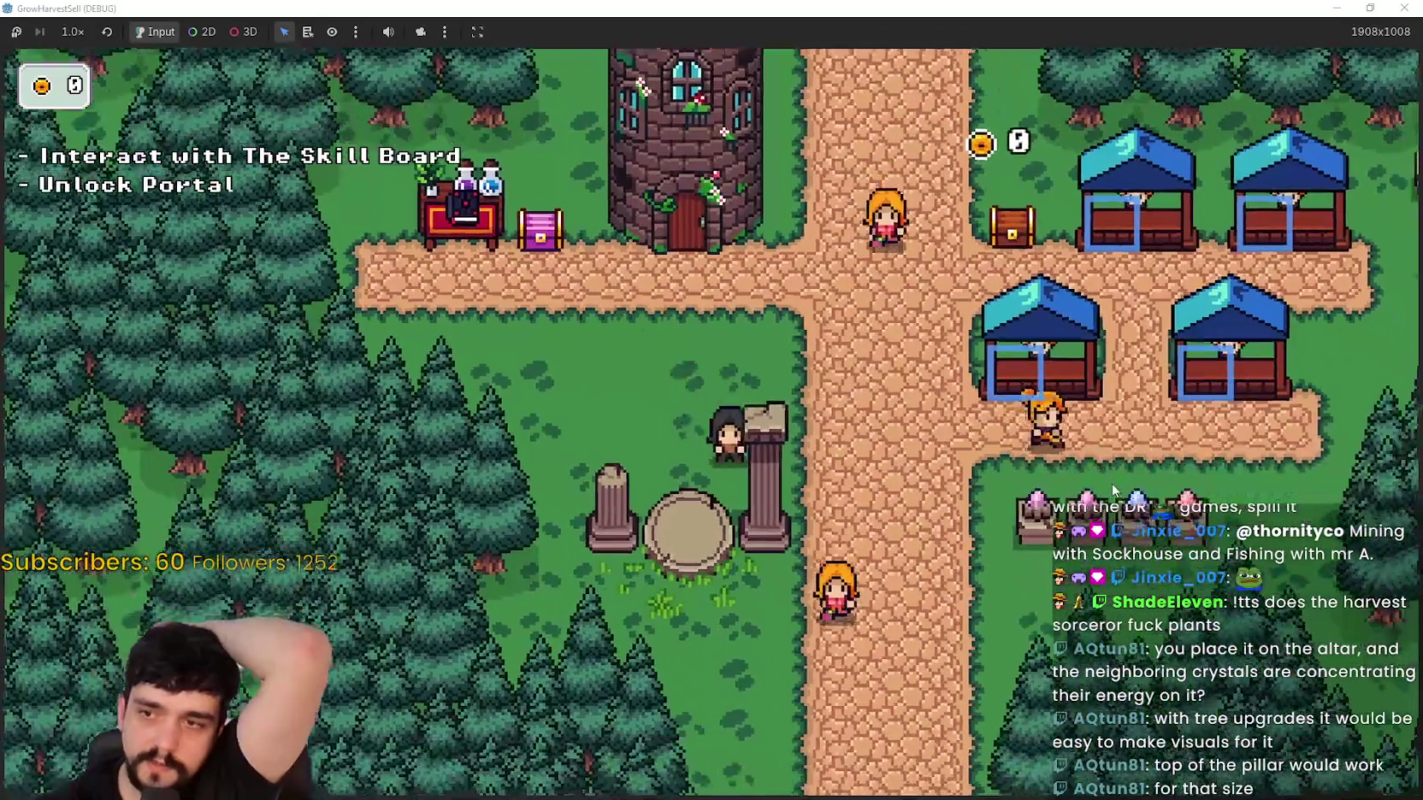
pyautogui.press('d')
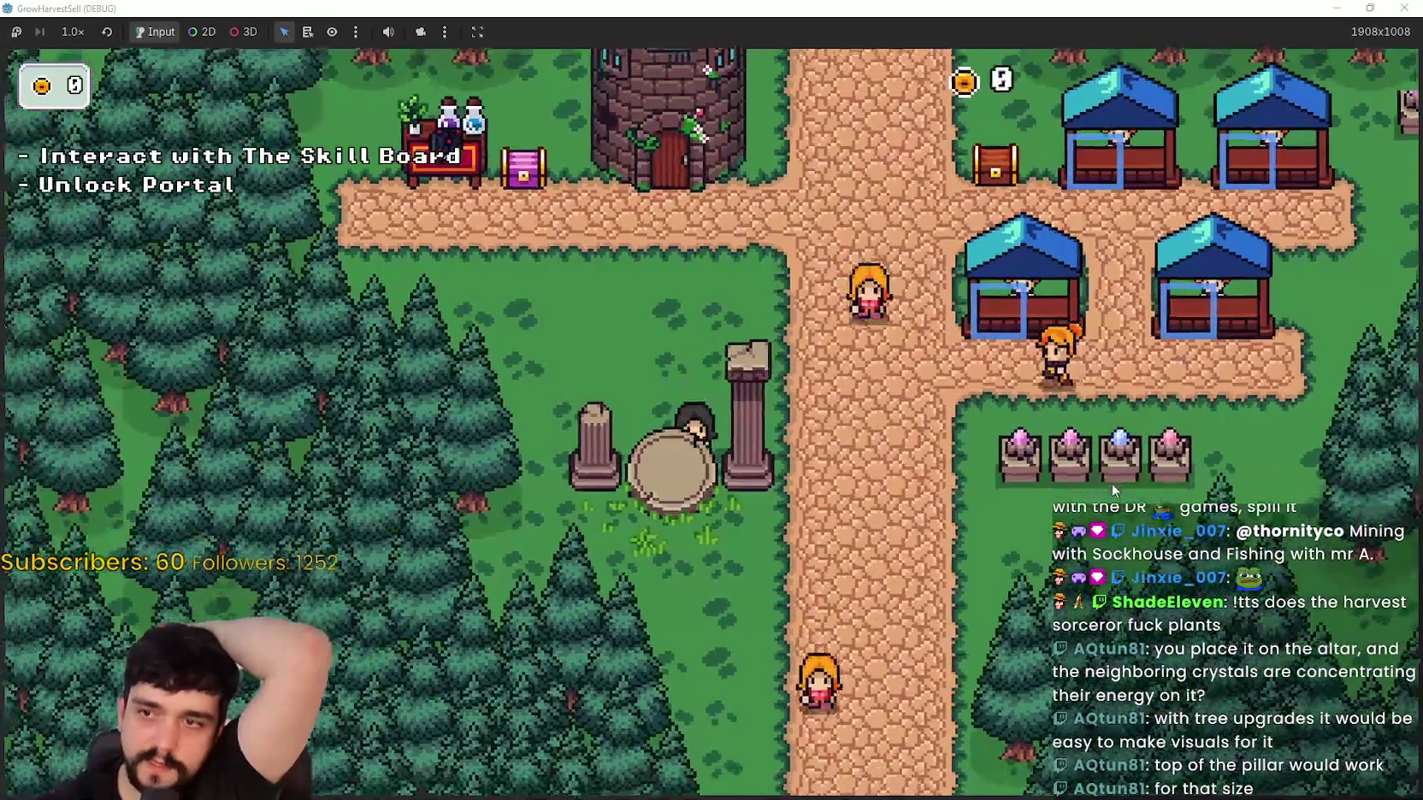
pyautogui.press('a')
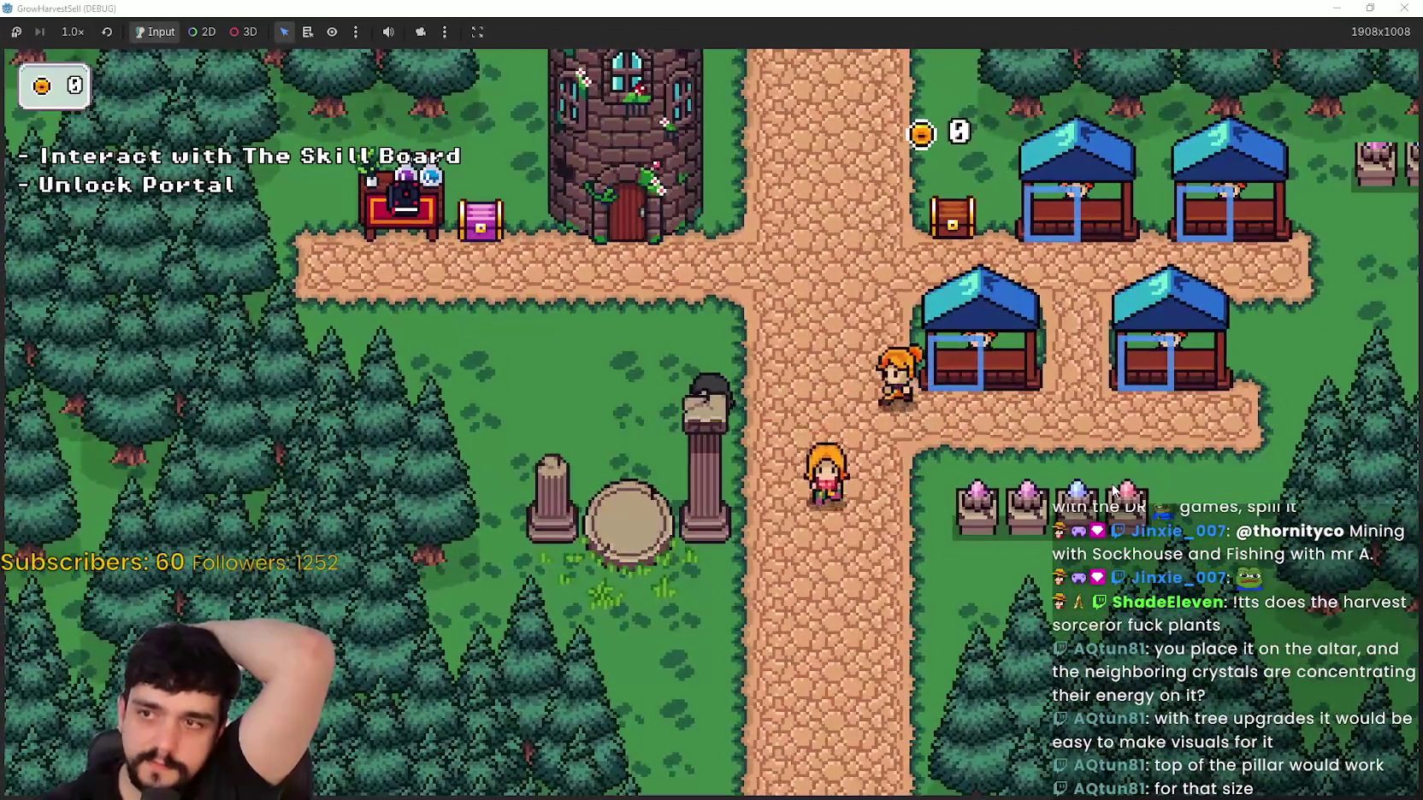
pyautogui.press('w')
pyautogui.press('a')
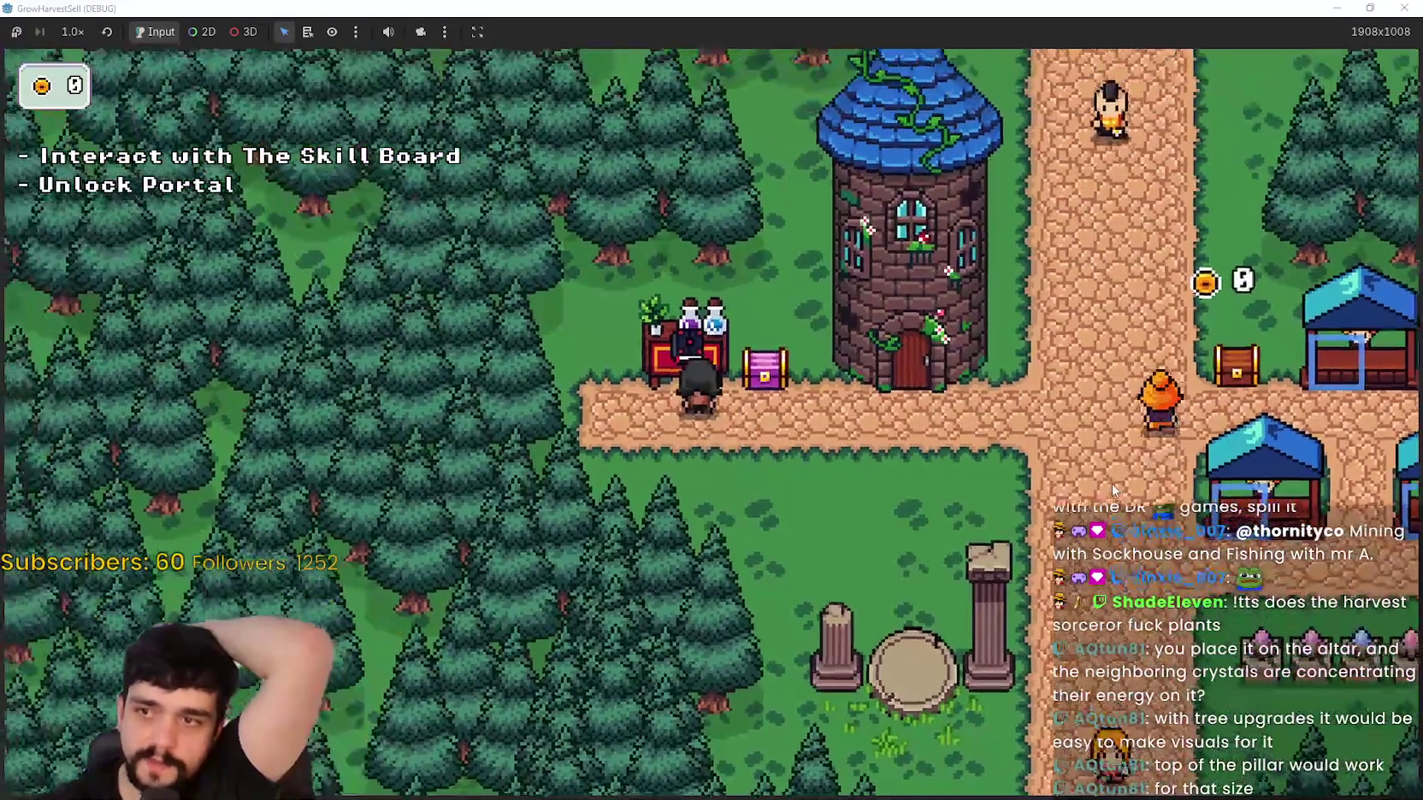
pyautogui.press('s')
pyautogui.press('d')
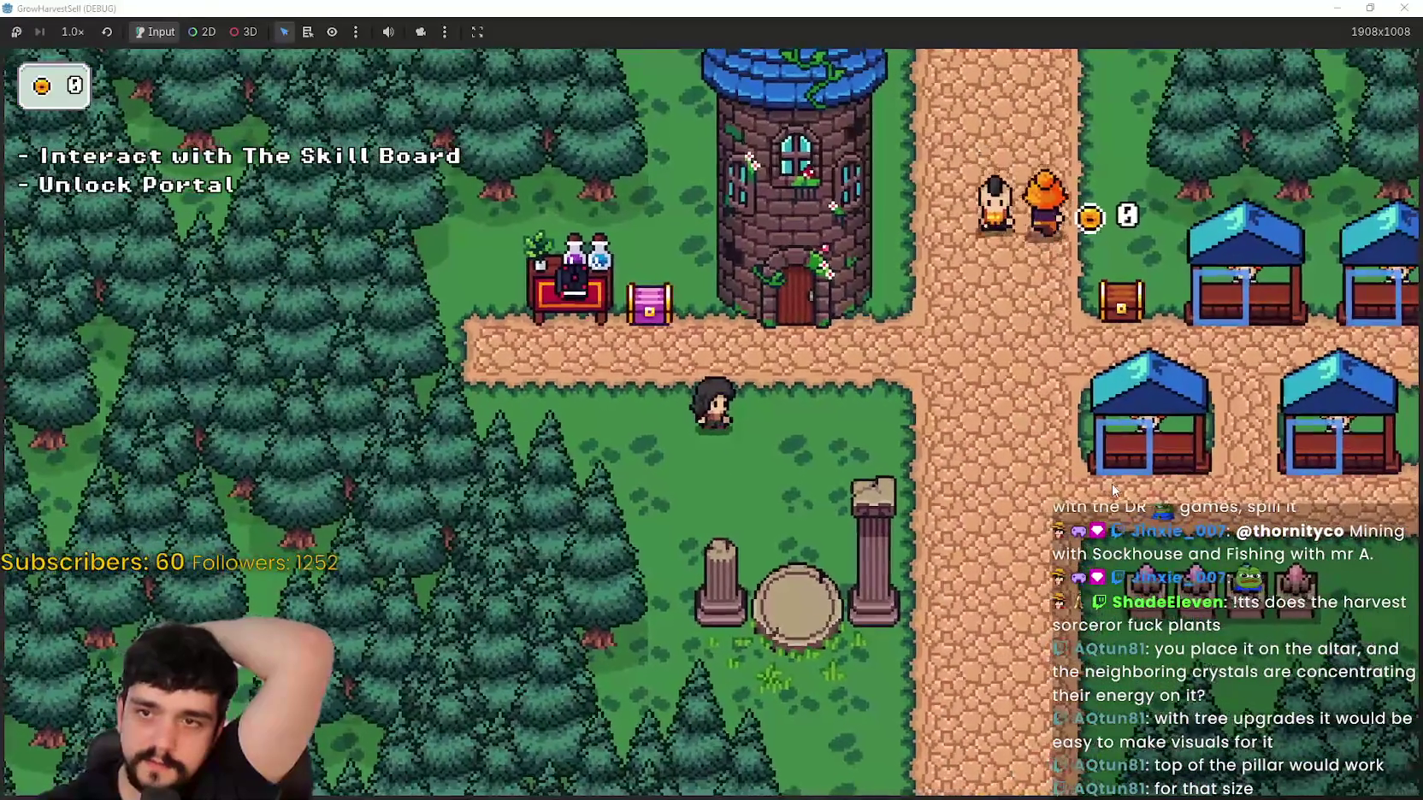
pyautogui.press('d')
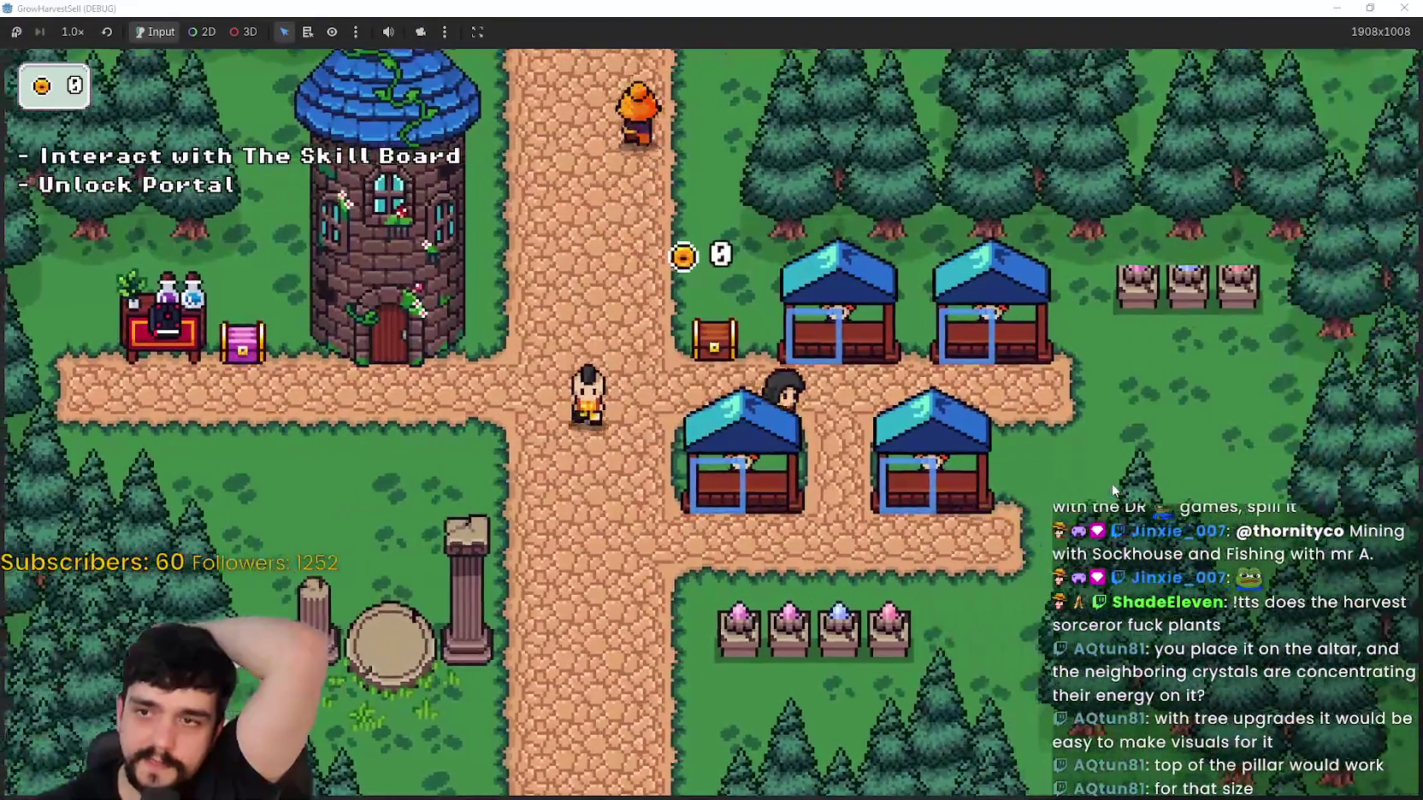
pyautogui.press('d')
pyautogui.press('a')
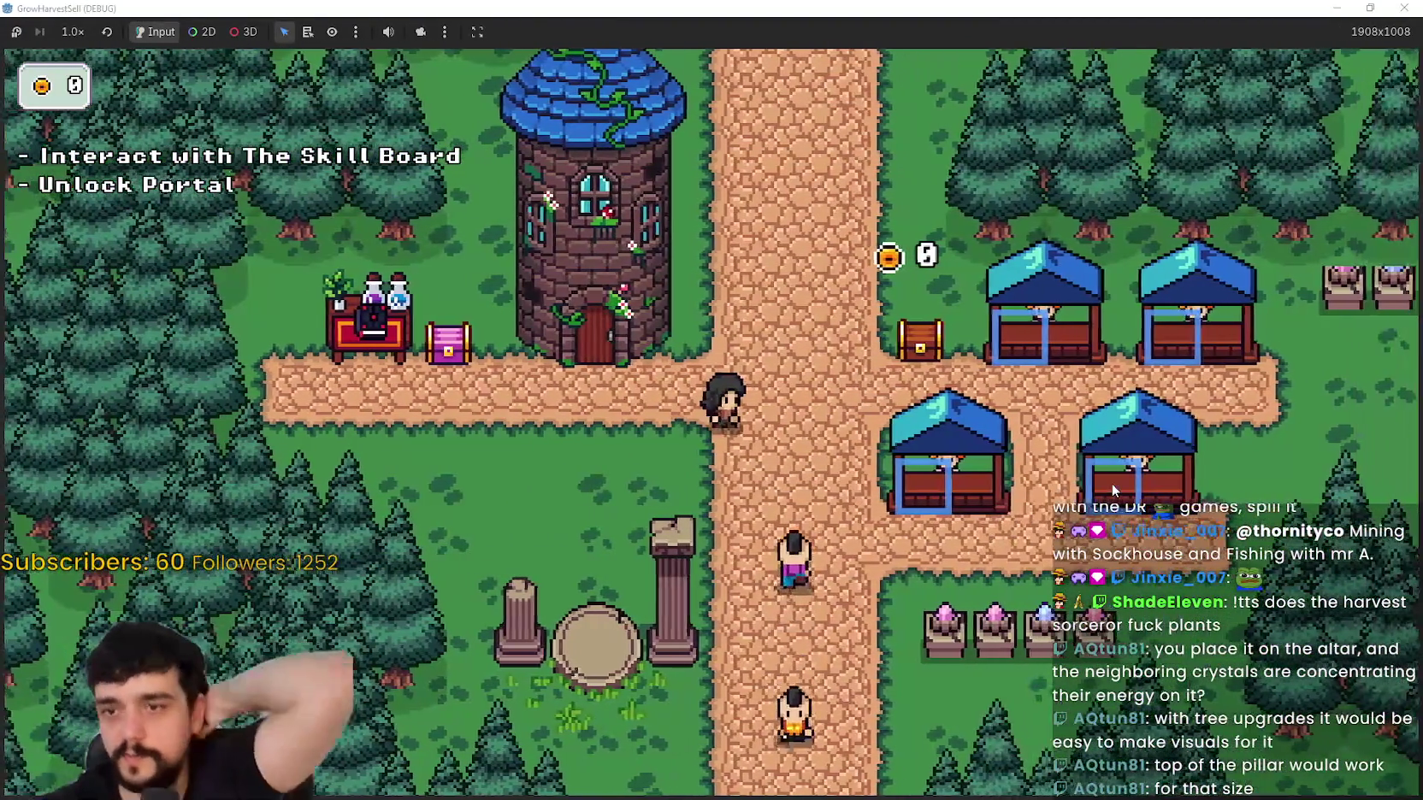
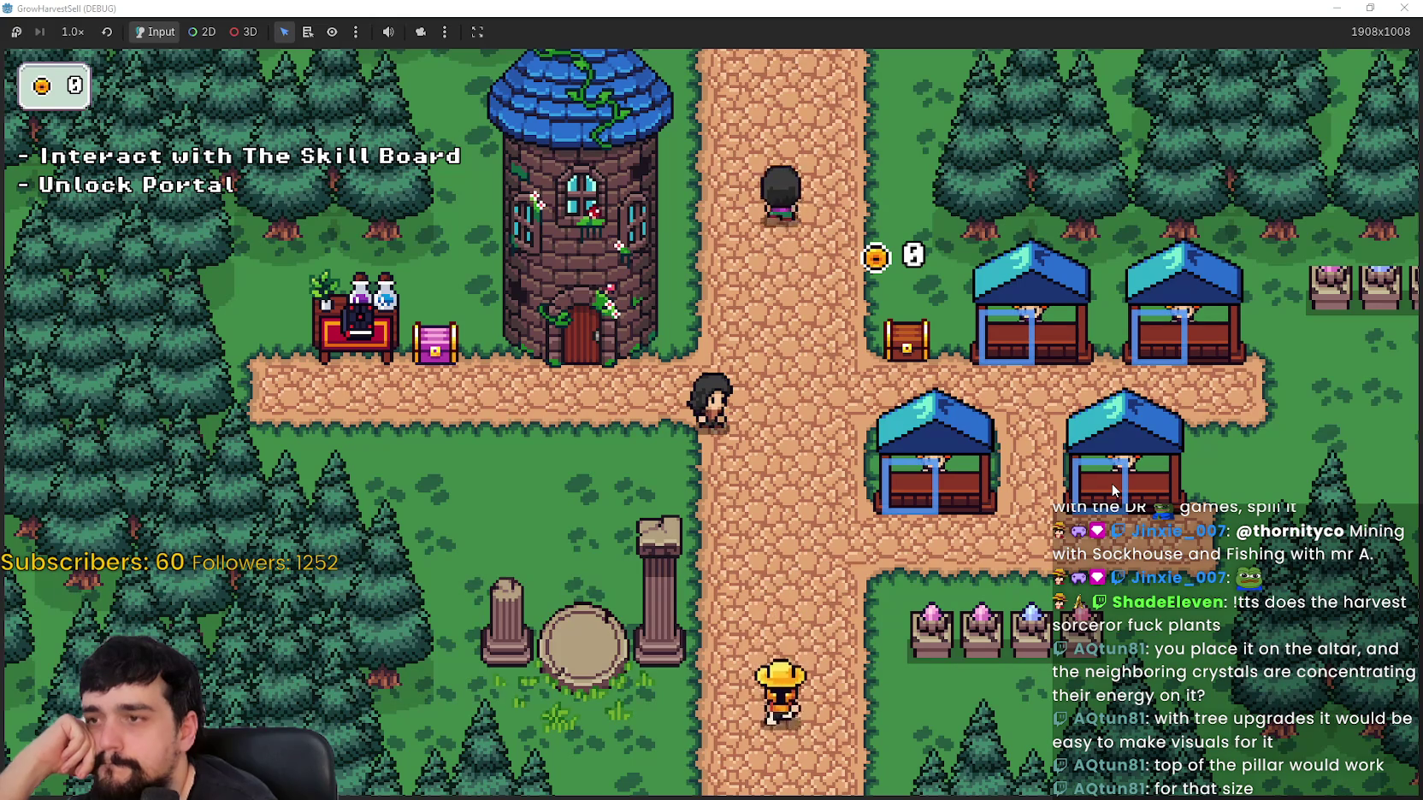
# Step: Back in the editor, drag the altar2 crystal stands up beside the tower
pyautogui.hotkey('alt', 'Tab')
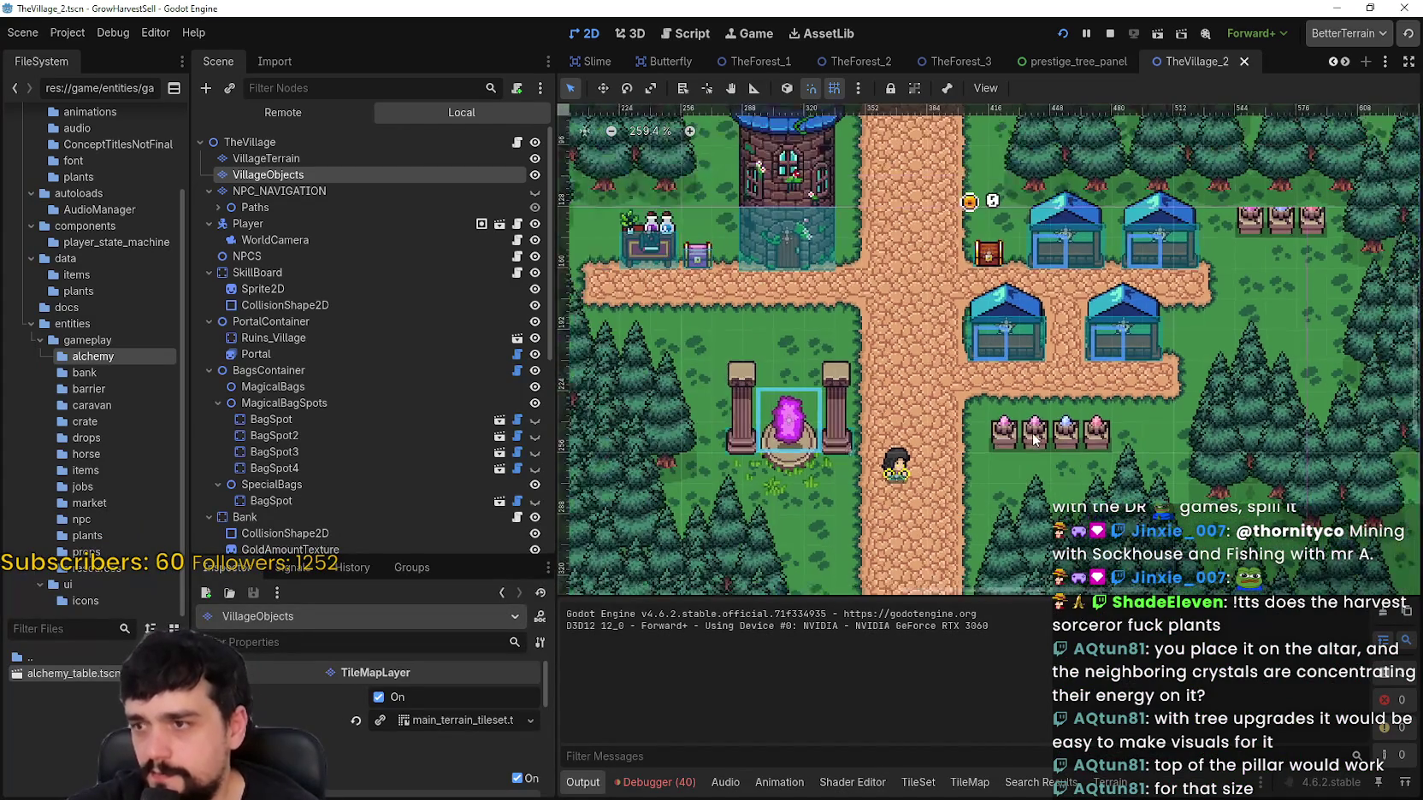
pyautogui.click(999, 441)
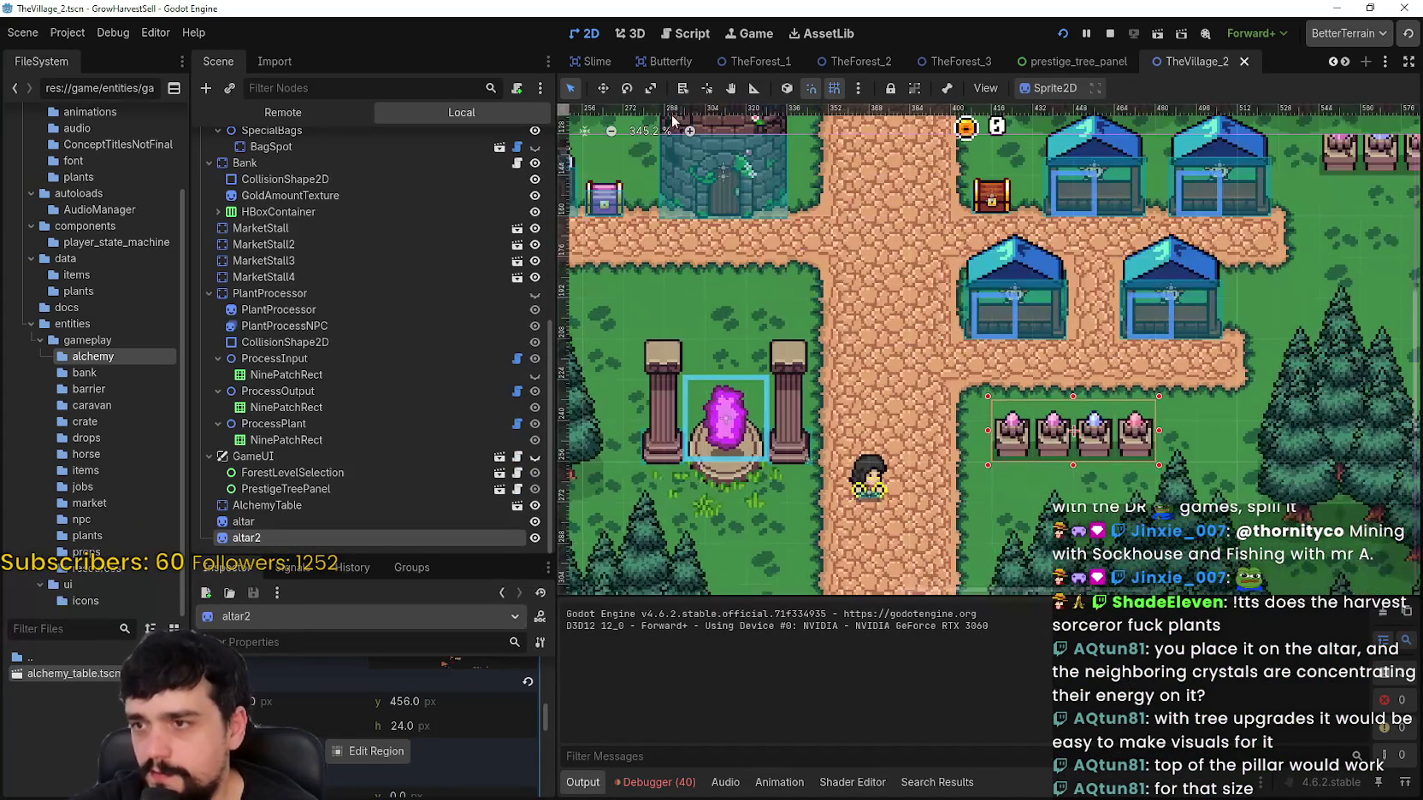
pyautogui.moveTo(1090, 469)
pyautogui.mouseDown()
pyautogui.moveTo(765, 355)
pyautogui.moveTo(780, 256)
pyautogui.mouseUp()
pyautogui.scroll(2, 780, 256)
pyautogui.moveTo(857, 317); pyautogui.dragTo(845, 273)
pyautogui.scroll(6, 851, 270)
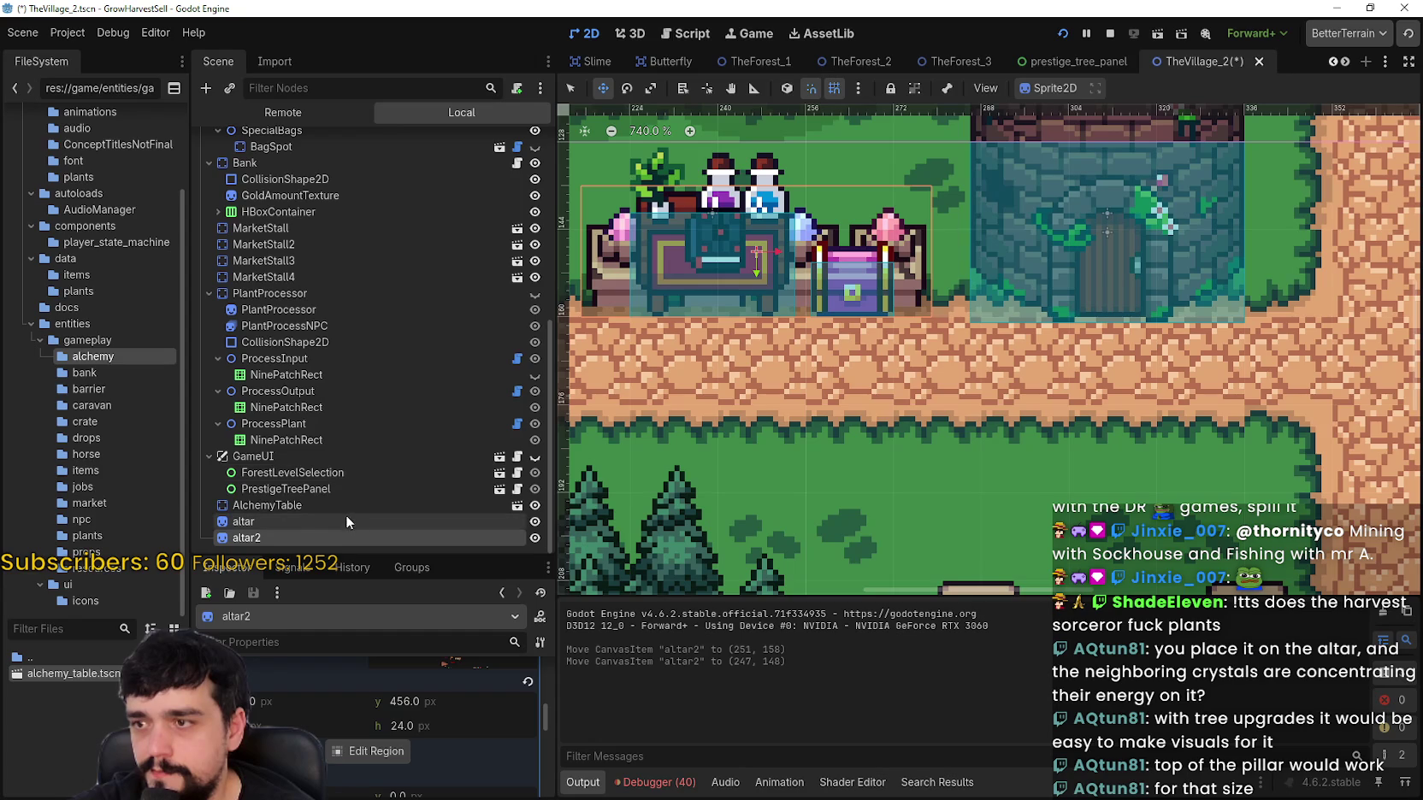
# Step: Move the AlchemyTable down so it sits just below the stands
pyautogui.click(350, 505)
pyautogui.scroll(-3, 733, 210)
pyautogui.moveTo(746, 220)
pyautogui.mouseDown()
pyautogui.moveTo(834, 361)
pyautogui.moveTo(863, 446)
pyautogui.mouseUp()
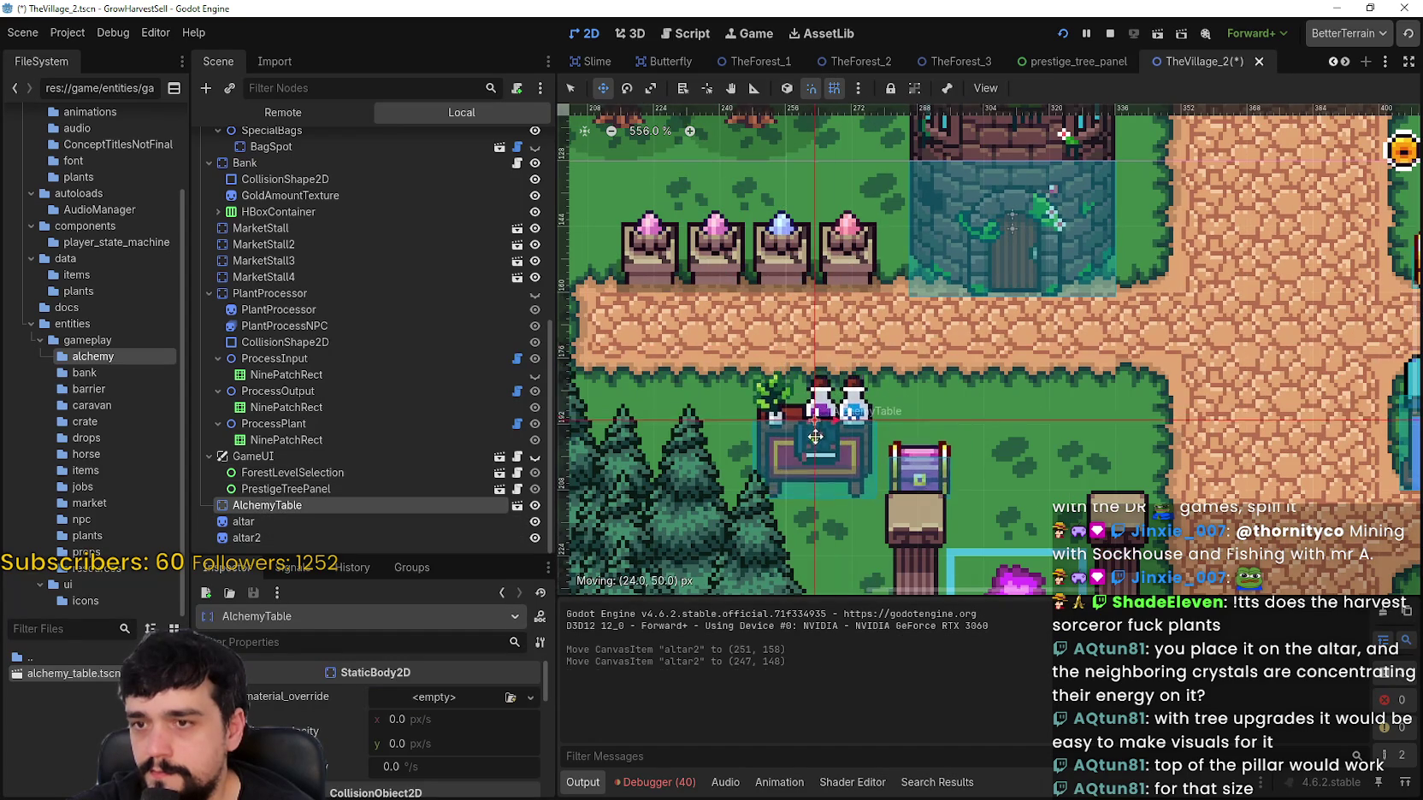
pyautogui.scroll(2, 704, 214)
# Step: Nudge altar2 to (248, 148), completing the row of four crystal altars
pyautogui.click(352, 540)
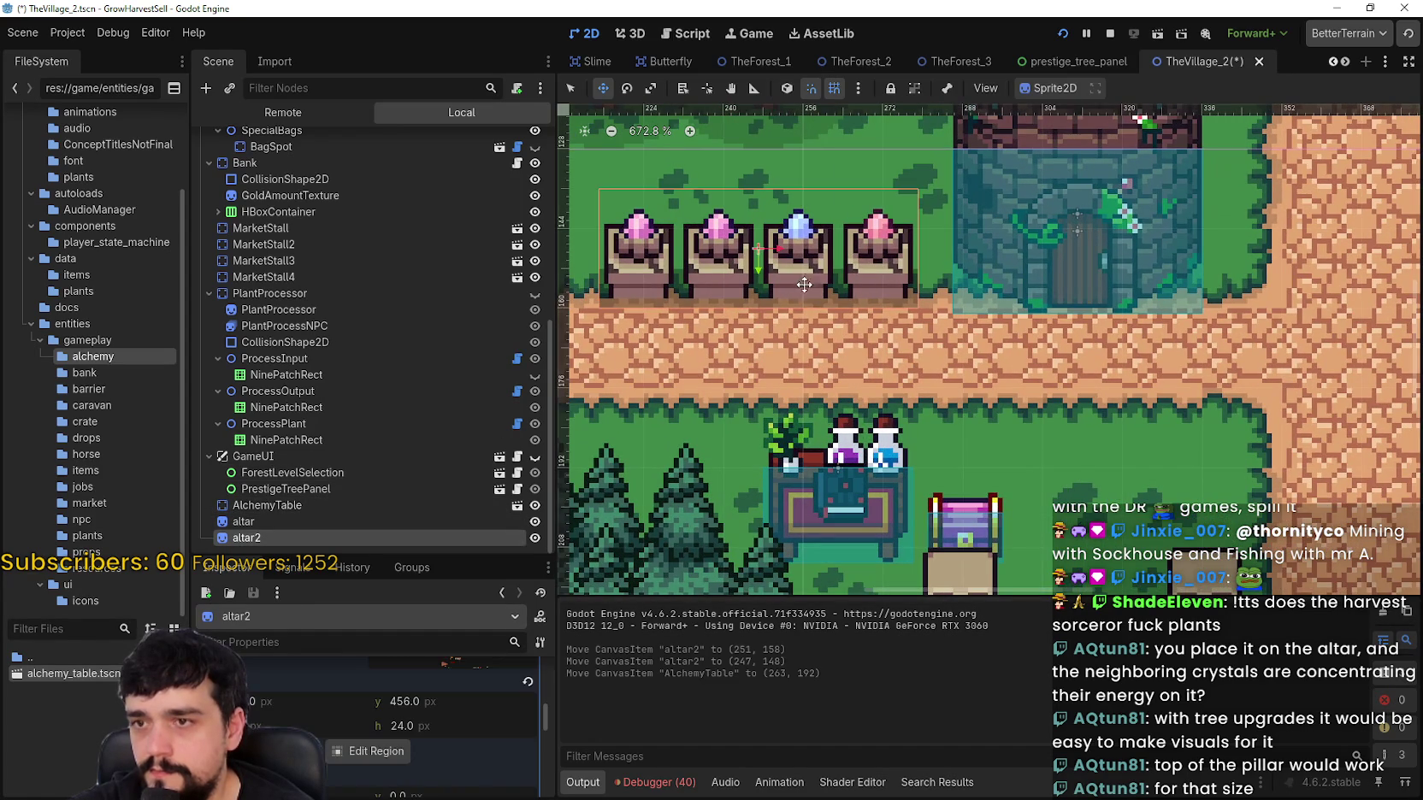
pyautogui.scroll(7, 904, 257)
pyautogui.moveTo(896, 258)
pyautogui.mouseDown()
pyautogui.moveTo(906, 247)
pyautogui.moveTo(882, 318)
pyautogui.mouseUp()
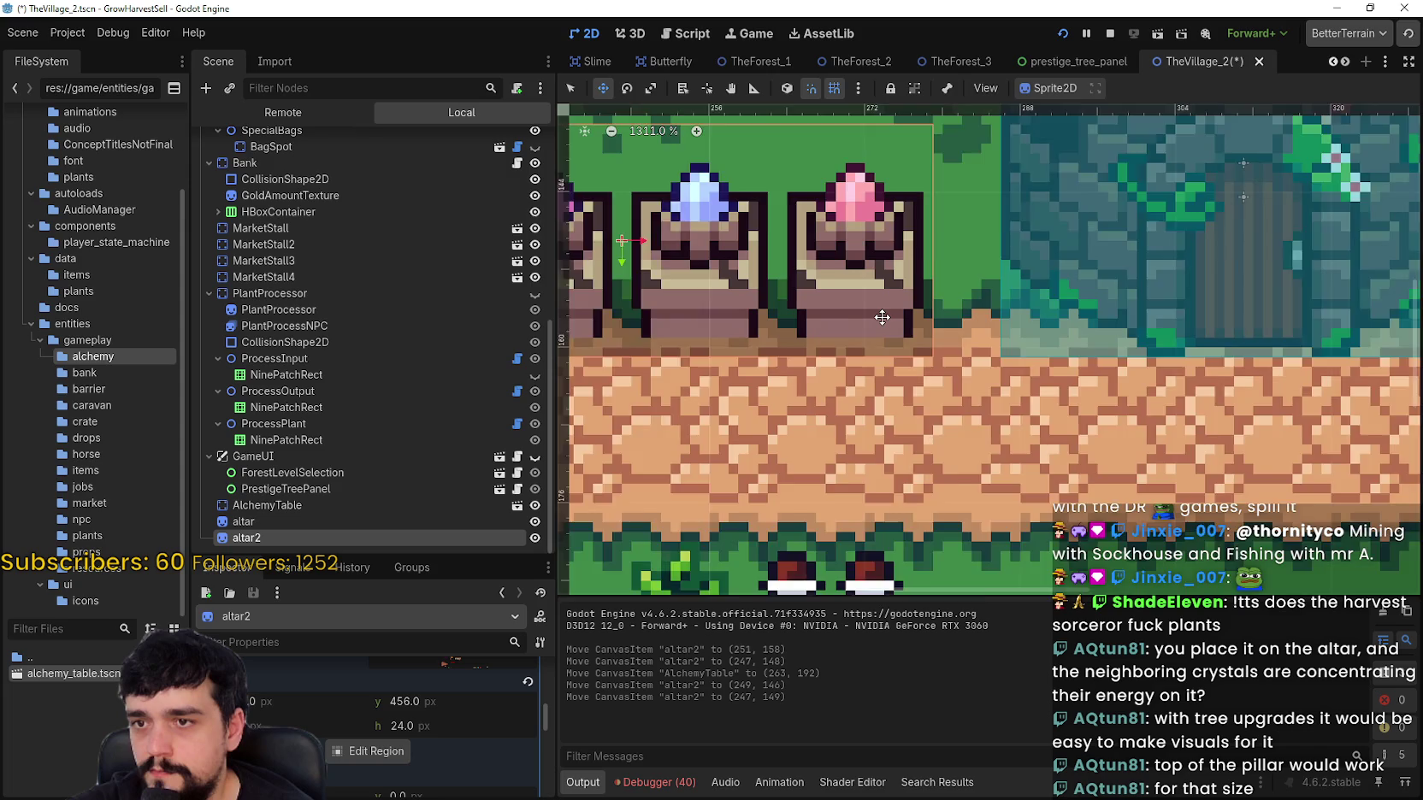
pyautogui.scroll(5, 882, 317)
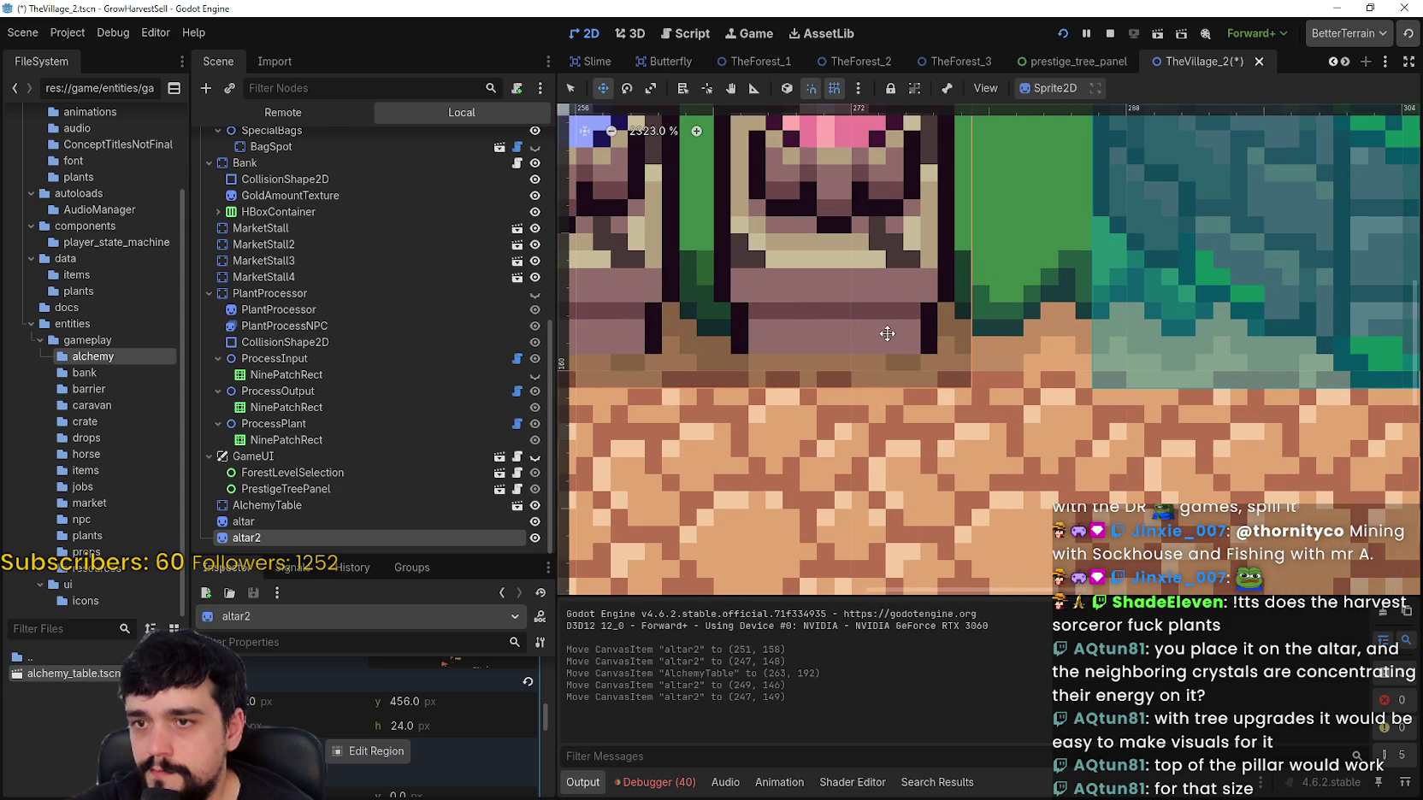
pyautogui.scroll(-7, 887, 333)
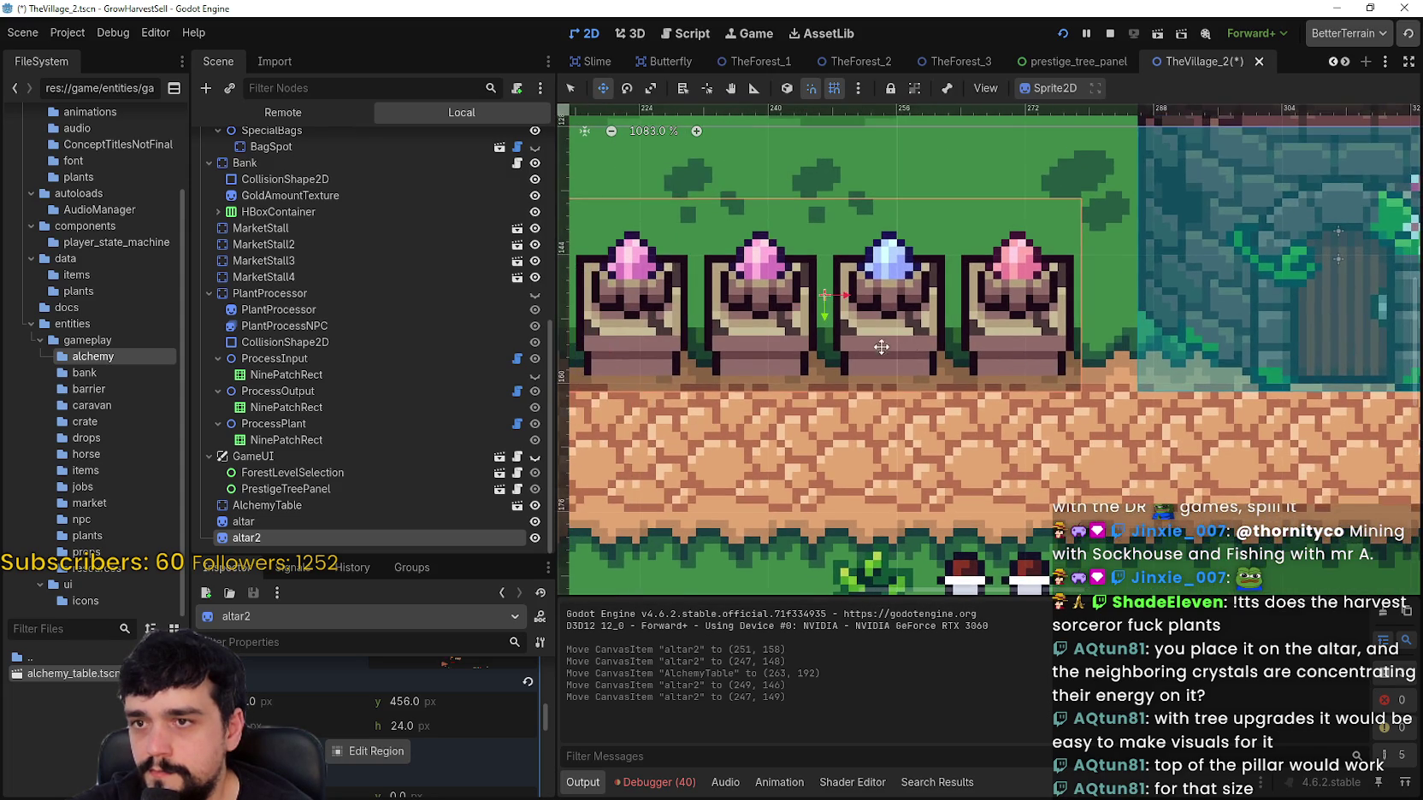
pyautogui.moveTo(1007, 345)
pyautogui.mouseDown()
pyautogui.moveTo(958, 337)
pyautogui.moveTo(920, 234)
pyautogui.moveTo(949, 329)
pyautogui.moveTo(1008, 327)
pyautogui.mouseUp()
pyautogui.scroll(-4, 1007, 327)
pyautogui.scroll(-5, 1048, 407)
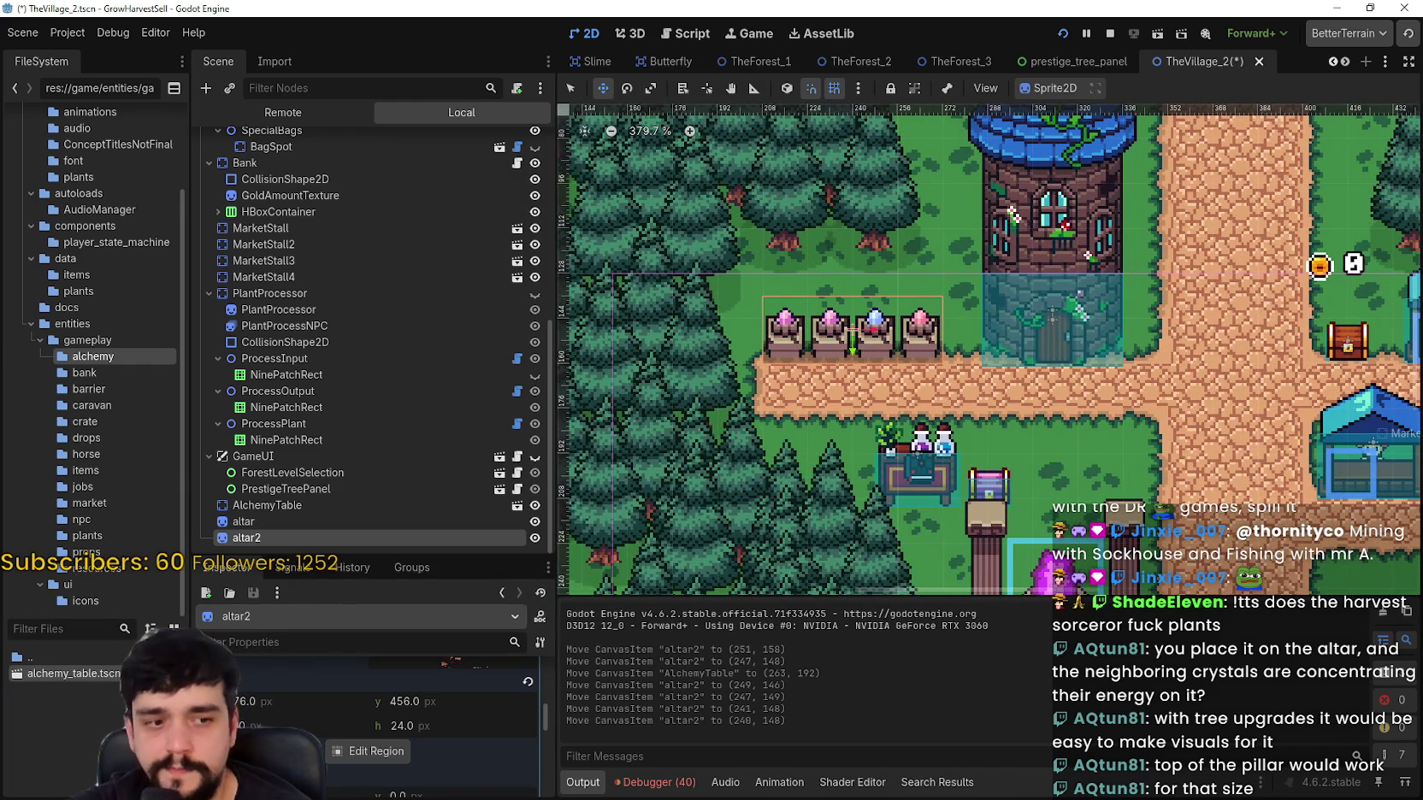
# Step: Walk the player left and right past the four stands, then bring the Imgur browser over the game
pyautogui.press('F5')
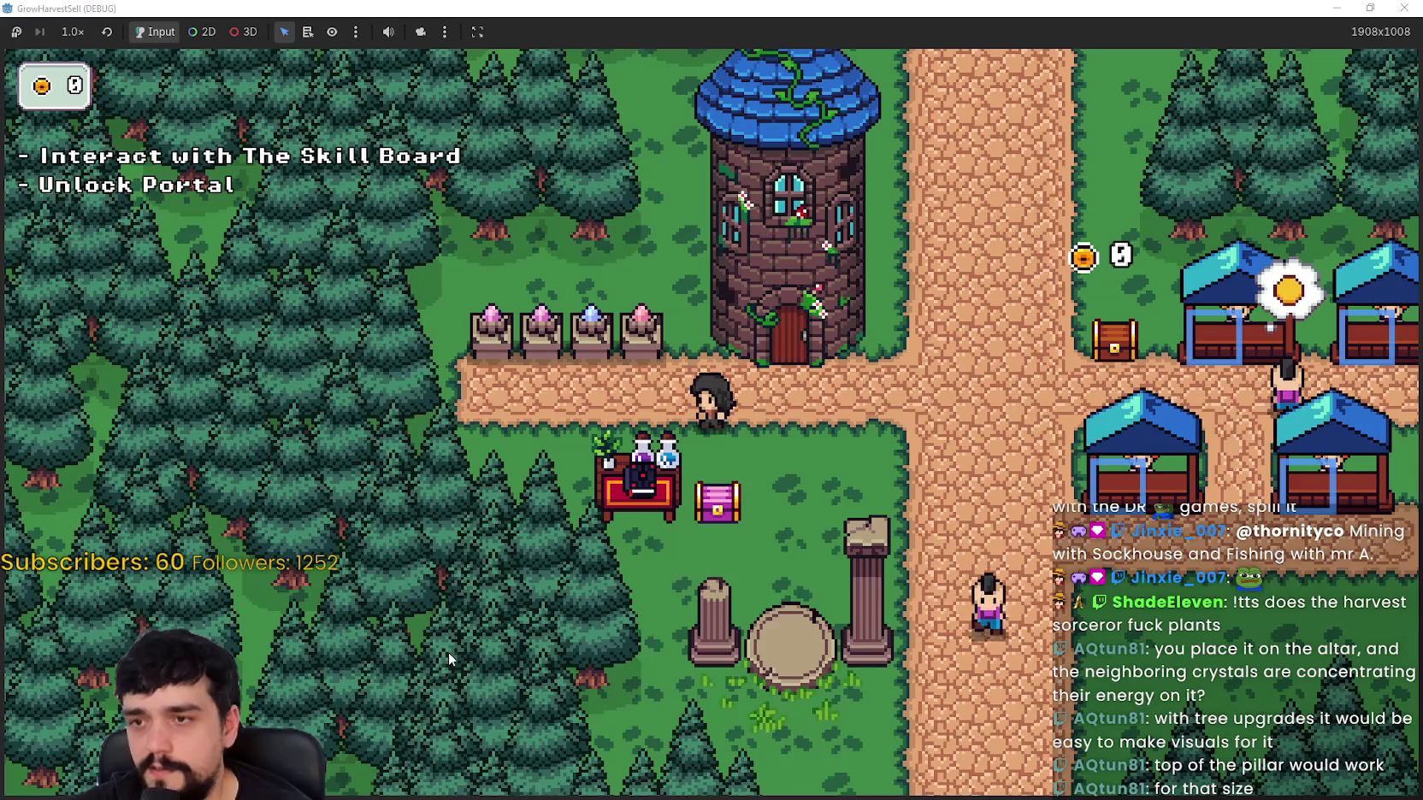
pyautogui.press('d')
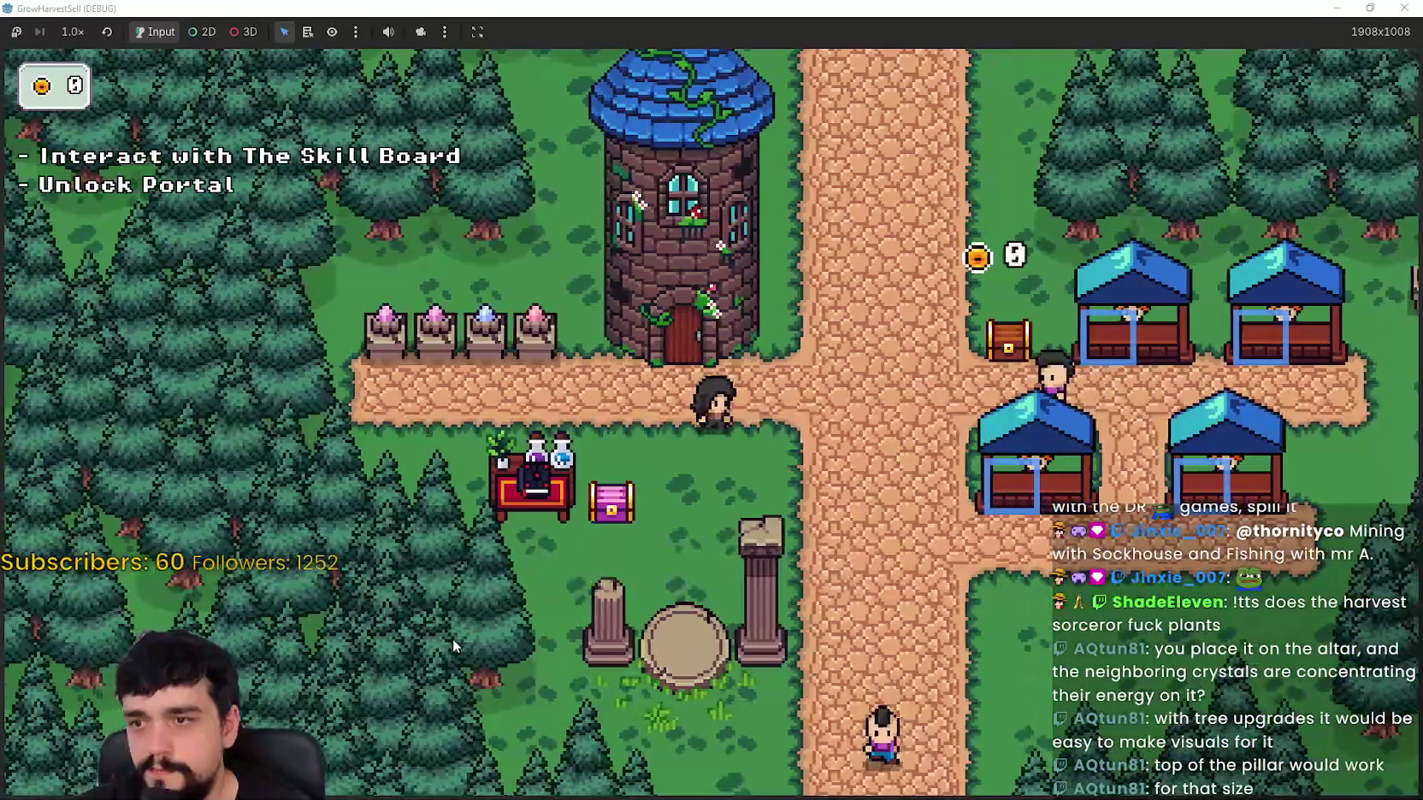
pyautogui.press('a')
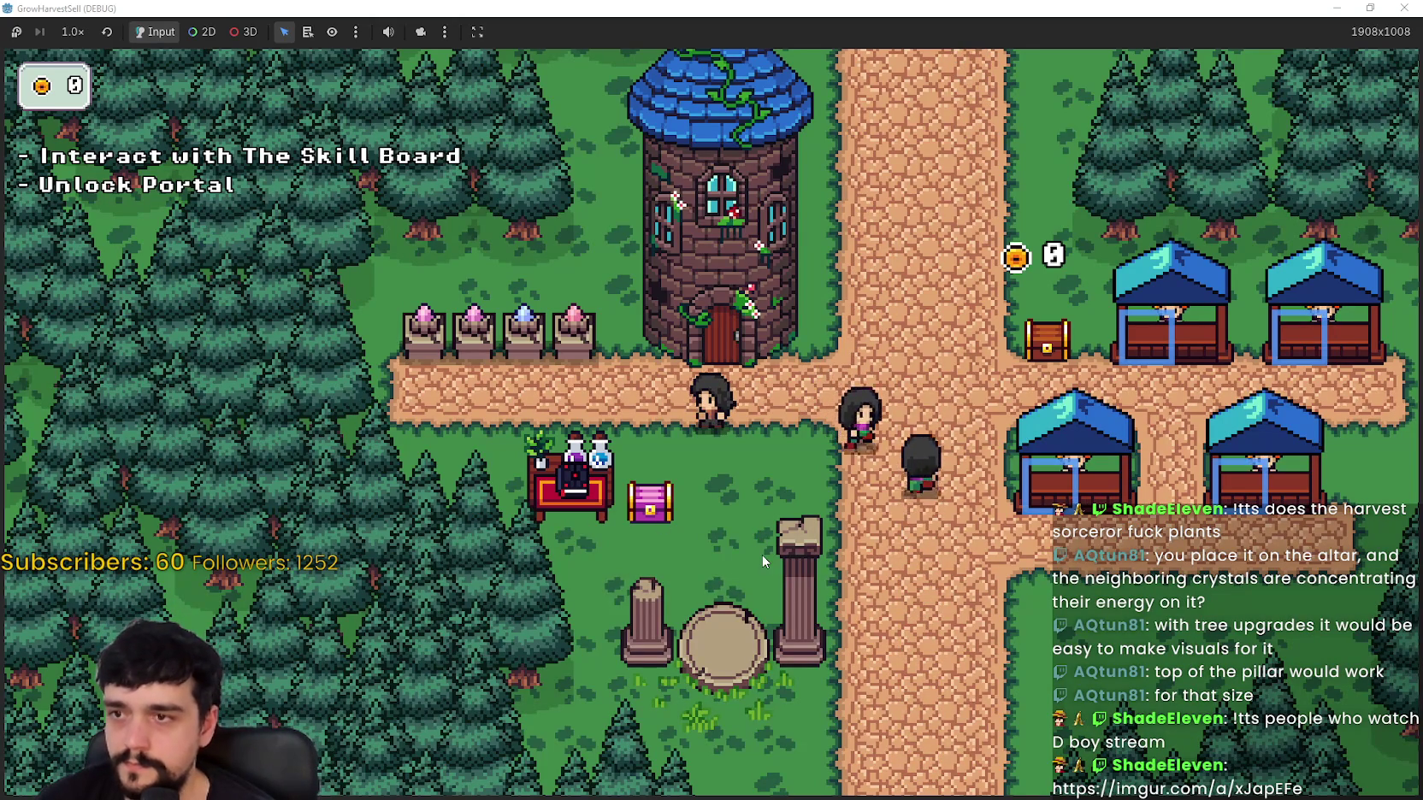
pyautogui.press('d')
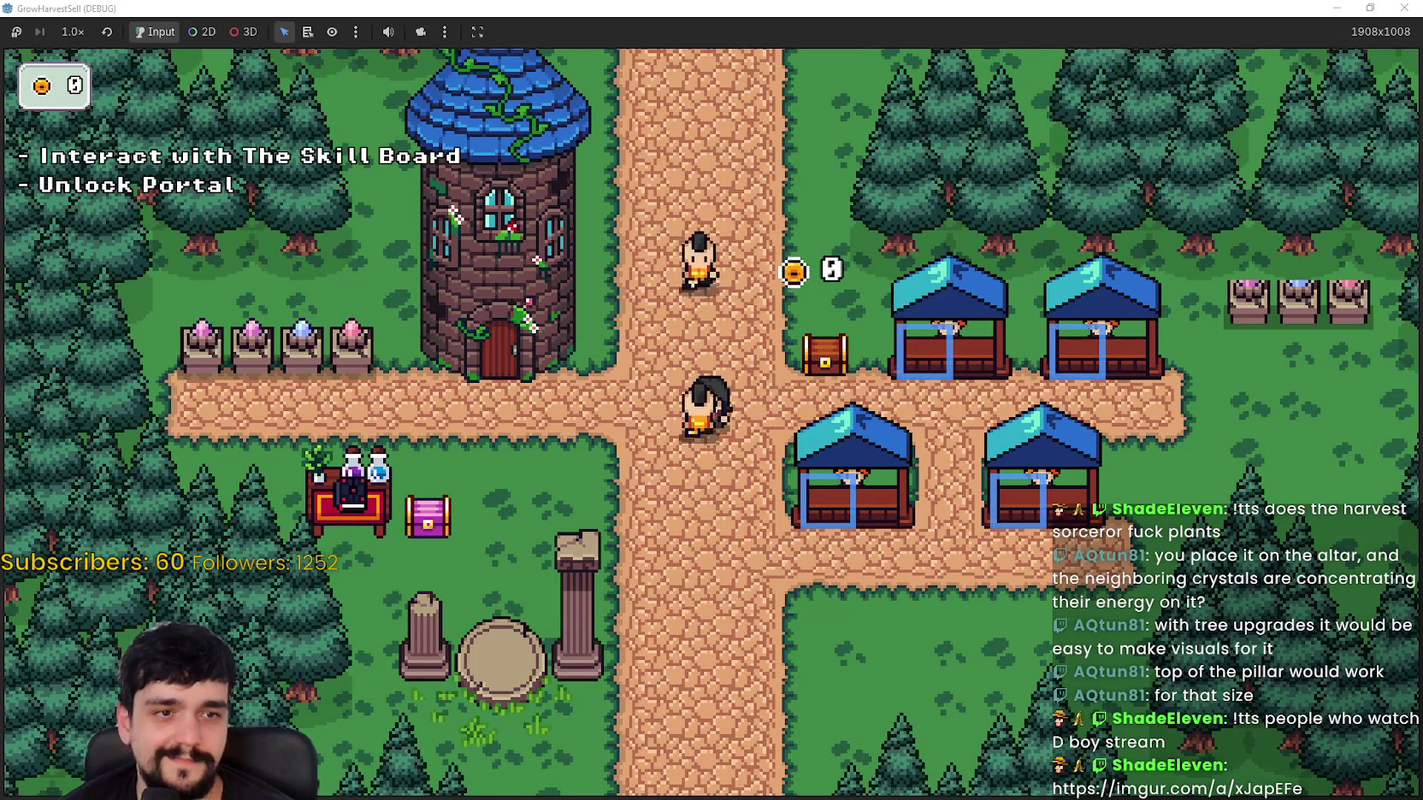
pyautogui.moveTo(1422, 64); pyautogui.dragTo(756, 64)
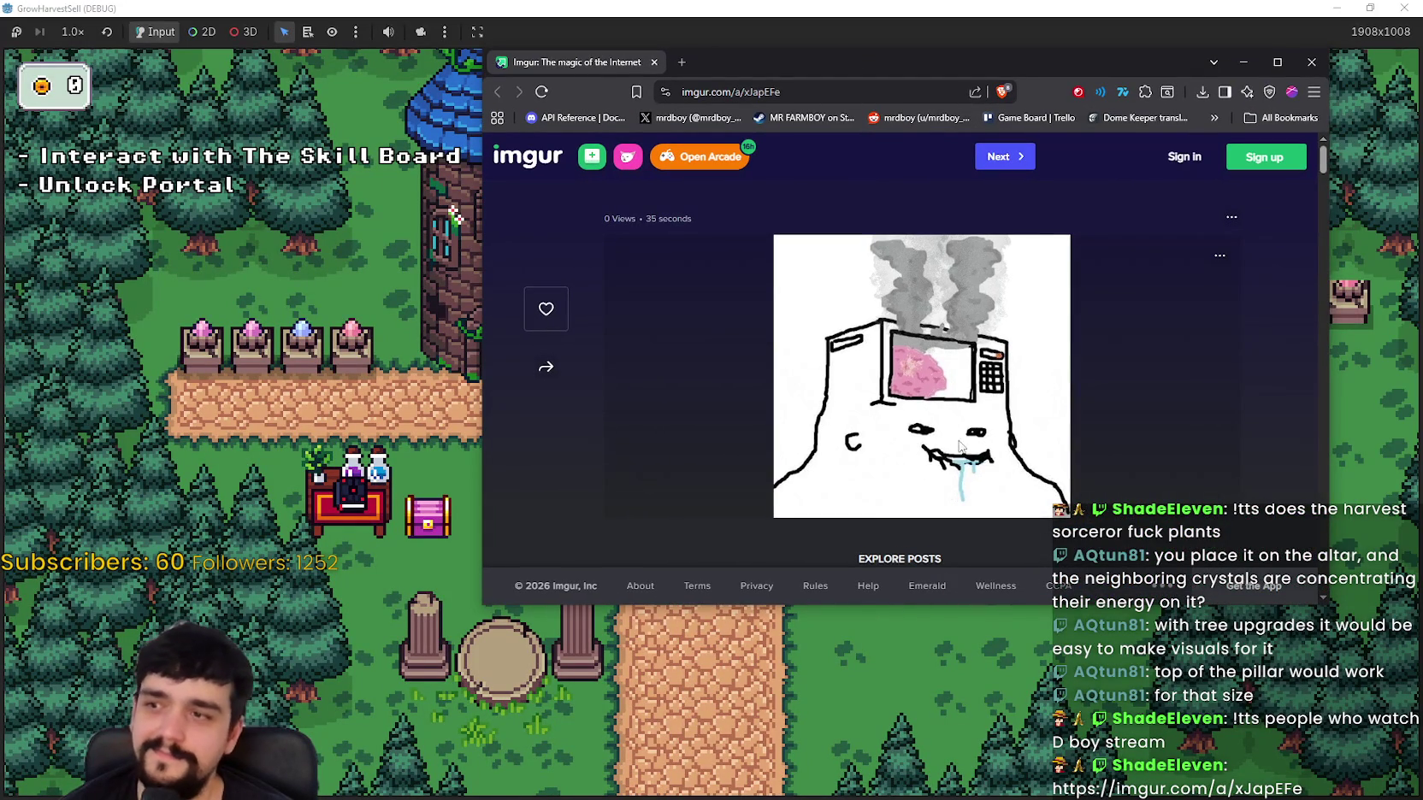
# Step: Zoom the Imgur drawing in and back to 100%, shift the browser left, then close it
pyautogui.scroll(-1, 959, 435)
pyautogui.scroll(1, 959, 431)
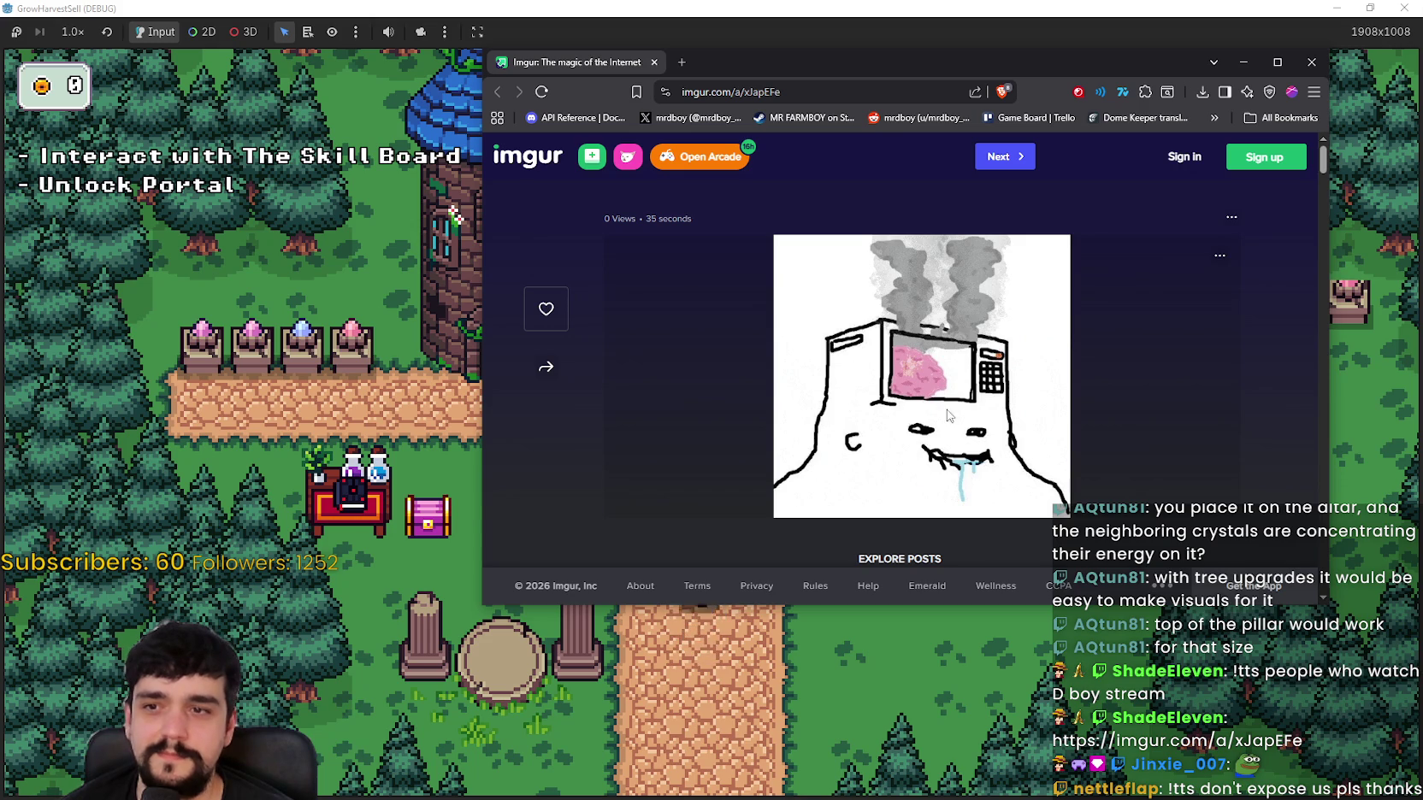
pyautogui.keyDown('ctrl'); pyautogui.scroll(7, 918, 392); pyautogui.keyUp('ctrl')
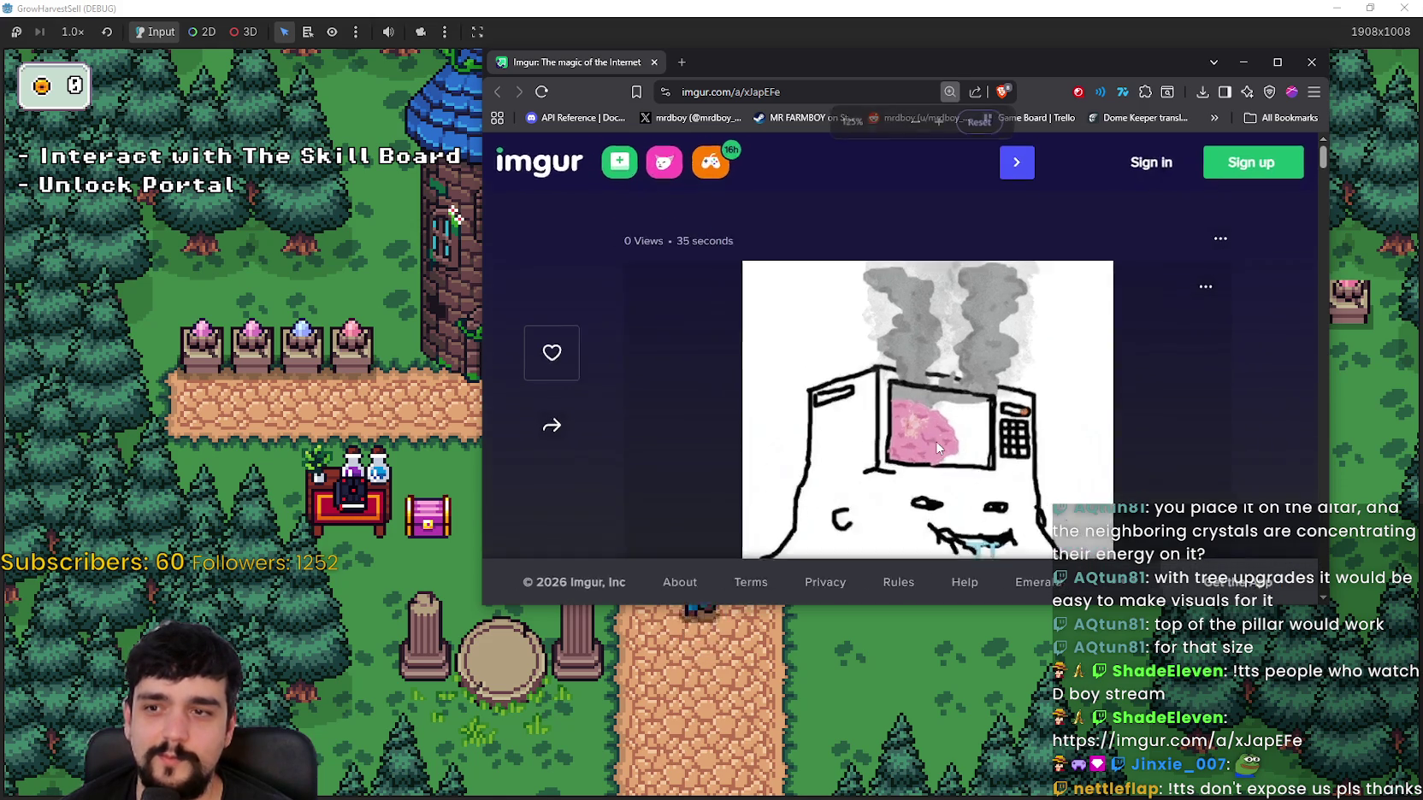
pyautogui.scroll(-3, 934, 433)
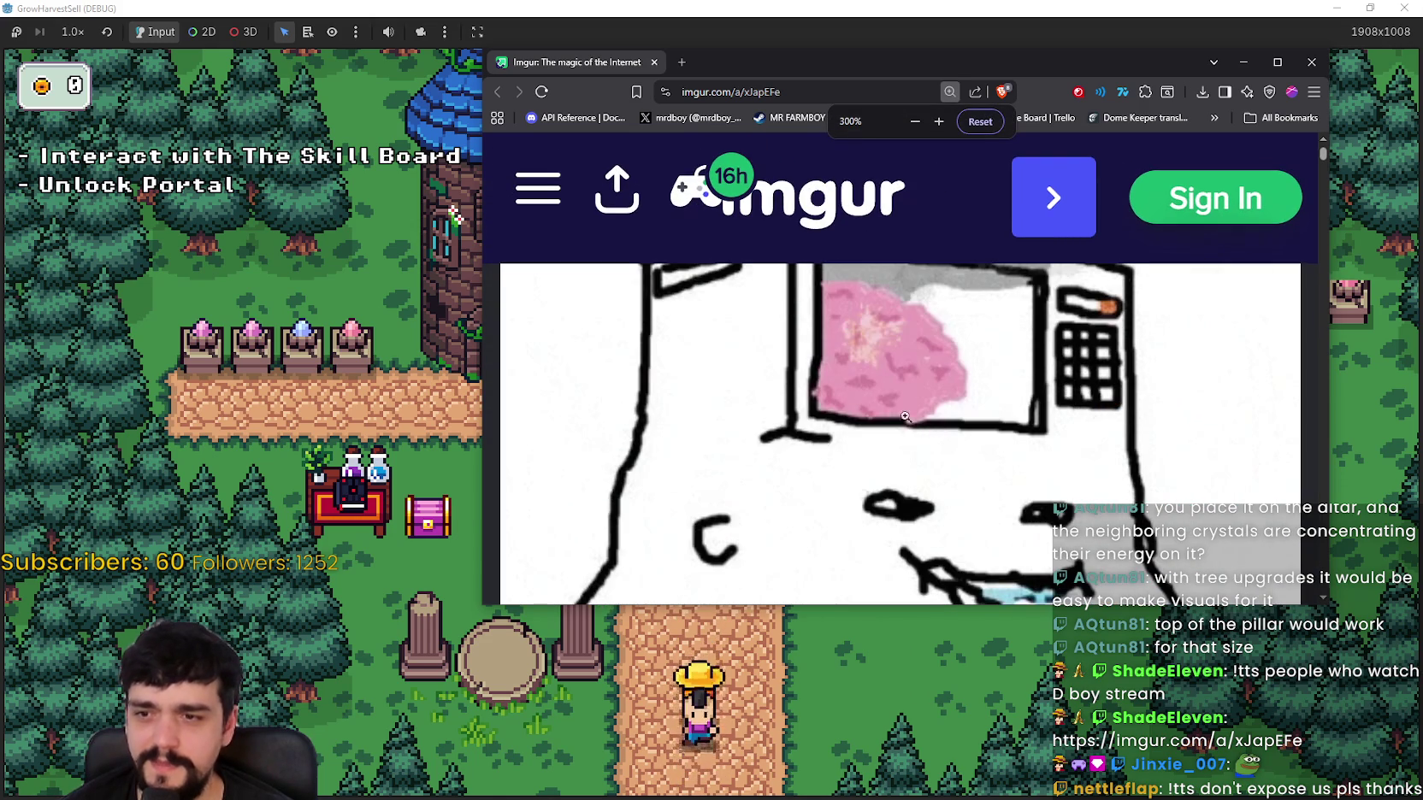
pyautogui.keyDown('ctrl'); pyautogui.scroll(-3, 881, 394); pyautogui.keyUp('ctrl')
pyautogui.keyDown('ctrl'); pyautogui.scroll(-2, 880, 367); pyautogui.keyUp('ctrl')
pyautogui.keyDown('ctrl'); pyautogui.scroll(-2, 881, 358); pyautogui.keyUp('ctrl')
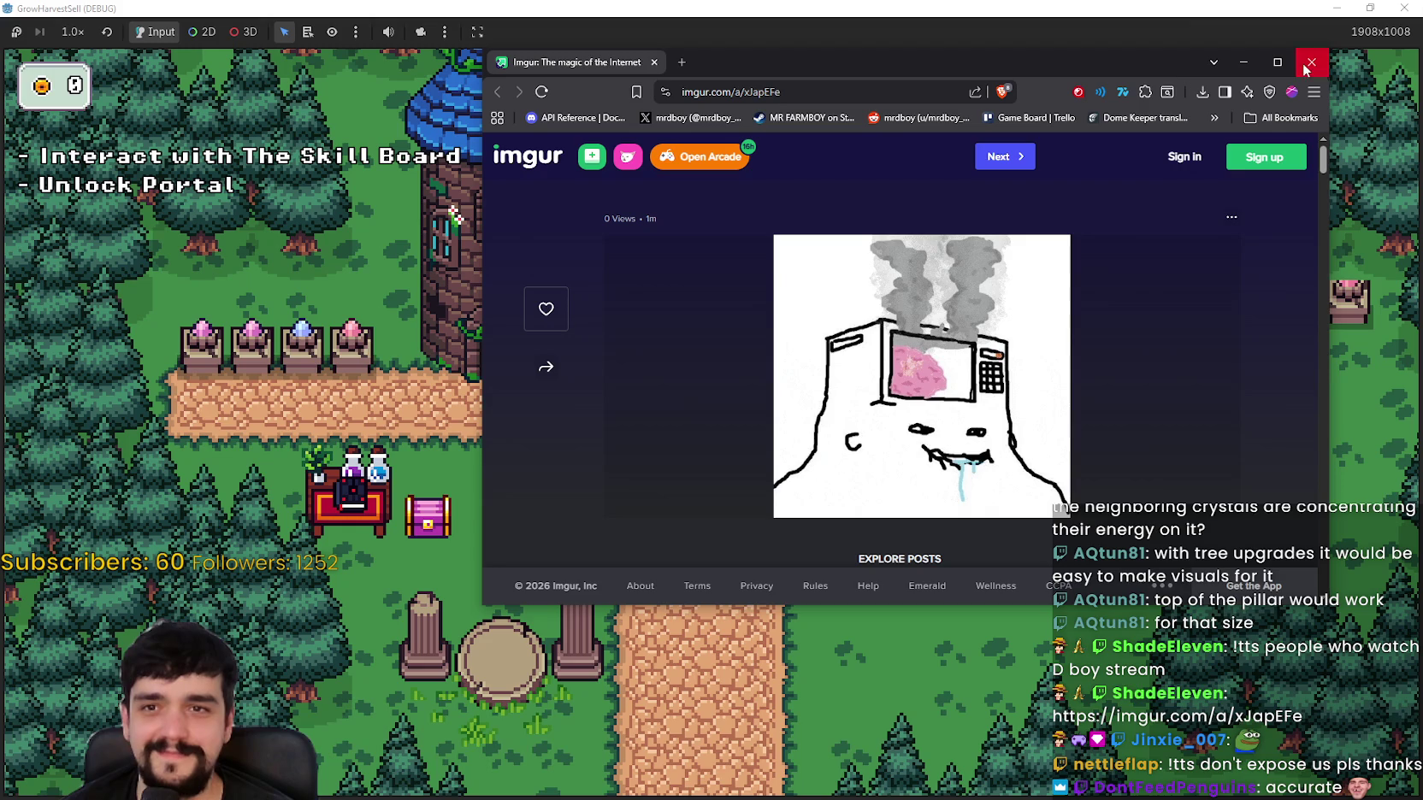
pyautogui.moveTo(1167, 67); pyautogui.dragTo(986, 46)
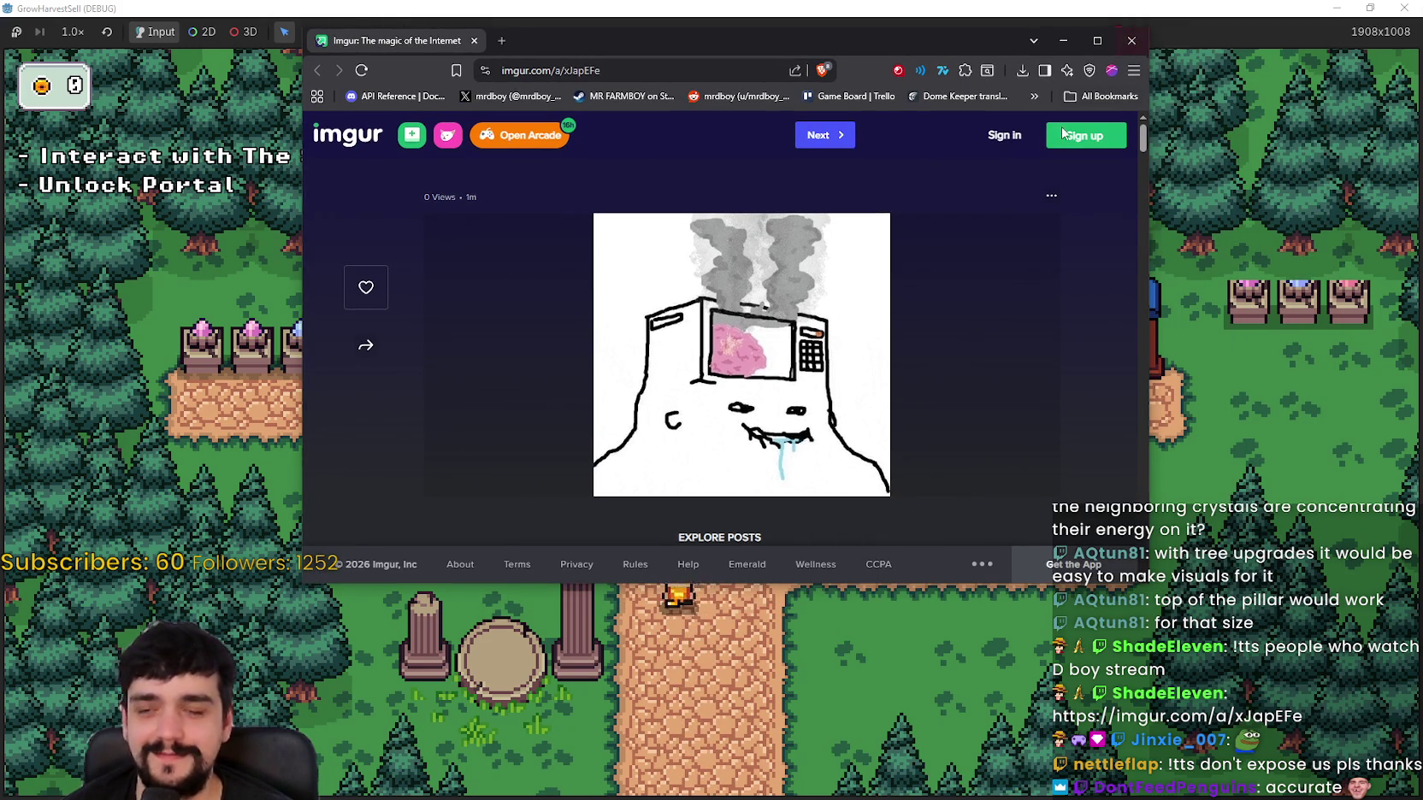
pyautogui.click(1131, 40)
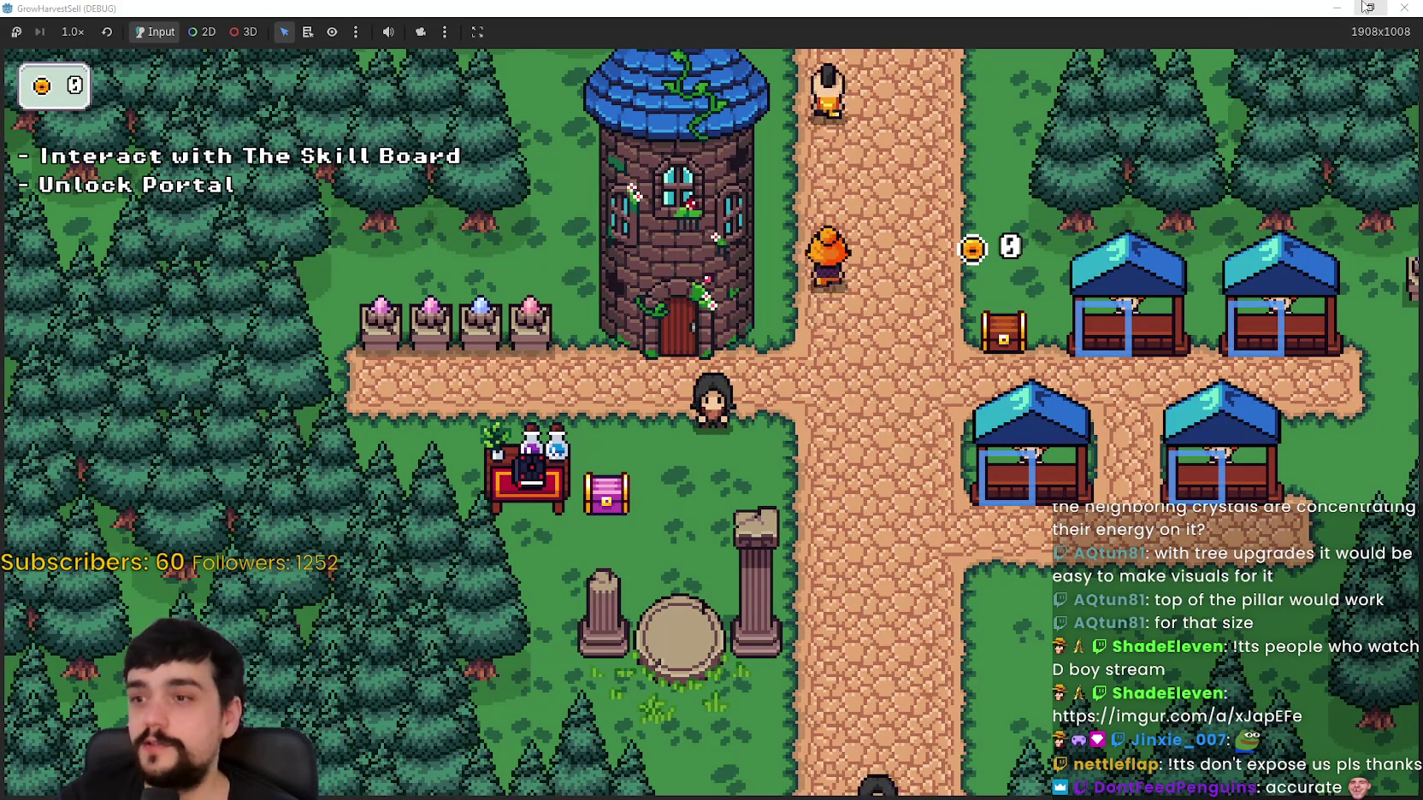
# Step: Stop the running game and select the SpecialBags, MagicalBagSpots and BagsContainer nodes in turn
pyautogui.click(1404, 7)
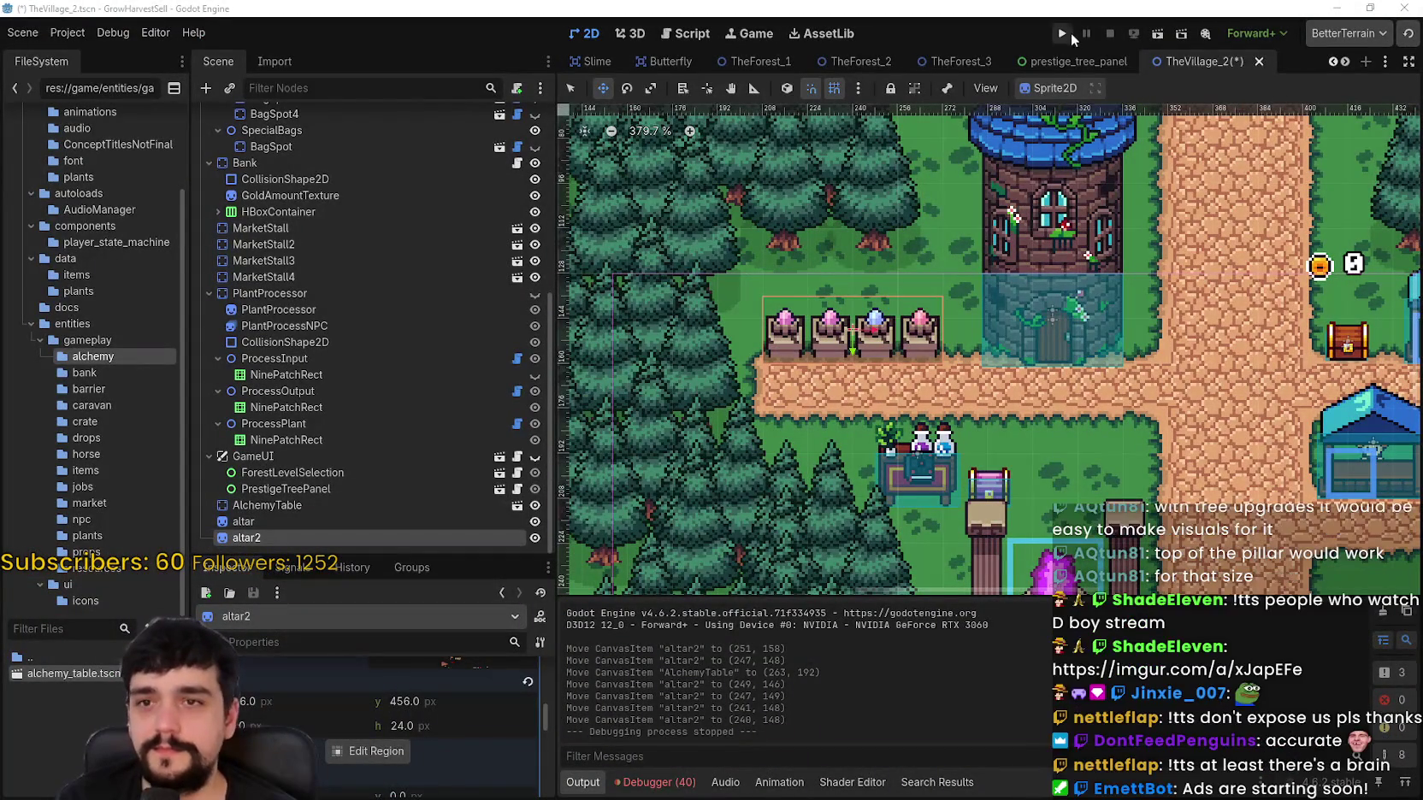
pyautogui.scroll(-4, 924, 404)
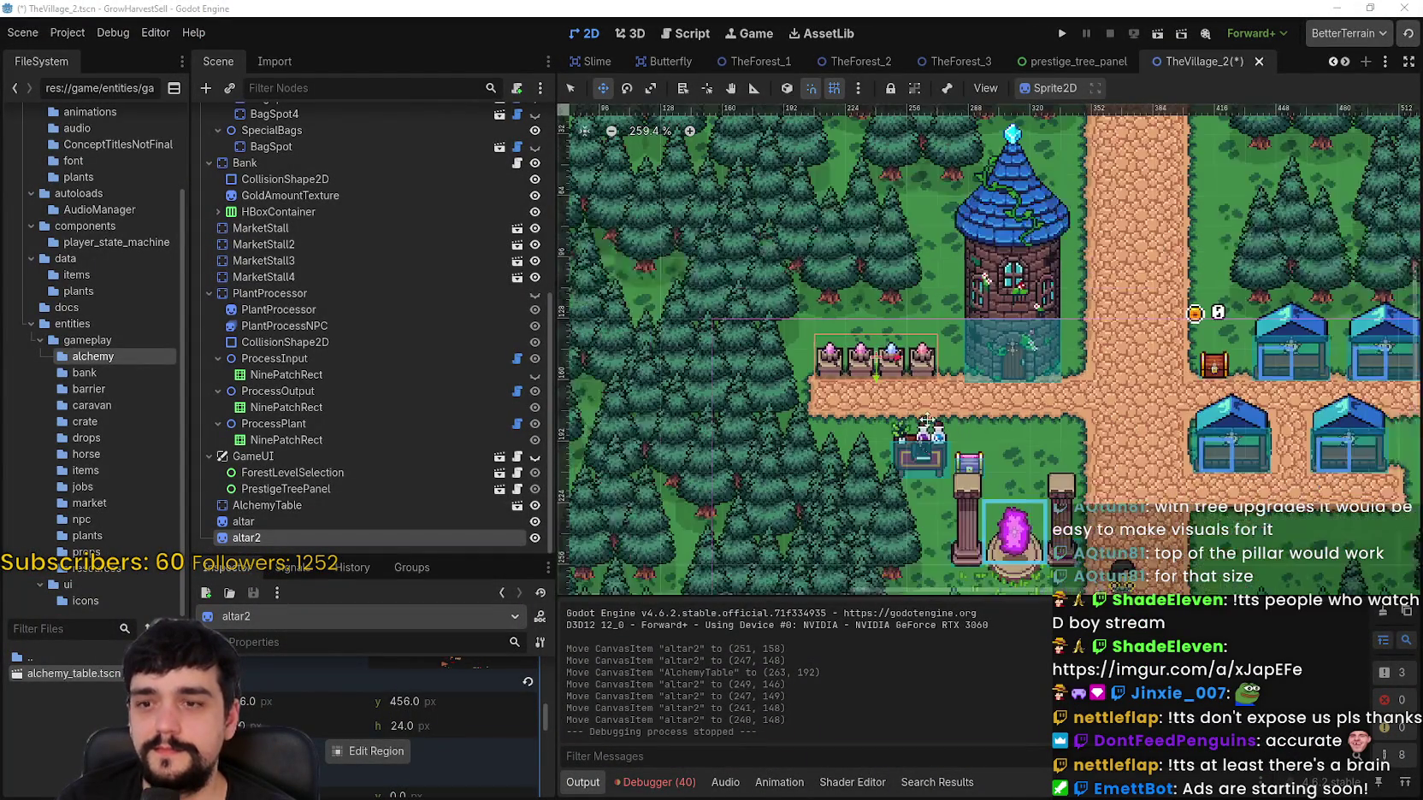
pyautogui.scroll(-2, 924, 404)
pyautogui.scroll(1, 631, 187)
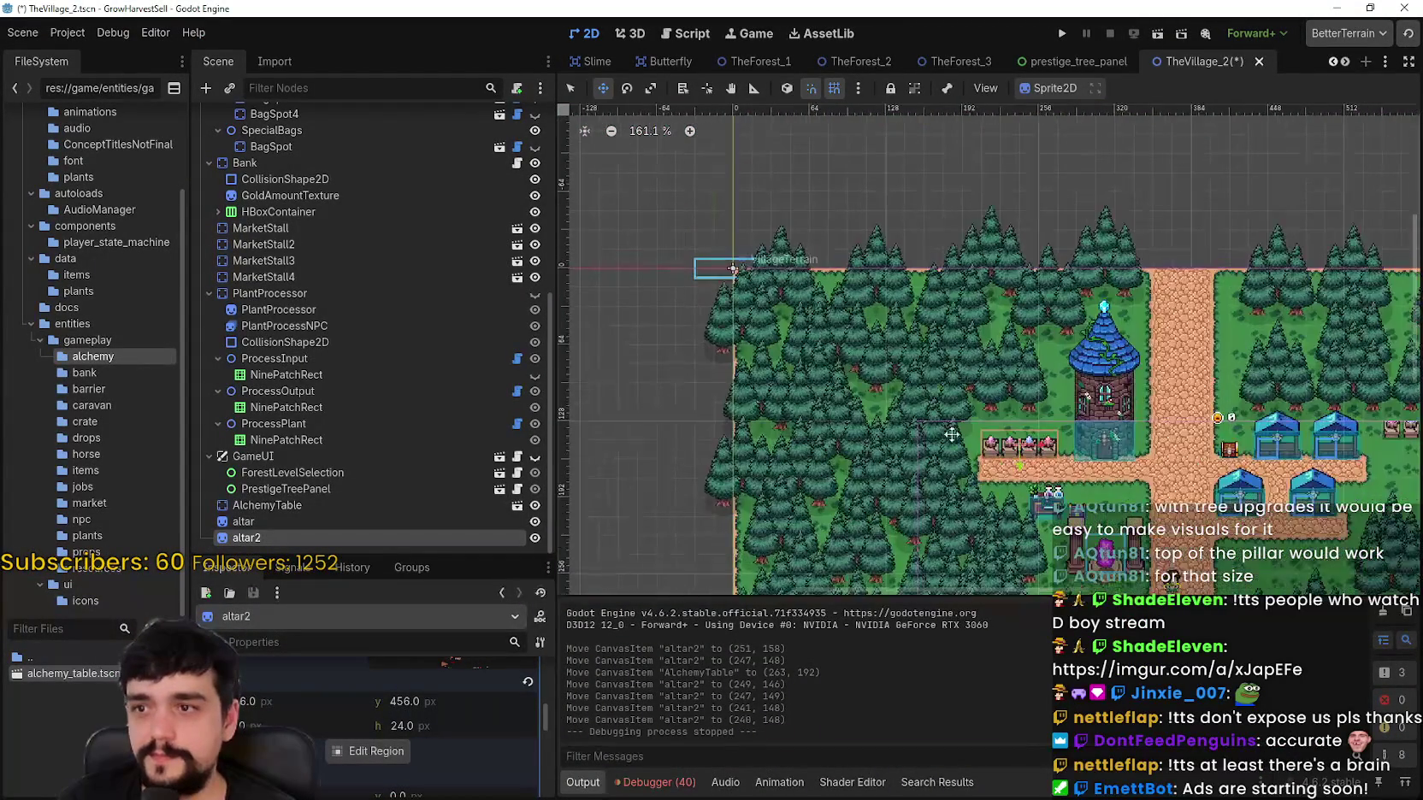
pyautogui.scroll(-1, 889, 370)
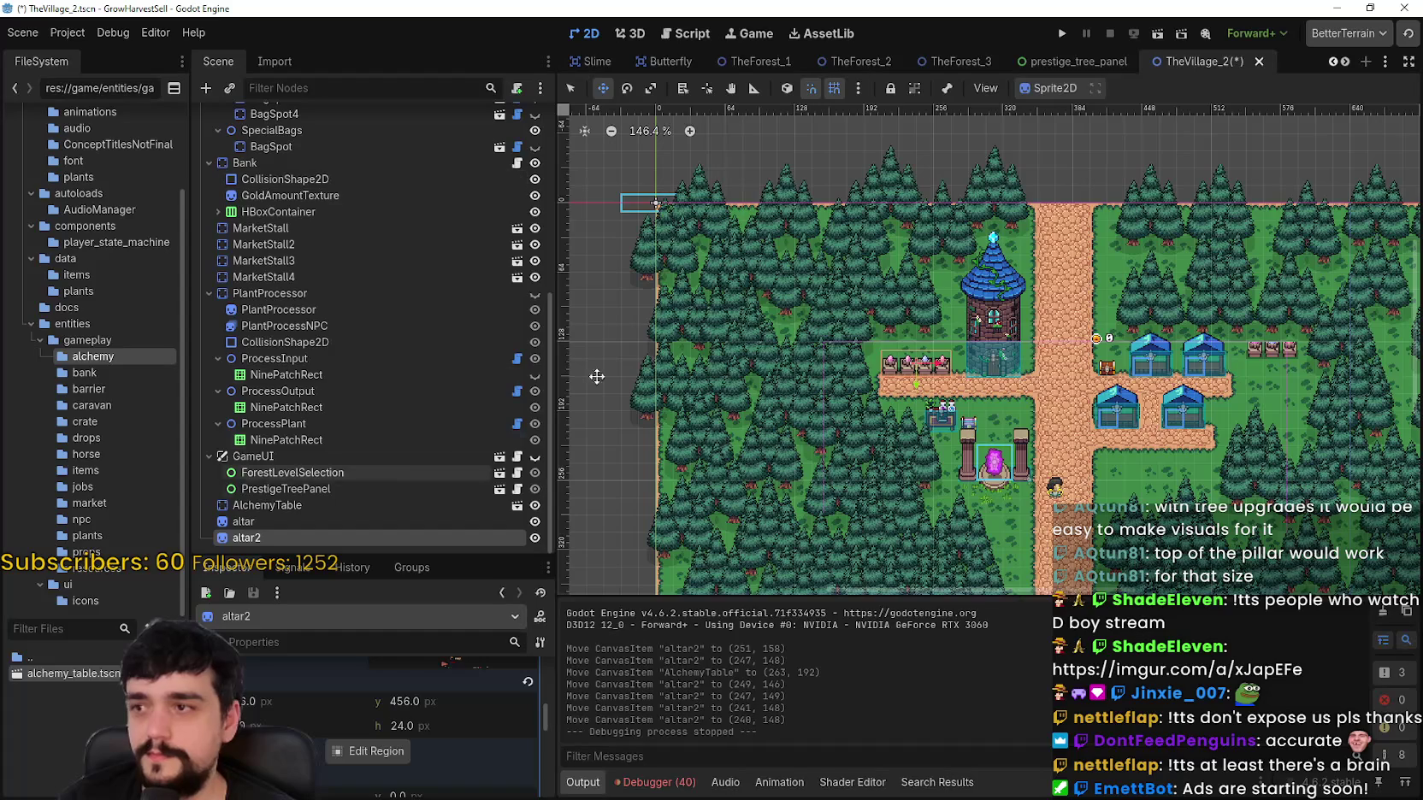
pyautogui.click(637, 203)
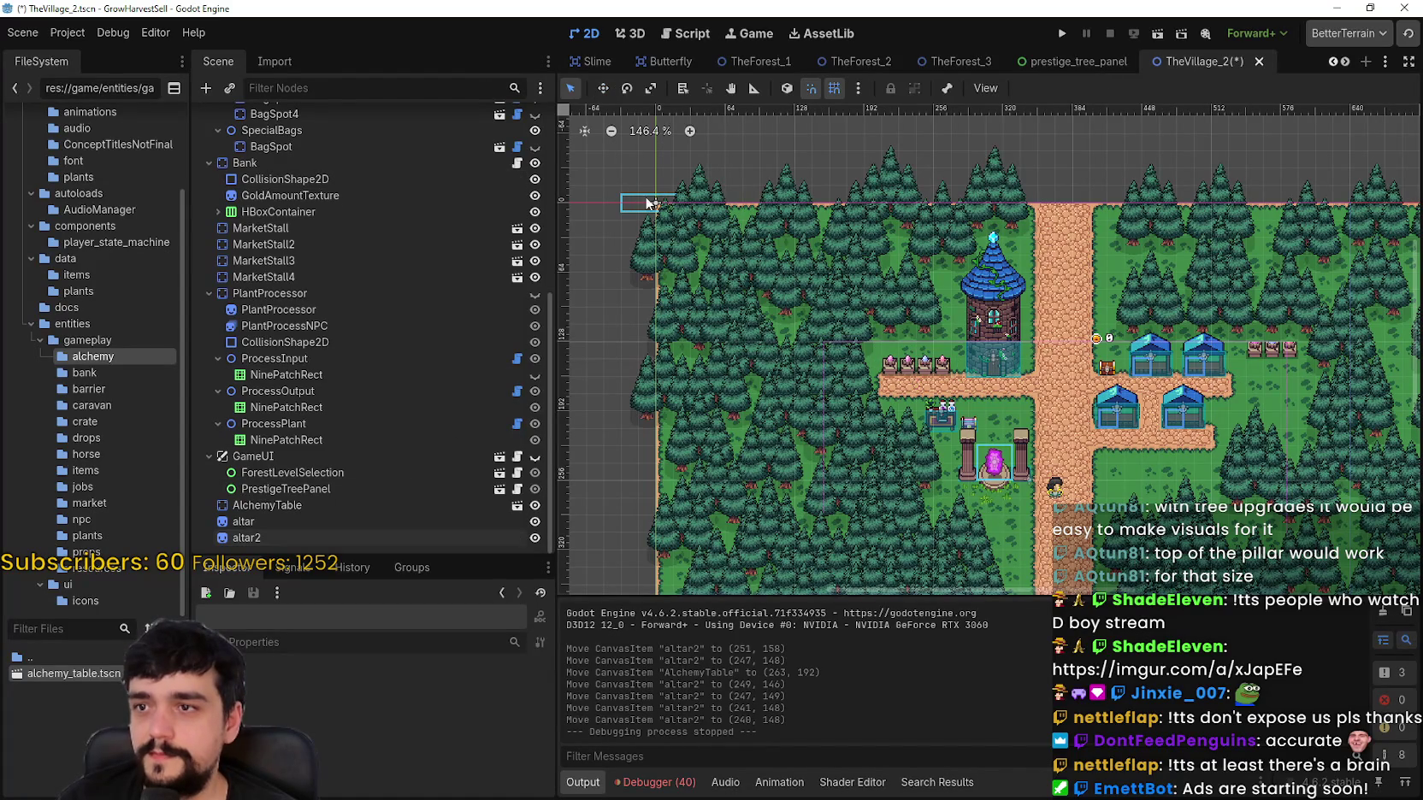
pyautogui.scroll(3, 454, 181)
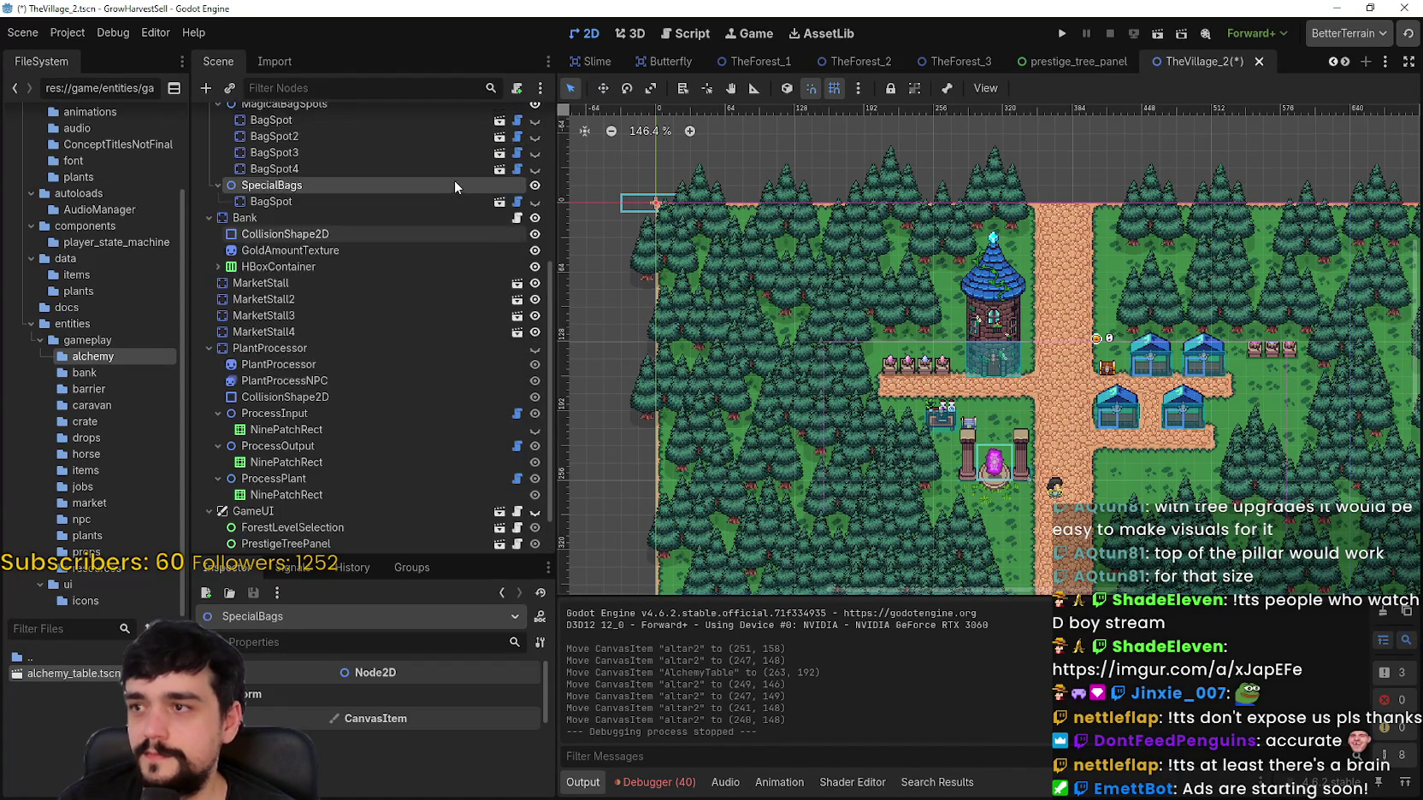
pyautogui.click(294, 255)
pyautogui.click(282, 159)
pyautogui.scroll(1, 296, 142)
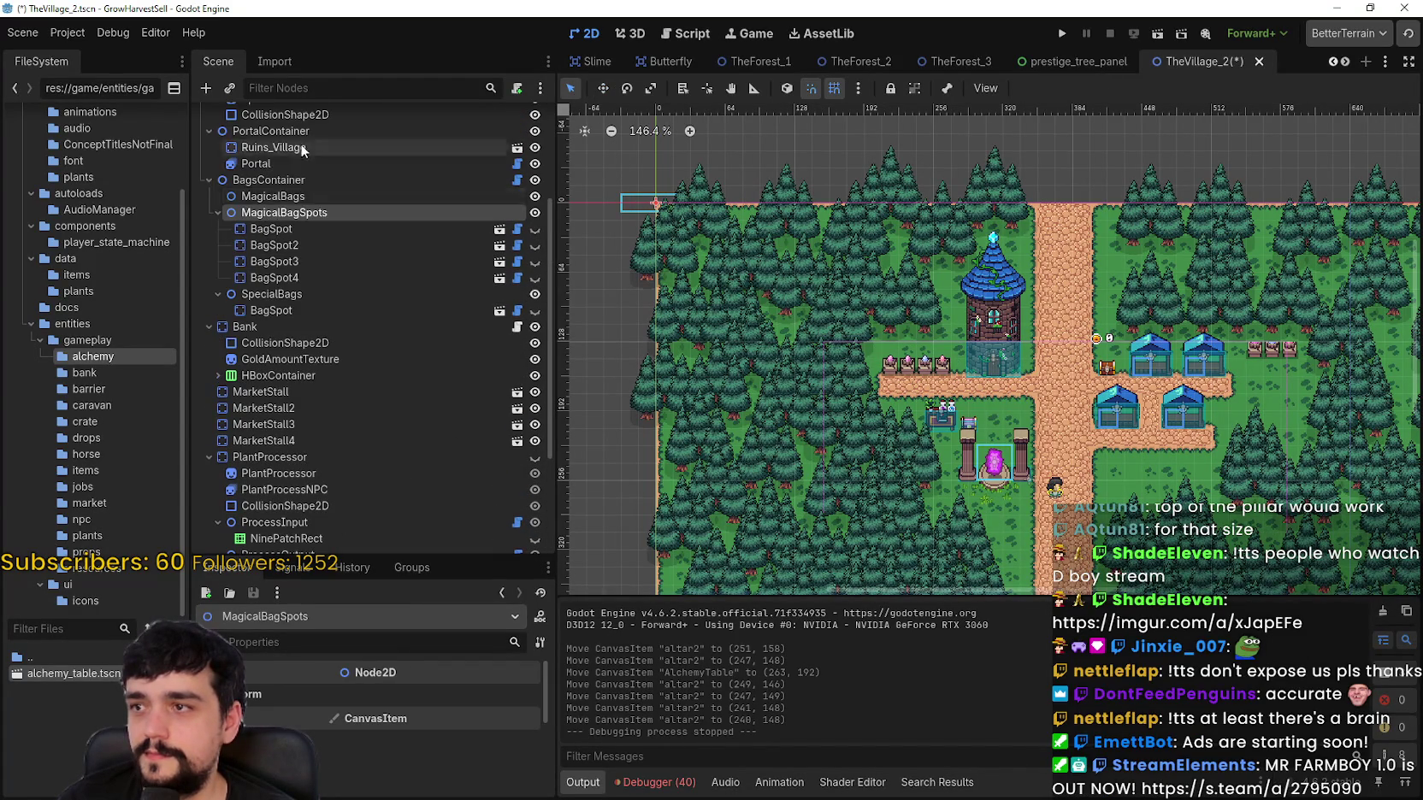
pyautogui.click(292, 177)
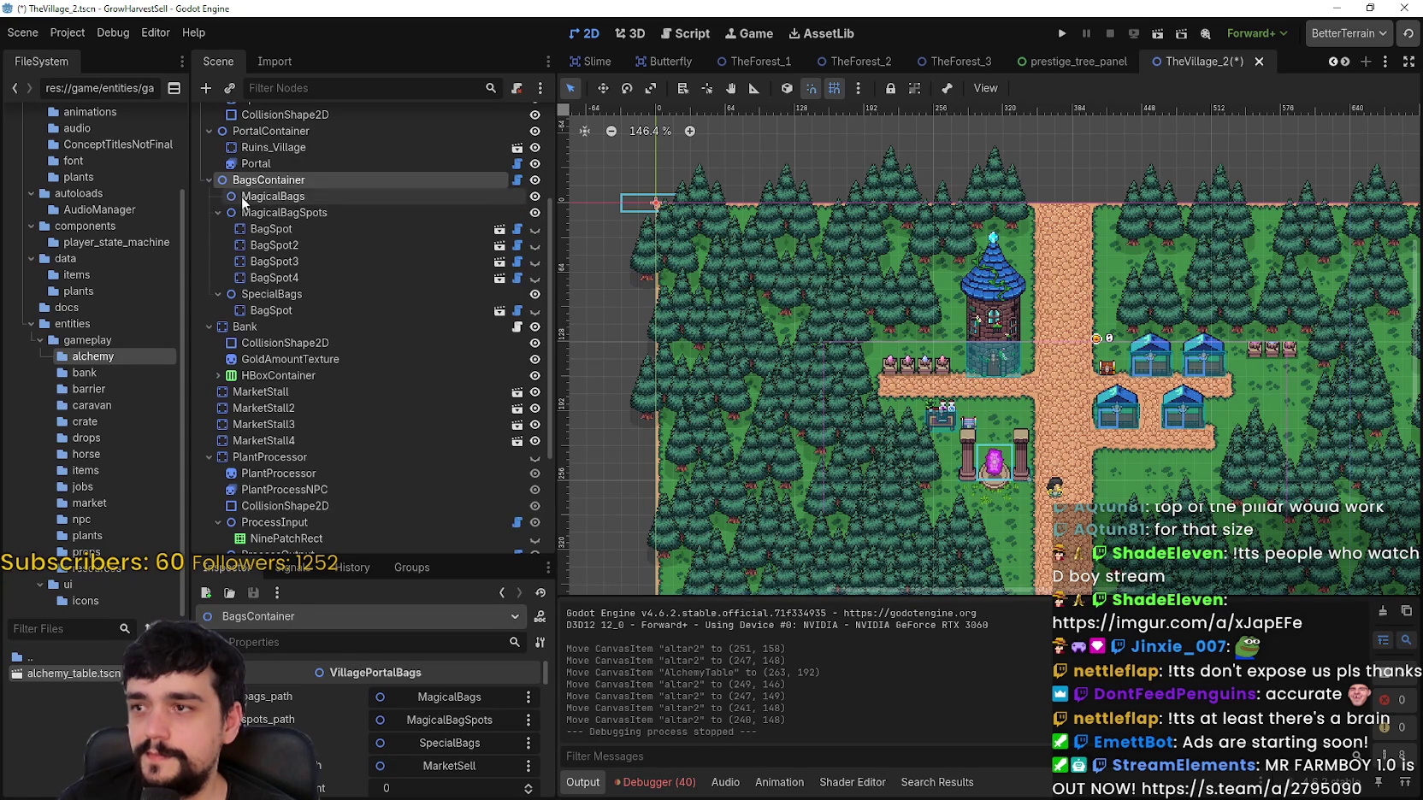
# Step: Collapse the bag groups, check the BagSpot in SpecialBags, and show BagsContainer's bag paths
pyautogui.click(245, 197)
pyautogui.click(219, 213)
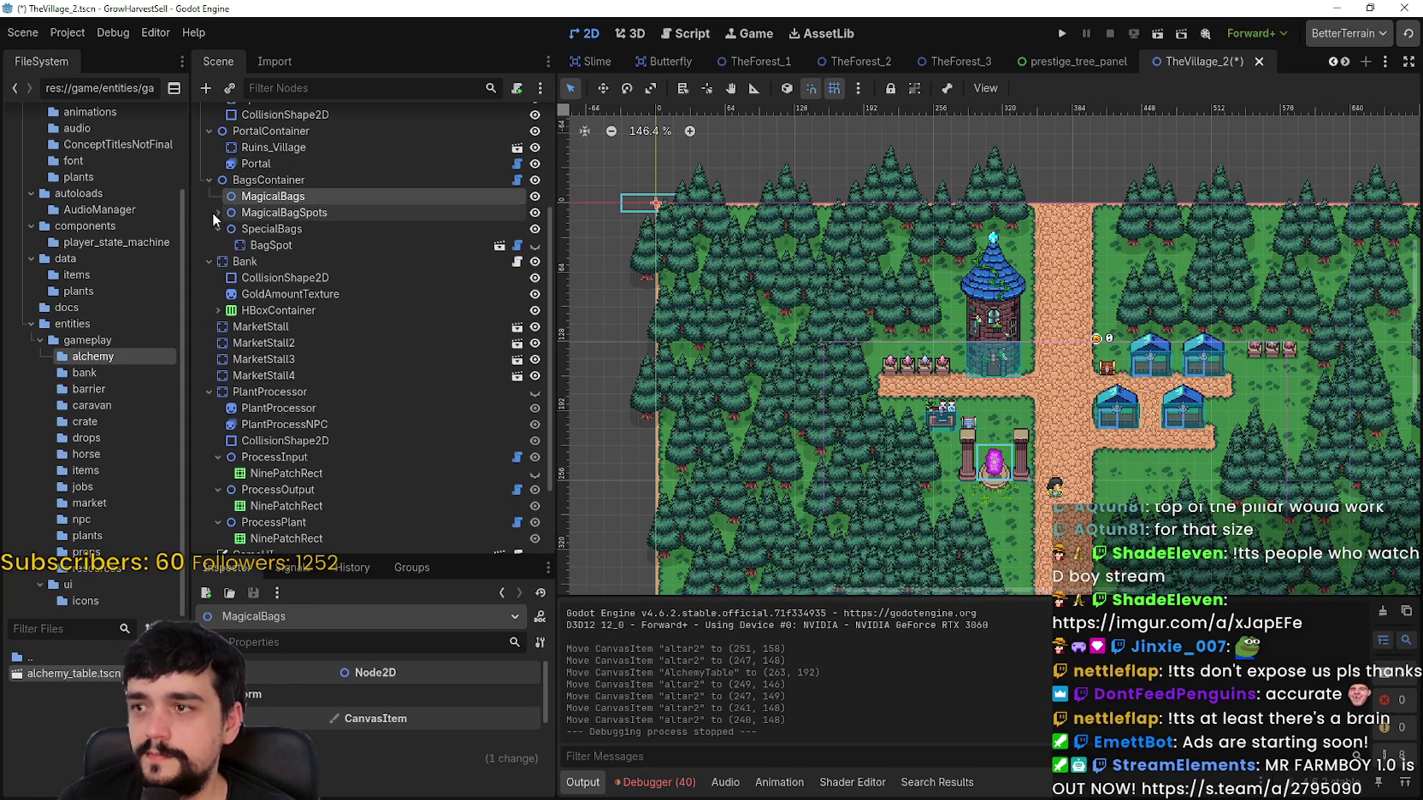
pyautogui.click(219, 229)
pyautogui.click(263, 231)
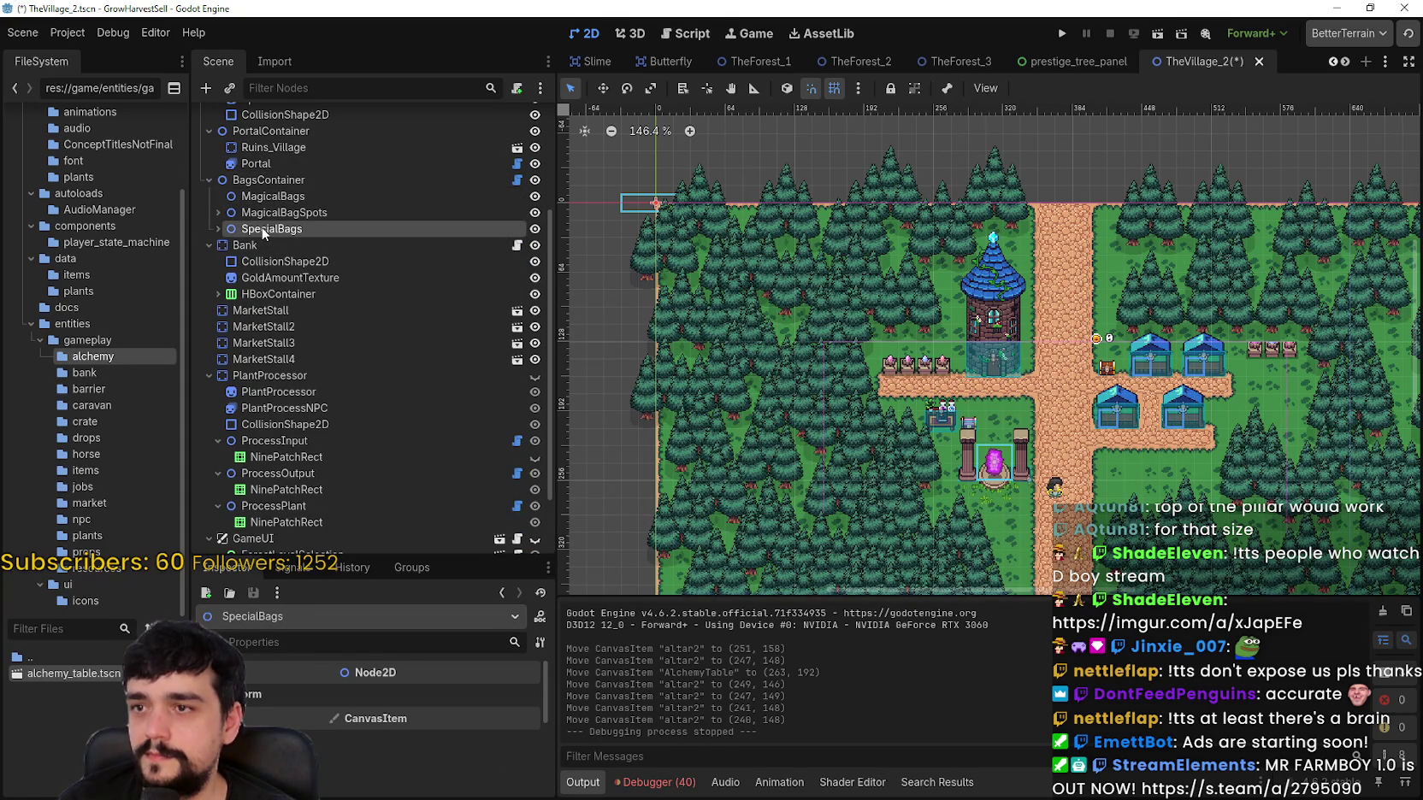
pyautogui.click(218, 230)
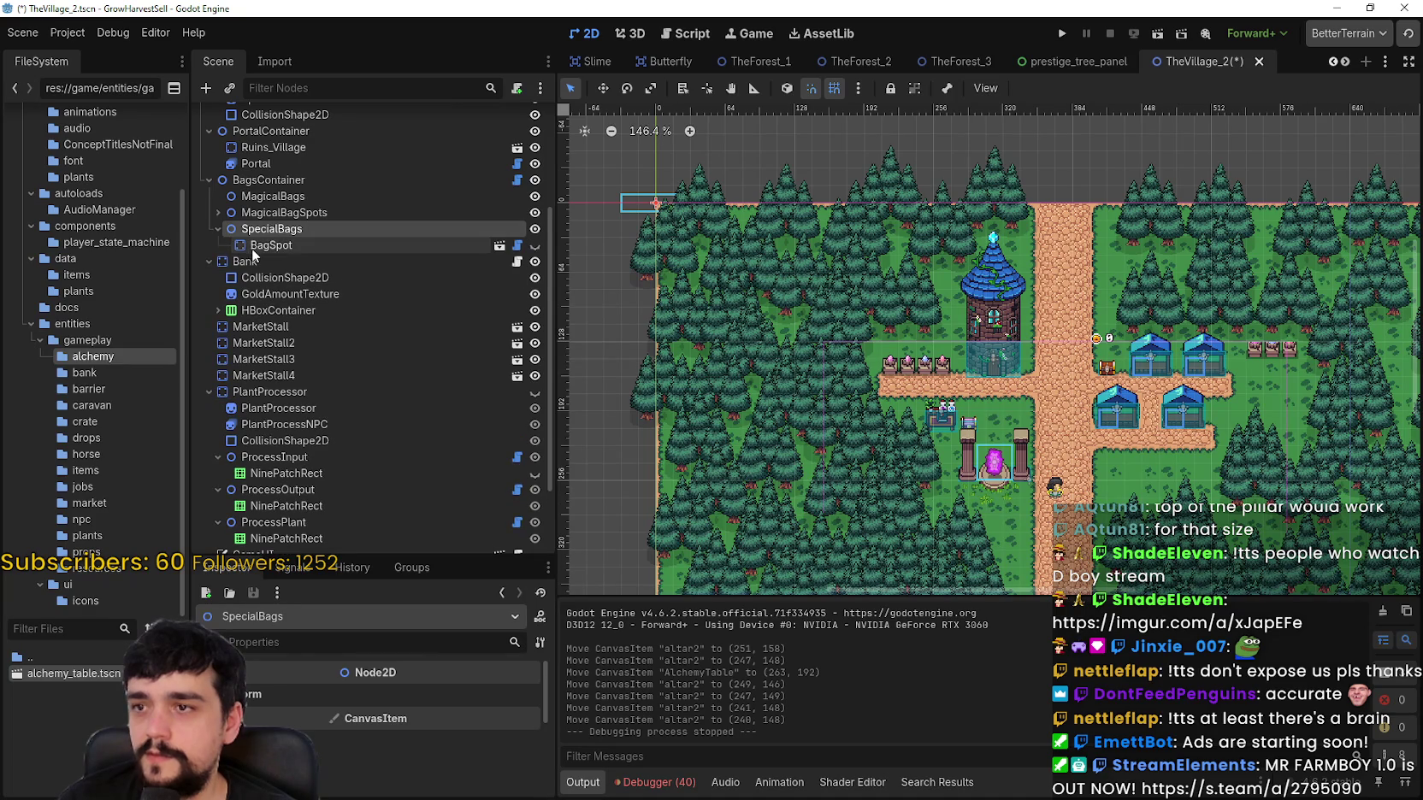
pyautogui.click(254, 250)
pyautogui.click(218, 229)
pyautogui.click(274, 179)
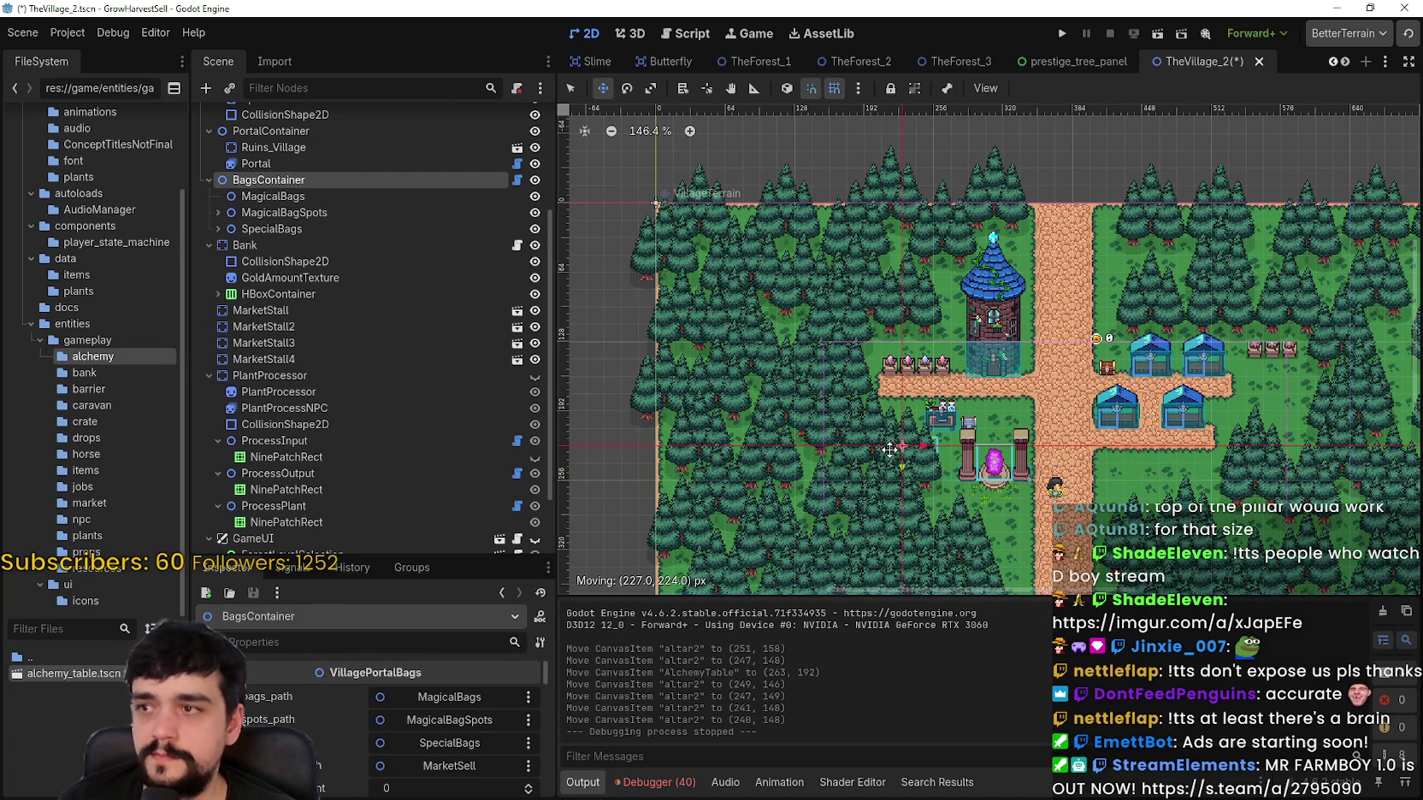
# Step: Drag BagsContainer up to the bag row in the 2D viewport
pyautogui.moveTo(889, 449); pyautogui.dragTo(920, 471)
pyautogui.scroll(10, 955, 434)
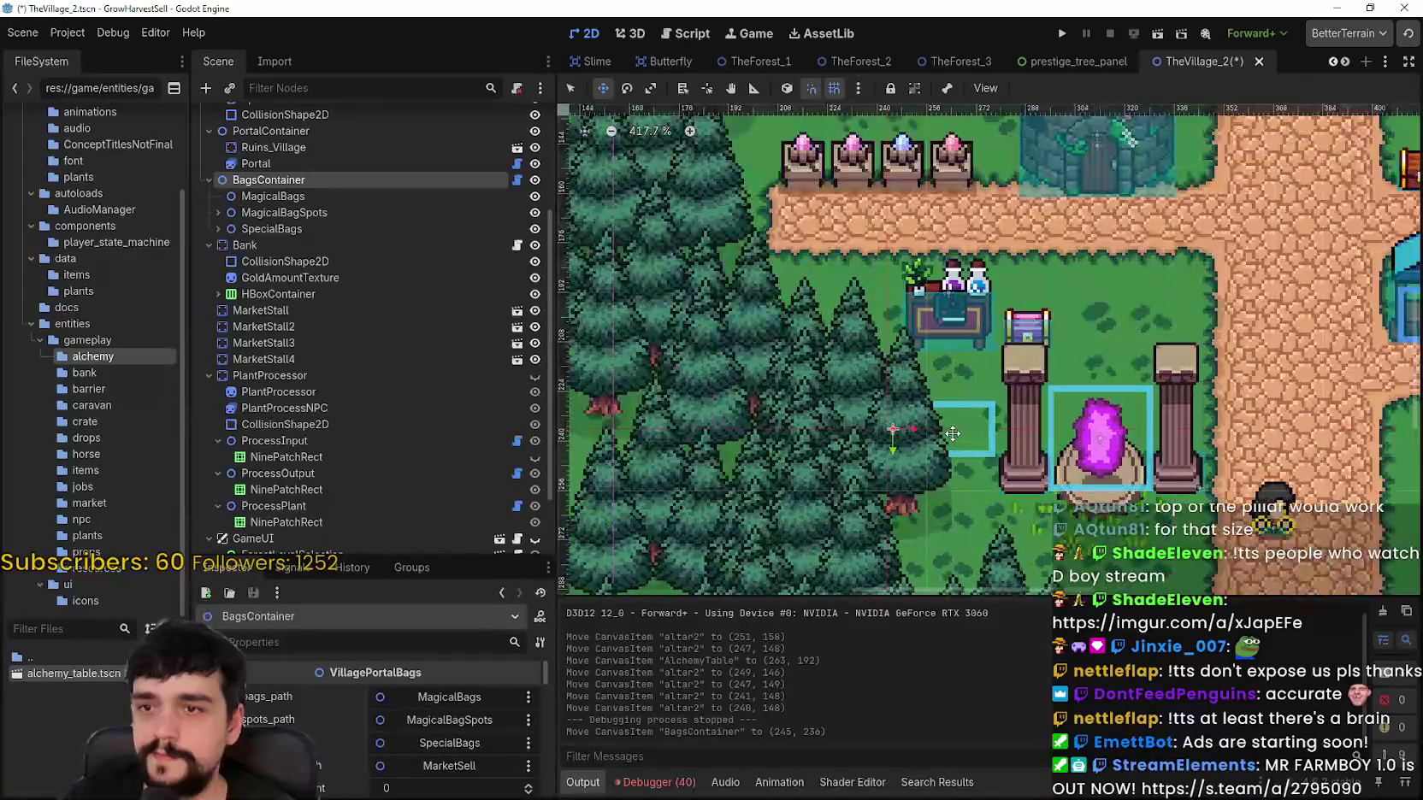
pyautogui.moveTo(945, 265); pyautogui.dragTo(945, 265)
pyautogui.scroll(2, 965, 276)
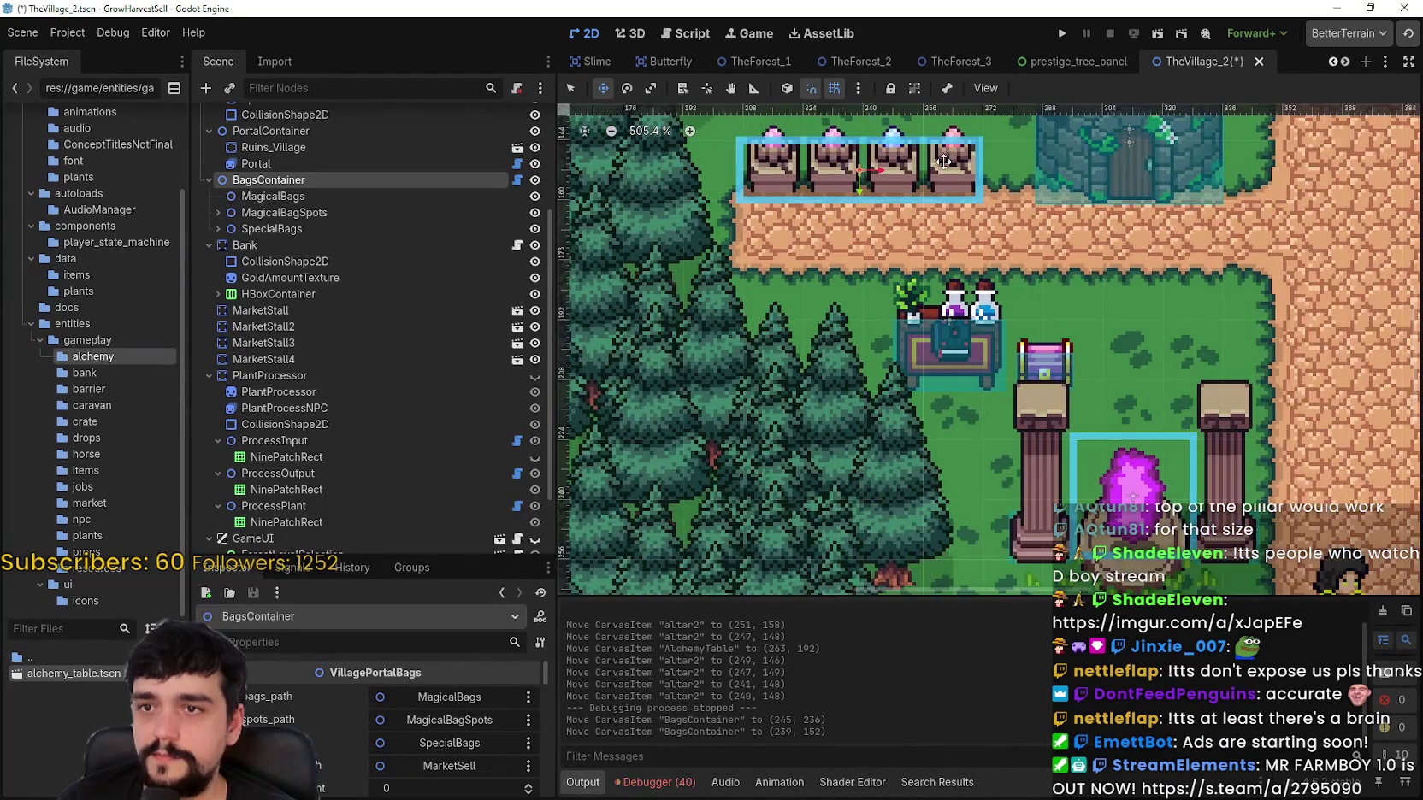
pyautogui.scroll(3, 964, 276)
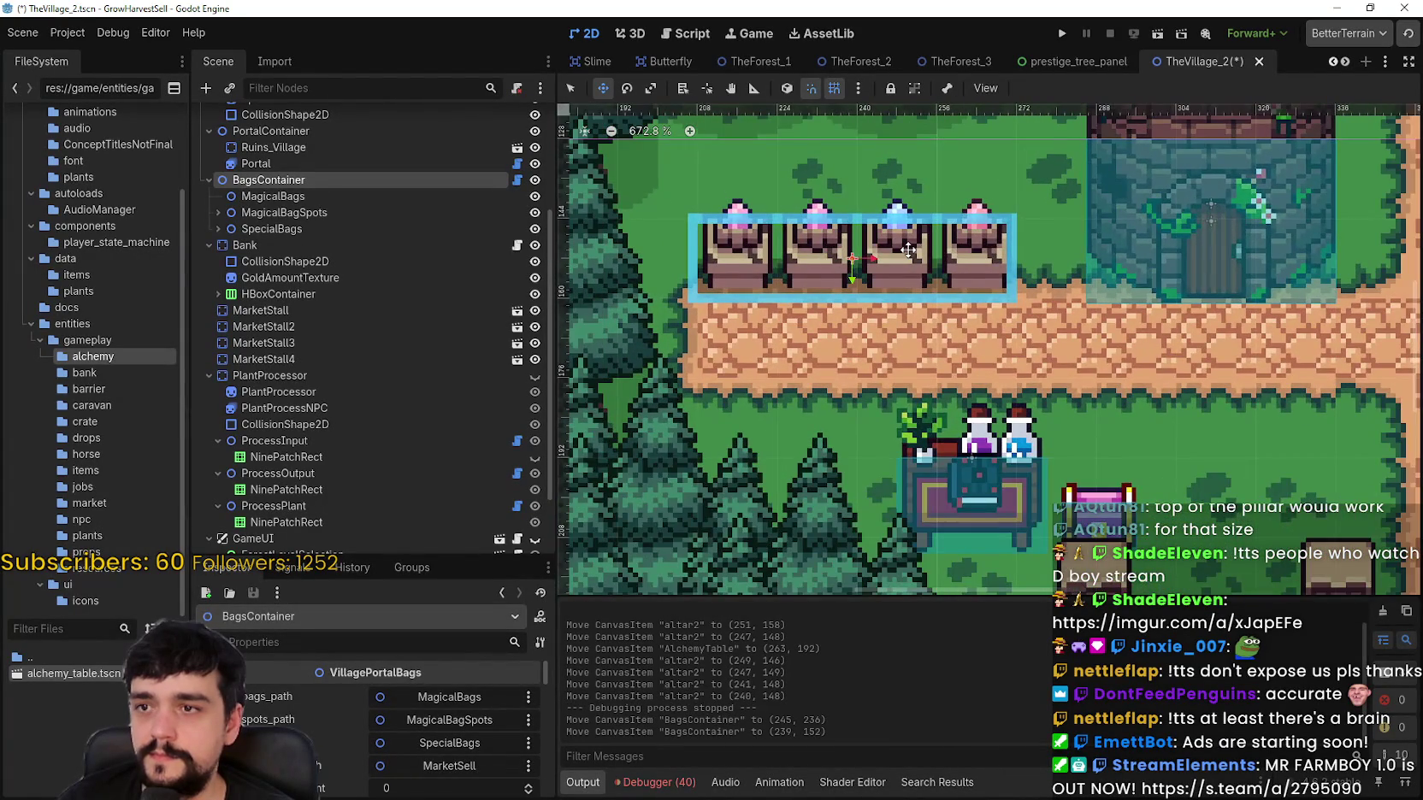
pyautogui.scroll(5, 908, 250)
pyautogui.moveTo(869, 254); pyautogui.dragTo(878, 254)
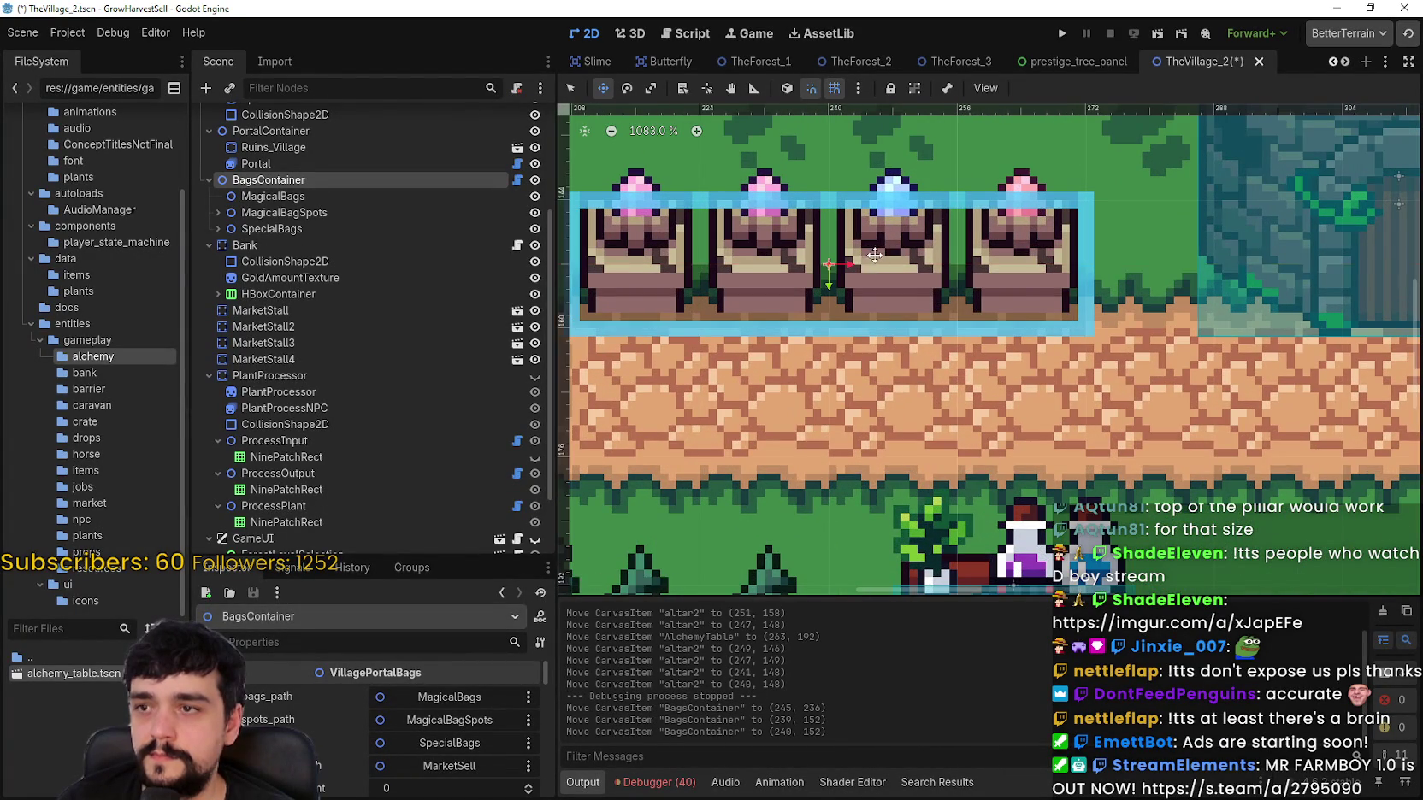
pyautogui.scroll(-7, 881, 296)
pyautogui.scroll(-3, 947, 439)
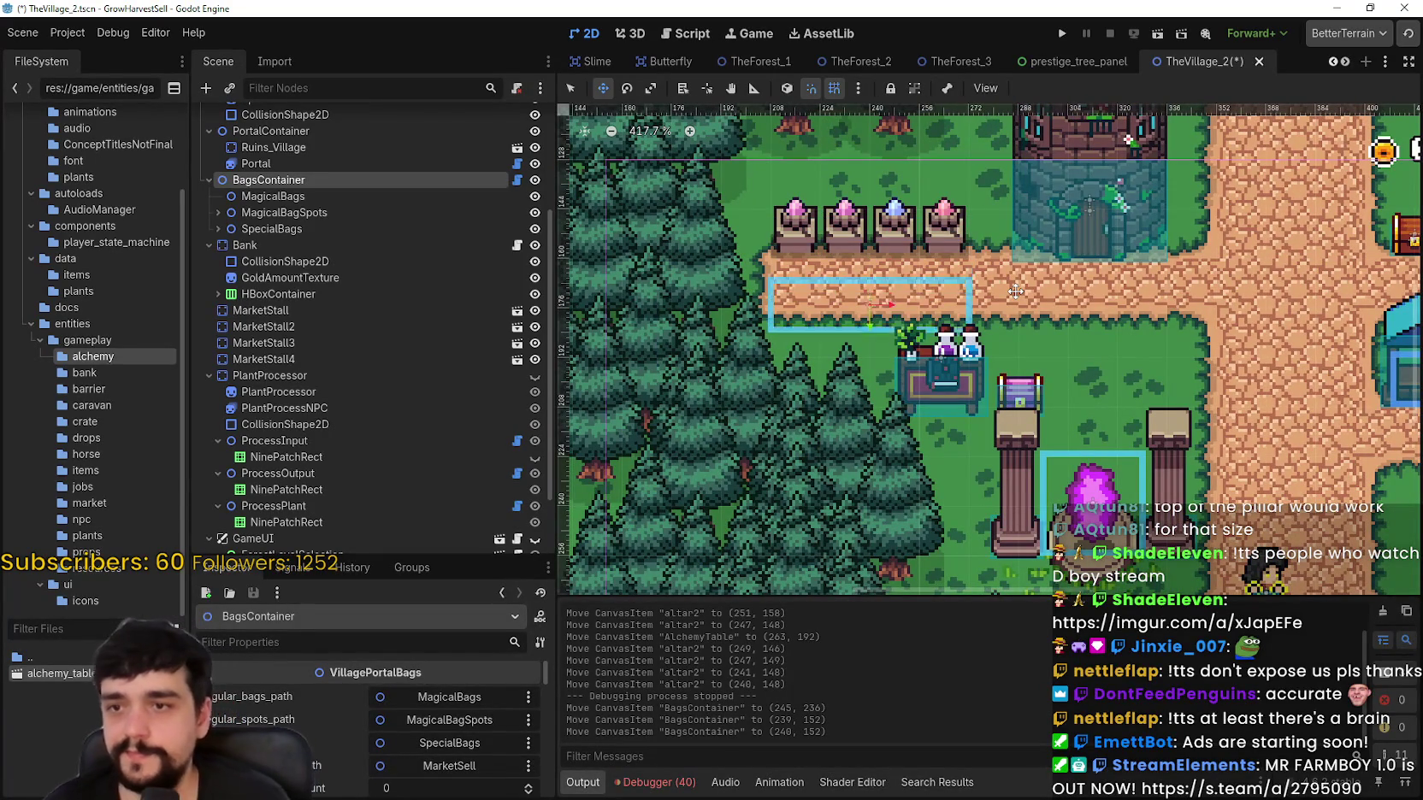
# Step: Nudge BagsContainer down with the arrow keys to (240, 249), beside the portal pillars
pyautogui.press('Down')
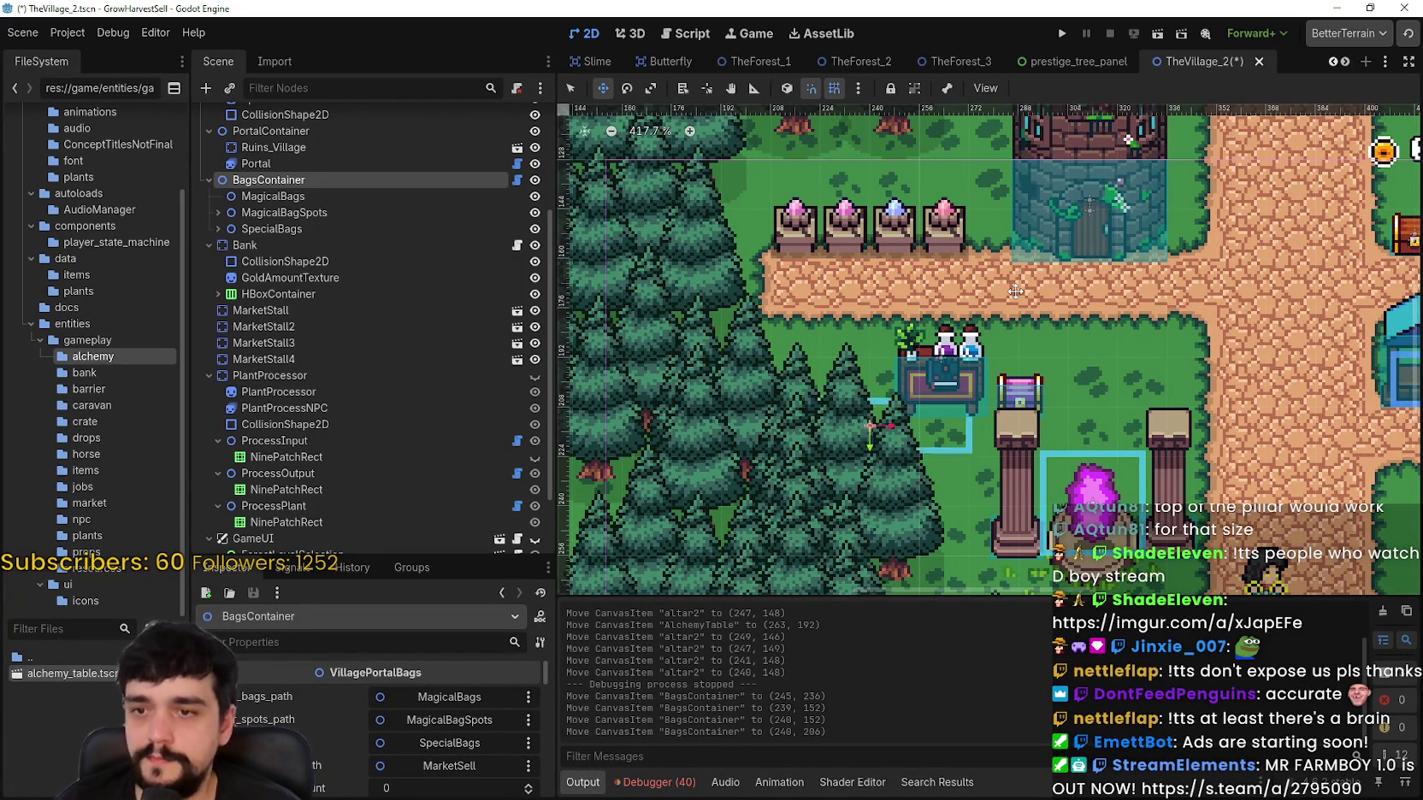
pyautogui.press('Down')
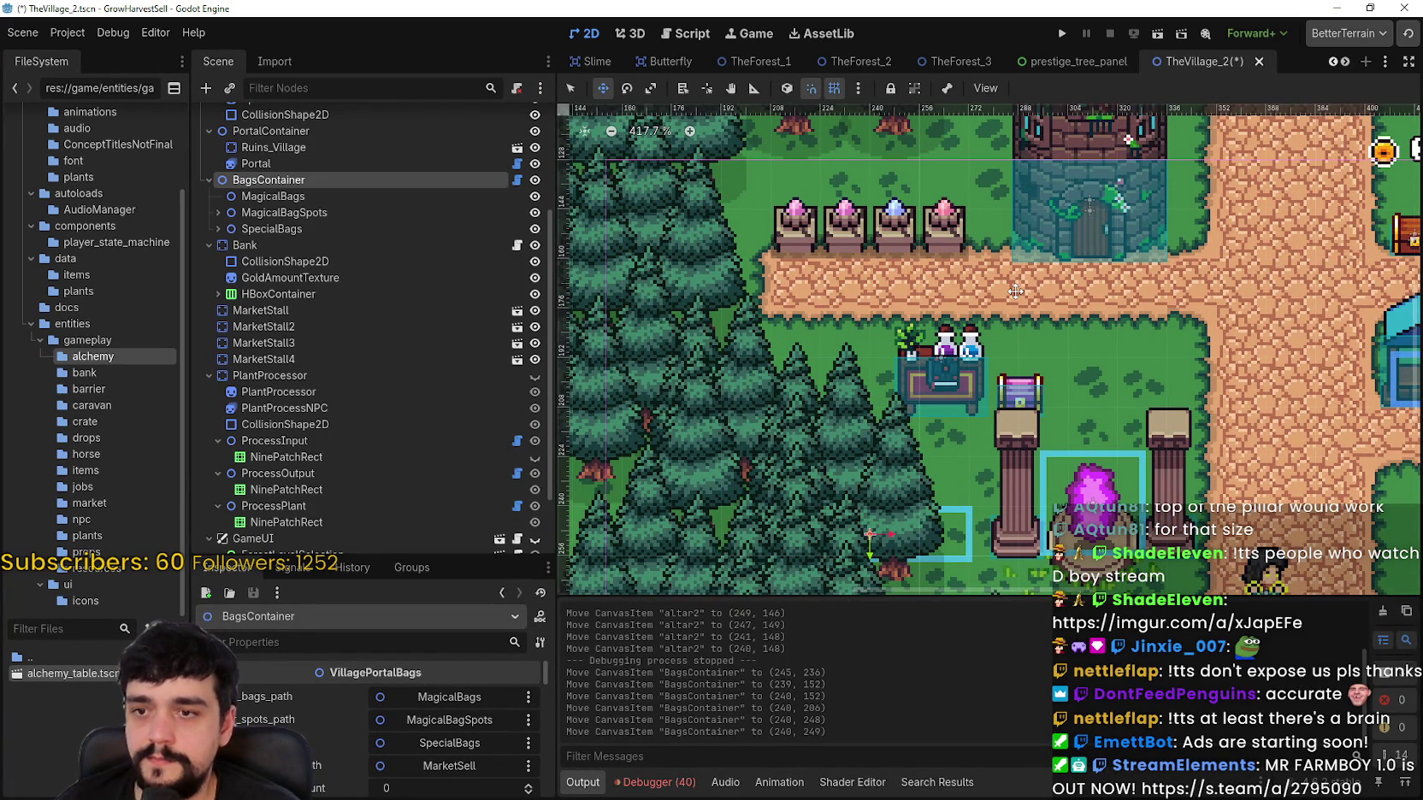
pyautogui.scroll(-4, 992, 419)
pyautogui.scroll(1, 964, 373)
pyautogui.scroll(-5, 964, 374)
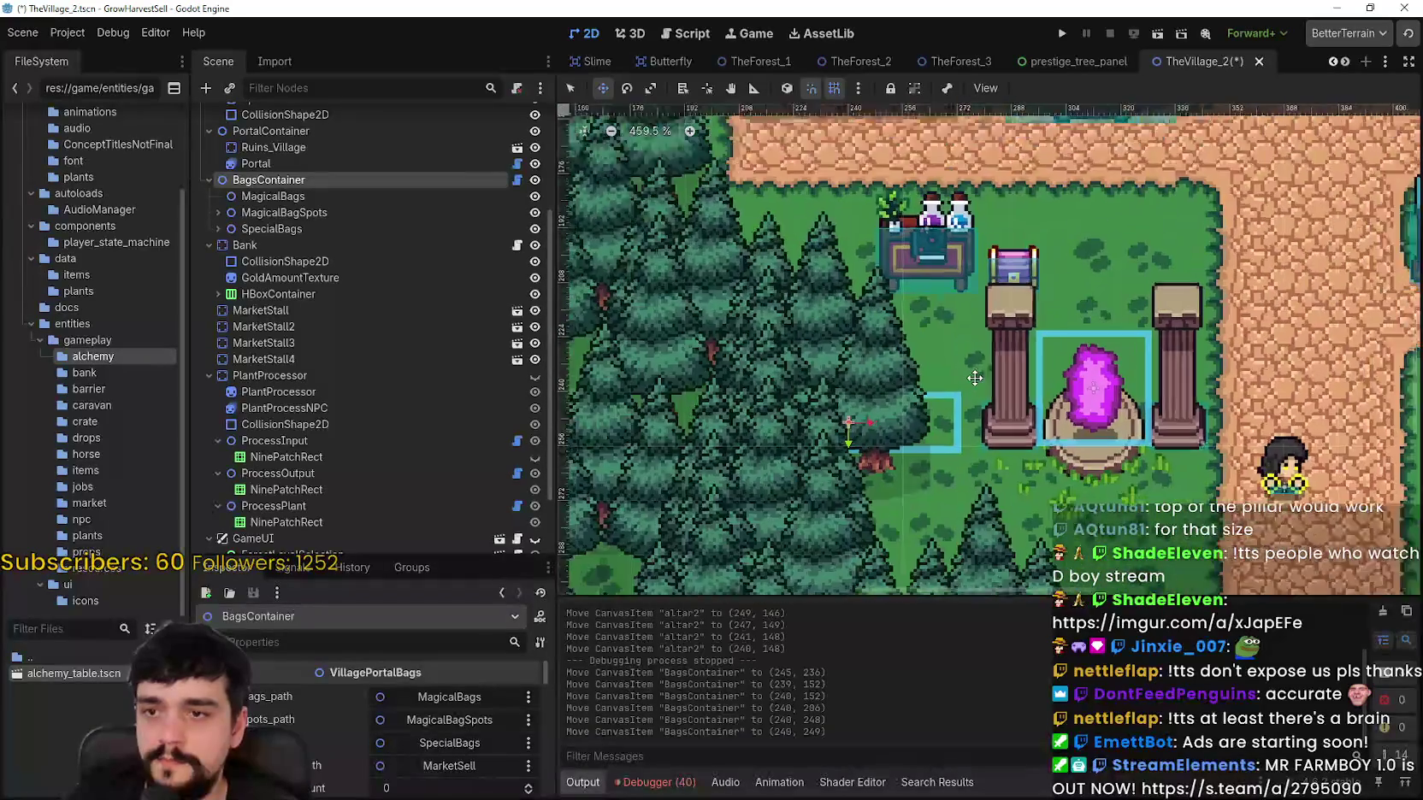
pyautogui.moveTo(1110, 434); pyautogui.dragTo(1079, 426)
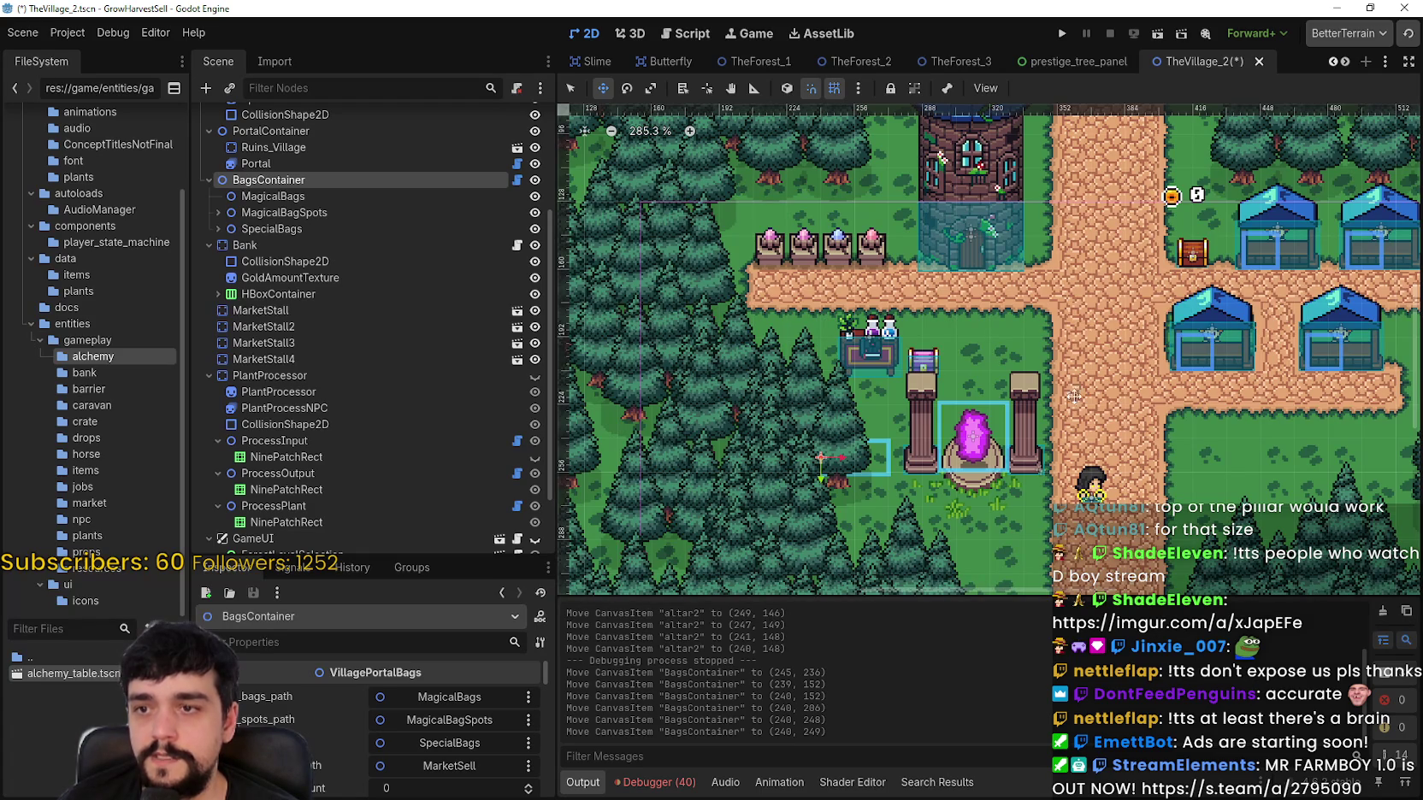
pyautogui.scroll(5, 378, 205)
pyautogui.click(377, 166)
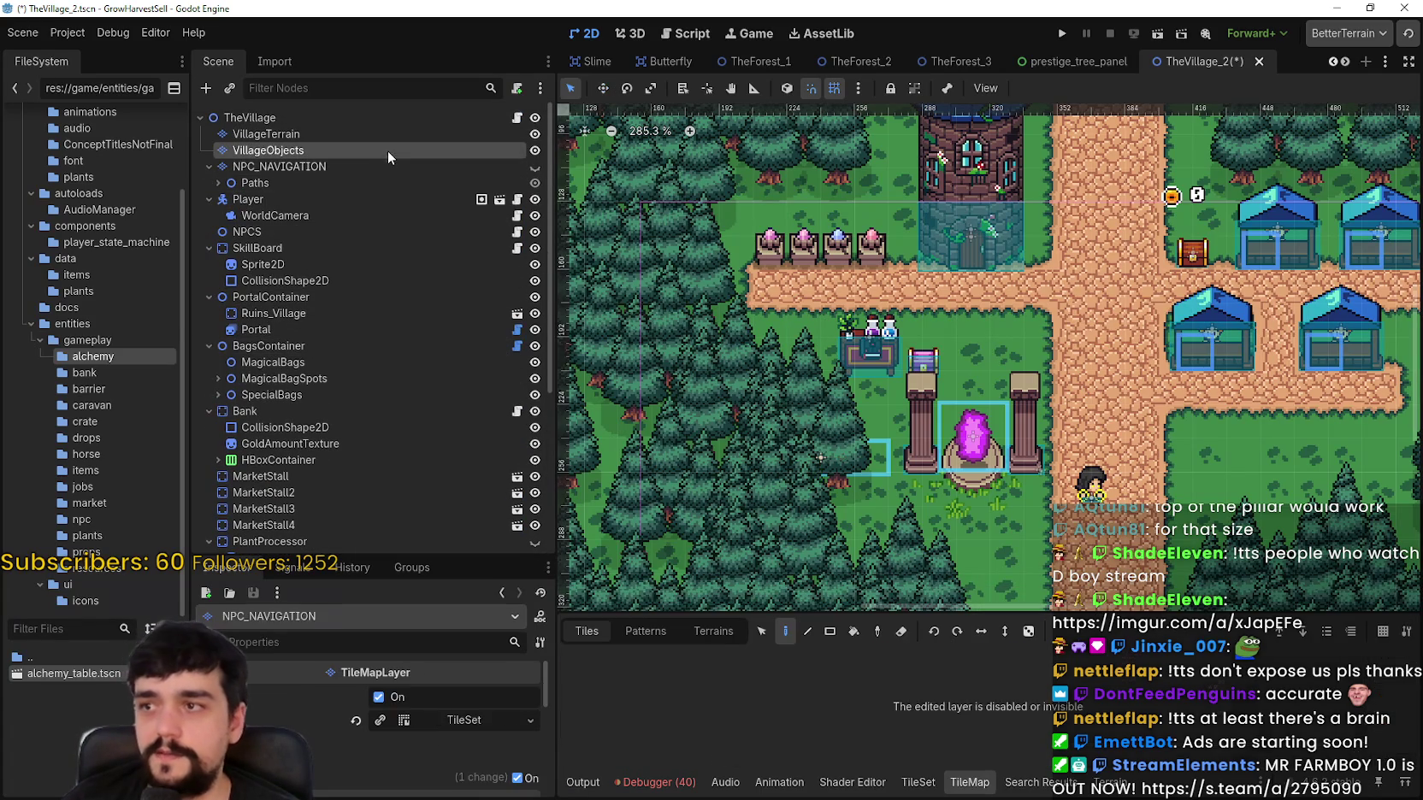
# Step: On the VillageObjects layer, paint grass over the trees left of the portal pillars
pyautogui.click(386, 151)
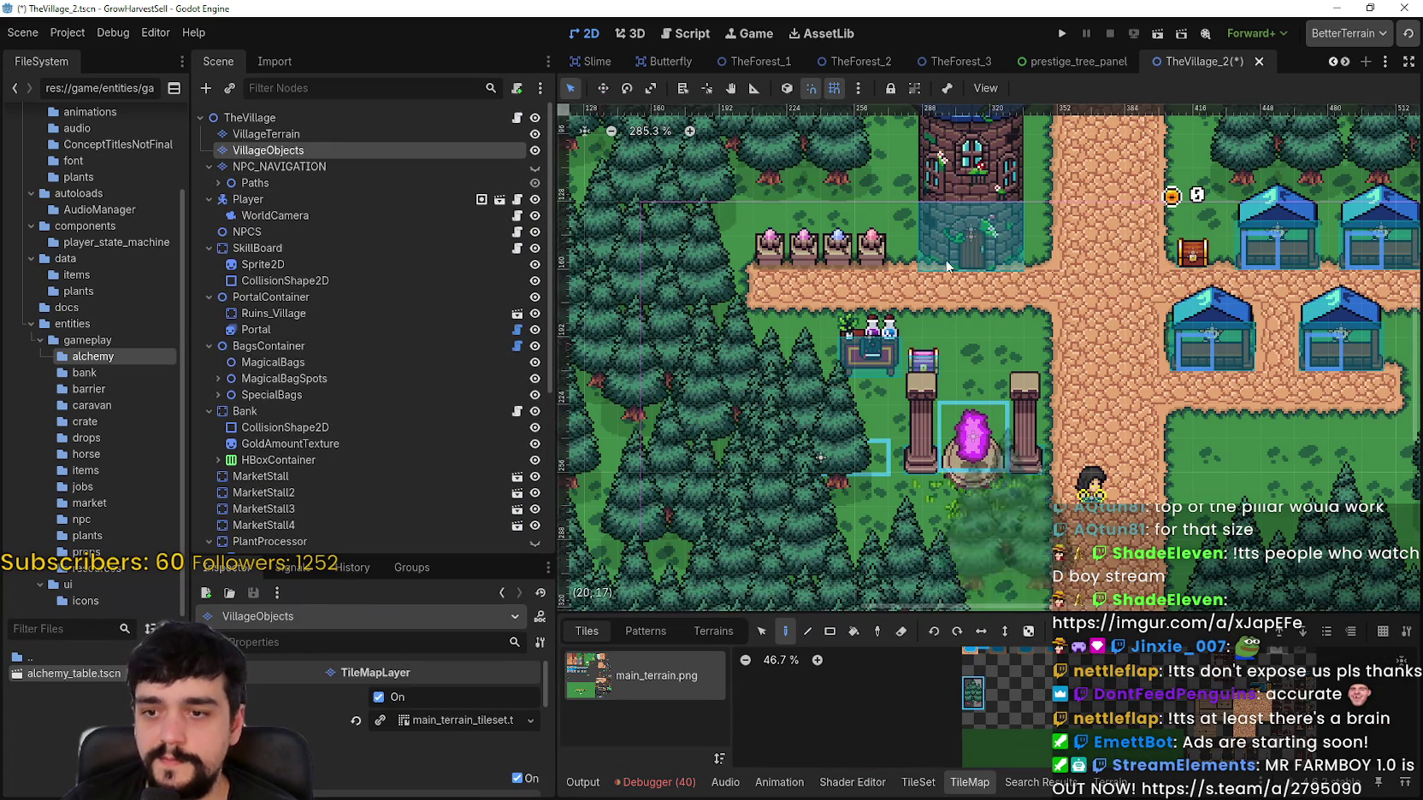
pyautogui.scroll(1, 702, 505)
pyautogui.moveTo(805, 426)
pyautogui.mouseDown()
pyautogui.moveTo(751, 397)
pyautogui.moveTo(751, 506)
pyautogui.moveTo(774, 517)
pyautogui.mouseUp()
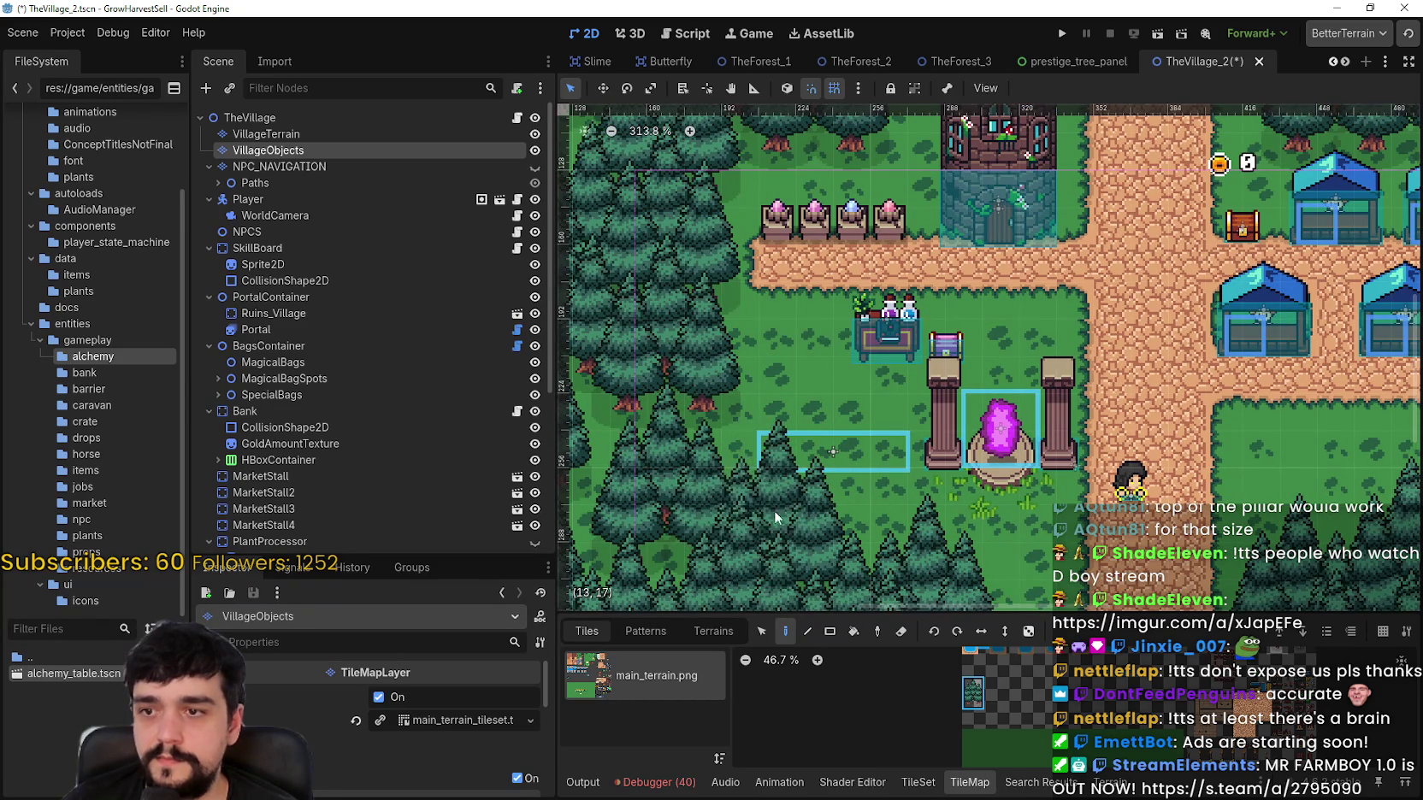
pyautogui.scroll(-1, 783, 330)
pyautogui.scroll(1, 783, 330)
pyautogui.scroll(-1, 716, 465)
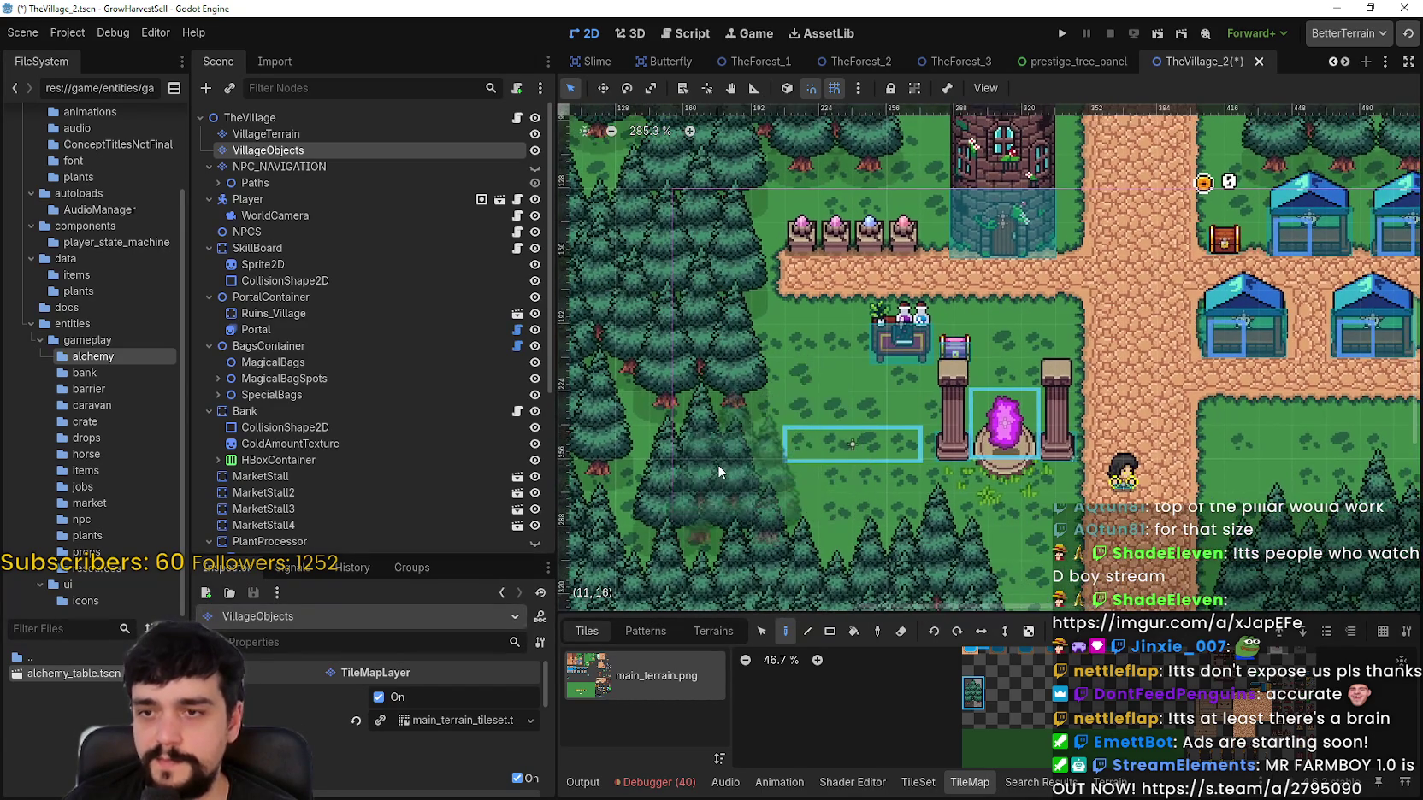
pyautogui.scroll(1, 727, 462)
pyautogui.scroll(-5, 352, 479)
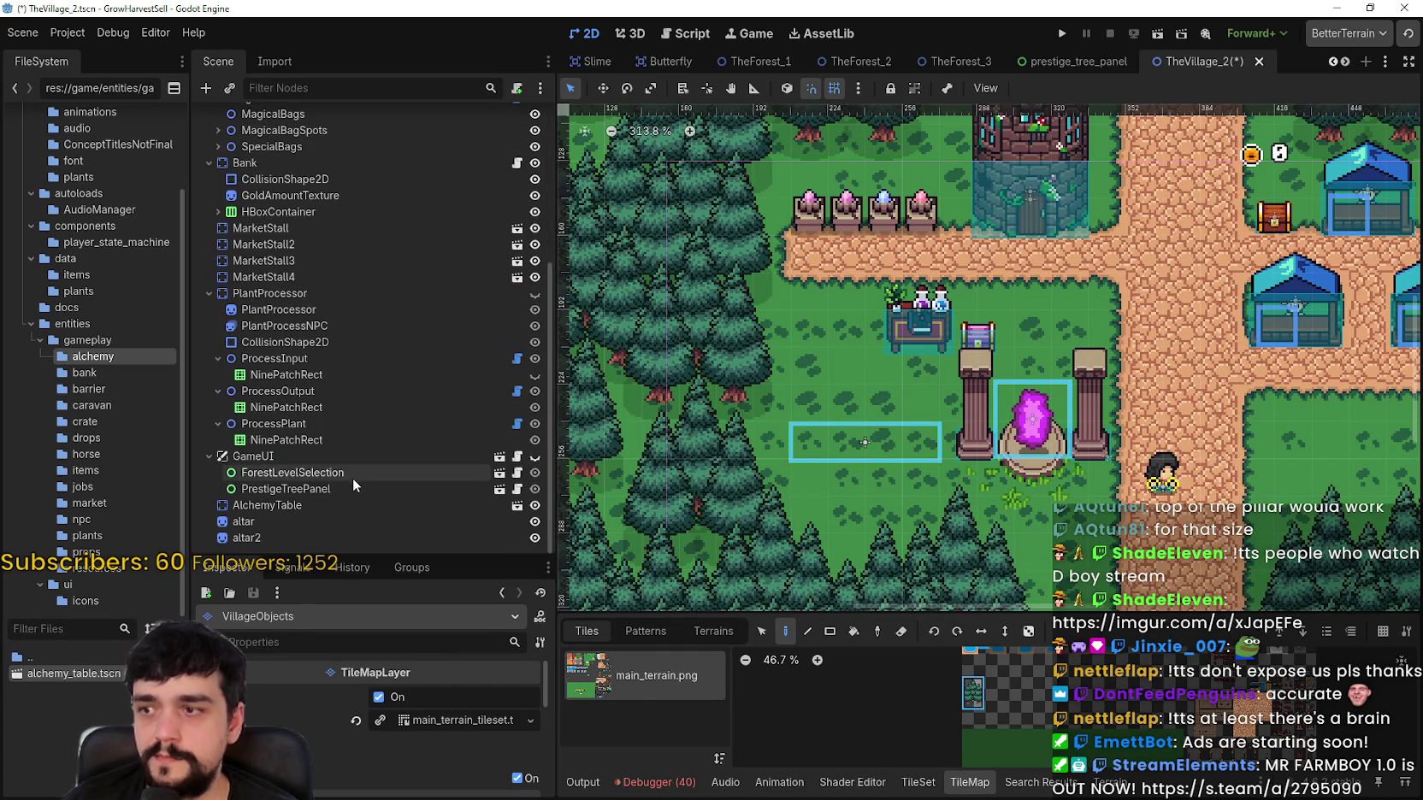
# Step: Select PortalContainer and drag the portal and pillars with the Move tool (W)
pyautogui.scroll(3, 262, 258)
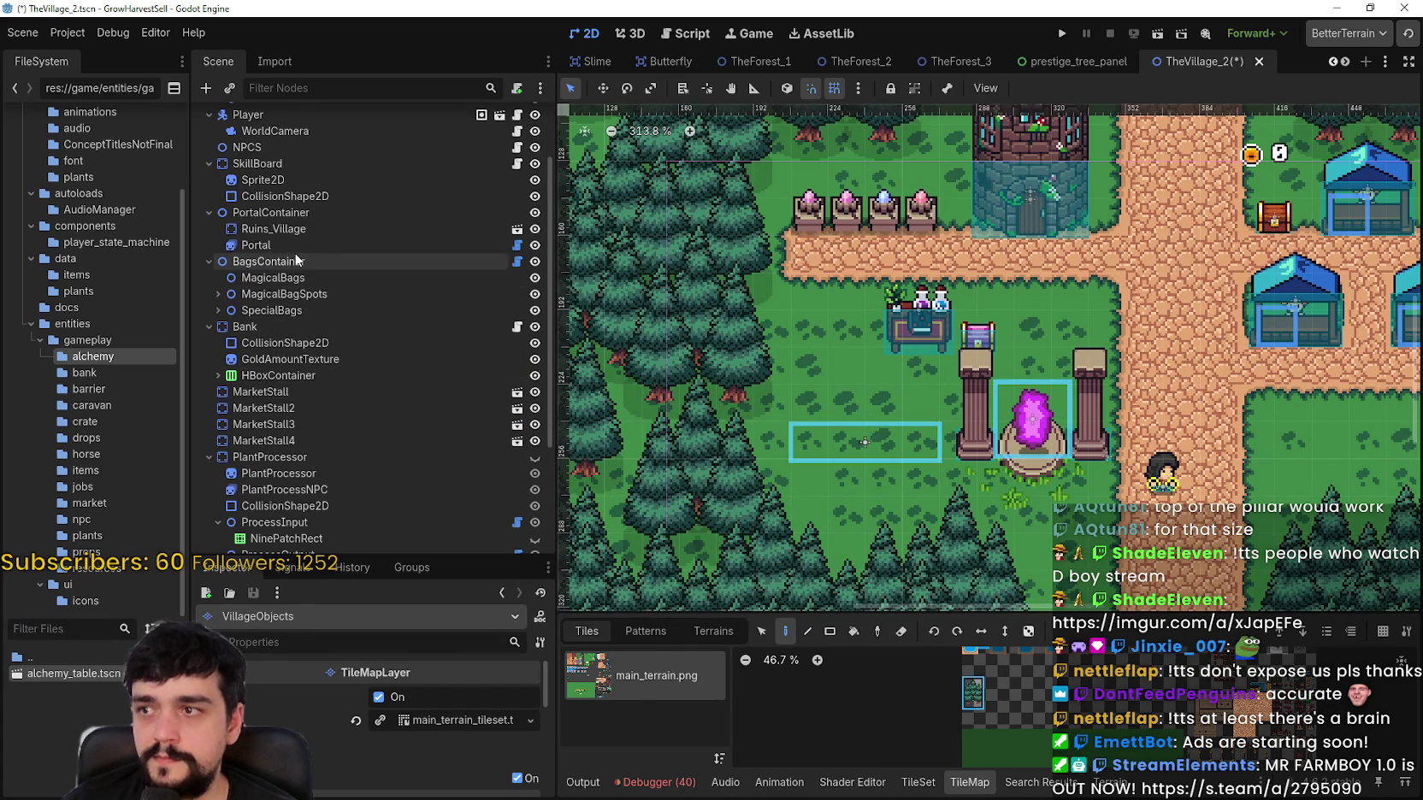
pyautogui.click(283, 212)
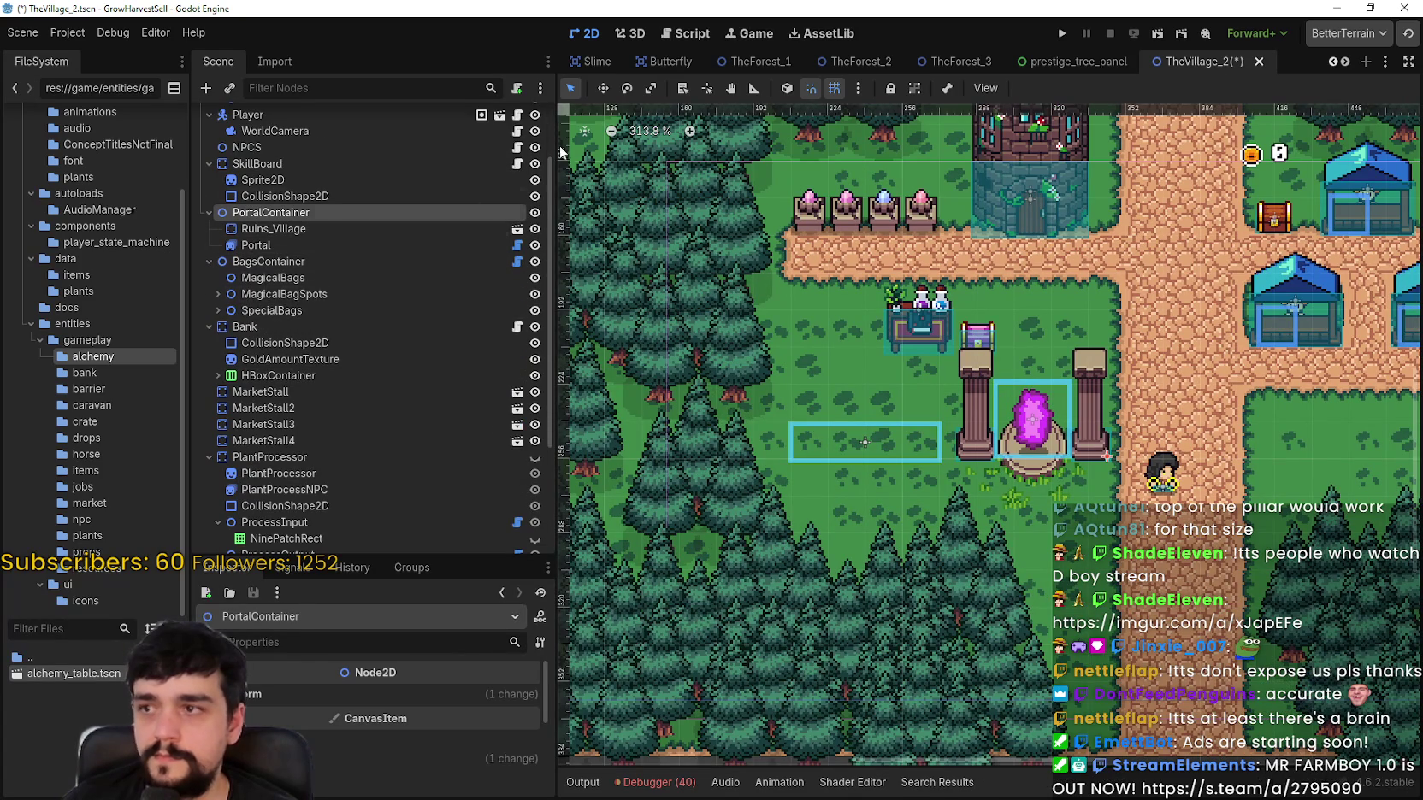
pyautogui.hscroll(2, 1088, 407)
pyautogui.press('w')
pyautogui.scroll(2, 909, 443)
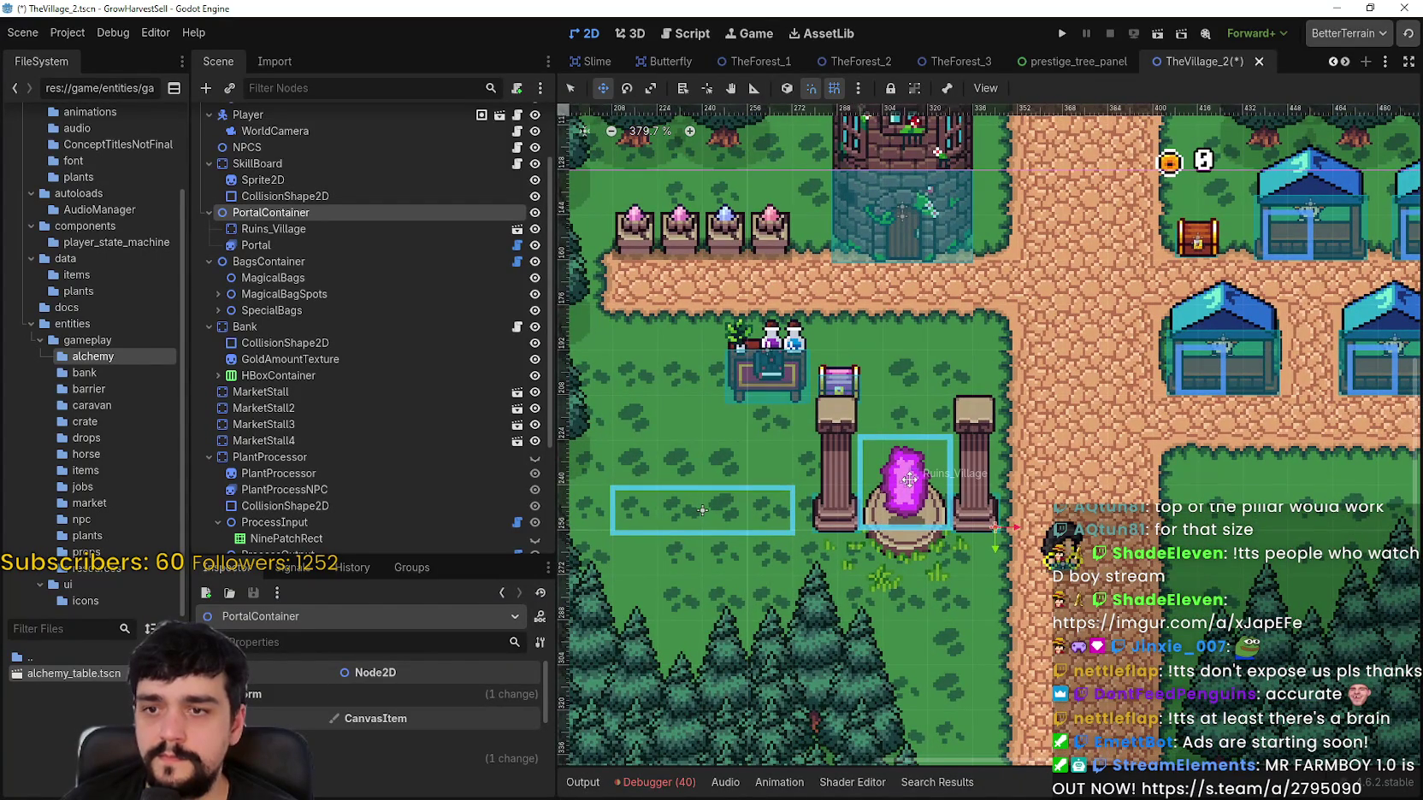
pyautogui.moveTo(909, 480)
pyautogui.mouseDown()
pyautogui.moveTo(909, 426)
pyautogui.moveTo(951, 459)
pyautogui.moveTo(951, 412)
pyautogui.moveTo(885, 408)
pyautogui.mouseUp()
# Step: Nudge the portal and pillars a few pixels down with the arrow keys, just below the path
pyautogui.scroll(1, 910, 426)
pyautogui.scroll(5, 1010, 405)
pyautogui.scroll(2, 937, 415)
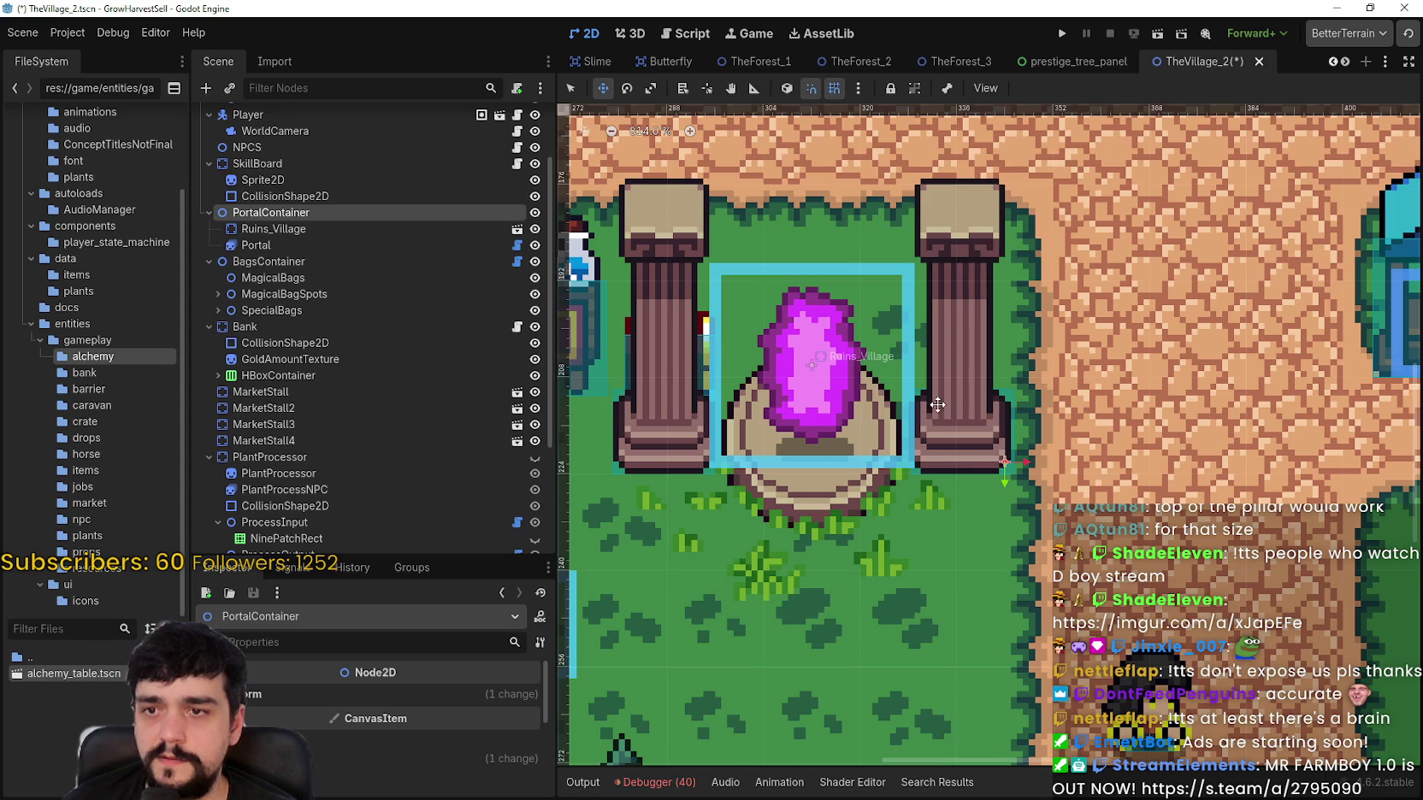
pyautogui.scroll(-2, 937, 406)
pyautogui.scroll(1, 937, 386)
pyautogui.scroll(-1, 1230, 436)
pyautogui.scroll(1, 1230, 435)
pyautogui.hscroll(3, 1089, 425)
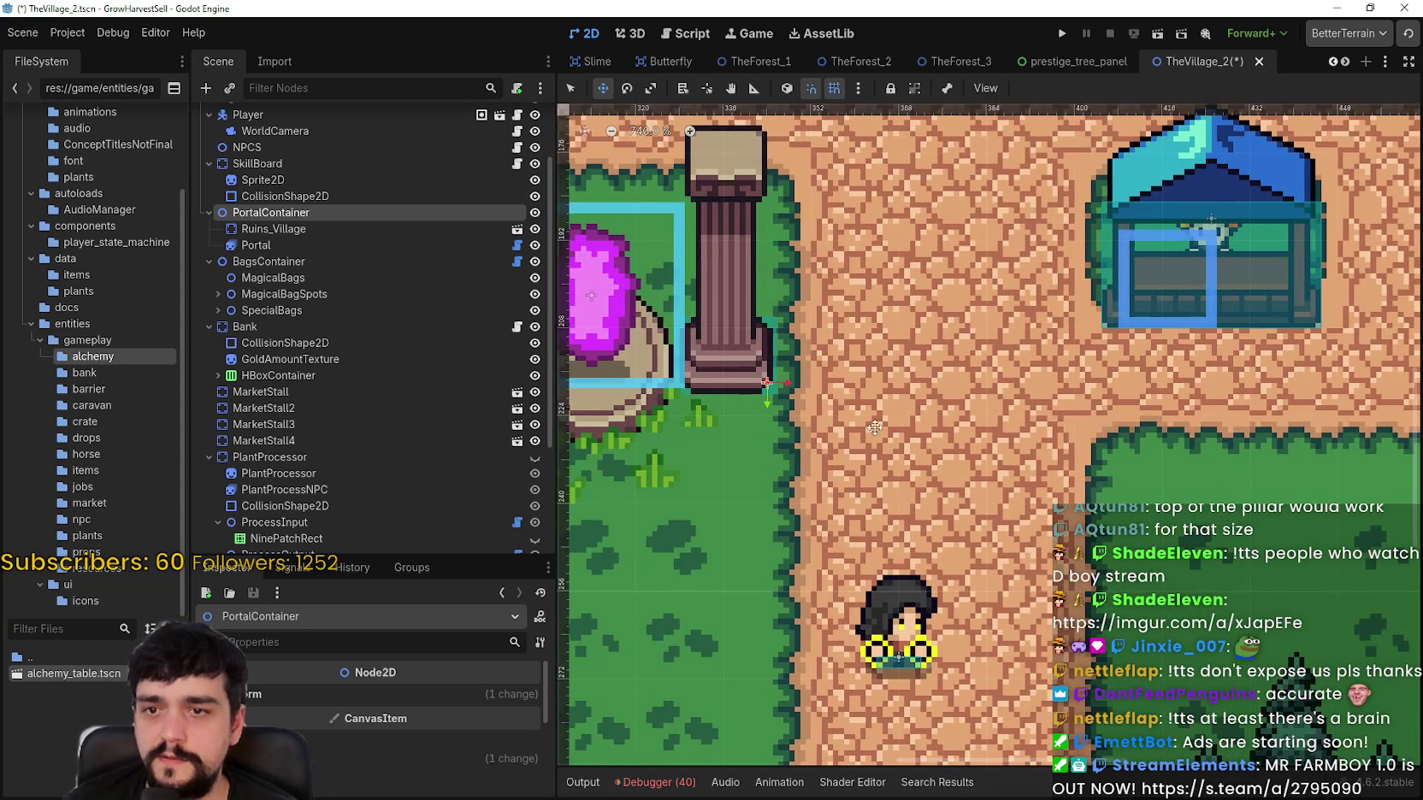
pyautogui.hscroll(-3, 895, 425)
pyautogui.hscroll(-2, 830, 356)
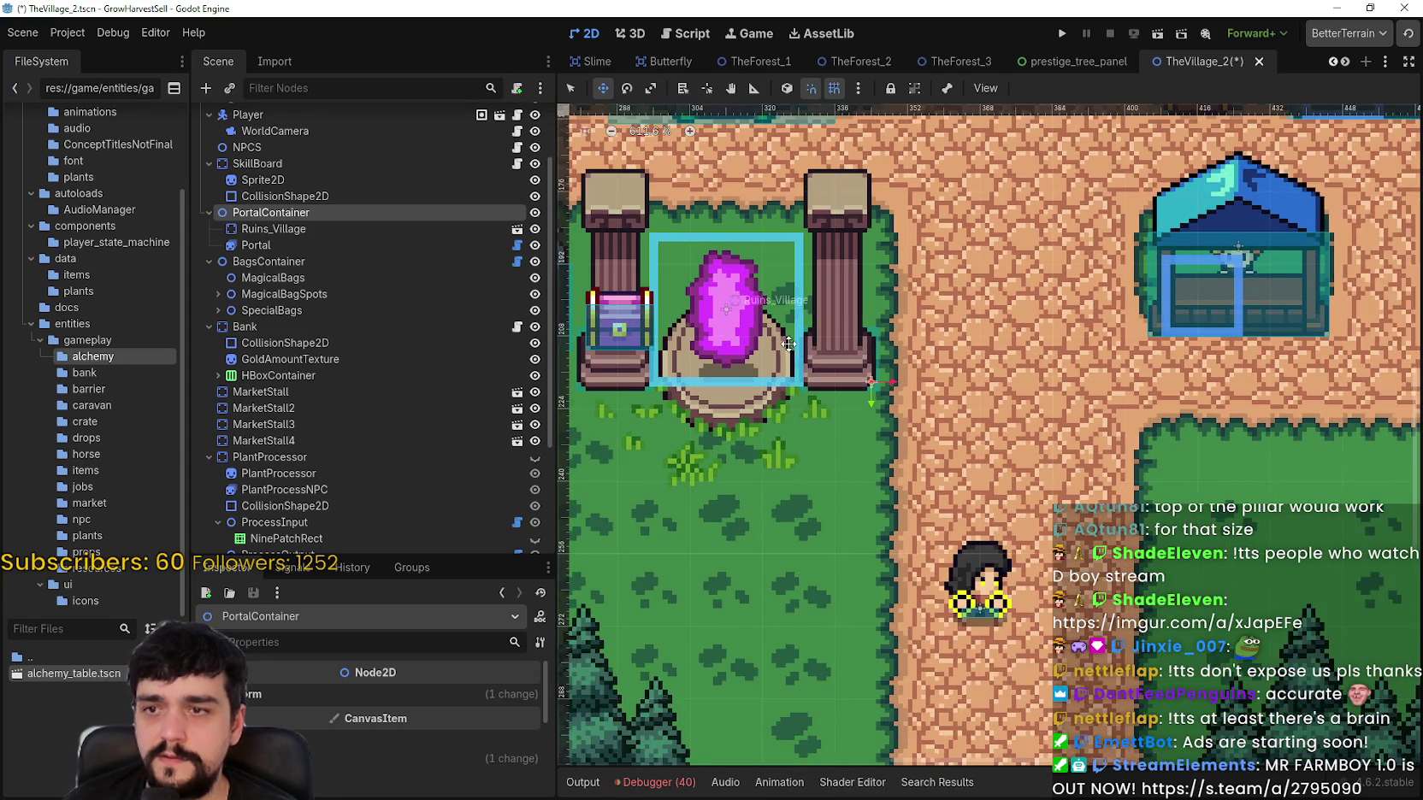
pyautogui.scroll(-4, 819, 369)
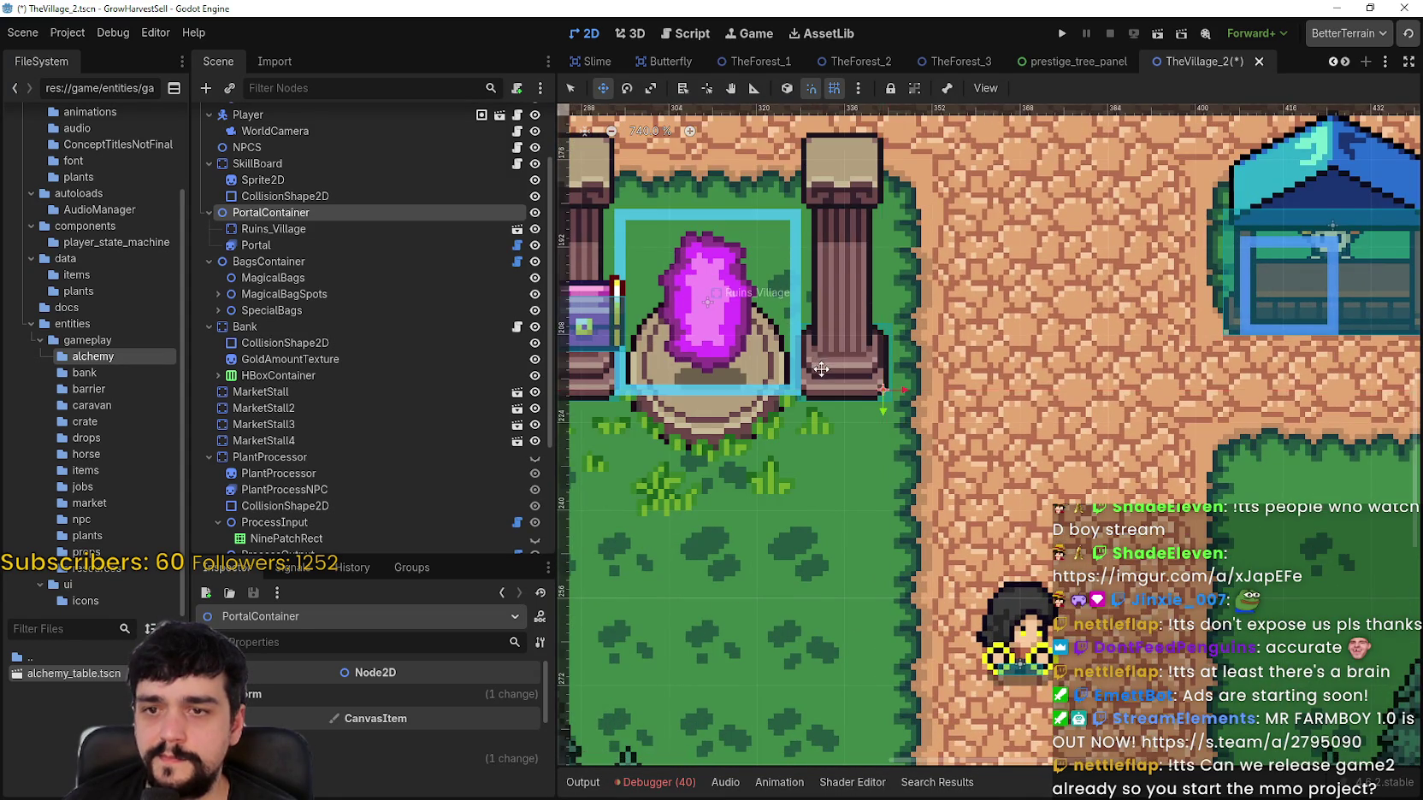
pyautogui.scroll(-2, 987, 466)
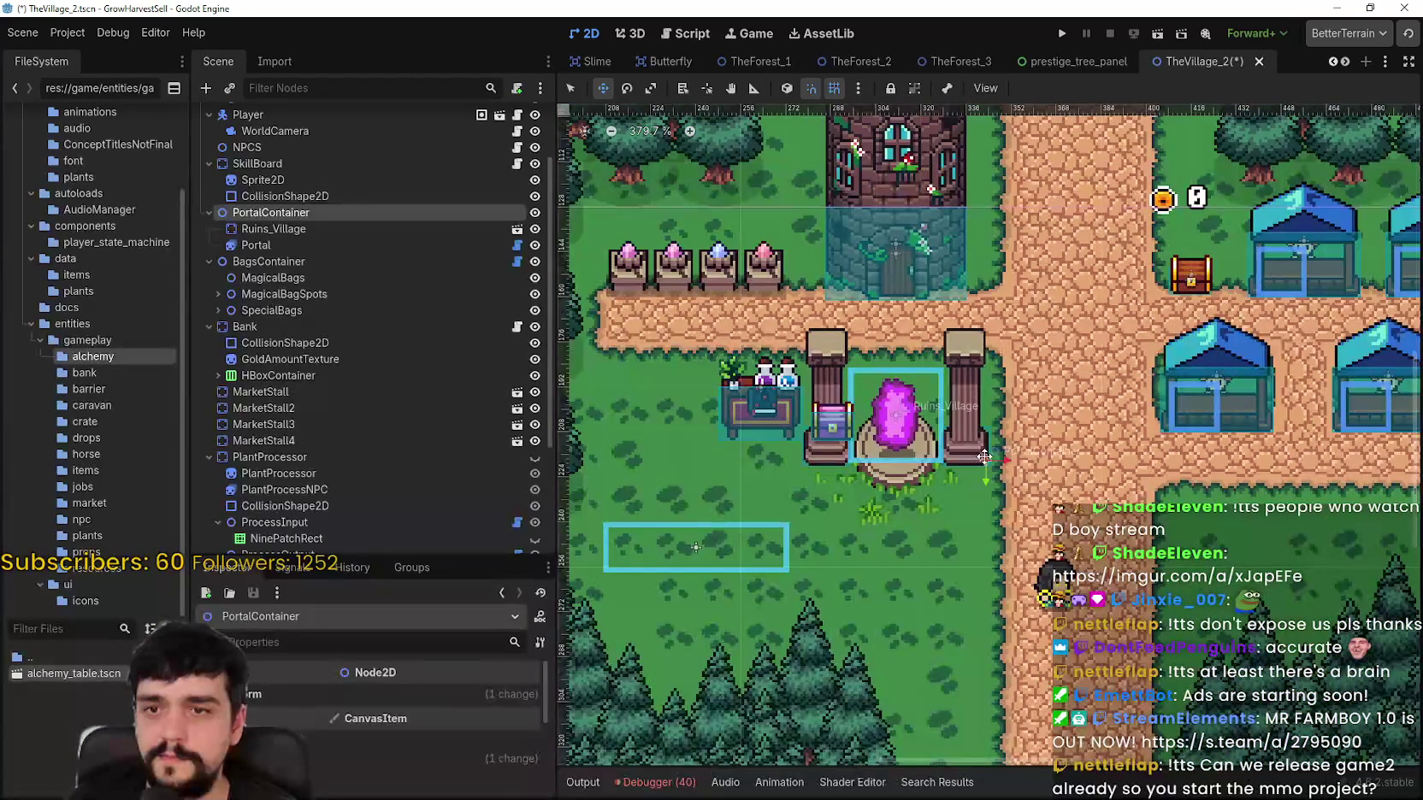
pyautogui.scroll(3, 985, 457)
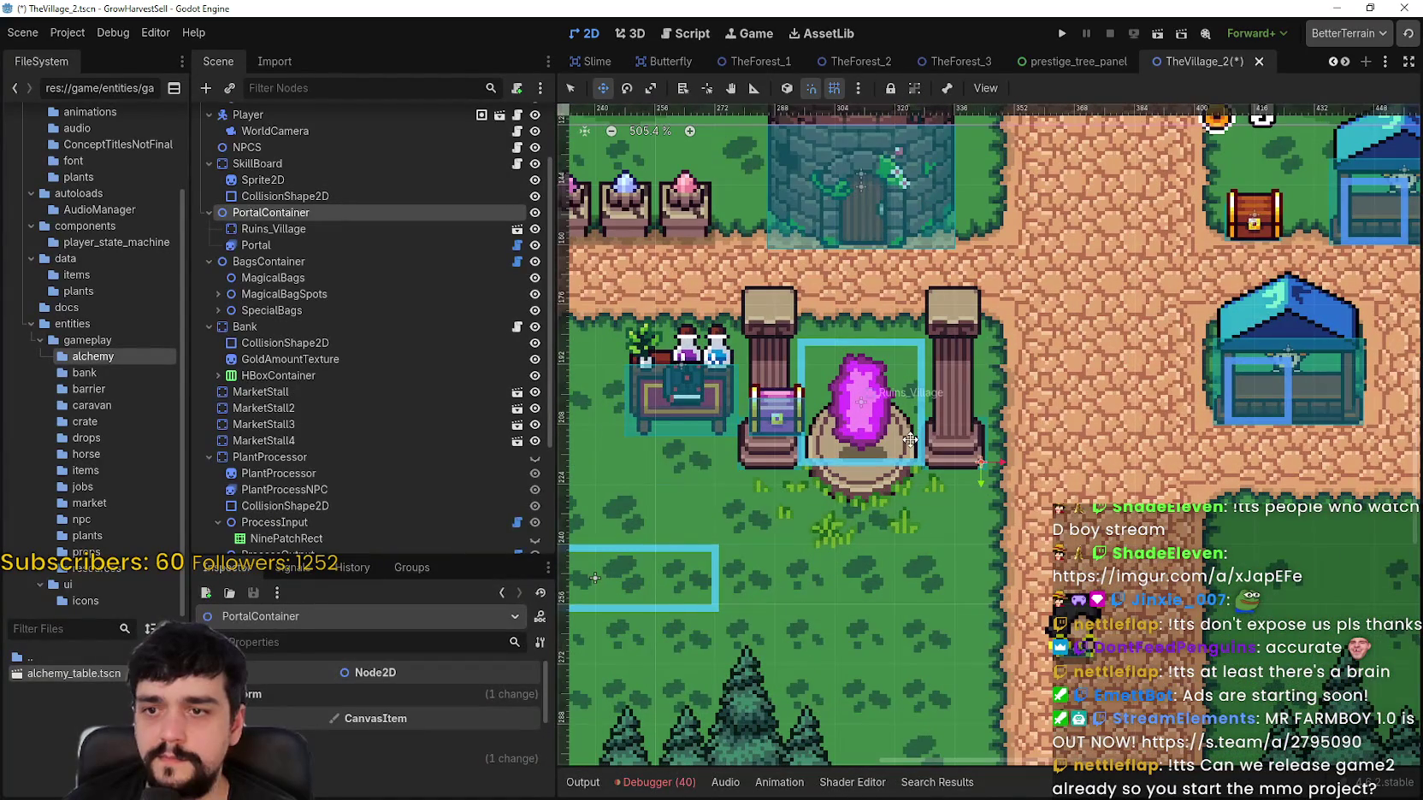
pyautogui.press('Down')
pyautogui.press('Down')
pyautogui.press('Down')
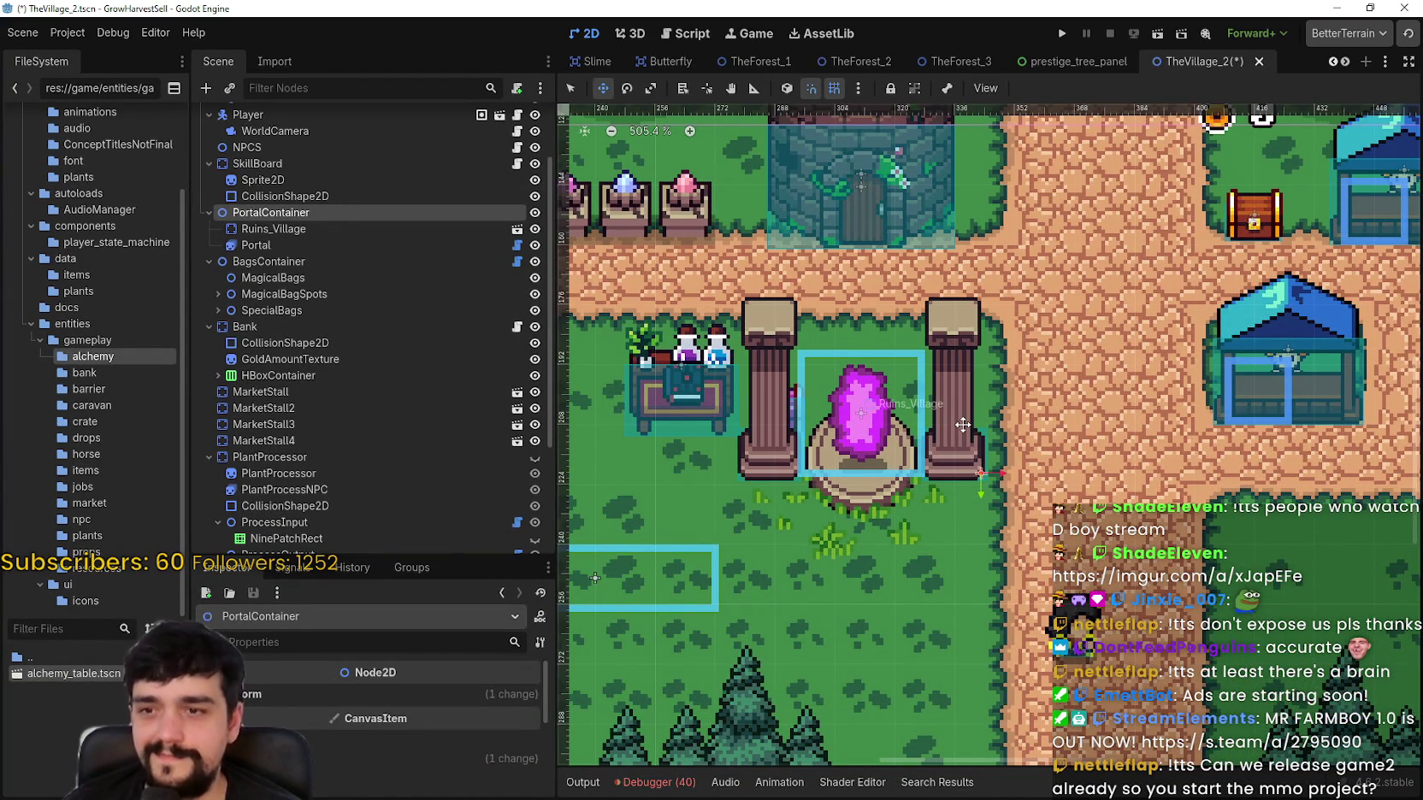
pyautogui.press('Down')
pyautogui.scroll(4, 960, 426)
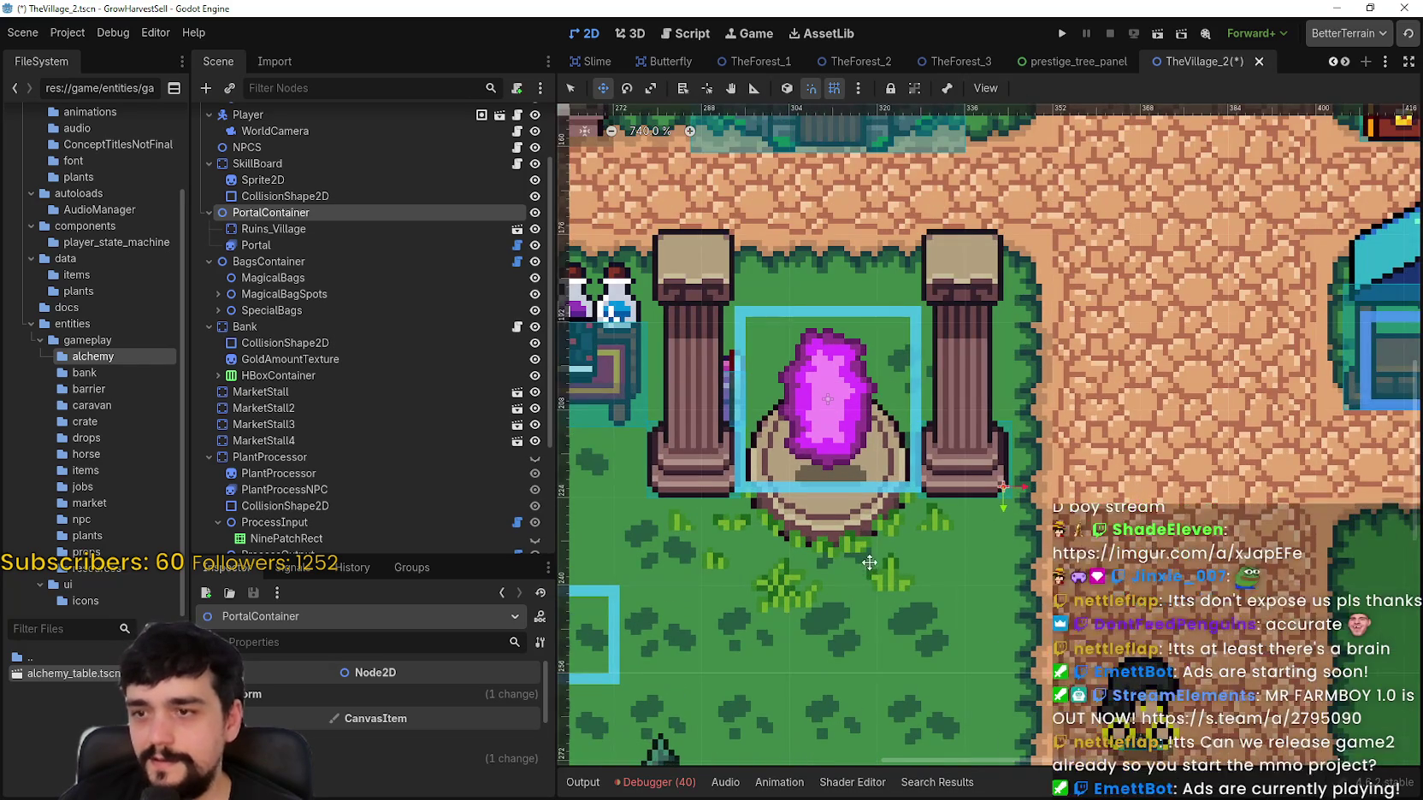
pyautogui.scroll(1, 862, 548)
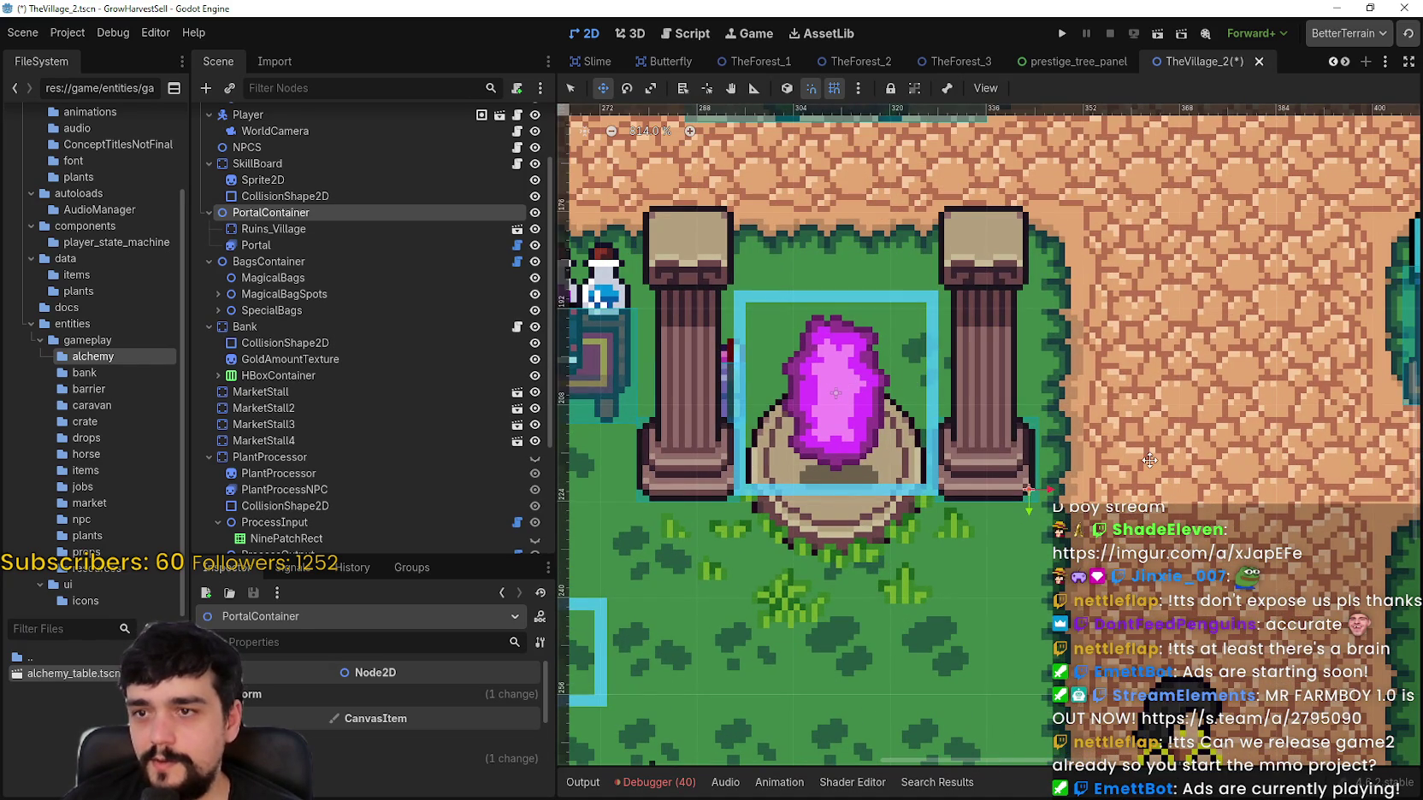
pyautogui.scroll(-10, 940, 498)
pyautogui.click(878, 499)
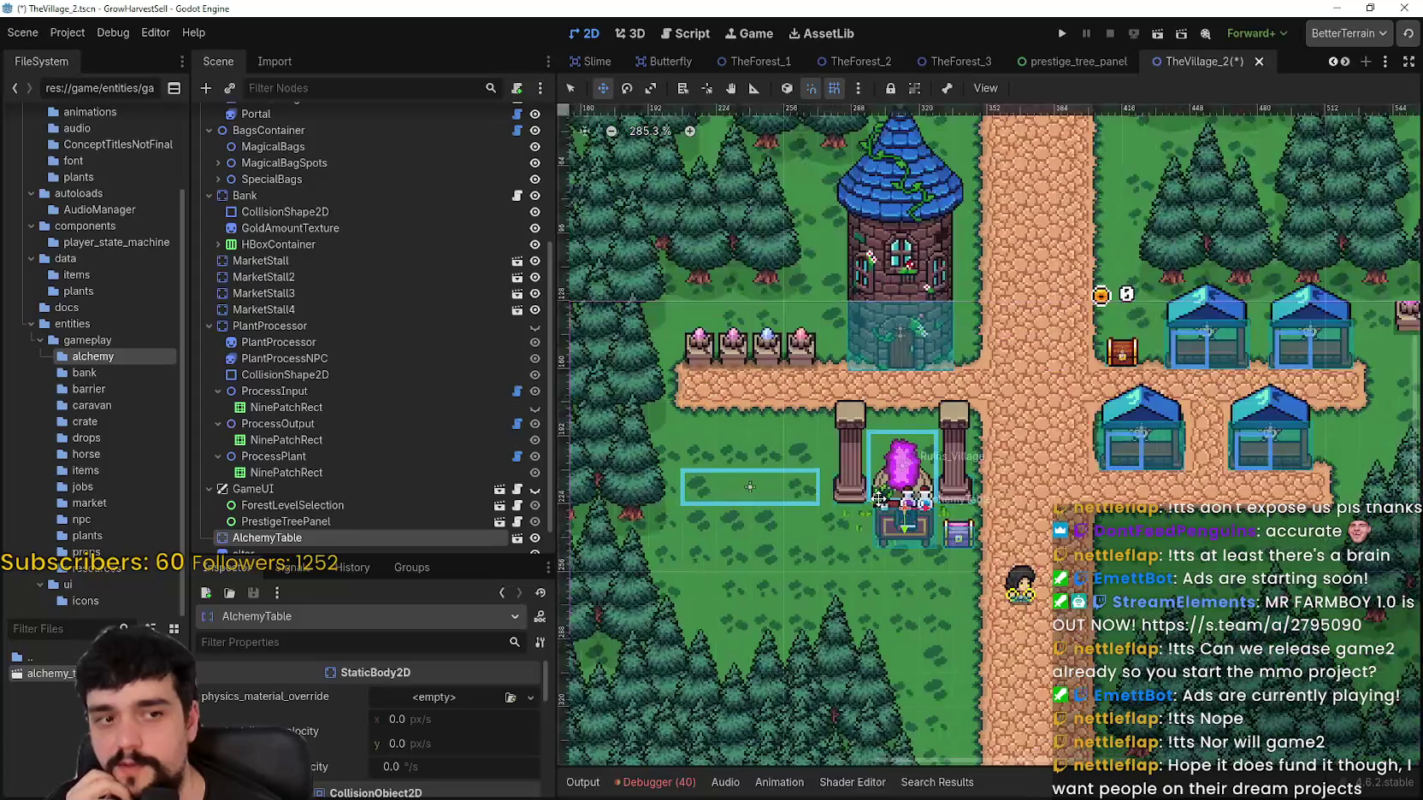
# Step: Drag the AlchemyTable up toward the tower and fine-tune it by a few pixels
pyautogui.moveTo(893, 504)
pyautogui.mouseDown()
pyautogui.moveTo(1052, 325)
pyautogui.moveTo(962, 253)
pyautogui.moveTo(740, 390)
pyautogui.mouseUp()
pyautogui.scroll(1, 962, 257)
pyautogui.scroll(-2, 961, 257)
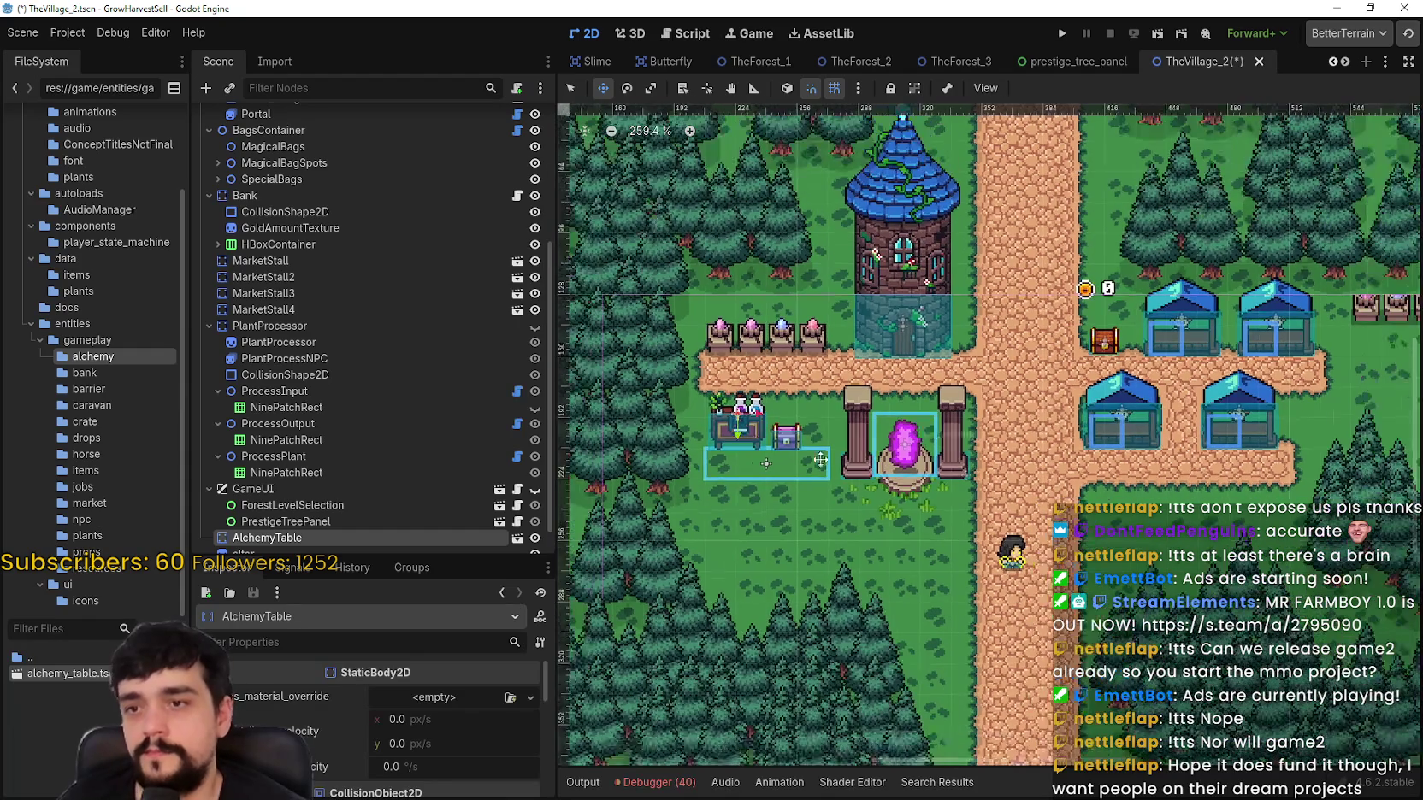
pyautogui.moveTo(762, 423); pyautogui.dragTo(765, 420)
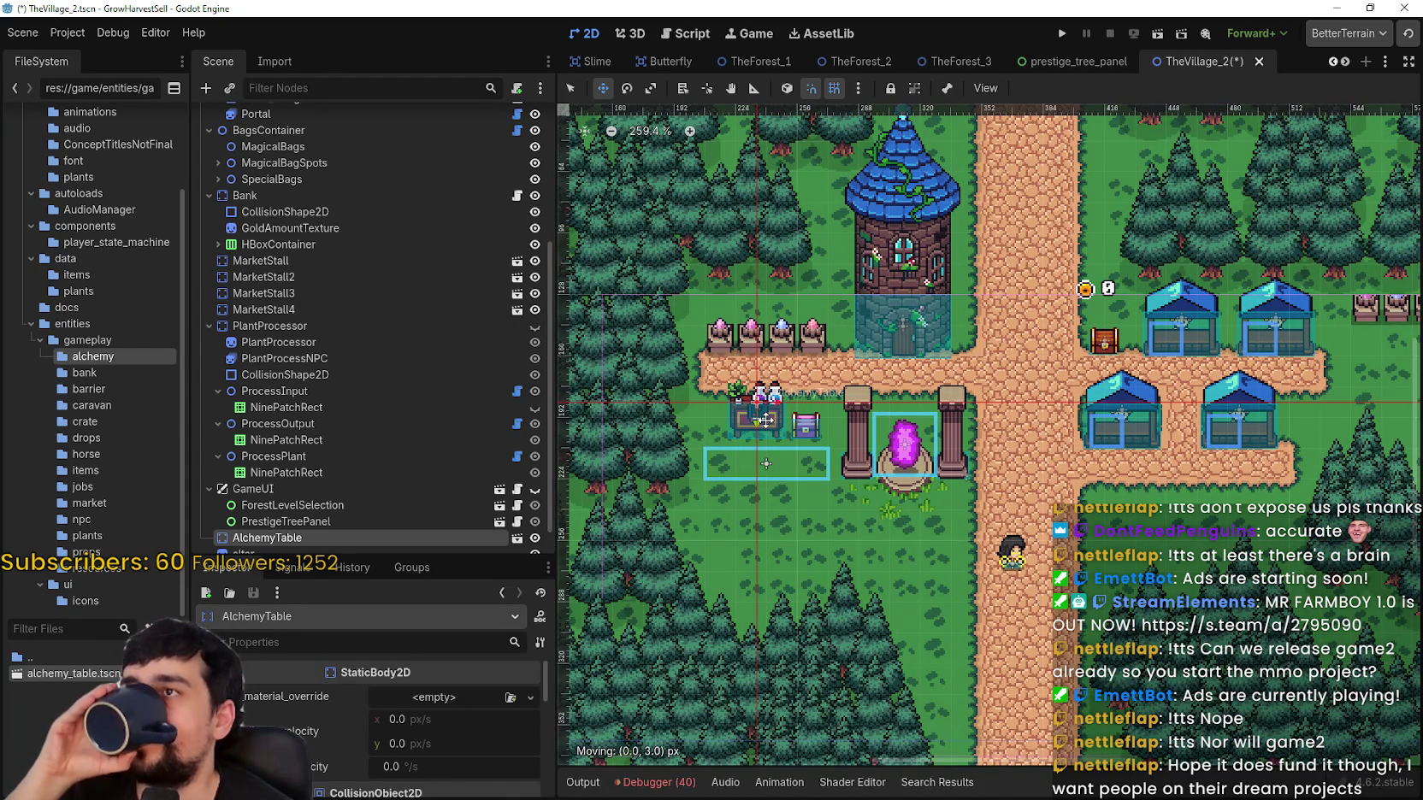
pyautogui.moveTo(766, 420); pyautogui.dragTo(765, 417)
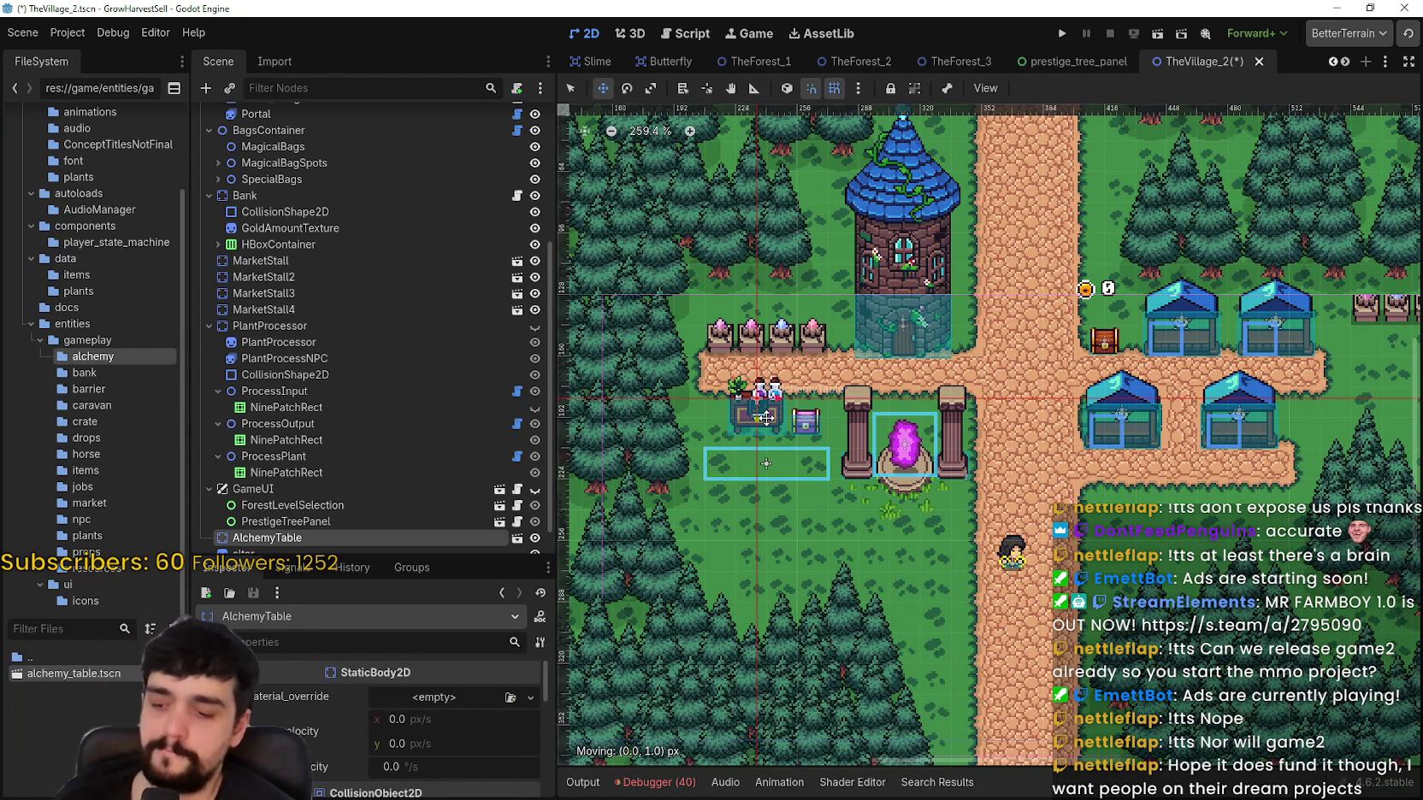
pyautogui.scroll(2, 766, 417)
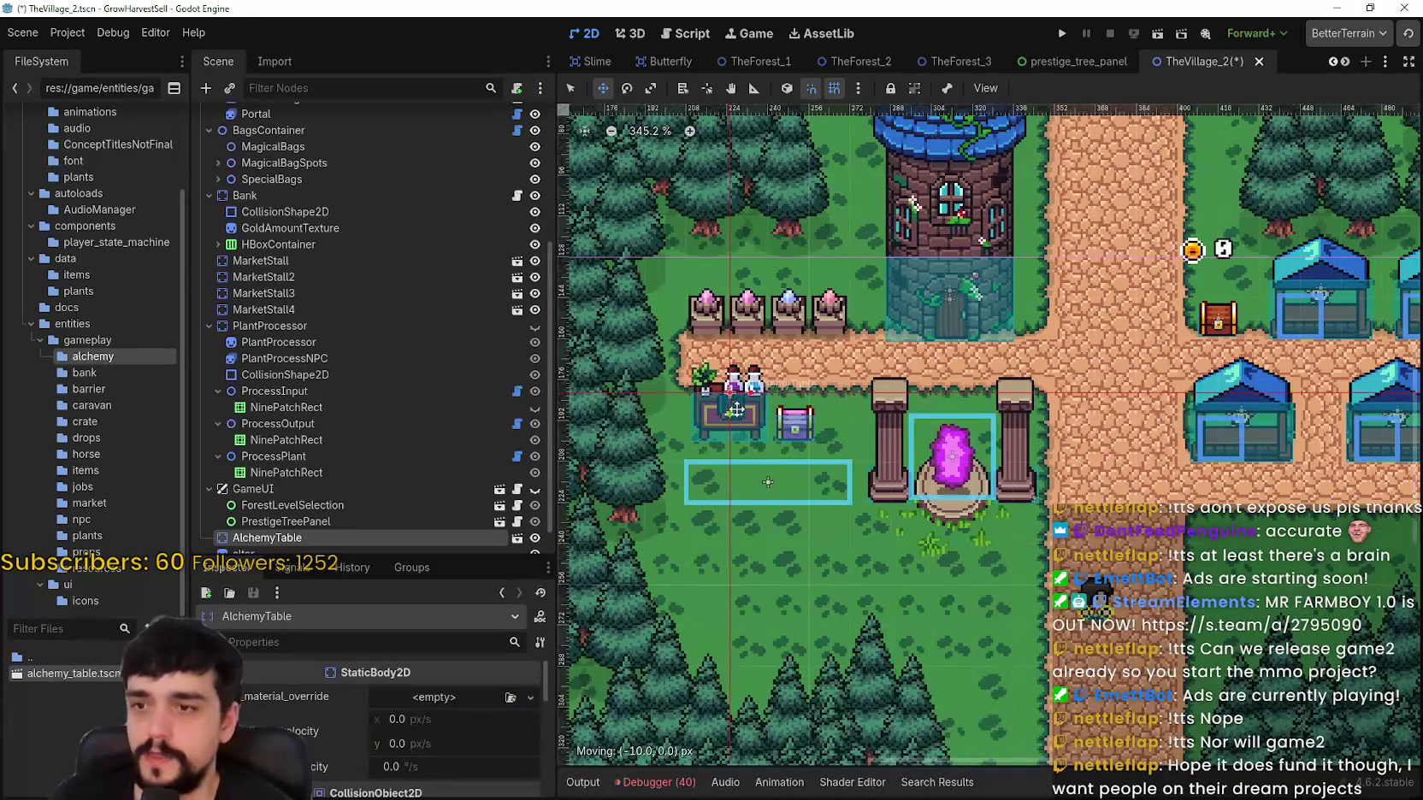
pyautogui.scroll(2, 733, 420)
pyautogui.moveTo(732, 420); pyautogui.dragTo(723, 387)
pyautogui.scroll(5, 725, 394)
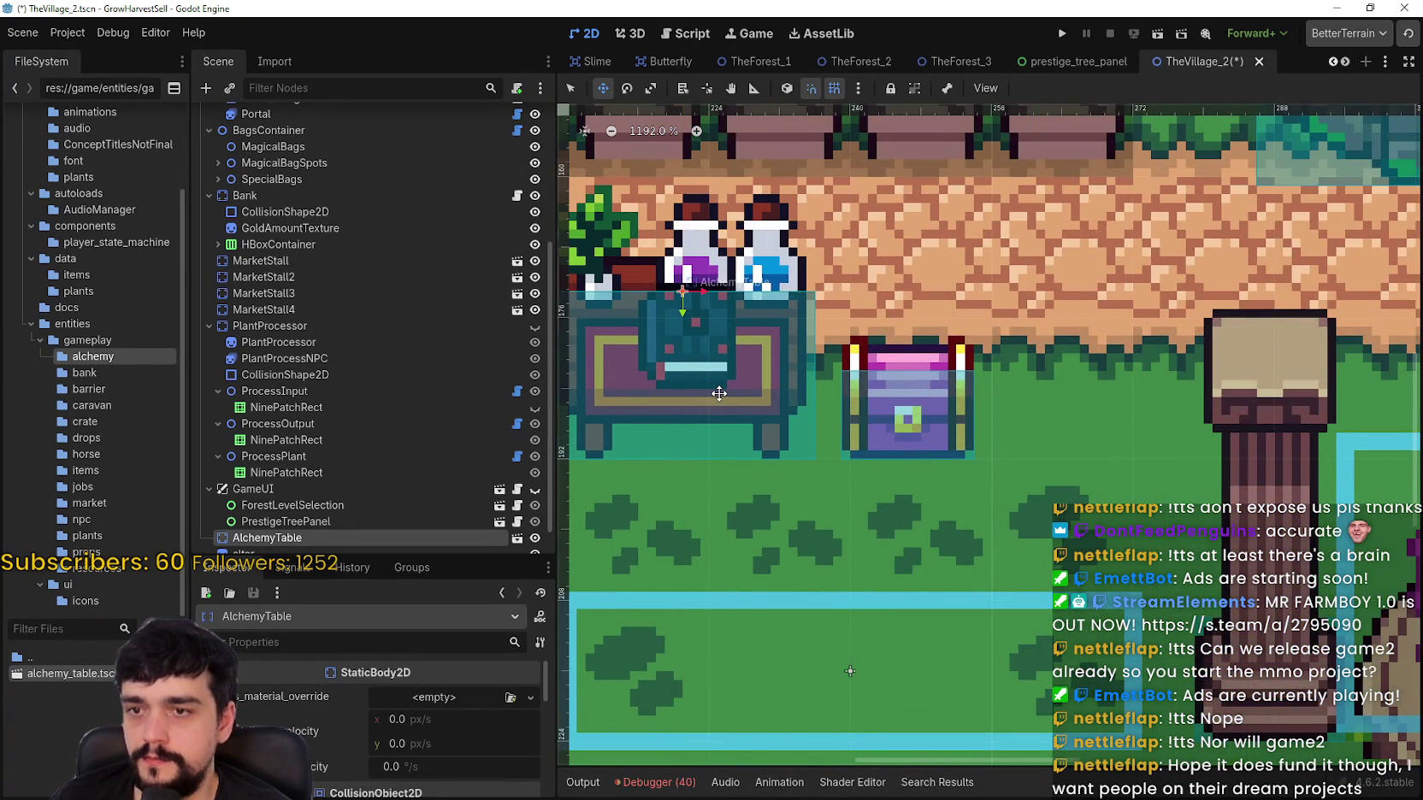
pyautogui.scroll(-1, 720, 393)
pyautogui.scroll(-3, 726, 402)
# Step: Settle the alchemy table just left of the portal pillars, below the path and above the bags
pyautogui.moveTo(727, 394)
pyautogui.mouseDown()
pyautogui.moveTo(728, 419)
pyautogui.moveTo(828, 467)
pyautogui.mouseUp()
pyautogui.scroll(-2, 807, 405)
pyautogui.hscroll(-2, 807, 405)
pyautogui.scroll(-3, 893, 560)
pyautogui.hscroll(-2, 894, 560)
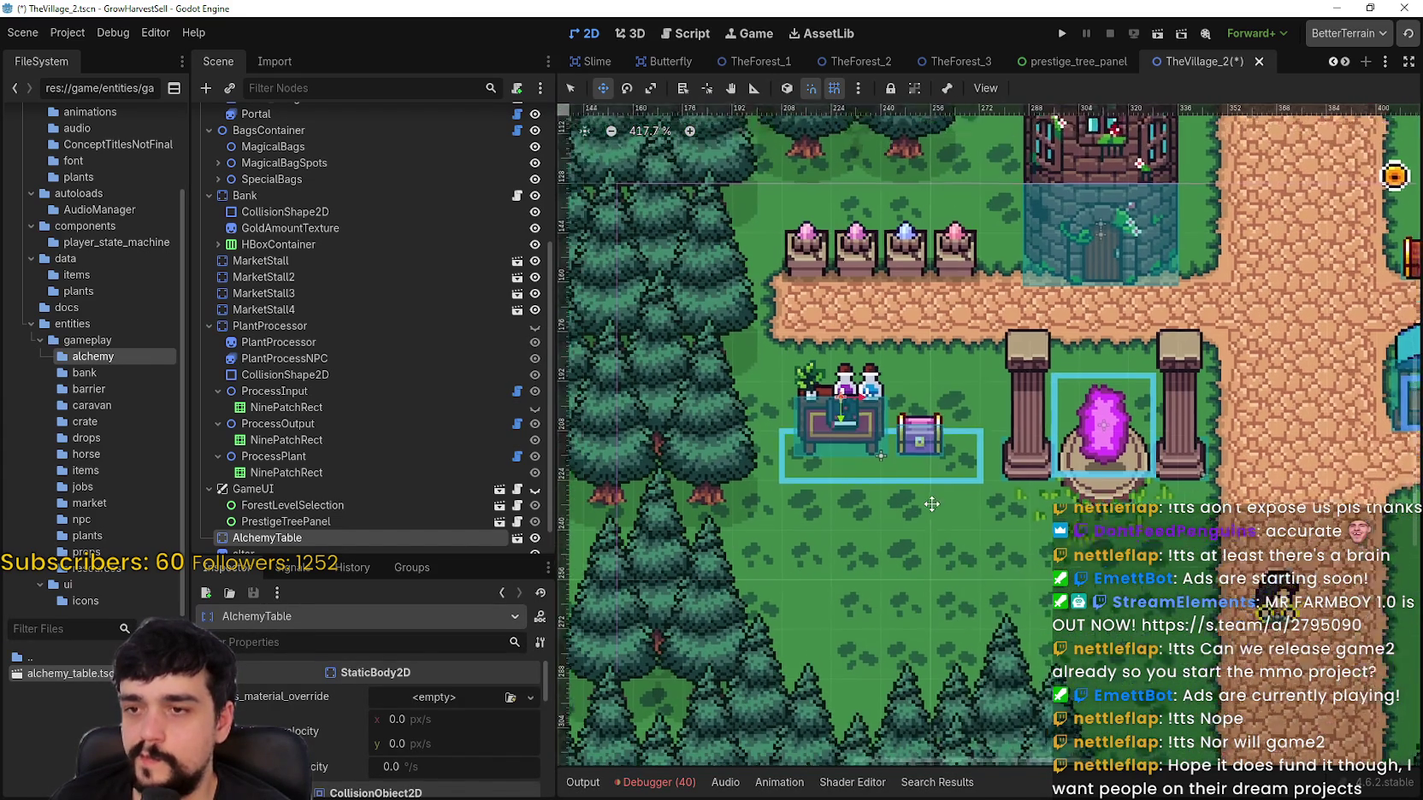
pyautogui.scroll(-3, 921, 483)
pyautogui.moveTo(732, 474)
pyautogui.mouseDown()
pyautogui.moveTo(720, 490)
pyautogui.moveTo(698, 418)
pyautogui.mouseUp()
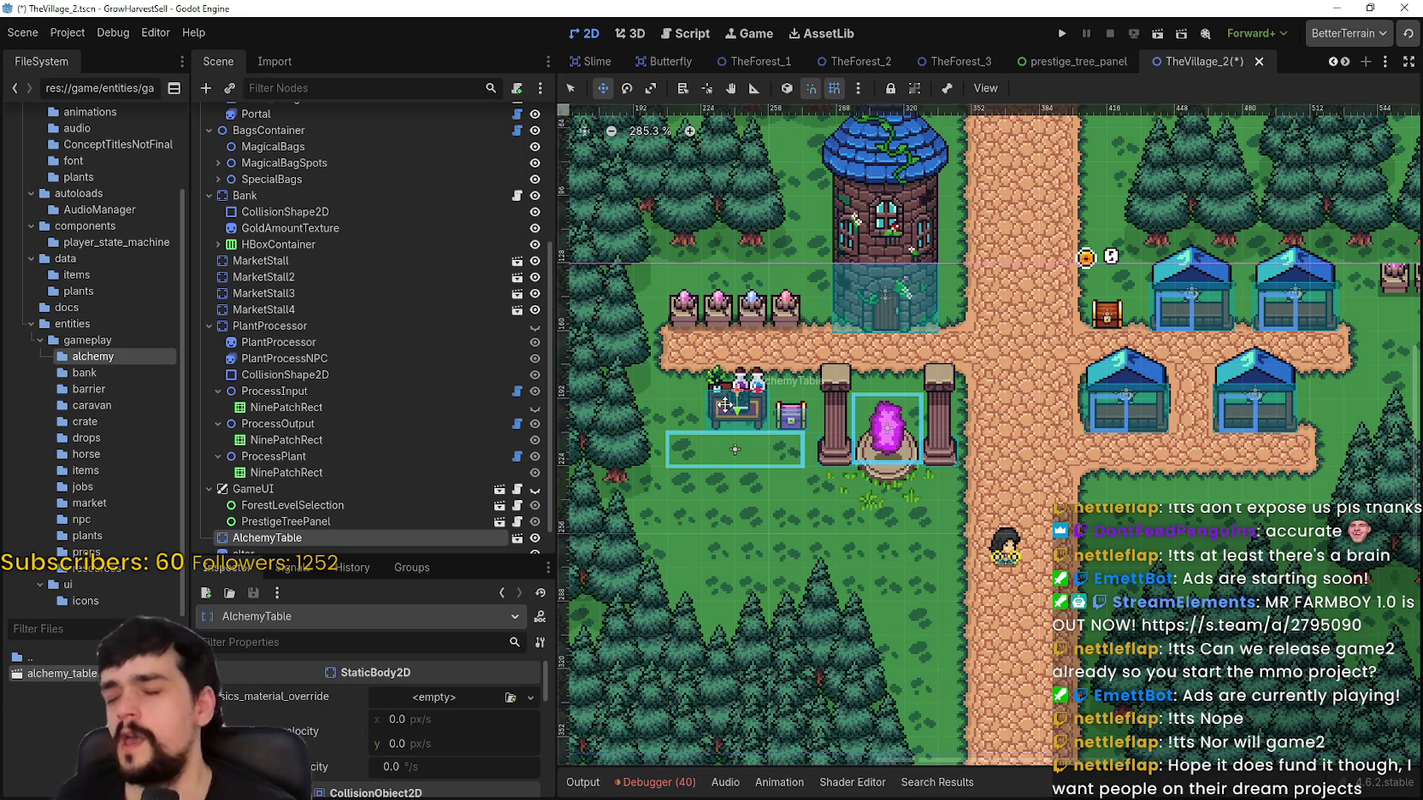
pyautogui.scroll(2, 725, 402)
pyautogui.scroll(3, 727, 398)
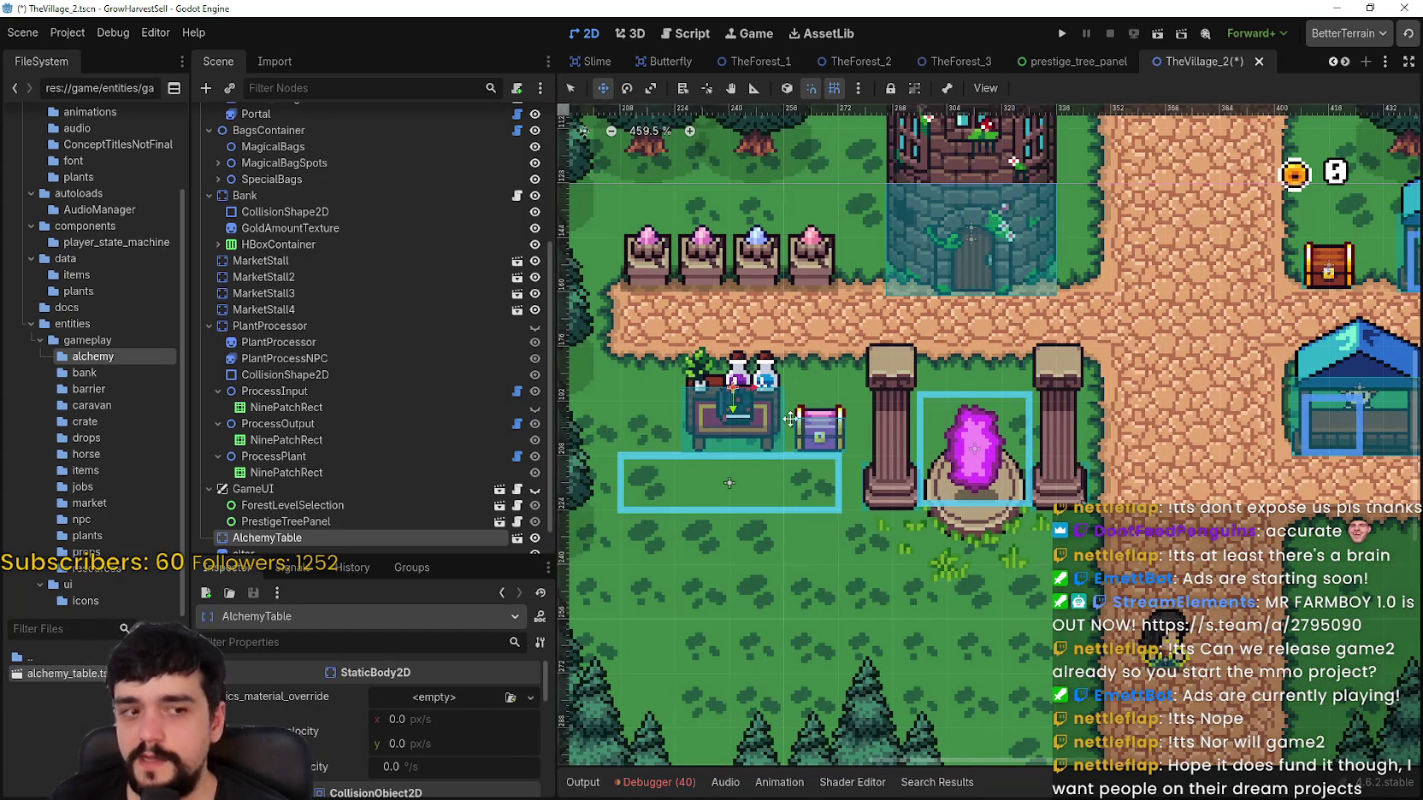
pyautogui.scroll(-4, 791, 353)
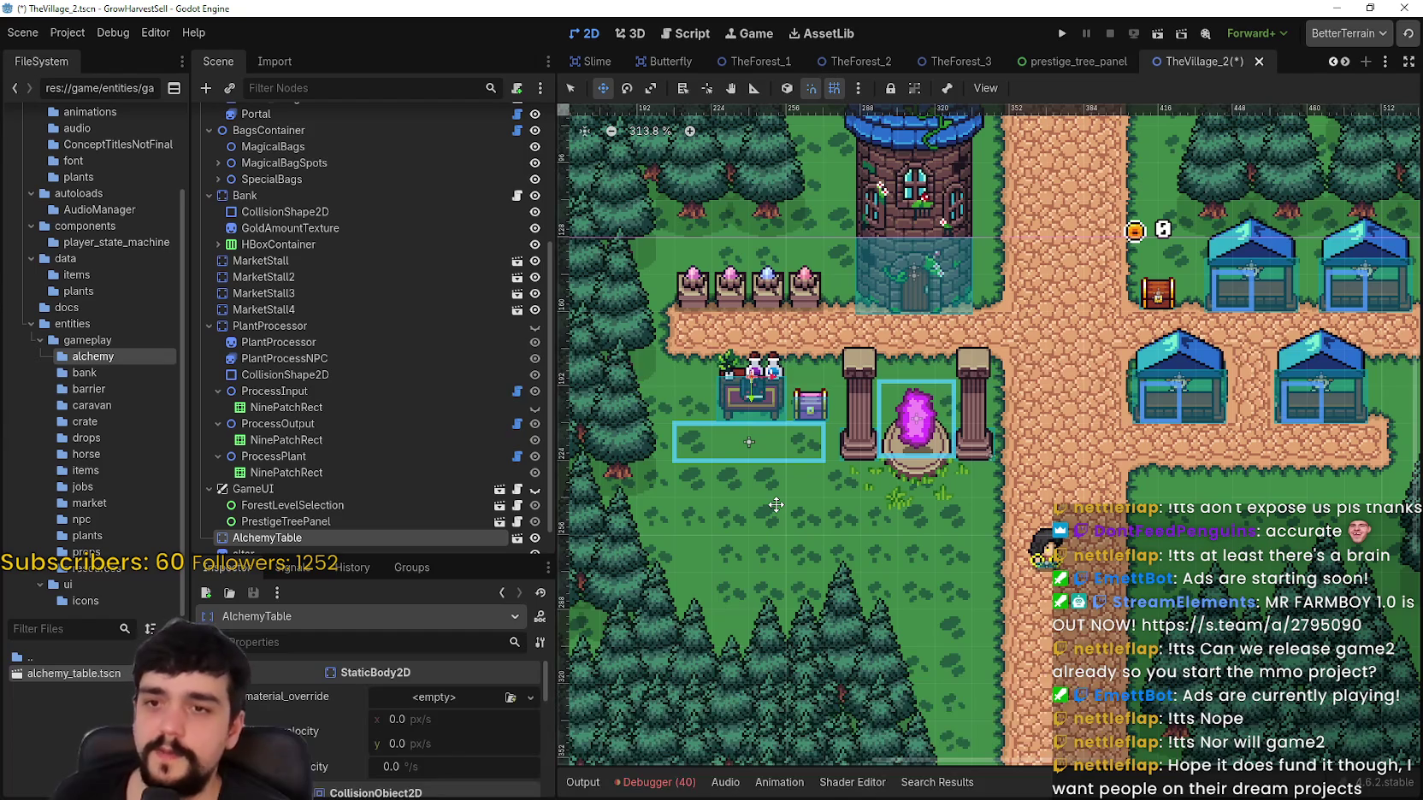
pyautogui.moveTo(783, 434)
pyautogui.mouseDown()
pyautogui.moveTo(783, 364)
pyautogui.moveTo(784, 434)
pyautogui.mouseUp()
# Step: Drag the alchemy table up-left beside the stalls, then fine-tune it slightly down and right
pyautogui.scroll(-2, 767, 385)
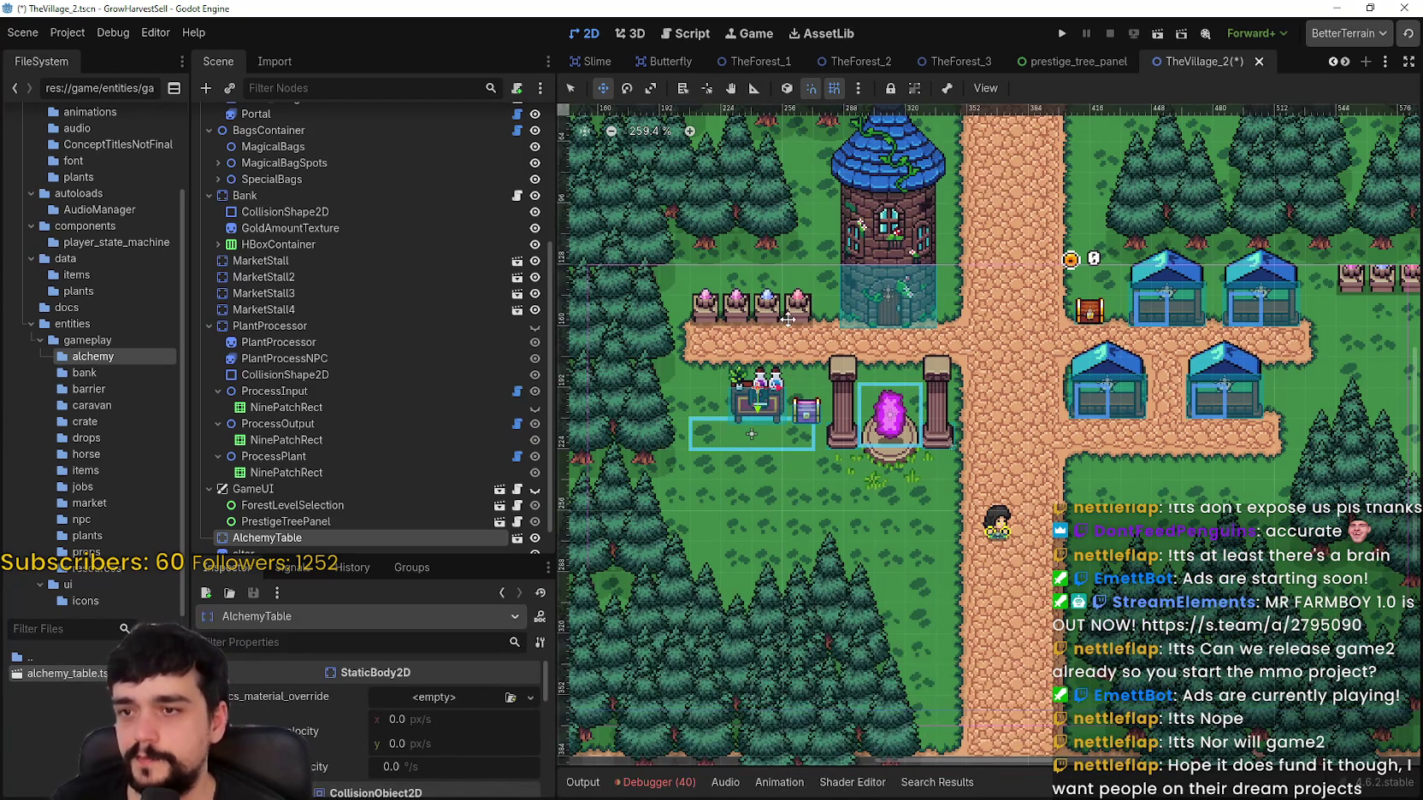
pyautogui.scroll(-1, 787, 319)
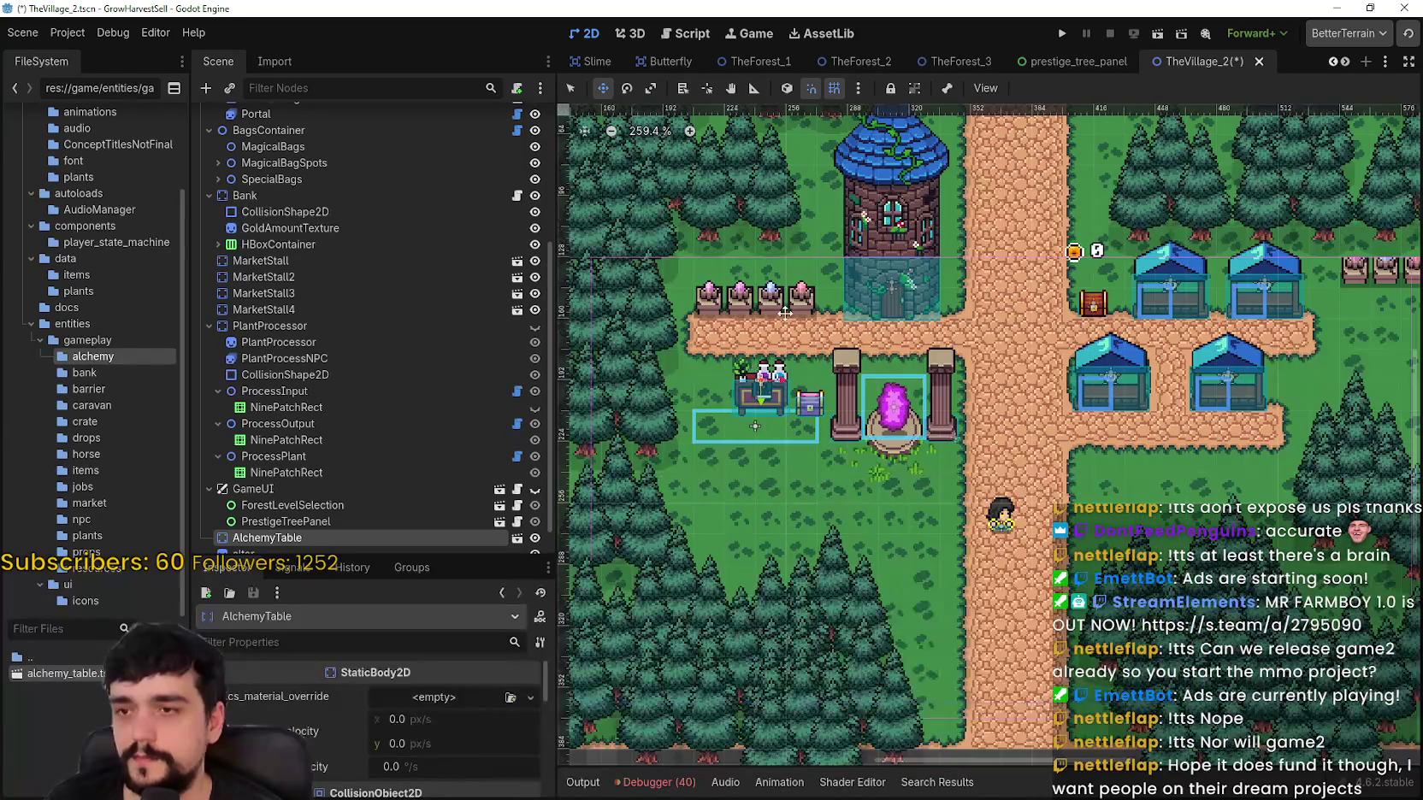
pyautogui.scroll(3, 785, 313)
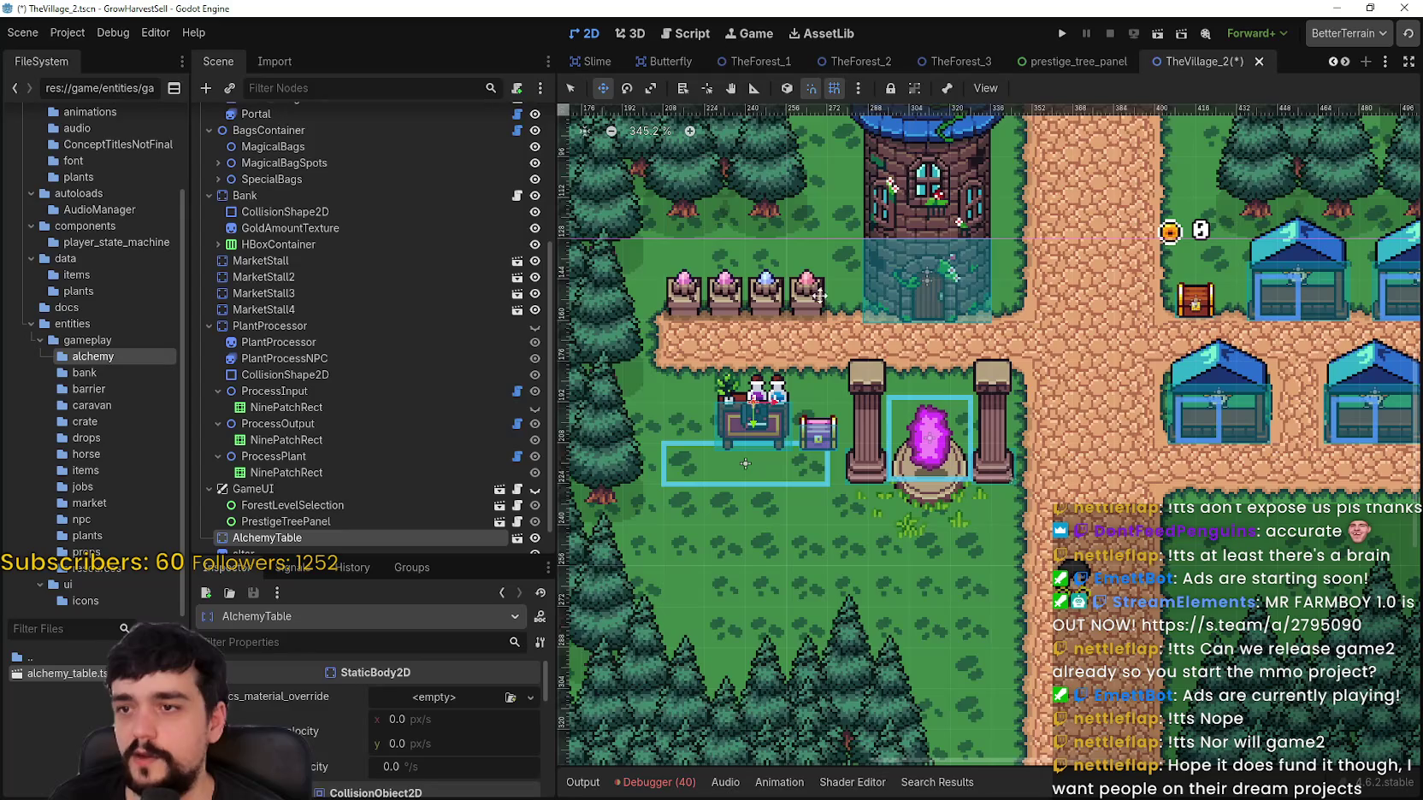
pyautogui.scroll(-3, 808, 309)
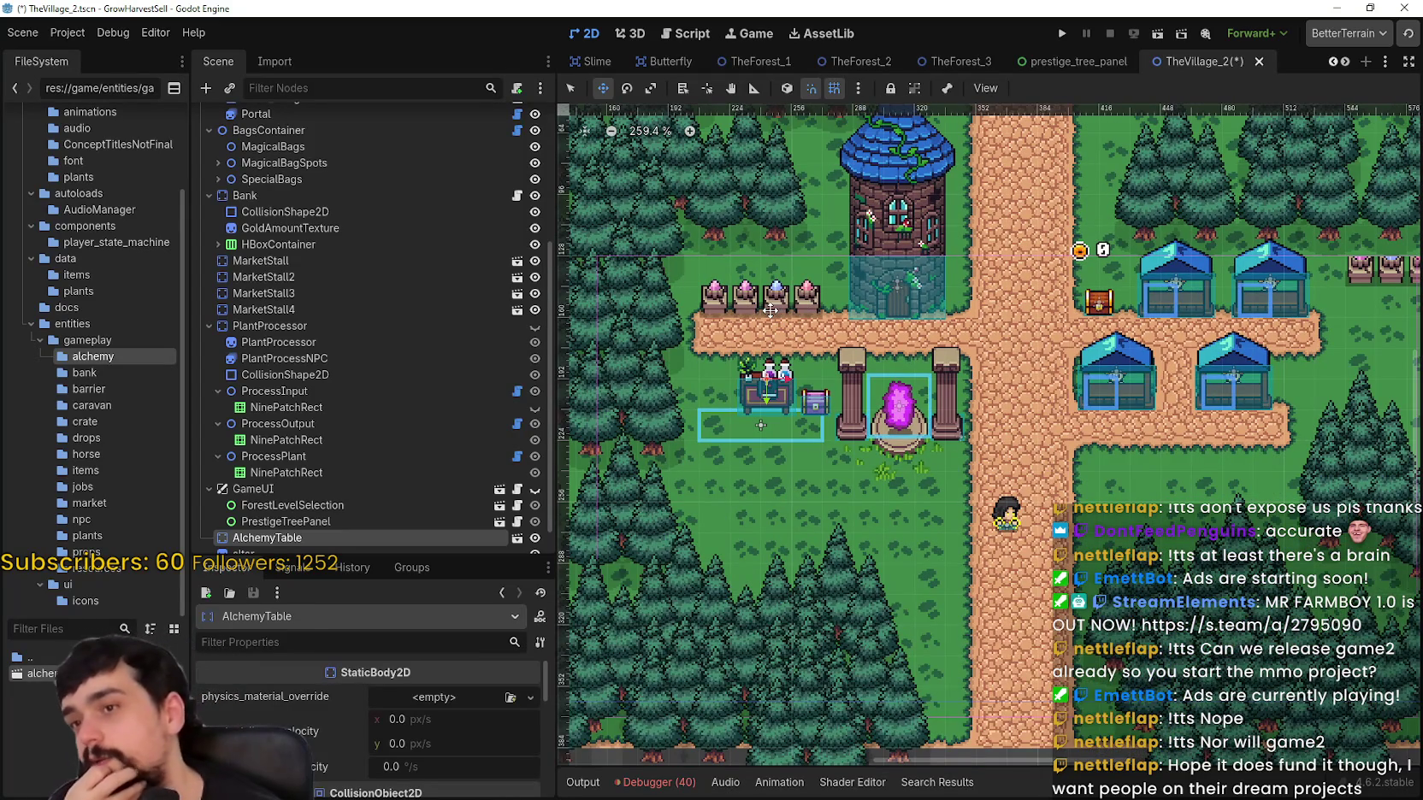
pyautogui.scroll(-1, 771, 311)
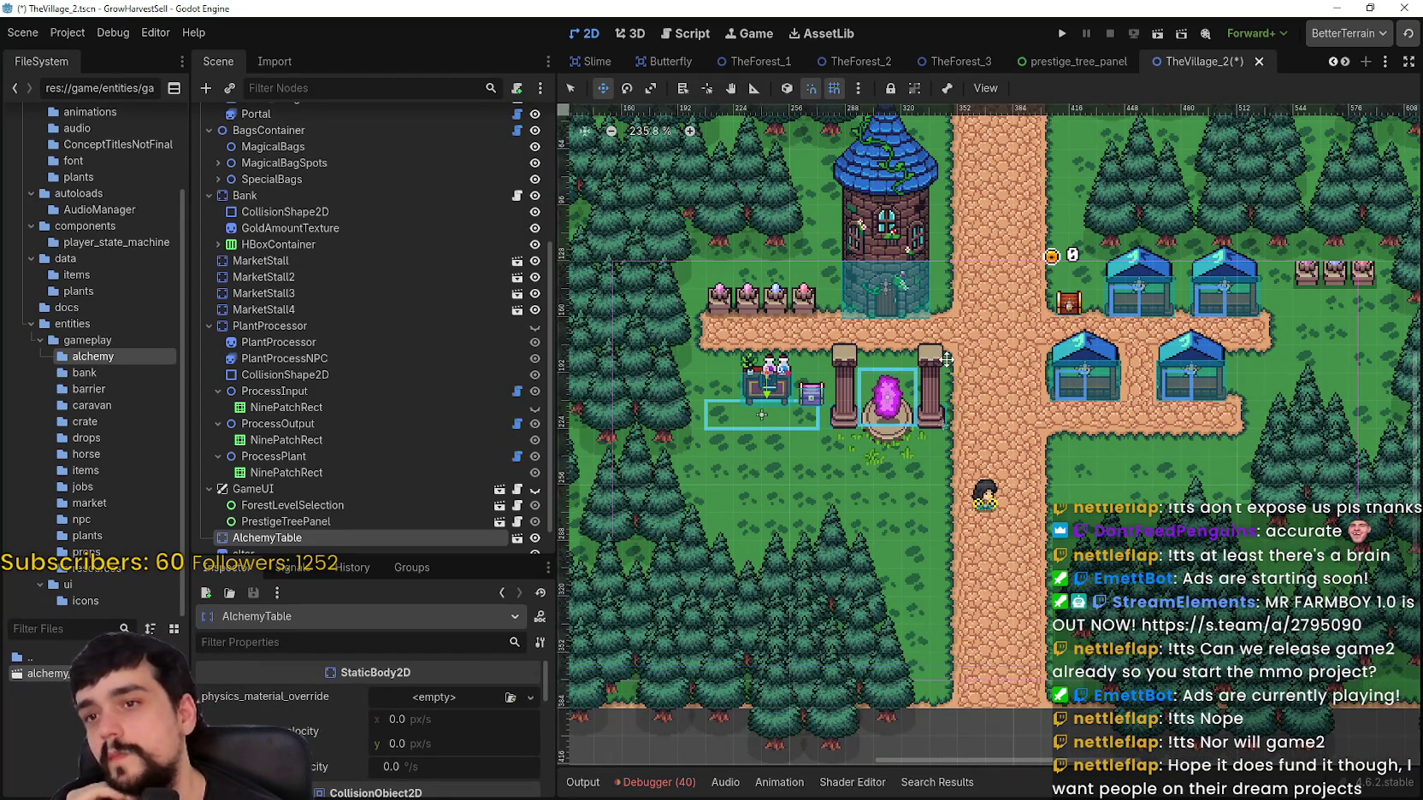
pyautogui.hscroll(3, 947, 360)
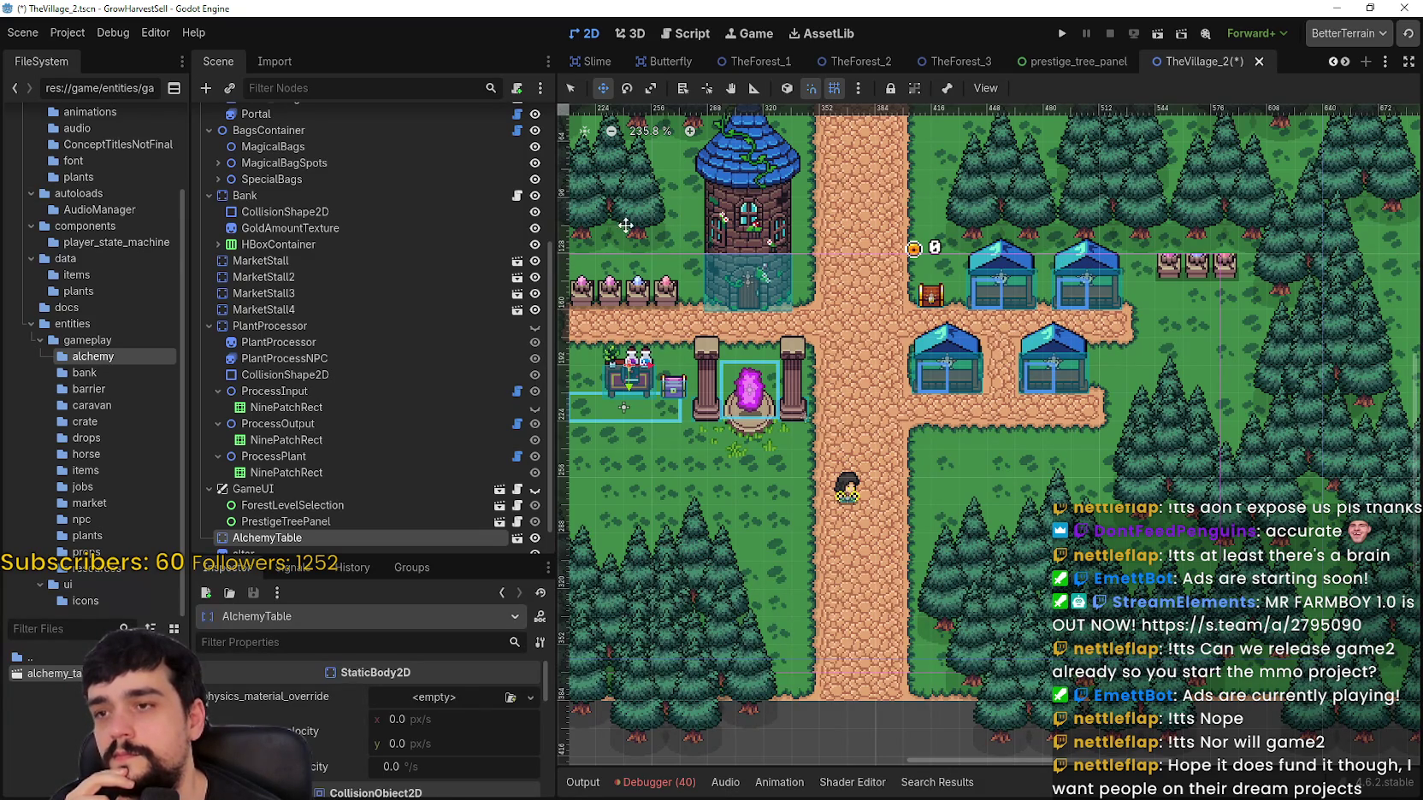
pyautogui.scroll(1, 616, 283)
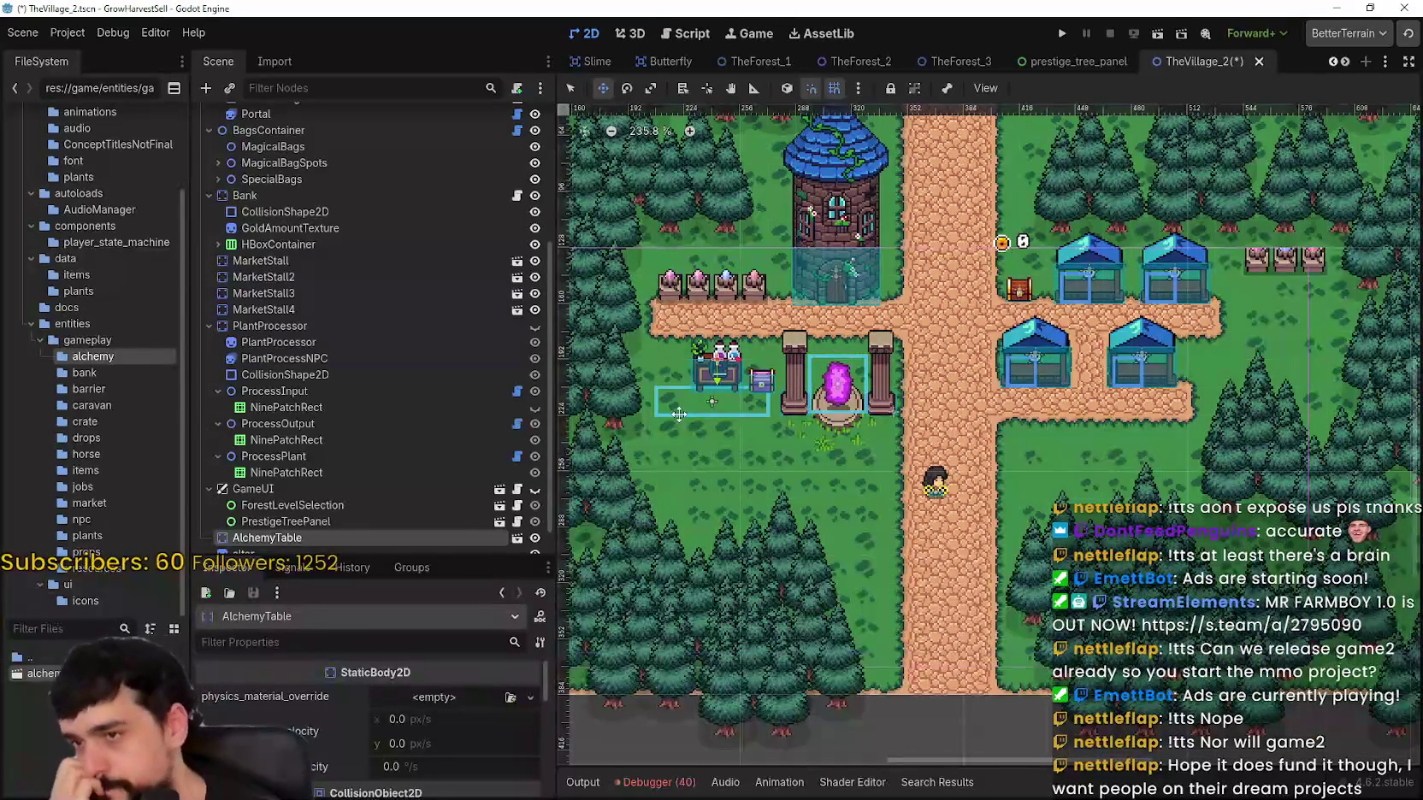
pyautogui.scroll(1, 676, 385)
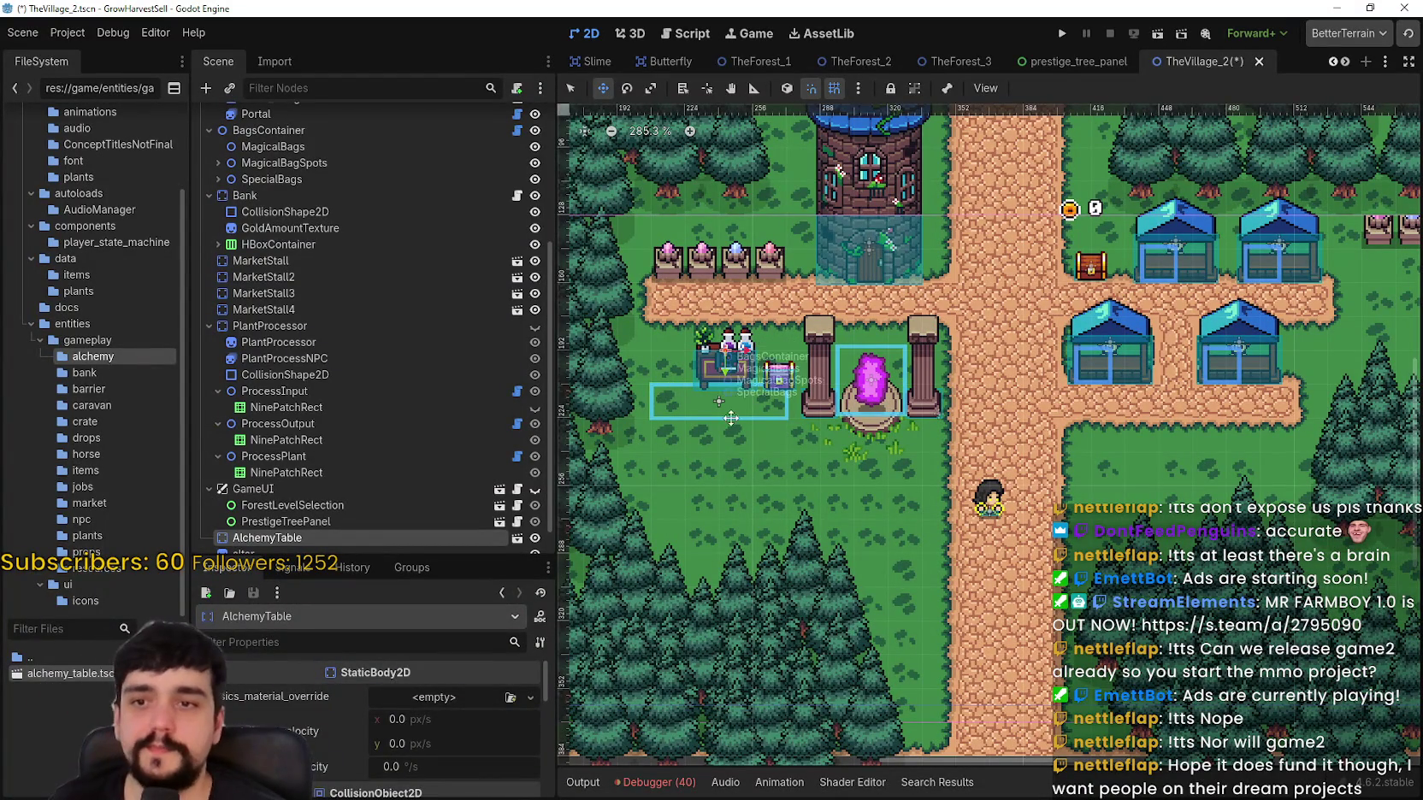
pyautogui.scroll(1, 752, 409)
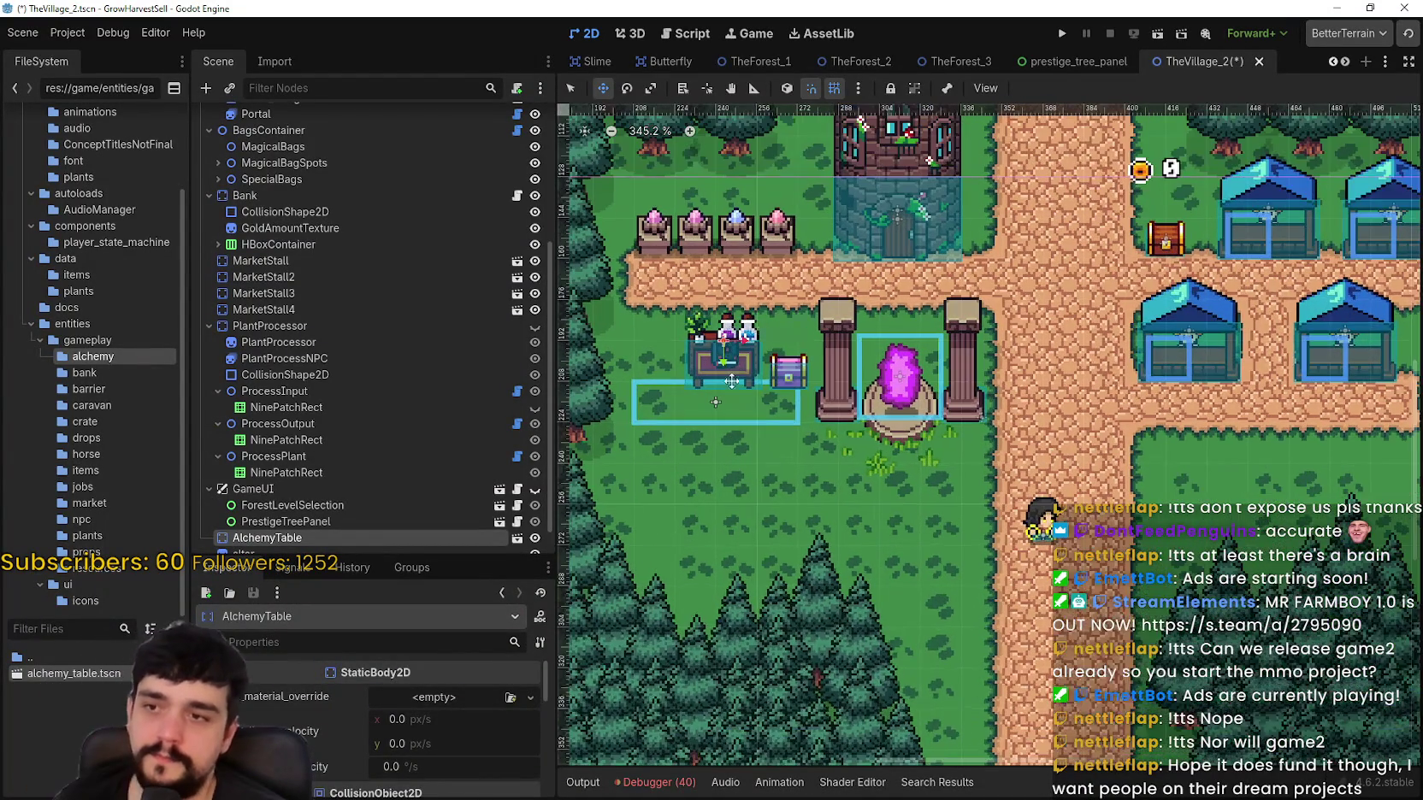
pyautogui.scroll(1, 764, 413)
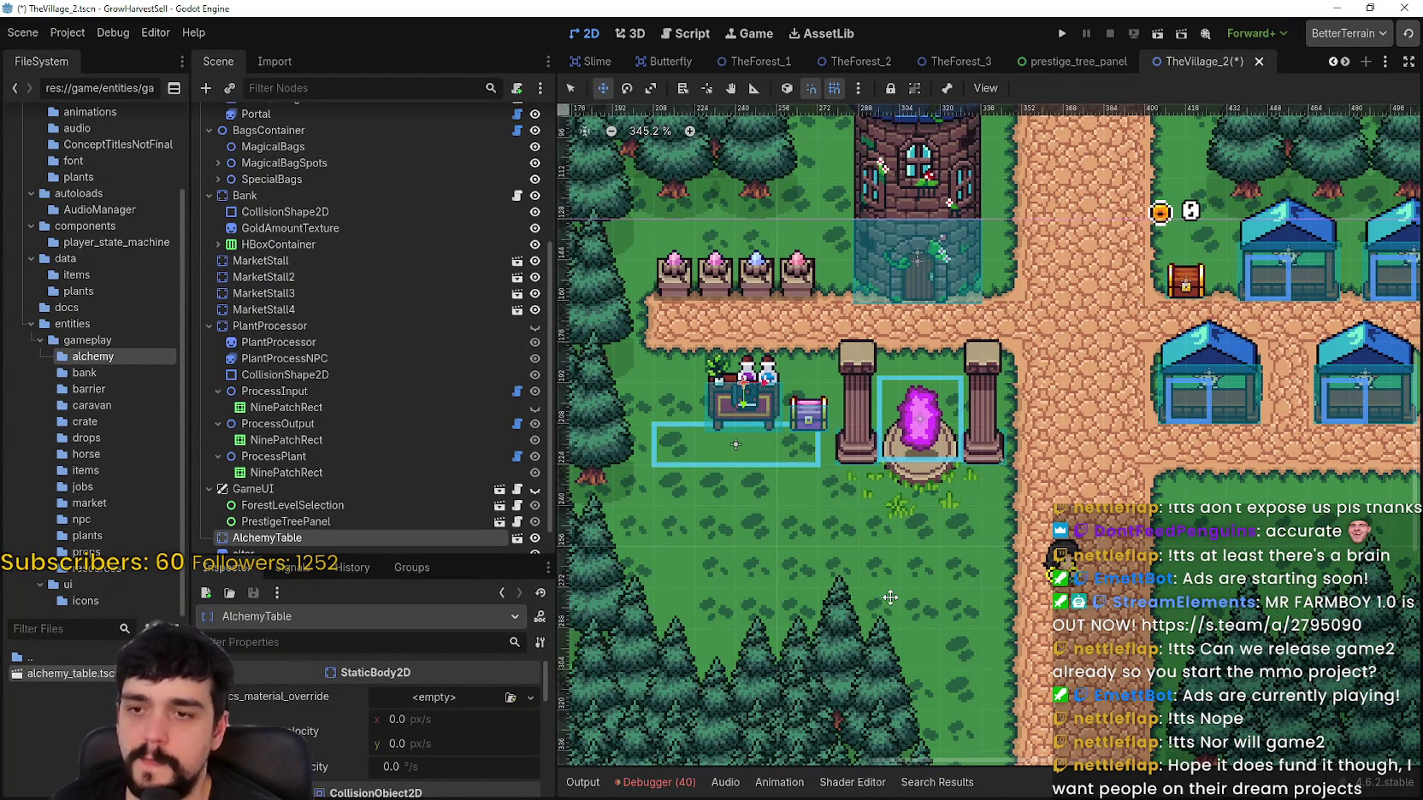
pyautogui.scroll(2, 840, 489)
pyautogui.moveTo(840, 489)
pyautogui.mouseDown()
pyautogui.moveTo(671, 382)
pyautogui.moveTo(609, 368)
pyautogui.mouseUp()
pyautogui.scroll(-1, 819, 498)
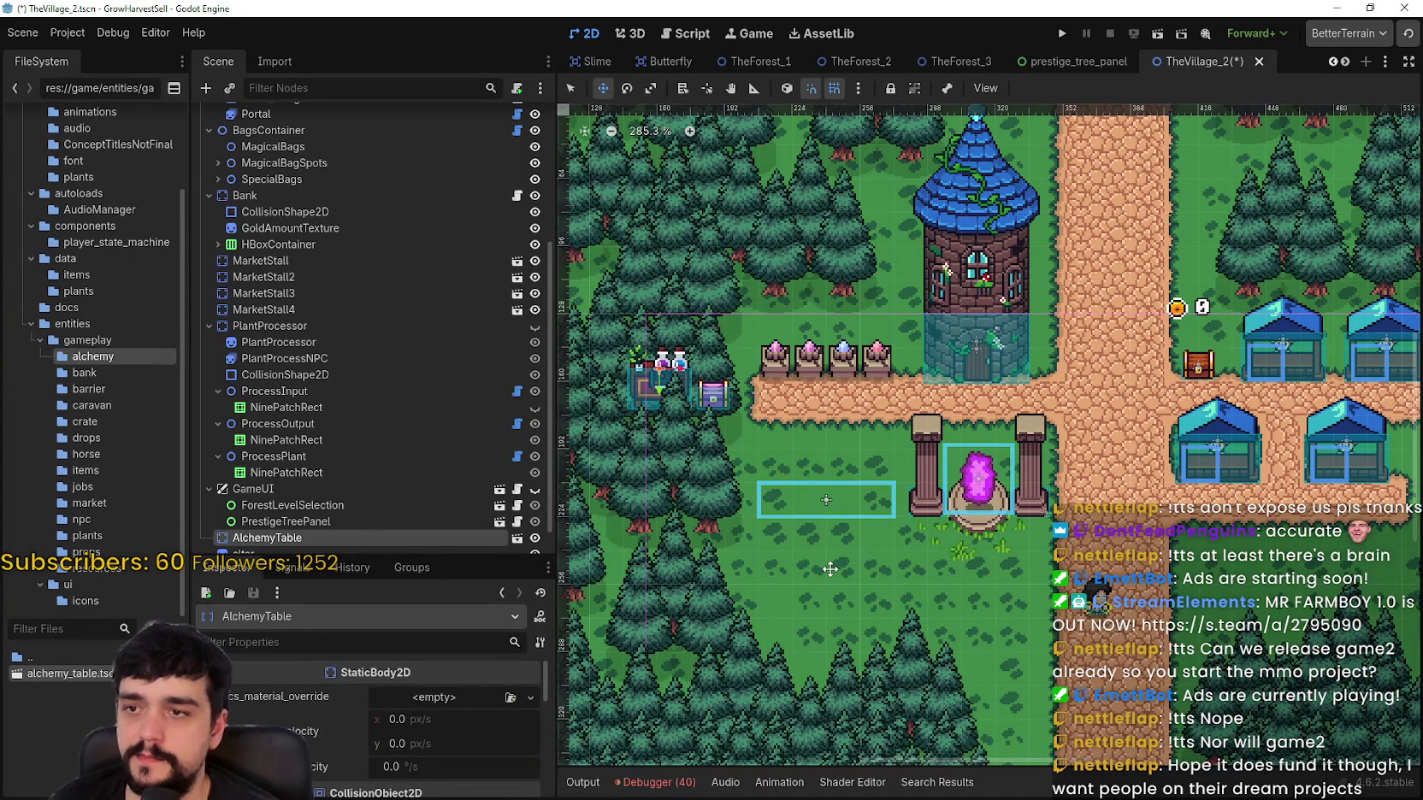
pyautogui.moveTo(657, 381)
pyautogui.mouseDown()
pyautogui.moveTo(674, 415)
pyautogui.moveTo(699, 402)
pyautogui.mouseUp()
# Step: Shift the NPC character down and right near the alchemy table
pyautogui.scroll(3, 676, 415)
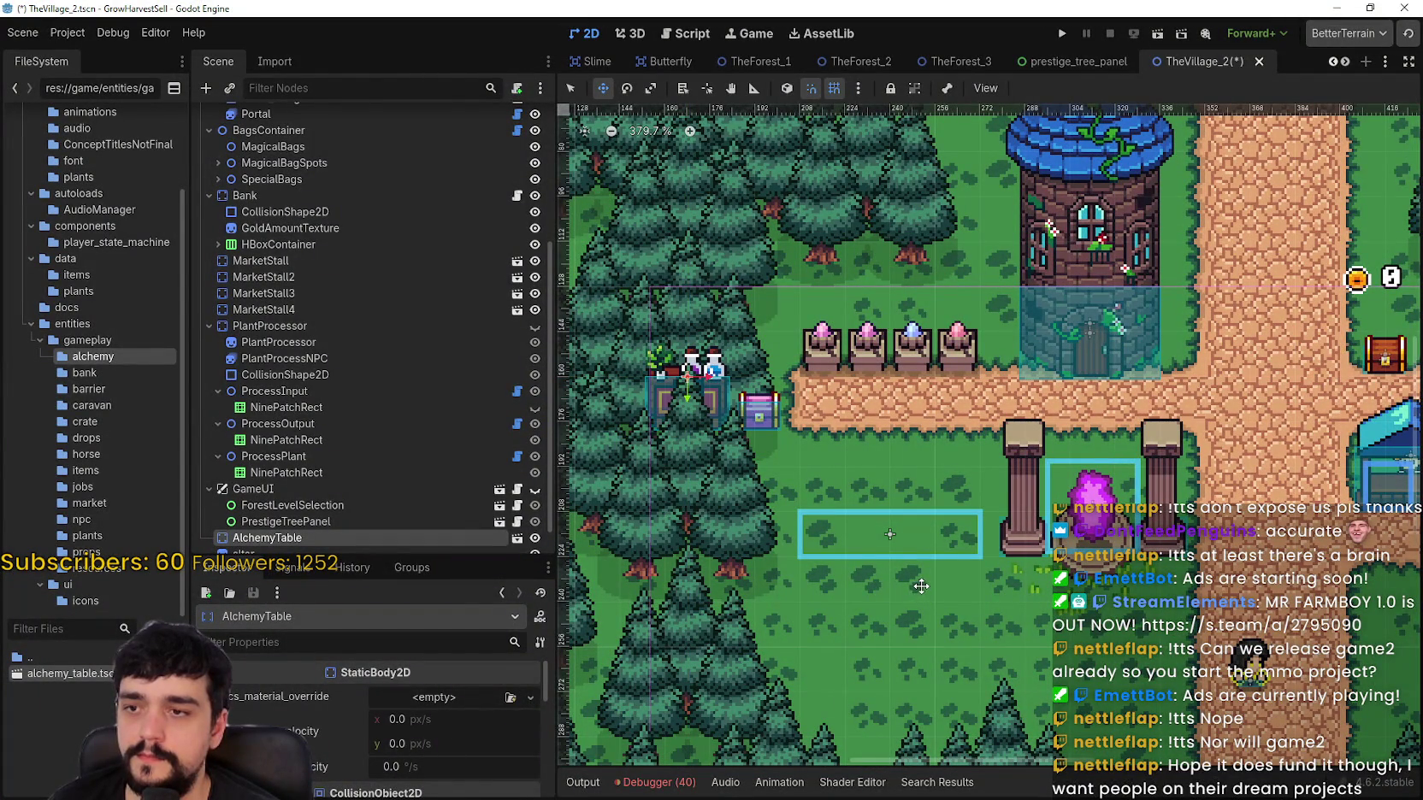
pyautogui.scroll(-4, 917, 578)
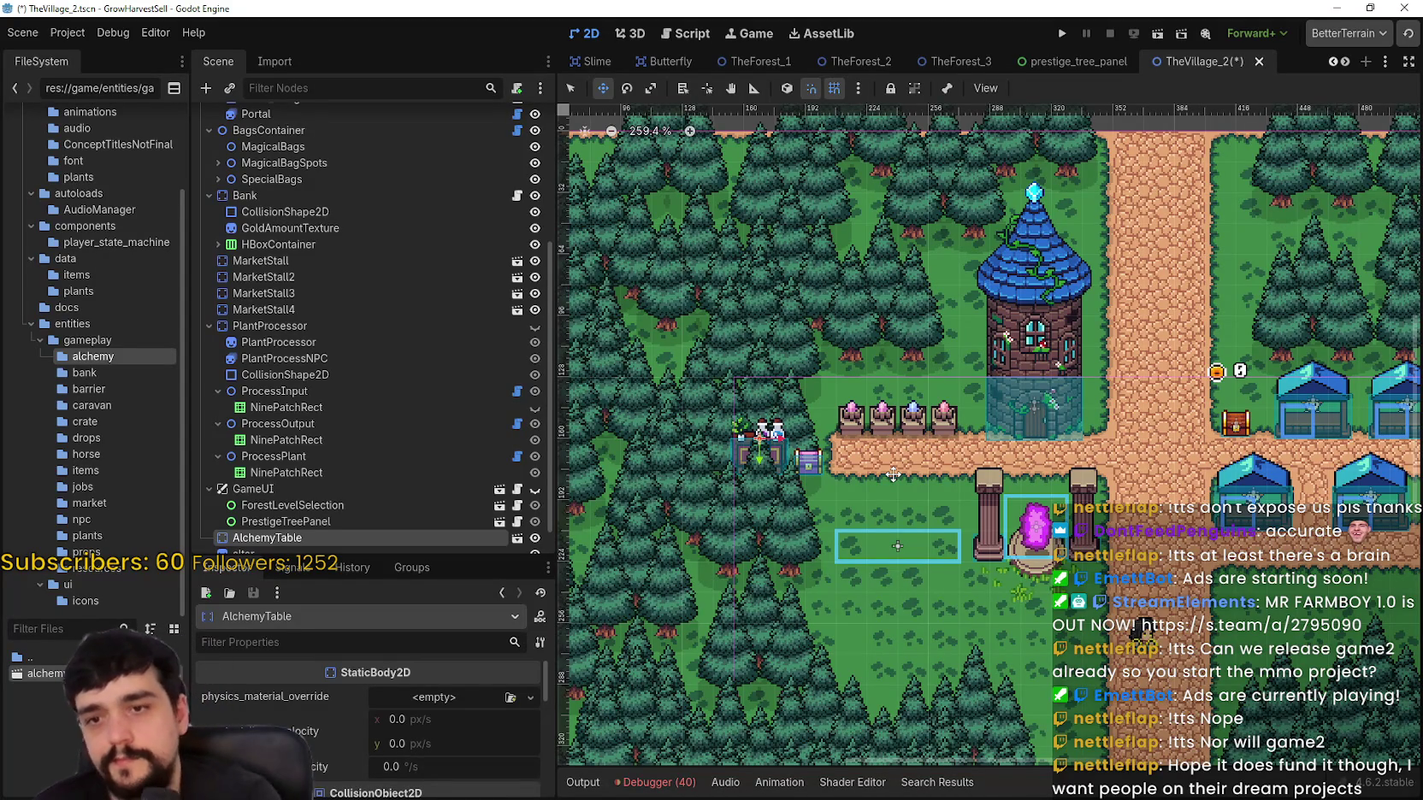
pyautogui.hscroll(3, 922, 485)
pyautogui.scroll(-1, 922, 485)
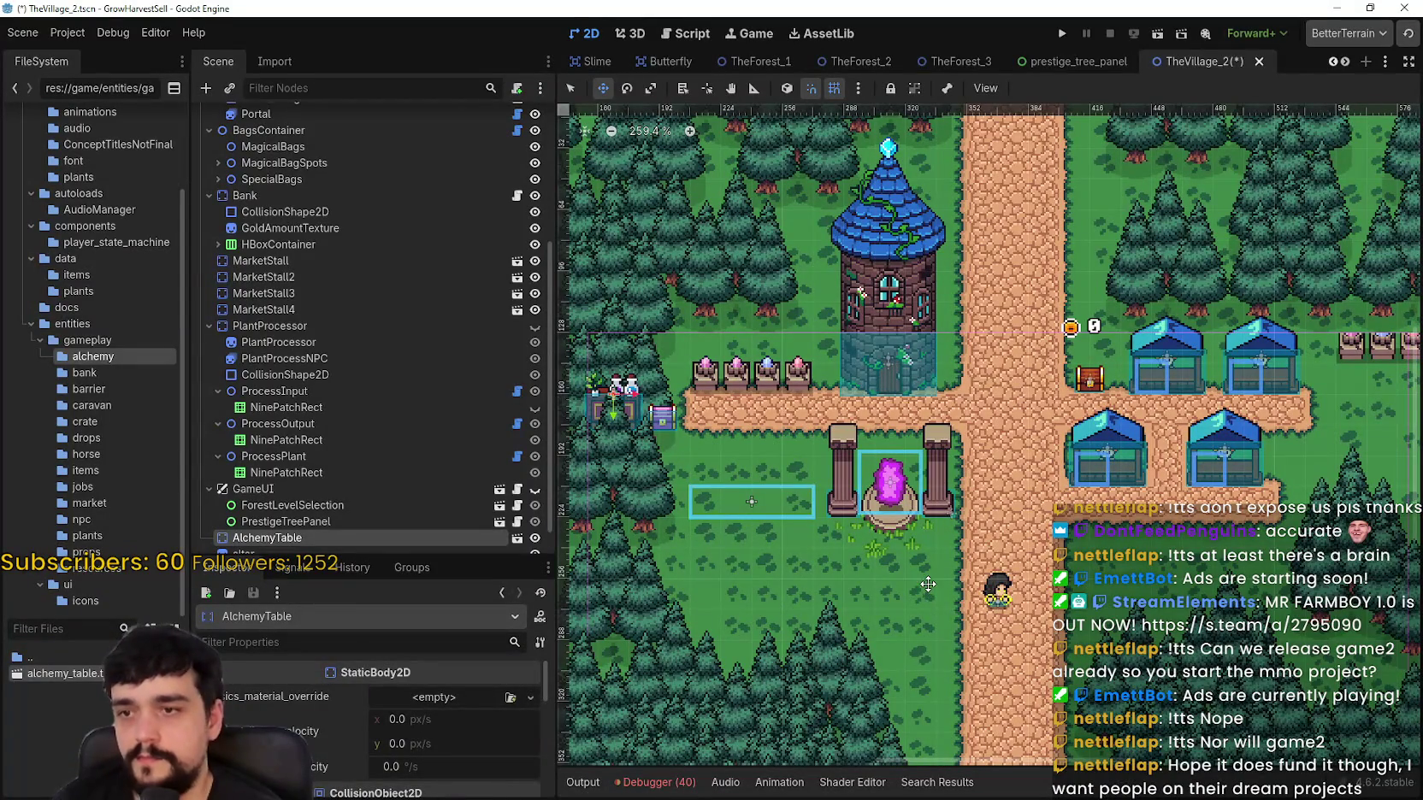
pyautogui.scroll(1, 842, 503)
pyautogui.hscroll(-1, 816, 494)
pyautogui.scroll(-1, 816, 494)
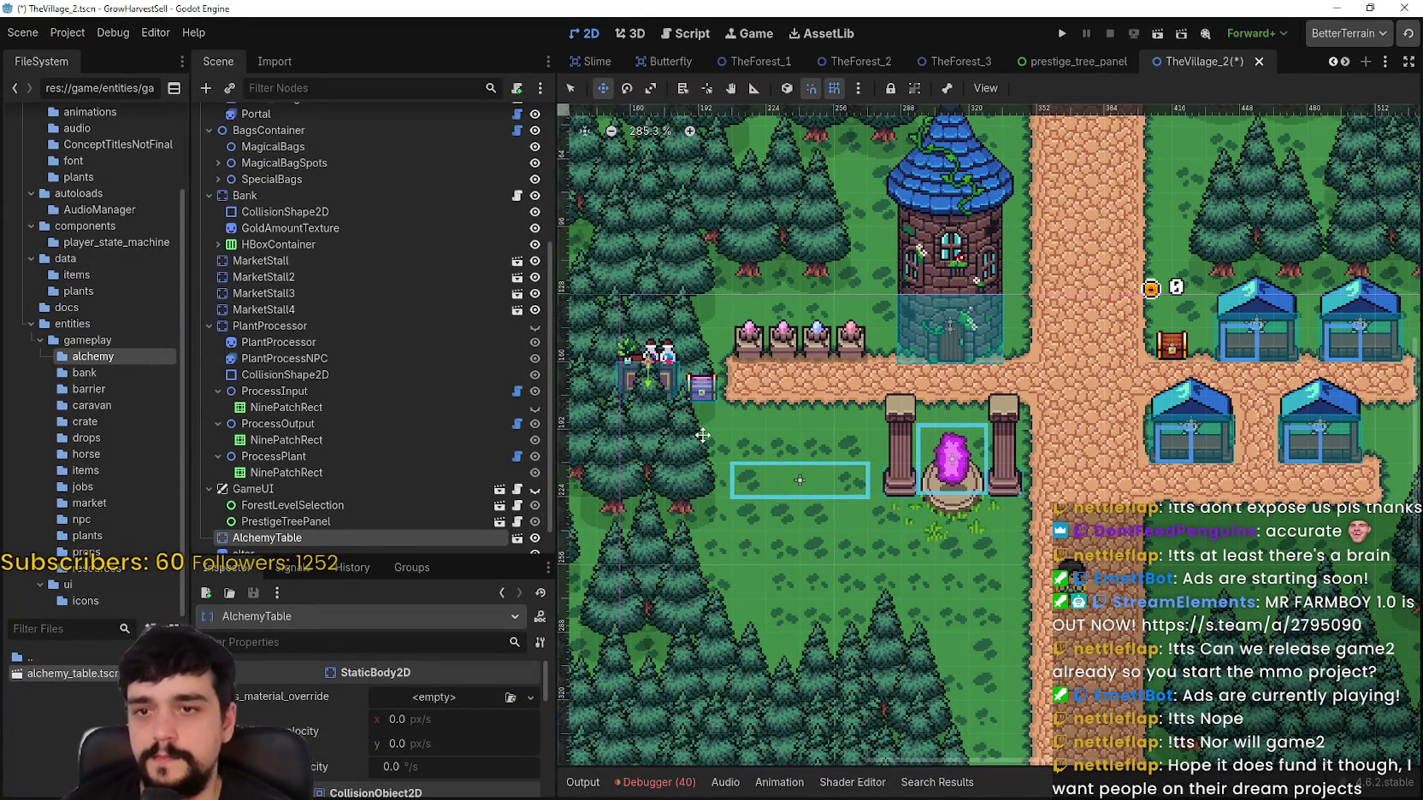
pyautogui.scroll(1, 702, 426)
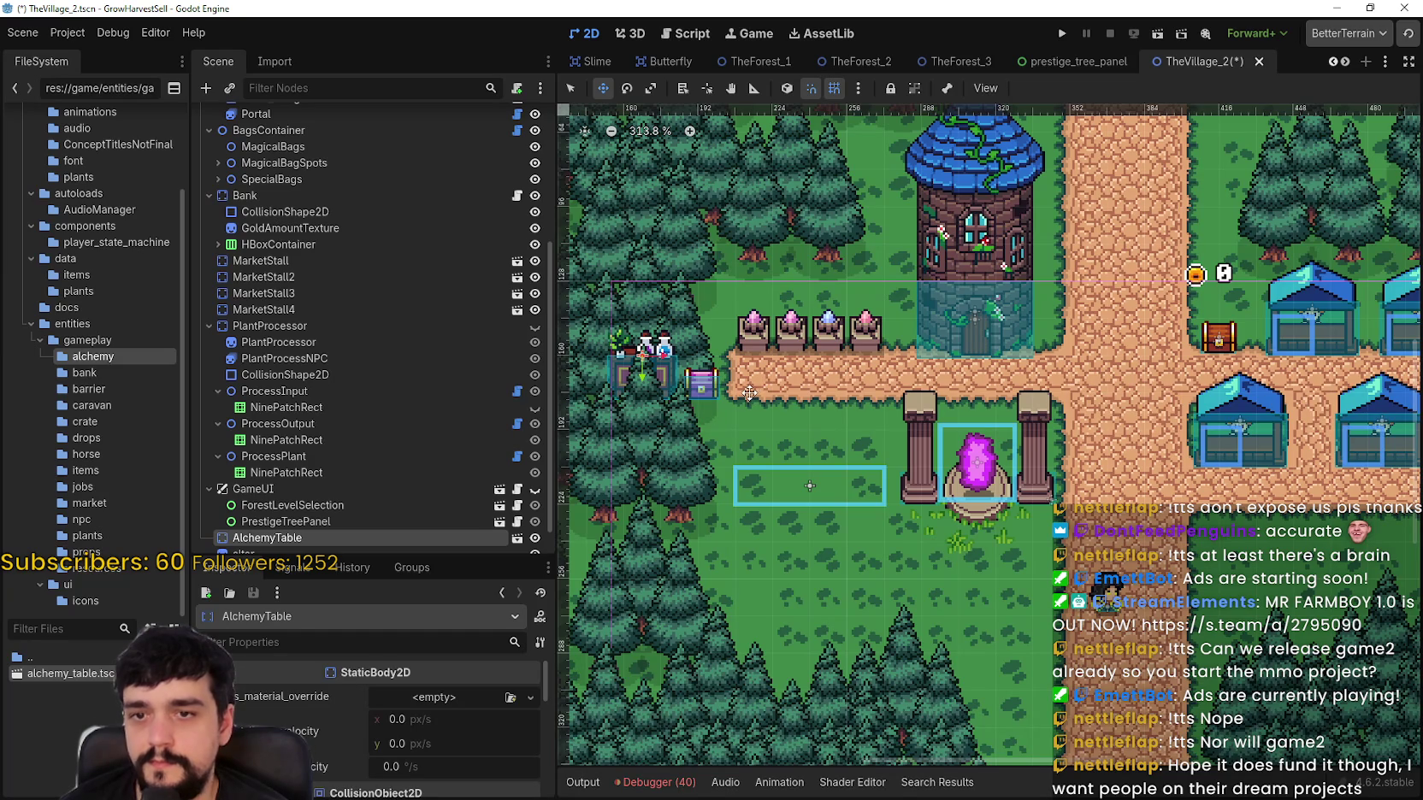
pyautogui.scroll(-2, 752, 428)
pyautogui.scroll(2, 769, 479)
pyautogui.scroll(1, 800, 527)
pyautogui.hscroll(-2, 800, 528)
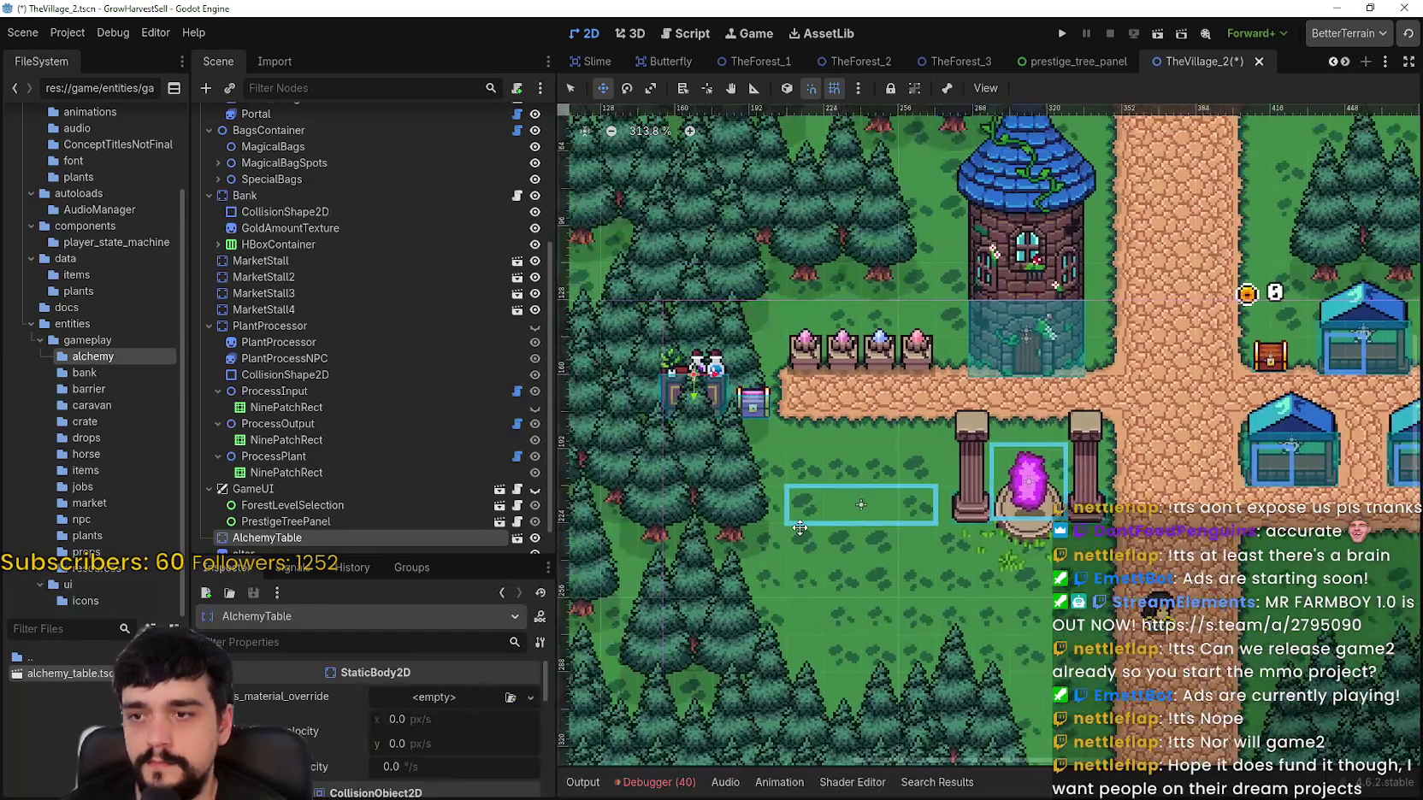
pyautogui.scroll(1, 802, 527)
pyautogui.moveTo(689, 382)
pyautogui.mouseDown()
pyautogui.moveTo(766, 442)
pyautogui.moveTo(745, 442)
pyautogui.mouseUp()
pyautogui.scroll(1, 744, 442)
pyautogui.scroll(5, 361, 208)
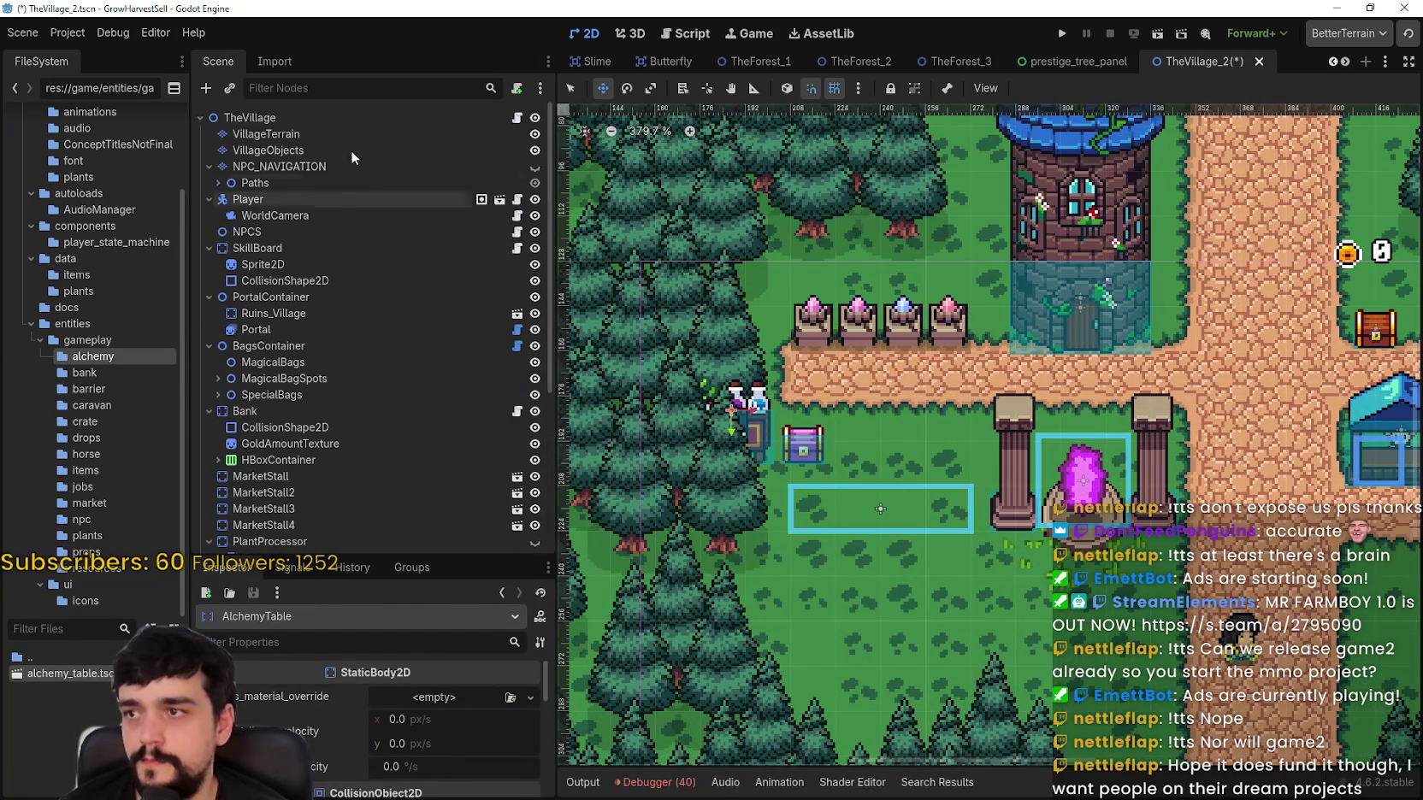
# Step: On the VillageObjects layer, erase the pine trees around the alchemy table to grass
pyautogui.click(330, 149)
pyautogui.click(981, 696)
pyautogui.moveTo(668, 433)
pyautogui.mouseDown()
pyautogui.moveTo(678, 342)
pyautogui.moveTo(630, 312)
pyautogui.moveTo(819, 504)
pyautogui.mouseUp()
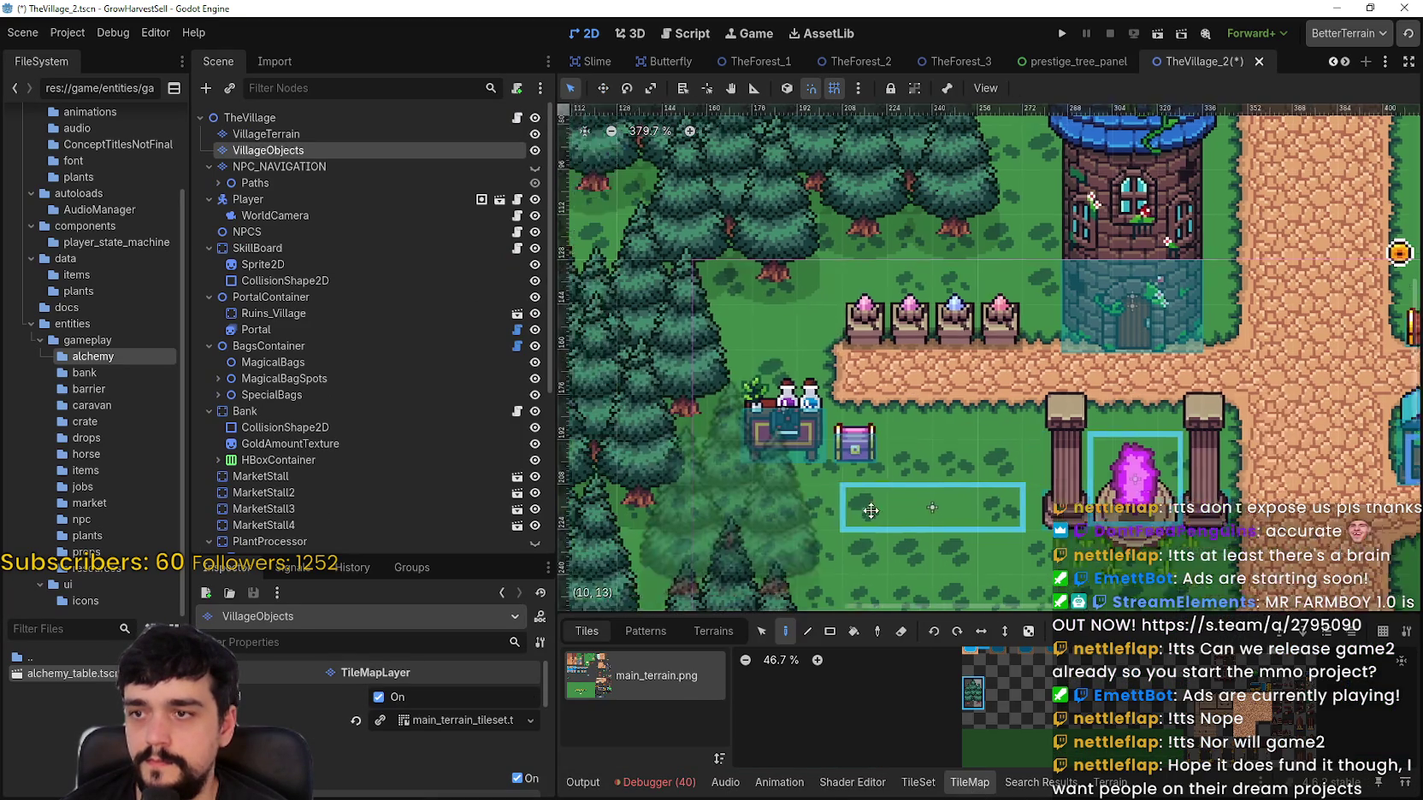
pyautogui.scroll(-2, 876, 501)
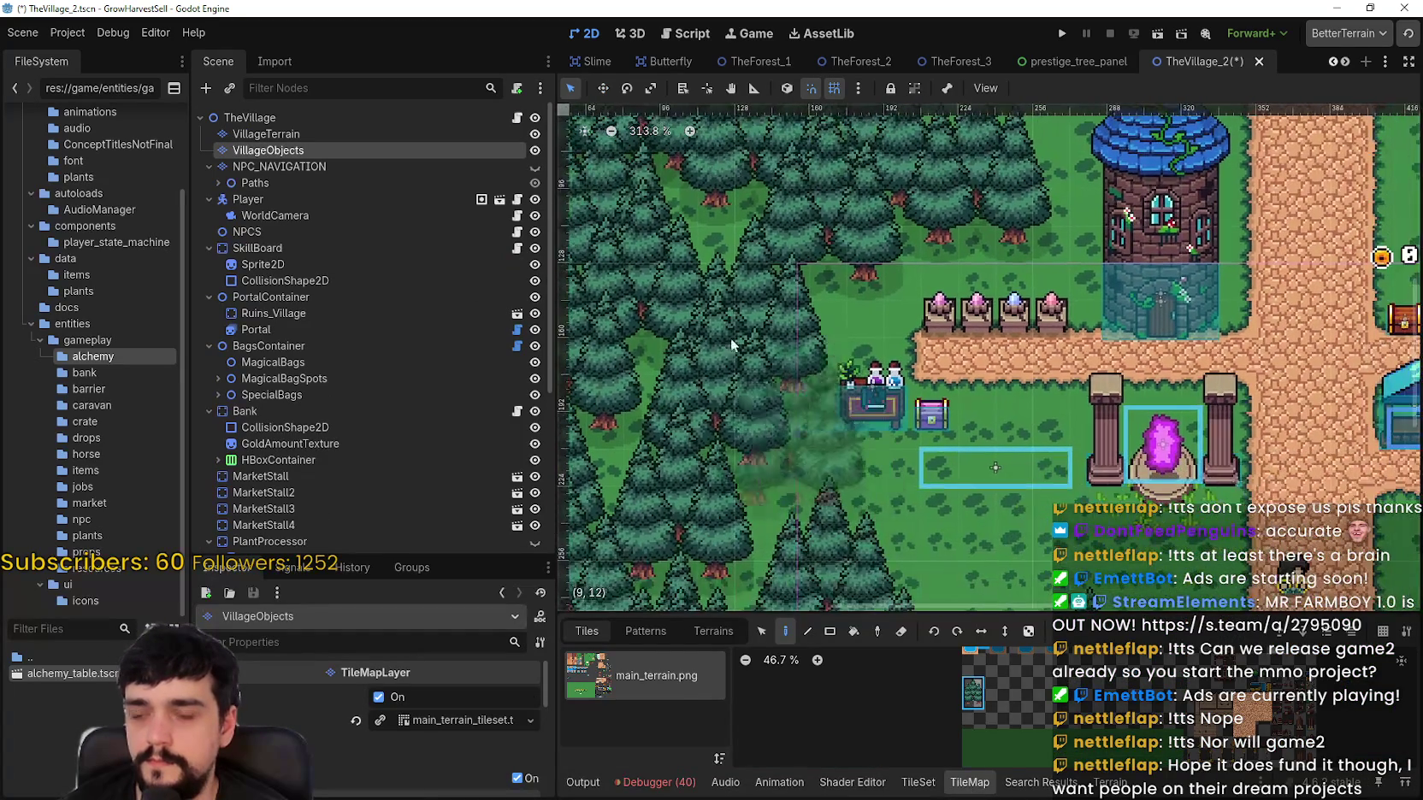
pyautogui.moveTo(743, 373)
pyautogui.mouseDown()
pyautogui.moveTo(690, 403)
pyautogui.moveTo(821, 256)
pyautogui.moveTo(712, 407)
pyautogui.moveTo(671, 359)
pyautogui.mouseUp()
pyautogui.scroll(-5, 322, 459)
pyautogui.click(282, 534)
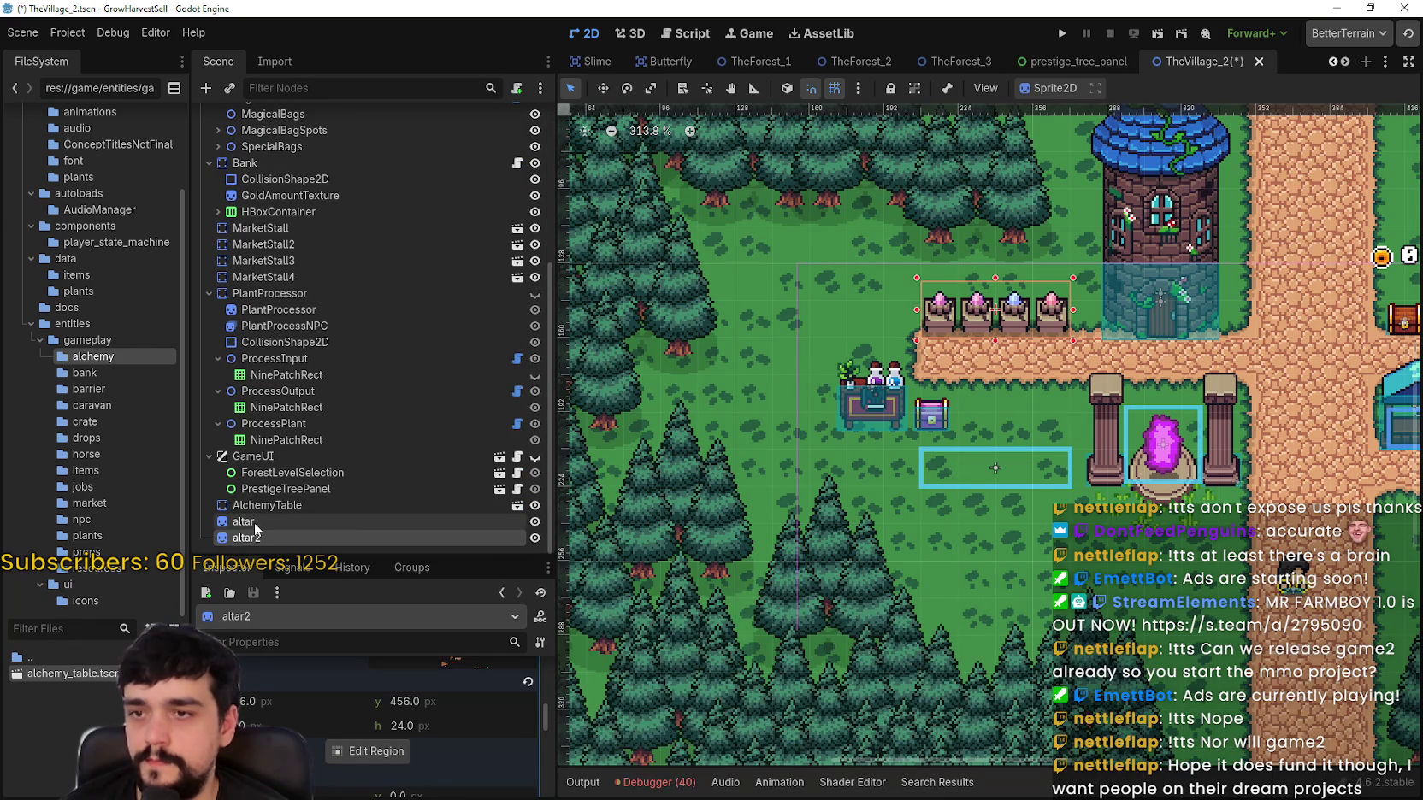
# Step: Move the alchemy table and chest up-left, then nudge them down and one pixel right
pyautogui.click(283, 505)
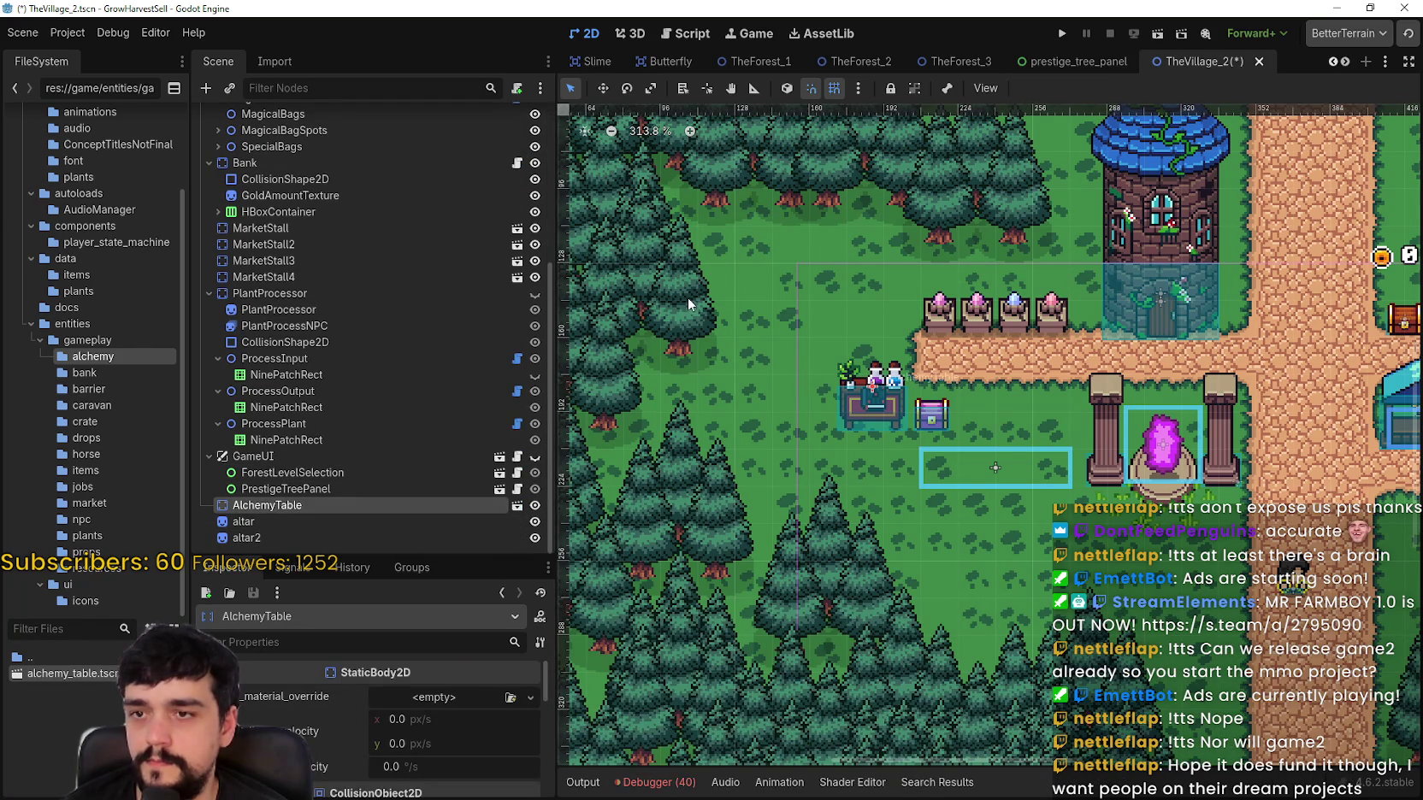
pyautogui.click(603, 88)
pyautogui.moveTo(870, 400); pyautogui.dragTo(819, 337)
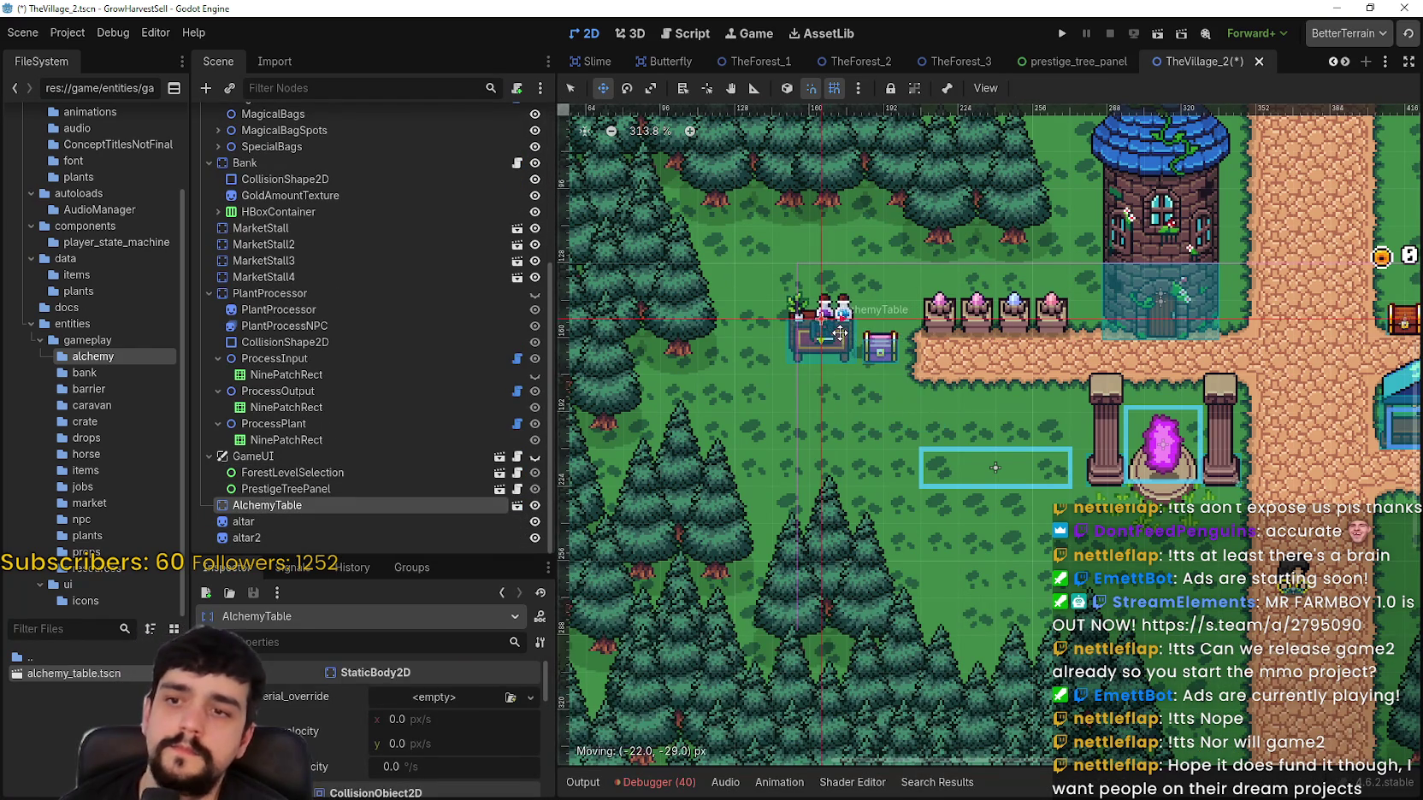
pyautogui.scroll(2, 813, 335)
pyautogui.moveTo(777, 283); pyautogui.dragTo(778, 296)
pyautogui.scroll(3, 778, 296)
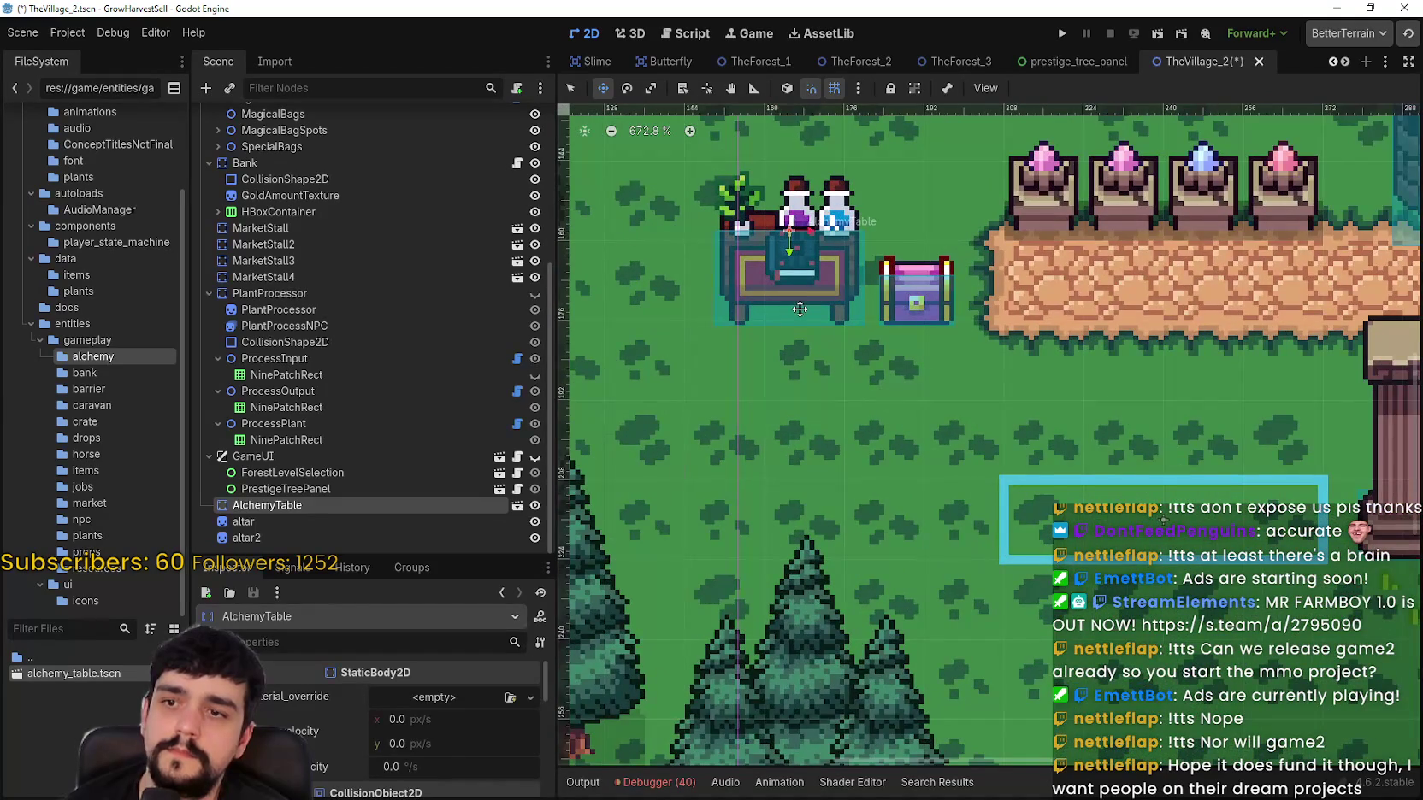
pyautogui.scroll(3, 799, 309)
pyautogui.moveTo(803, 298)
pyautogui.mouseDown()
pyautogui.moveTo(822, 295)
pyautogui.moveTo(739, 292)
pyautogui.mouseUp()
pyautogui.press('Right')
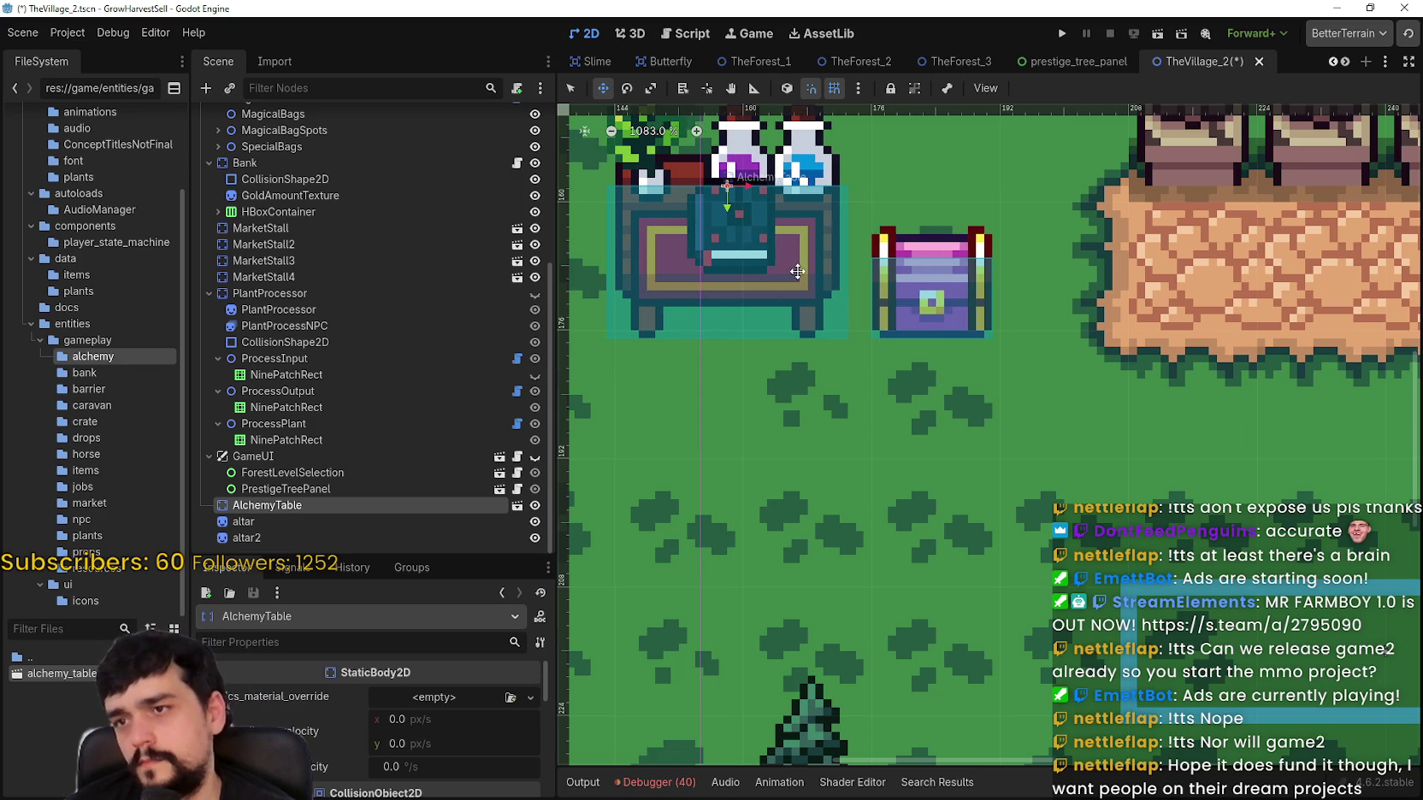
# Step: Zoom in and out around the village canvas to check the table's clearing
pyautogui.scroll(-5, 797, 271)
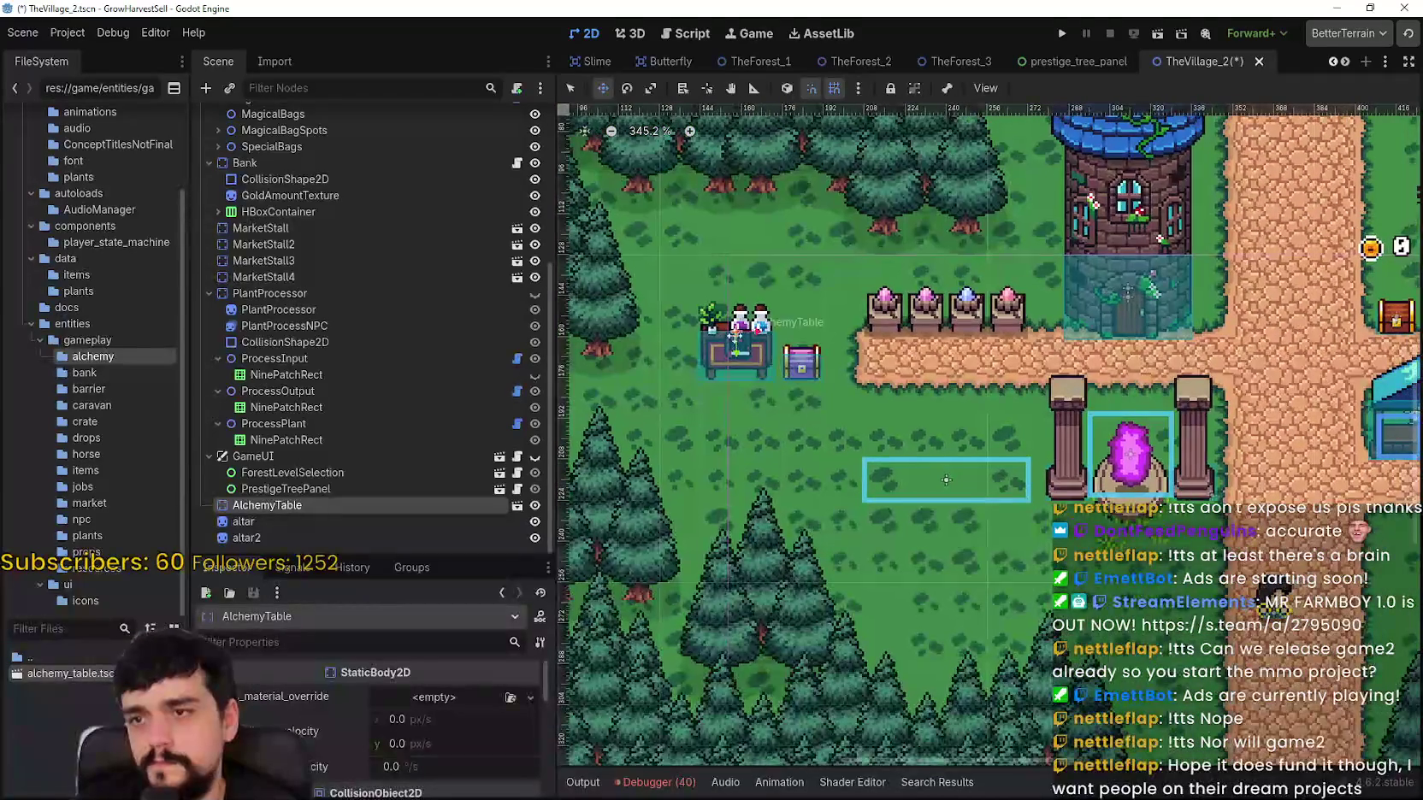
pyautogui.scroll(-2, 892, 441)
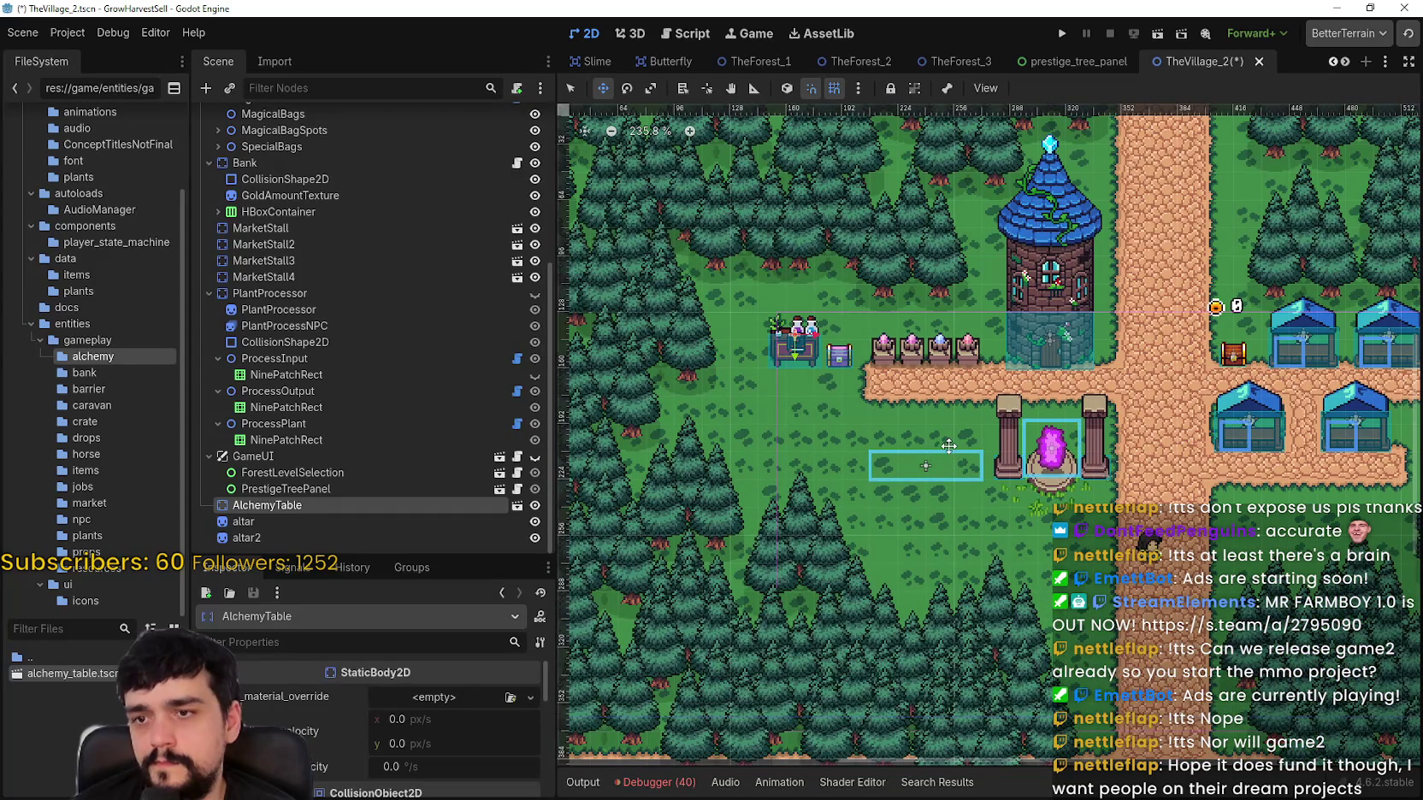
pyautogui.scroll(2, 949, 446)
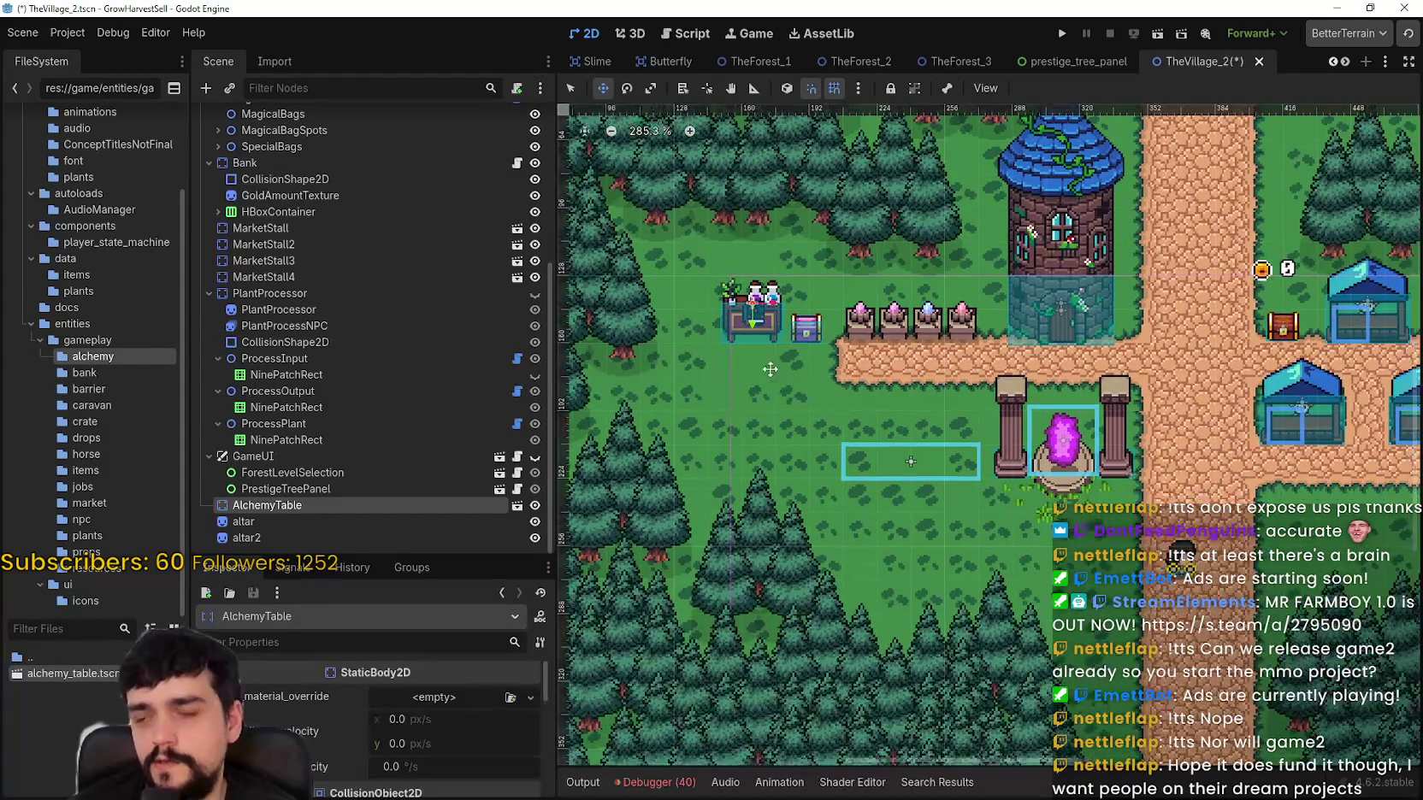
pyautogui.scroll(-2, 732, 437)
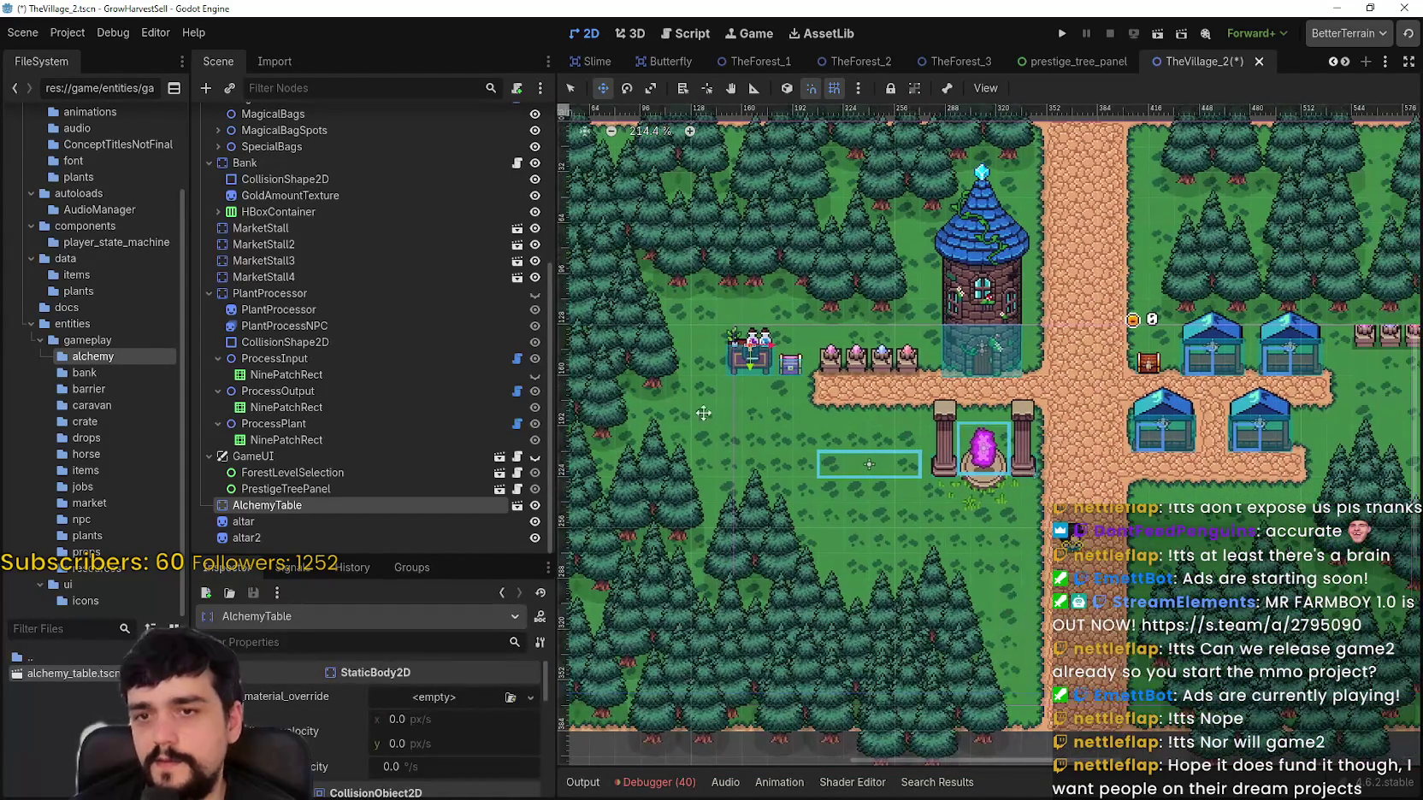
pyautogui.scroll(2, 850, 473)
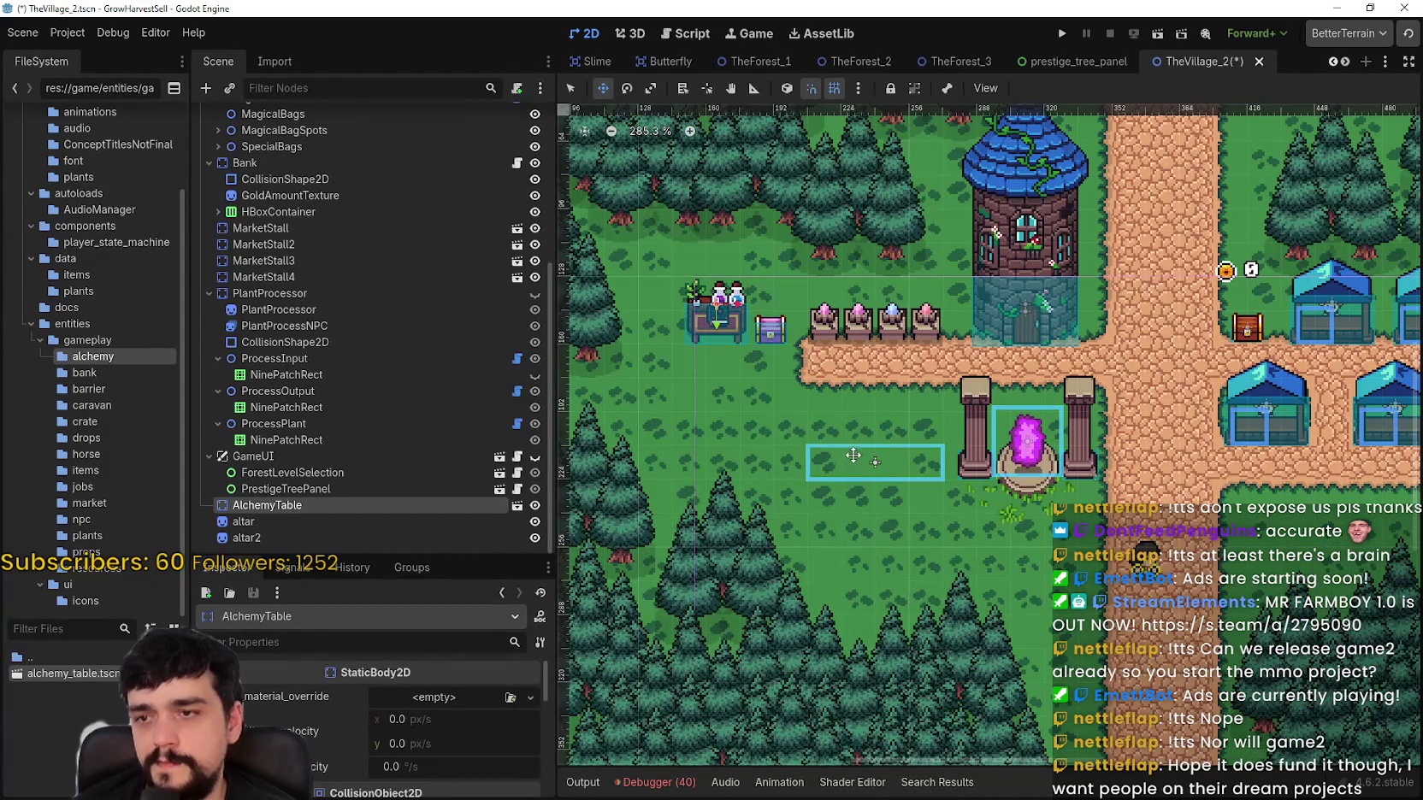
pyautogui.scroll(-1, 733, 476)
pyautogui.scroll(1, 741, 462)
pyautogui.scroll(1, 751, 440)
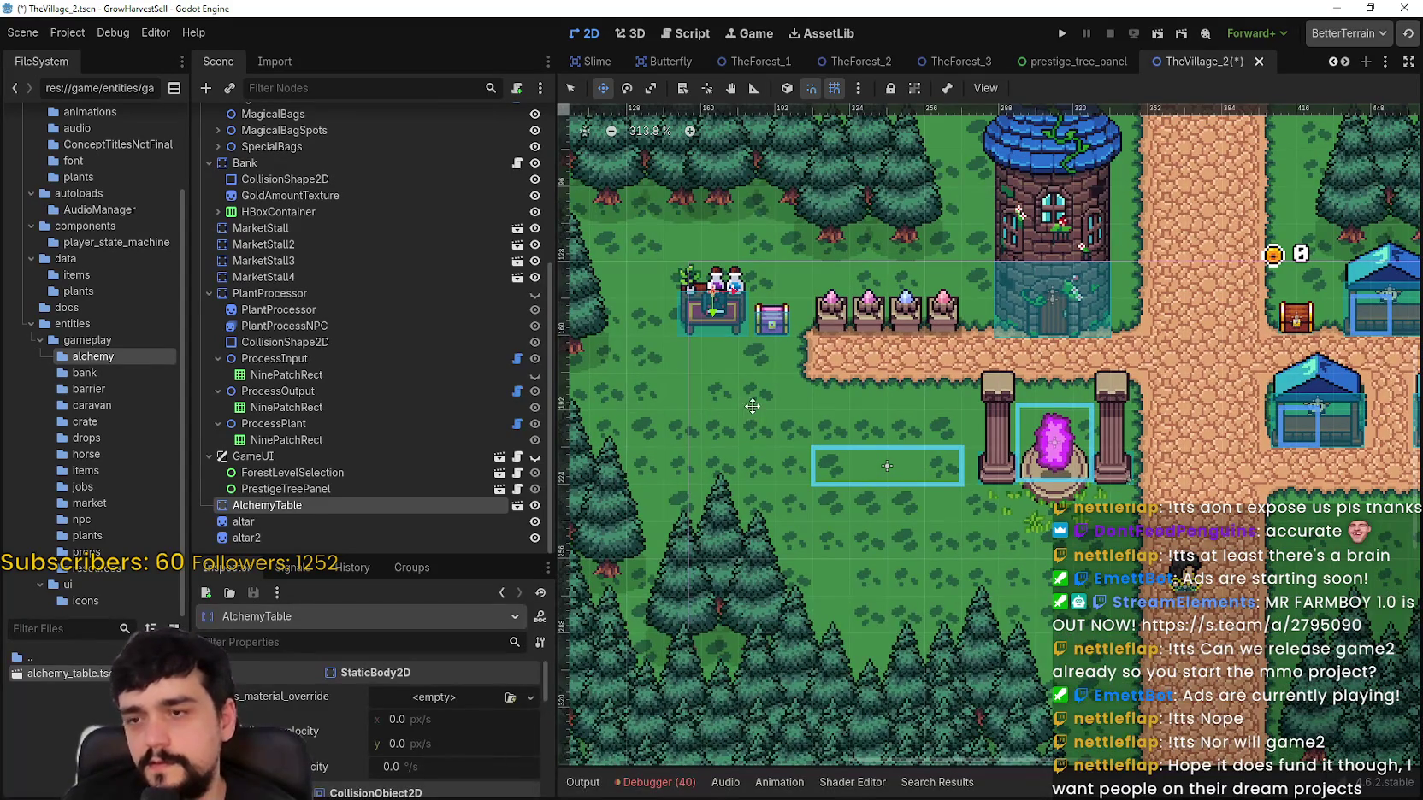
pyautogui.scroll(-2, 727, 416)
pyautogui.scroll(3, 802, 444)
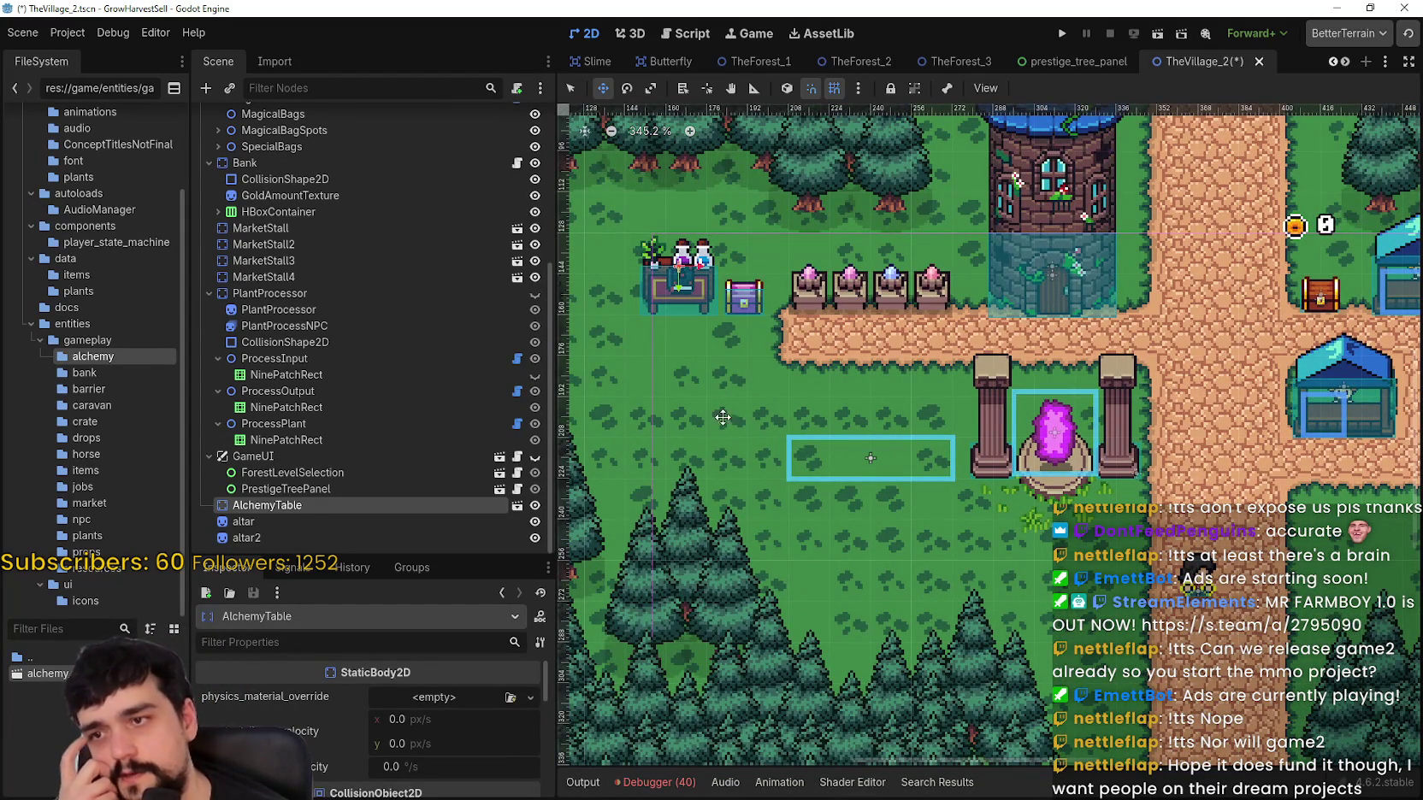
pyautogui.scroll(-3, 674, 421)
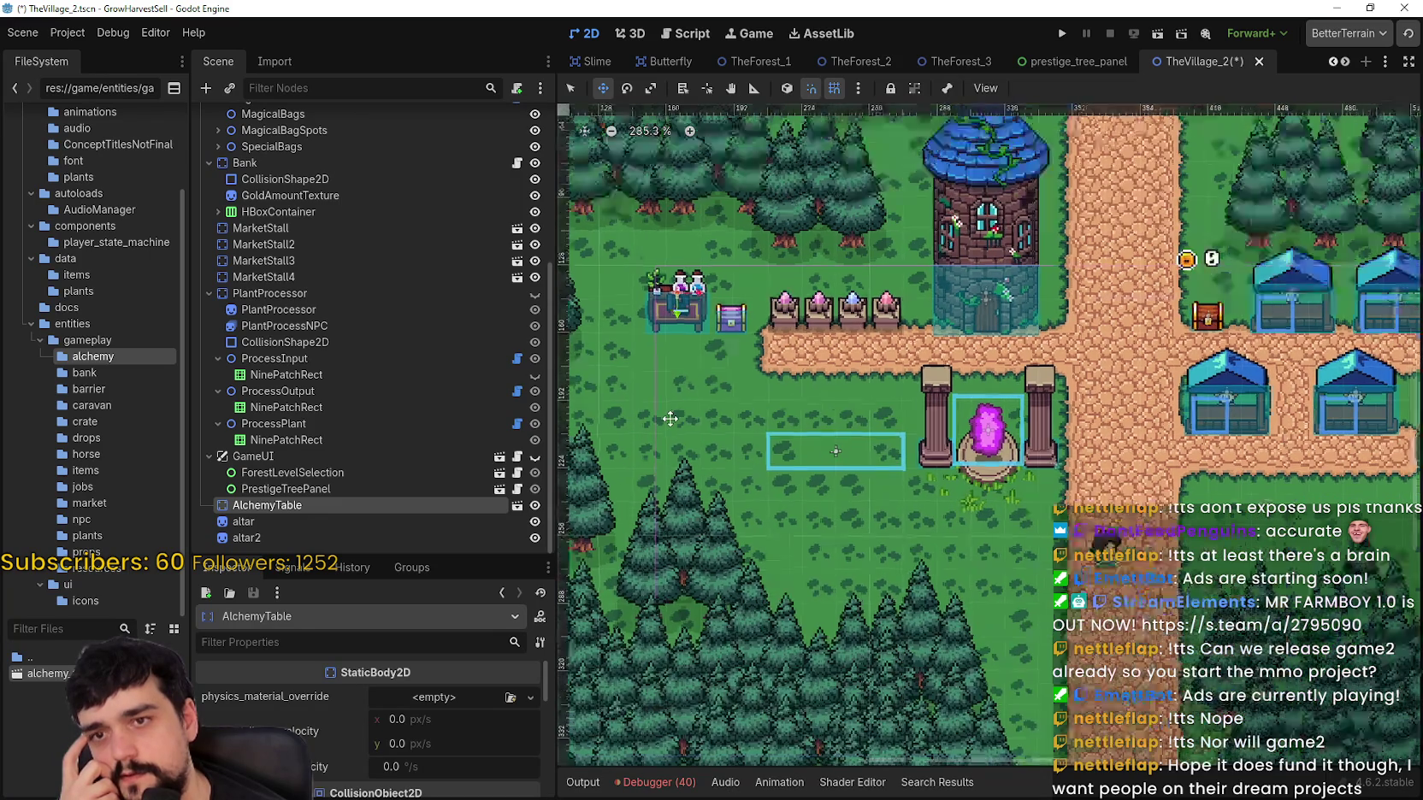
pyautogui.scroll(1, 676, 419)
pyautogui.moveTo(676, 419); pyautogui.dragTo(744, 401)
pyautogui.scroll(-2, 744, 401)
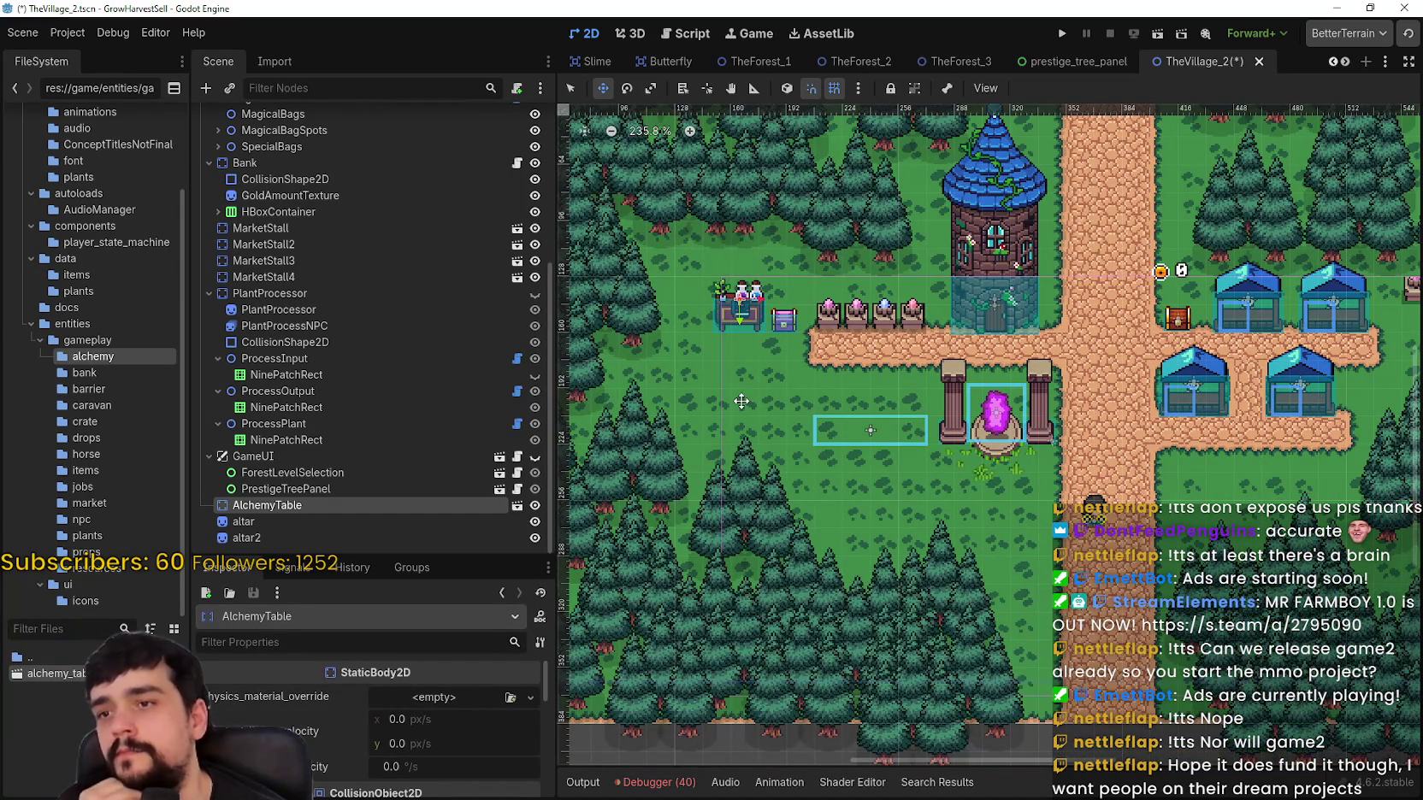
pyautogui.scroll(1, 752, 411)
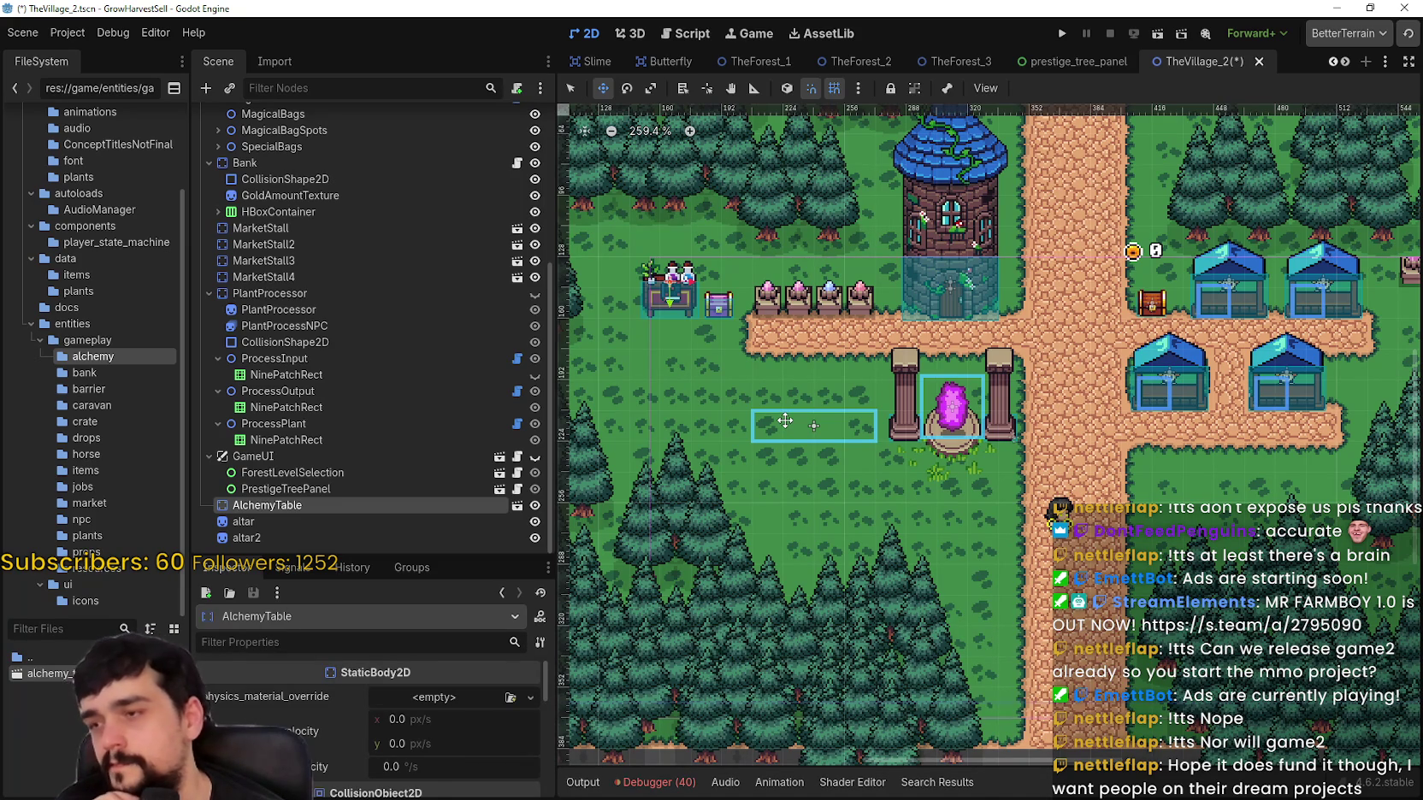
pyautogui.scroll(2, 785, 421)
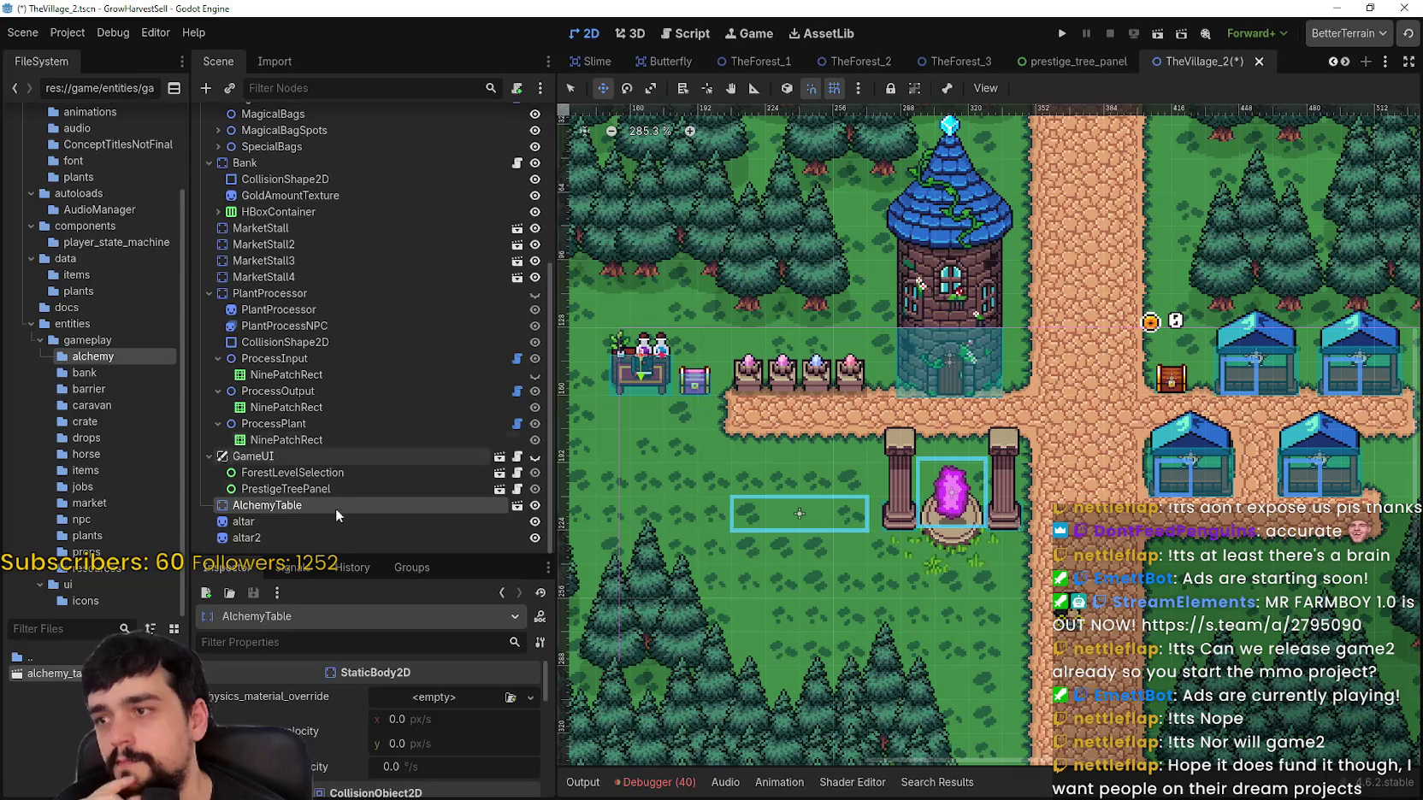
pyautogui.scroll(2, 644, 386)
pyautogui.scroll(-1, 644, 386)
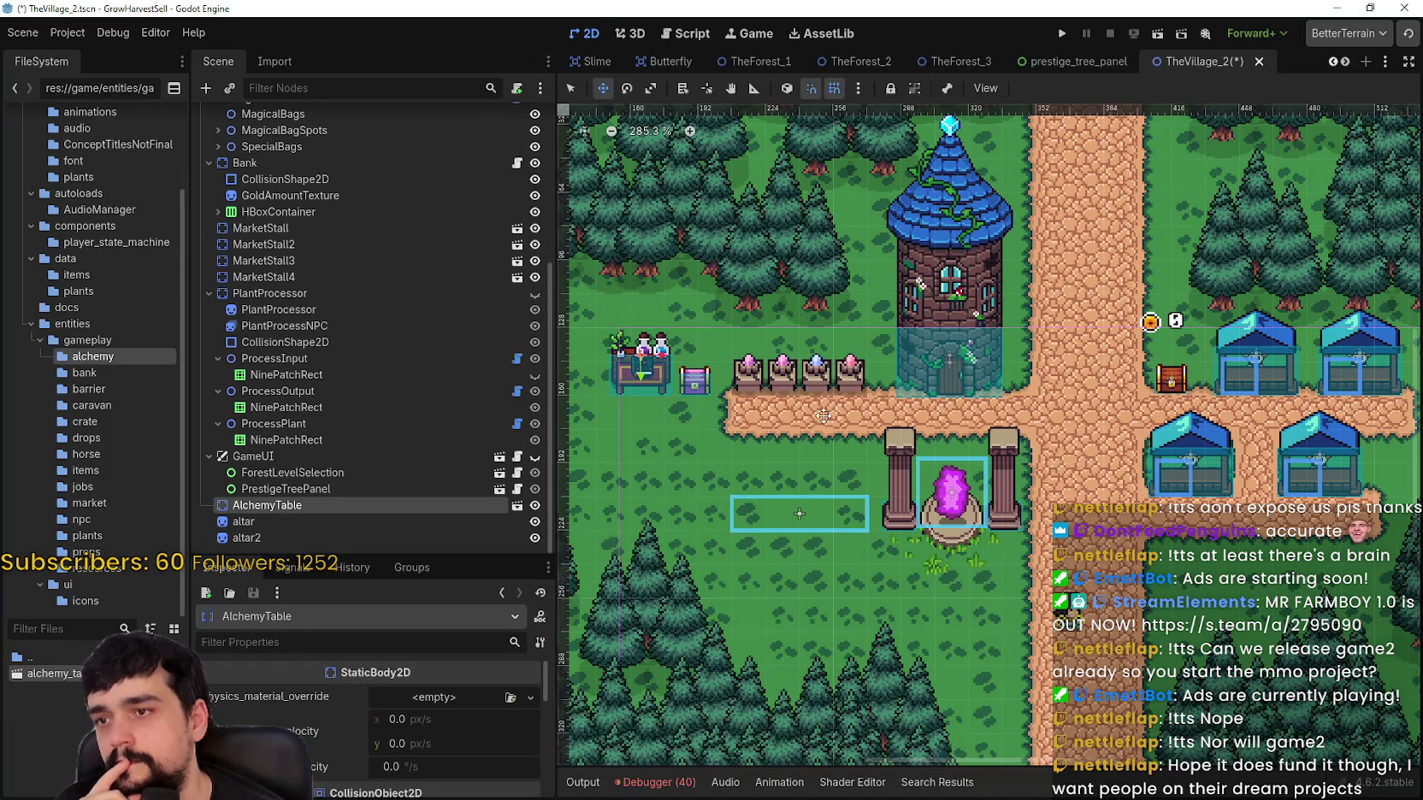
pyautogui.scroll(-2, 804, 452)
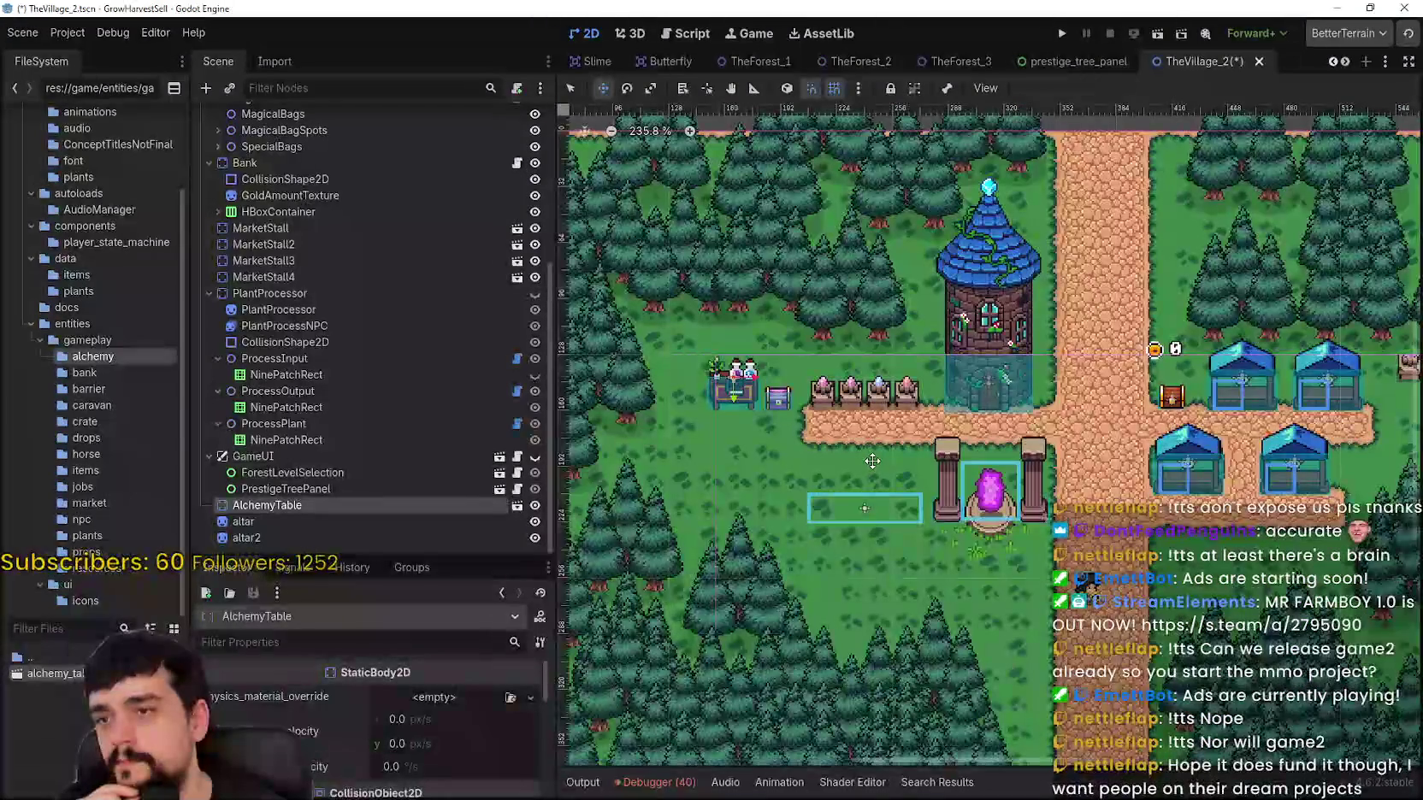
pyautogui.scroll(9, 753, 393)
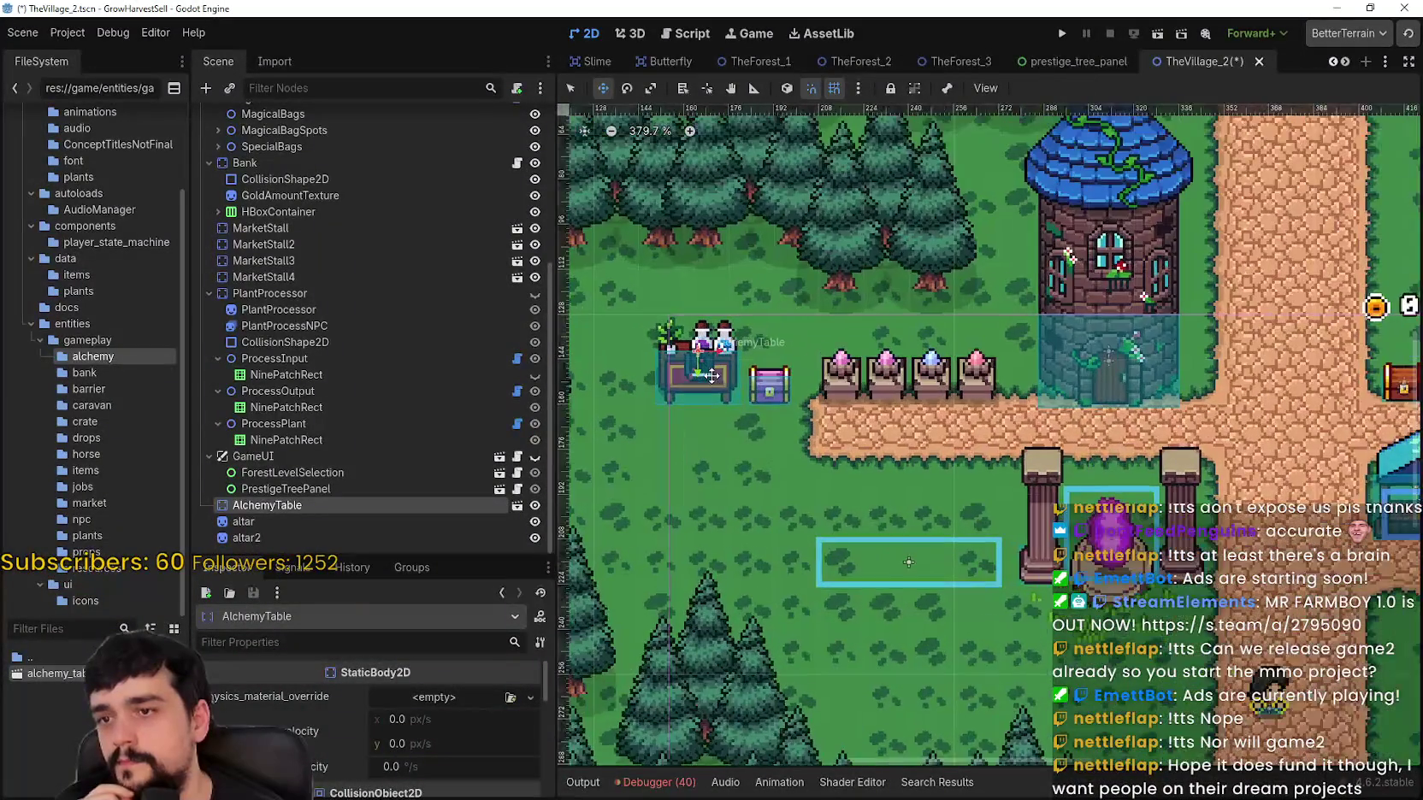
pyautogui.scroll(2, 696, 379)
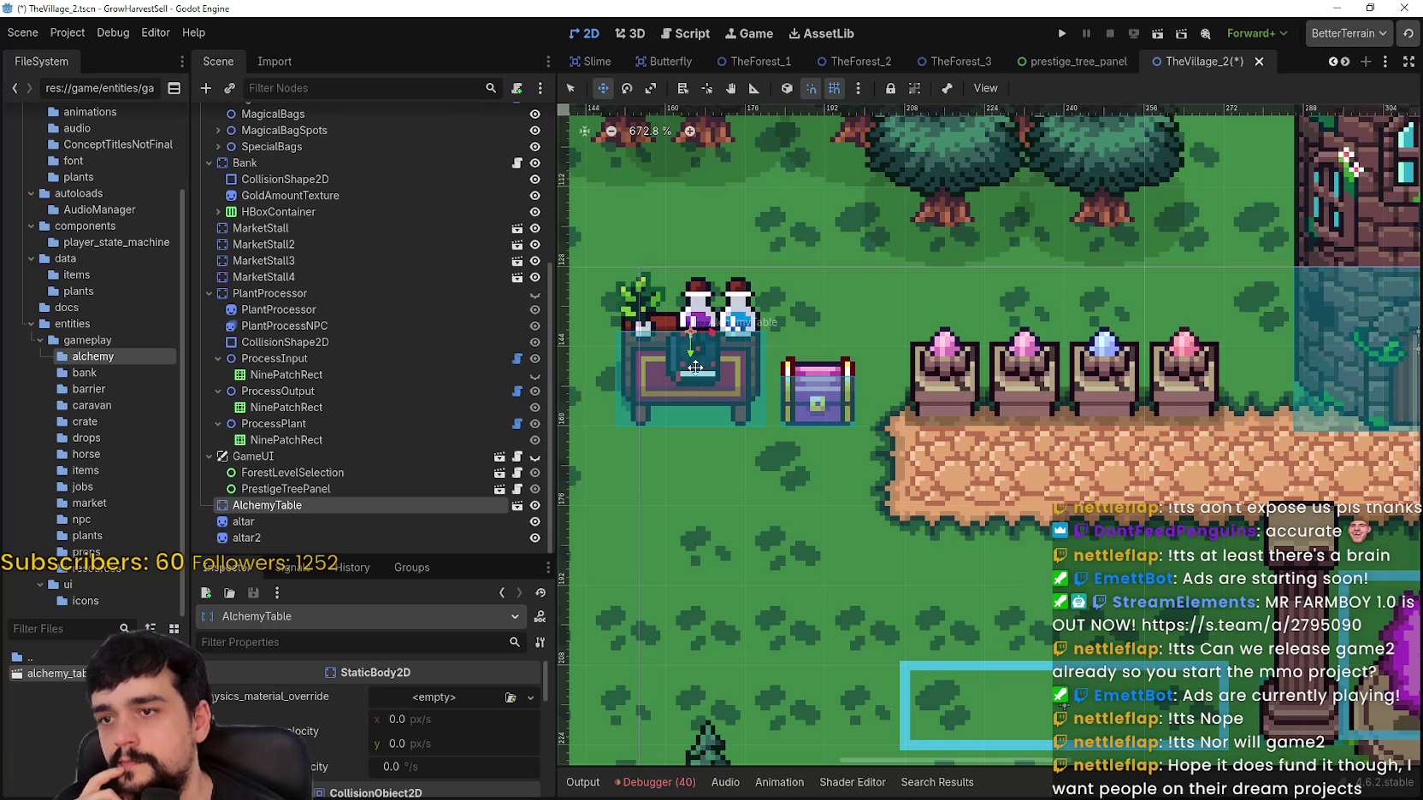
pyautogui.press('Right')
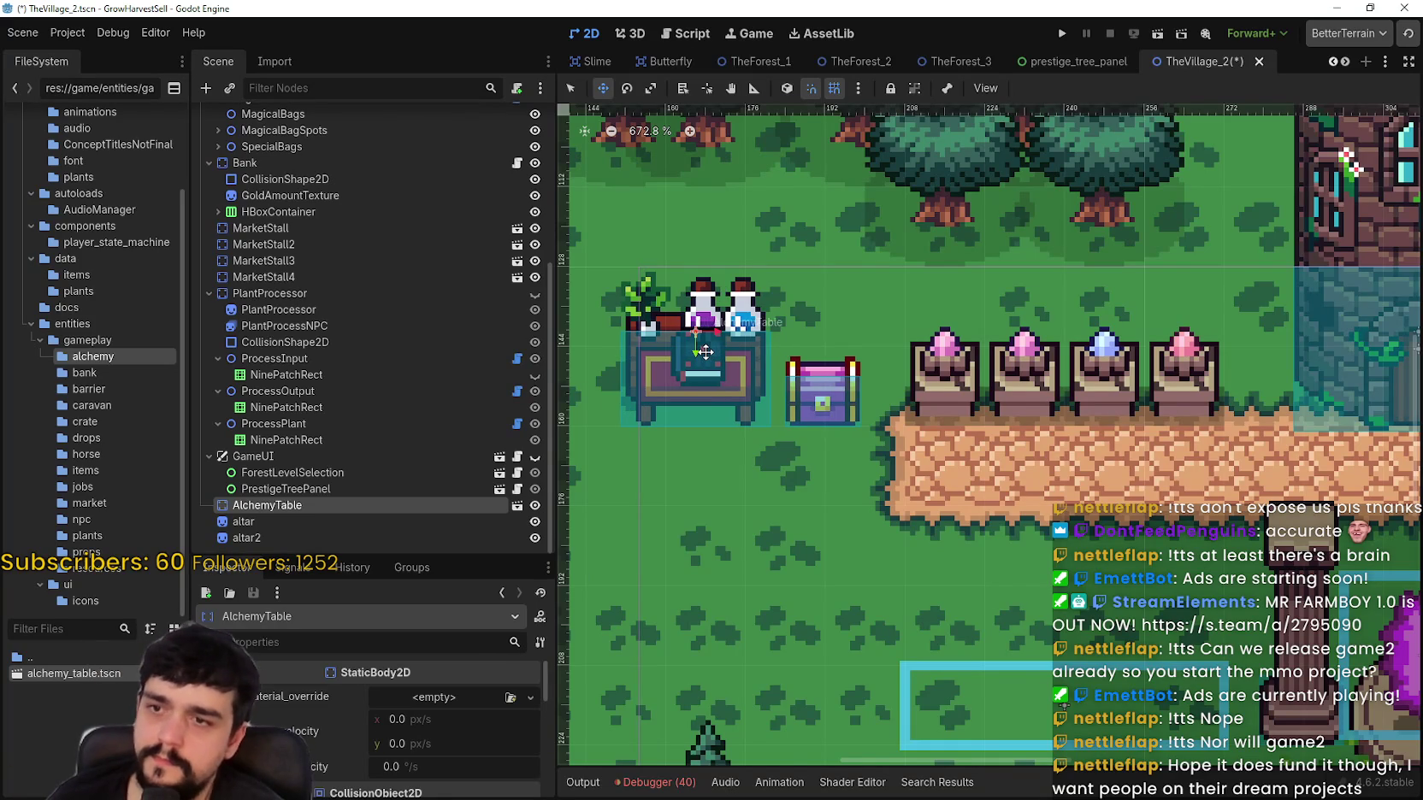
# Step: Nudge the alchemy table one pixel right and one back left, then zoom out
pyautogui.scroll(5, 700, 342)
pyautogui.press('Right')
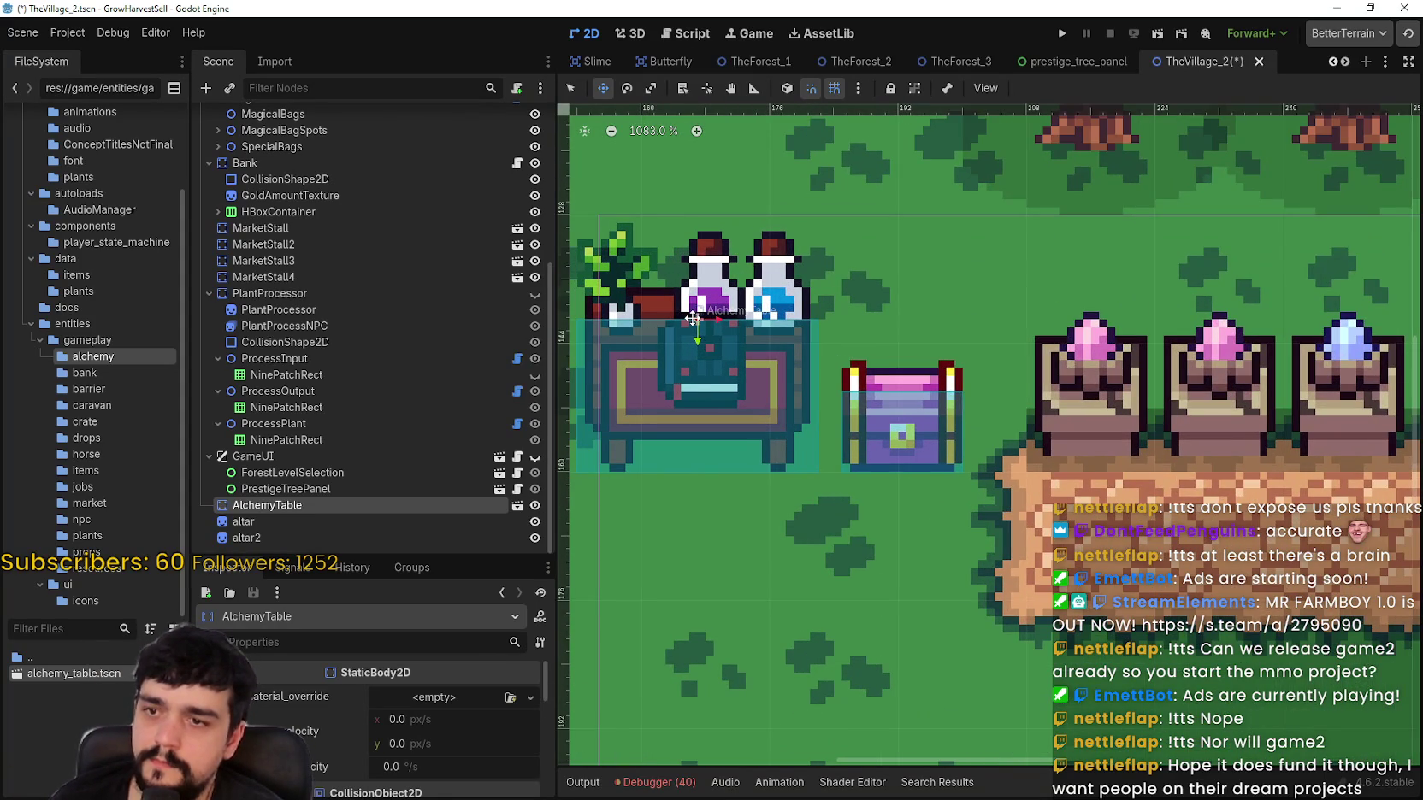
pyautogui.press('Left')
pyautogui.scroll(-4, 796, 402)
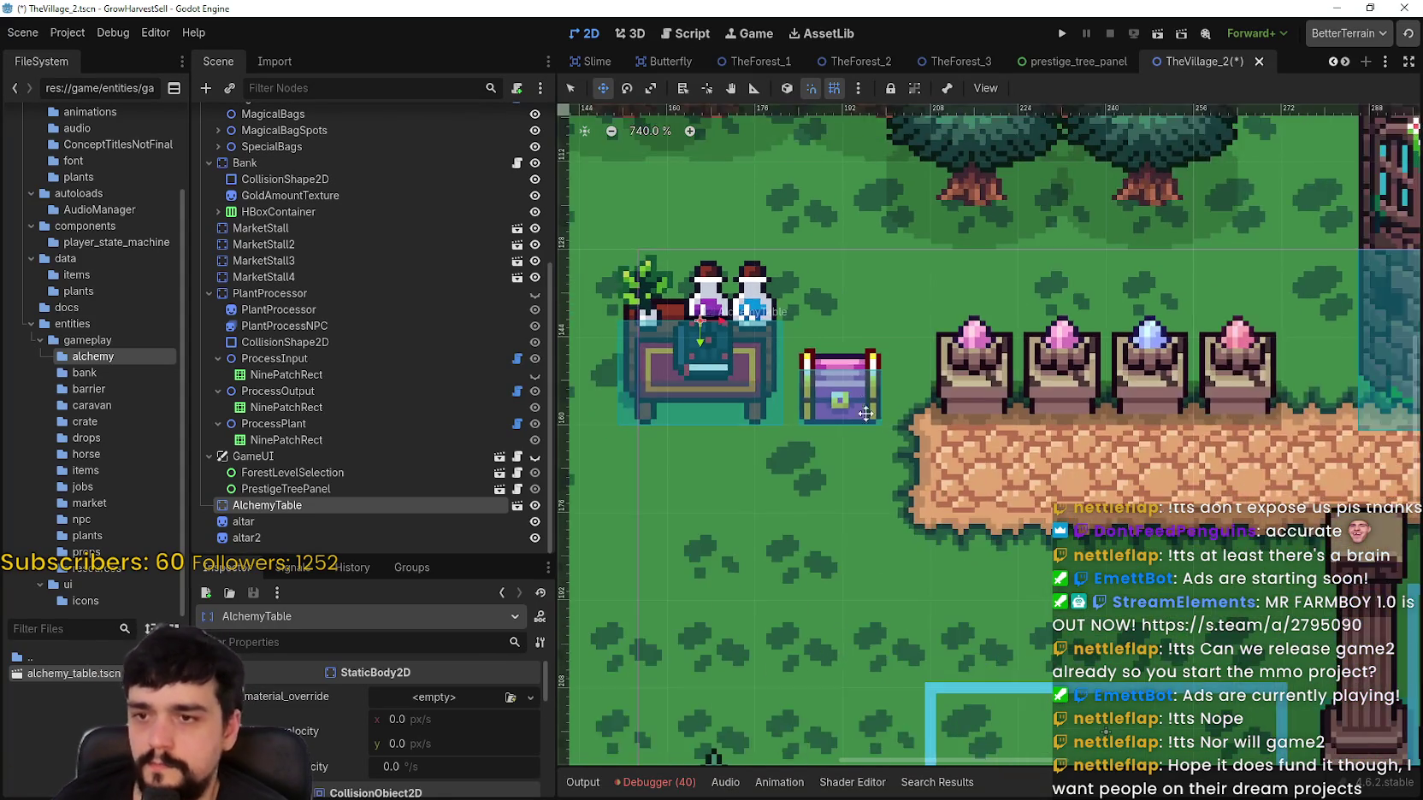
pyautogui.scroll(-2, 941, 505)
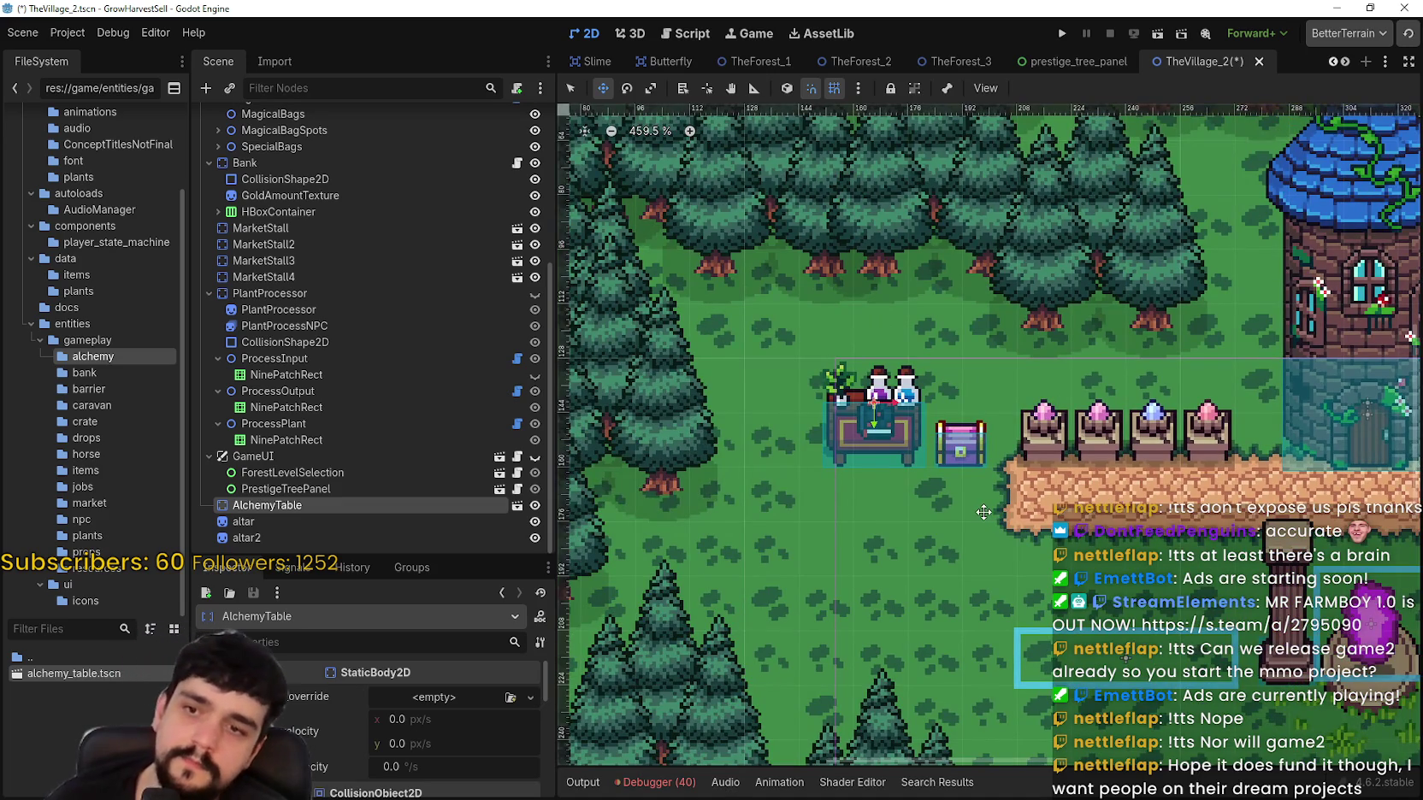
pyautogui.scroll(-2, 980, 515)
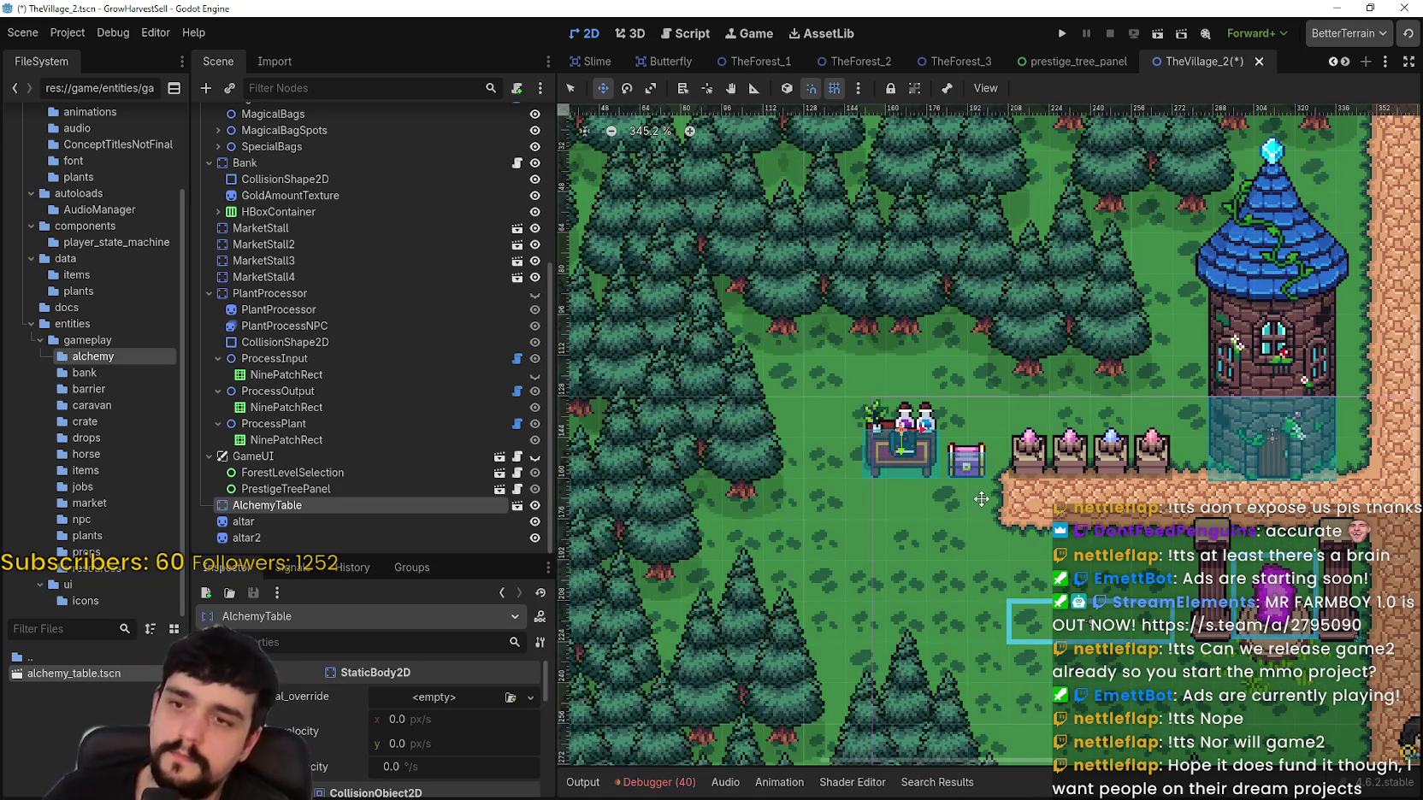
pyautogui.scroll(-1, 981, 498)
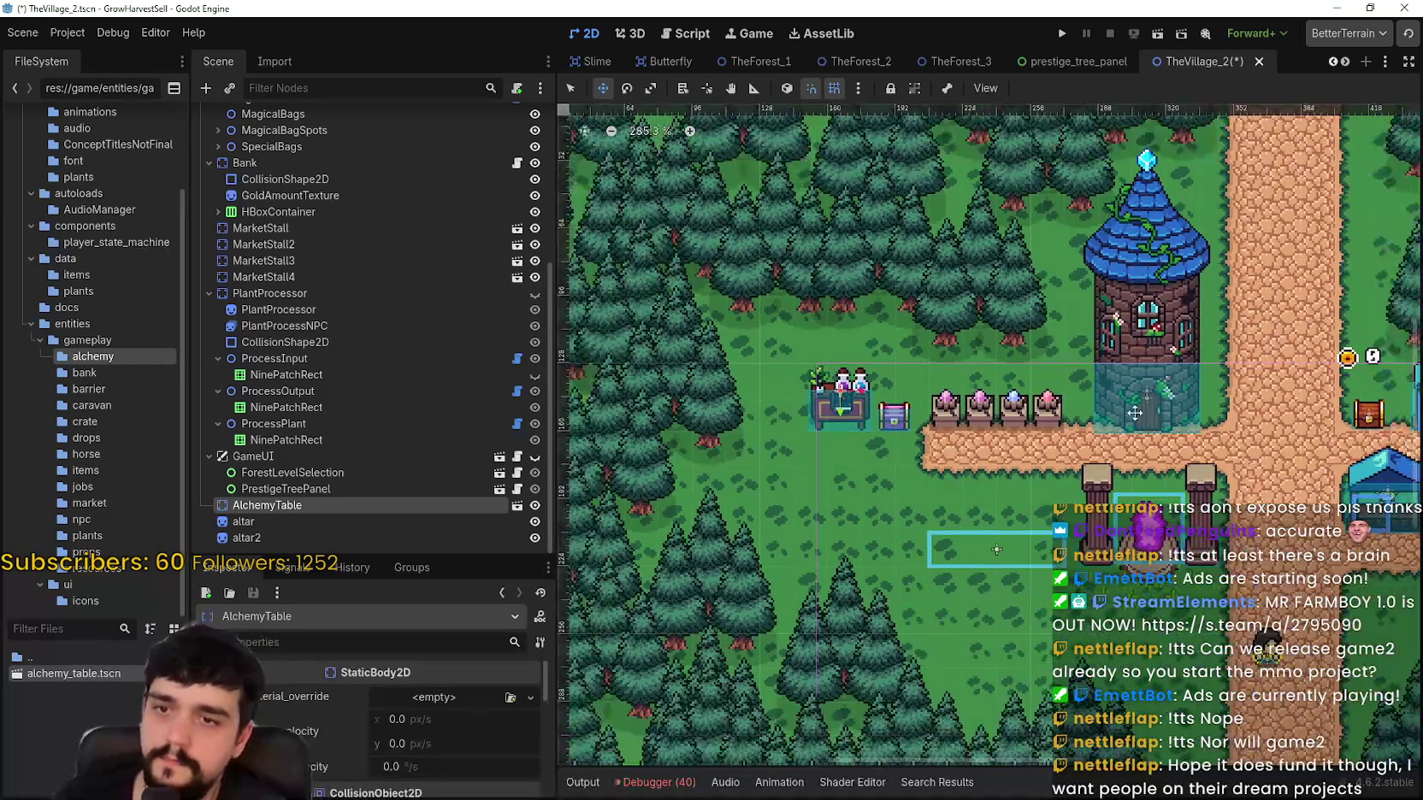
pyautogui.scroll(1, 1035, 415)
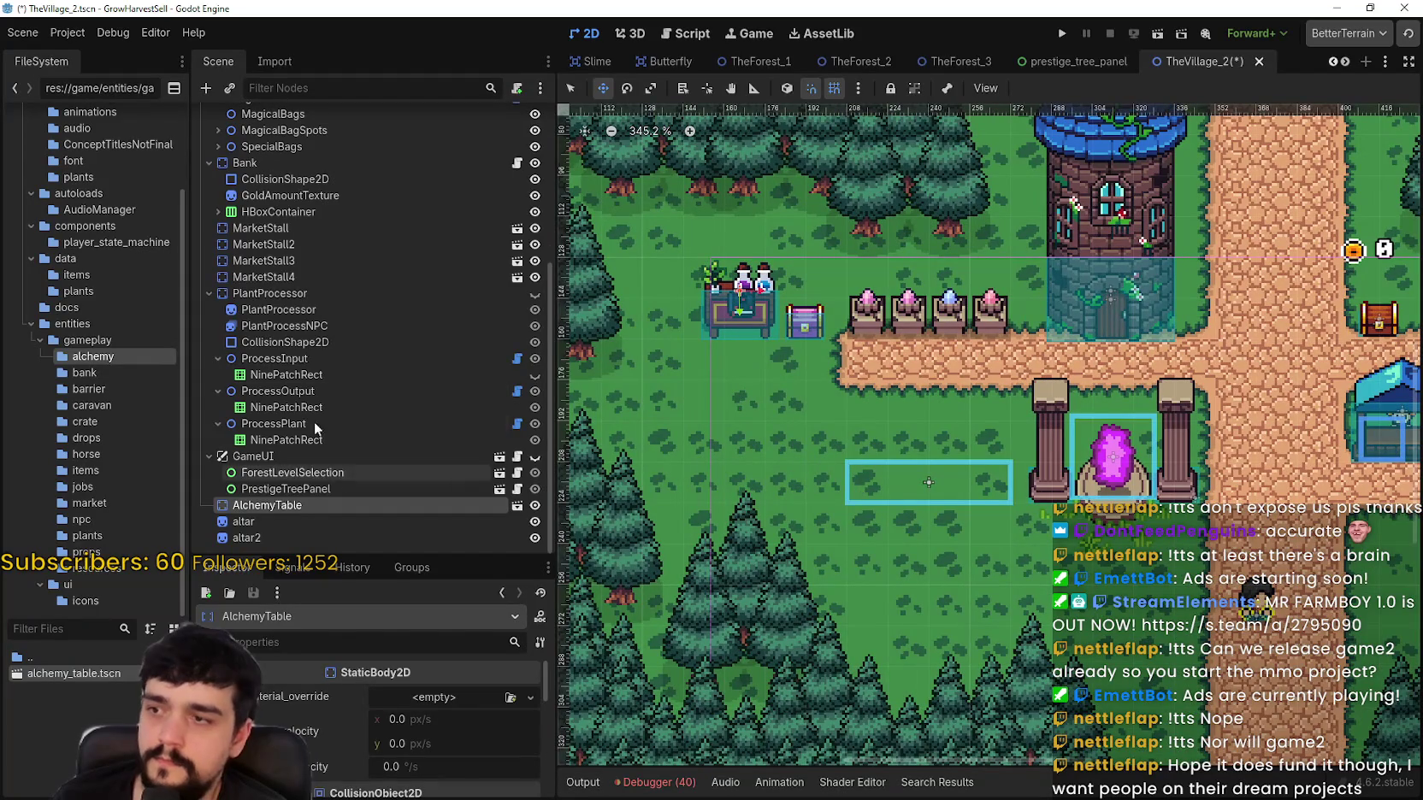
pyautogui.scroll(2, 356, 298)
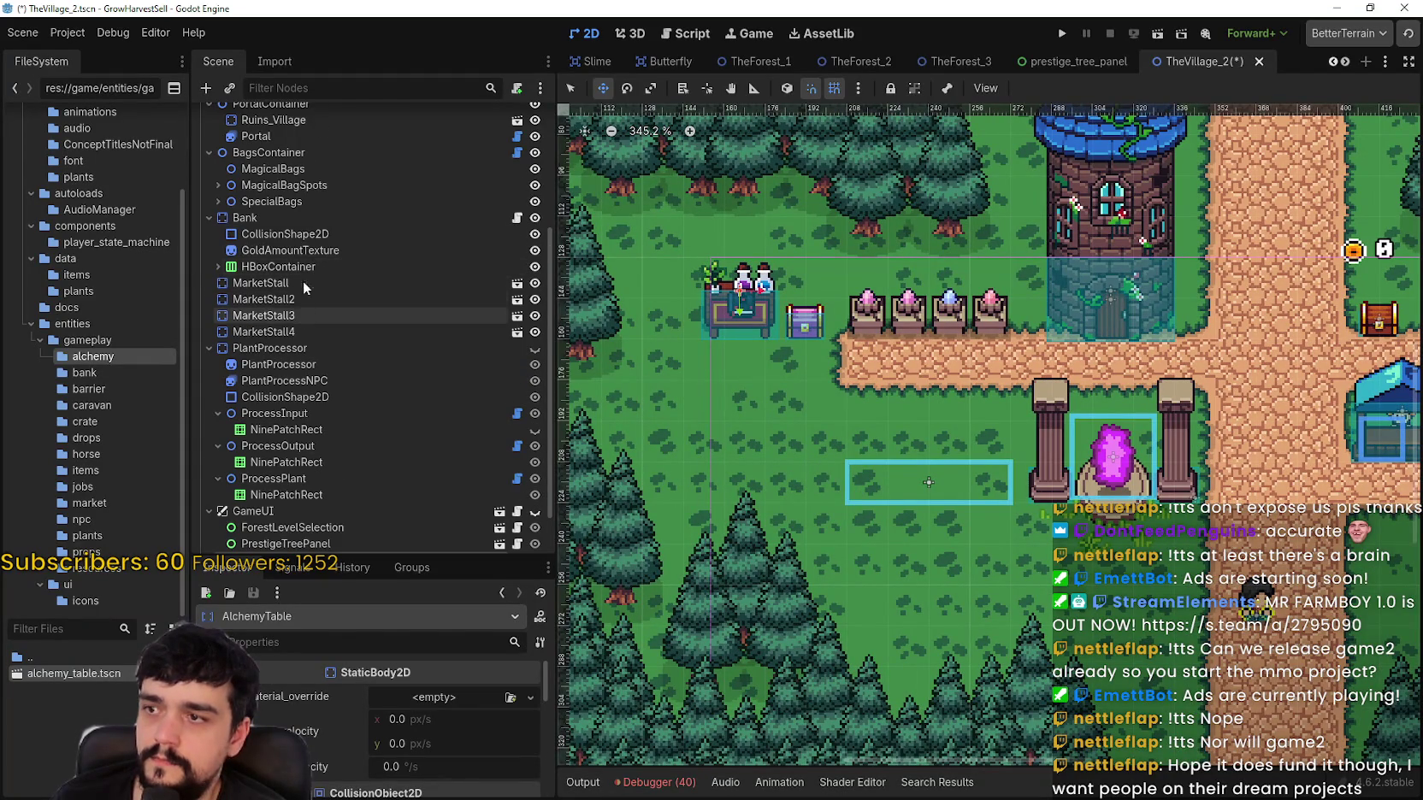
pyautogui.click(290, 198)
# Step: Expand SpecialBags and select its BagSpot node
pyautogui.click(214, 201)
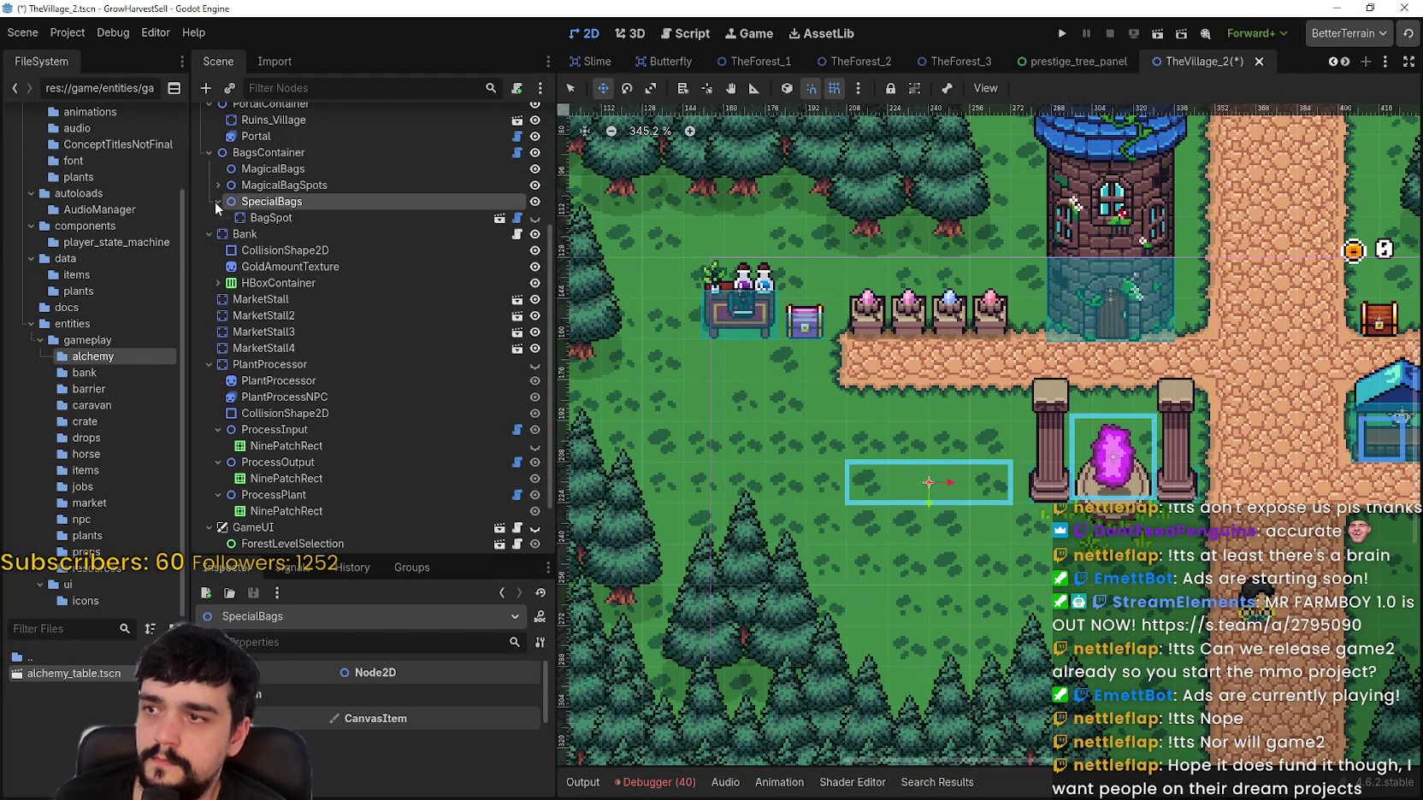
pyautogui.click(263, 218)
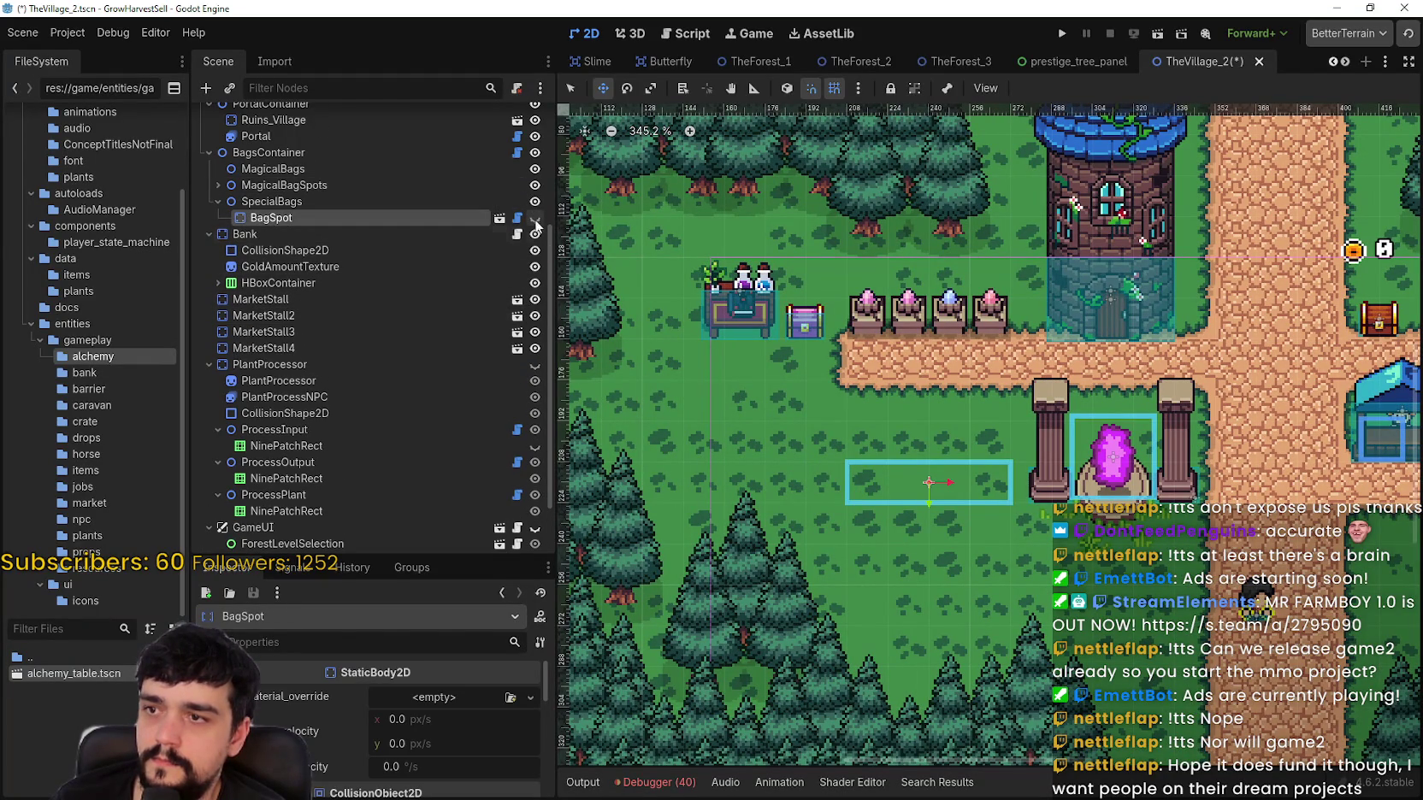
pyautogui.scroll(-6, 931, 479)
pyautogui.scroll(-1, 935, 462)
pyautogui.scroll(4, 680, 253)
pyautogui.scroll(-4, 684, 258)
pyautogui.scroll(-3, 684, 258)
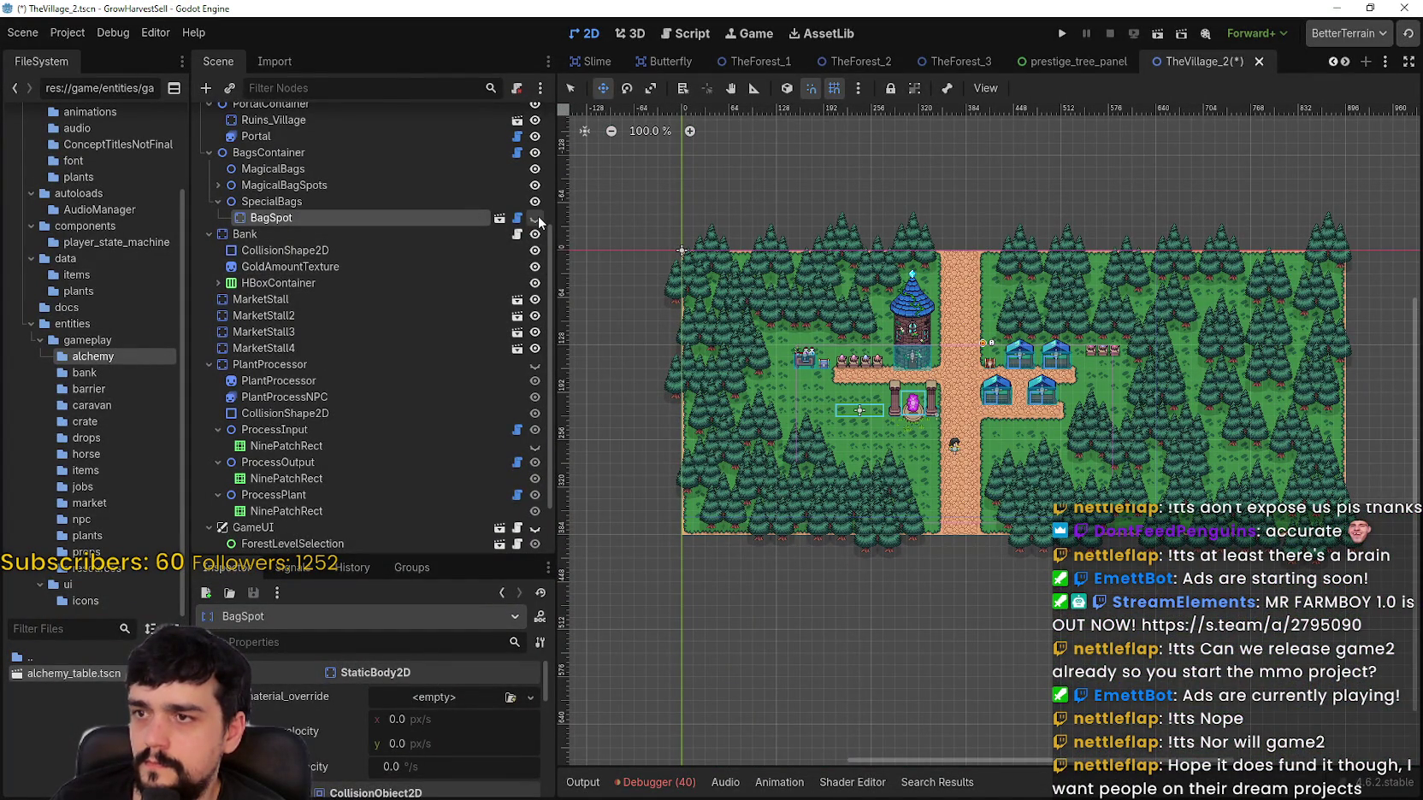
# Step: Check BagSpot's visibility settings in the Inspector, then open bag_spot.tscn
pyautogui.moveTo(394, 556); pyautogui.dragTo(397, 242)
pyautogui.click(382, 664)
pyautogui.click(384, 661)
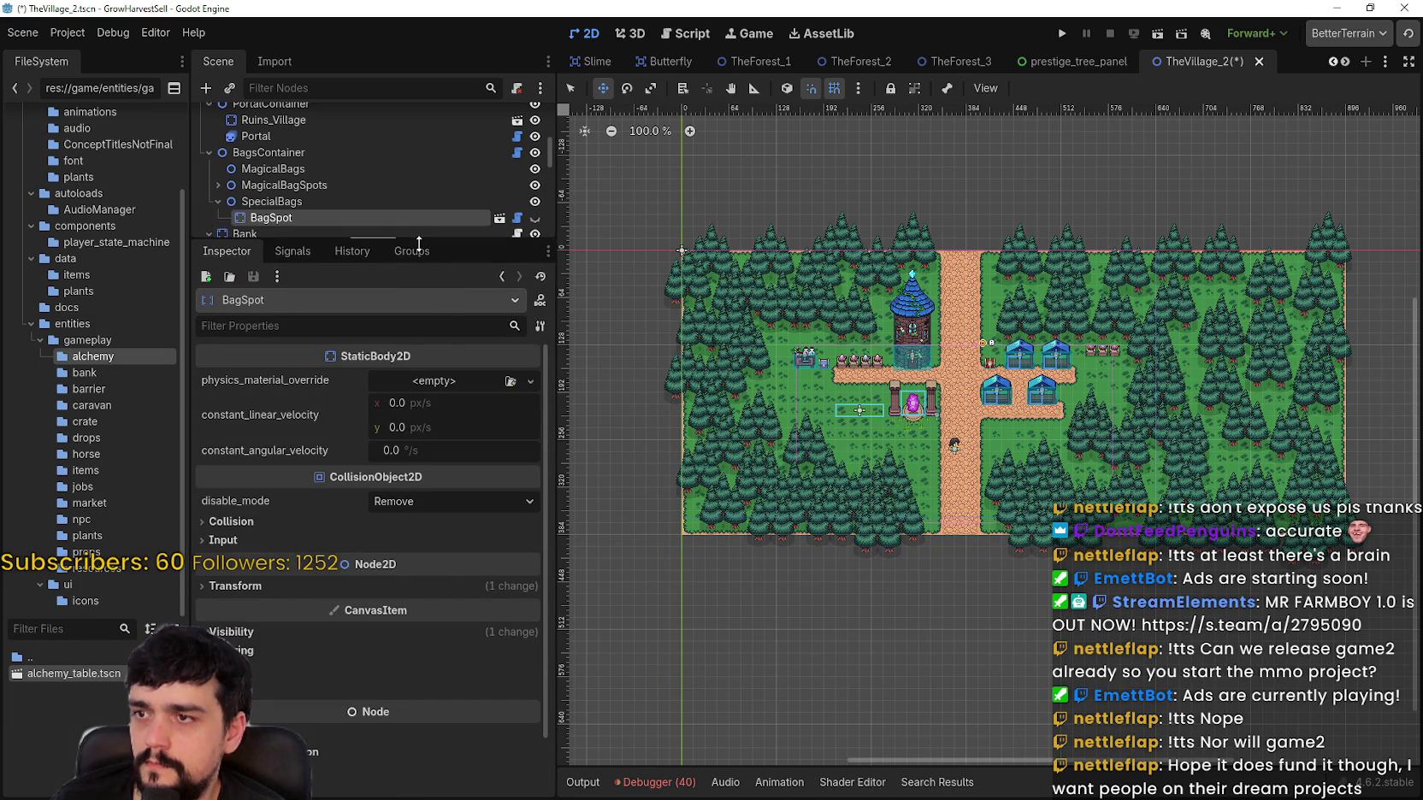
pyautogui.moveTo(417, 240); pyautogui.dragTo(419, 354)
pyautogui.click(501, 218)
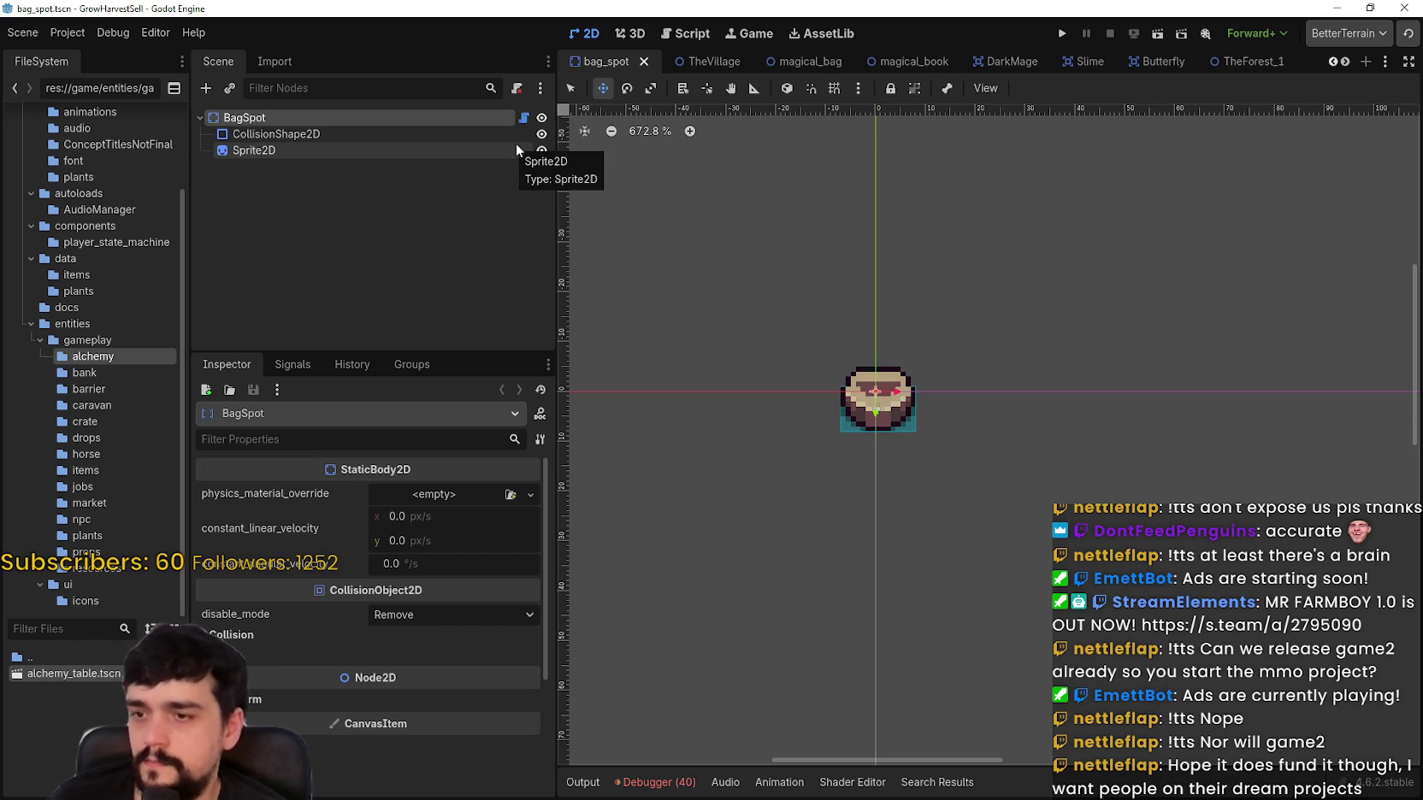
pyautogui.scroll(-3, 753, 381)
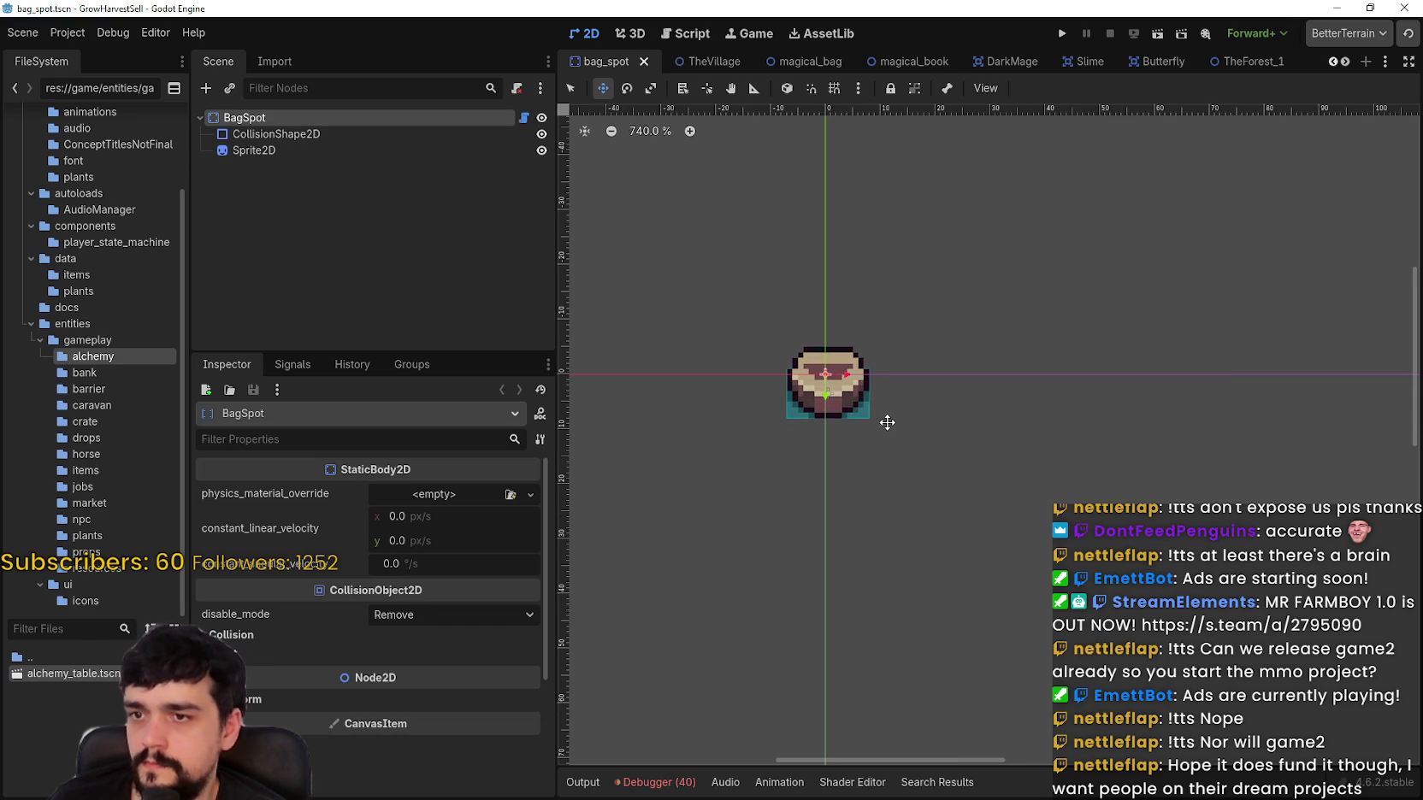
pyautogui.click(523, 117)
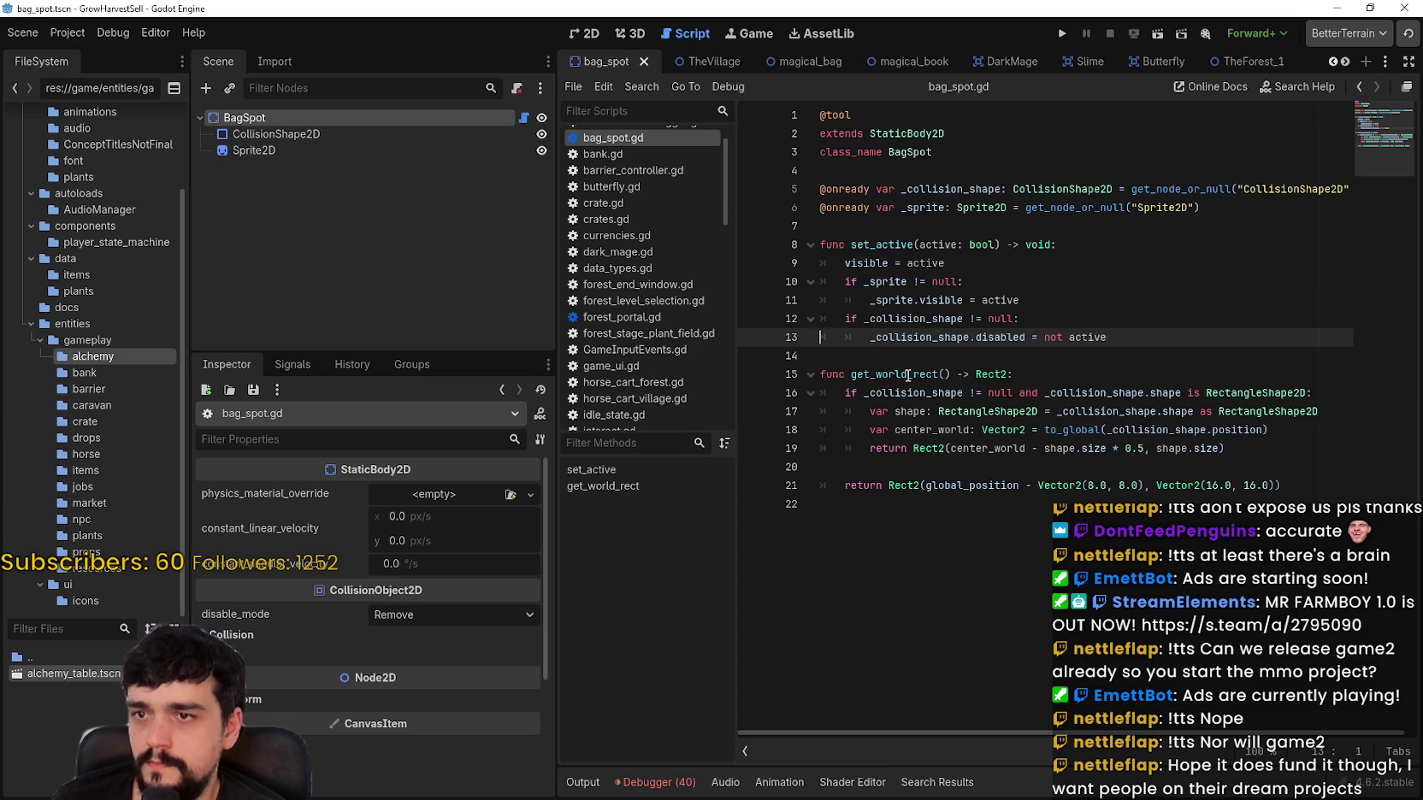
pyautogui.doubleClick(881, 244)
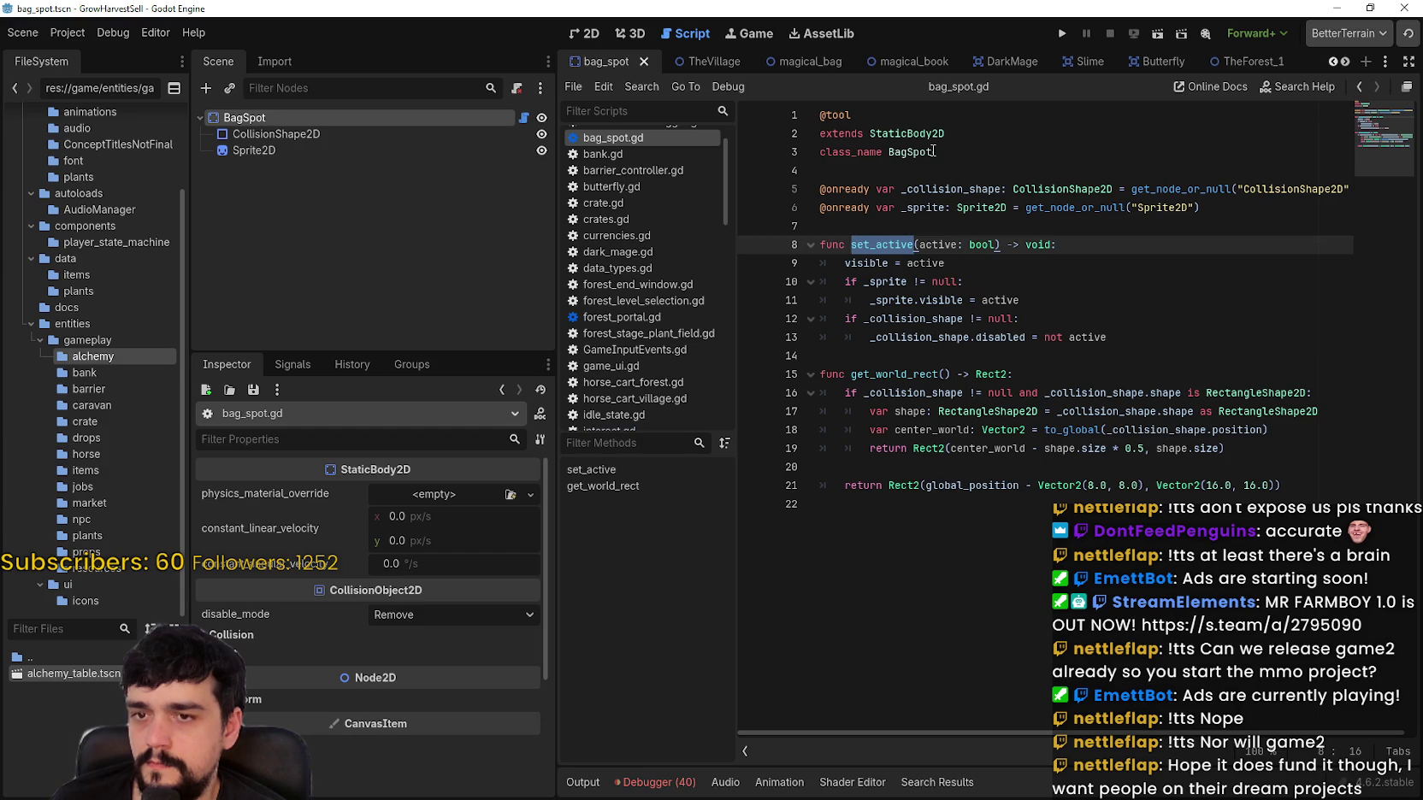
pyautogui.doubleClick(904, 151)
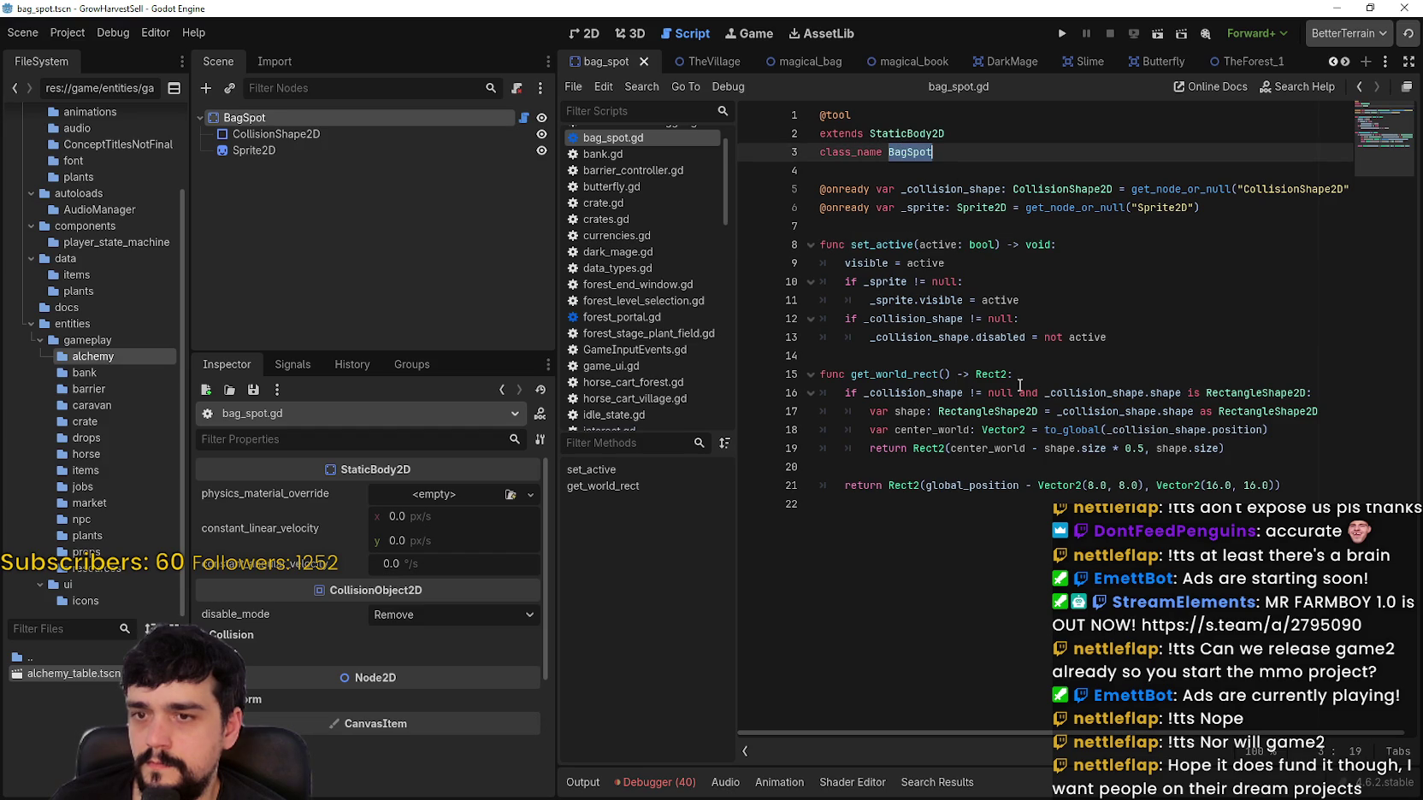
pyautogui.doubleClick(948, 486)
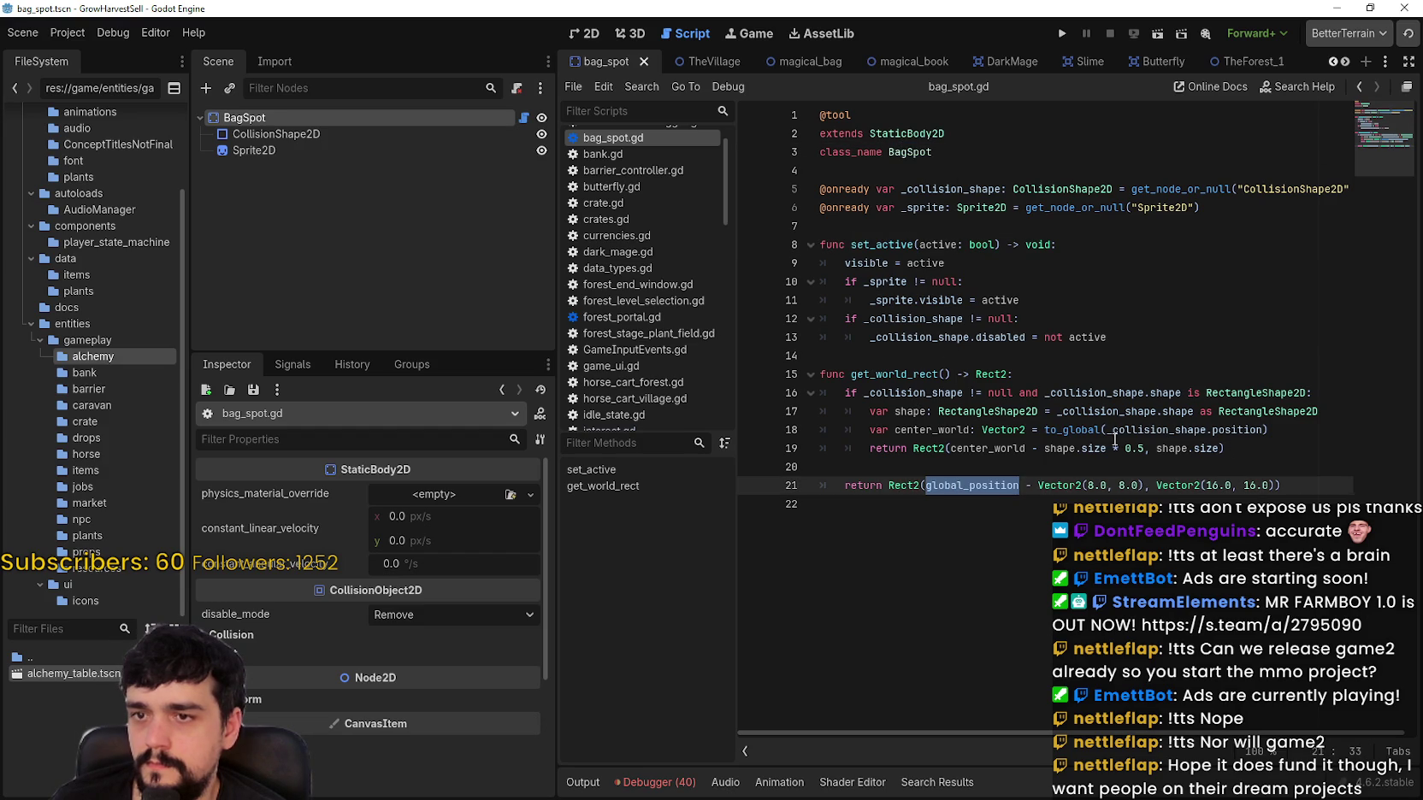
pyautogui.doubleClick(950, 395)
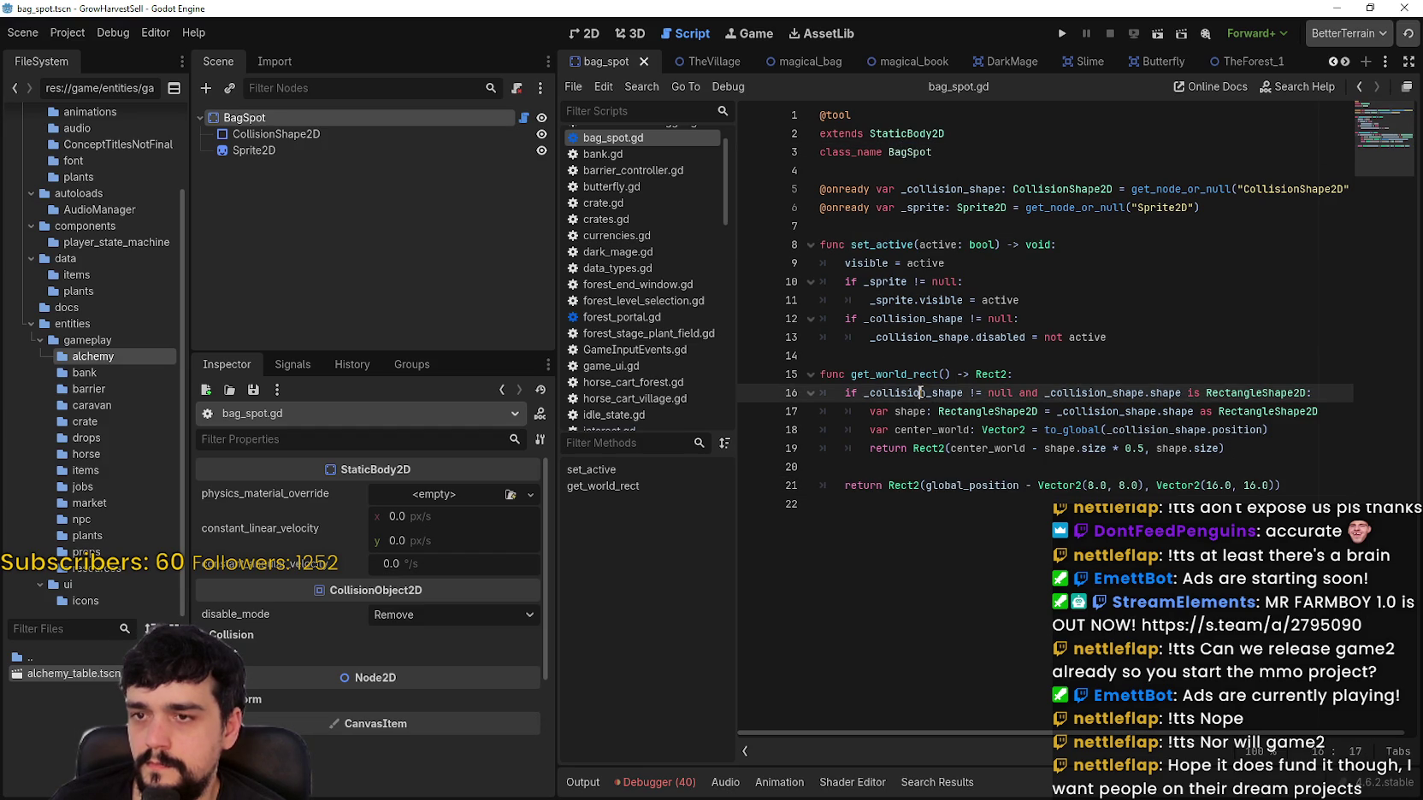
pyautogui.click(1115, 411)
pyautogui.doubleClick(1112, 430)
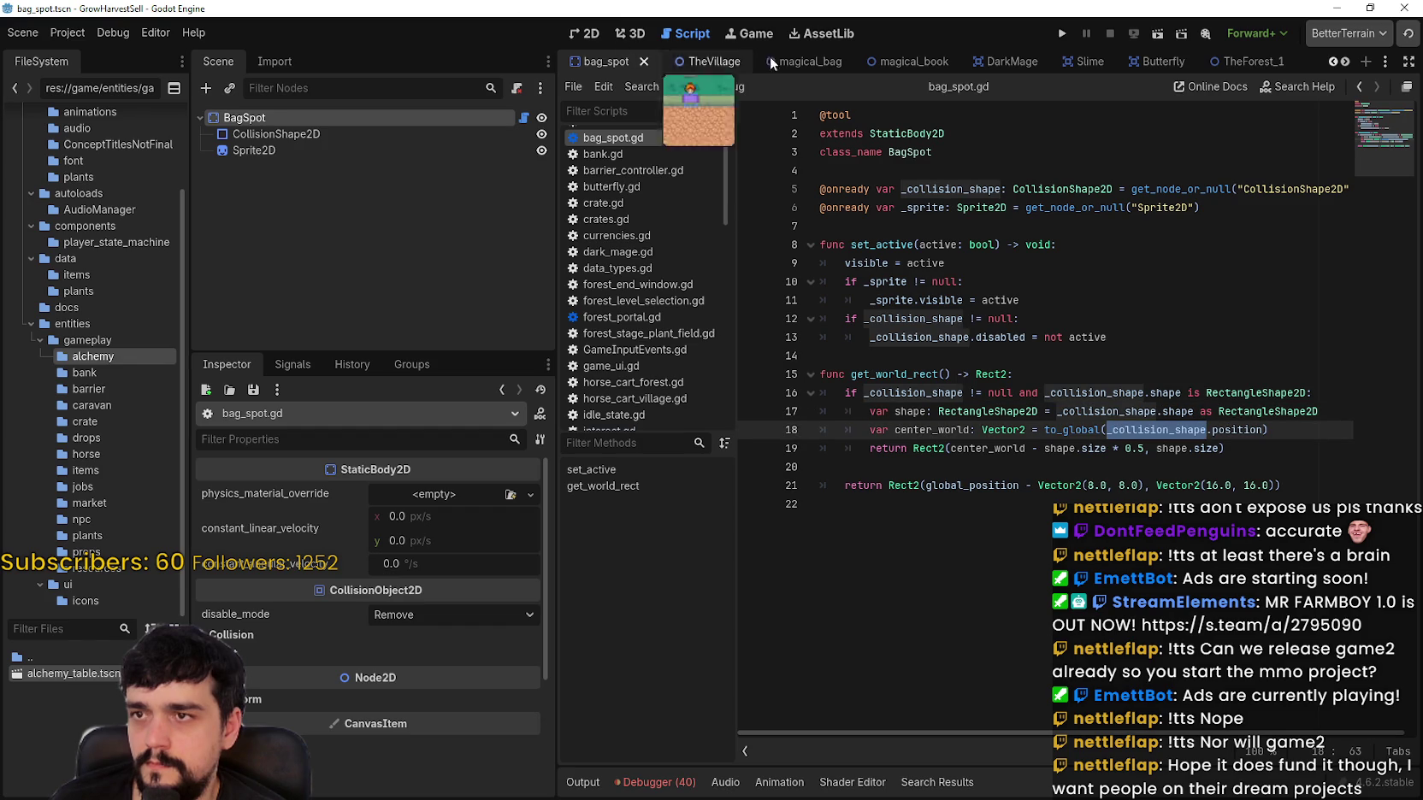
pyautogui.click(1345, 61)
pyautogui.click(1344, 62)
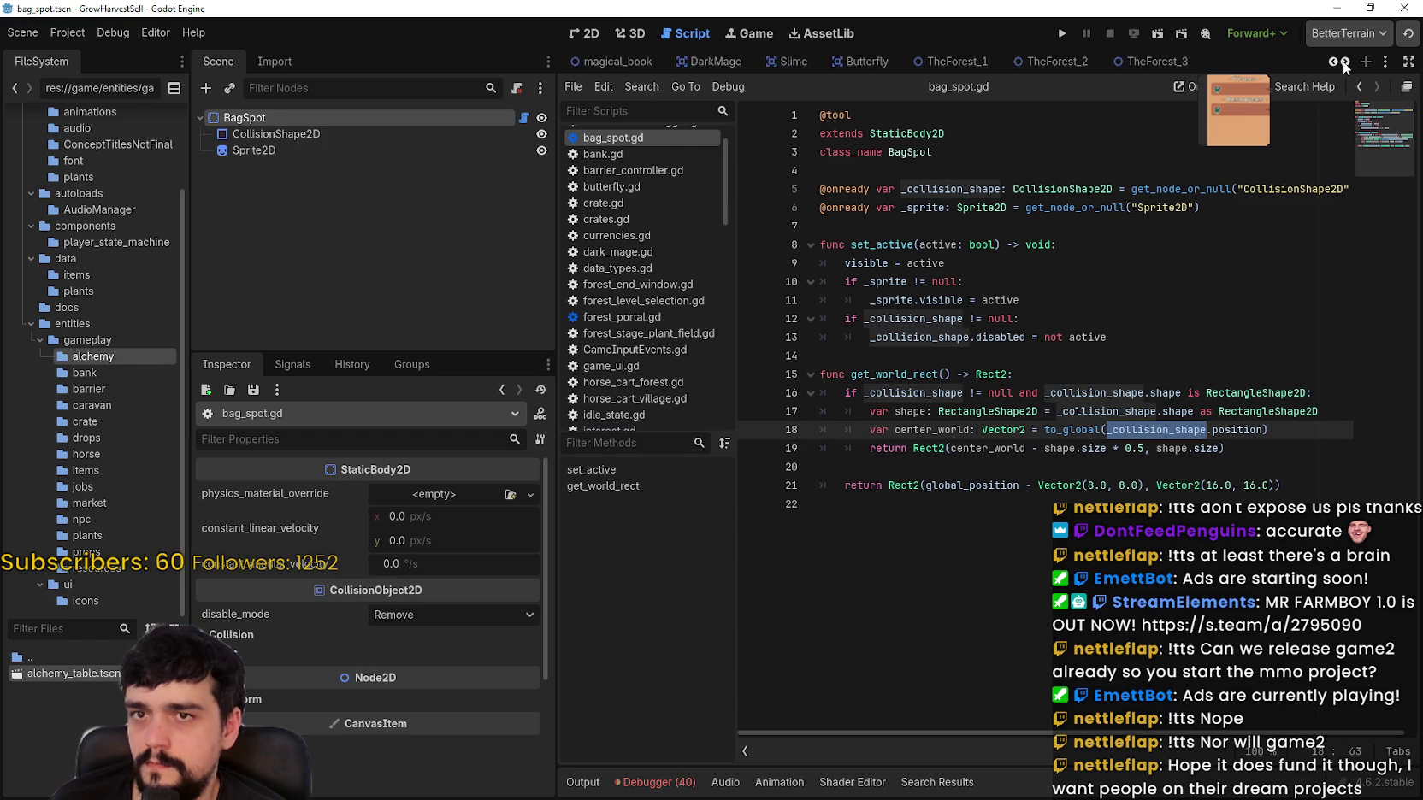
pyautogui.click(1344, 62)
pyautogui.click(1345, 61)
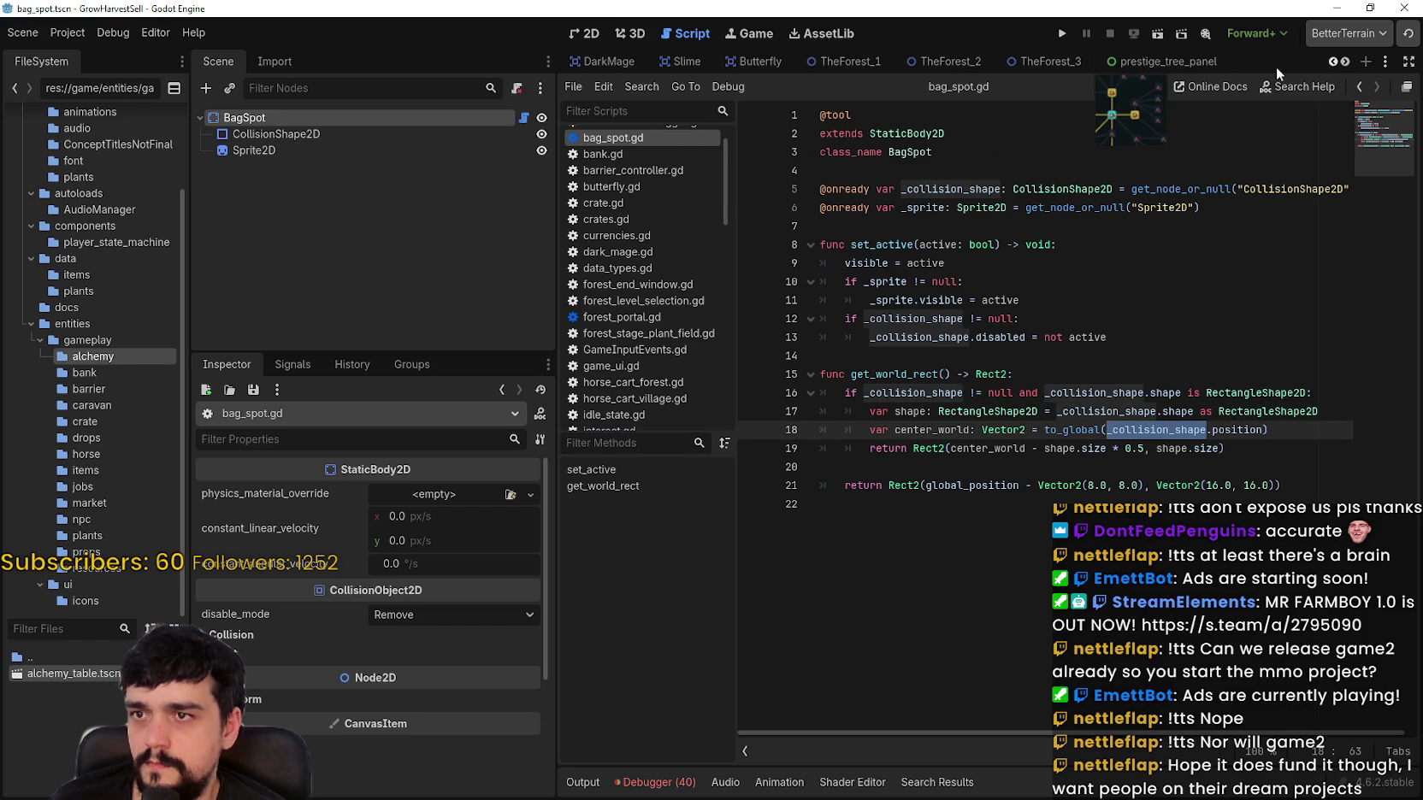
pyautogui.click(1345, 62)
pyautogui.click(1345, 62)
pyautogui.click(1344, 62)
# Step: In TheVillage_2's 2D view, hide the BagSpot under SpecialBags and reveal its position values
pyautogui.click(1052, 61)
pyautogui.click(585, 33)
pyautogui.scroll(3, 788, 358)
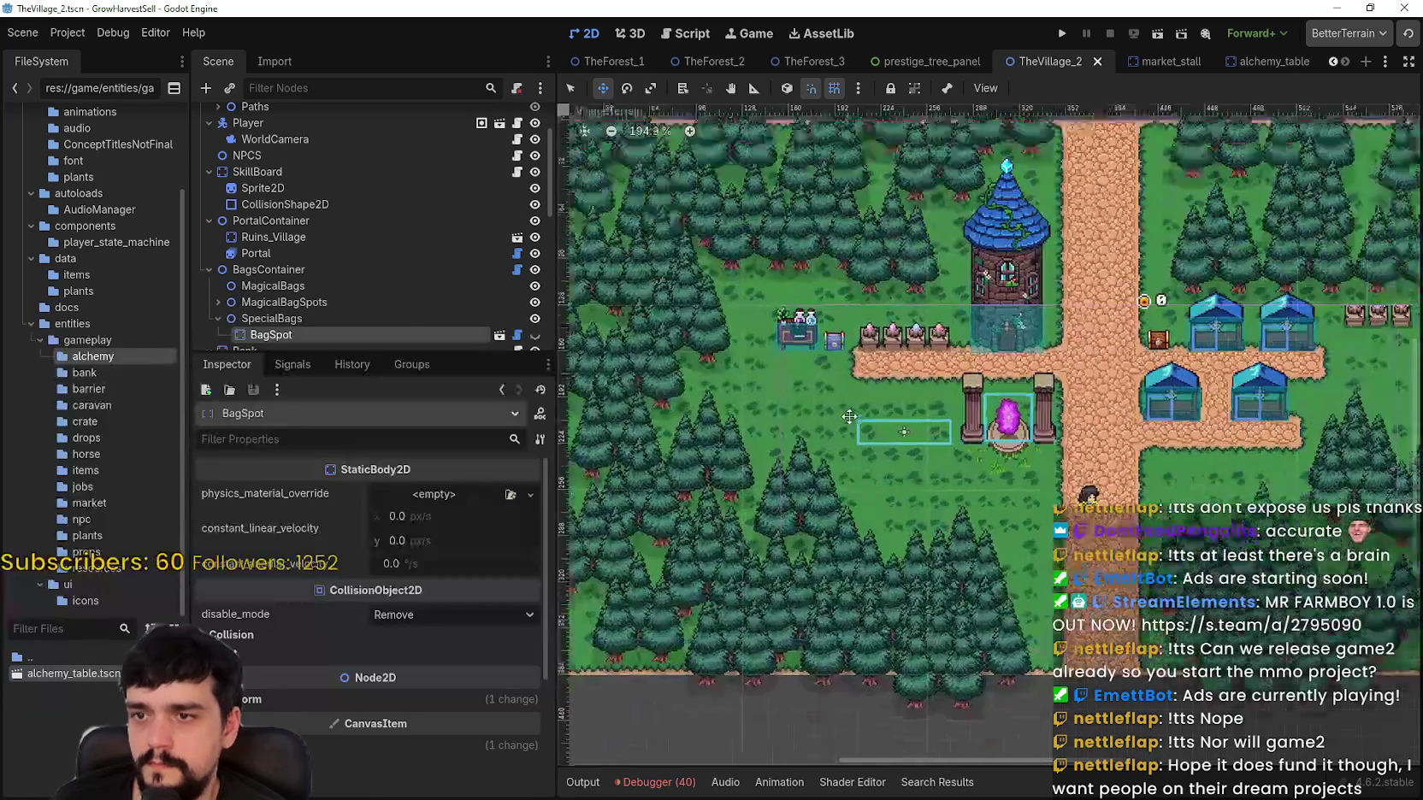
pyautogui.scroll(-3, 534, 255)
pyautogui.click(532, 250)
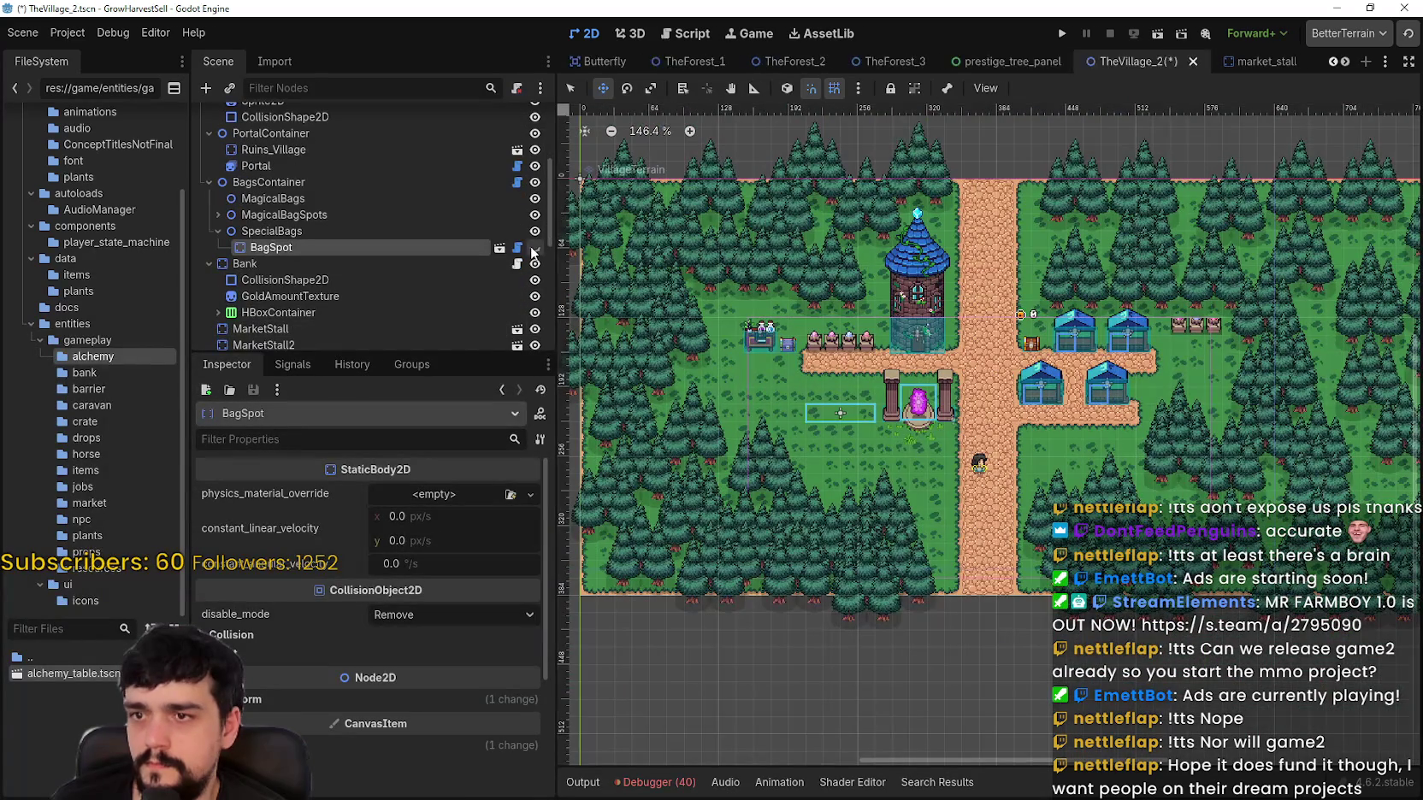
pyautogui.moveTo(565, 141); pyautogui.dragTo(600, 199)
pyautogui.scroll(-1, 599, 199)
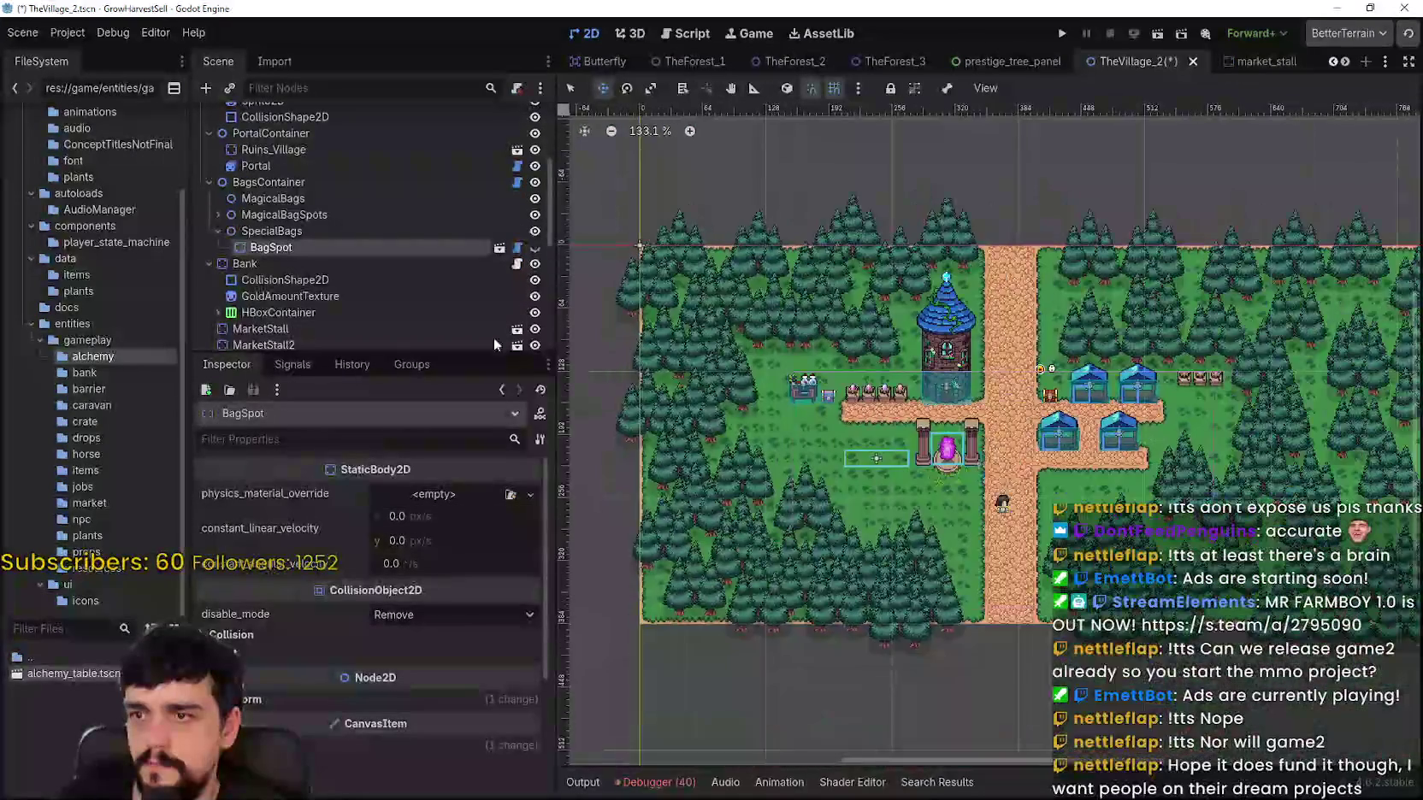
pyautogui.click(318, 700)
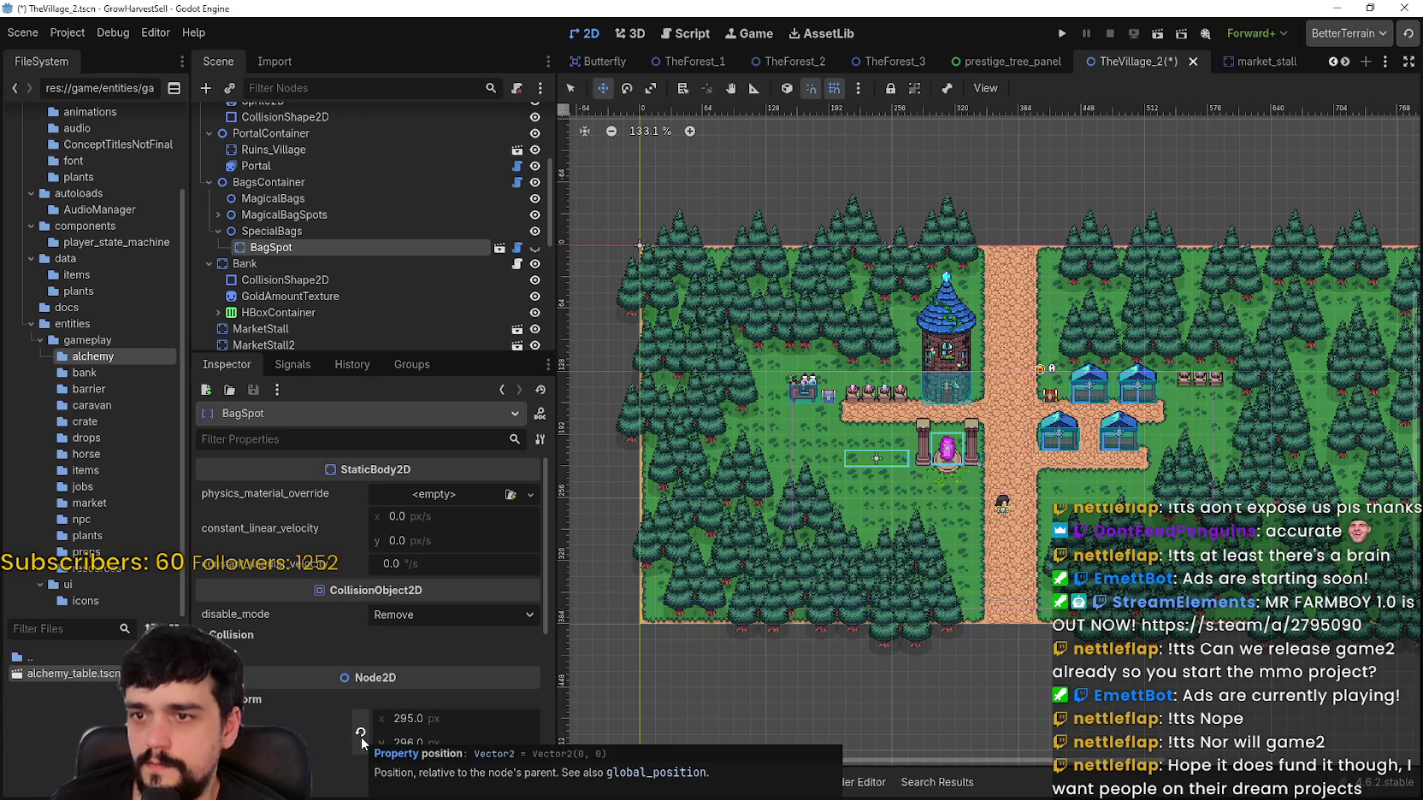
# Step: Inspect BagSpot through BagSpot4 under MagicalBagSpots, then open bag_spot.gd from SpecialBags' BagSpot
pyautogui.click(245, 229)
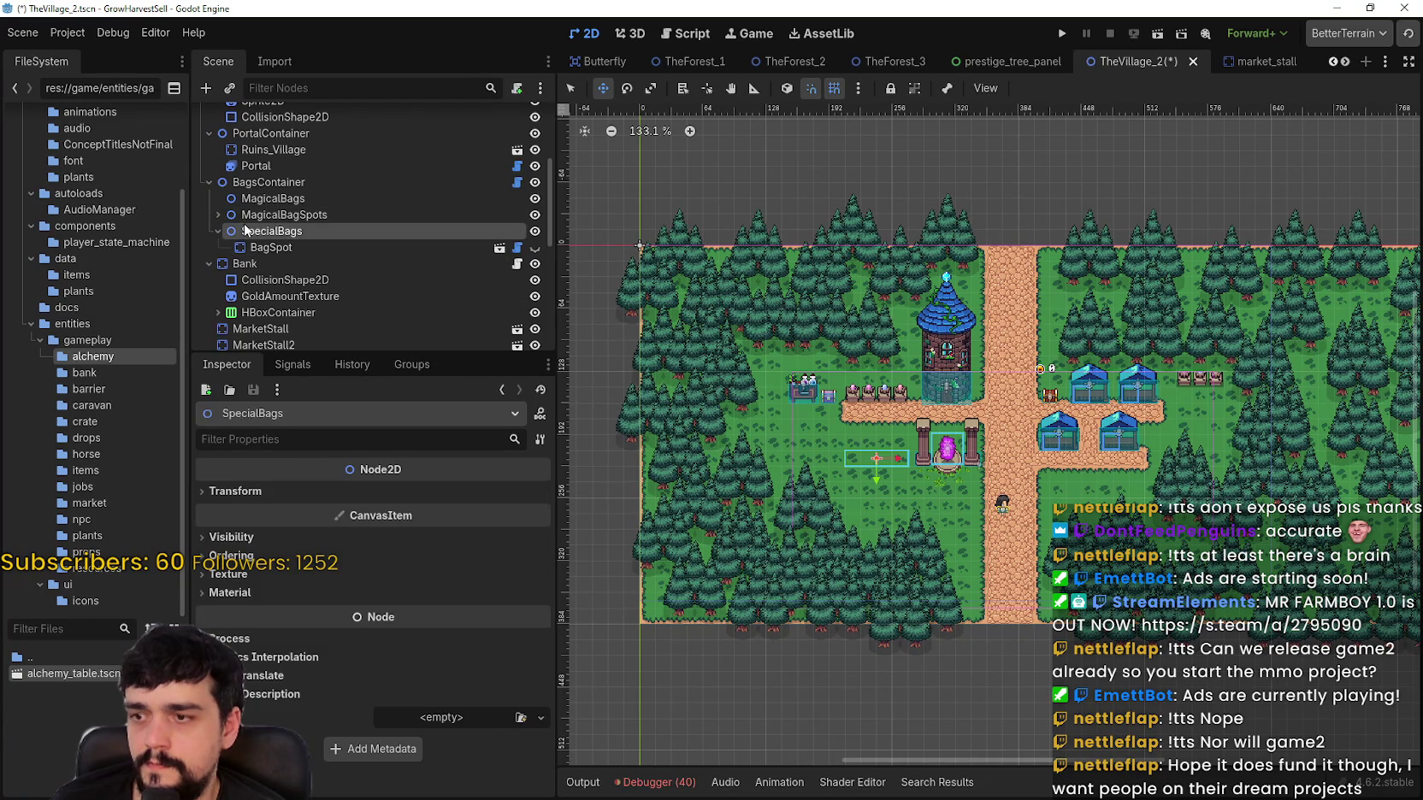
pyautogui.click(263, 200)
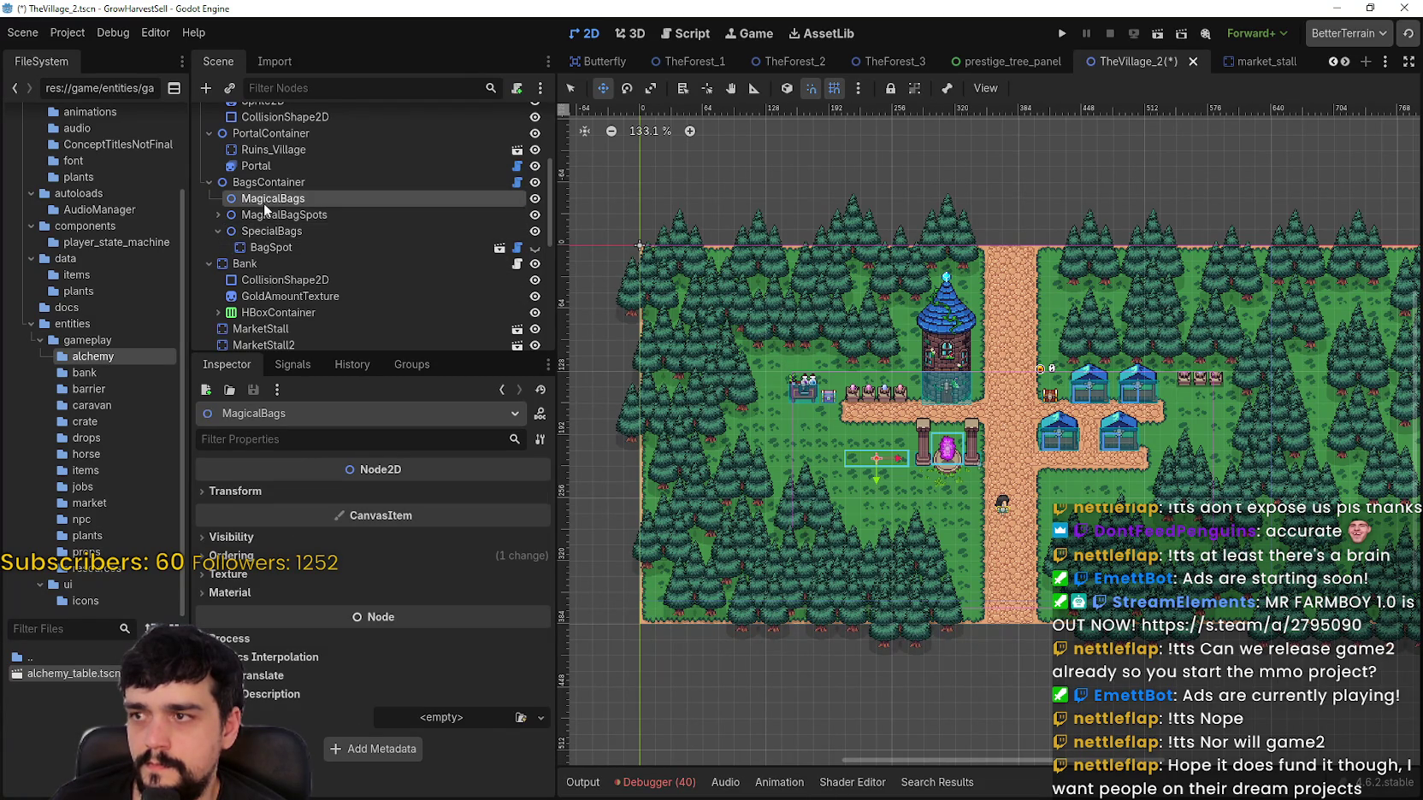
pyautogui.click(269, 218)
pyautogui.click(217, 215)
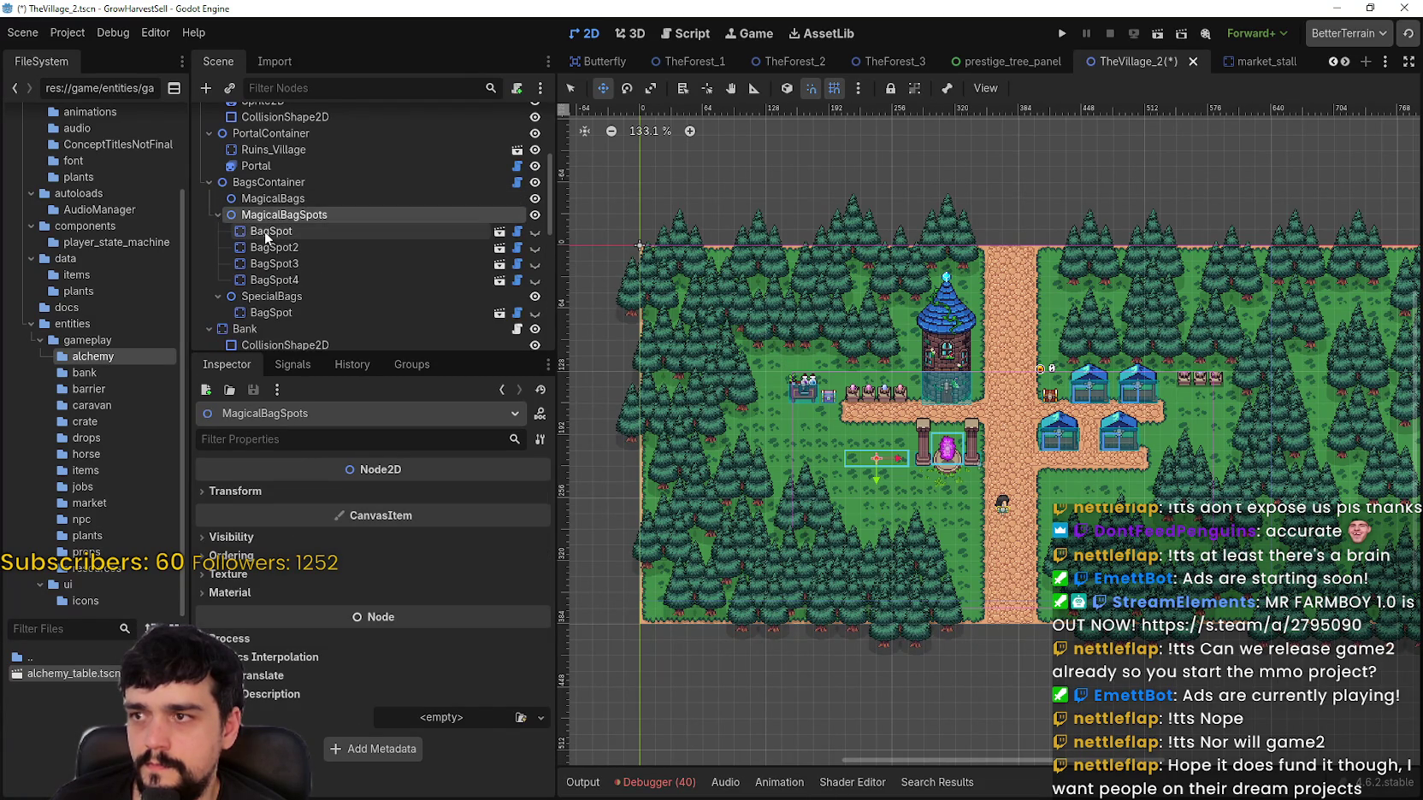
pyautogui.click(265, 231)
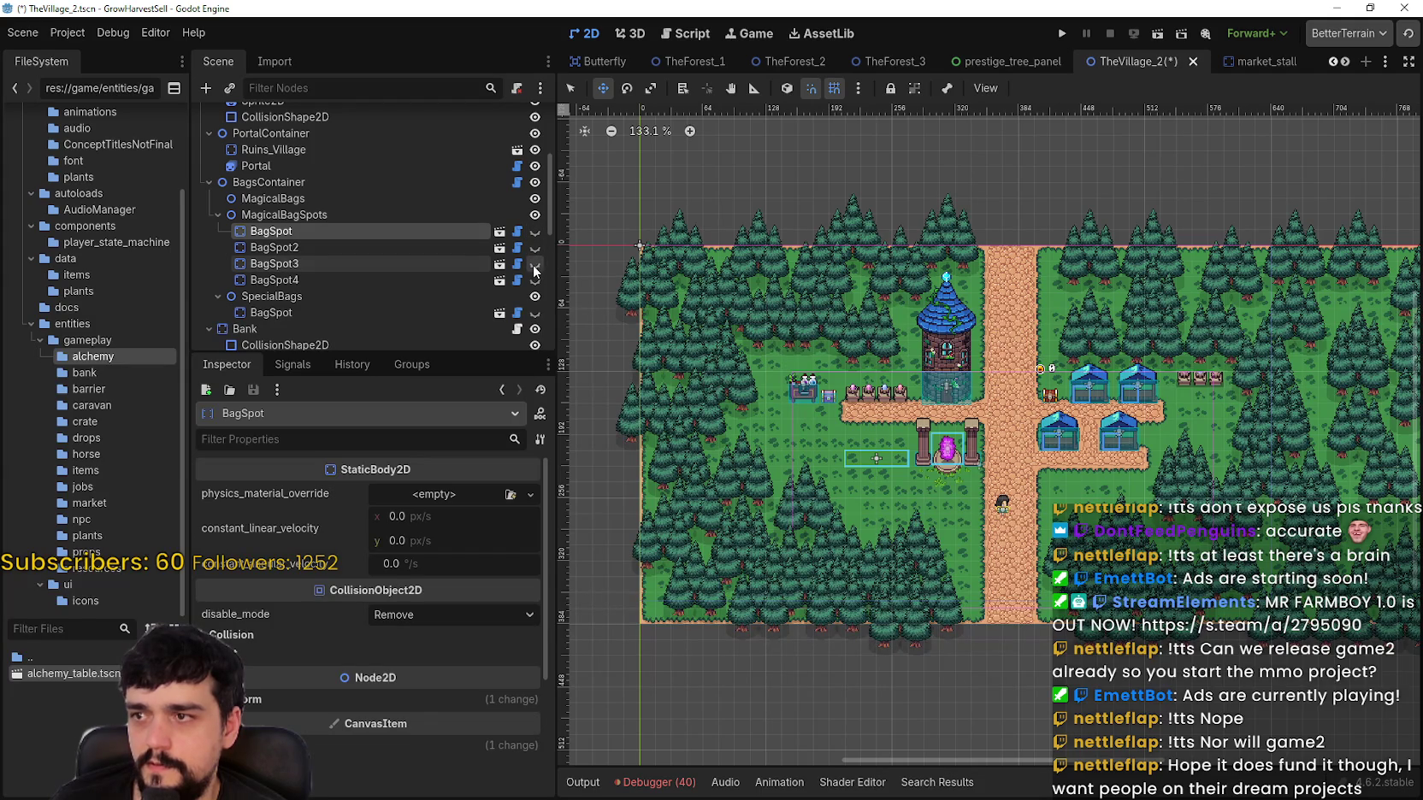
pyautogui.click(366, 249)
pyautogui.click(292, 265)
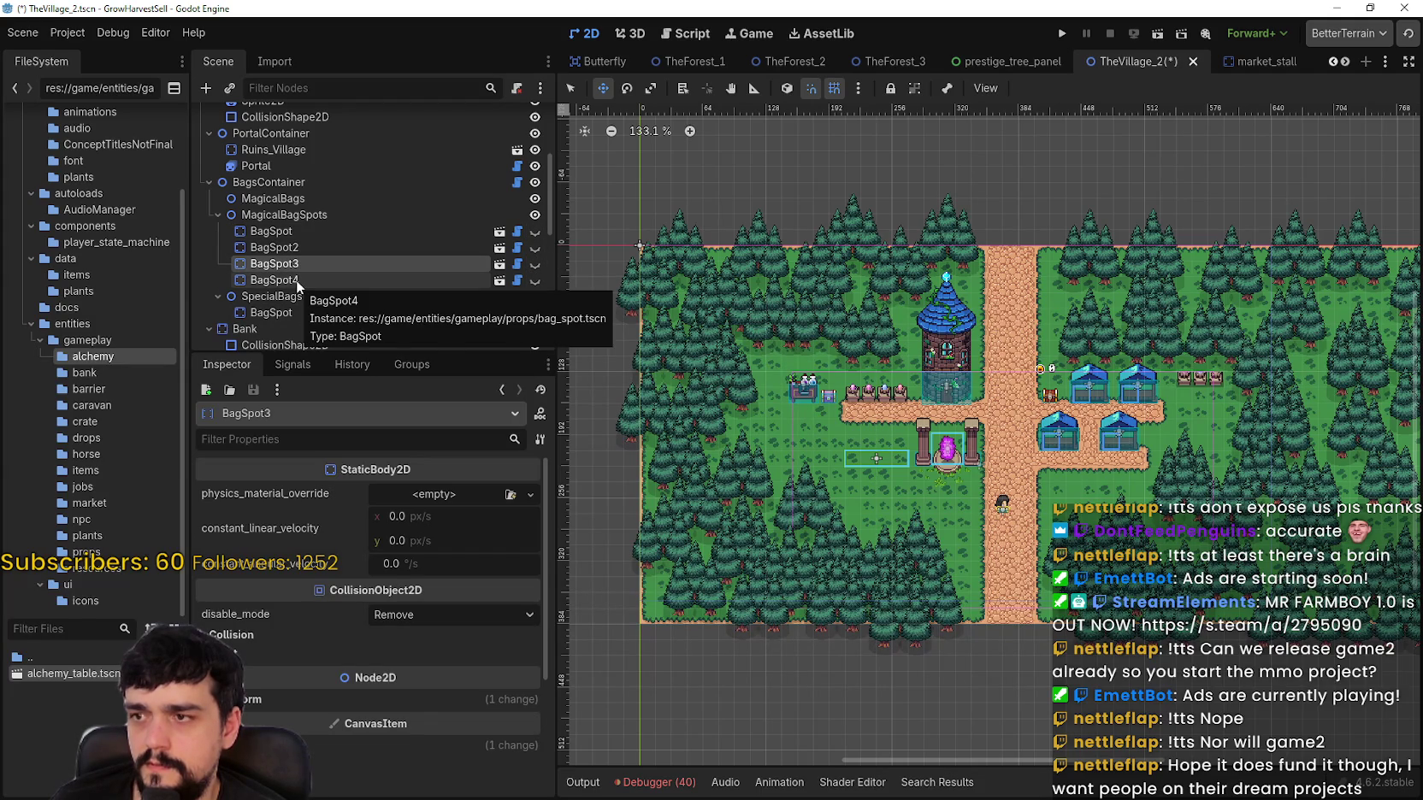
pyautogui.click(296, 281)
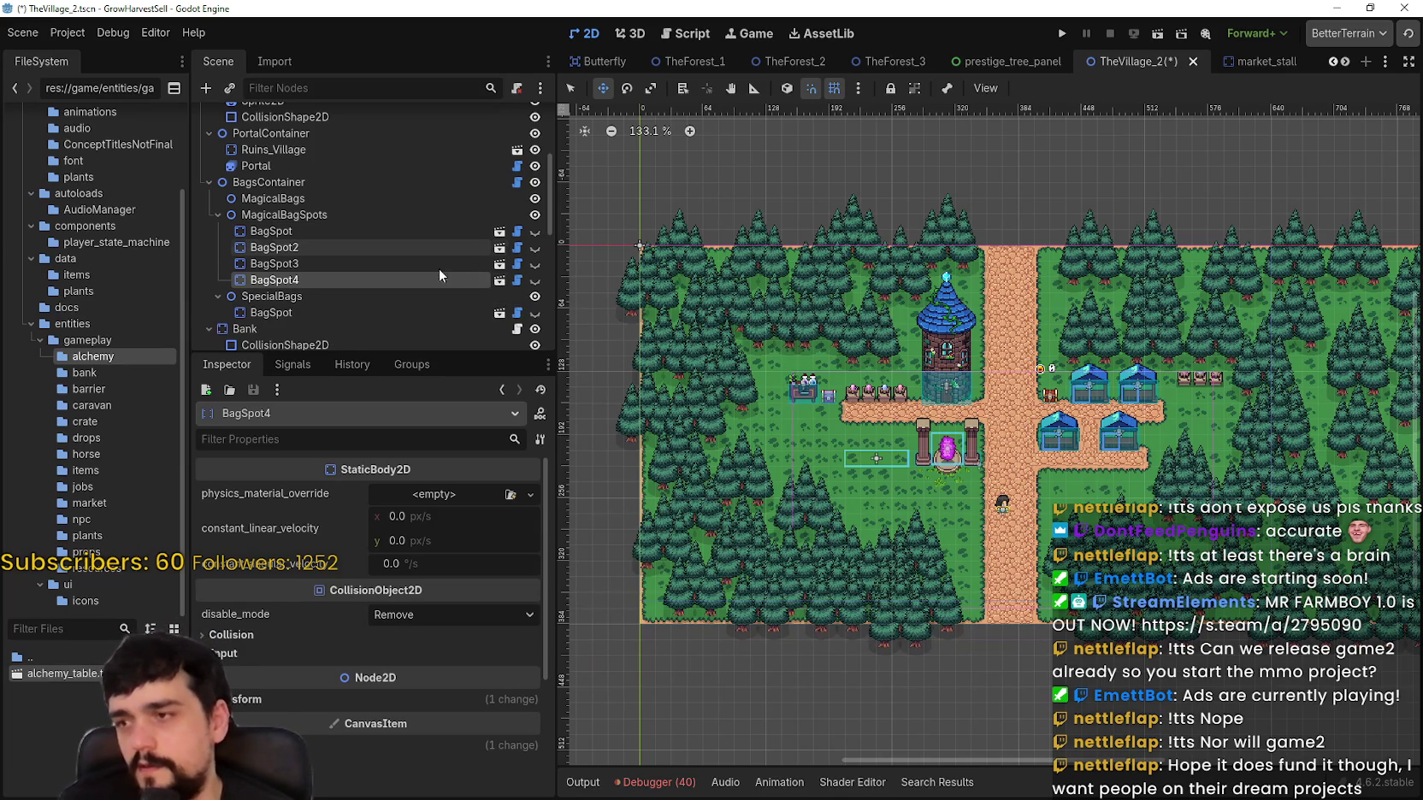
pyautogui.click(309, 314)
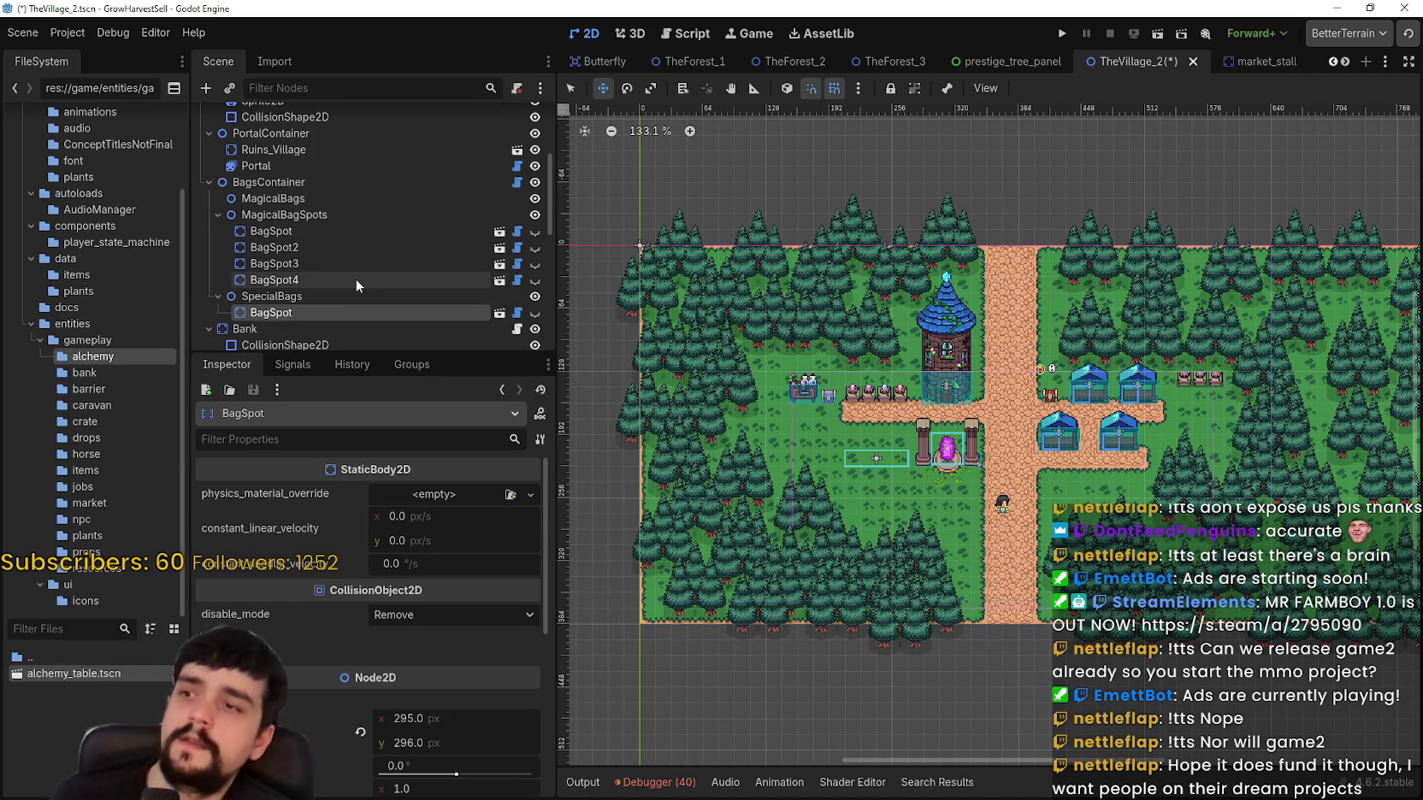
pyautogui.click(518, 280)
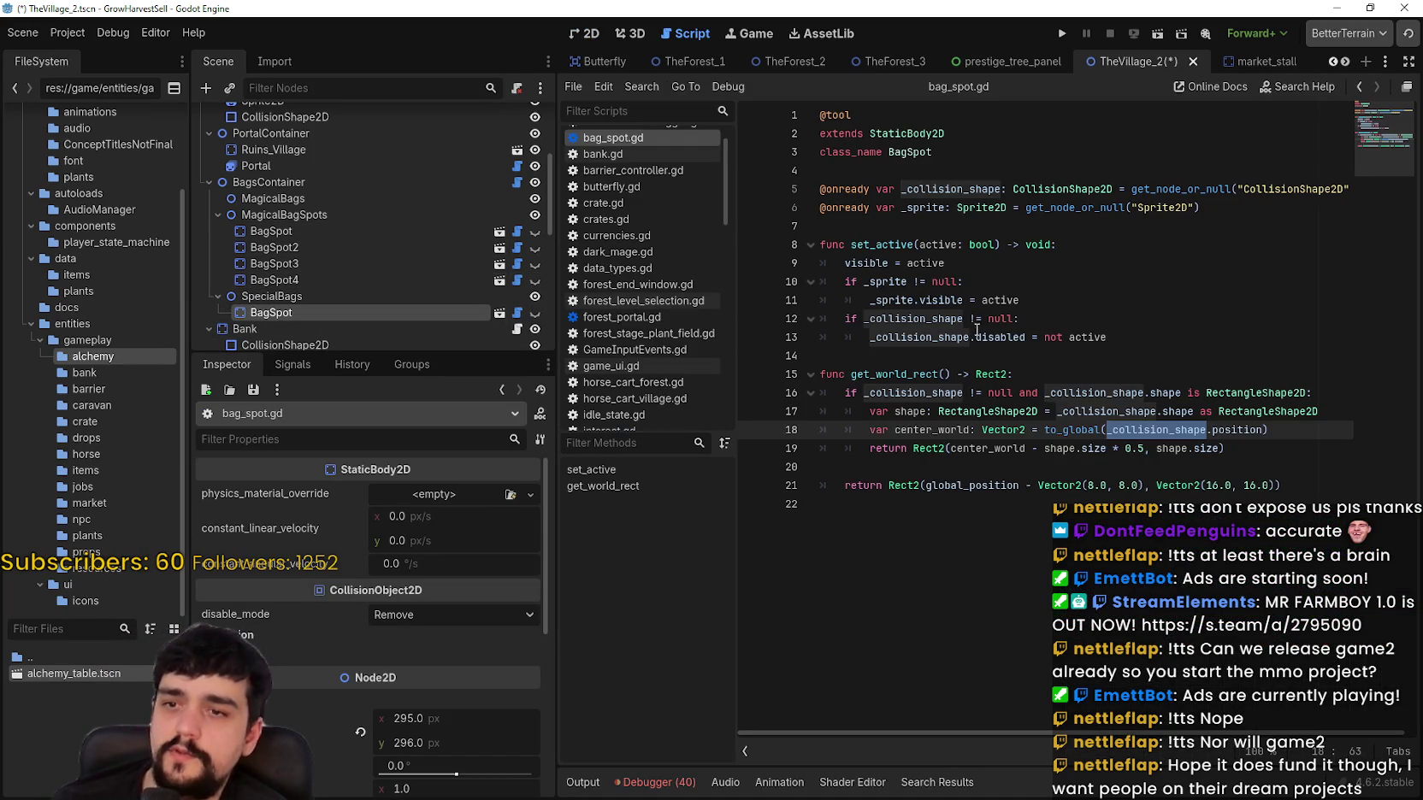
# Step: Select set_active in bag_spot.gd and search all project files for it
pyautogui.click(1041, 337)
pyautogui.click(1057, 295)
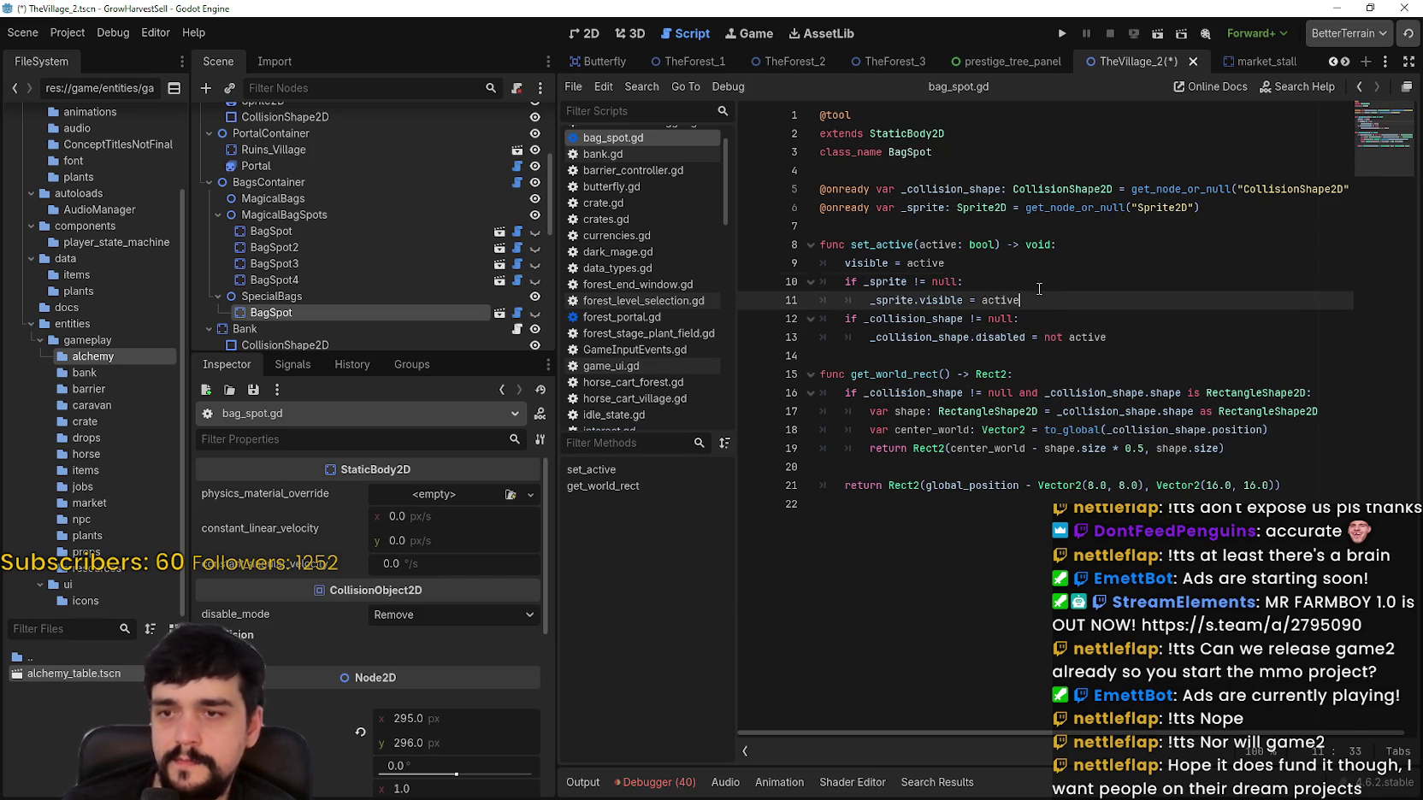
pyautogui.doubleClick(882, 245)
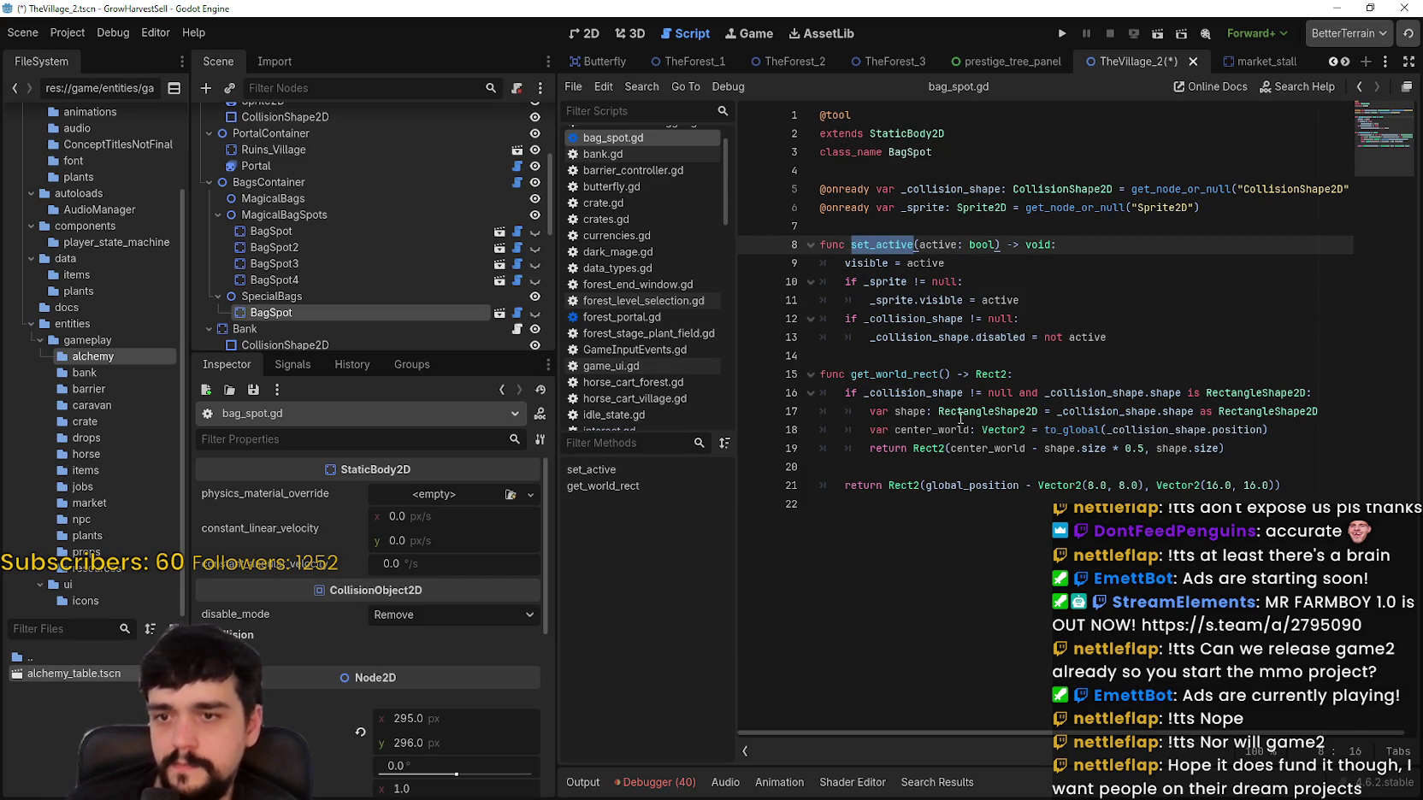
pyautogui.hotkey('ctrl', 'shift', 'f')
pyautogui.click(712, 478)
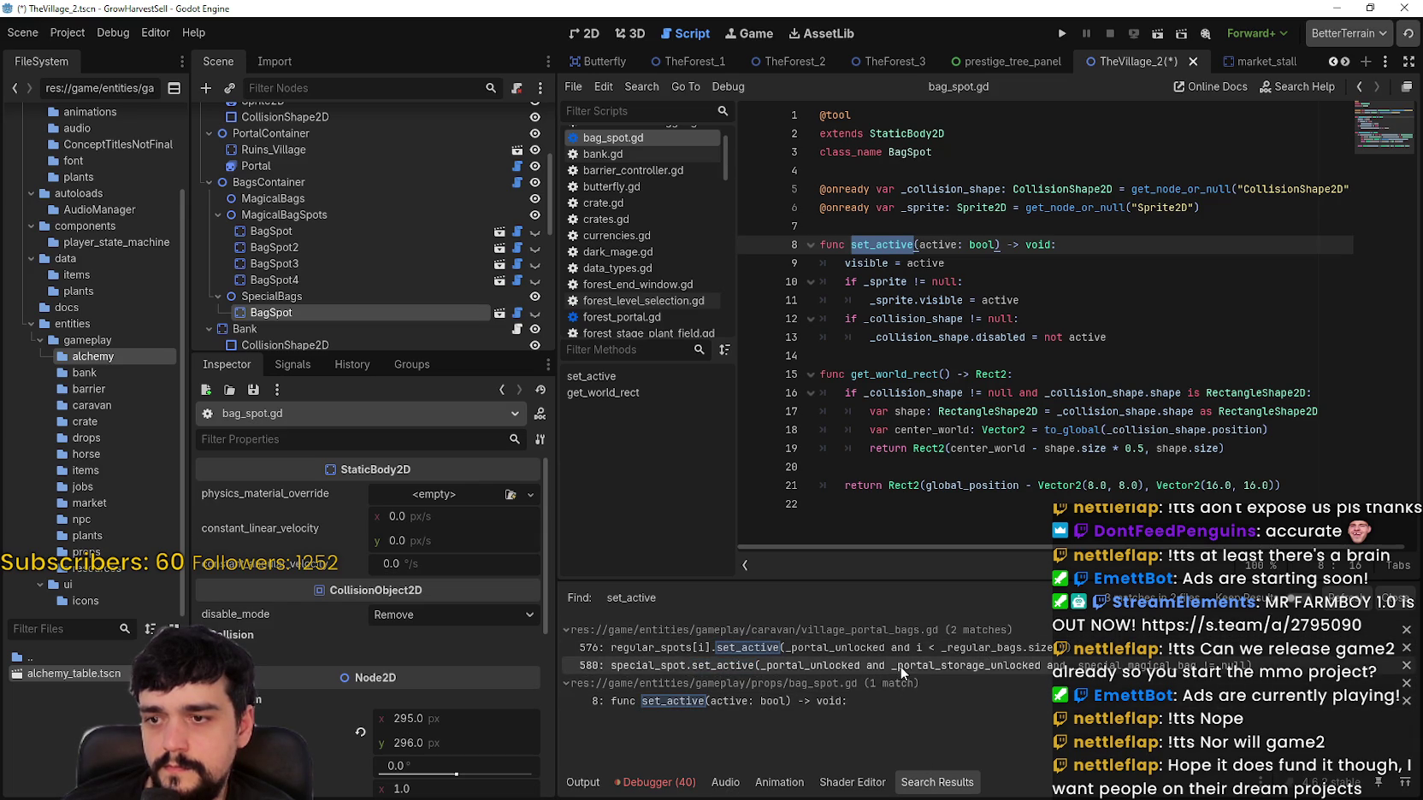
pyautogui.click(894, 646)
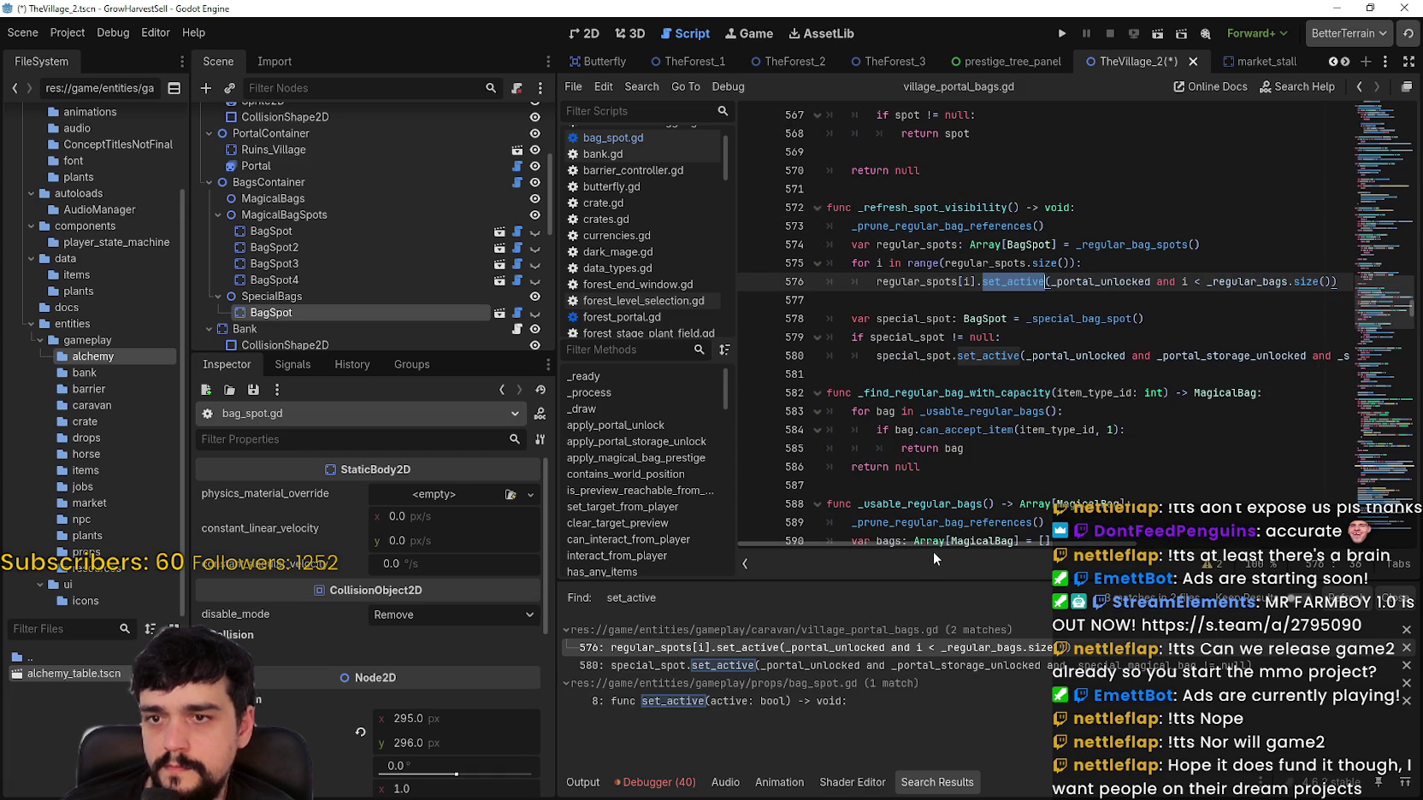
pyautogui.moveTo(932, 548)
pyautogui.mouseDown()
pyautogui.moveTo(1061, 542)
pyautogui.moveTo(904, 545)
pyautogui.mouseUp()
pyautogui.click(881, 671)
pyautogui.click(895, 703)
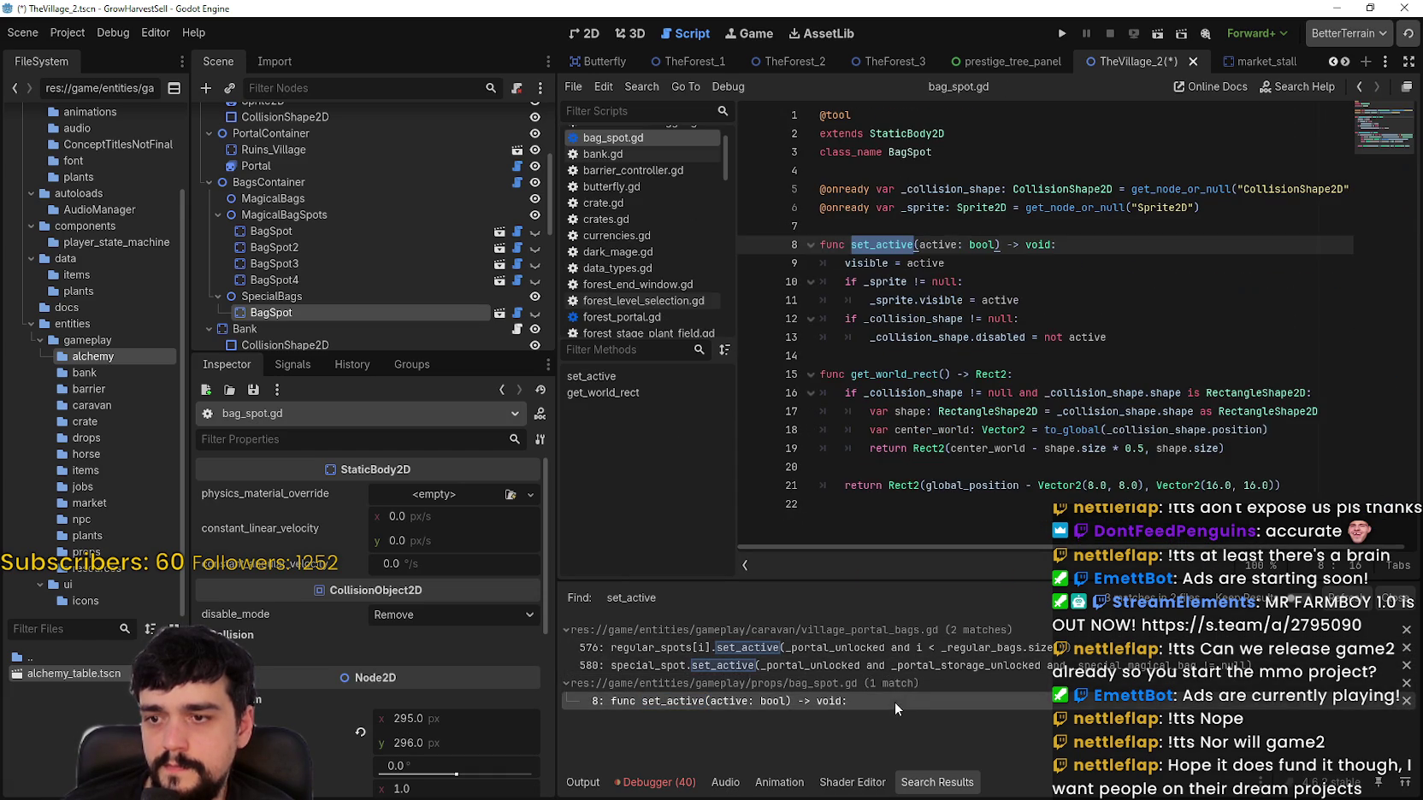
pyautogui.press('Down')
pyautogui.press('Down')
pyautogui.press('Down')
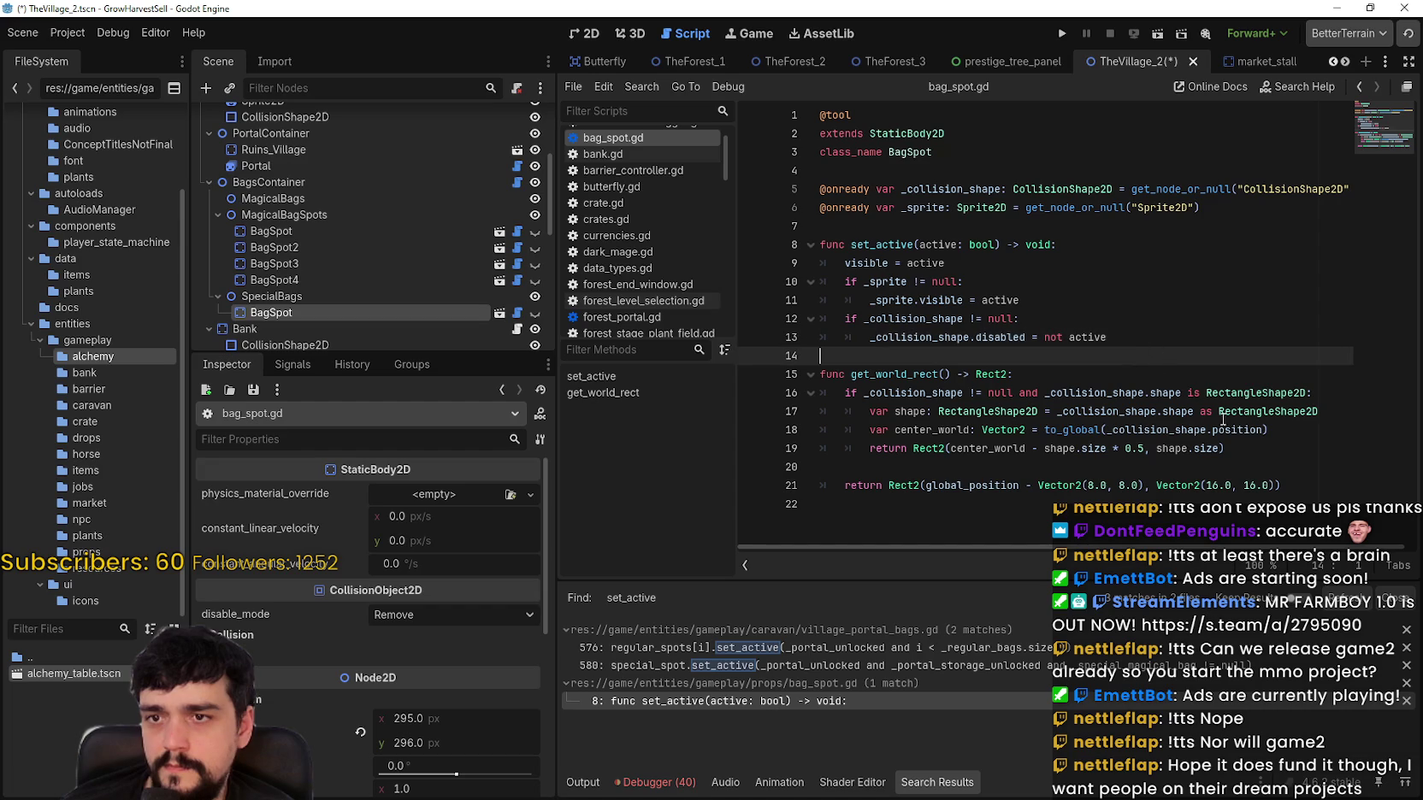
pyautogui.doubleClick(930, 317)
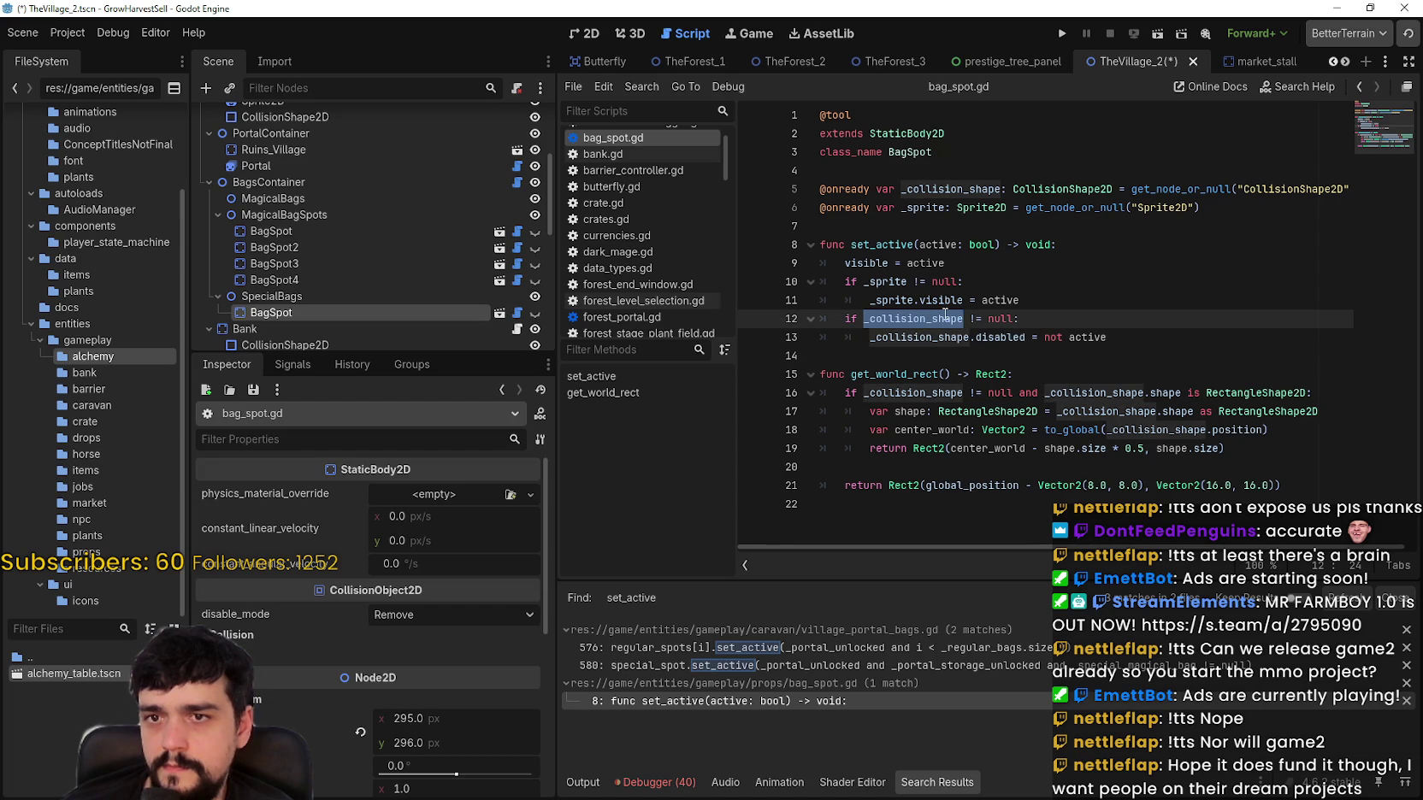
pyautogui.doubleClick(1004, 337)
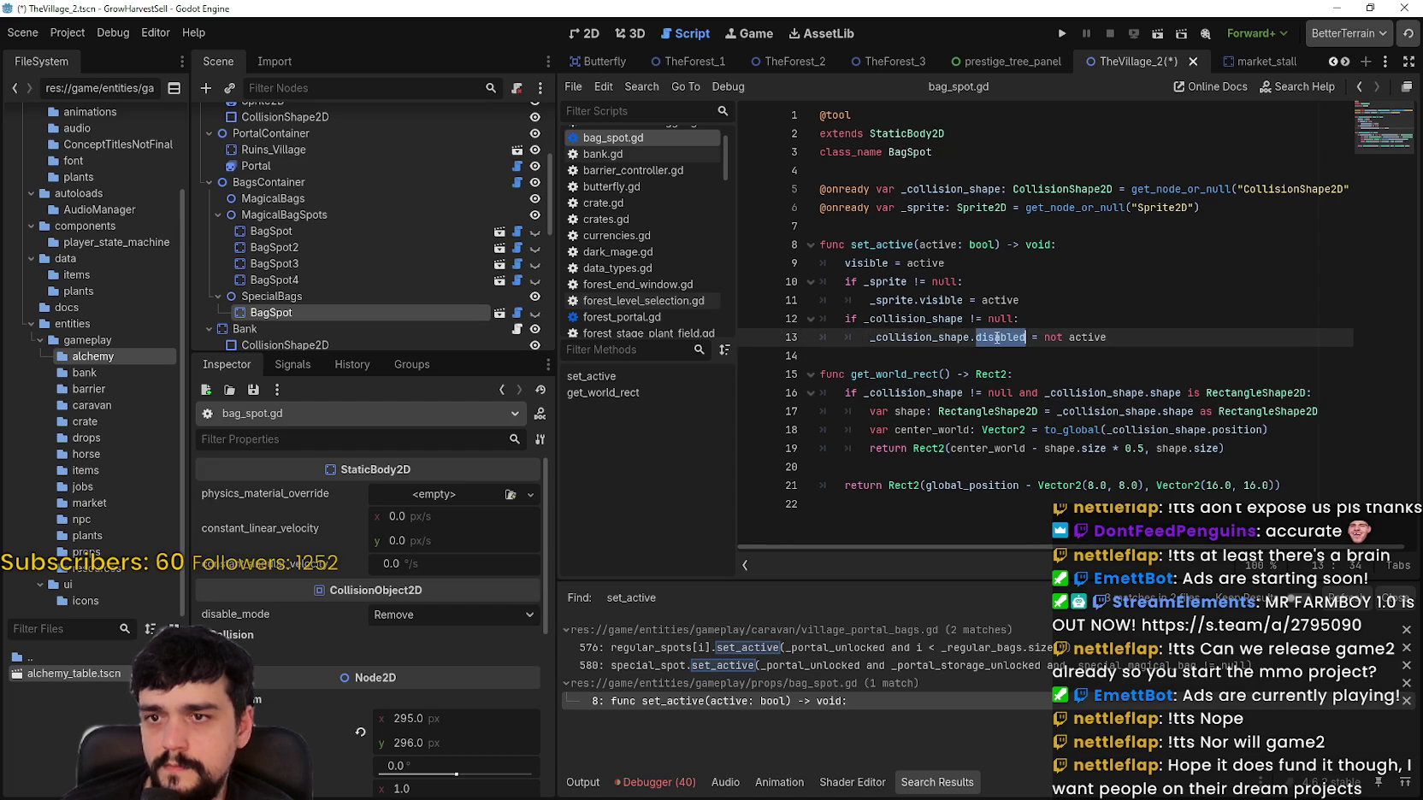
pyautogui.moveTo(1004, 337); pyautogui.dragTo(926, 334)
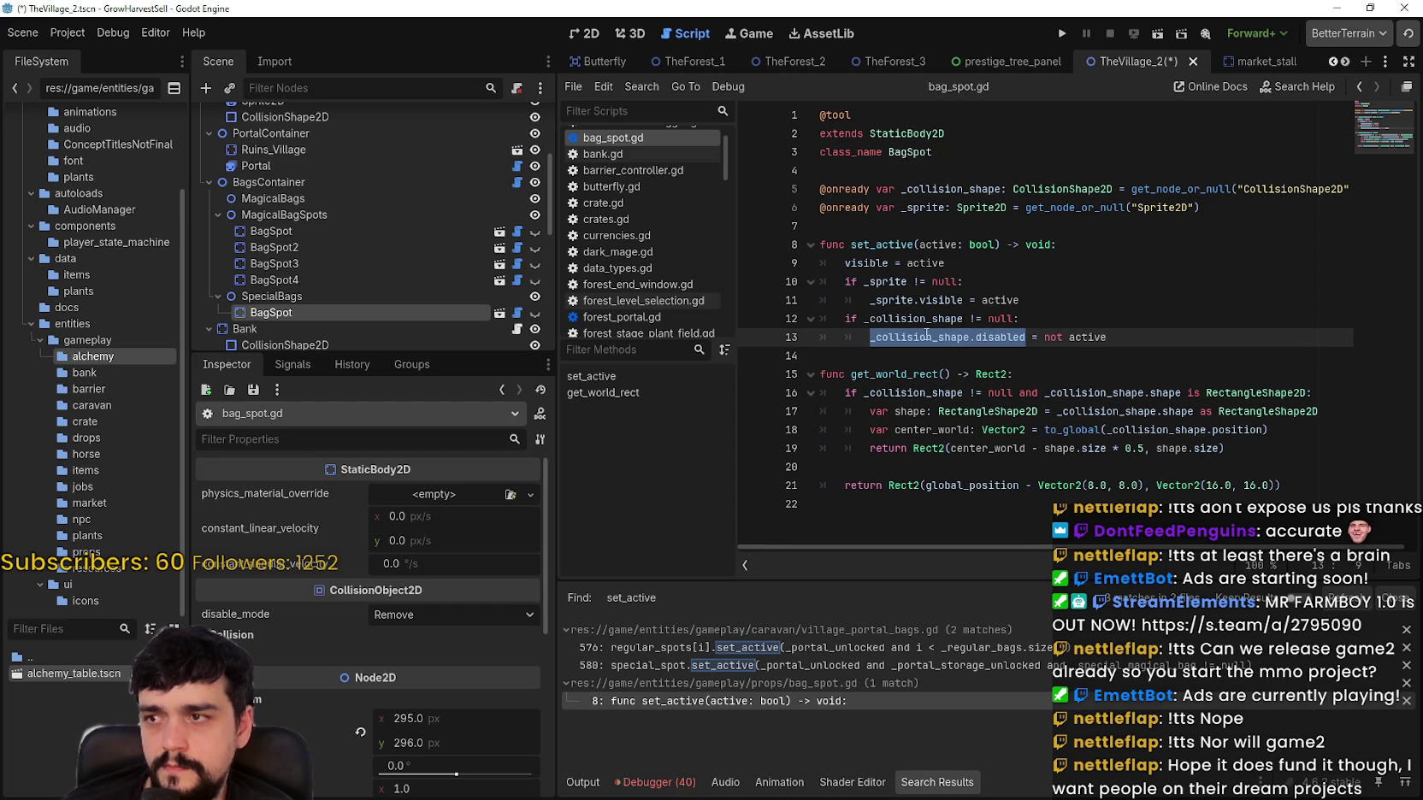
pyautogui.click(914, 359)
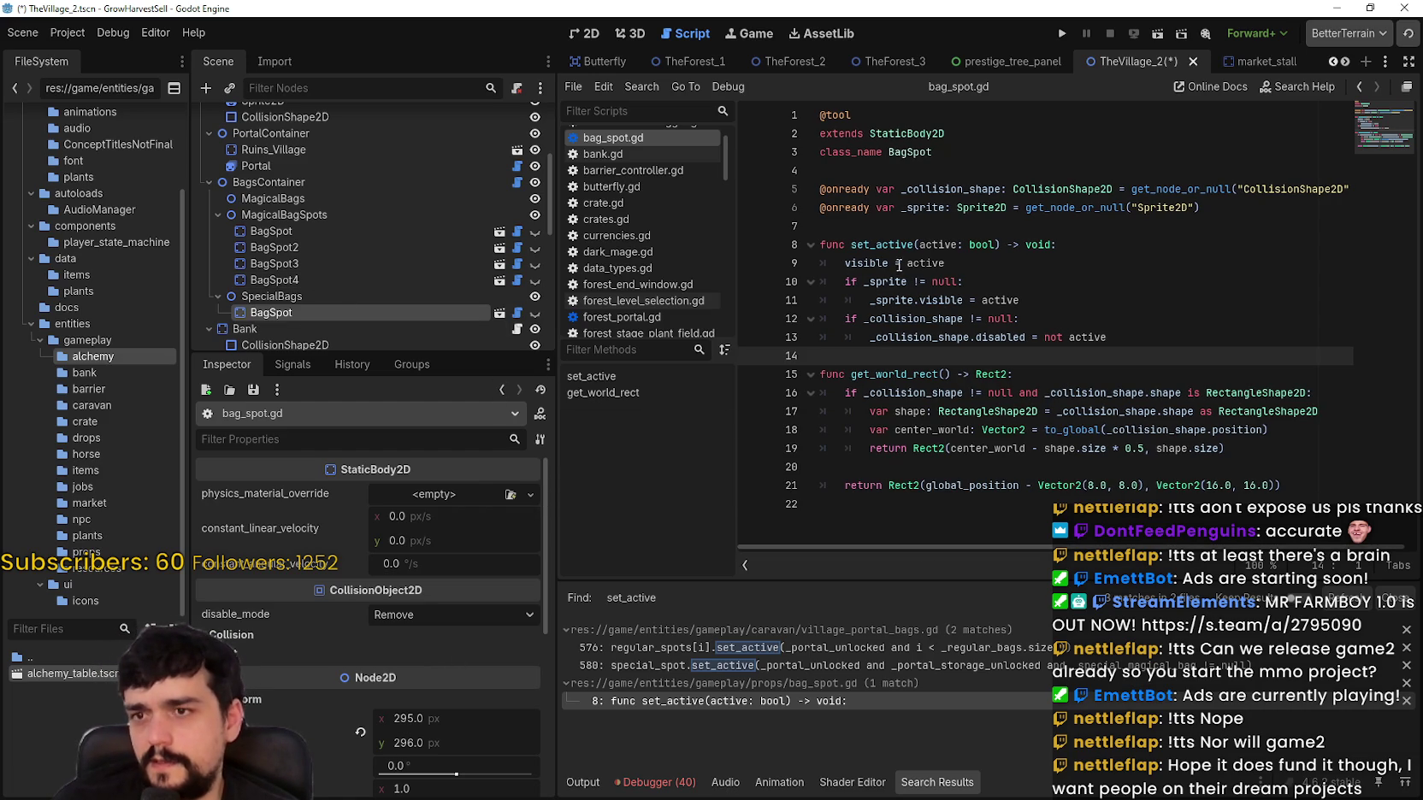
pyautogui.doubleClick(874, 262)
pyautogui.doubleClick(893, 245)
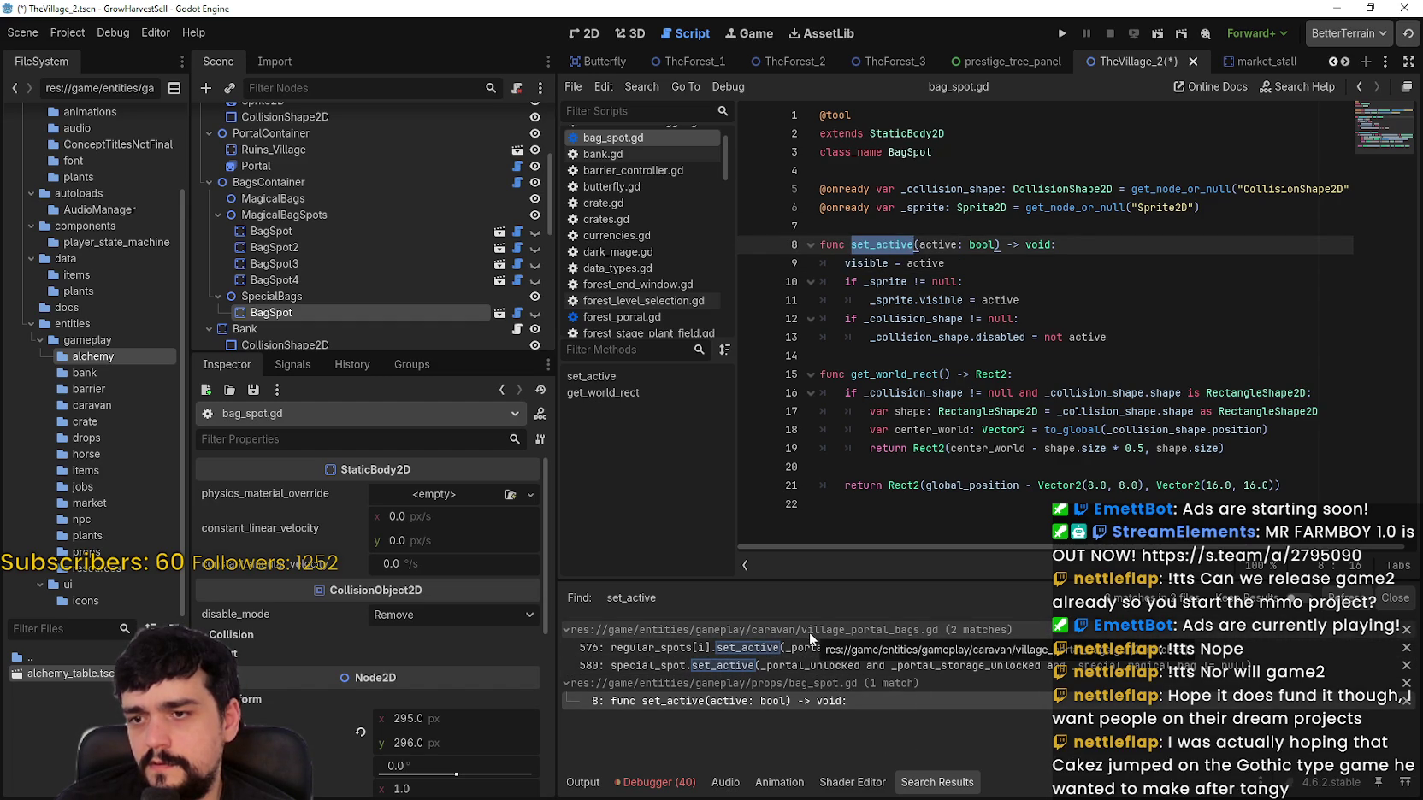
# Step: In village_portal_bags.gd, step through _refresh_spot_visibility matches on lines 72, 413 and 572
pyautogui.click(615, 647)
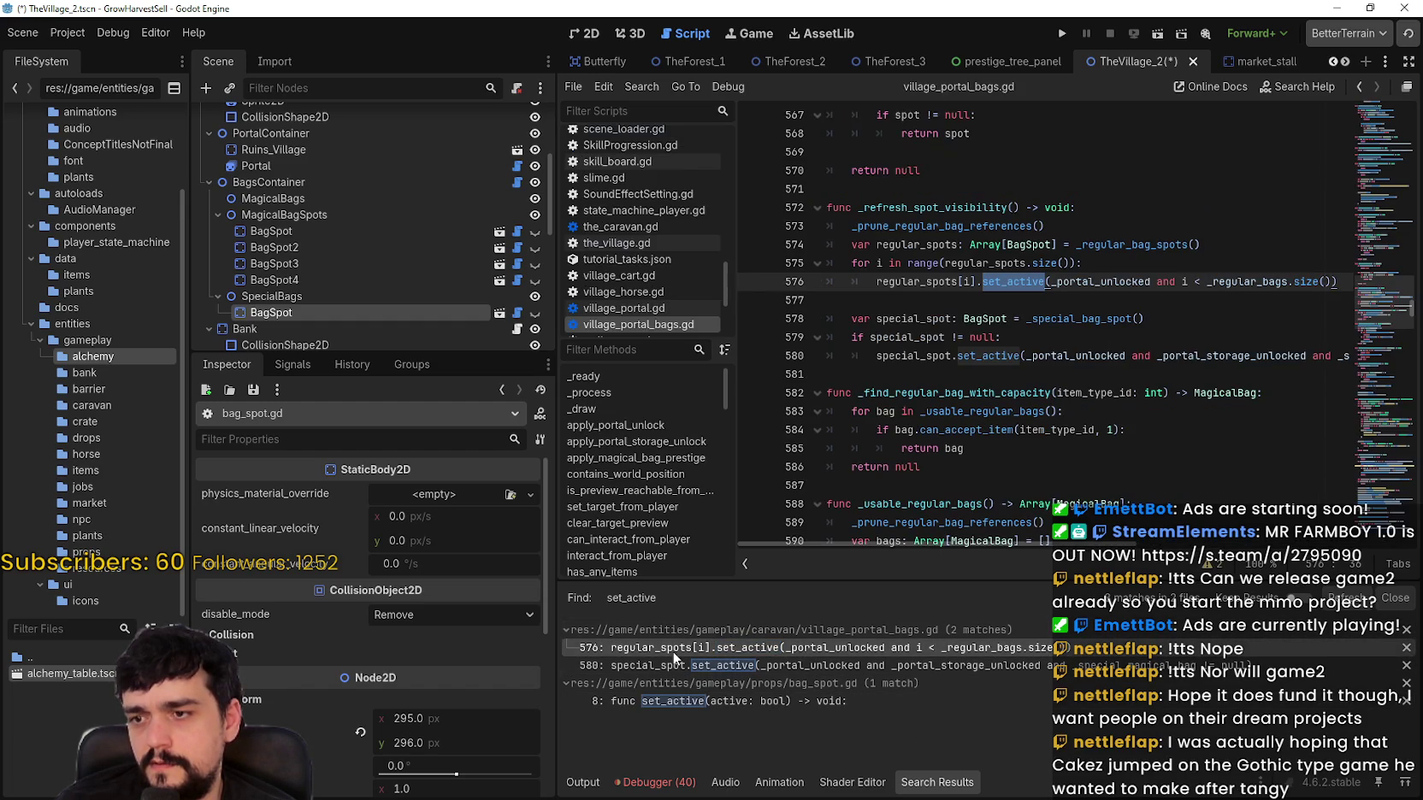
pyautogui.doubleClick(924, 264)
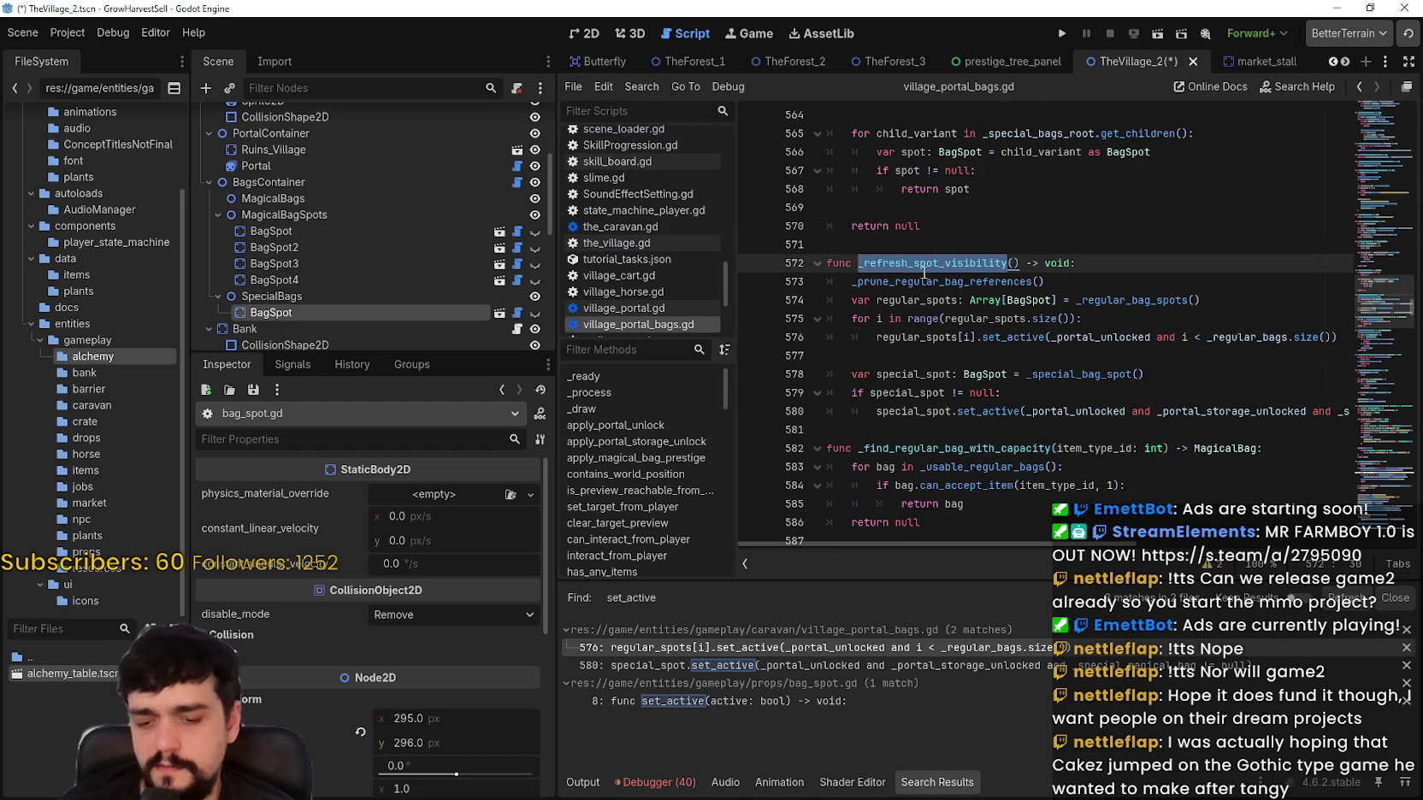
pyautogui.hotkey('ctrl', 'f')
pyautogui.click(1176, 565)
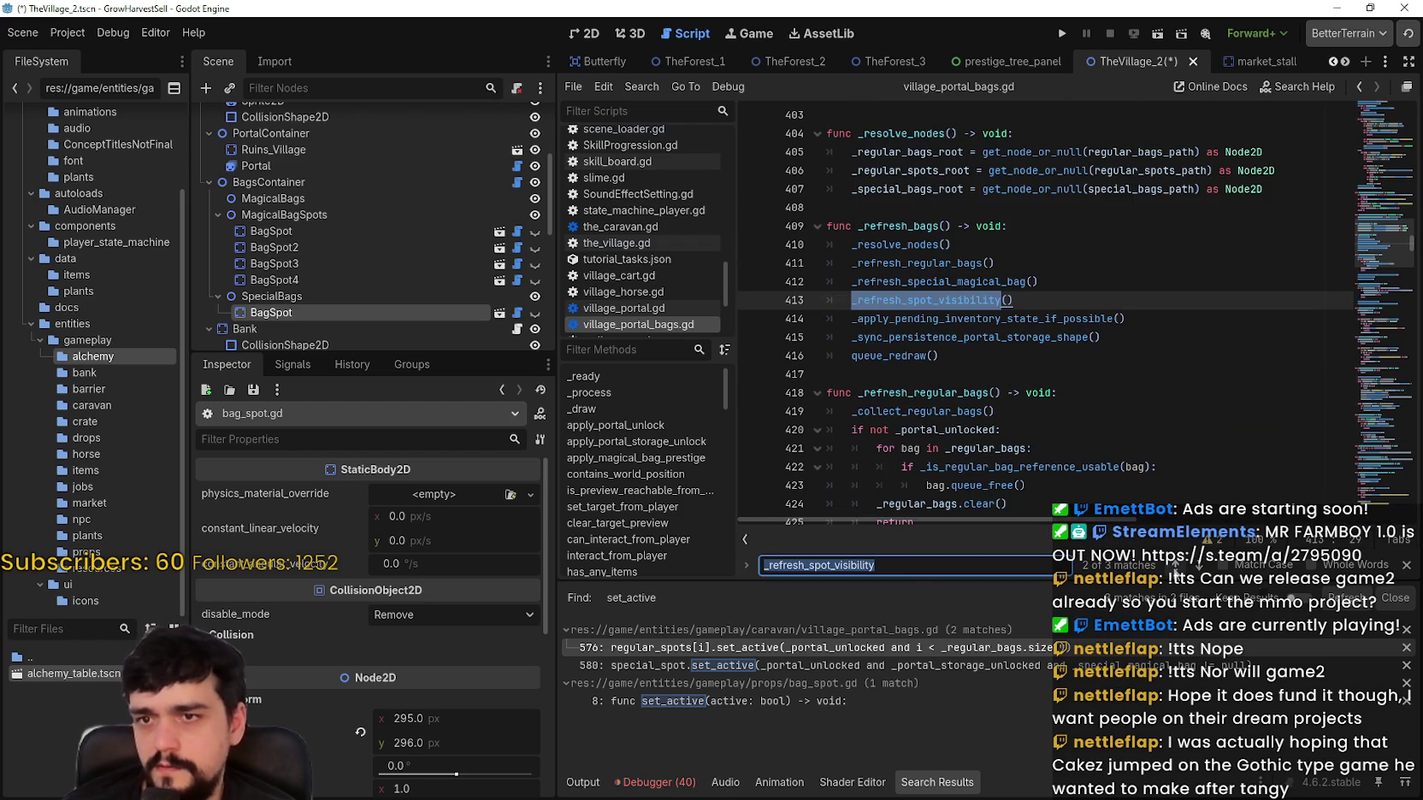
pyautogui.click(1176, 565)
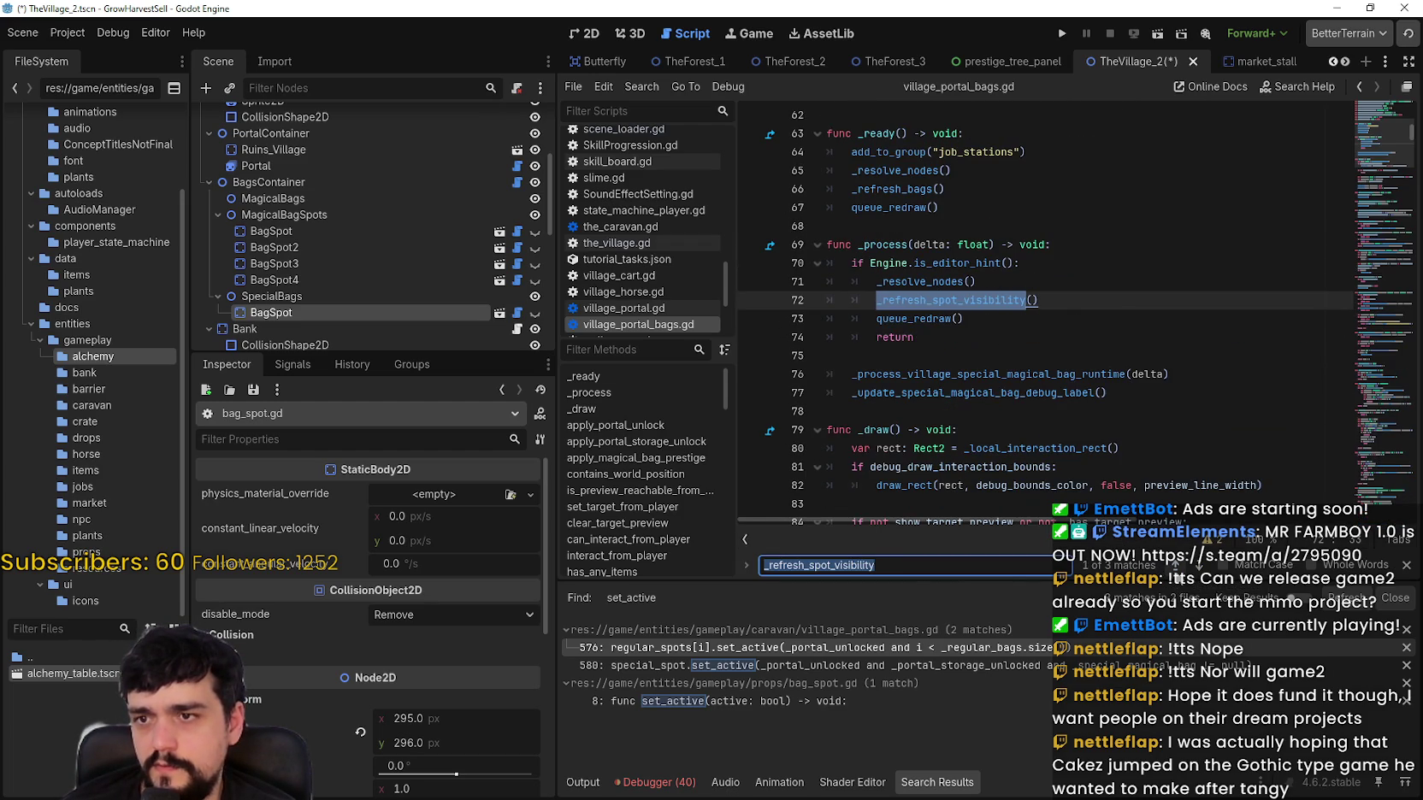
pyautogui.click(1038, 300)
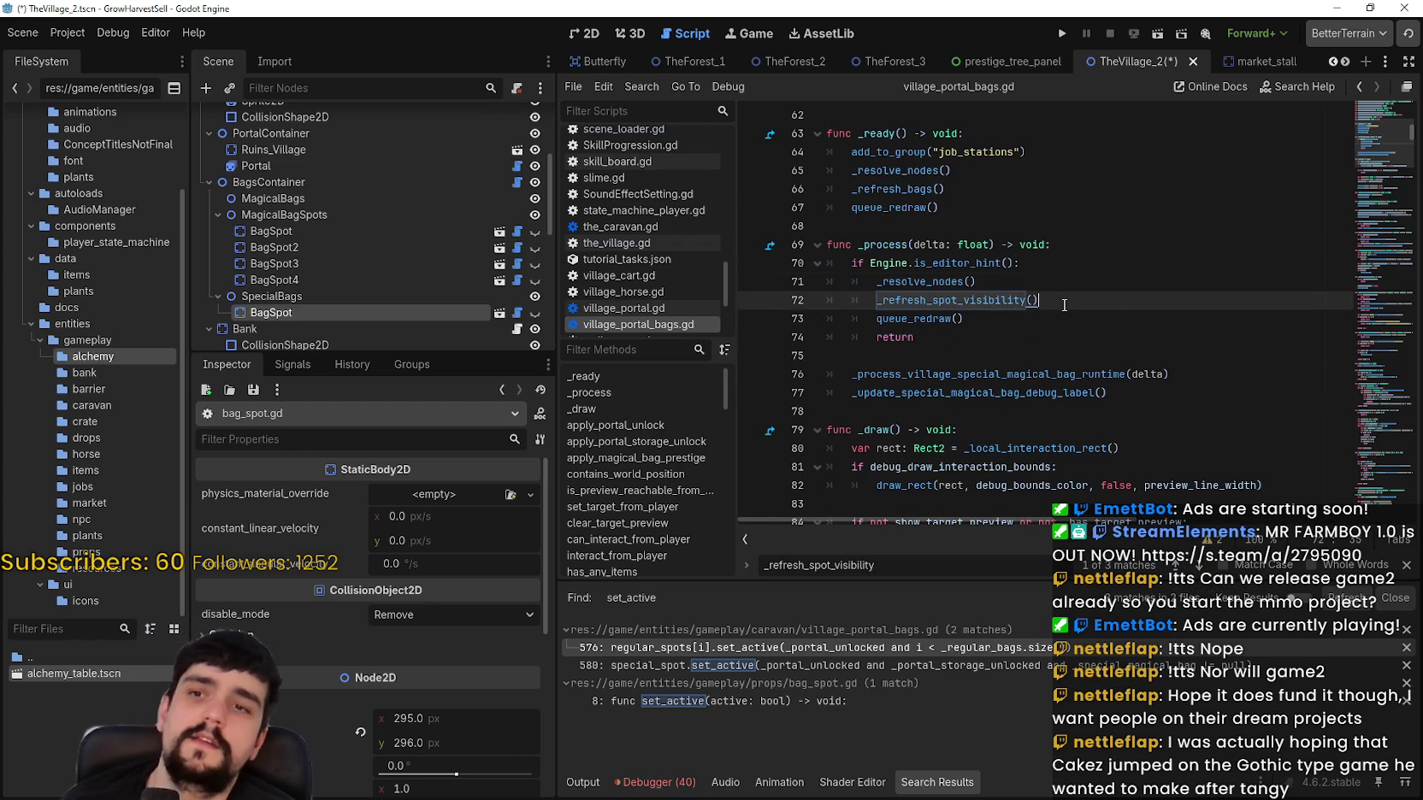
pyautogui.click(1202, 566)
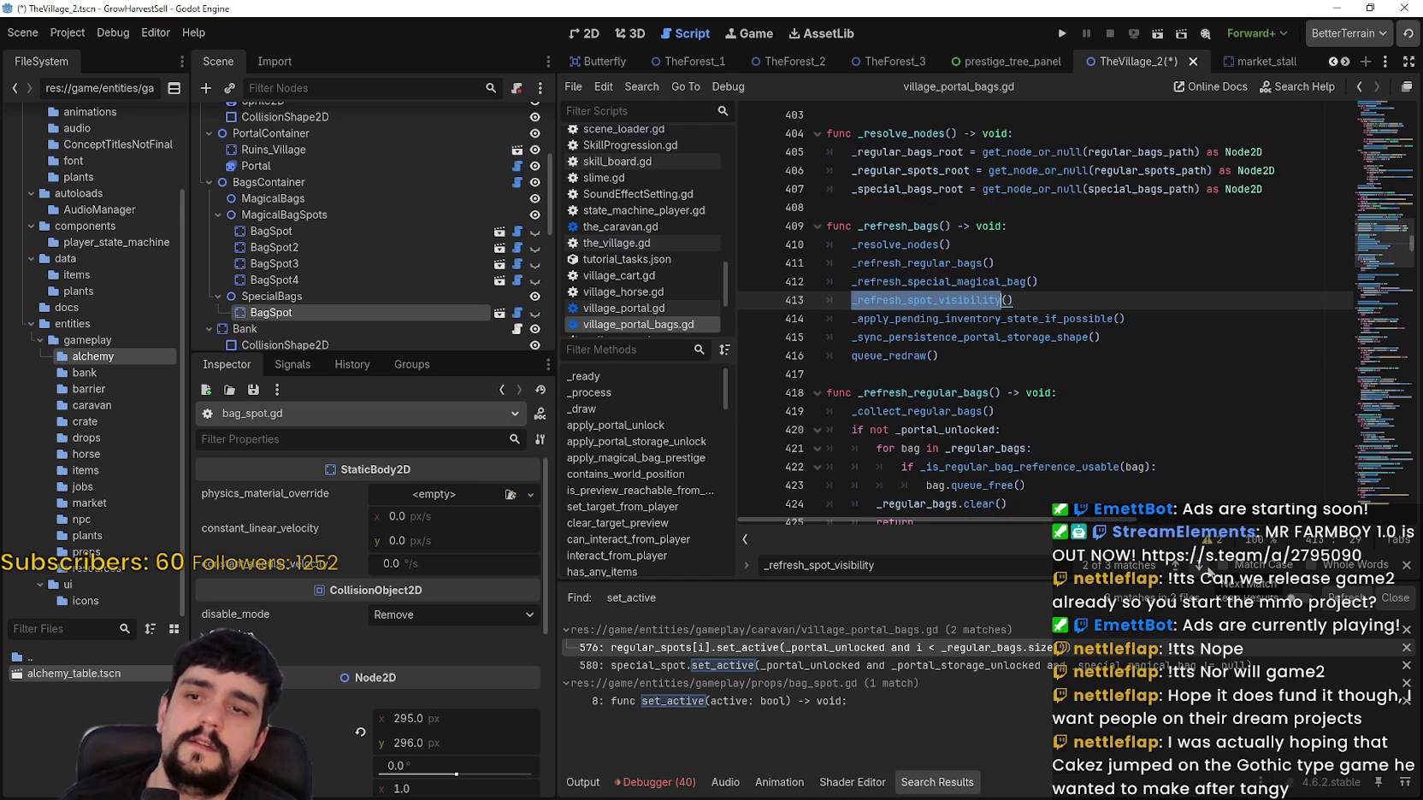
pyautogui.click(1209, 572)
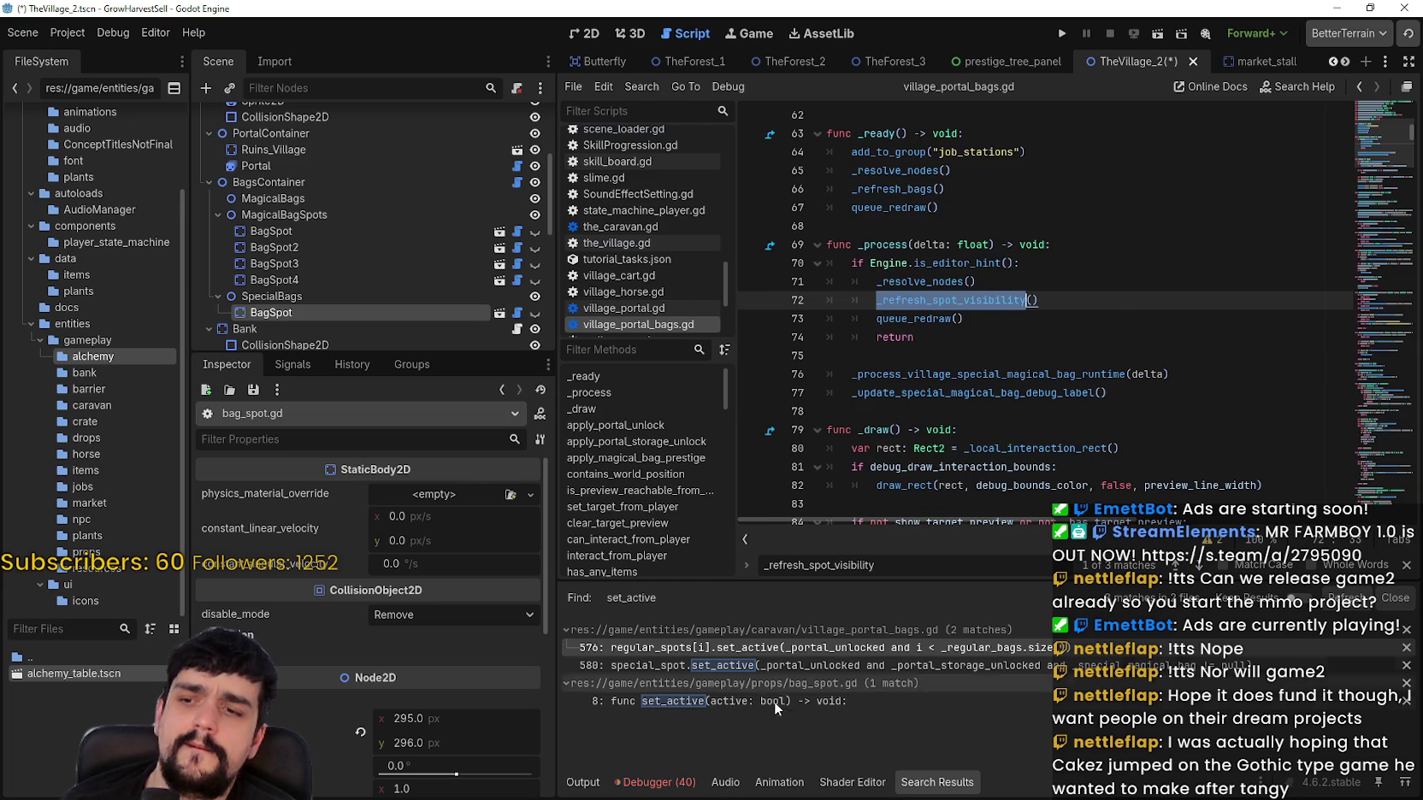
# Step: Open the set_active definition in bag_spot.gd, review its node lookups, then switch to Steam
pyautogui.click(791, 667)
pyautogui.click(811, 695)
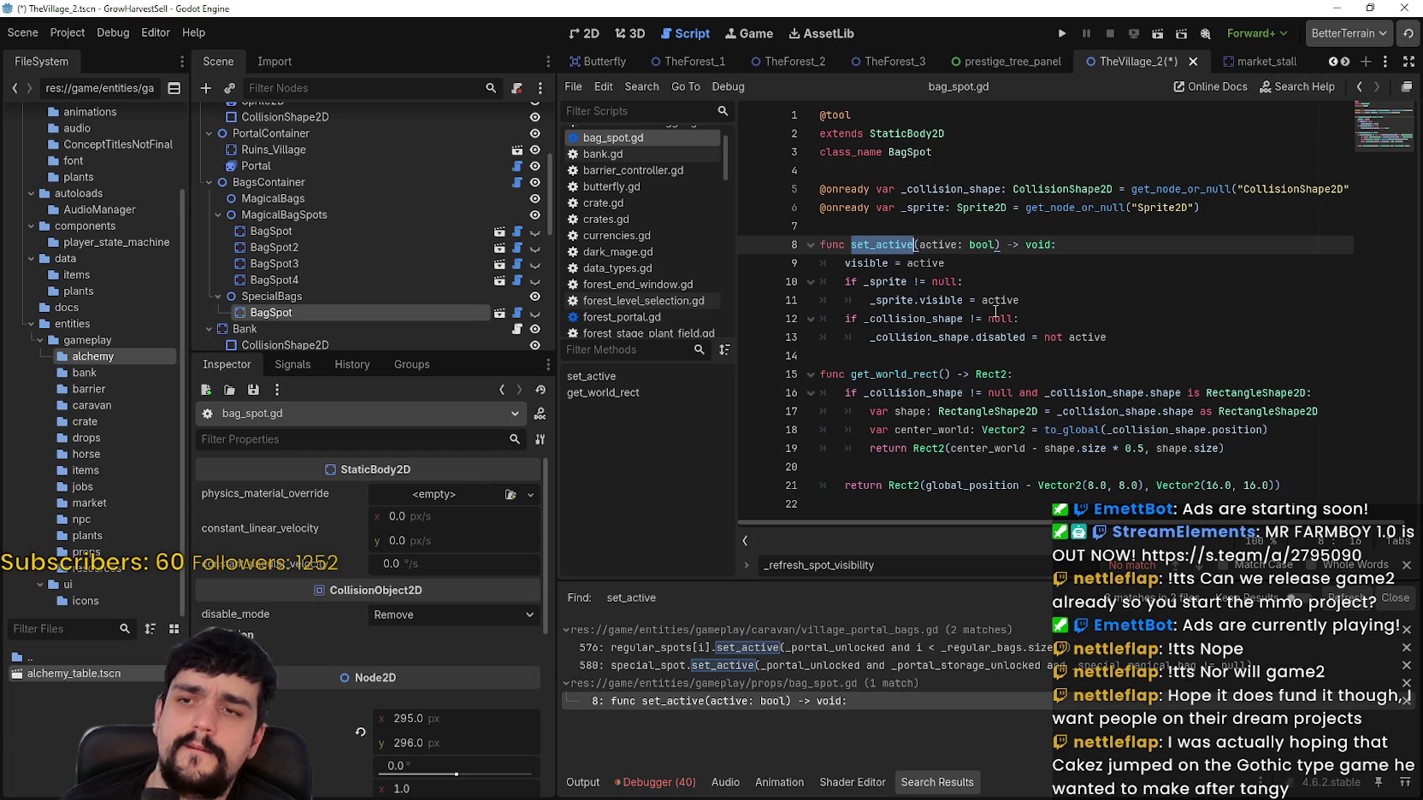
pyautogui.click(1181, 359)
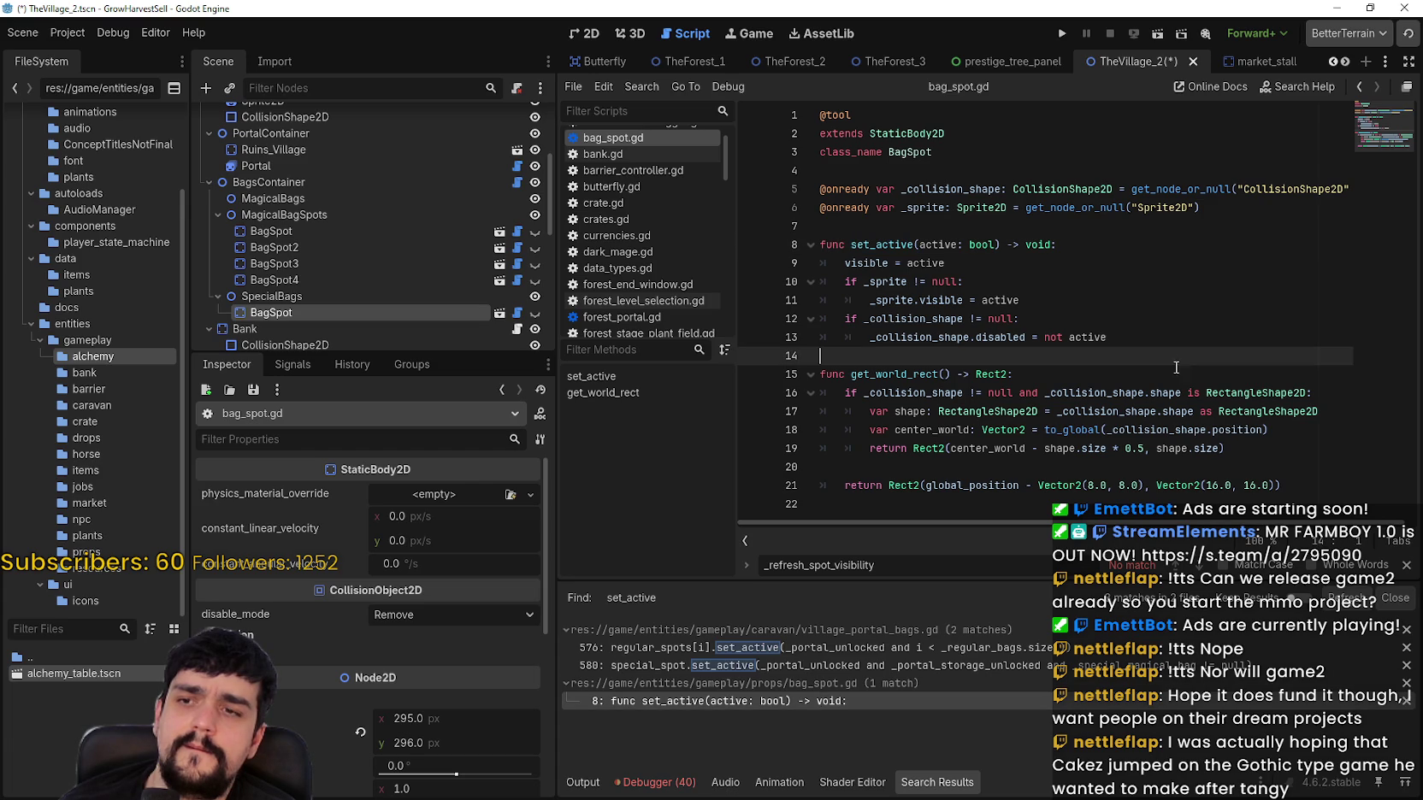
pyautogui.click(885, 374)
pyautogui.moveTo(1157, 189); pyautogui.dragTo(1366, 191)
pyautogui.moveTo(1087, 208); pyautogui.dragTo(1205, 208)
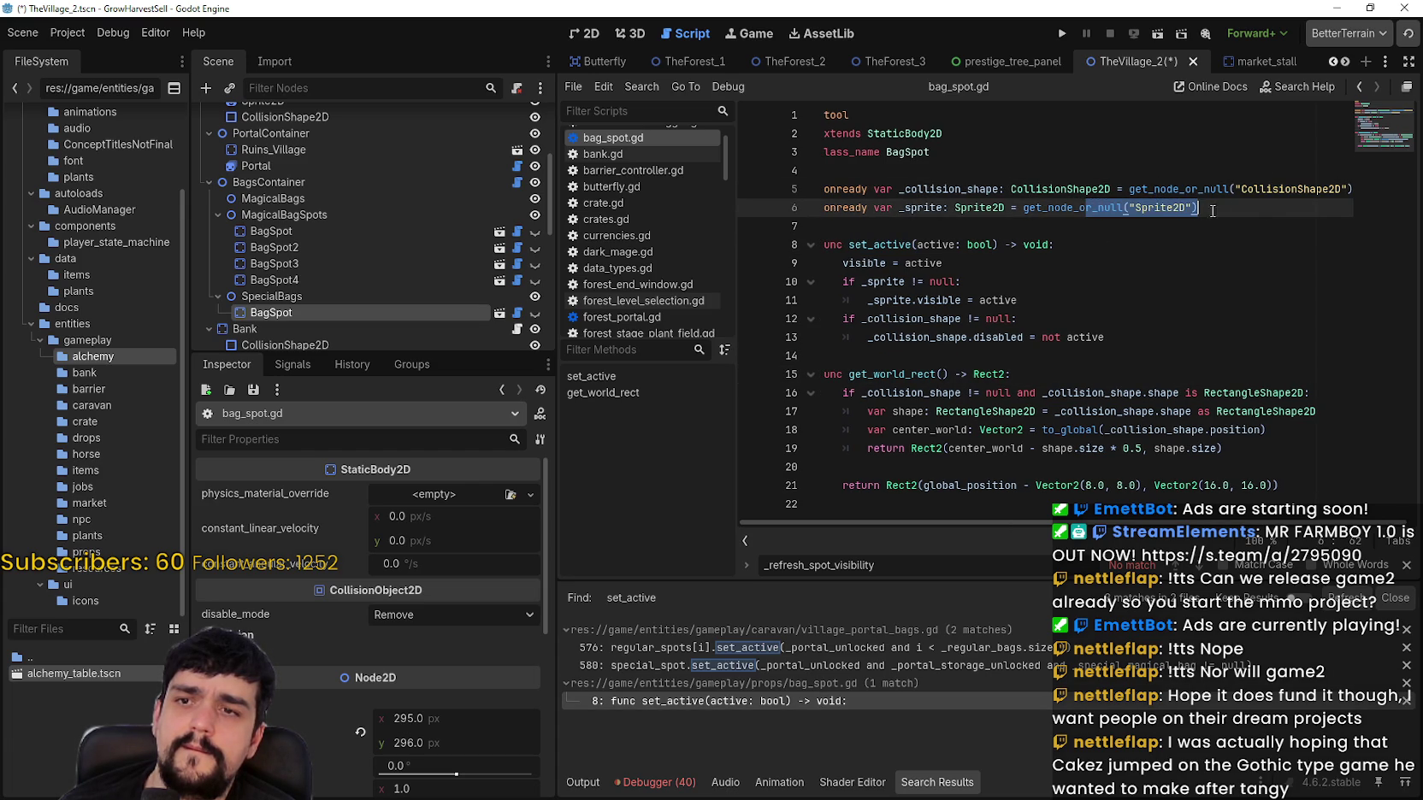
pyautogui.moveTo(934, 152); pyautogui.dragTo(816, 135)
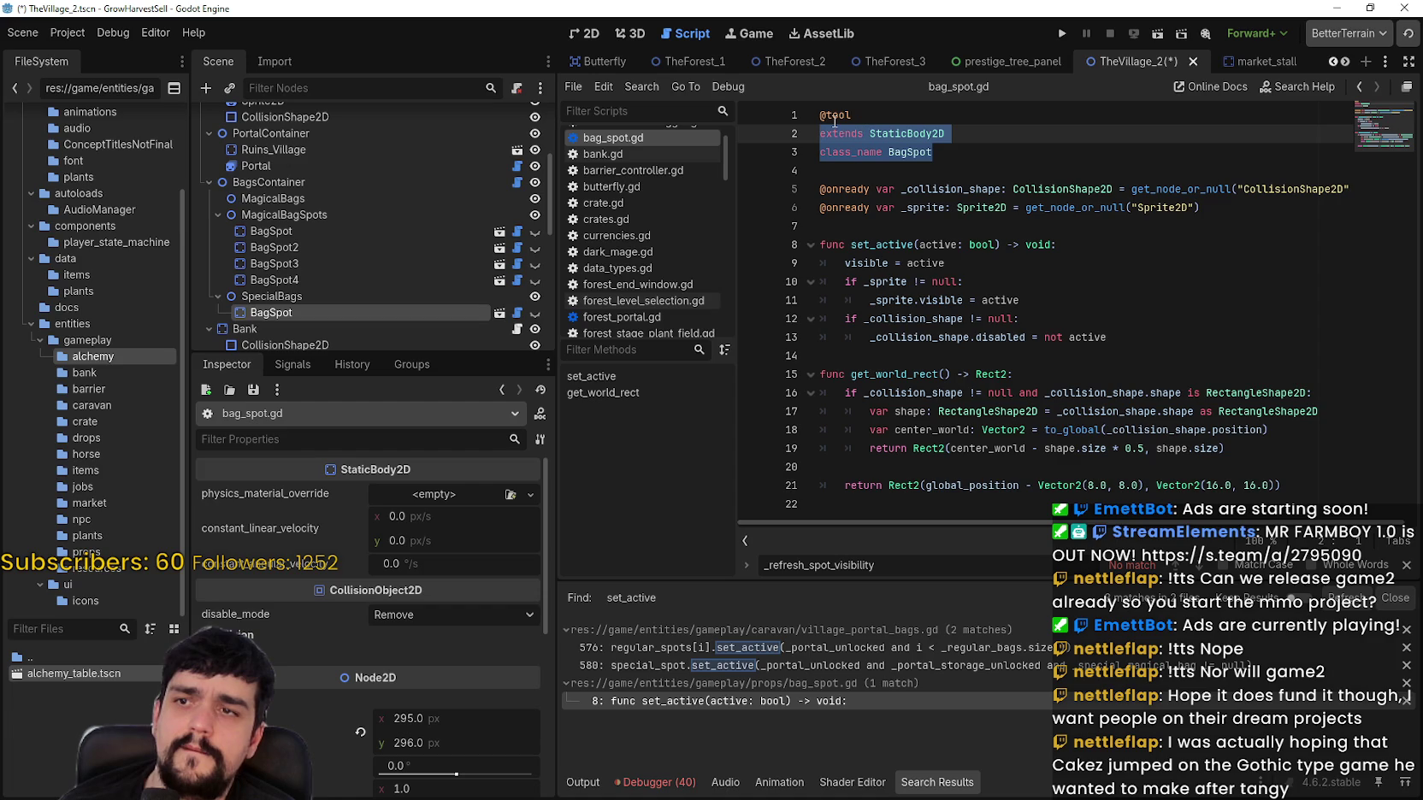
pyautogui.moveTo(835, 120)
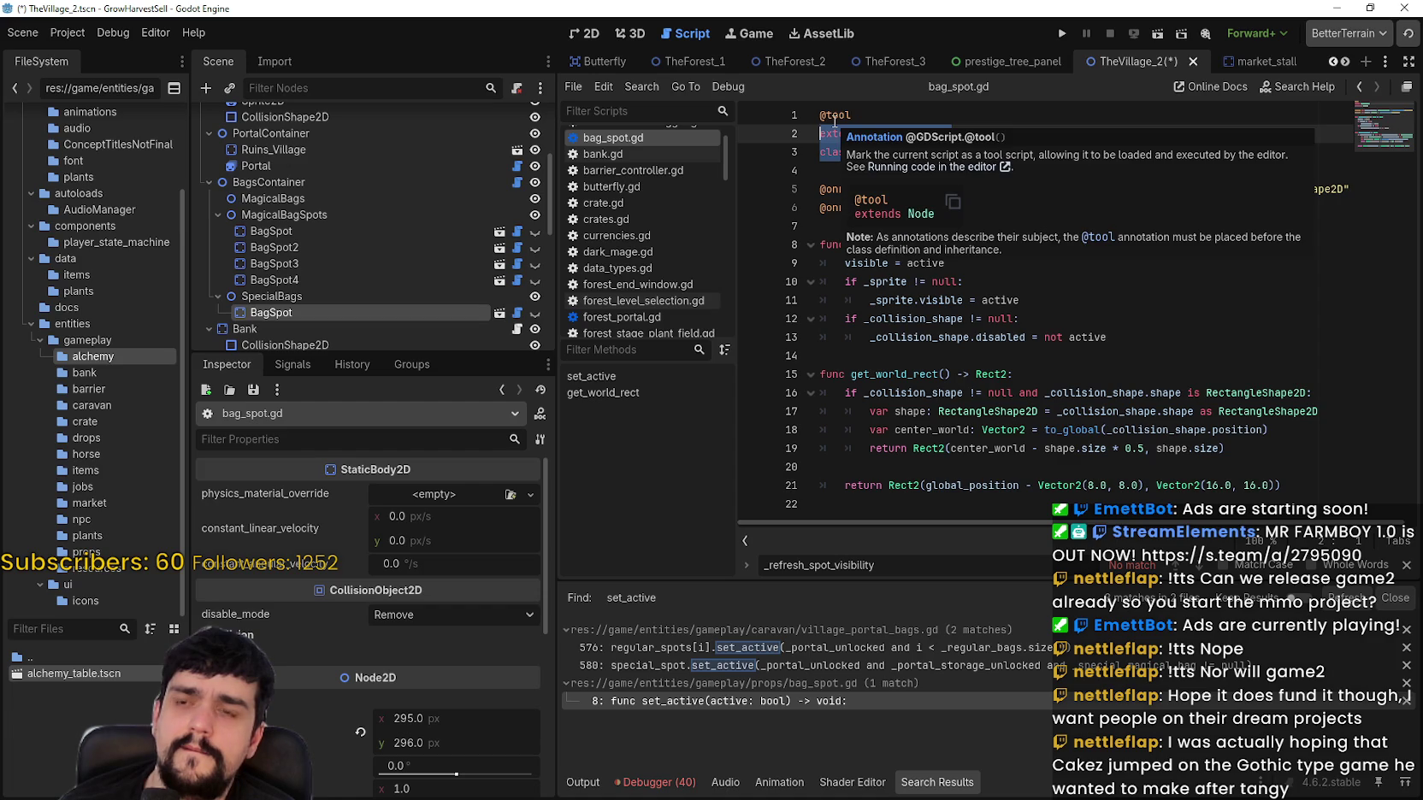
pyautogui.click(994, 300)
pyautogui.moveTo(984, 299)
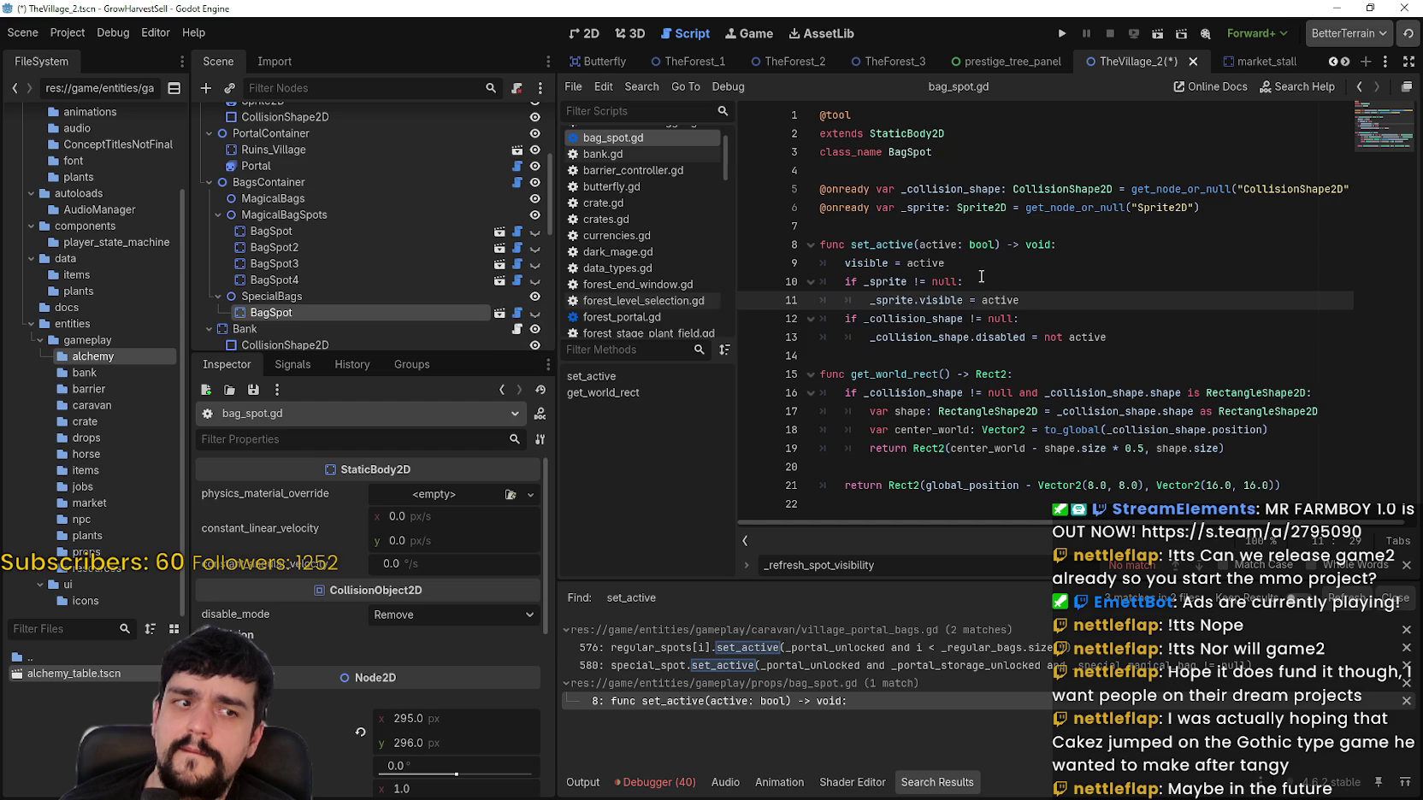
pyautogui.click(939, 192)
pyautogui.press('Down')
pyautogui.press('Down')
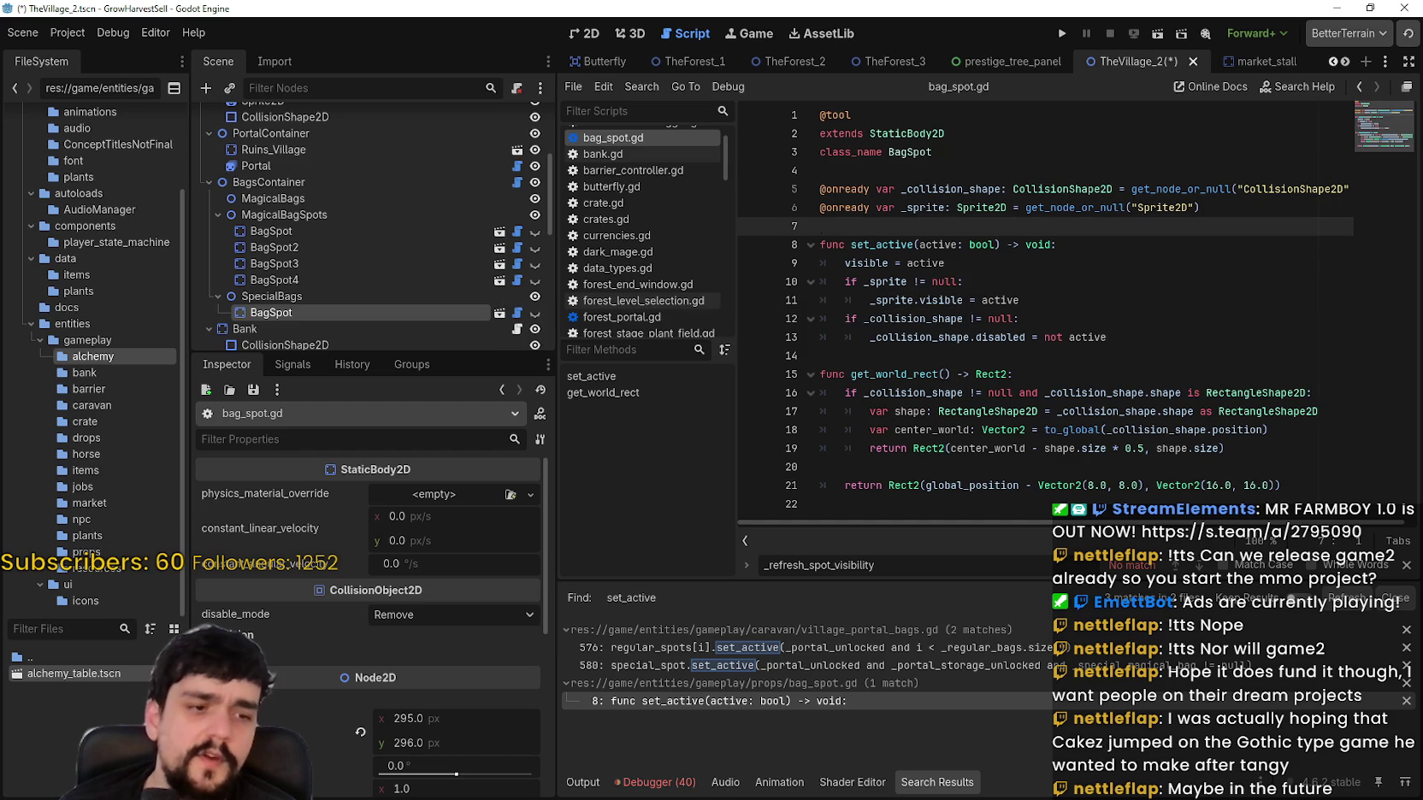
pyautogui.hotkey('alt', 'Tab')
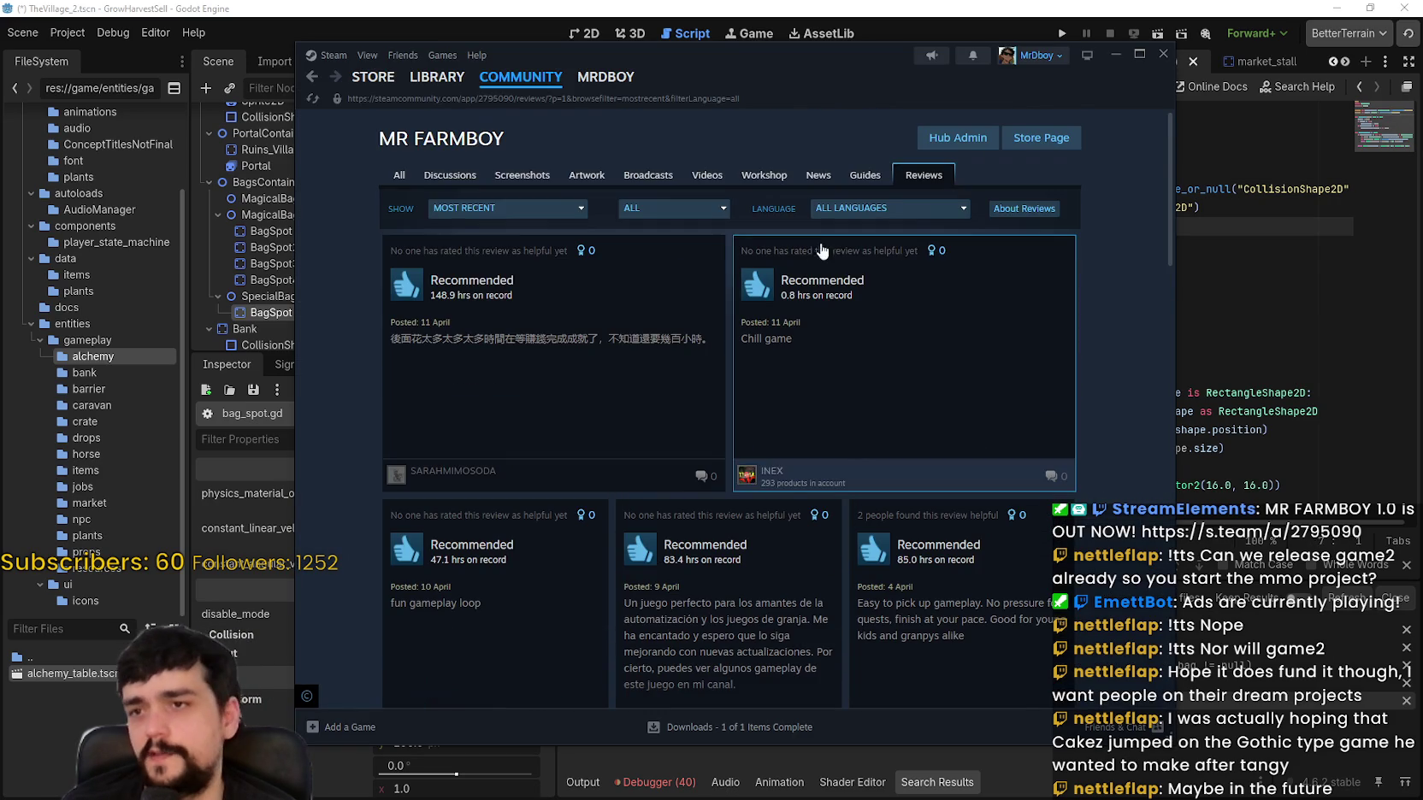
# Step: Search the Steam store for 'Gothic' and open the Gothic 1 Remake page
pyautogui.moveTo(451, 93)
pyautogui.click(373, 77)
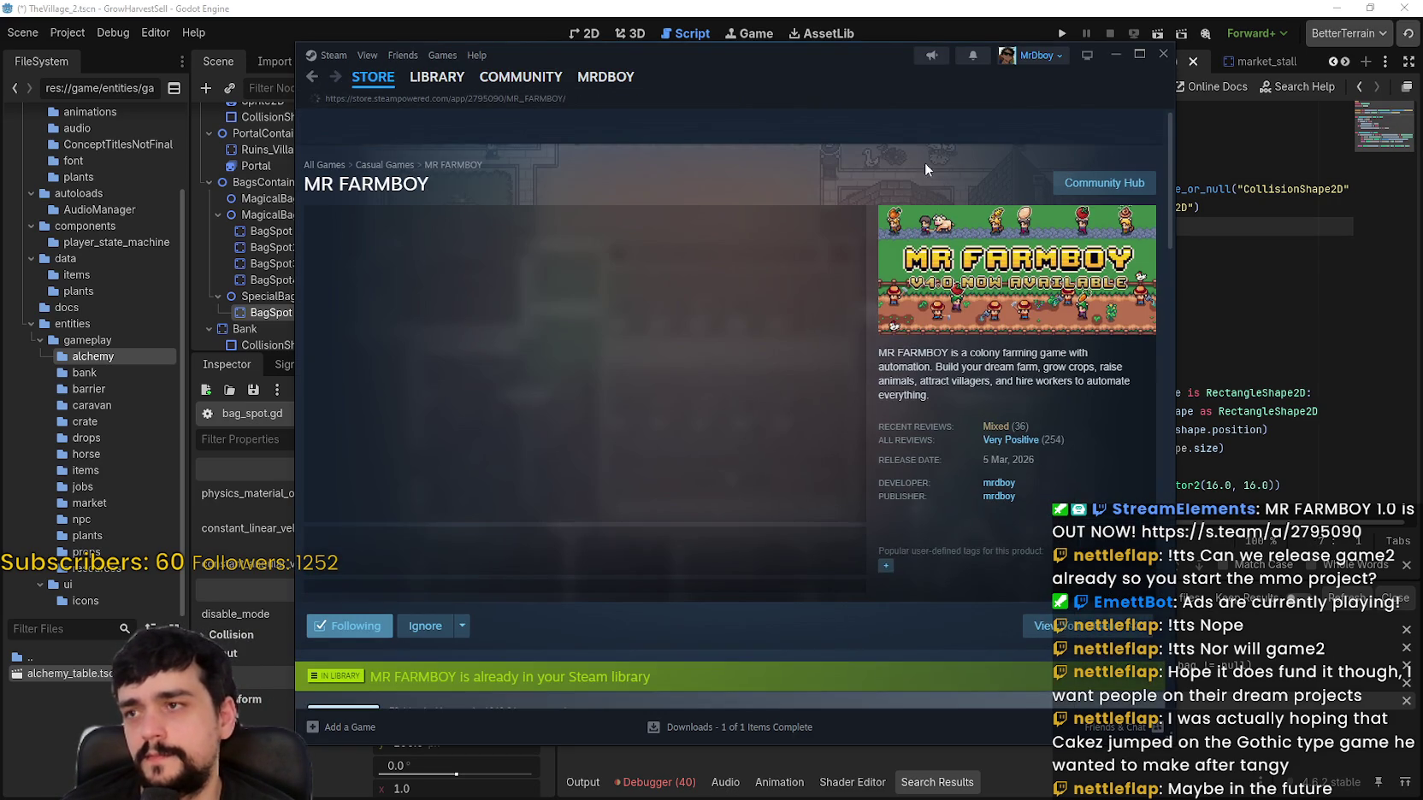
pyautogui.click(981, 127)
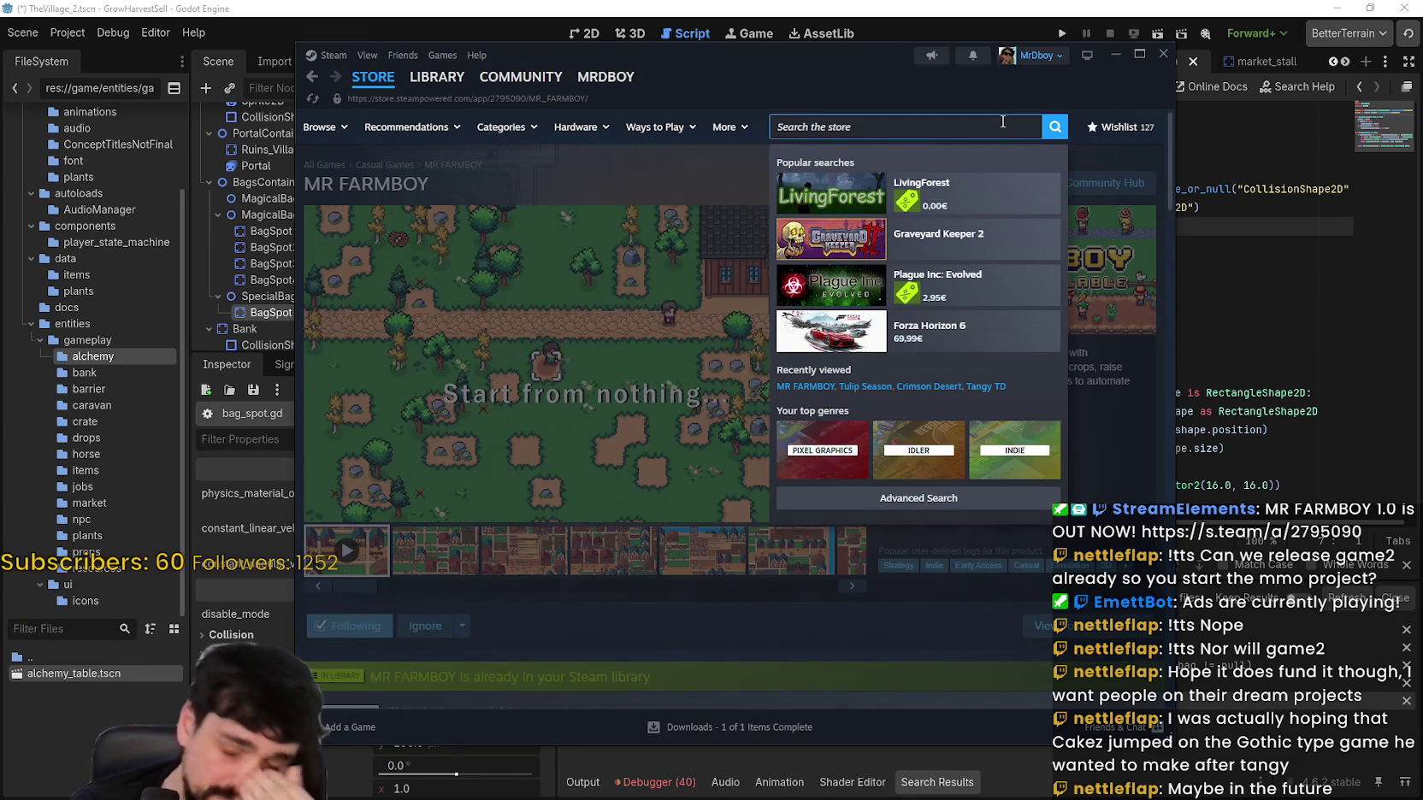
pyautogui.write('Gothic')
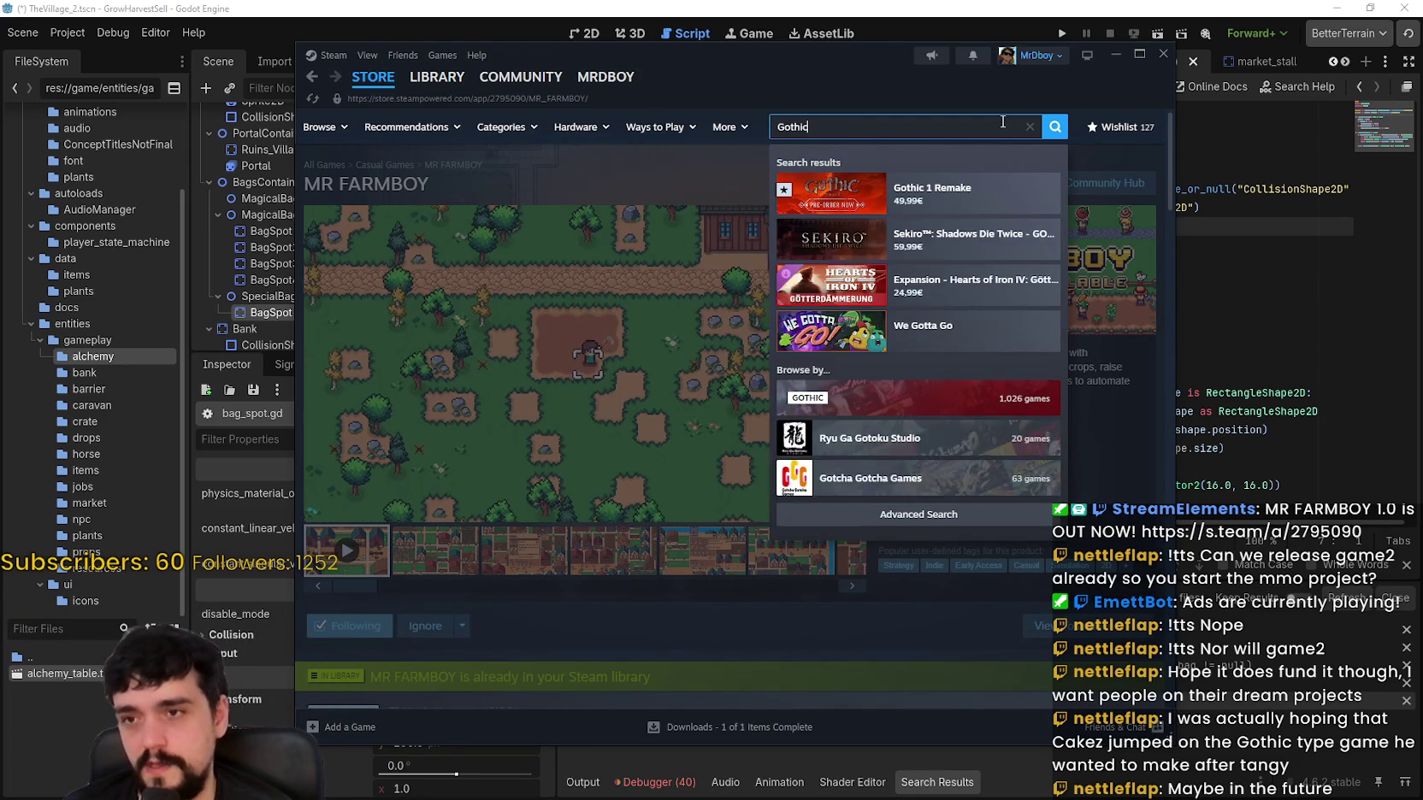
pyautogui.click(941, 193)
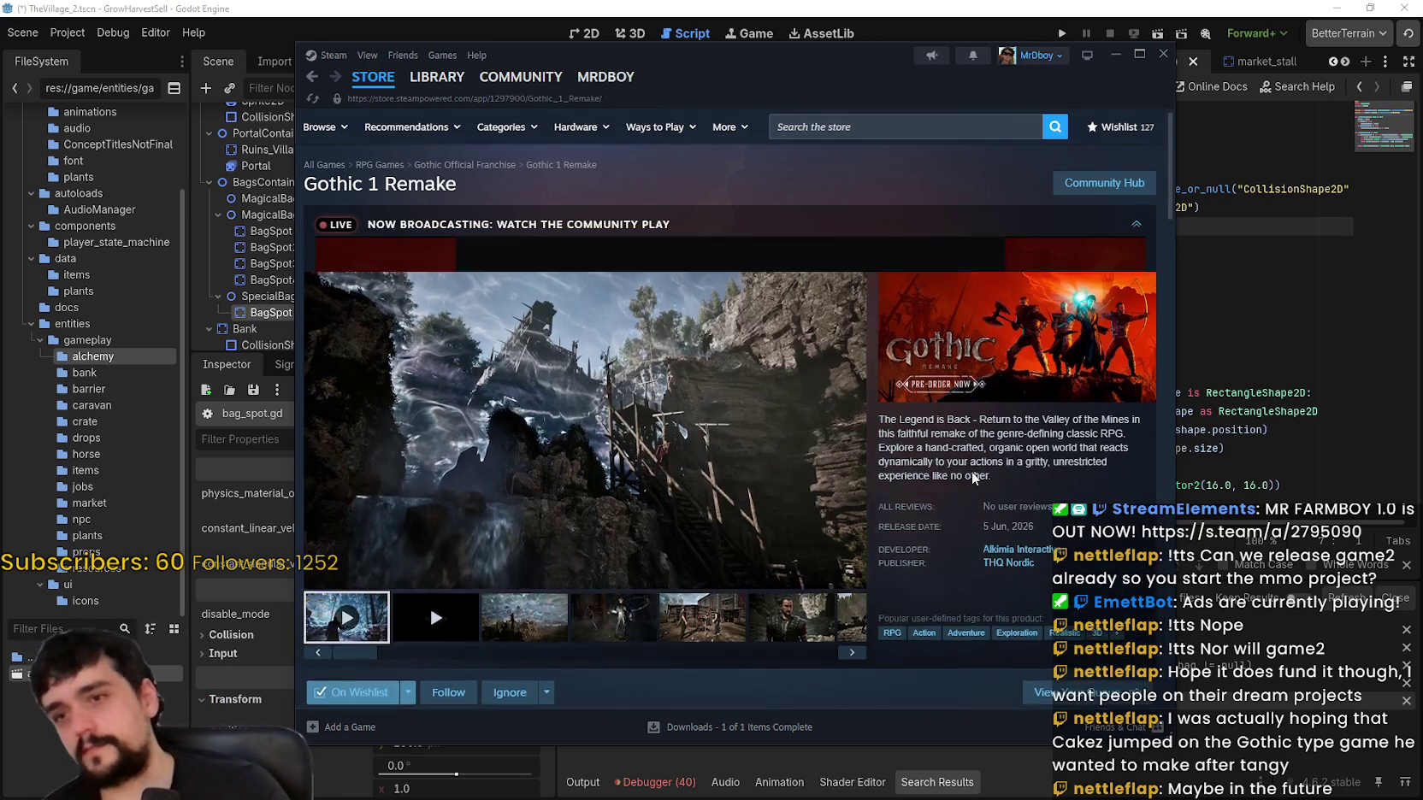
# Step: Pause the live broadcast on the Gothic 1 Remake store page
pyautogui.scroll(-5, 773, 396)
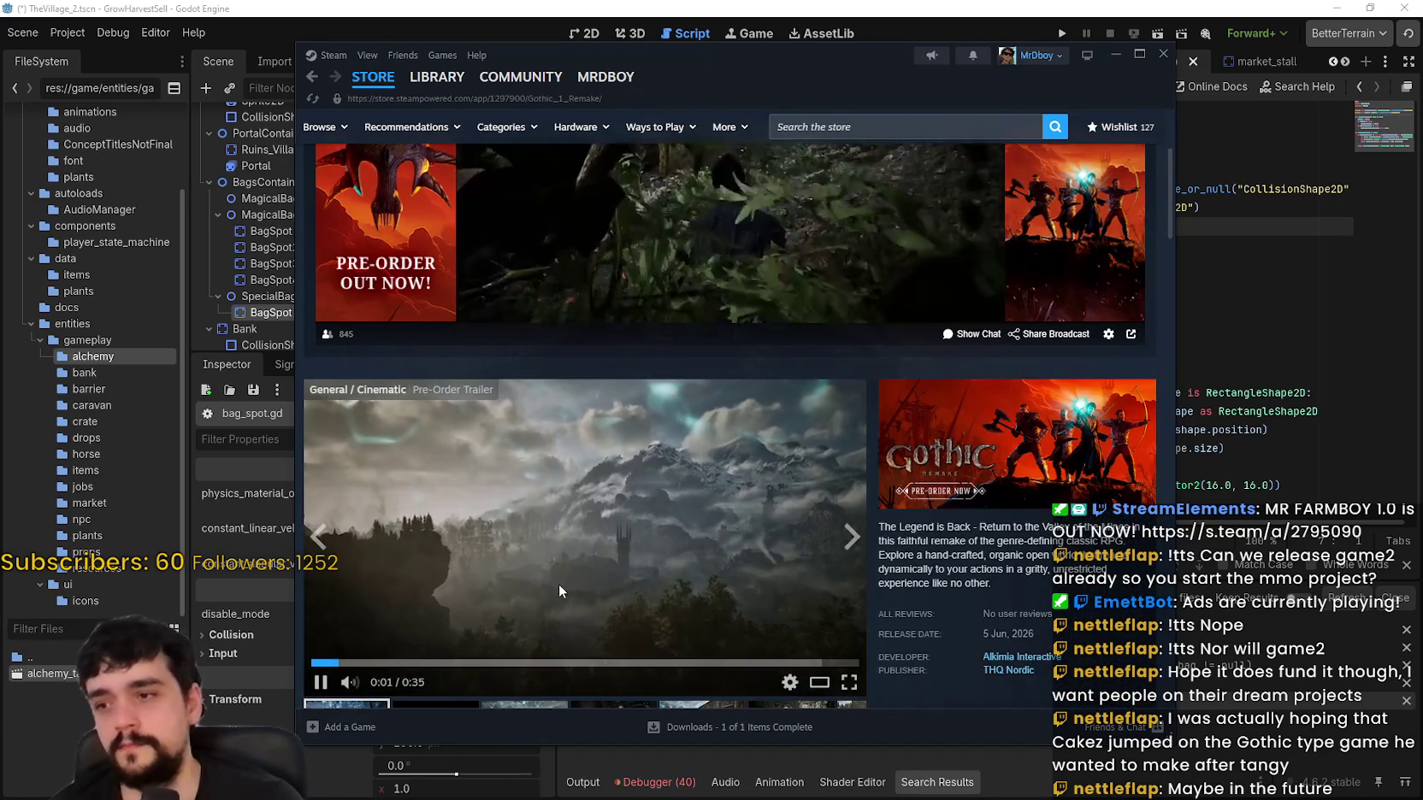
pyautogui.scroll(5, 671, 418)
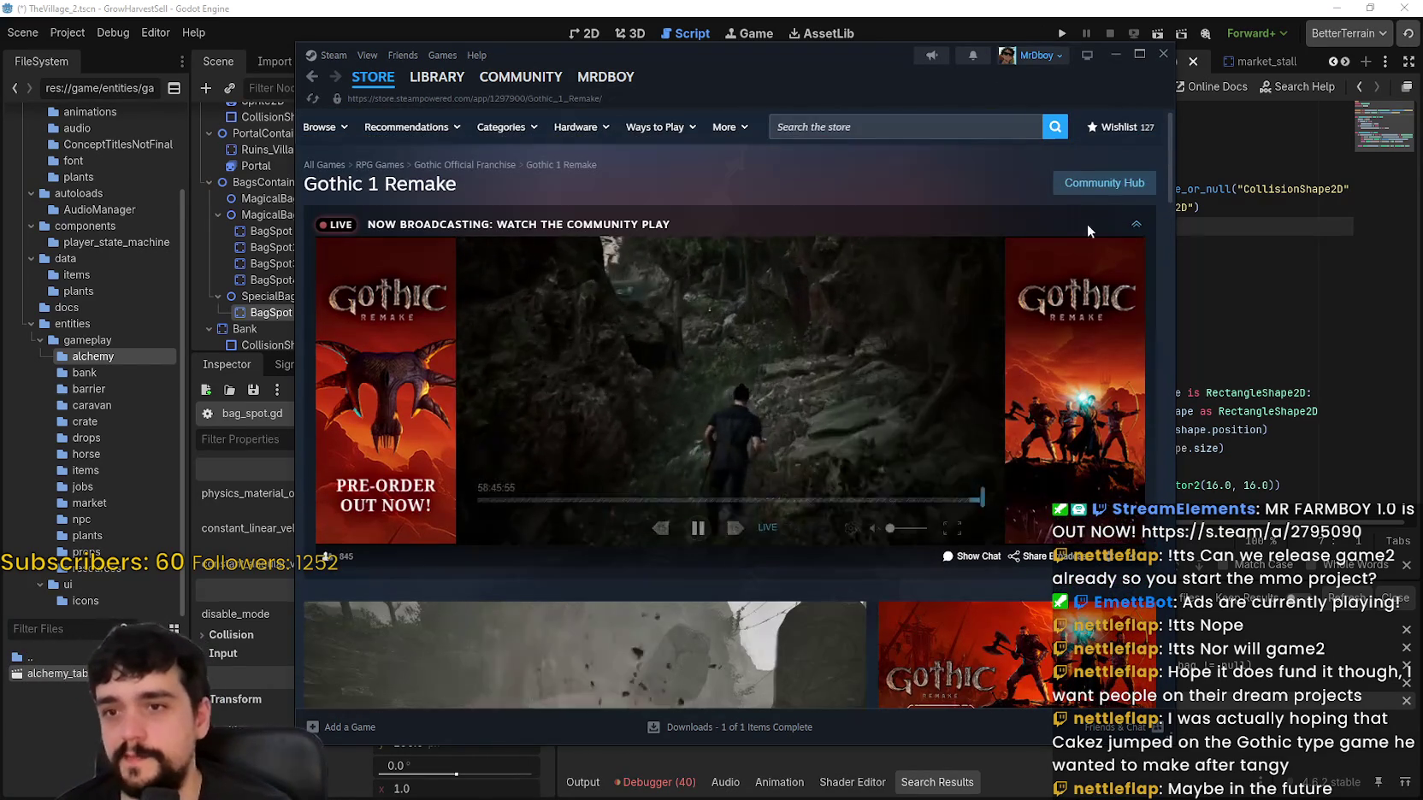
pyautogui.click(642, 465)
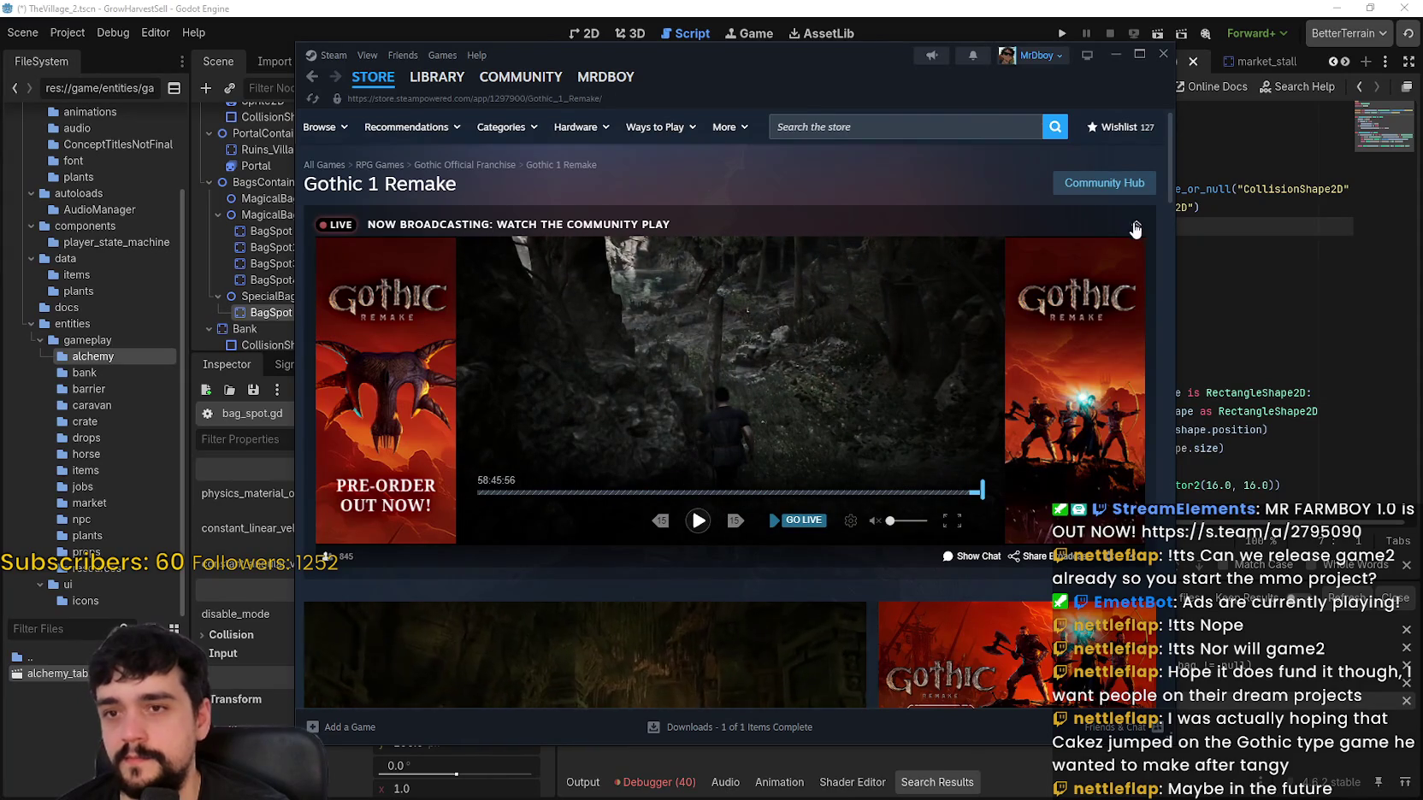
pyautogui.scroll(-1, 992, 490)
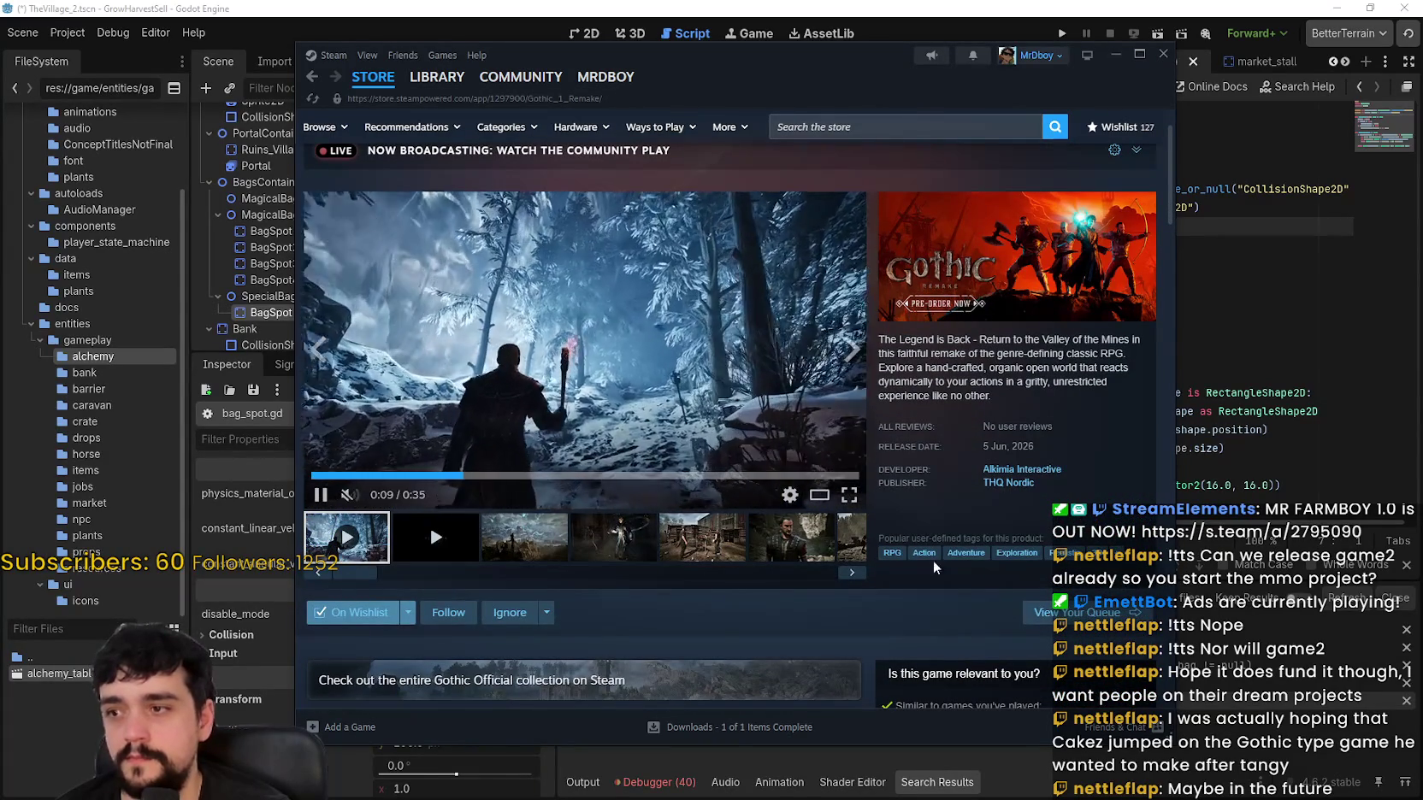
pyautogui.moveTo(684, 55); pyautogui.dragTo(795, 55)
pyautogui.scroll(1, 1070, 496)
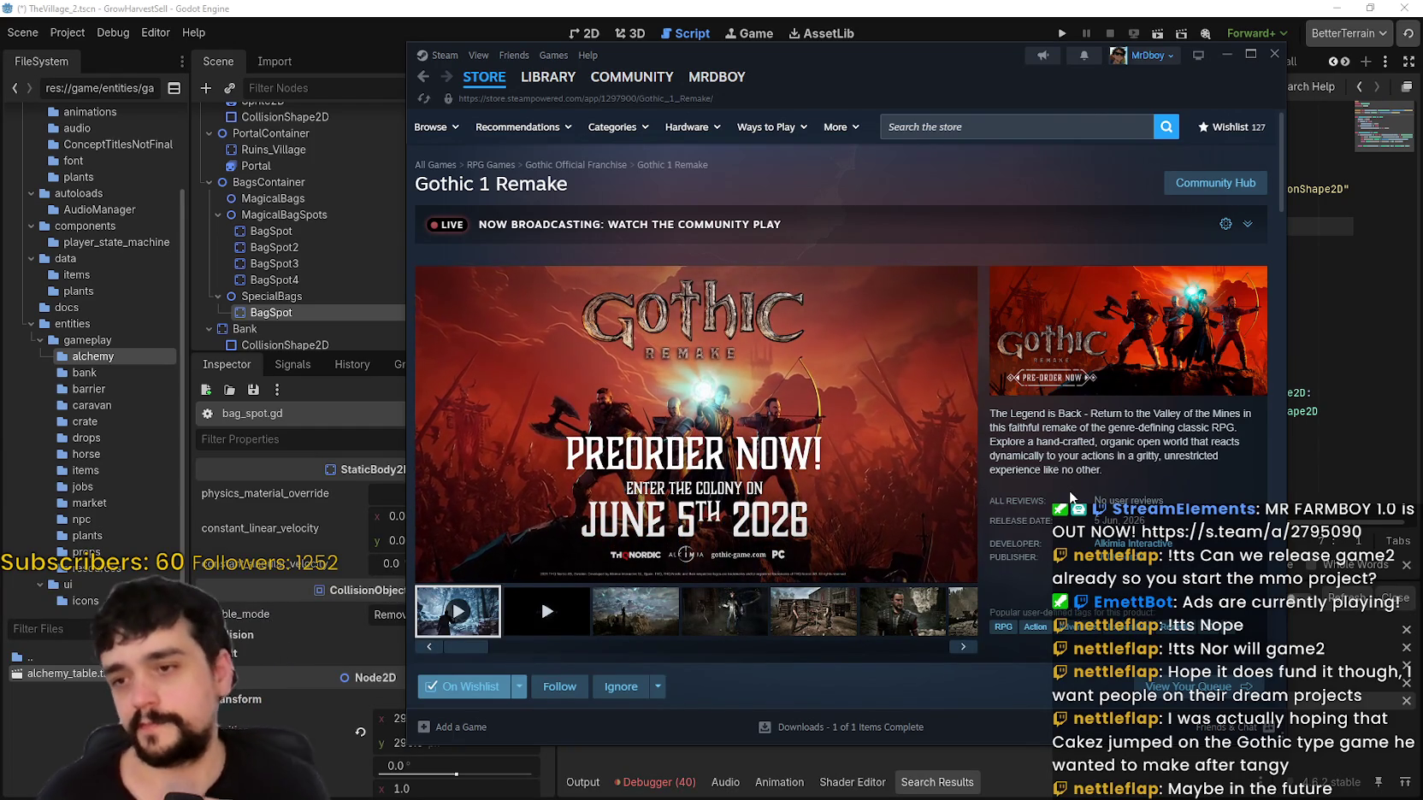
# Step: Enlarge the sixth media item, a screenshot, in the gallery and maximize the Steam window
pyautogui.click(540, 598)
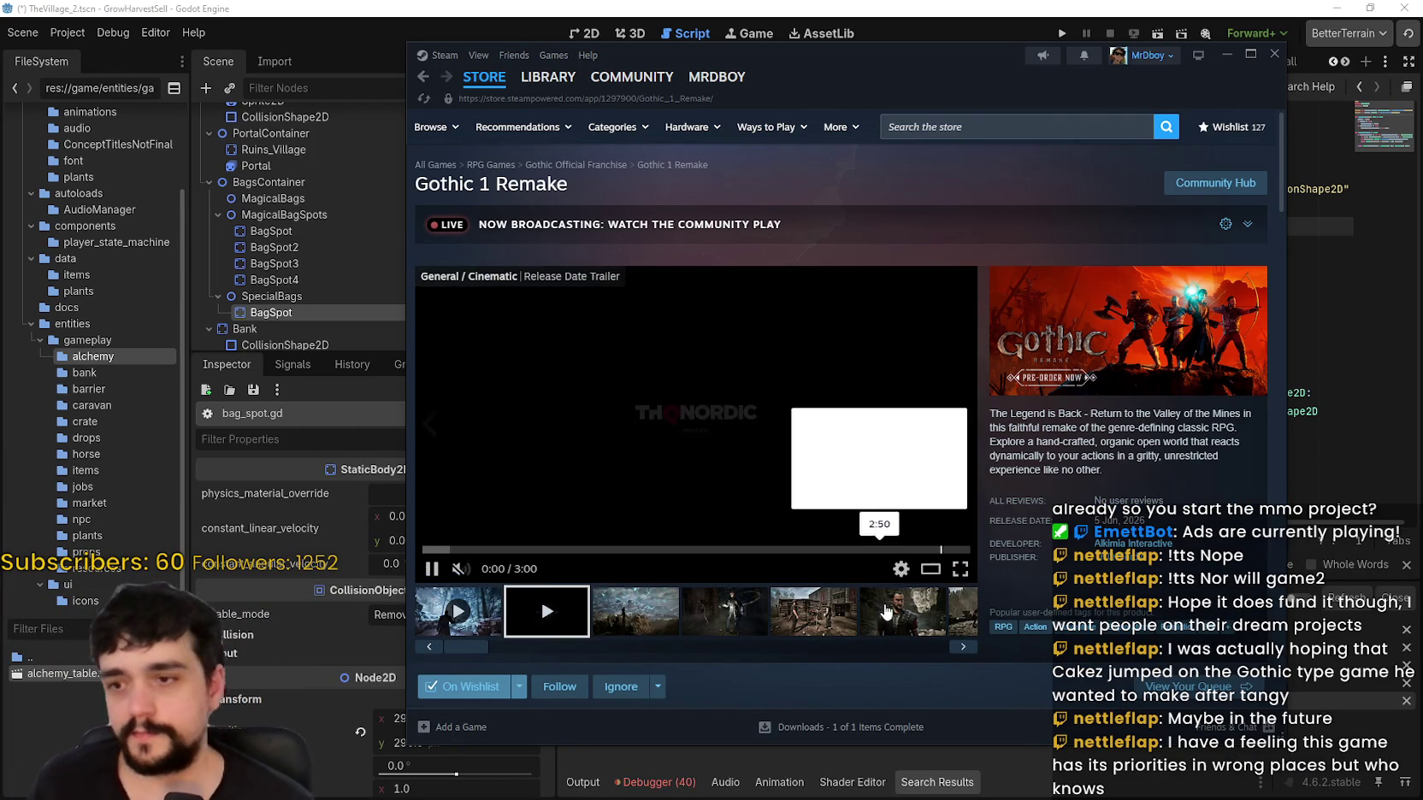
pyautogui.click(872, 606)
pyautogui.click(786, 424)
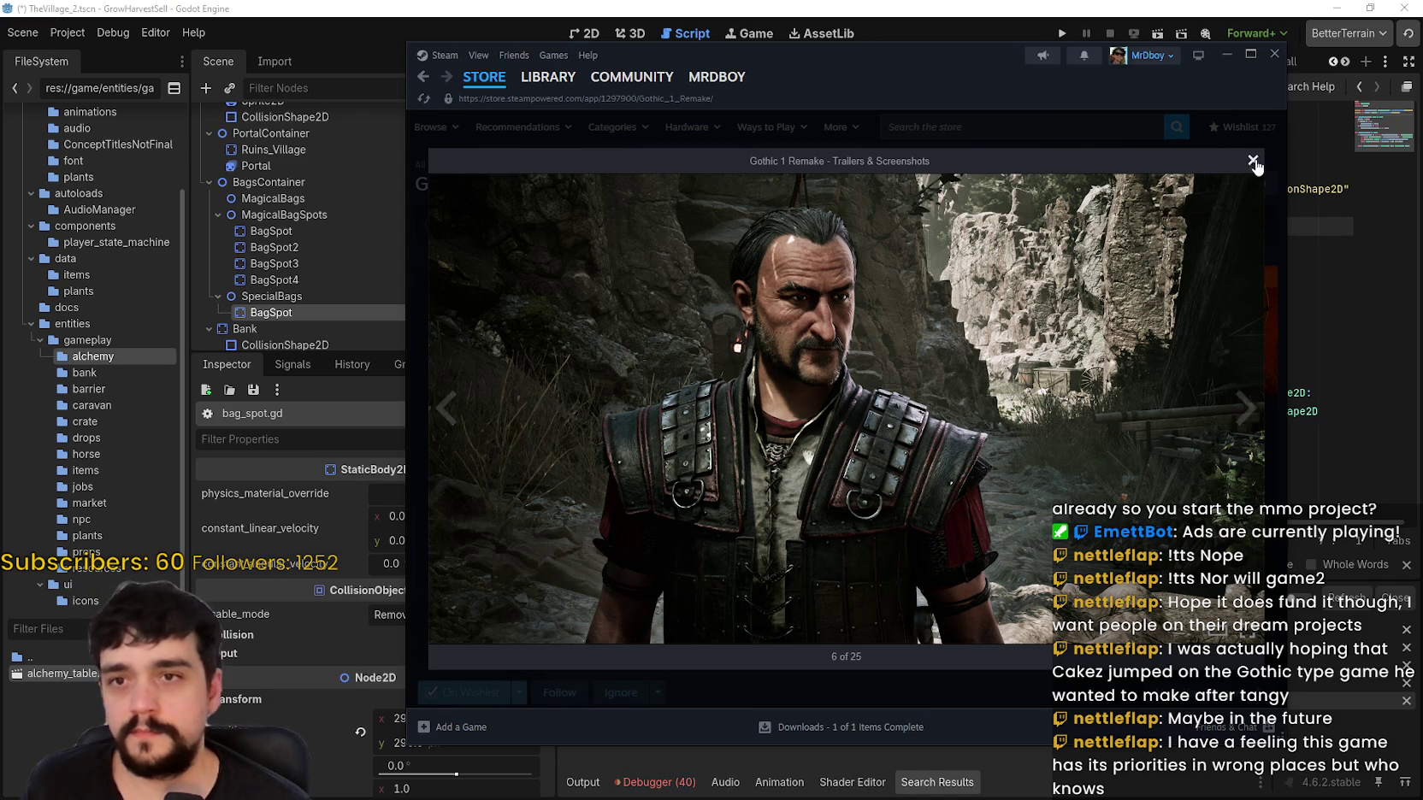
pyautogui.click(1244, 409)
pyautogui.click(447, 408)
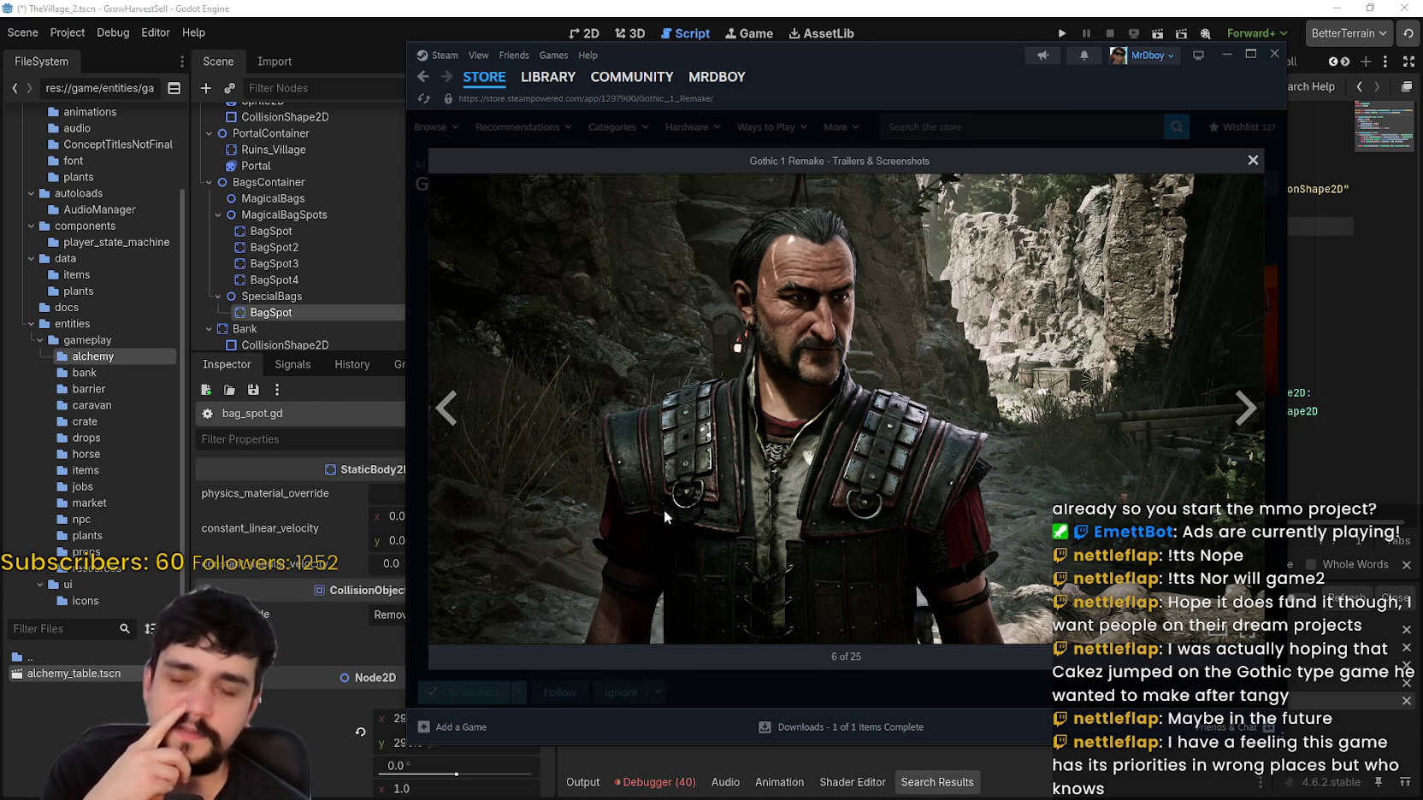
pyautogui.click(1251, 54)
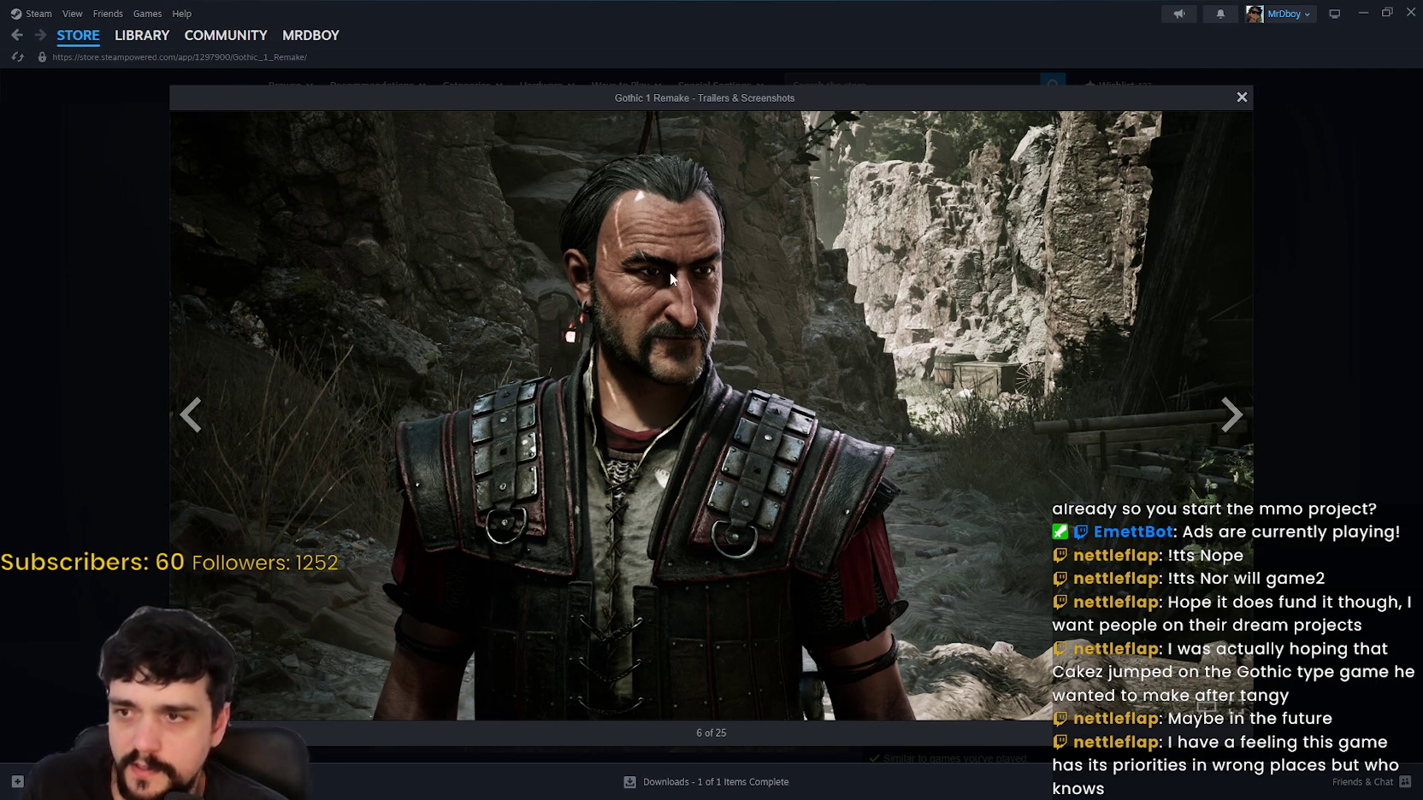
# Step: Page through the Gothic screenshots from 7 to 13 of 25
pyautogui.click(1240, 430)
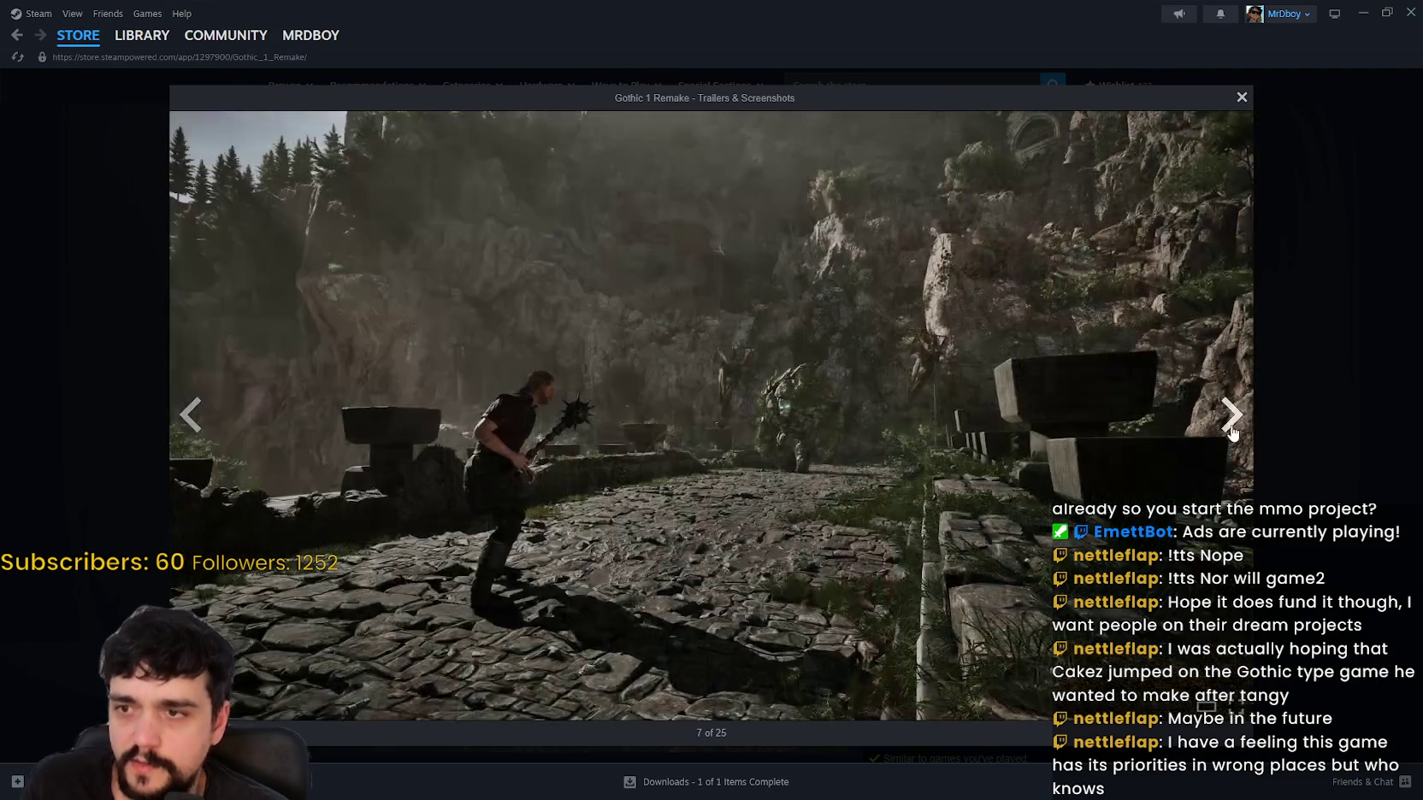
pyautogui.click(1235, 432)
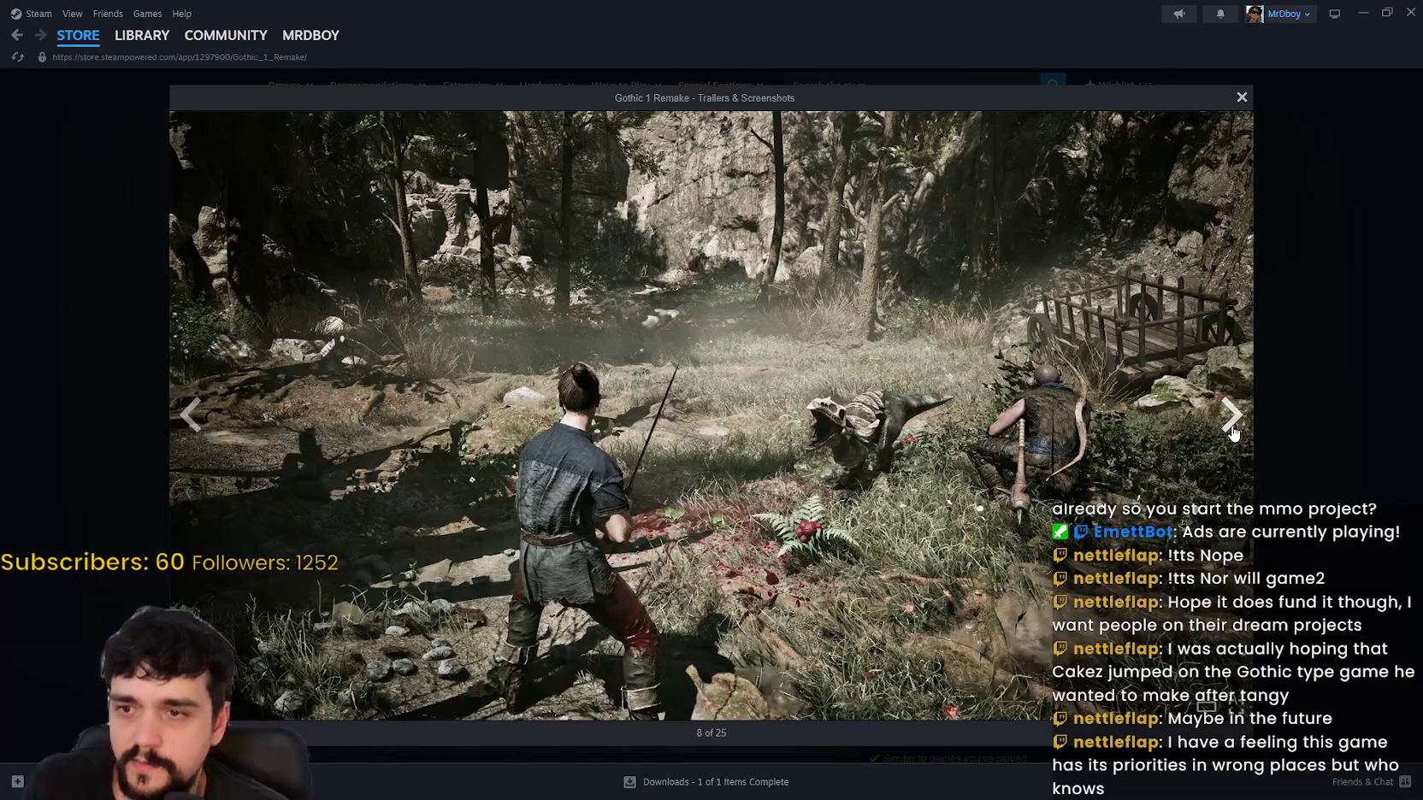
pyautogui.click(1234, 432)
pyautogui.click(1235, 432)
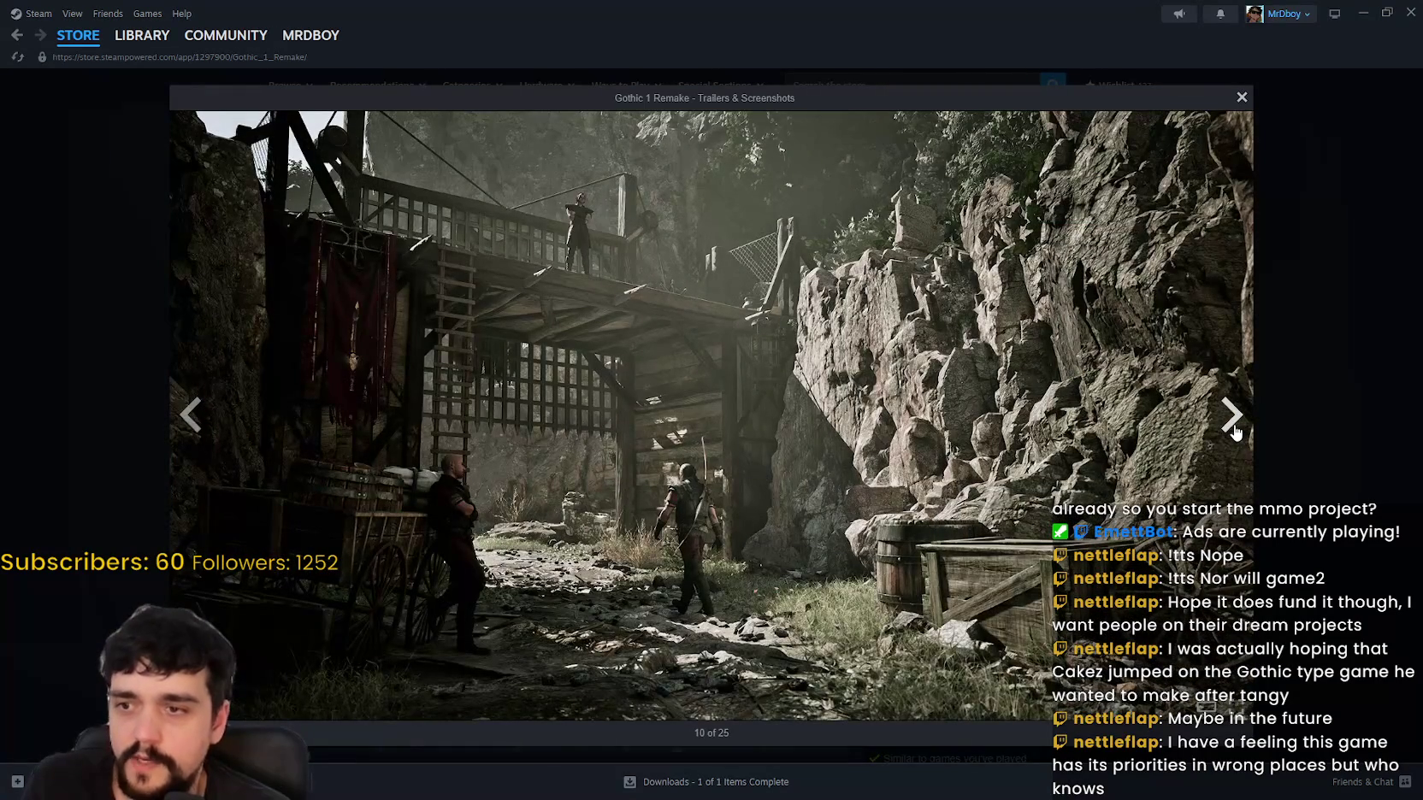
pyautogui.click(1244, 419)
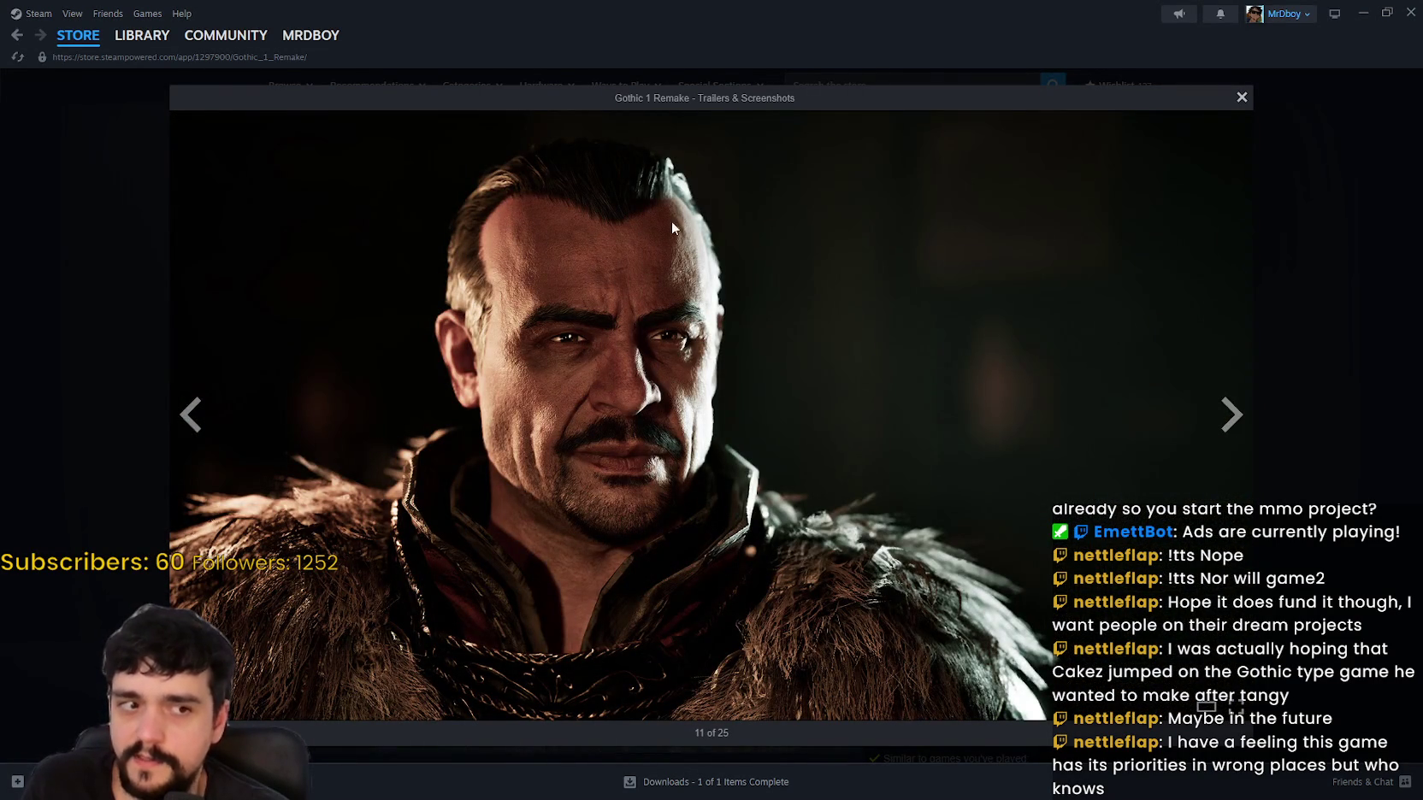
pyautogui.click(1237, 427)
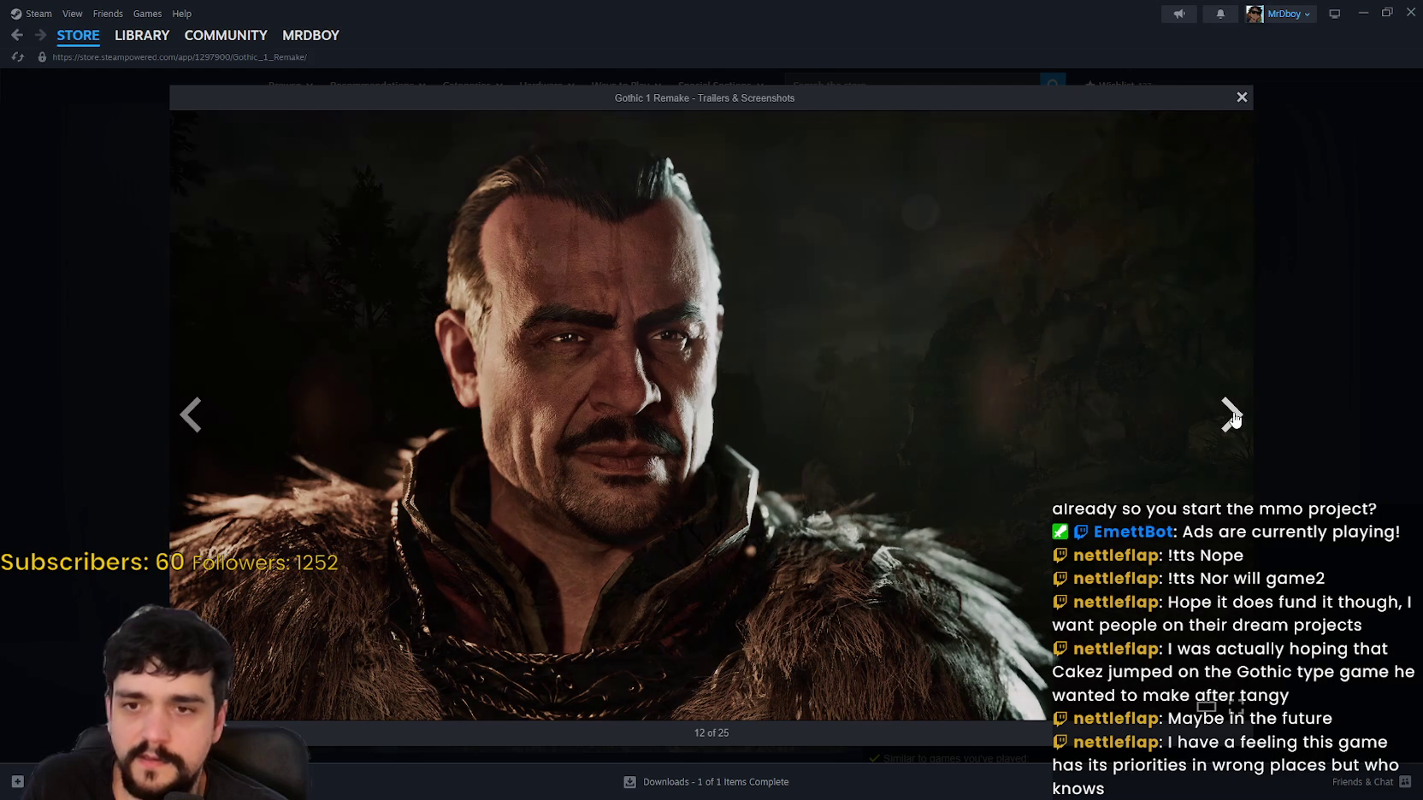
pyautogui.click(1236, 418)
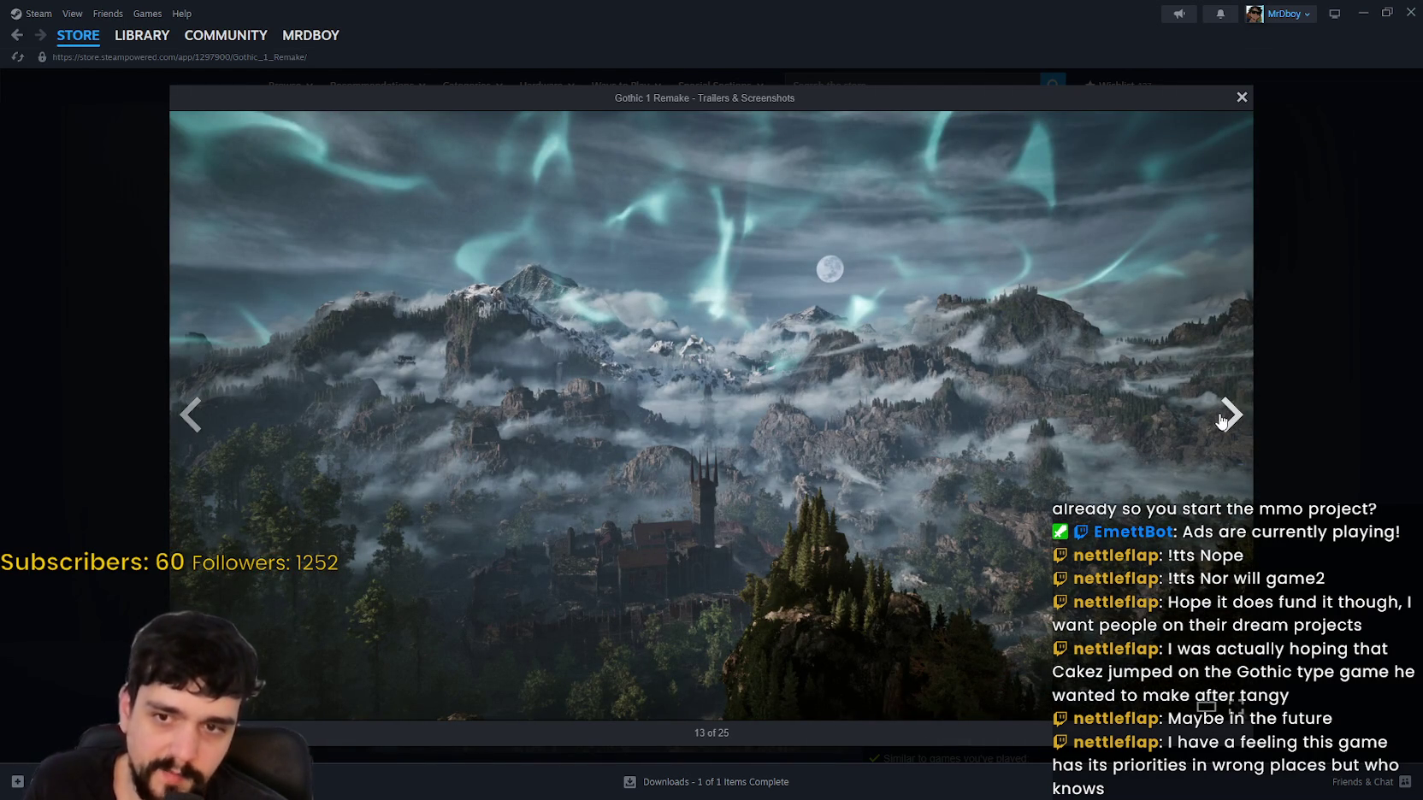
# Step: Continue to screenshot 19 of 25, then close the screenshot gallery
pyautogui.click(1237, 420)
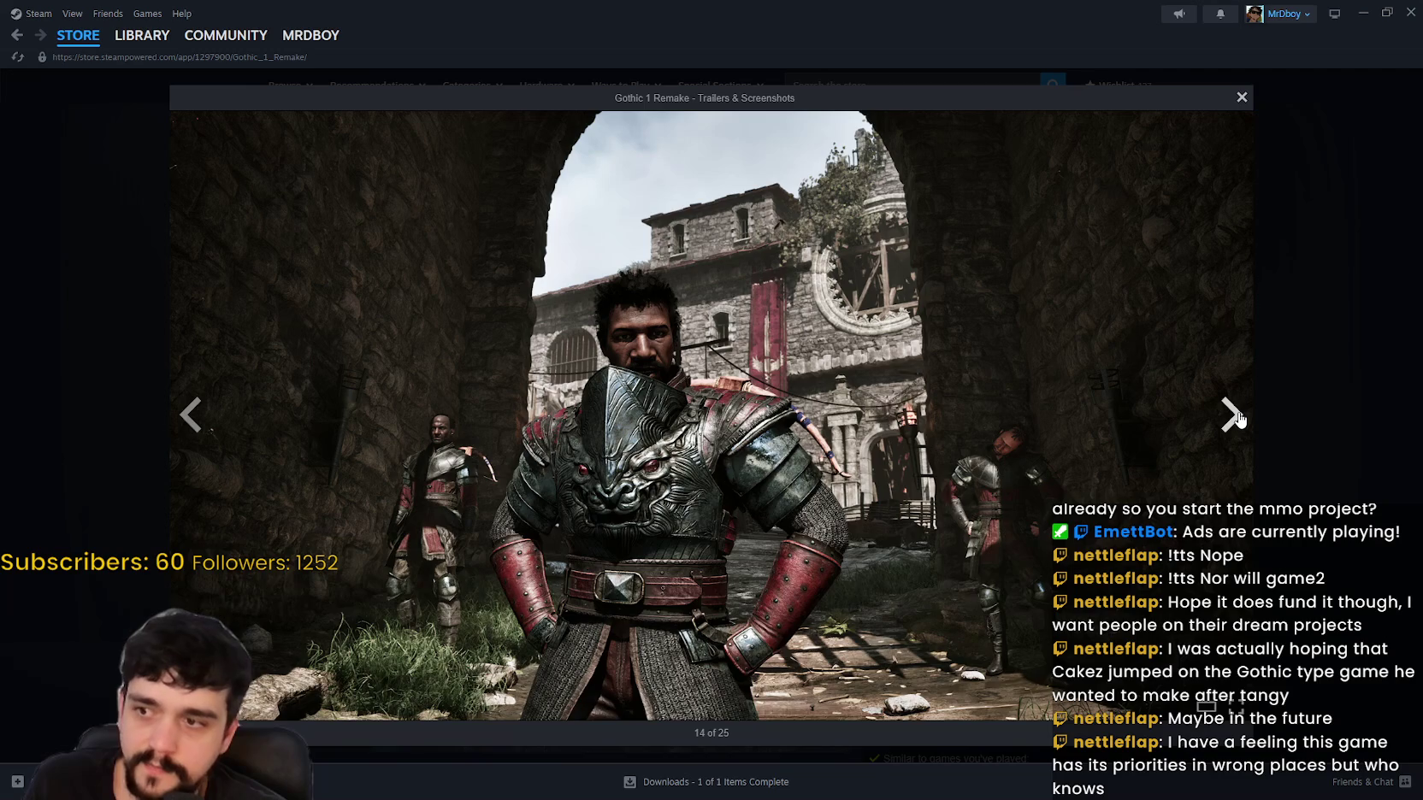
pyautogui.click(1239, 419)
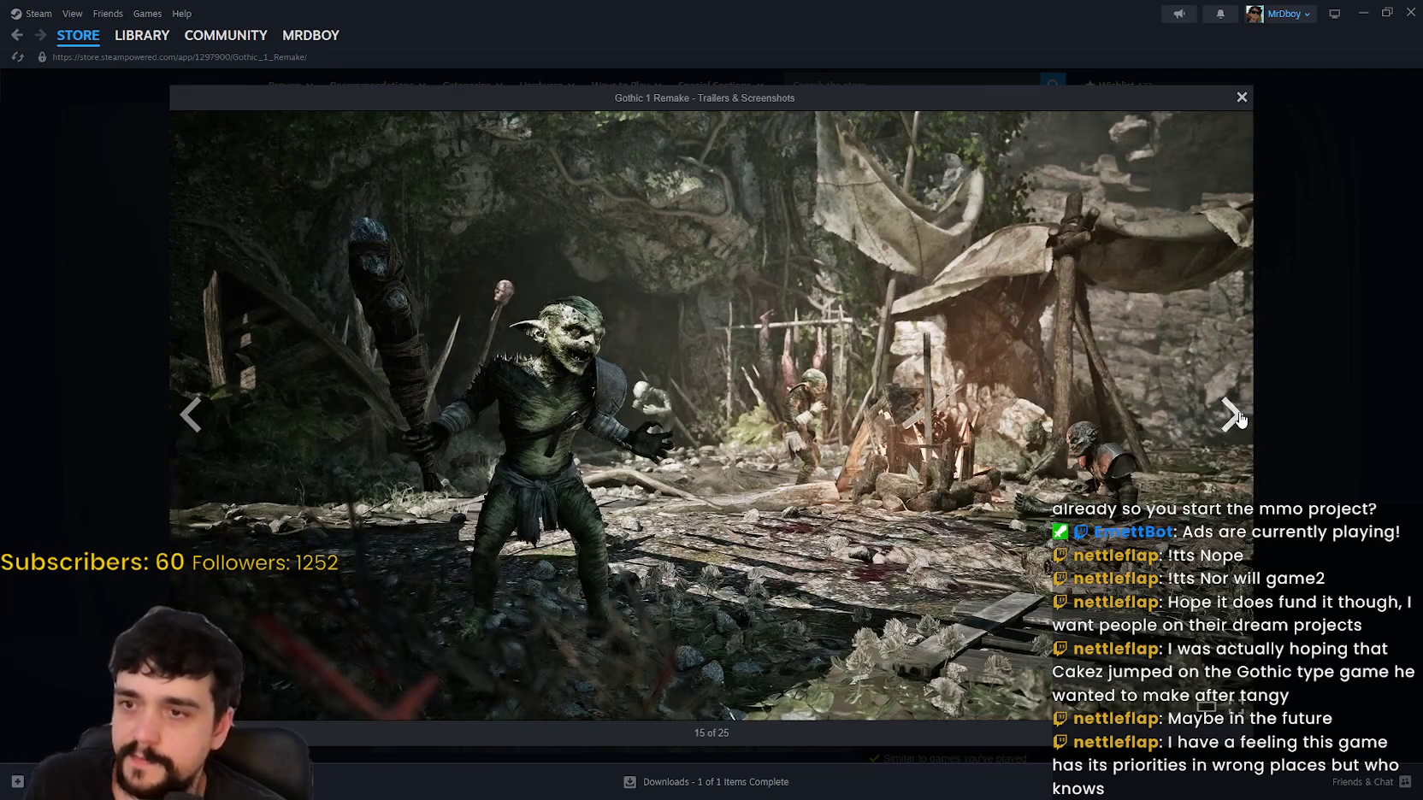
pyautogui.click(1240, 419)
pyautogui.click(1240, 418)
pyautogui.click(1240, 418)
pyautogui.click(1240, 419)
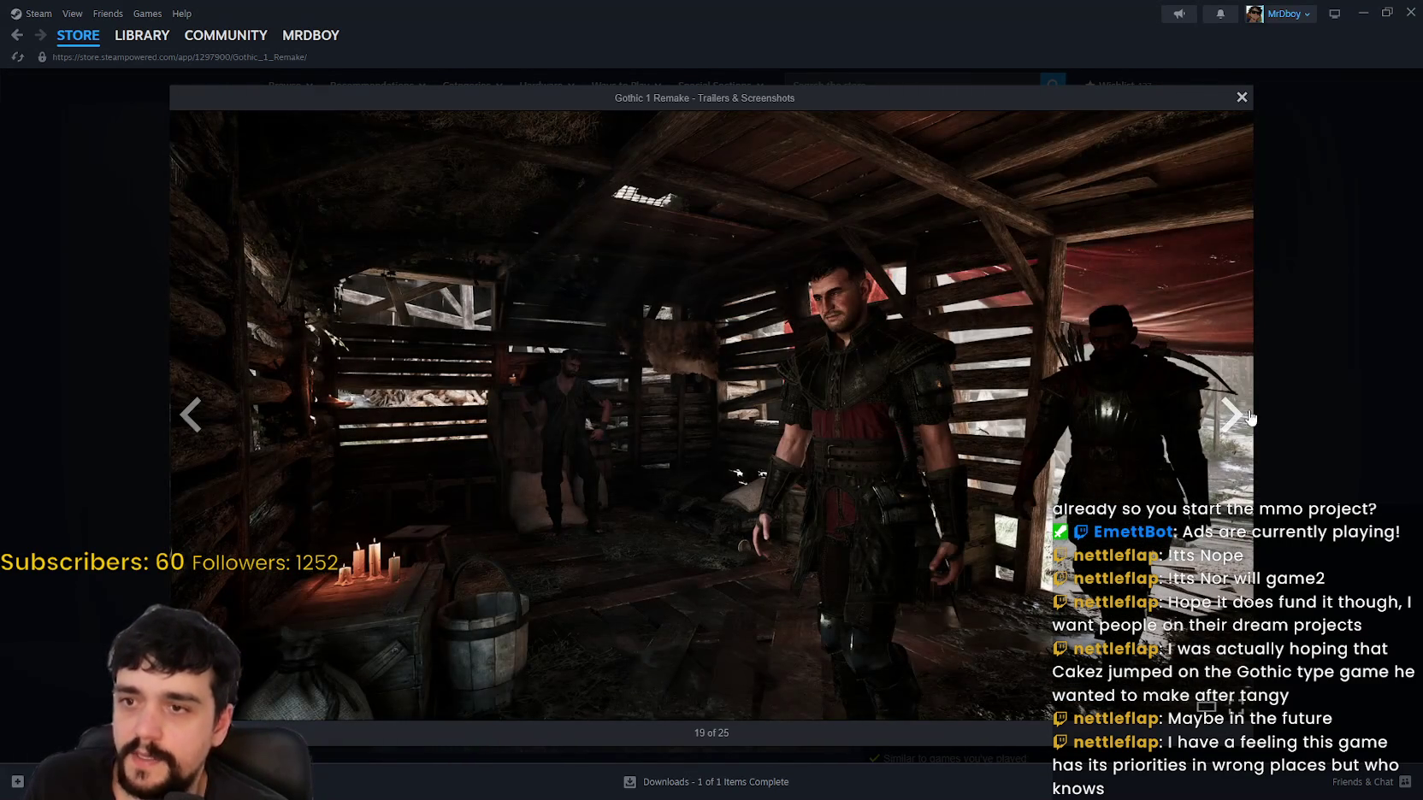
pyautogui.click(1254, 414)
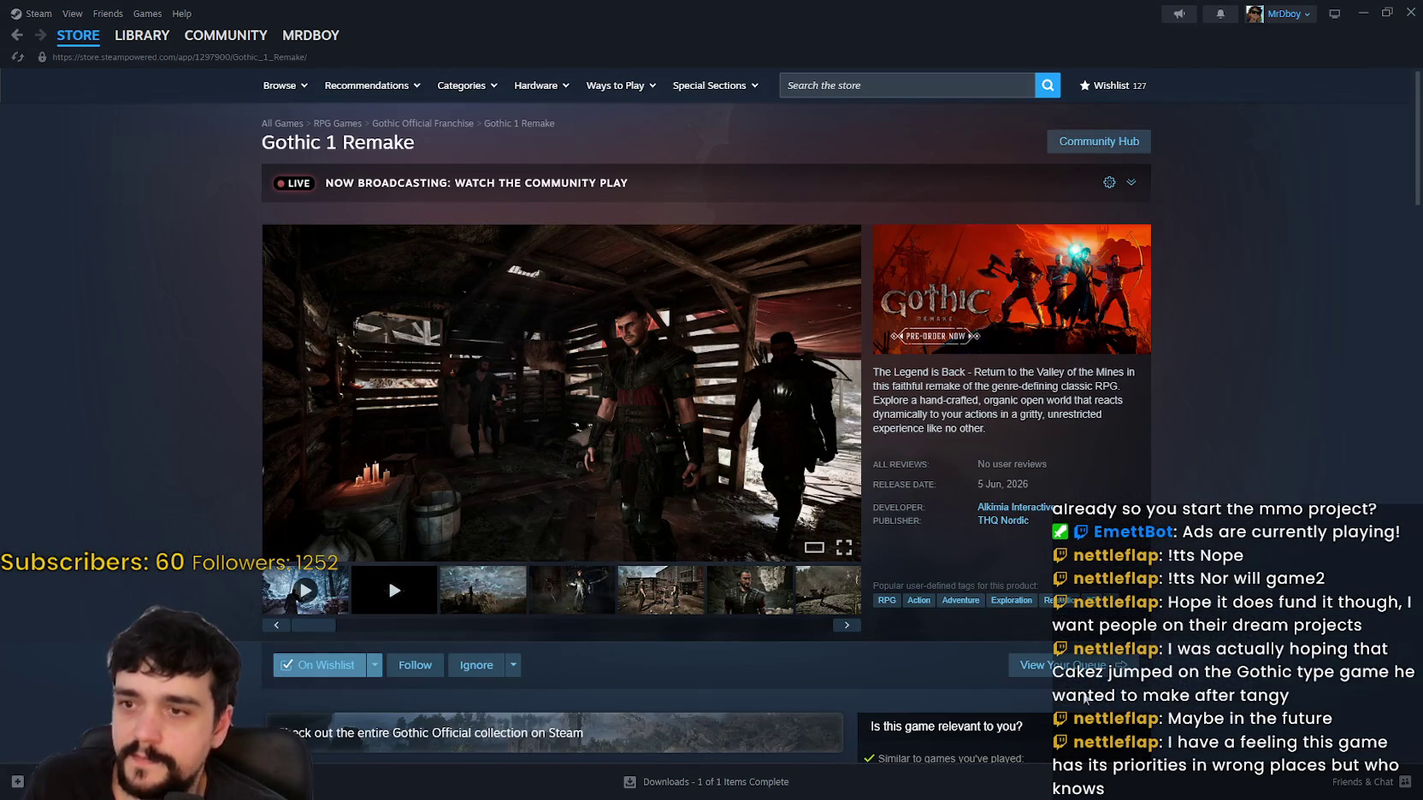
# Step: Jump a quarter of the way into the Gothic 1 Remake trailer and watch it fullscreen
pyautogui.scroll(-6, 531, 510)
pyautogui.scroll(10, 504, 531)
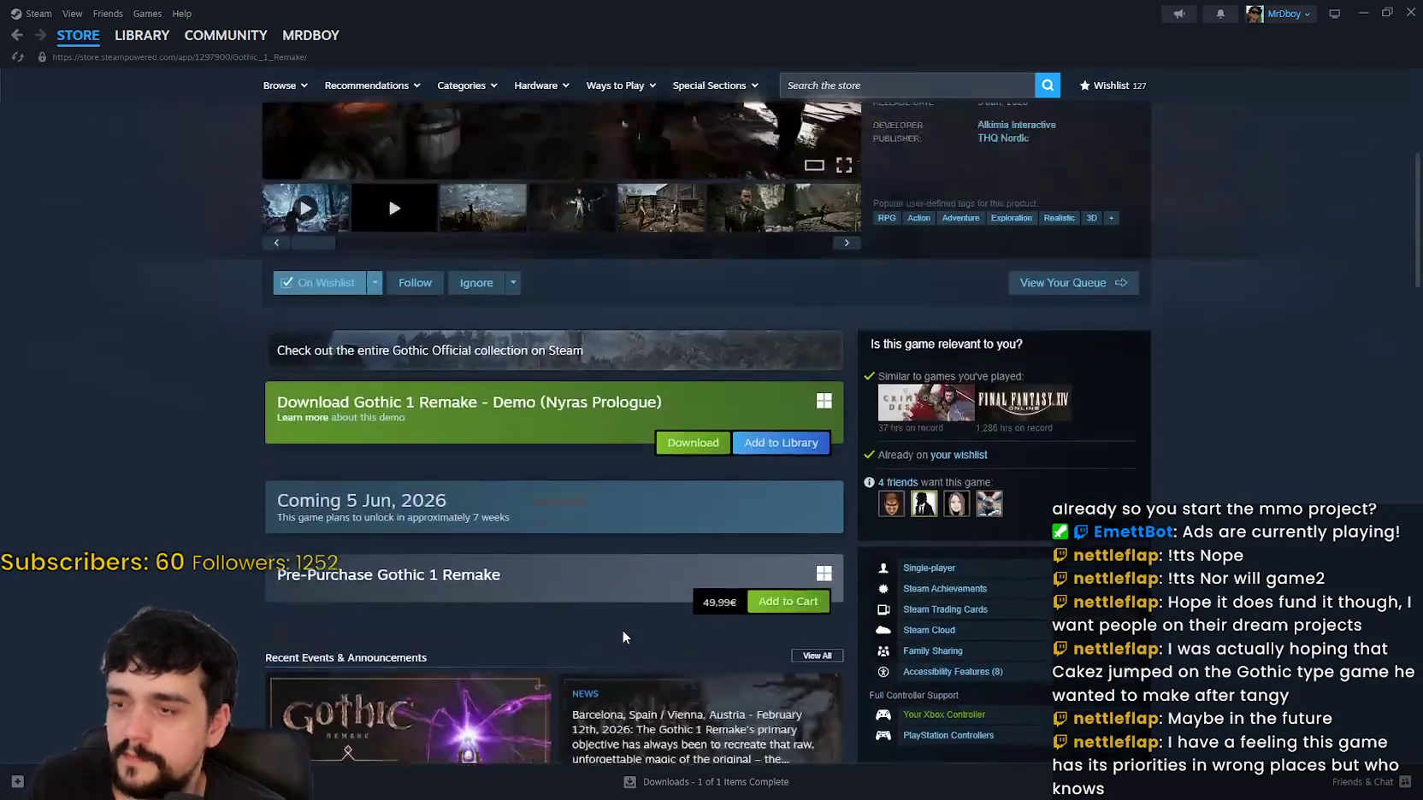
pyautogui.click(412, 528)
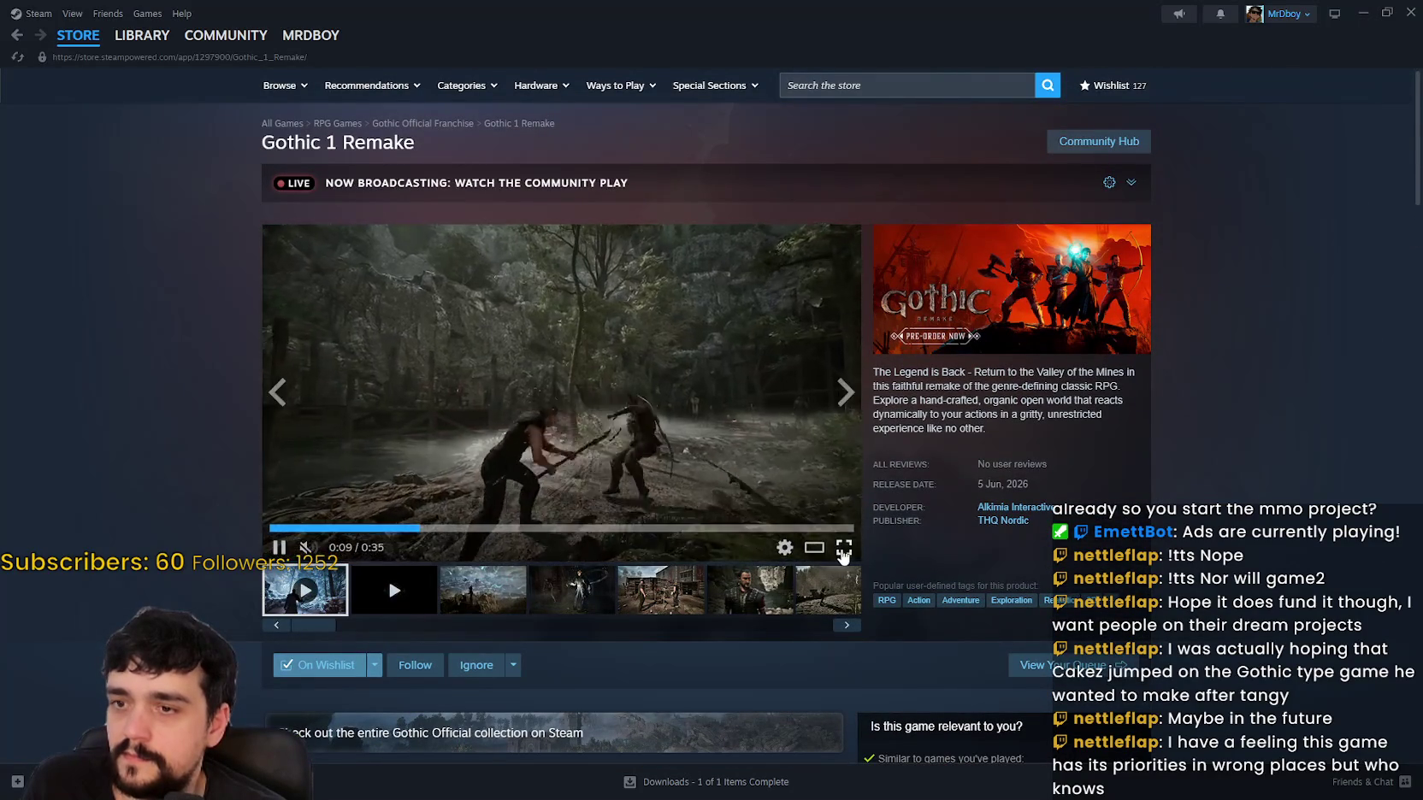
pyautogui.click(844, 560)
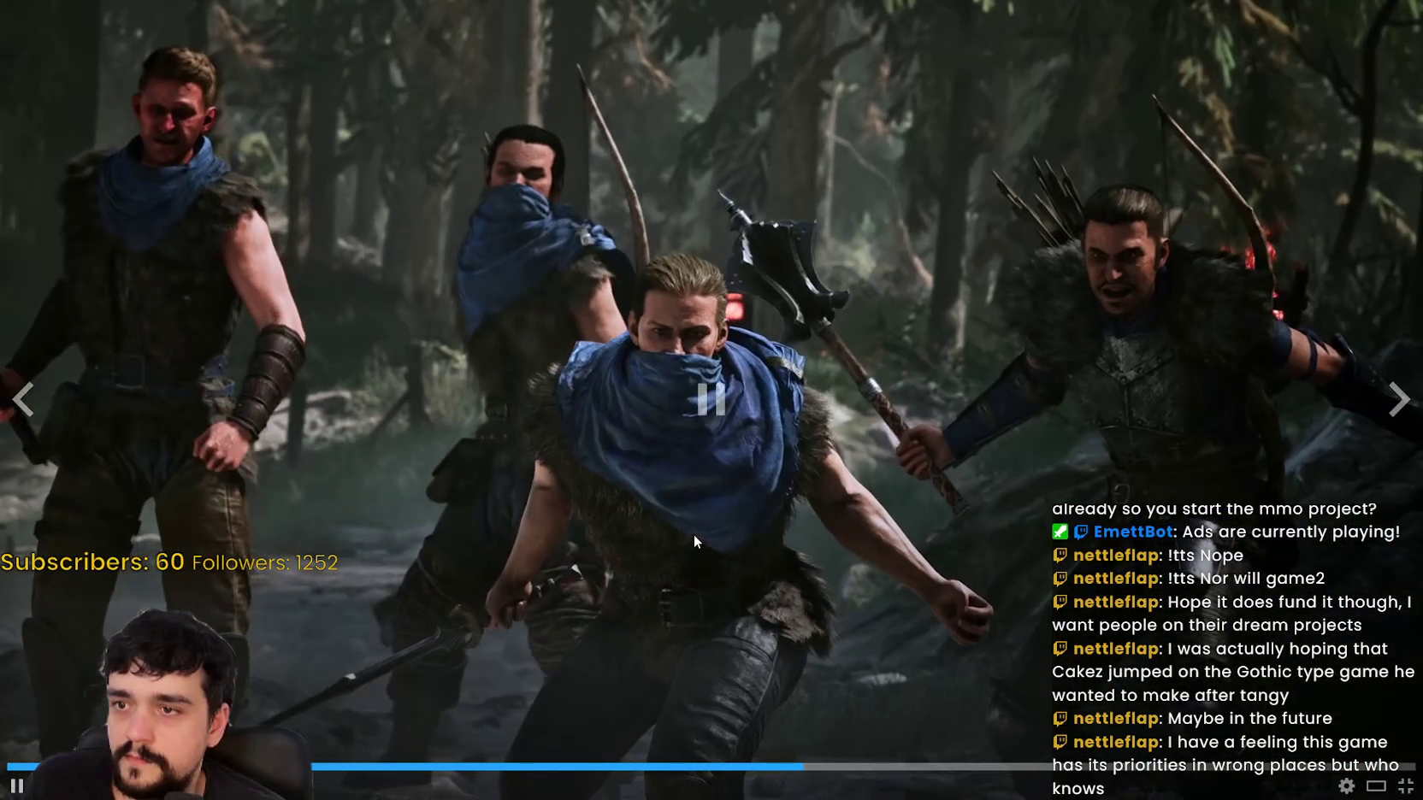
# Step: Pause and resume the trailer, then skip to the Release Date Trailer at about 1:59
pyautogui.click(689, 526)
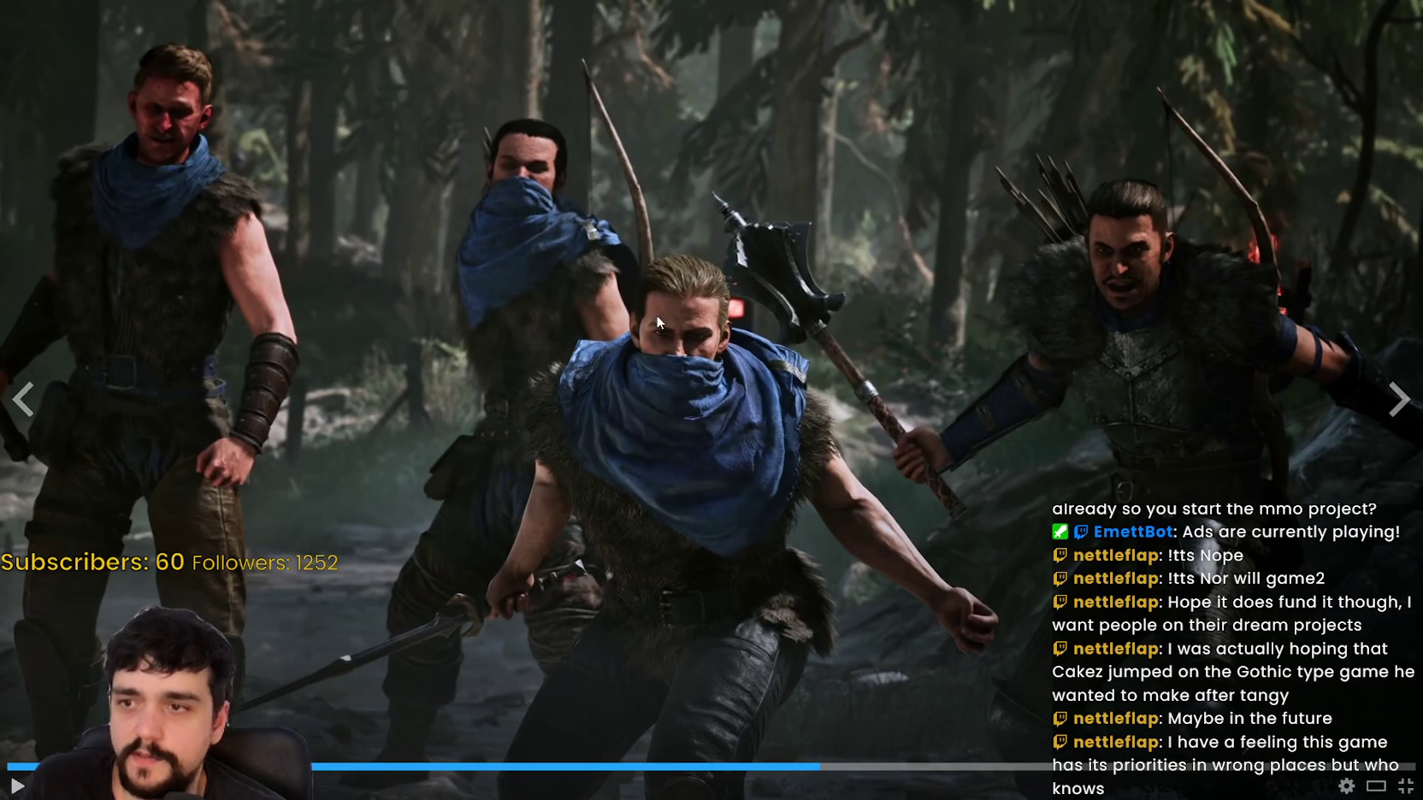
pyautogui.click(685, 506)
pyautogui.click(693, 503)
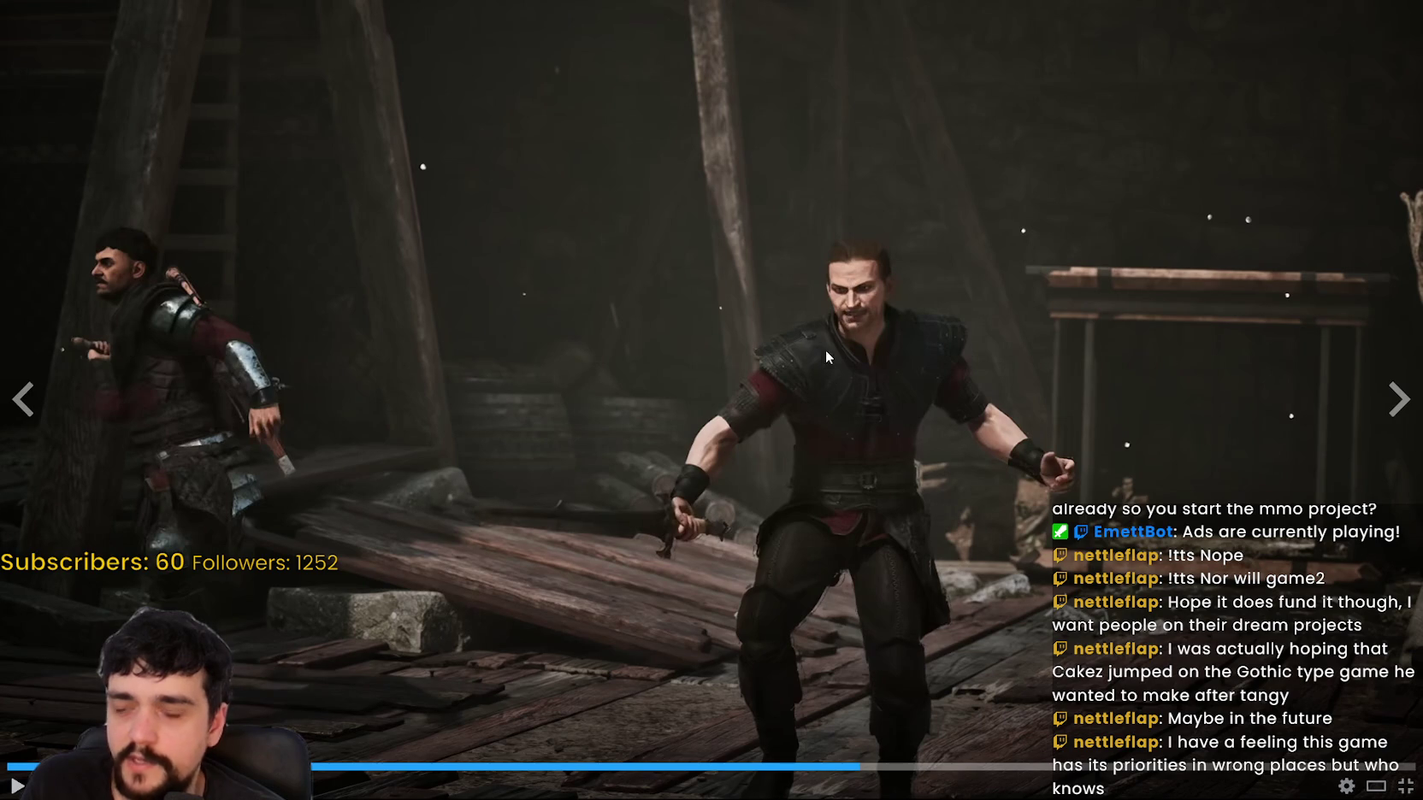
pyautogui.click(823, 481)
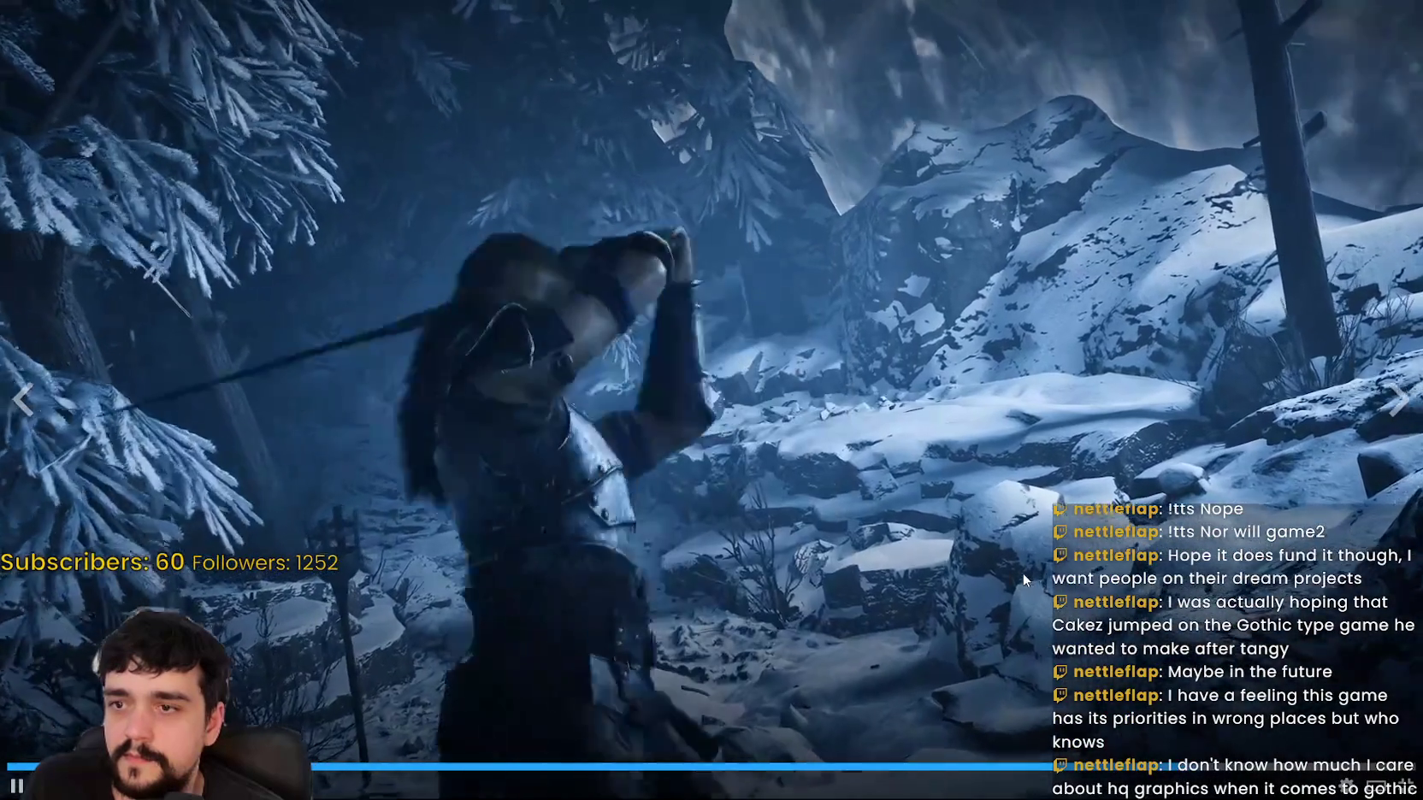
pyautogui.click(950, 453)
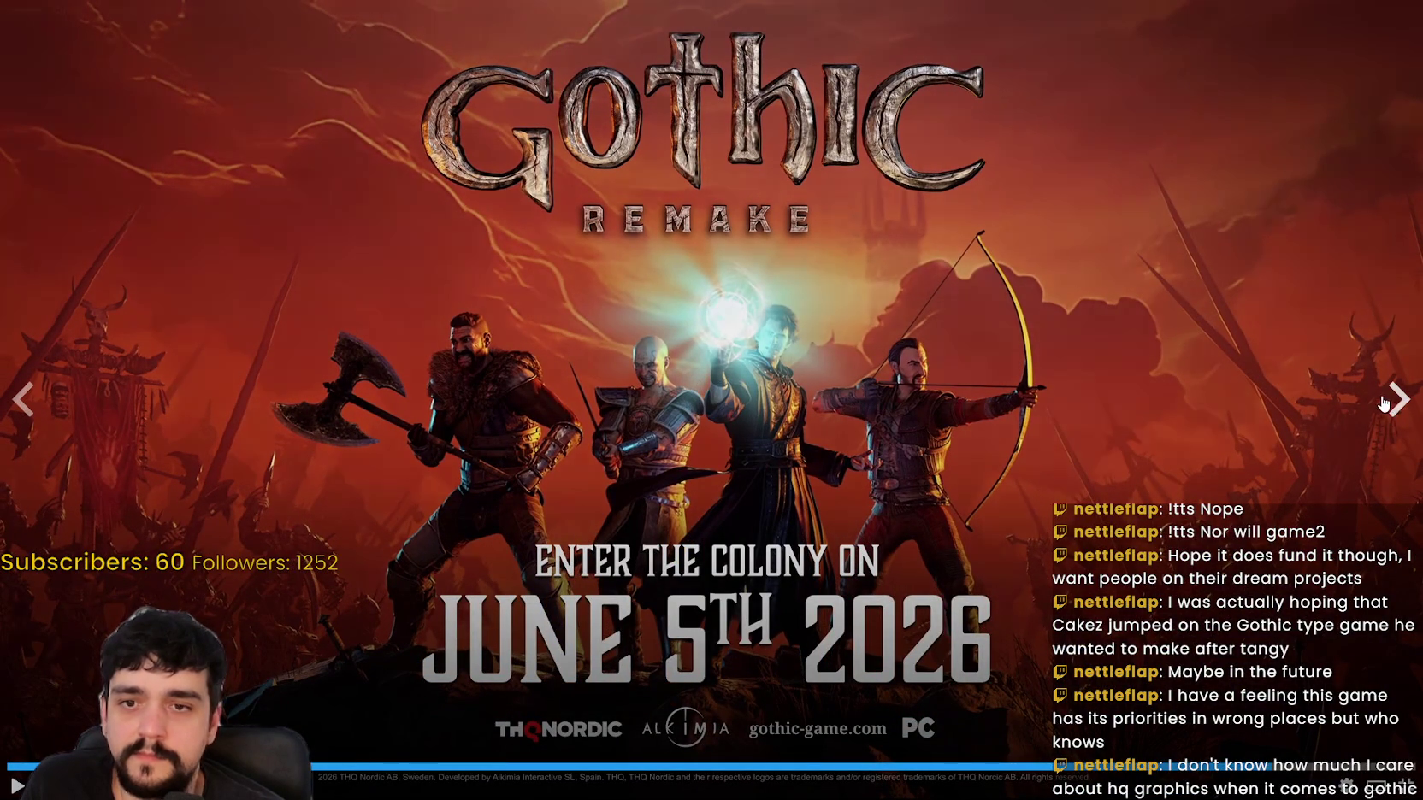
pyautogui.click(1386, 403)
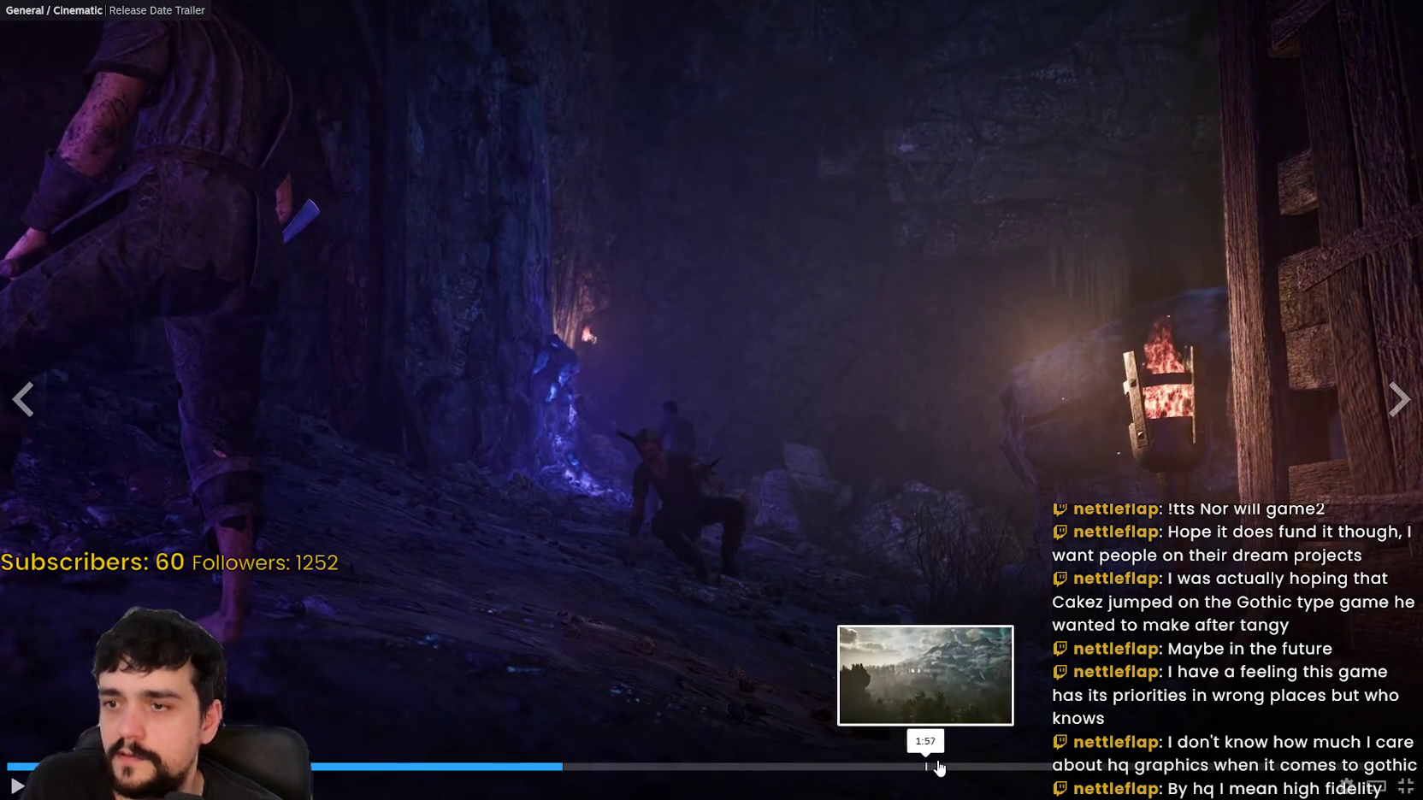
pyautogui.click(940, 764)
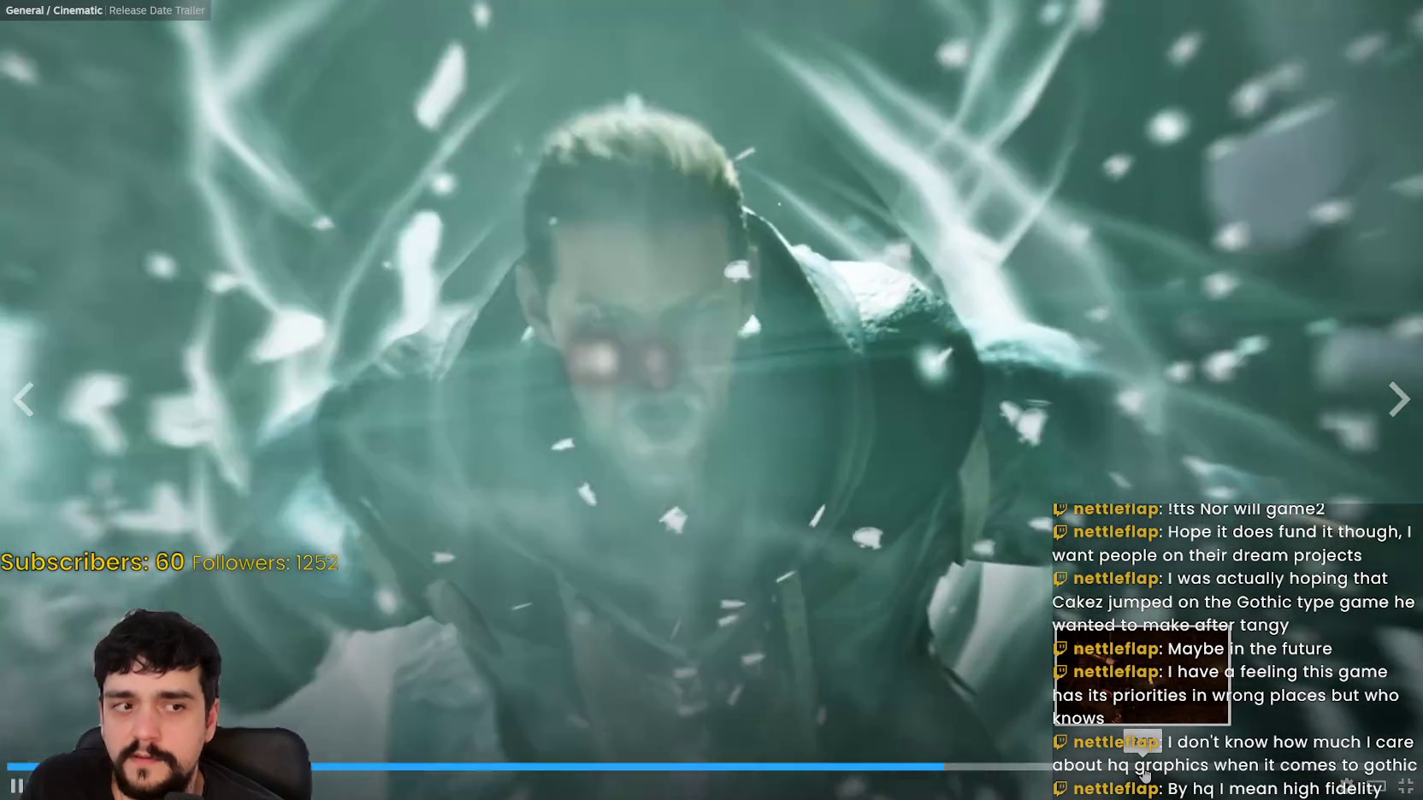
# Step: Skip further into the trailer, pause it, and start paging through the gallery images
pyautogui.click(1144, 768)
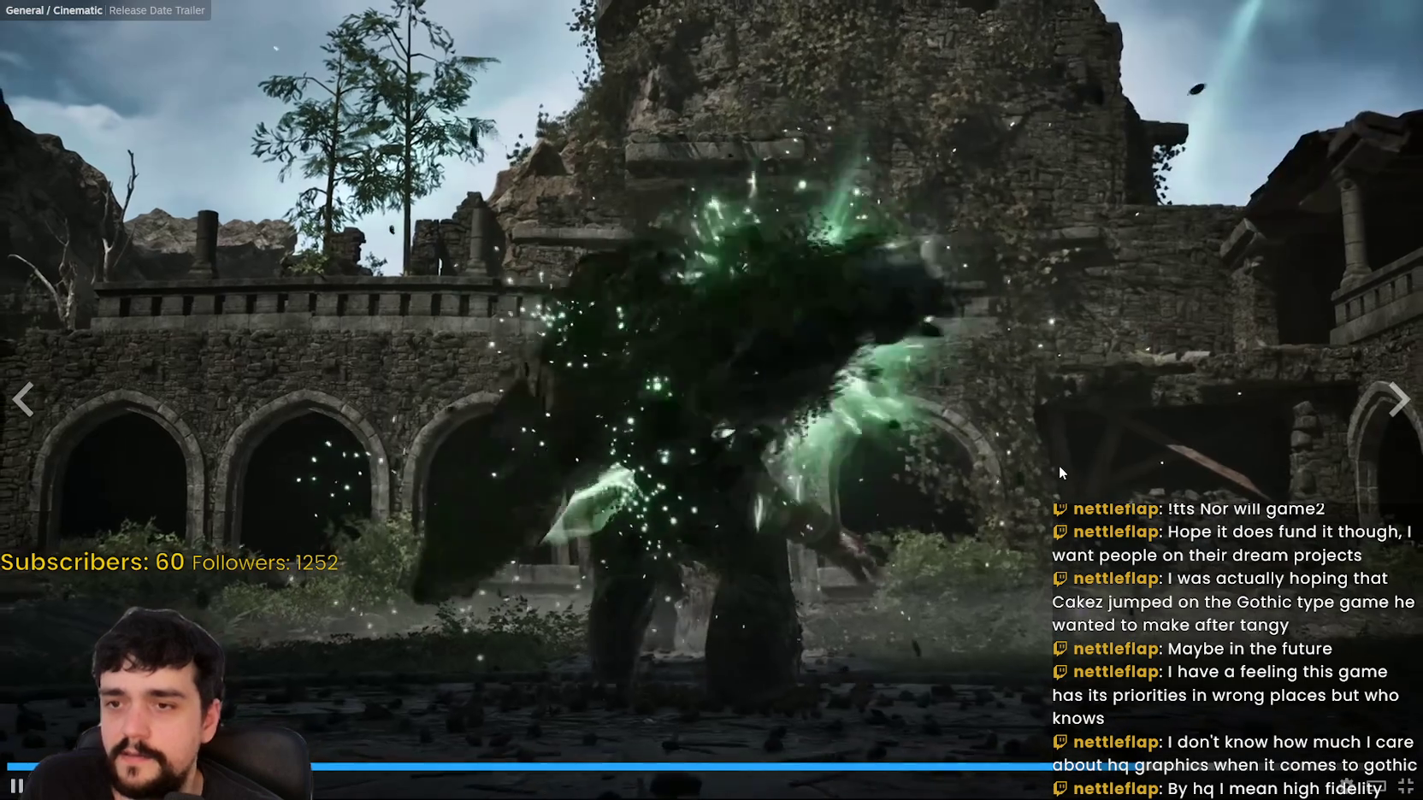
pyautogui.click(1059, 464)
pyautogui.click(1399, 398)
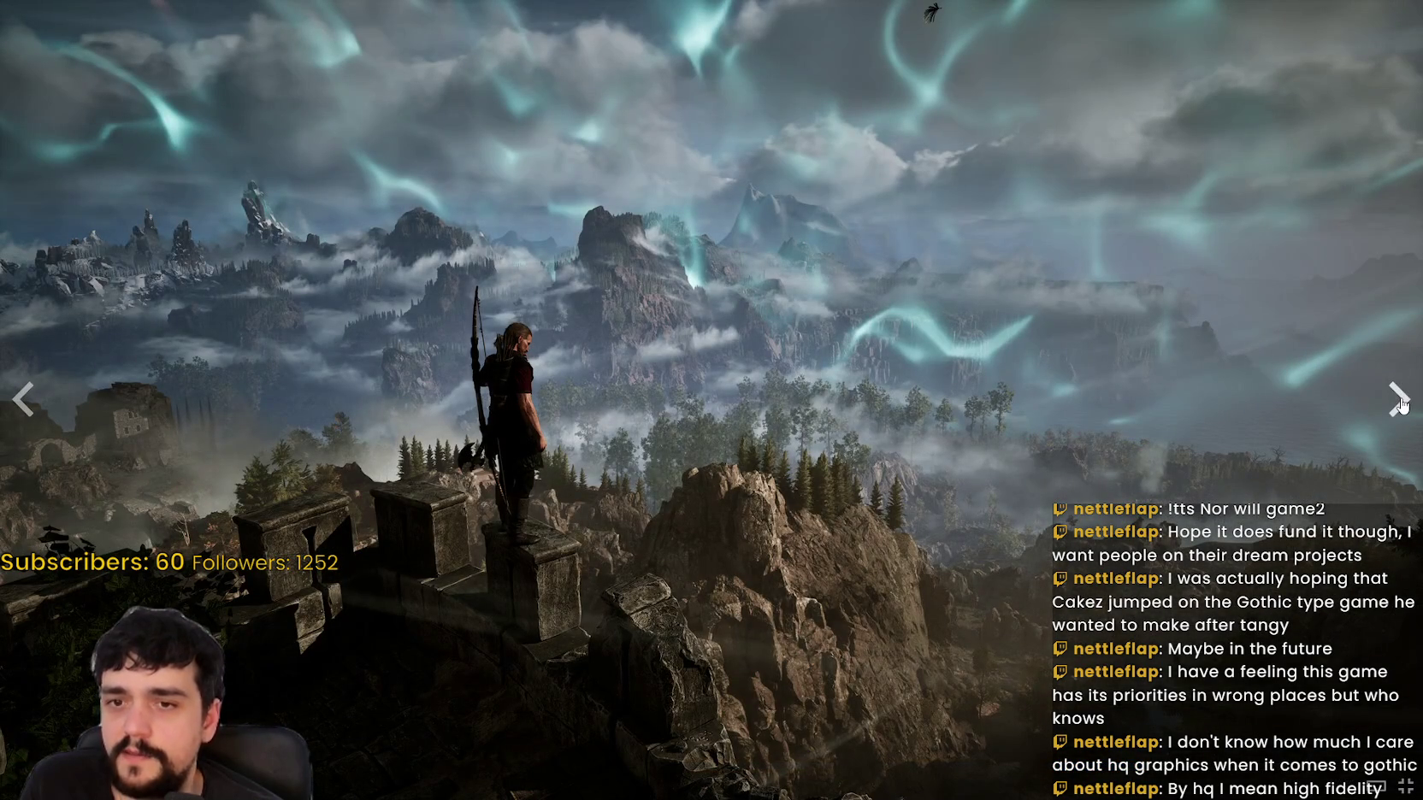
pyautogui.click(1403, 405)
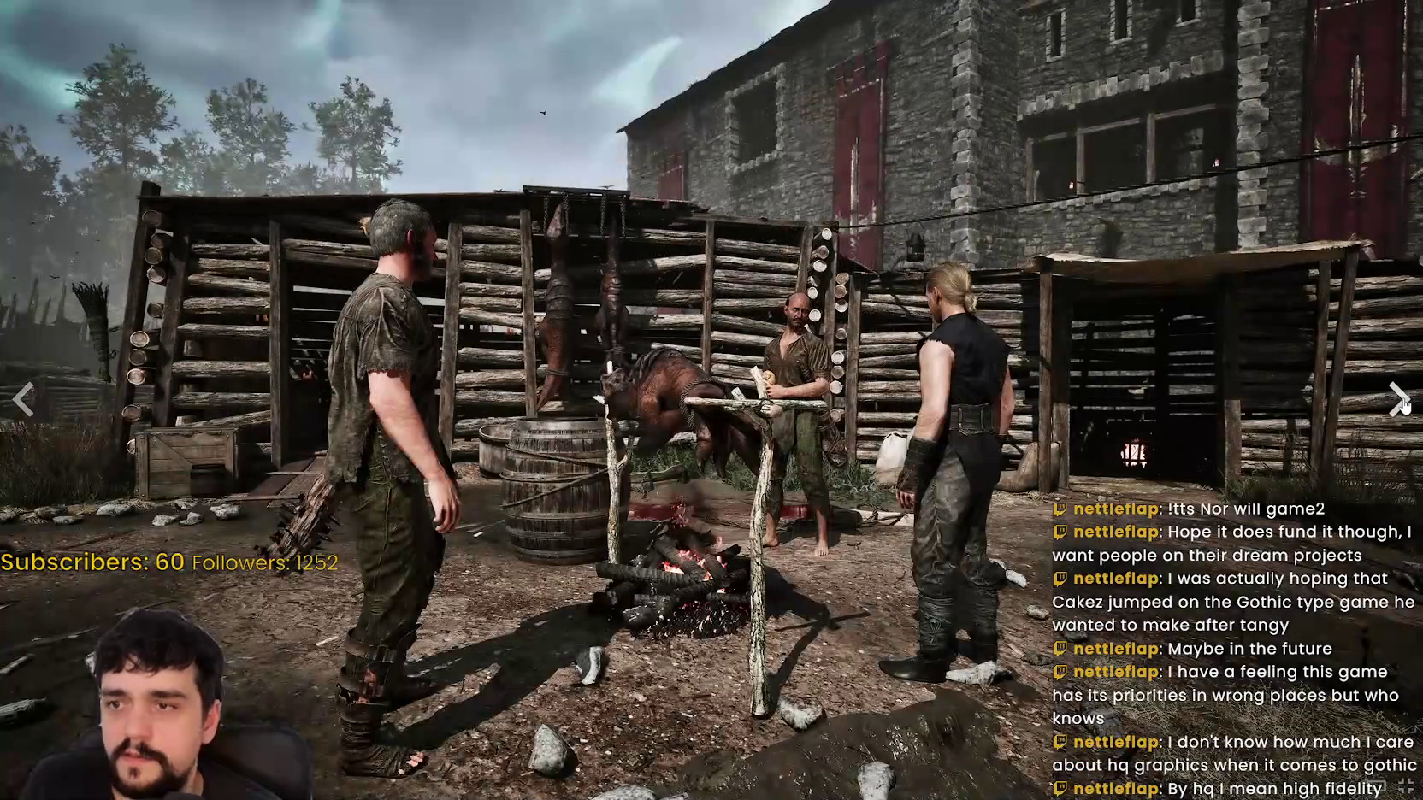
pyautogui.click(1395, 407)
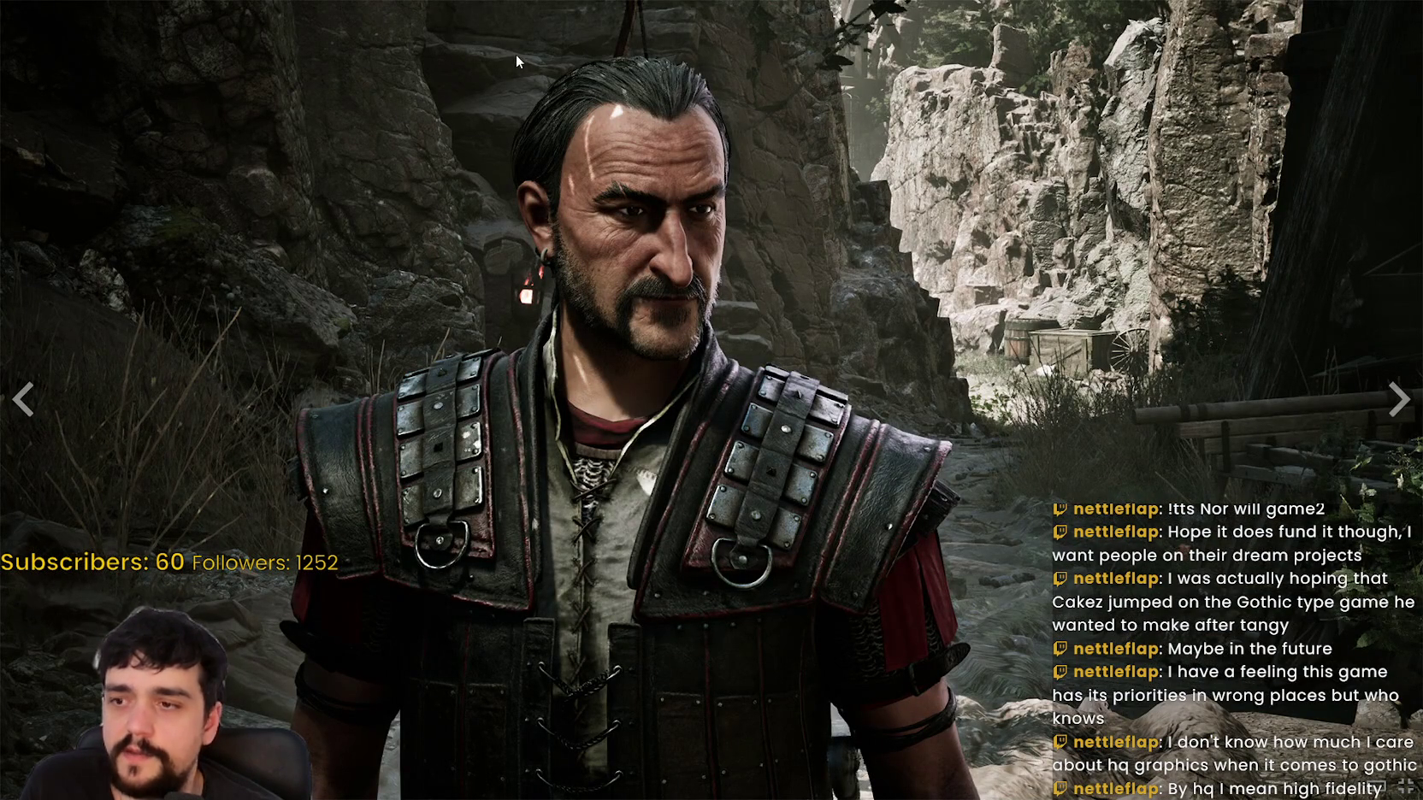
pyautogui.click(1399, 399)
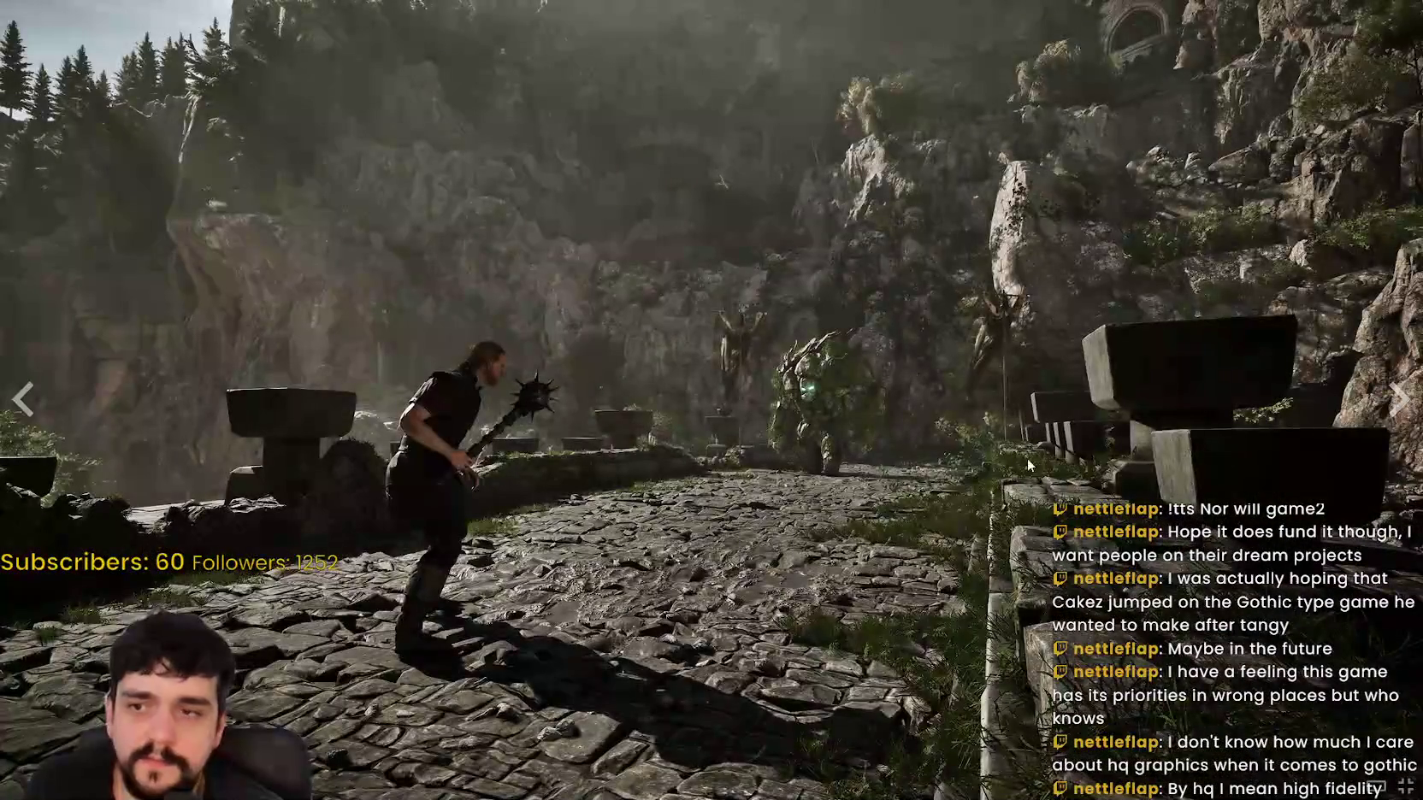
pyautogui.click(1399, 402)
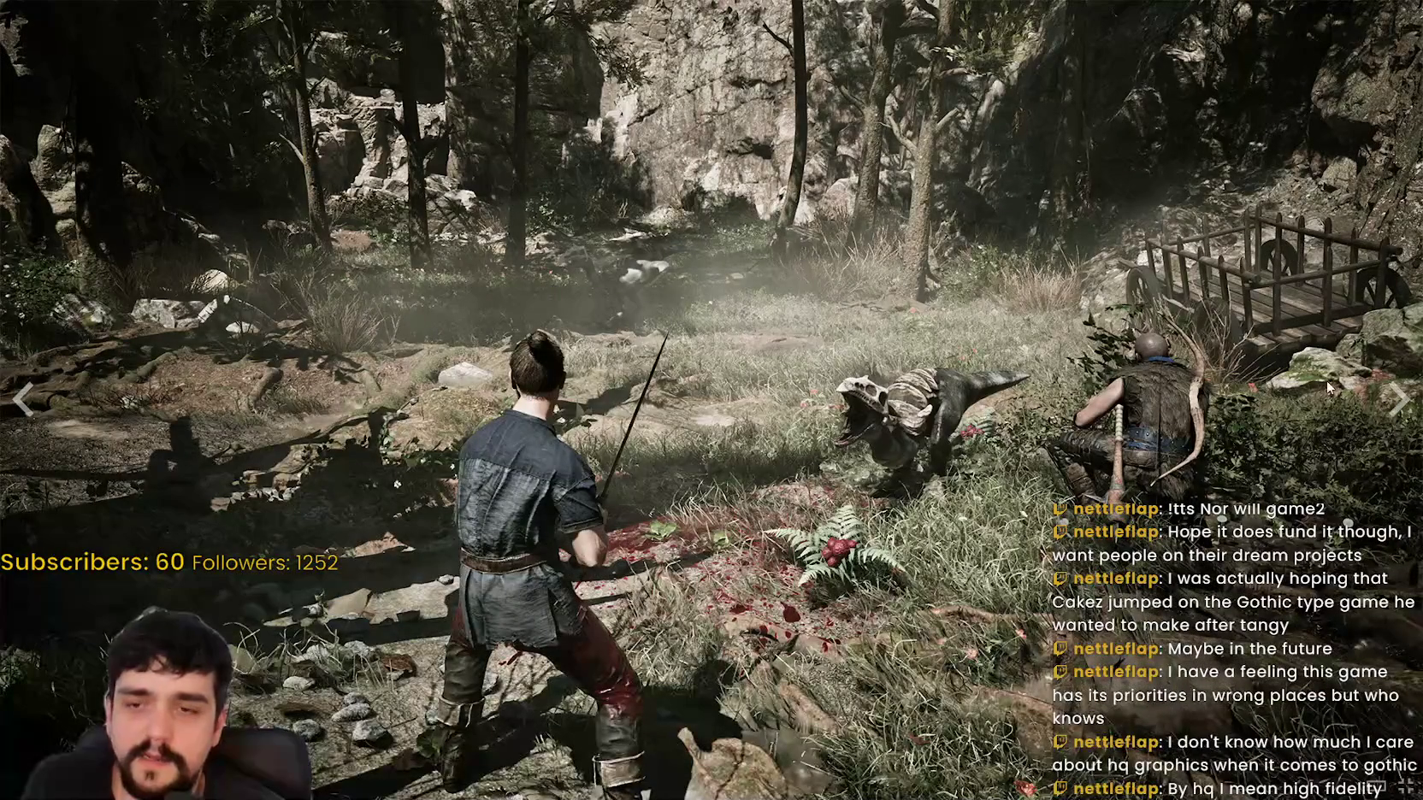
# Step: Keep paging to the goblin camp screenshot and leave fullscreen
pyautogui.click(1399, 399)
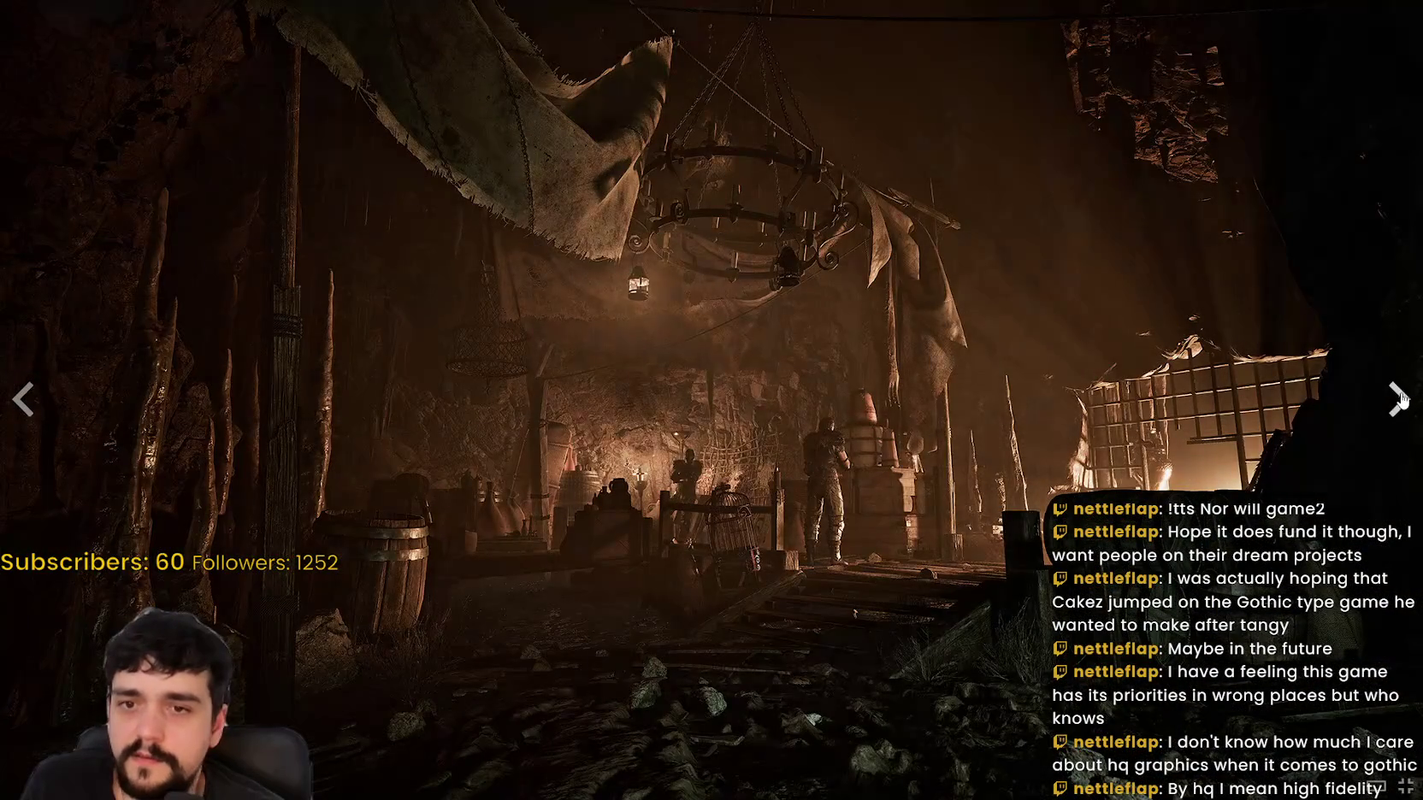
pyautogui.click(1400, 399)
pyautogui.click(1399, 399)
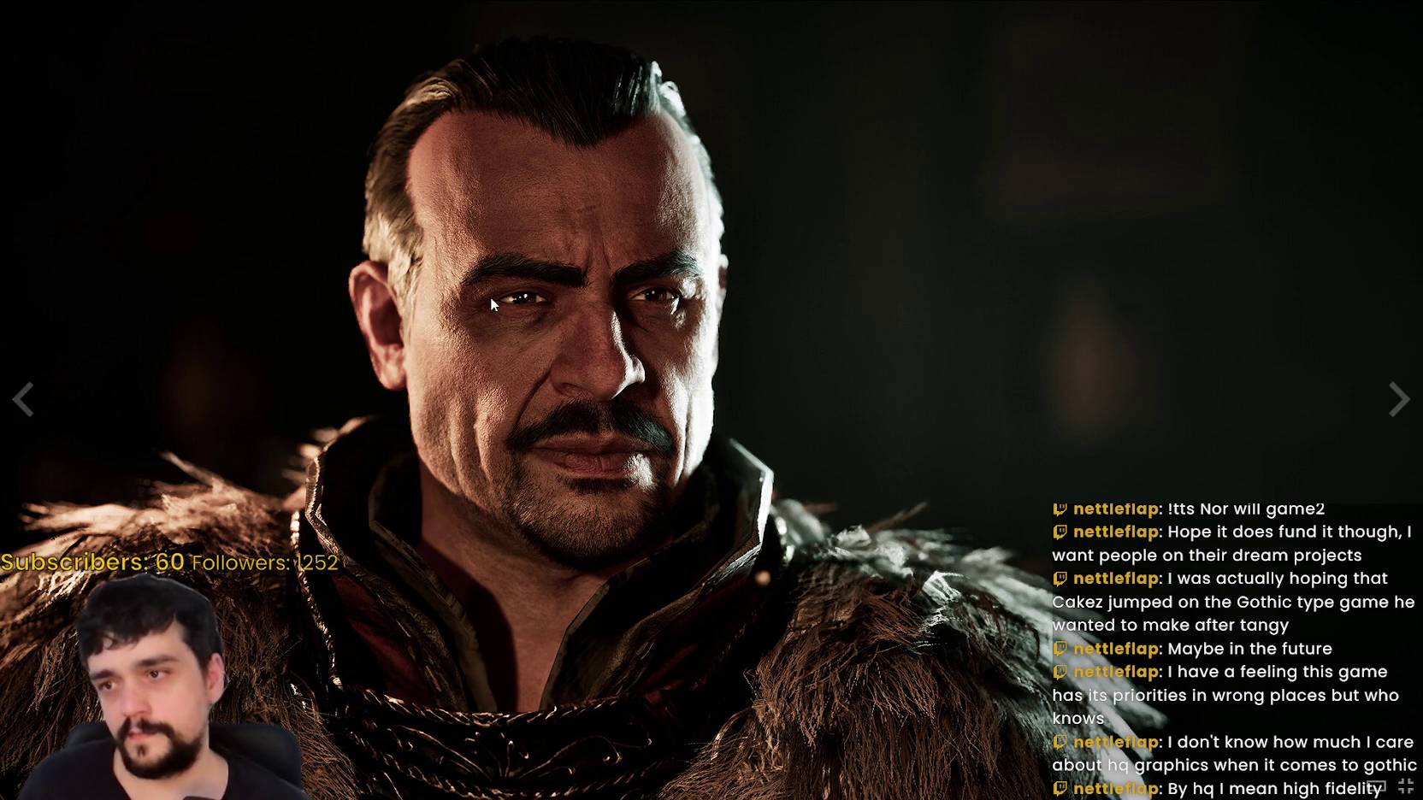
pyautogui.click(1399, 409)
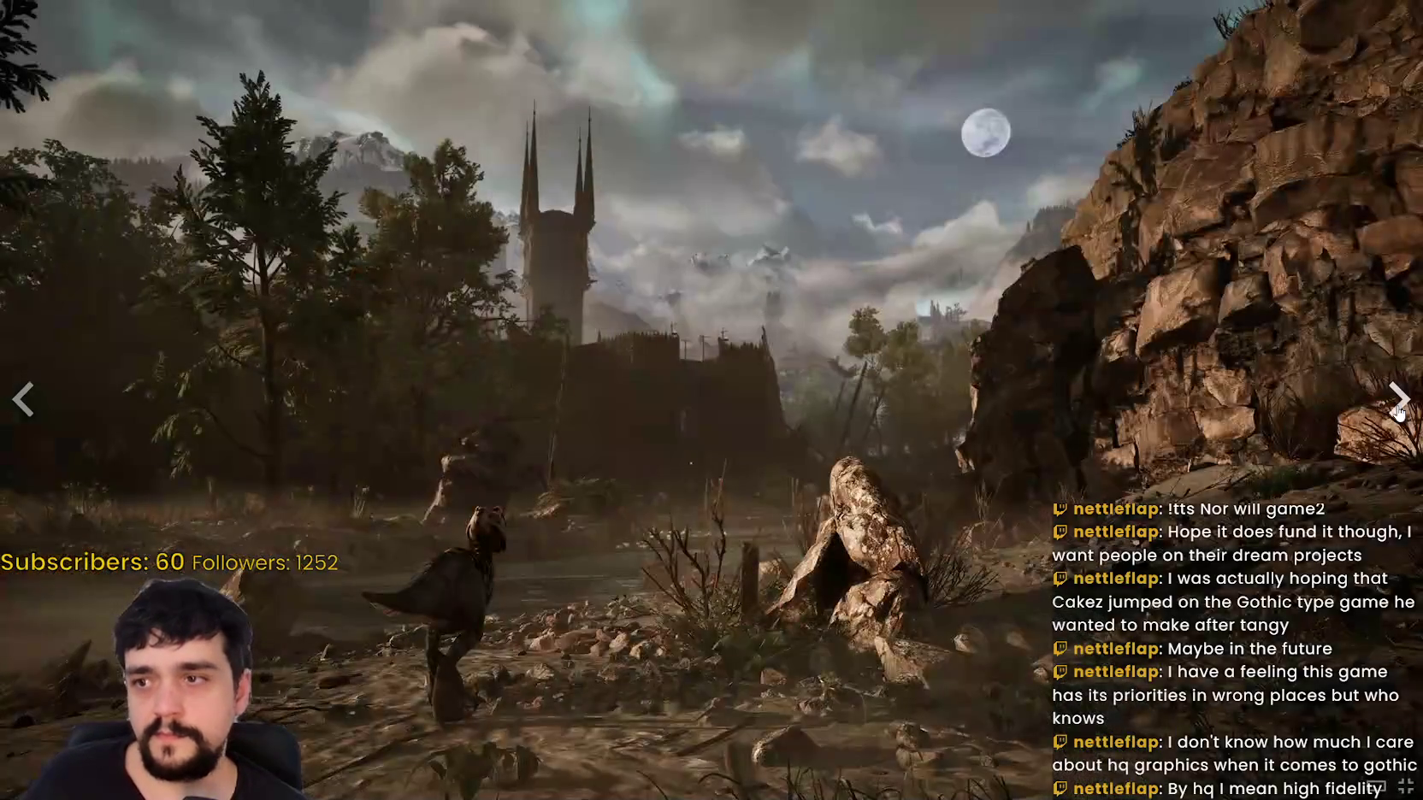
pyautogui.click(1398, 409)
pyautogui.click(1398, 410)
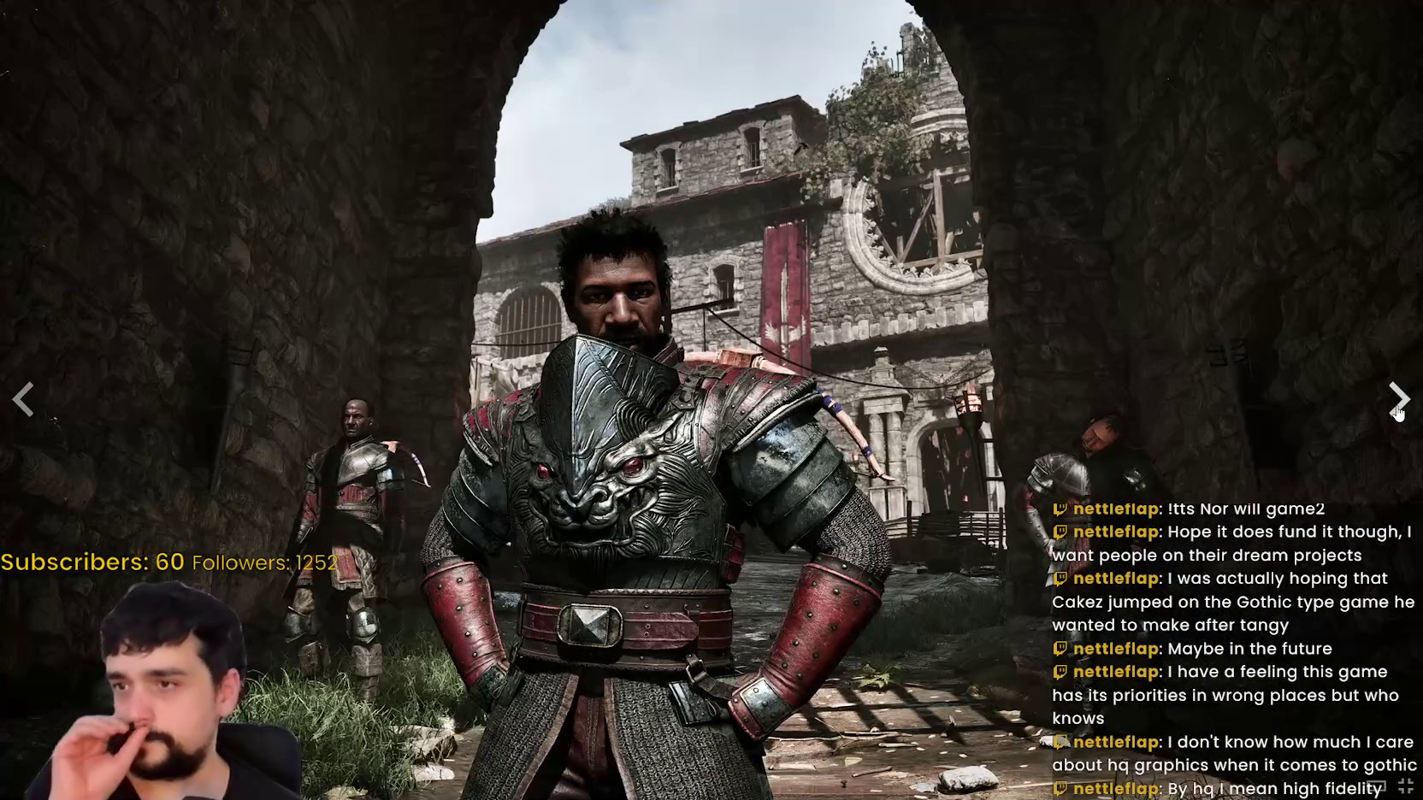
pyautogui.click(1398, 411)
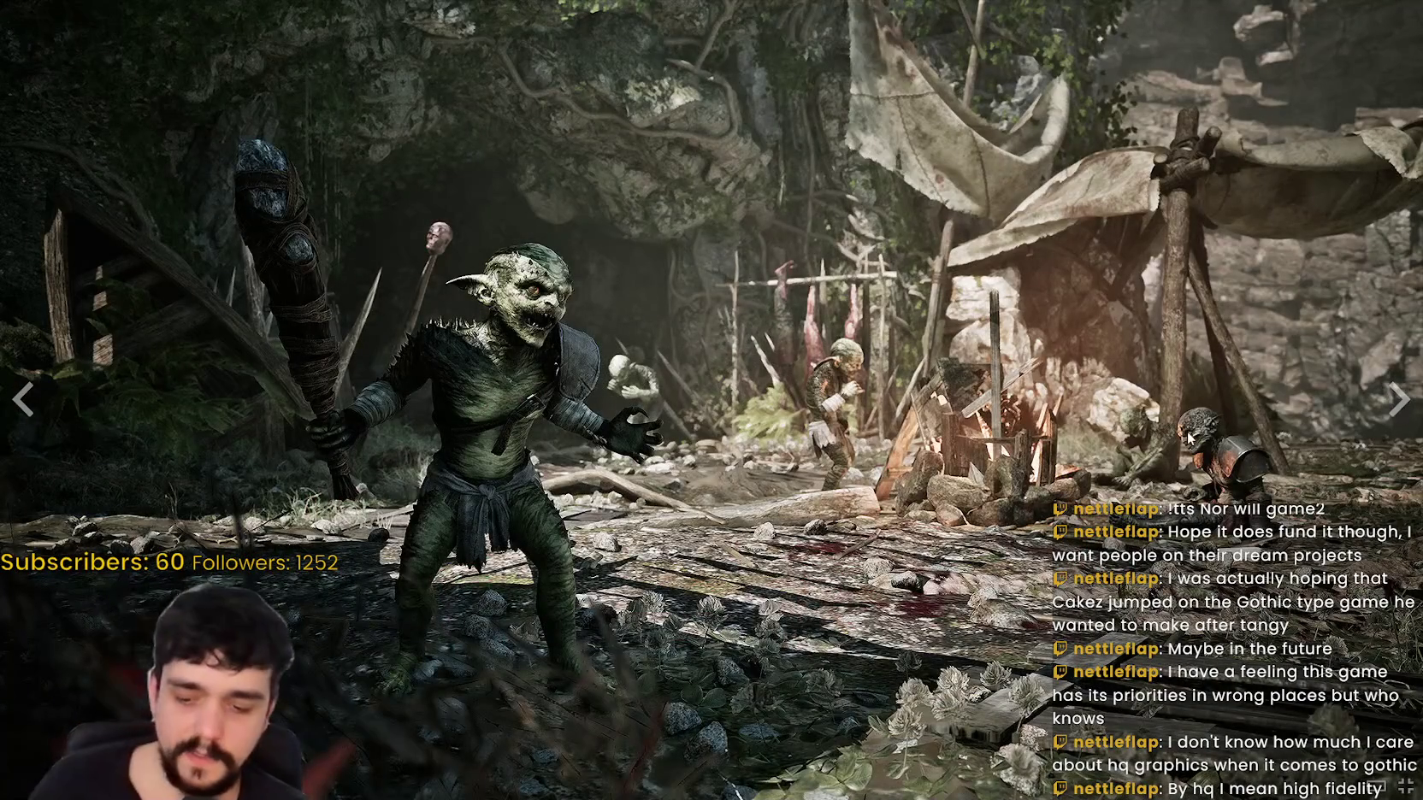
pyautogui.press('Escape')
# Step: Visit the Steam store front page, close Steam, and select set_active's collision-disable expression
pyautogui.moveTo(81, 39)
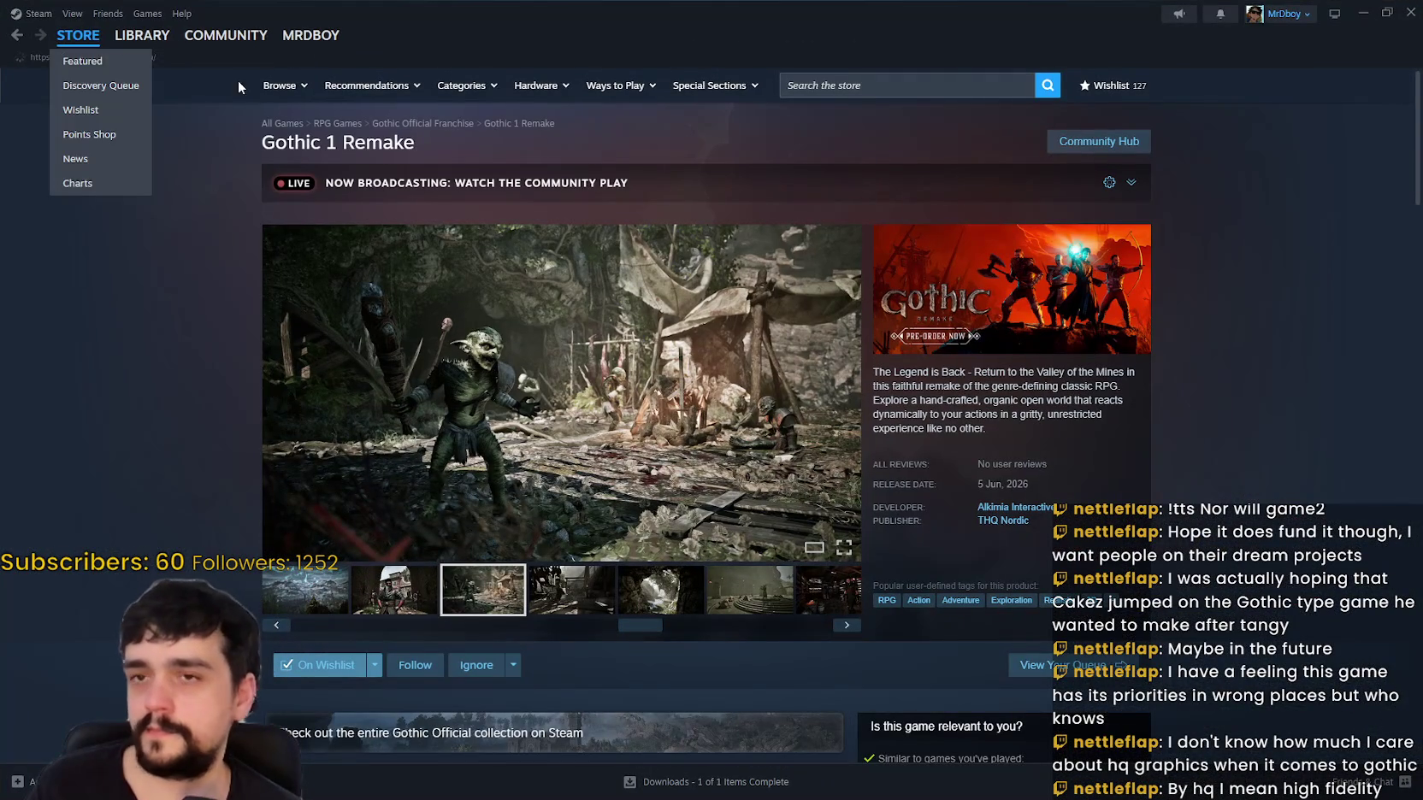
pyautogui.click(118, 58)
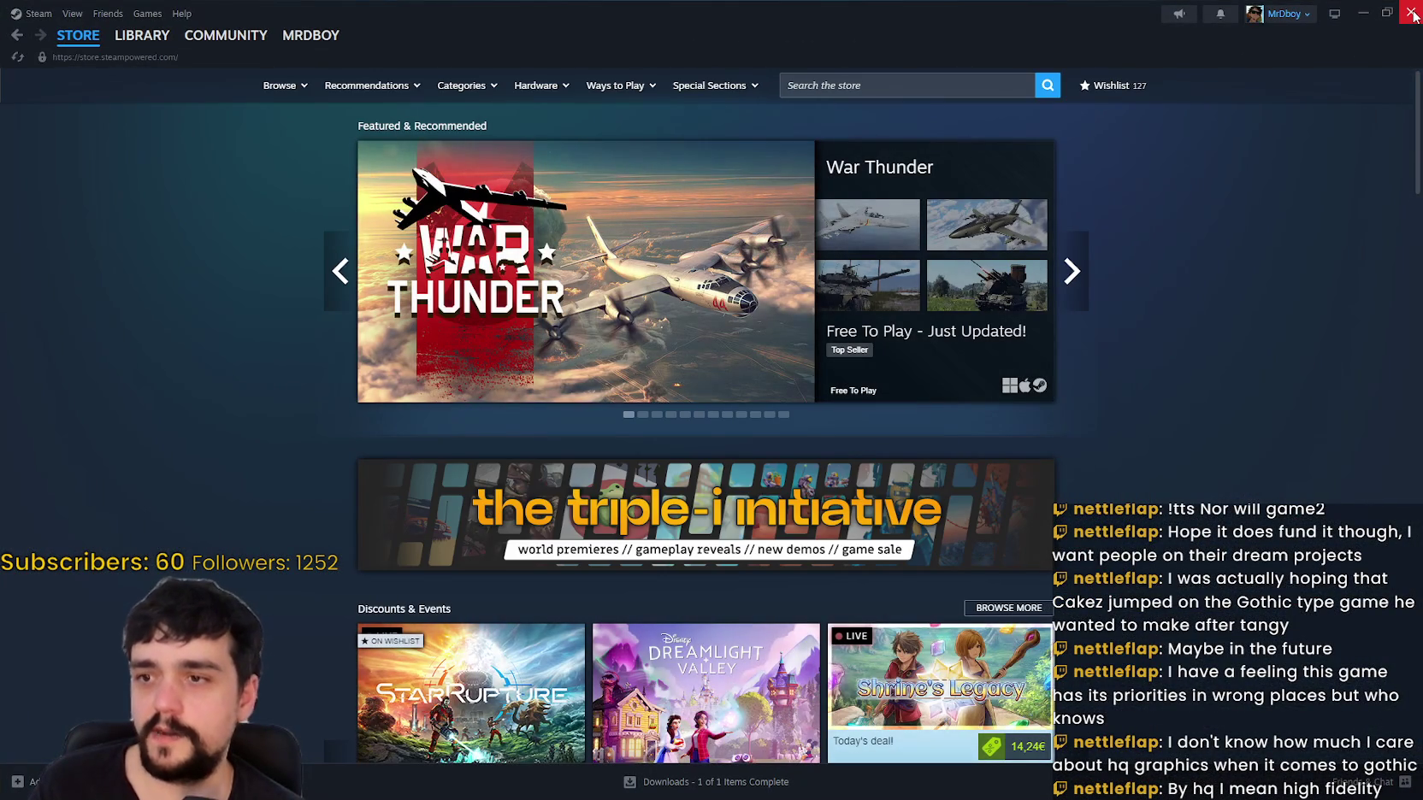
pyautogui.scroll(-2, 1176, 561)
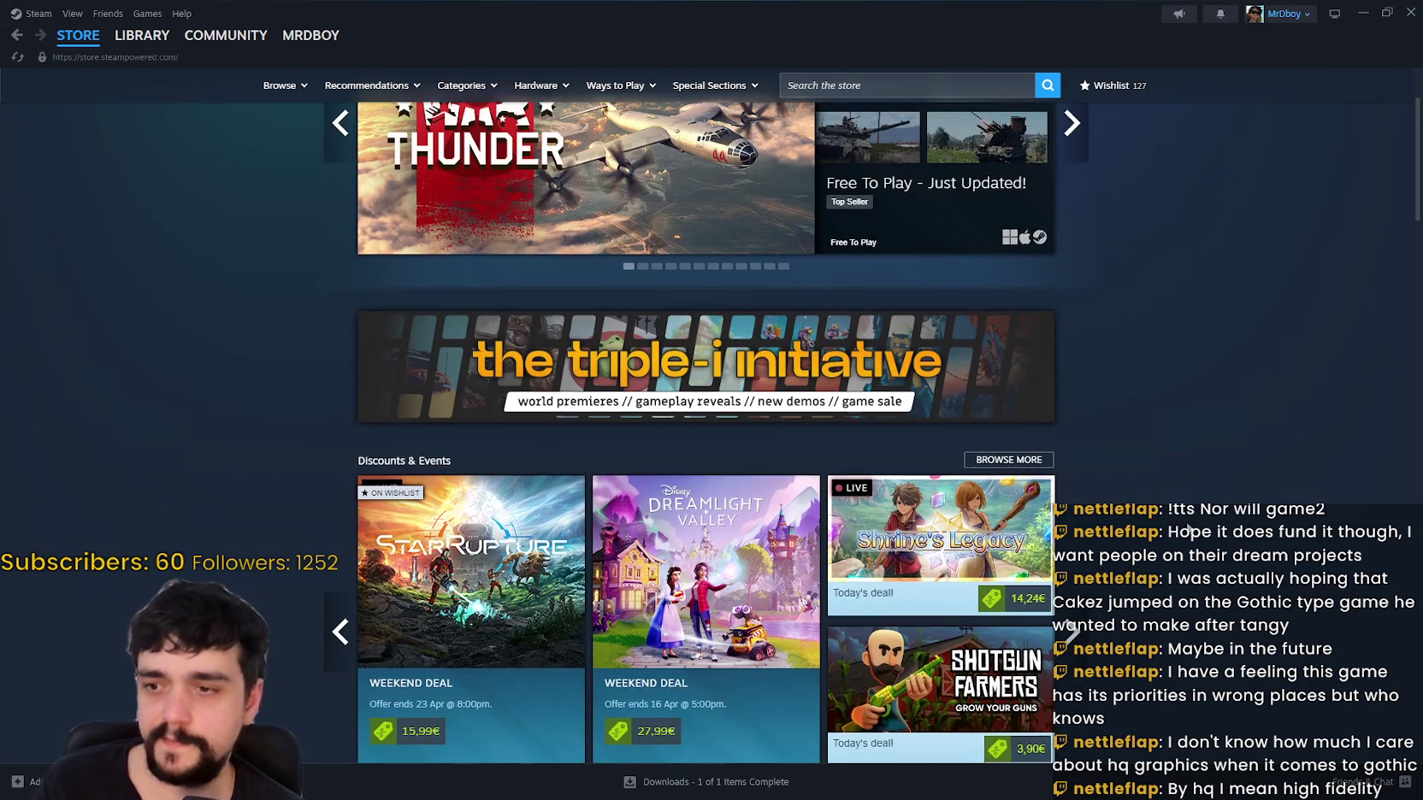
pyautogui.scroll(-3, 1187, 525)
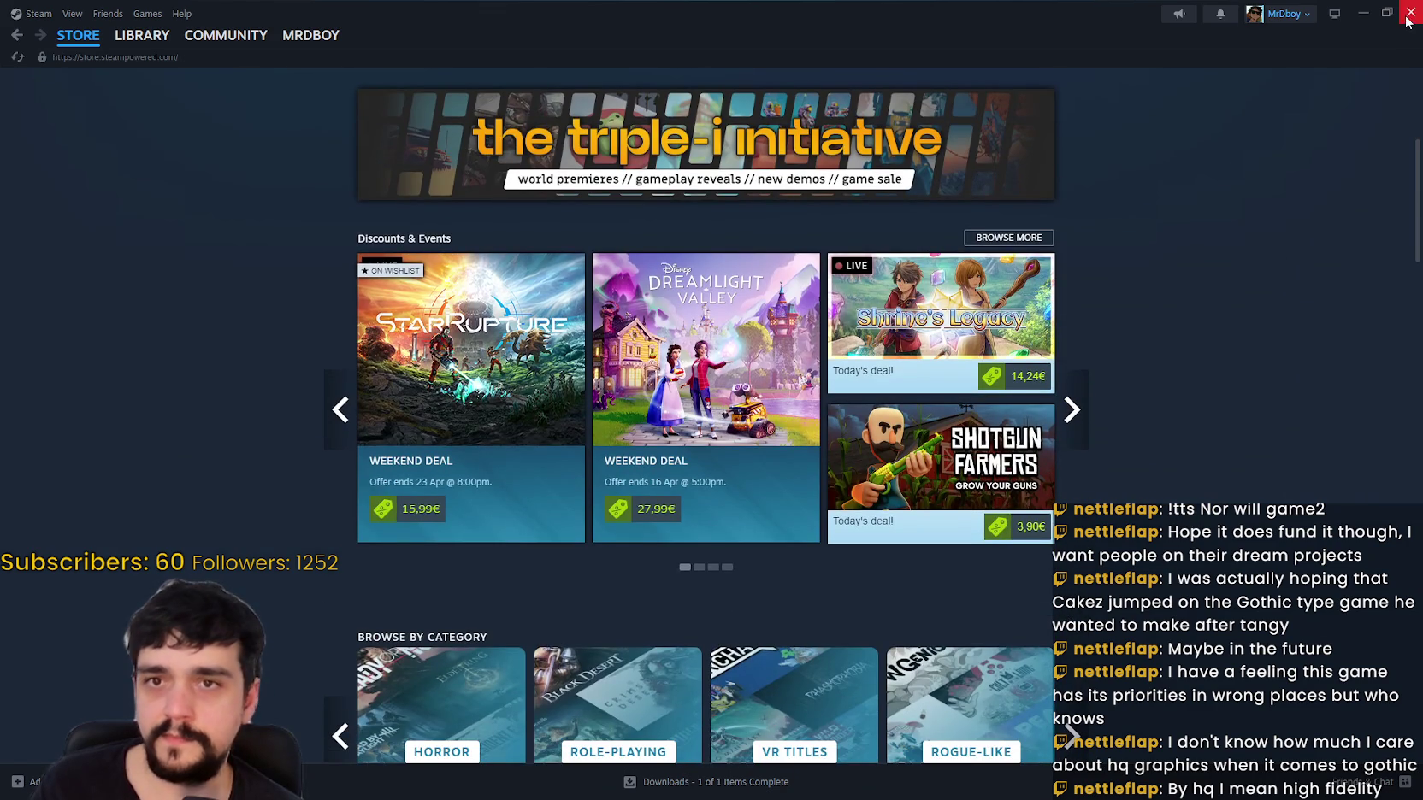
pyautogui.click(1411, 12)
pyautogui.moveTo(1013, 345); pyautogui.dragTo(1112, 340)
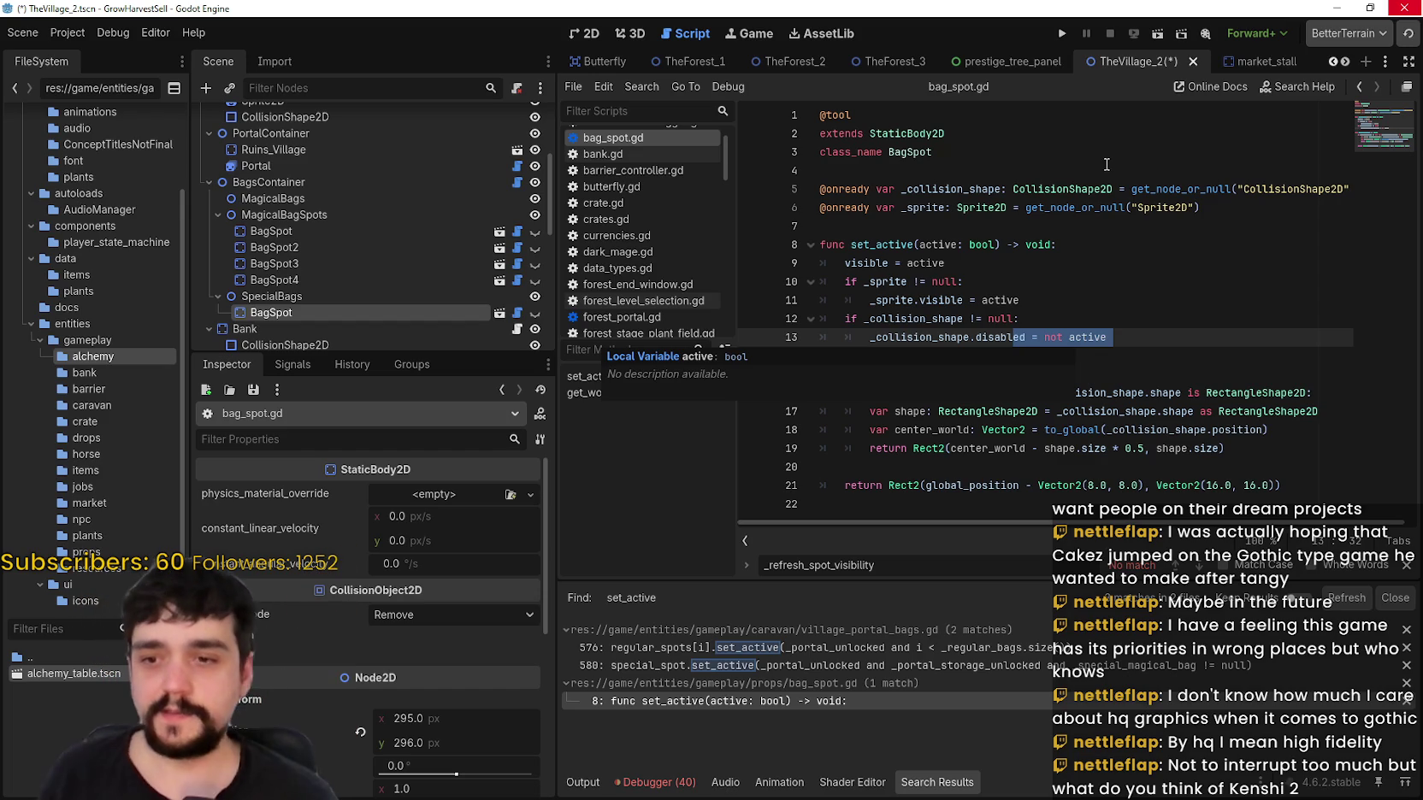
# Step: Go from the special-spot set_active call to the _regular_bag_spots definition in village_portal_bags.gd
pyautogui.click(875, 666)
pyautogui.scroll(-3, 1000, 398)
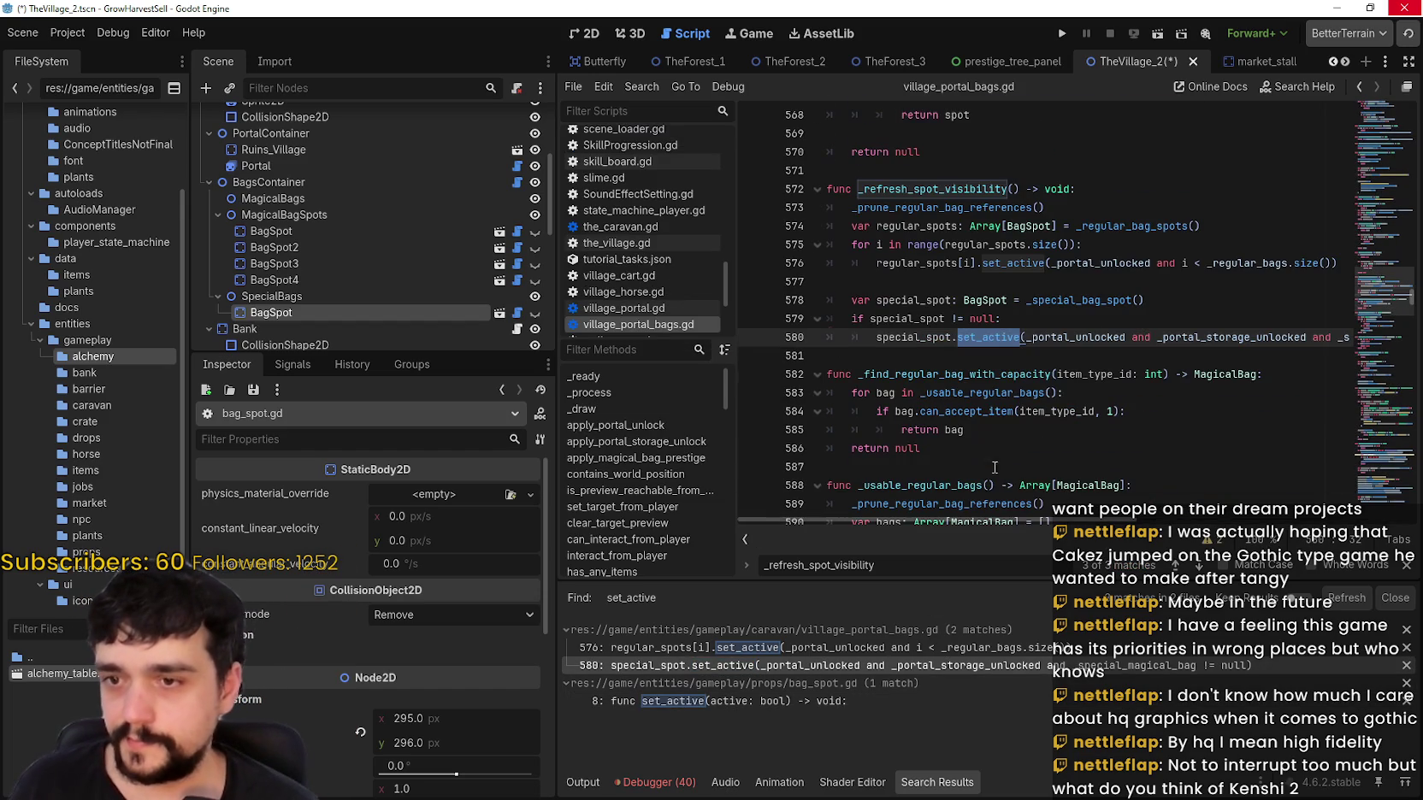
pyautogui.click(1000, 393)
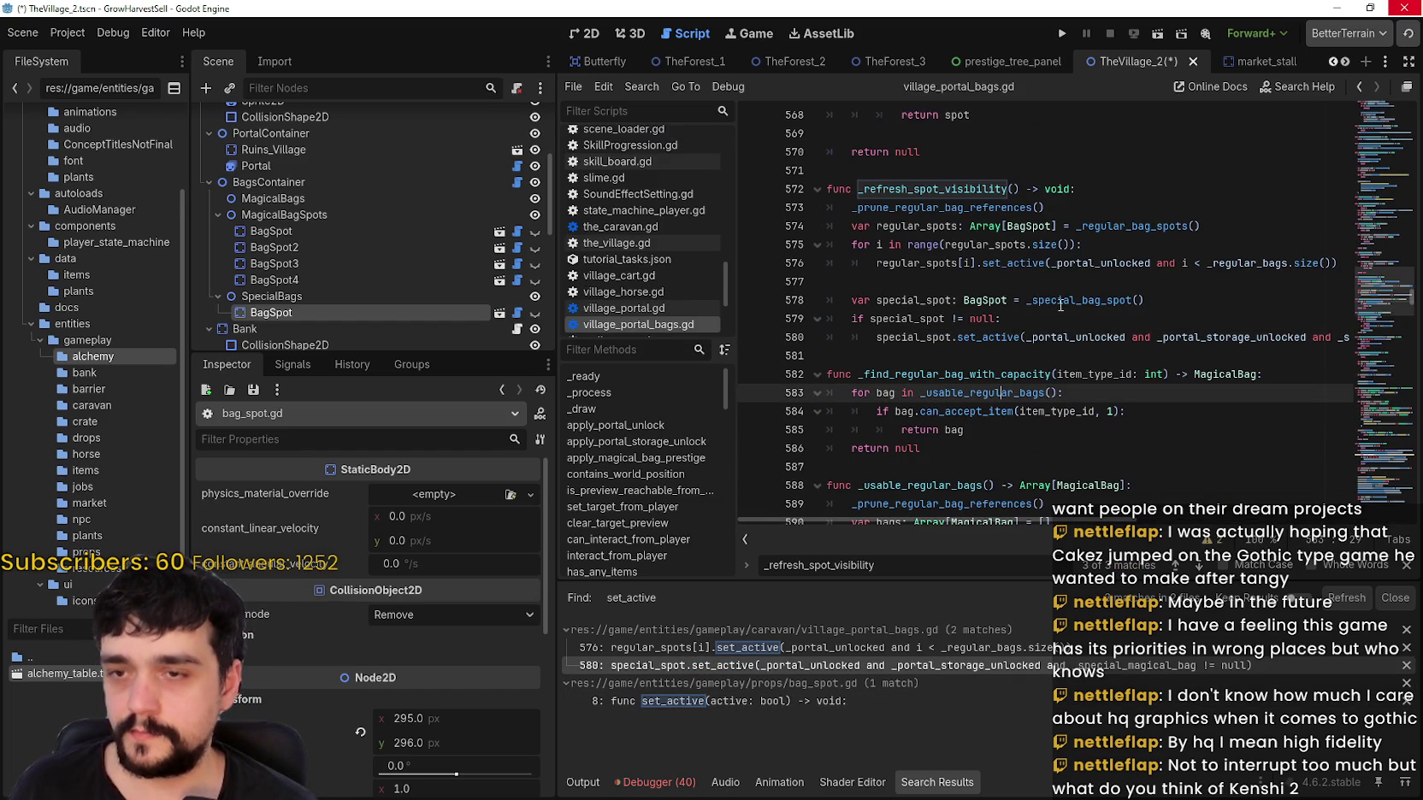
pyautogui.click(1148, 228)
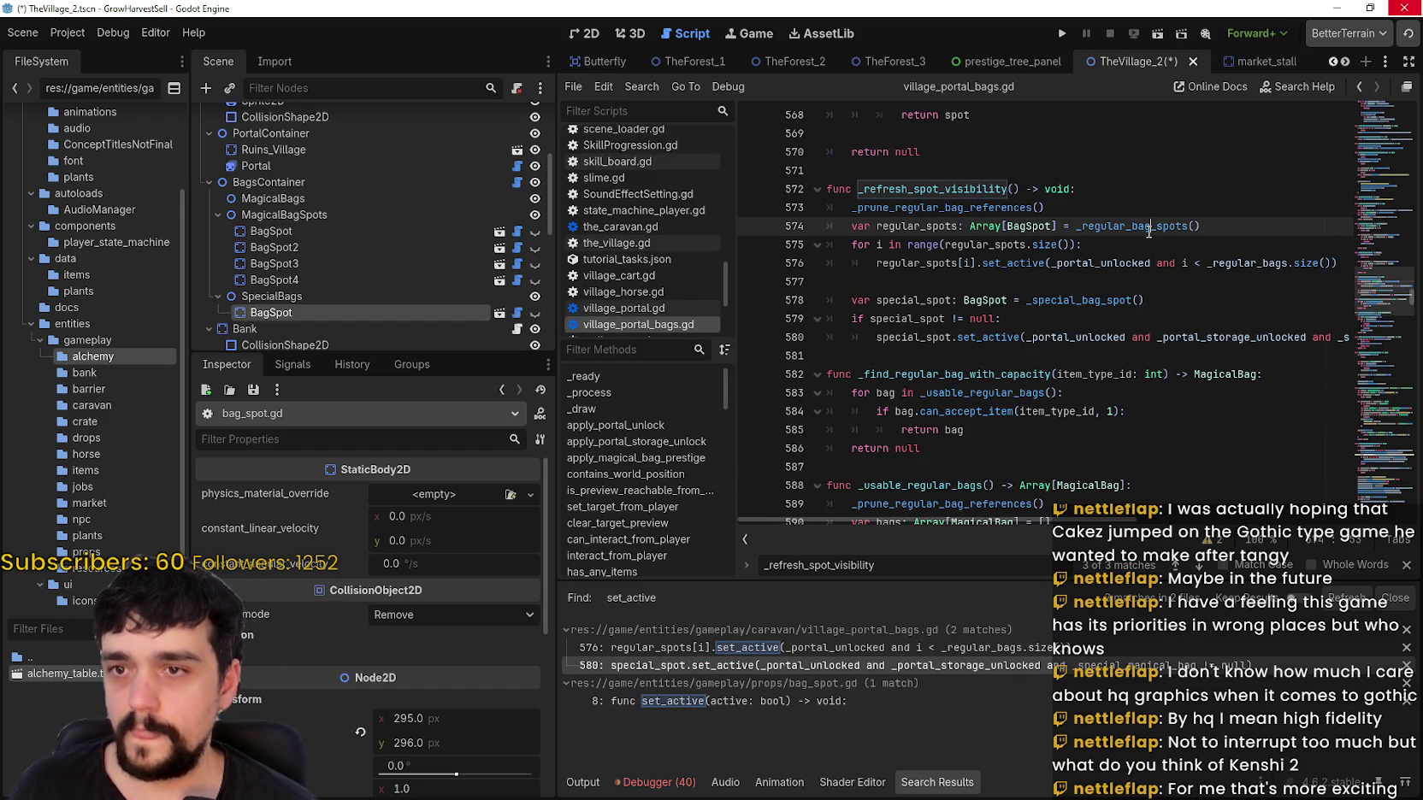
pyautogui.rightClick(1150, 236)
pyautogui.click(1205, 470)
pyautogui.scroll(-3, 1134, 396)
pyautogui.scroll(-4, 1134, 396)
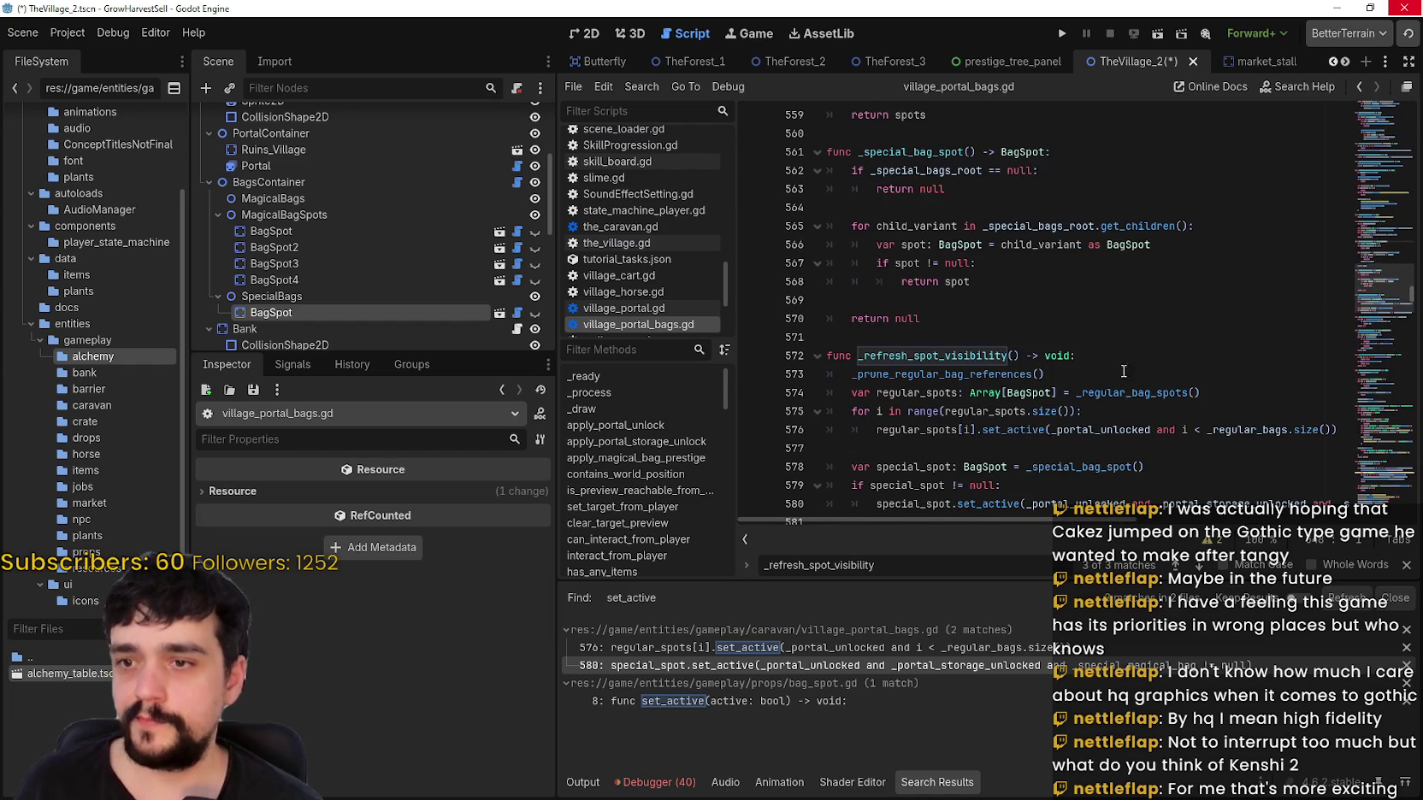
pyautogui.scroll(5, 1109, 333)
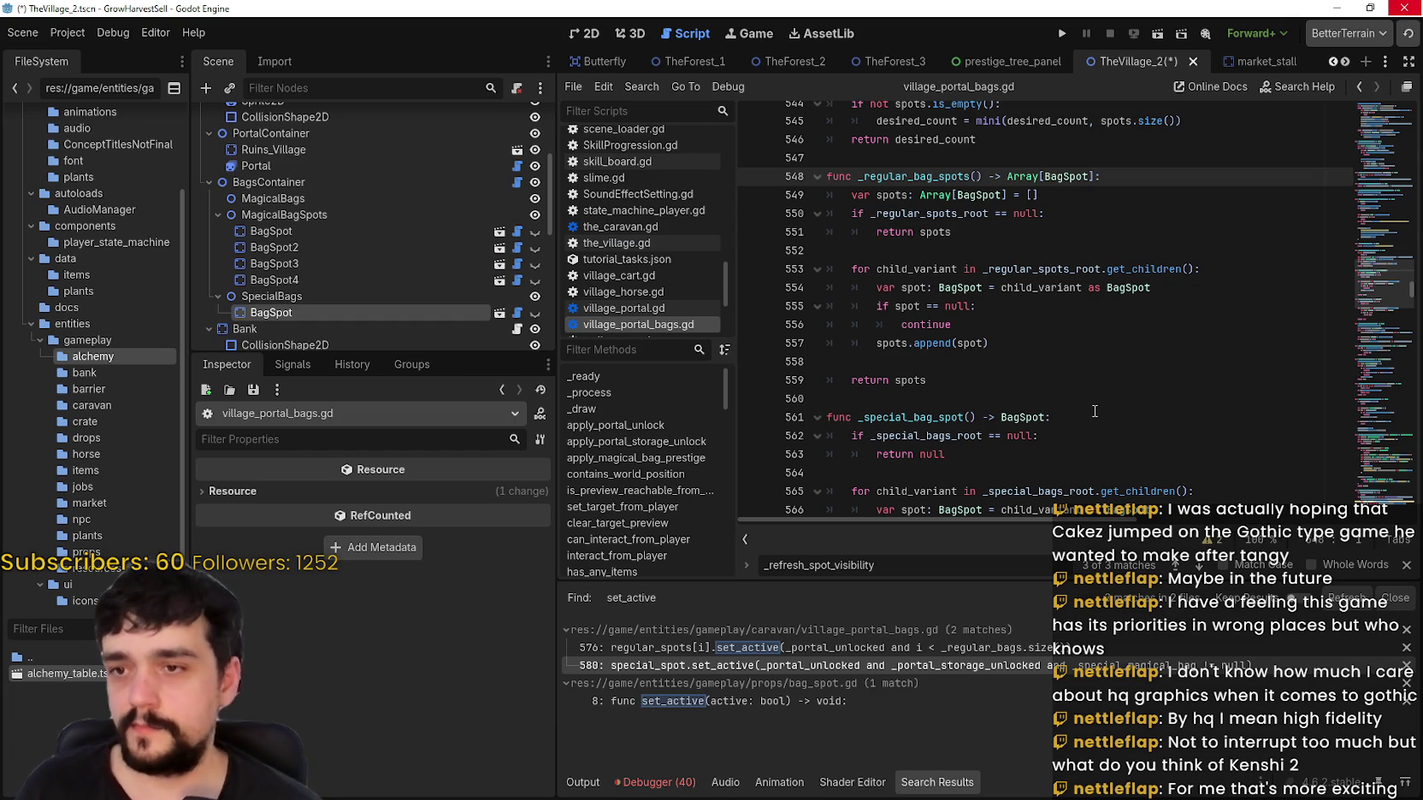
# Step: Highlight append, spot and child_variant on lines 553–557, then jump to the _regular_spots_root declaration
pyautogui.doubleClick(932, 343)
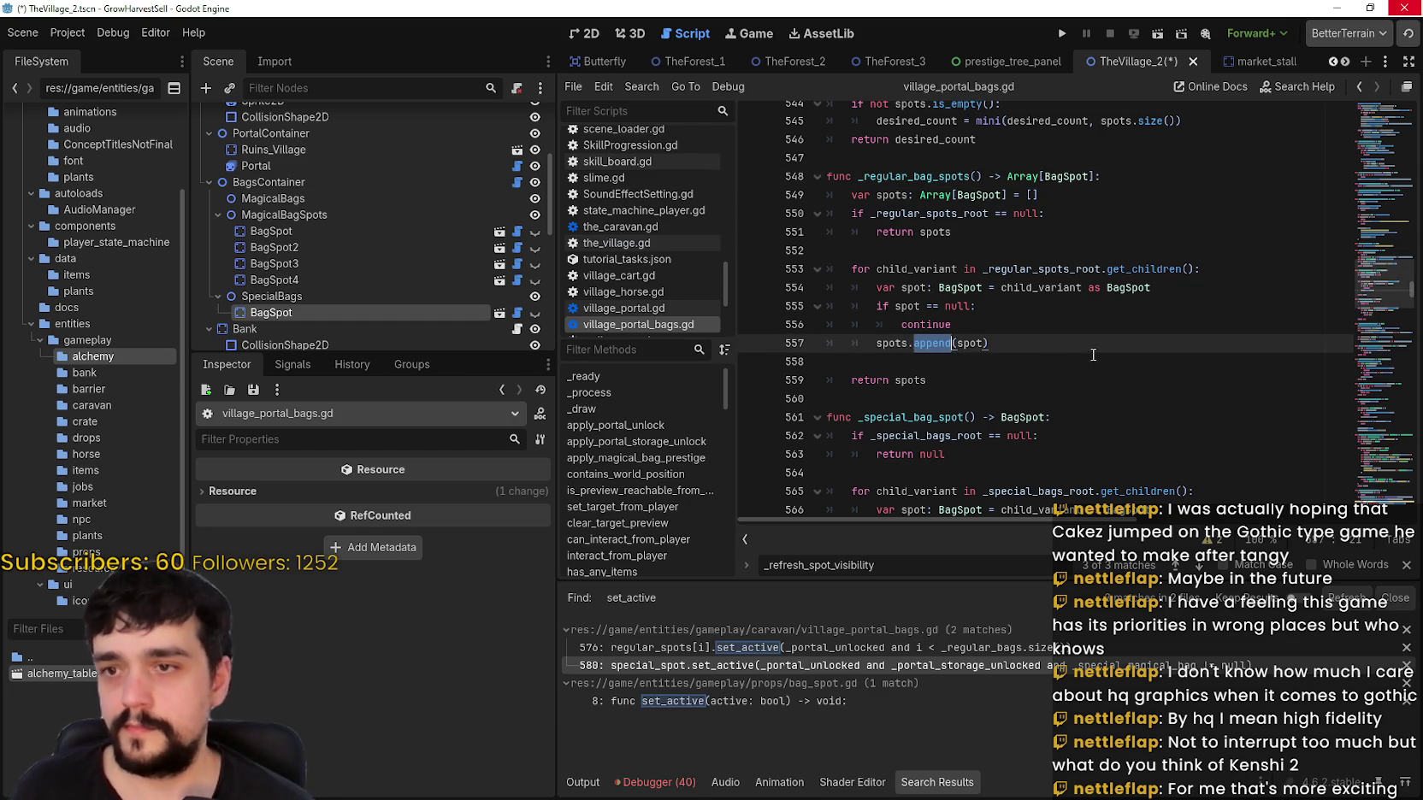
pyautogui.doubleClick(967, 344)
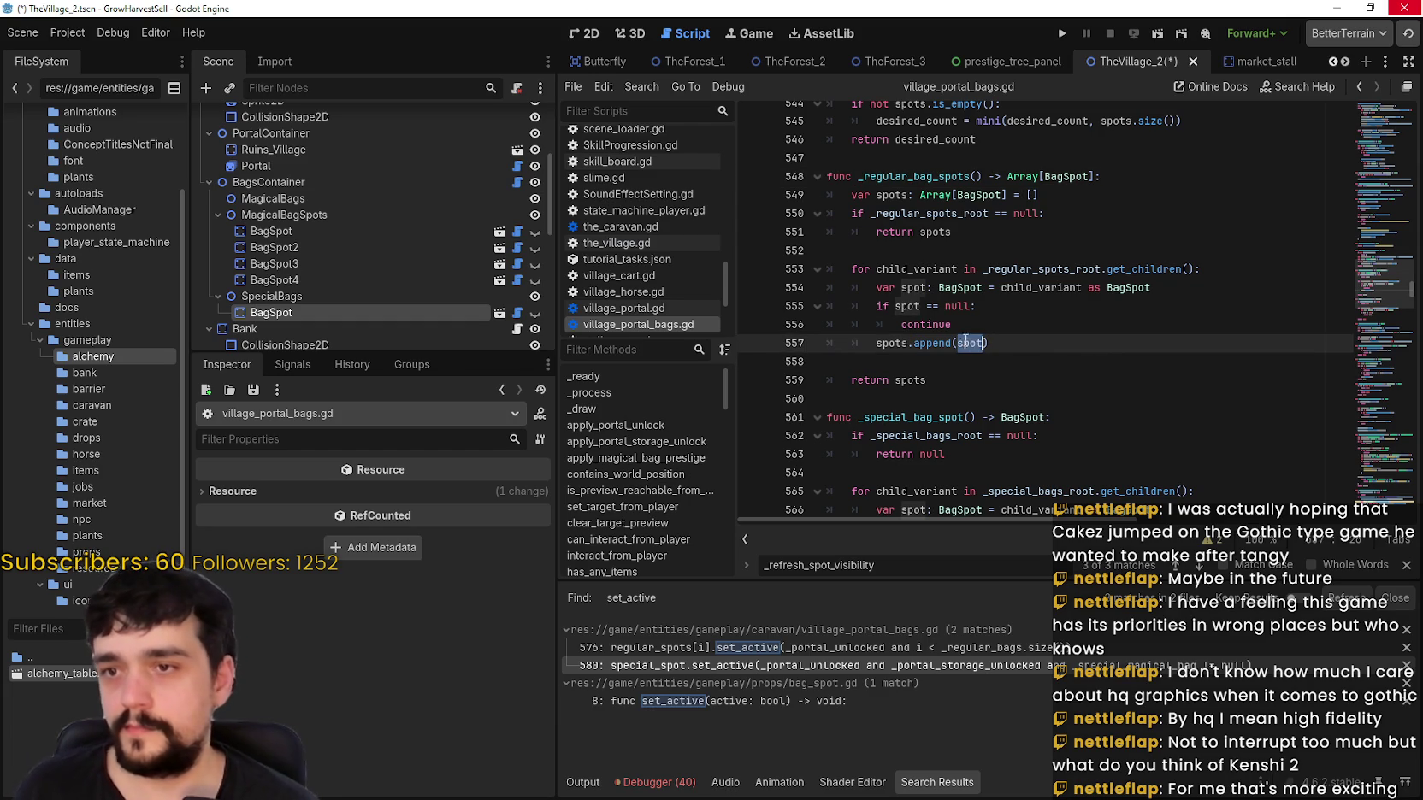
pyautogui.doubleClick(1053, 288)
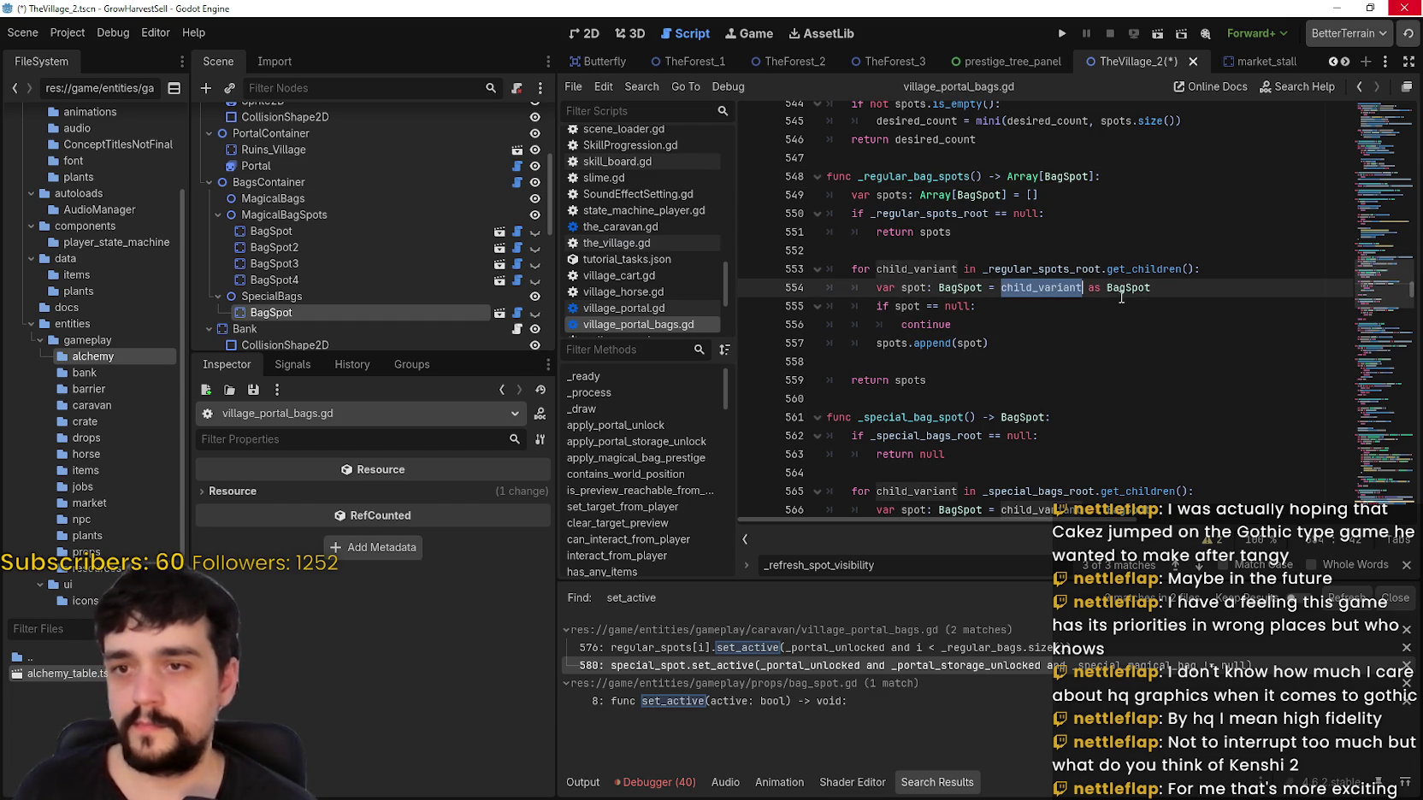
pyautogui.doubleClick(1081, 270)
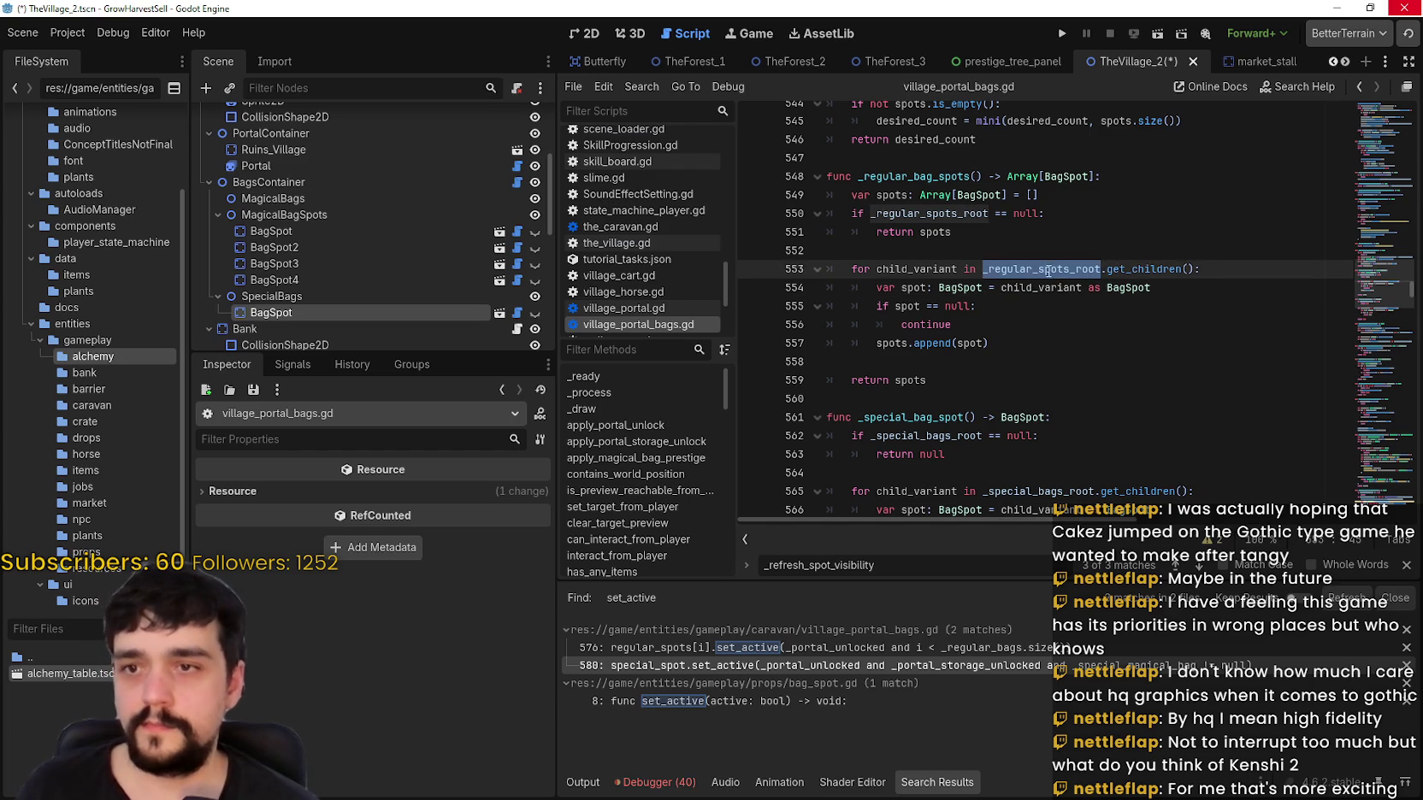
pyautogui.rightClick(1050, 272)
pyautogui.click(1095, 598)
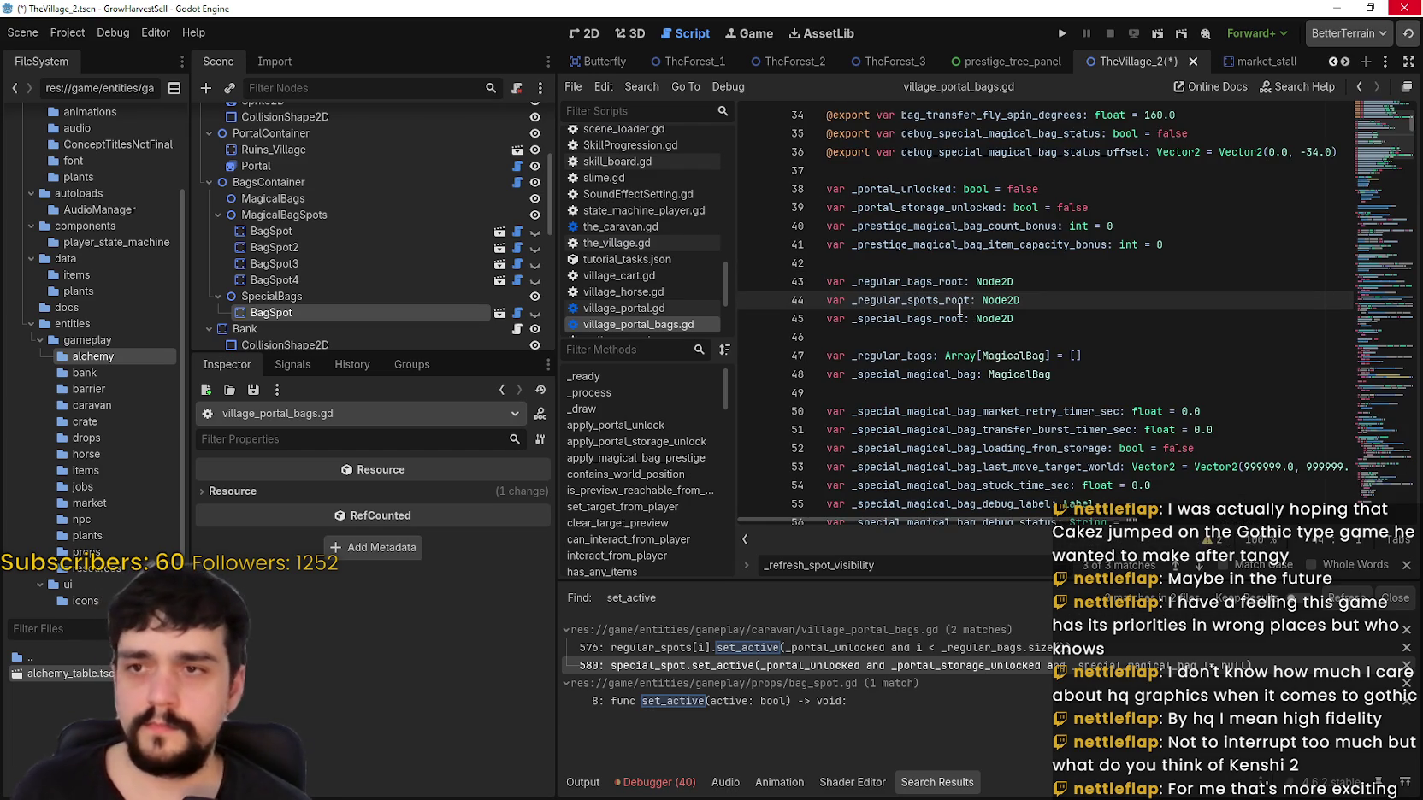
# Step: Select the root variable lines 44–45, then the _regular_spots_root name on line 44
pyautogui.hotkey('shift', 'Down')
pyautogui.hotkey('shift', 'Down')
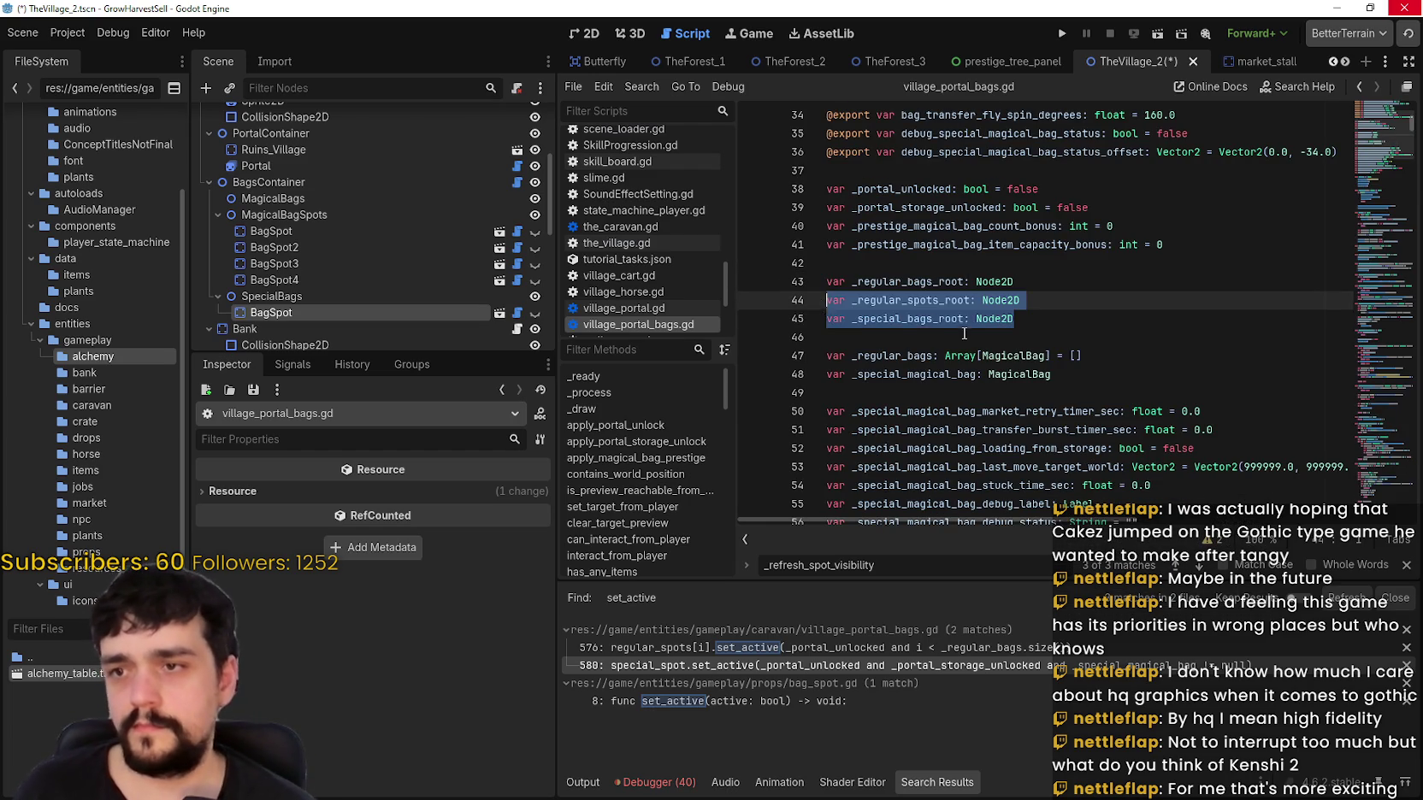
pyautogui.scroll(3, 962, 325)
pyautogui.click(1378, 120)
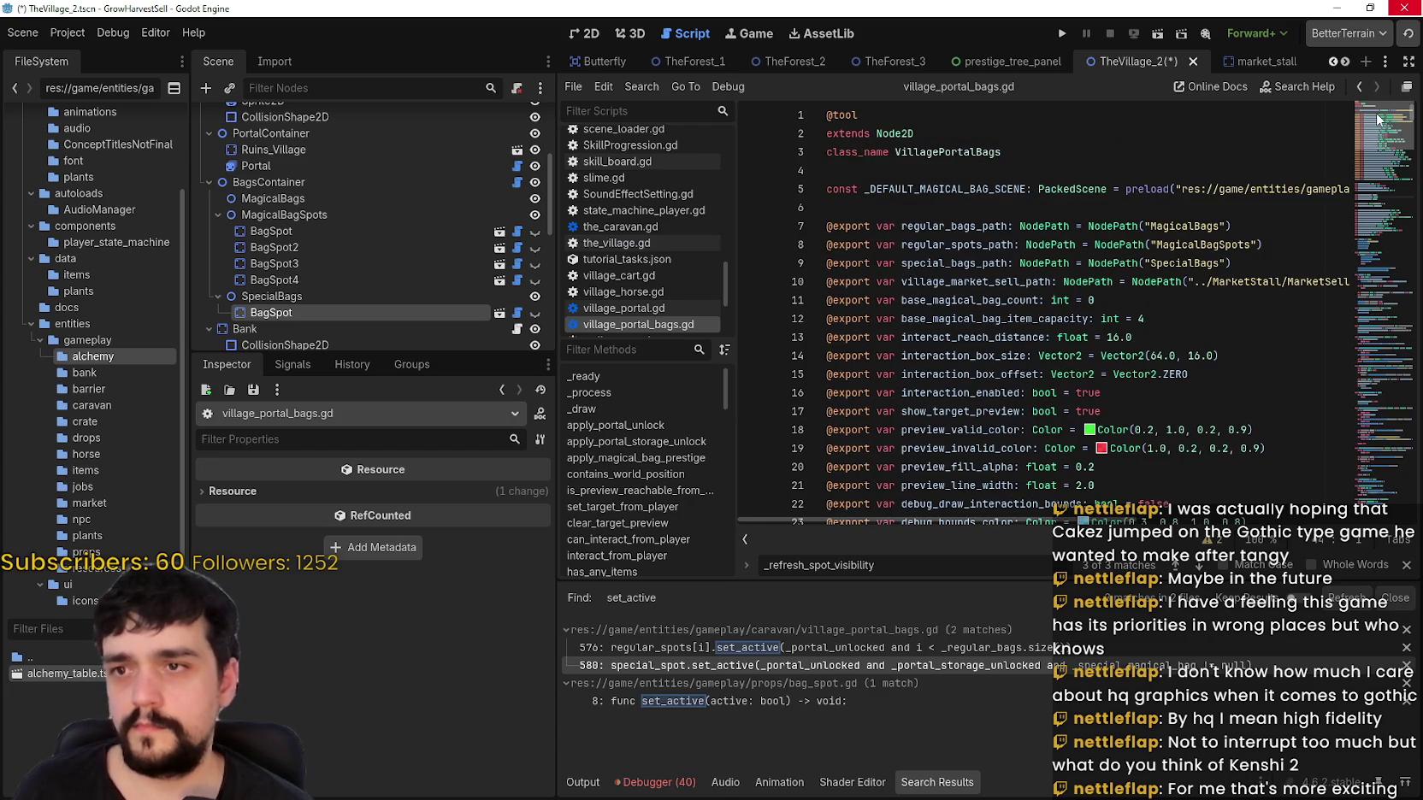
pyautogui.scroll(-10, 1377, 137)
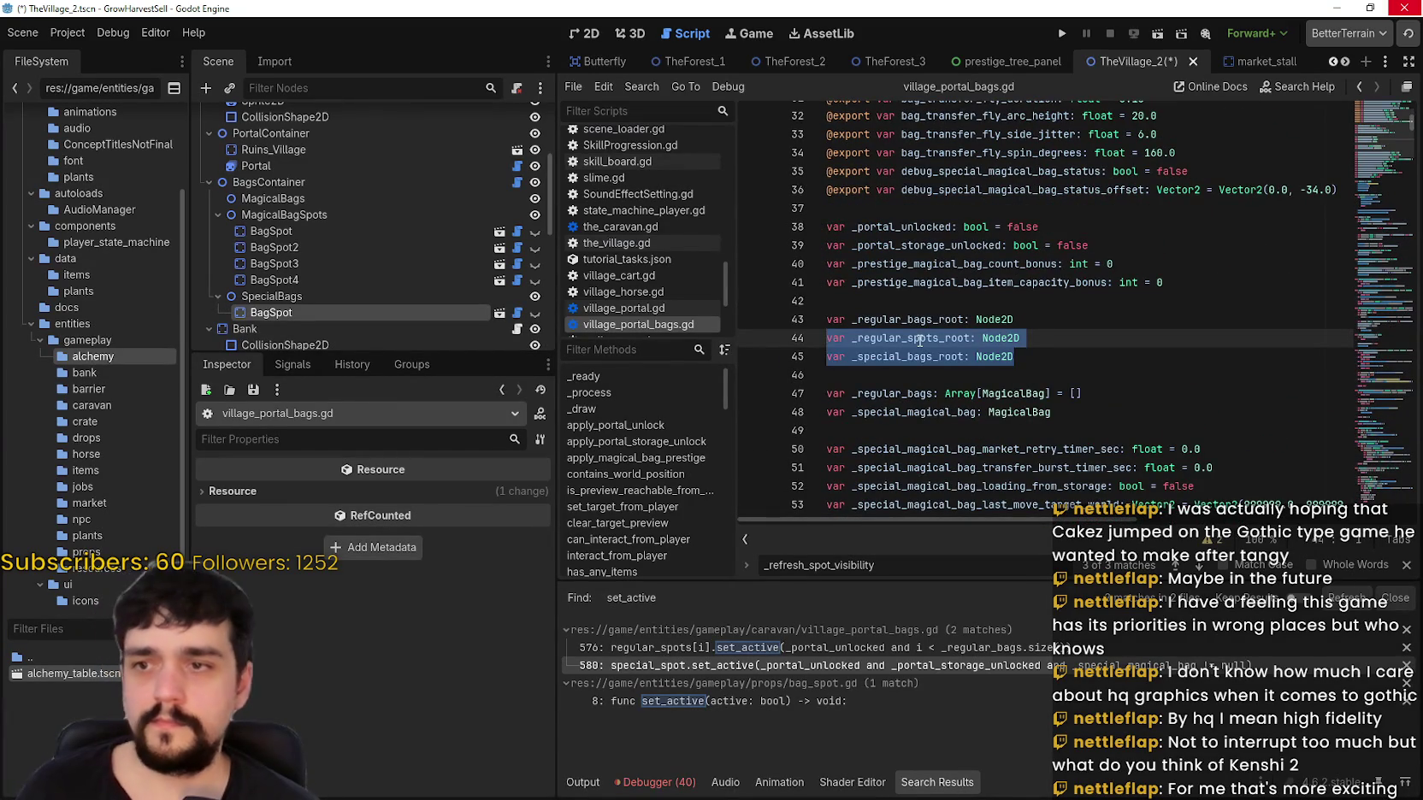
pyautogui.doubleClick(919, 340)
# Step: Search for _regular_spots_root, cycle its matches back to line 553, and return to 2D
pyautogui.hotkey('ctrl', 'f')
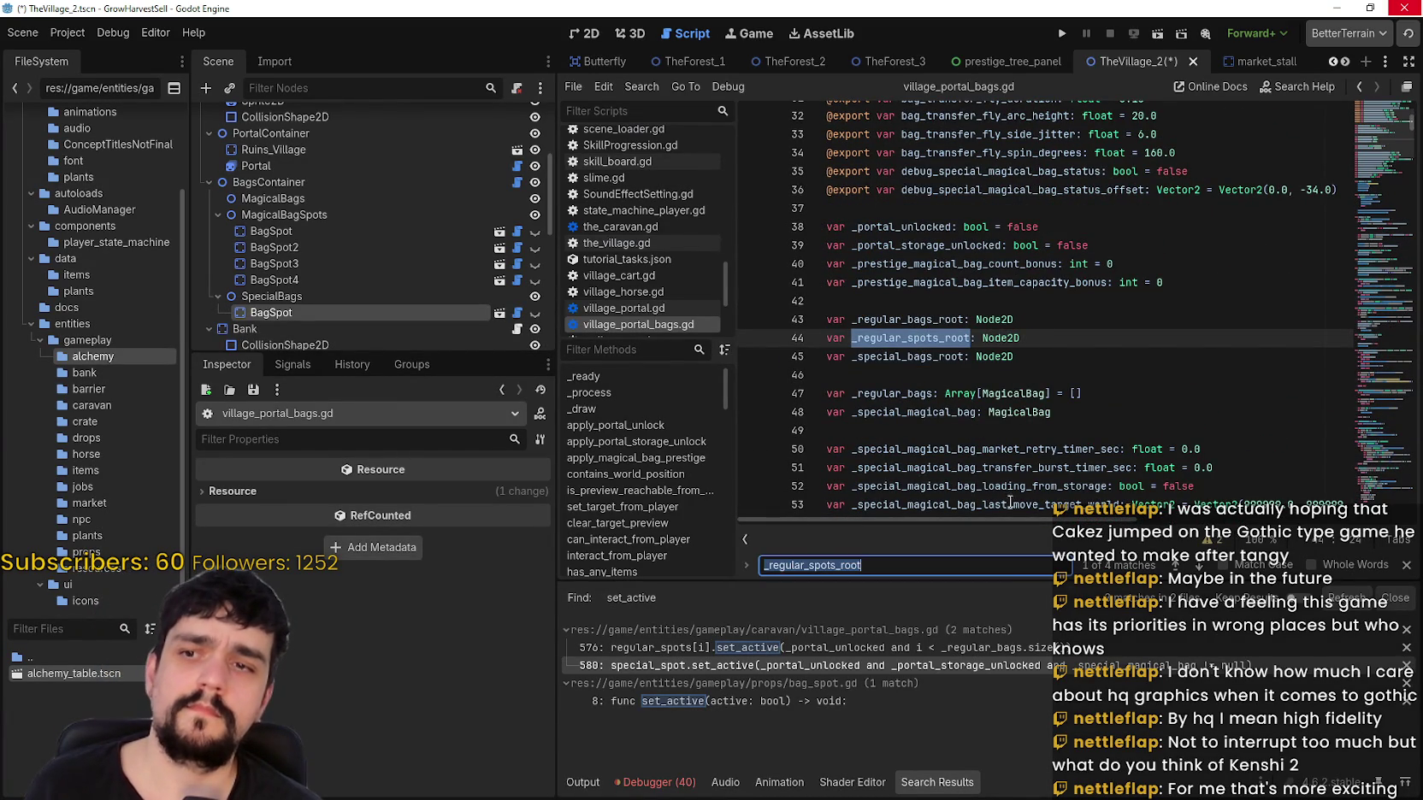
pyautogui.click(1199, 566)
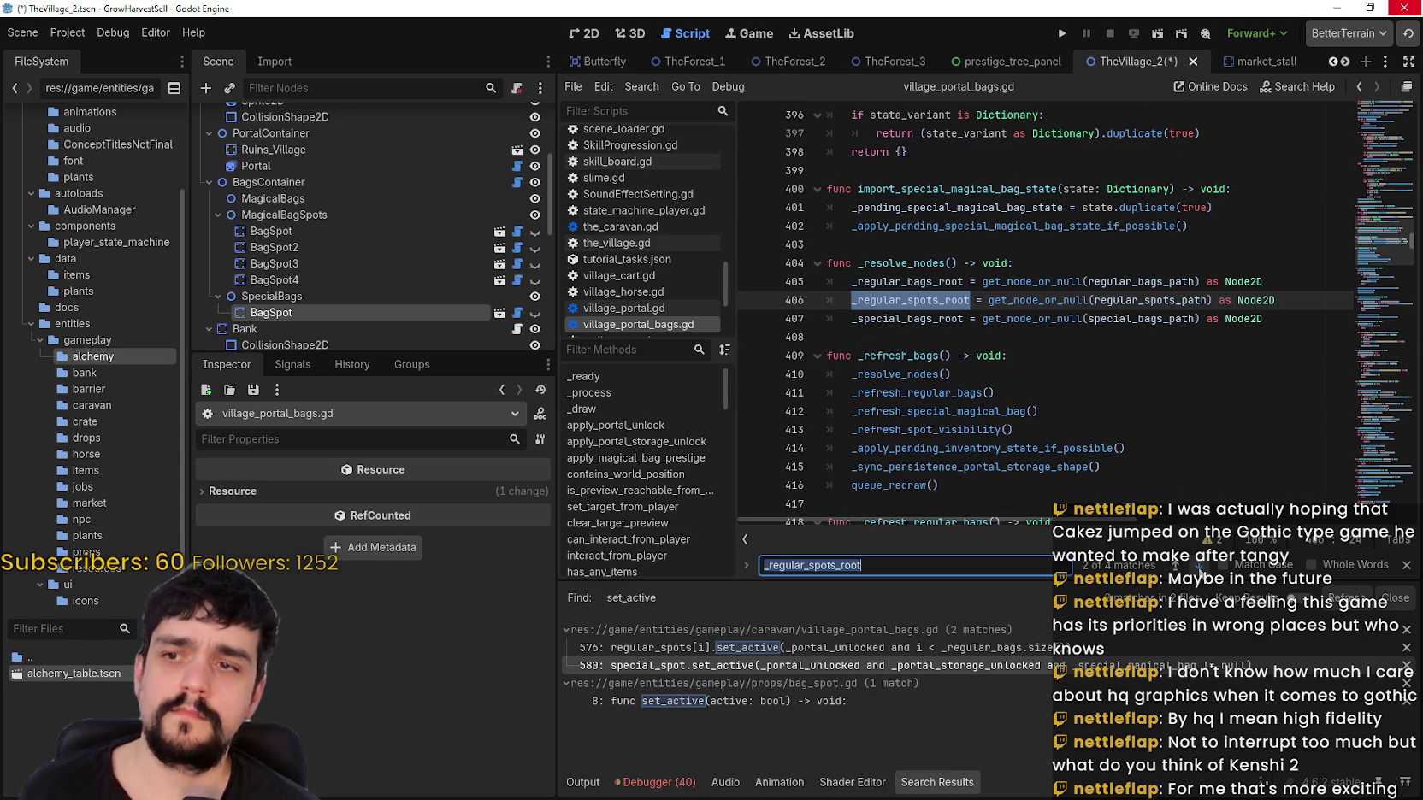
pyautogui.click(1199, 566)
pyautogui.click(1199, 566)
pyautogui.click(1199, 566)
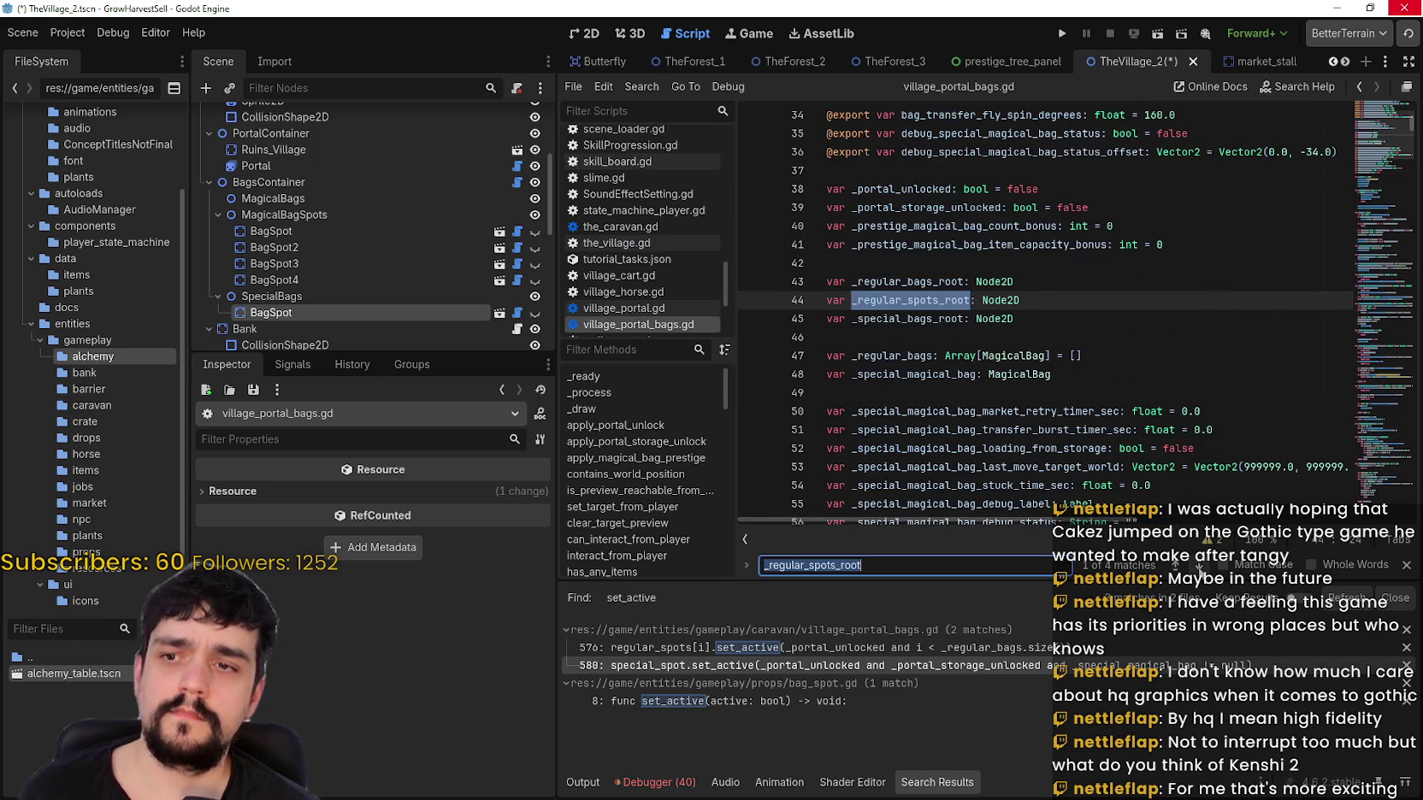
pyautogui.click(1199, 566)
pyautogui.click(1199, 566)
pyautogui.click(1199, 566)
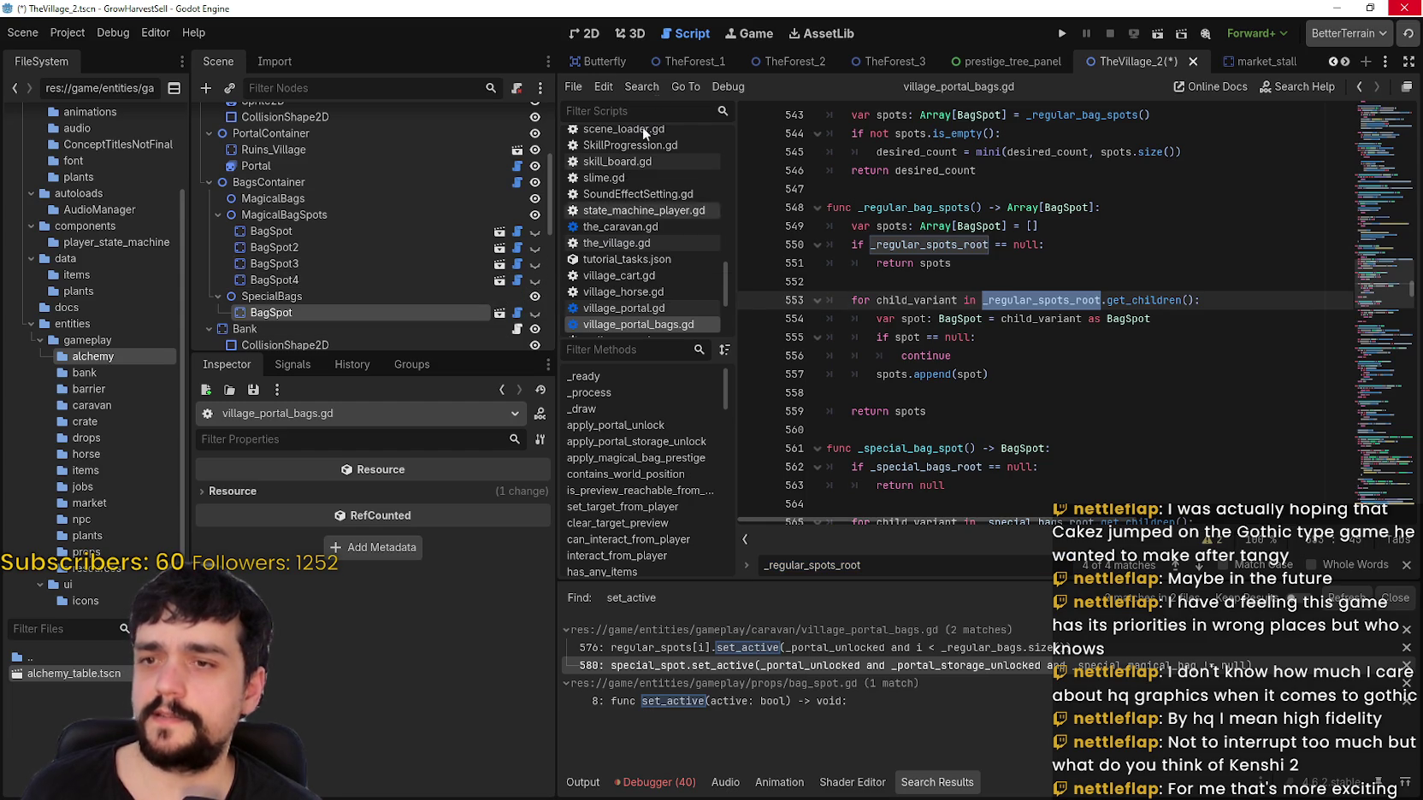
pyautogui.click(586, 35)
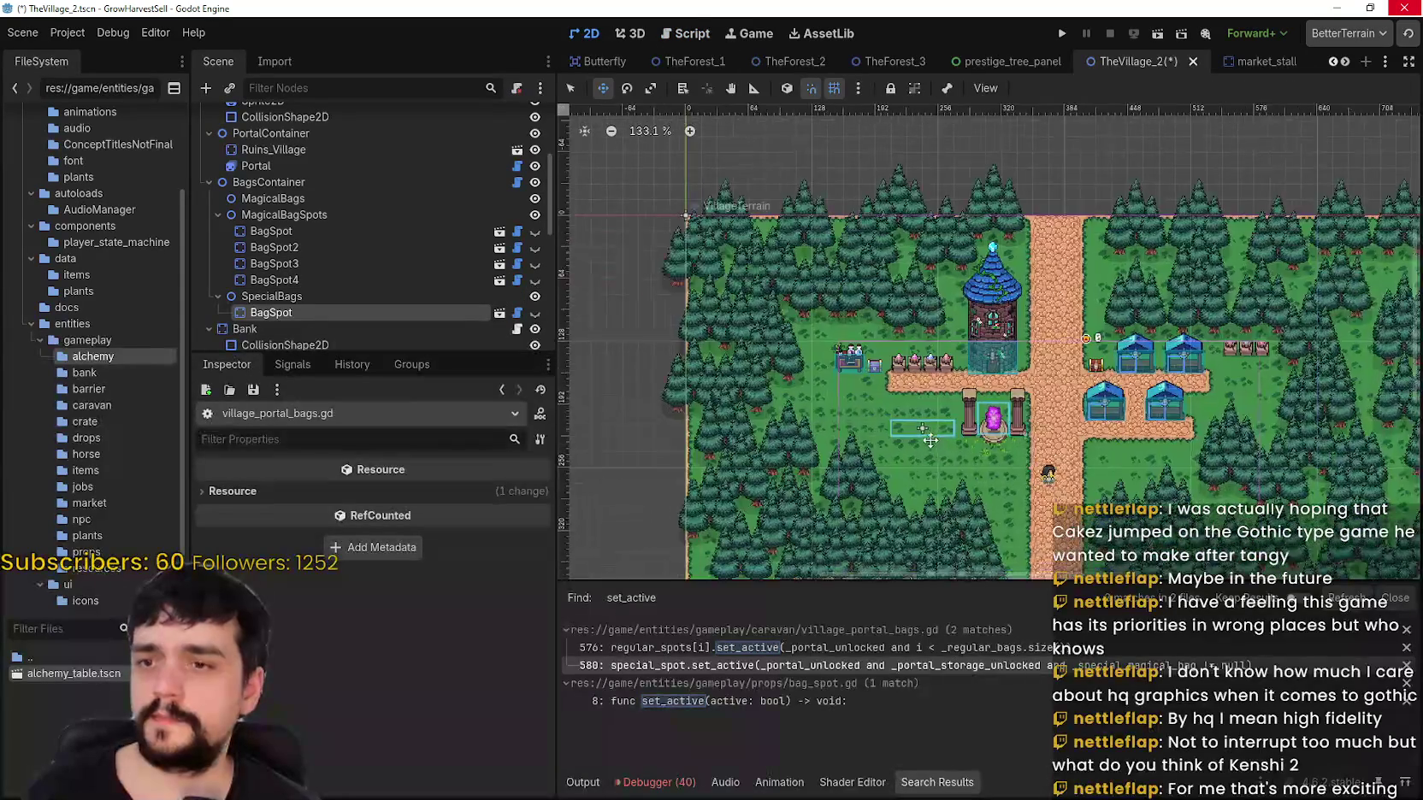
# Step: In bag_spot.gd, comment out the _sprite.visible line and save
pyautogui.click(517, 281)
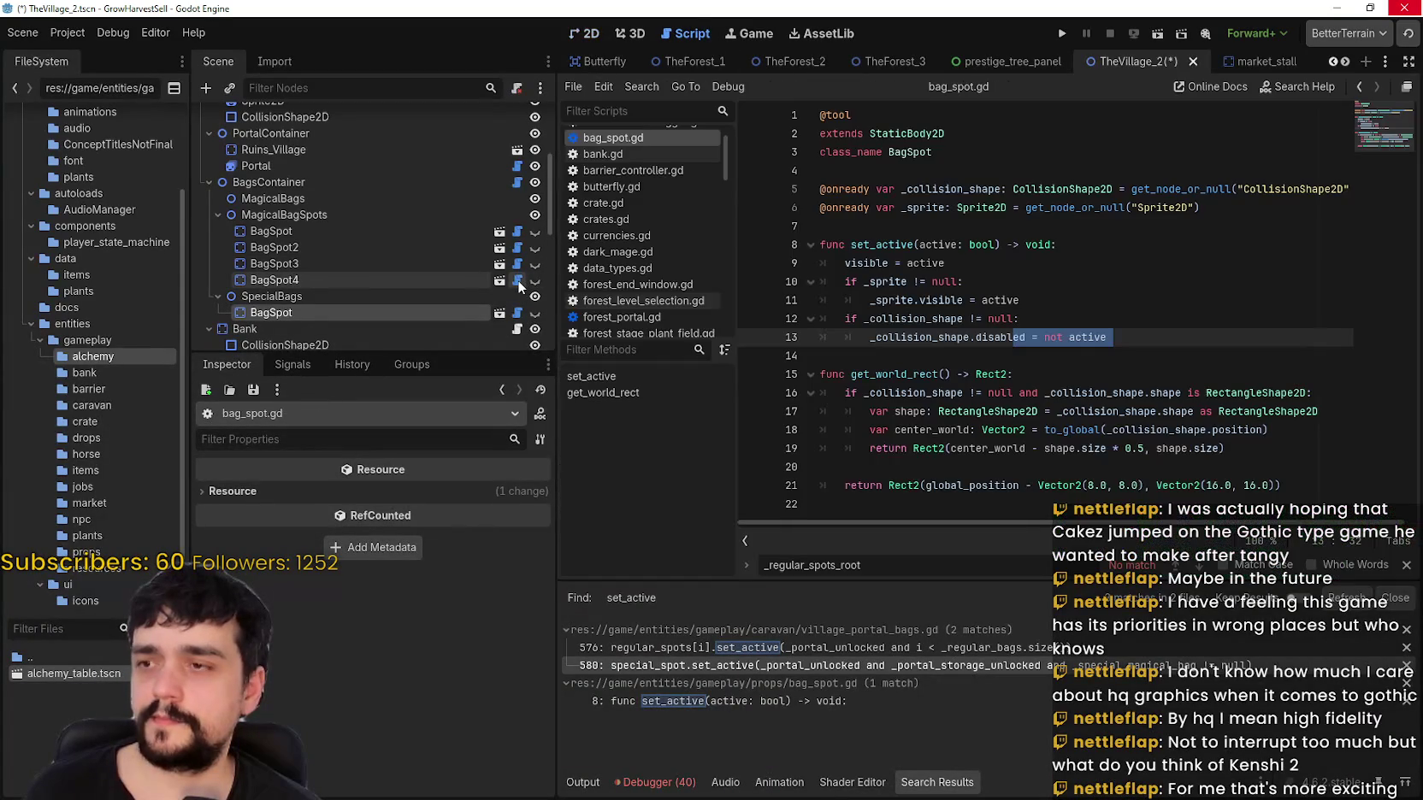
pyautogui.click(1081, 353)
pyautogui.click(868, 340)
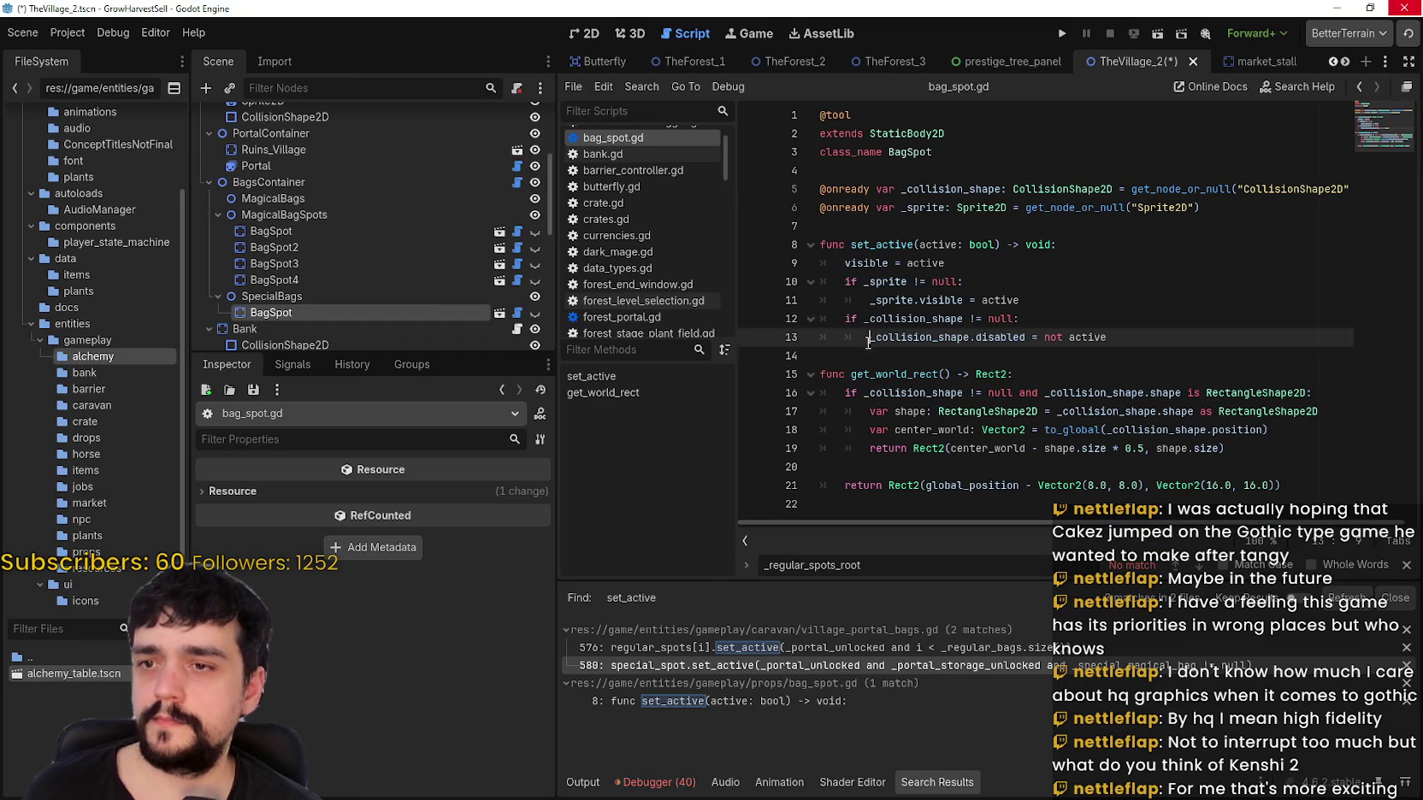
pyautogui.click(845, 263)
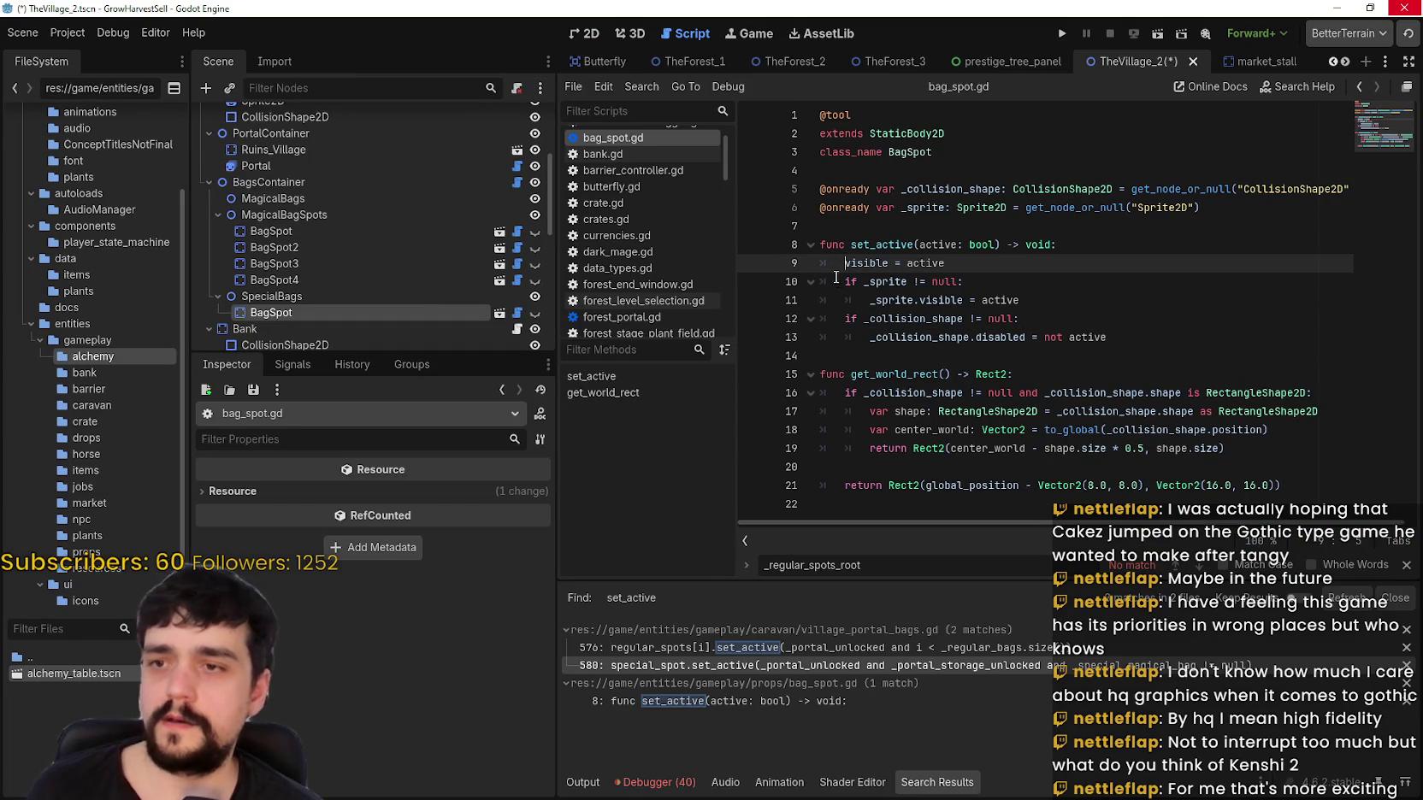
pyautogui.click(872, 299)
pyautogui.hotkey('ctrl', 'k')
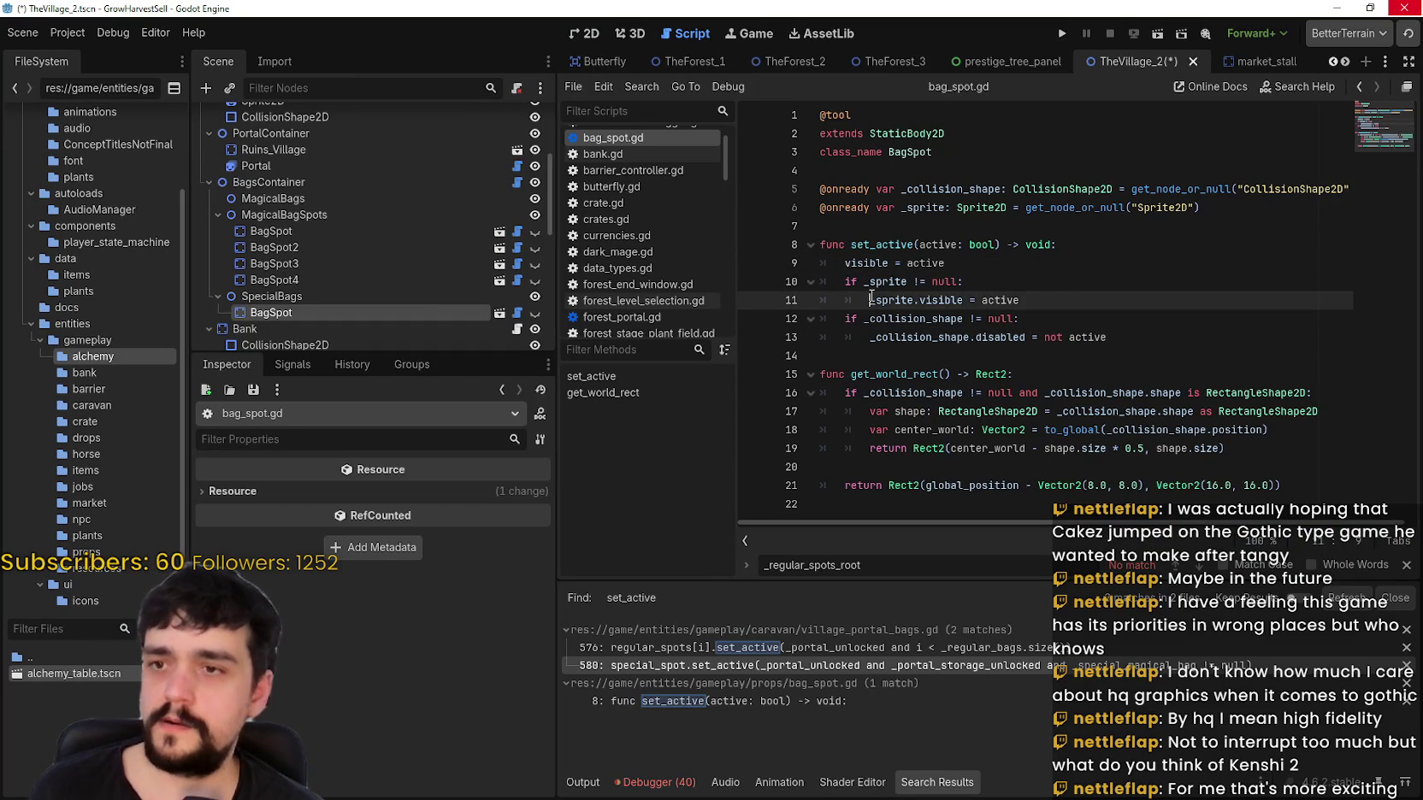
pyautogui.hotkey('ctrl', 's')
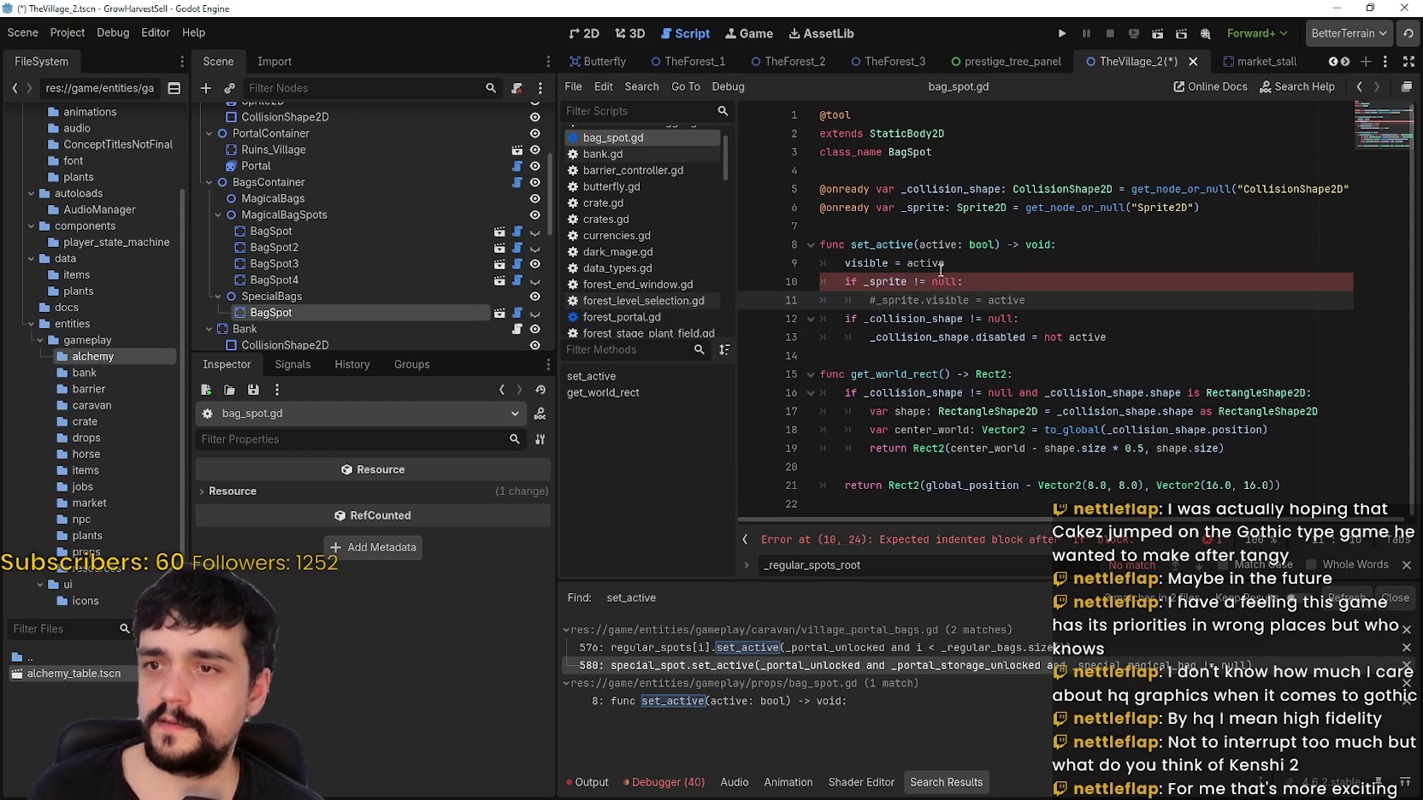
pyautogui.hotkey('ctrl', 's')
# Step: Comment out line 10 with a # and save the script
pyautogui.click(841, 287)
pyautogui.write('#')
pyautogui.press('Escape')
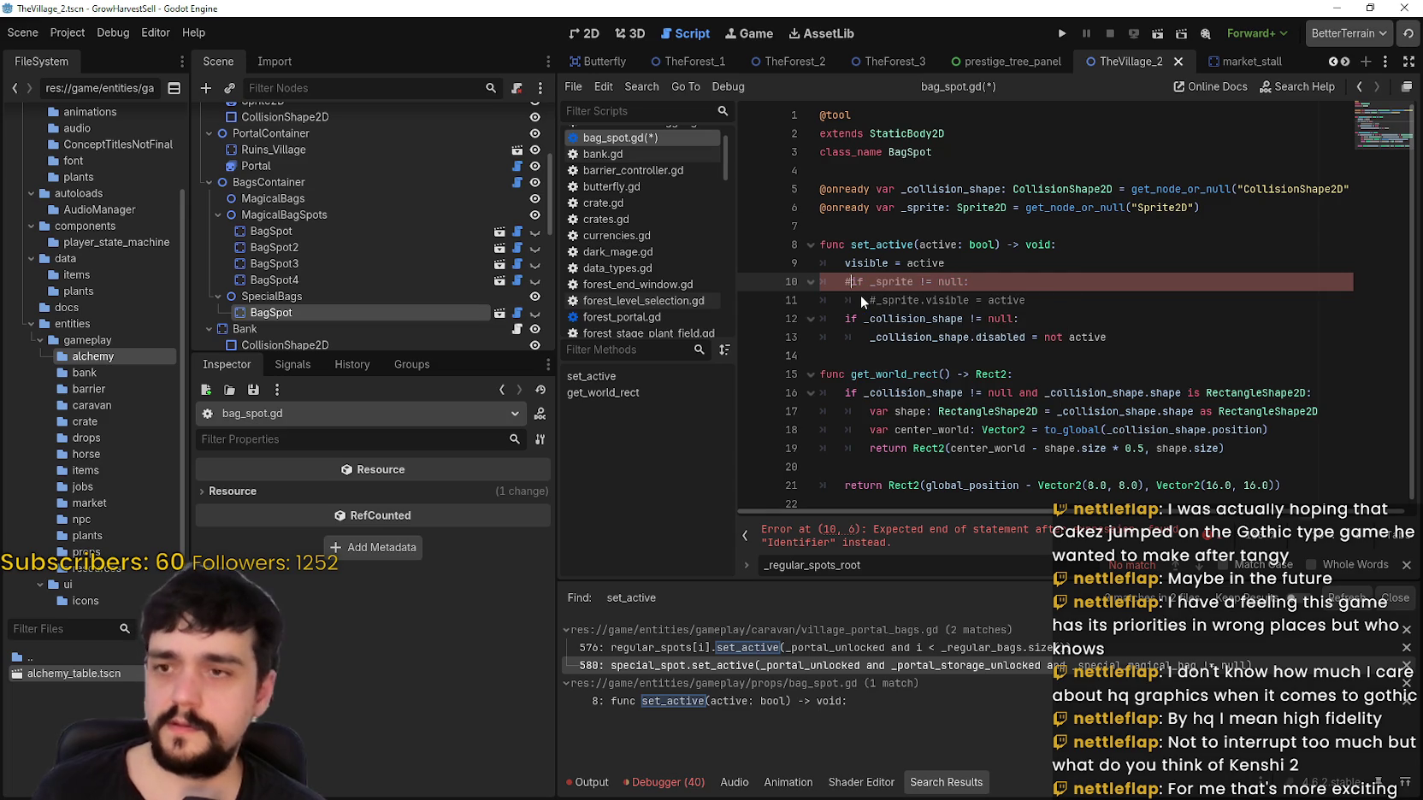
pyautogui.hotkey('ctrl', 's')
# Step: In the village scene, toggle BagSpot4's visibility and make SpecialBags visible
pyautogui.click(582, 33)
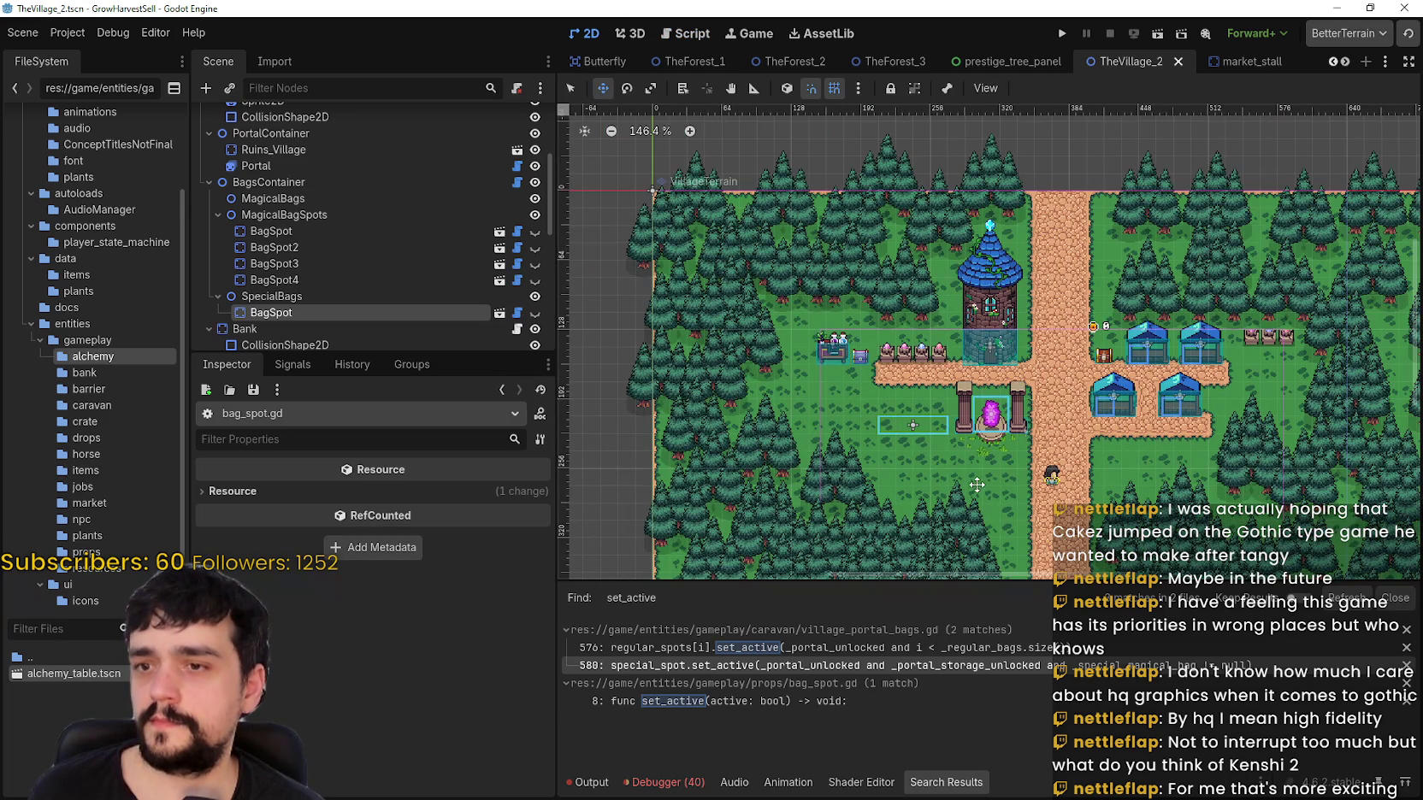
pyautogui.scroll(2, 978, 485)
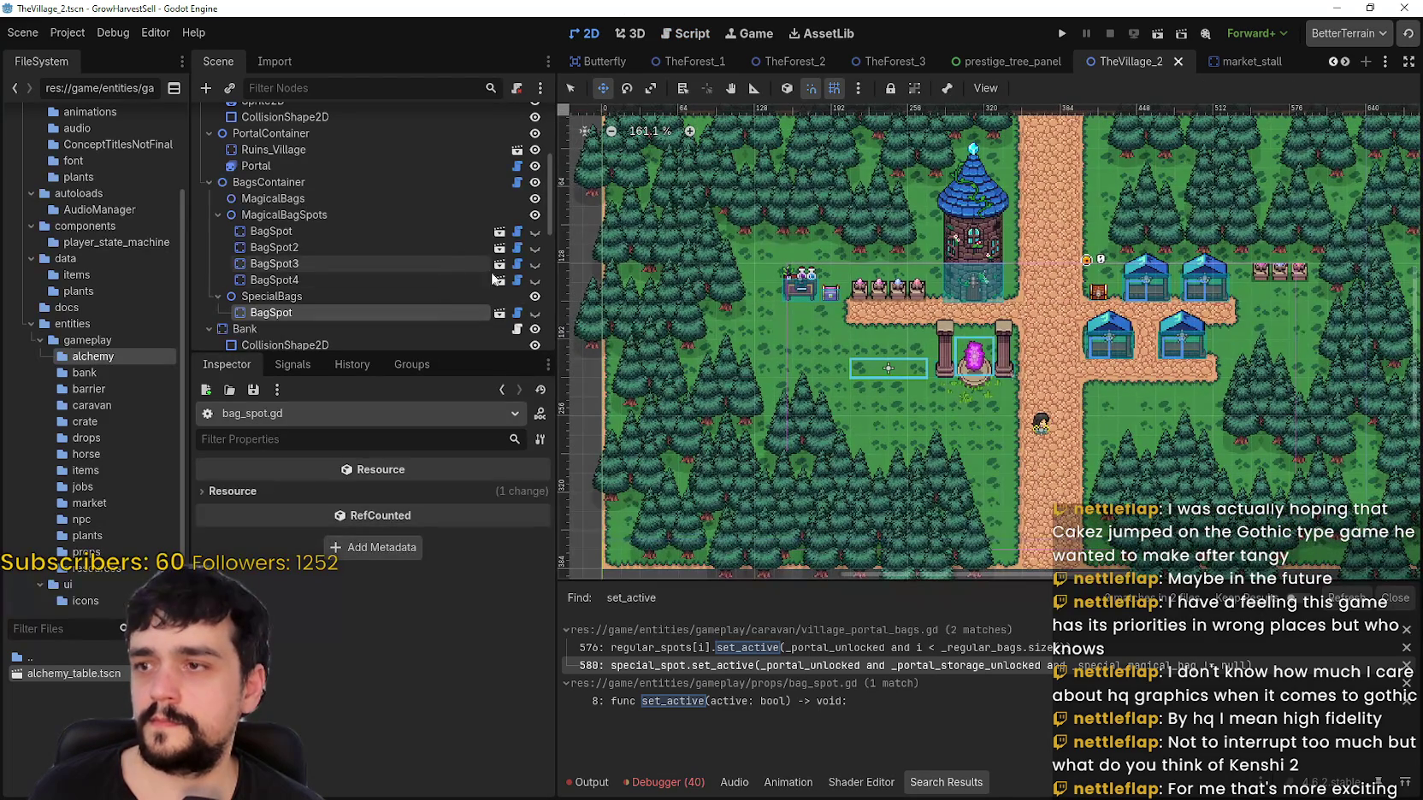
pyautogui.click(535, 279)
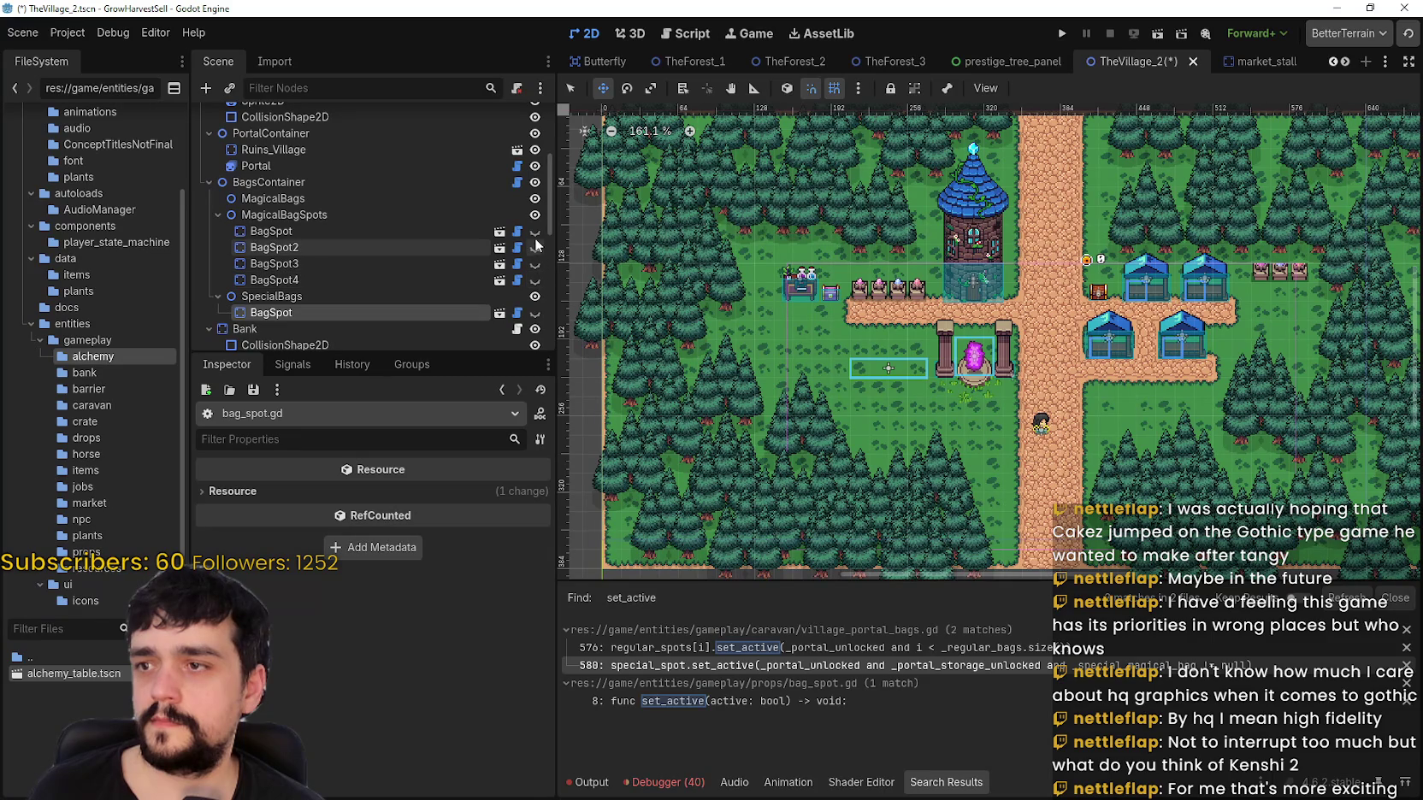
pyautogui.click(535, 296)
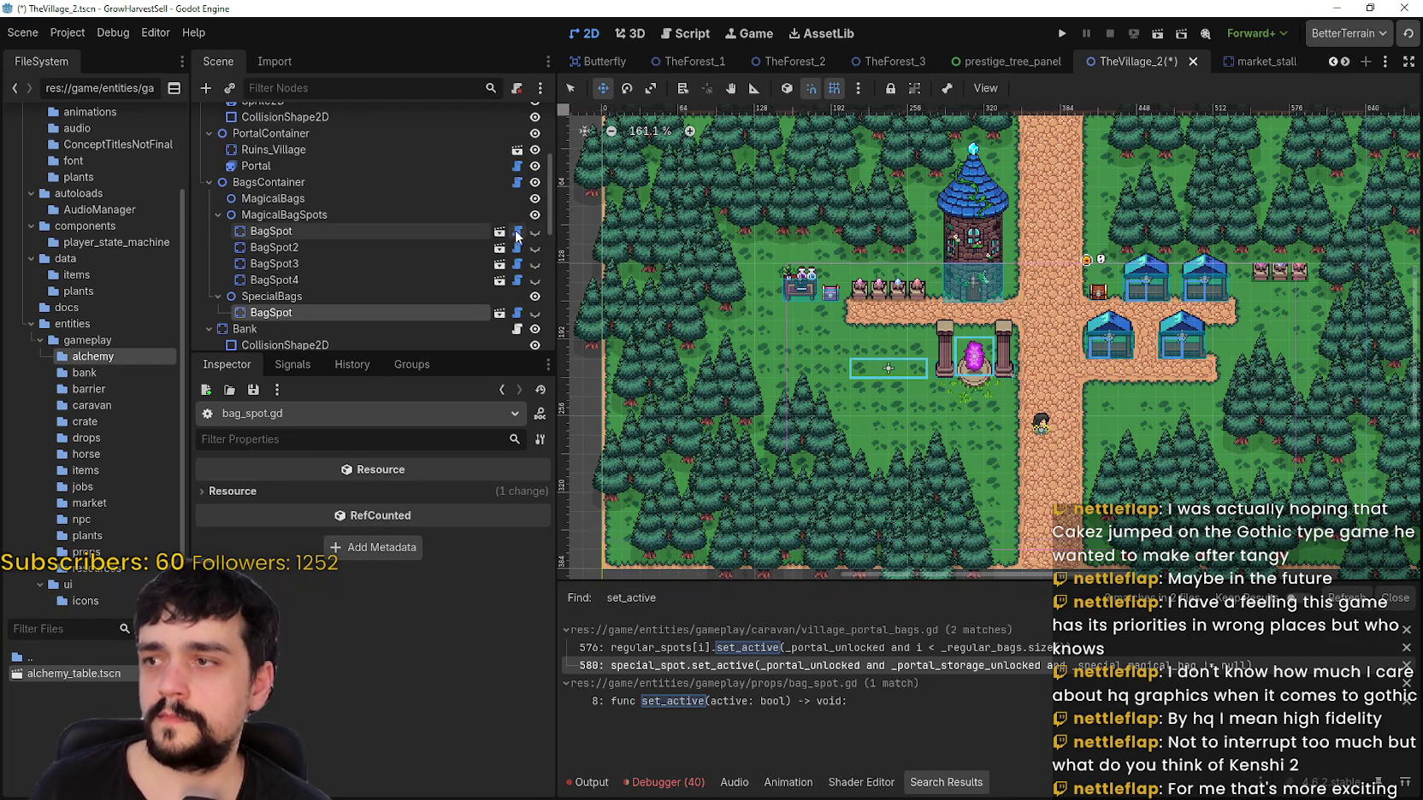
# Step: In BagSpot's script, comment out the visible = active and _collision_shape lines and save
pyautogui.click(517, 232)
pyautogui.click(866, 266)
pyautogui.hotkey('ctrl', 'k')
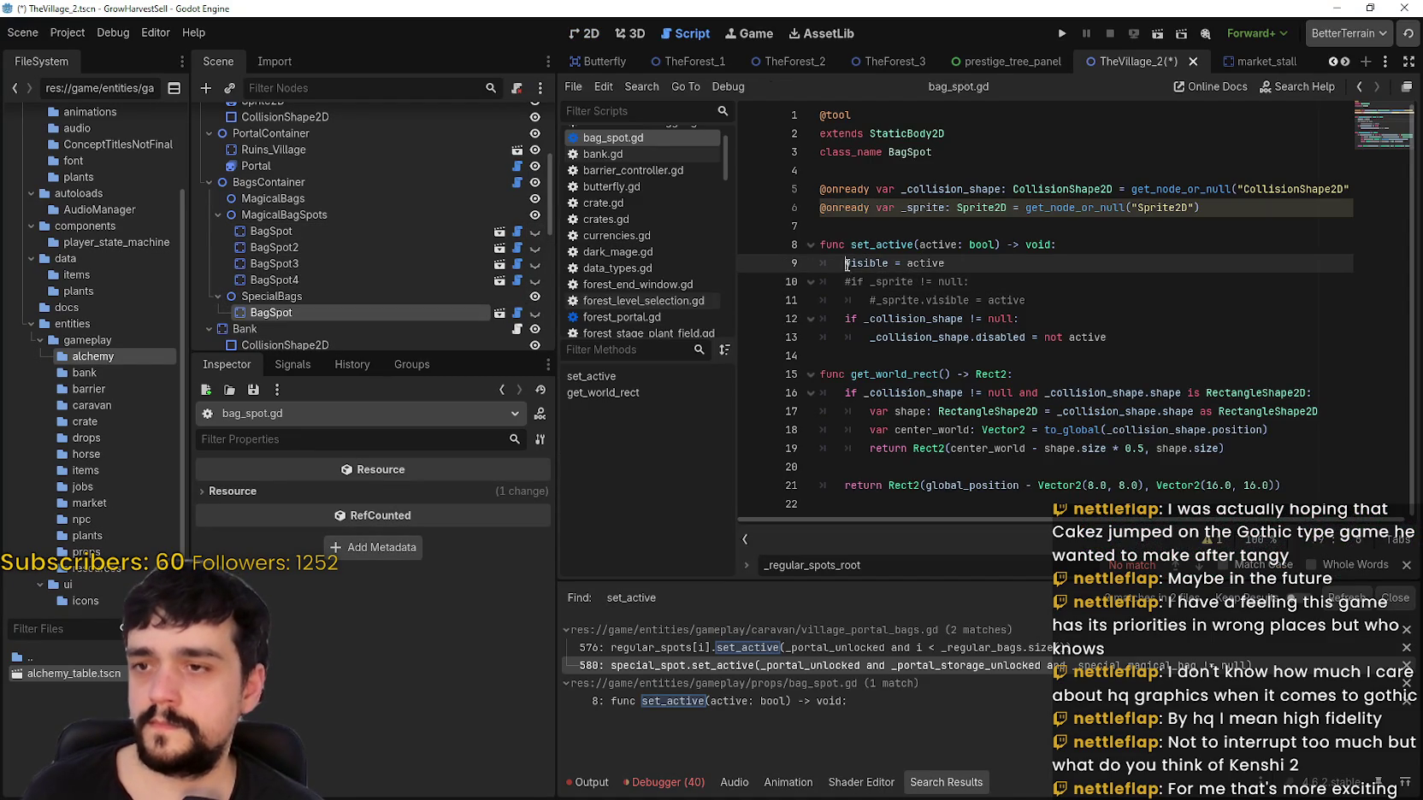
pyautogui.click(847, 319)
pyautogui.hotkey('ctrl', 'k')
pyautogui.click(846, 337)
pyautogui.hotkey('ctrl', 's')
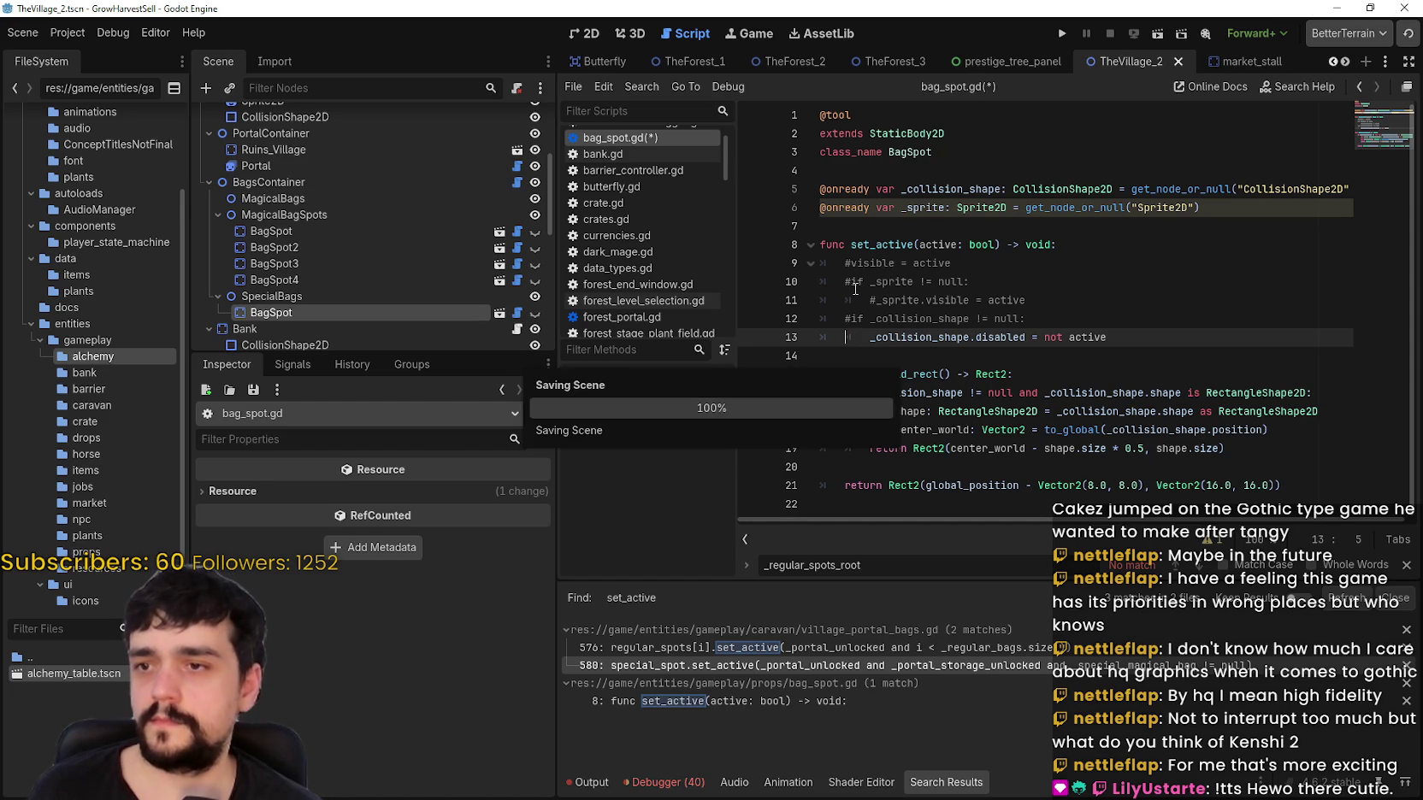
pyautogui.write('#')
pyautogui.hotkey('ctrl', 's')
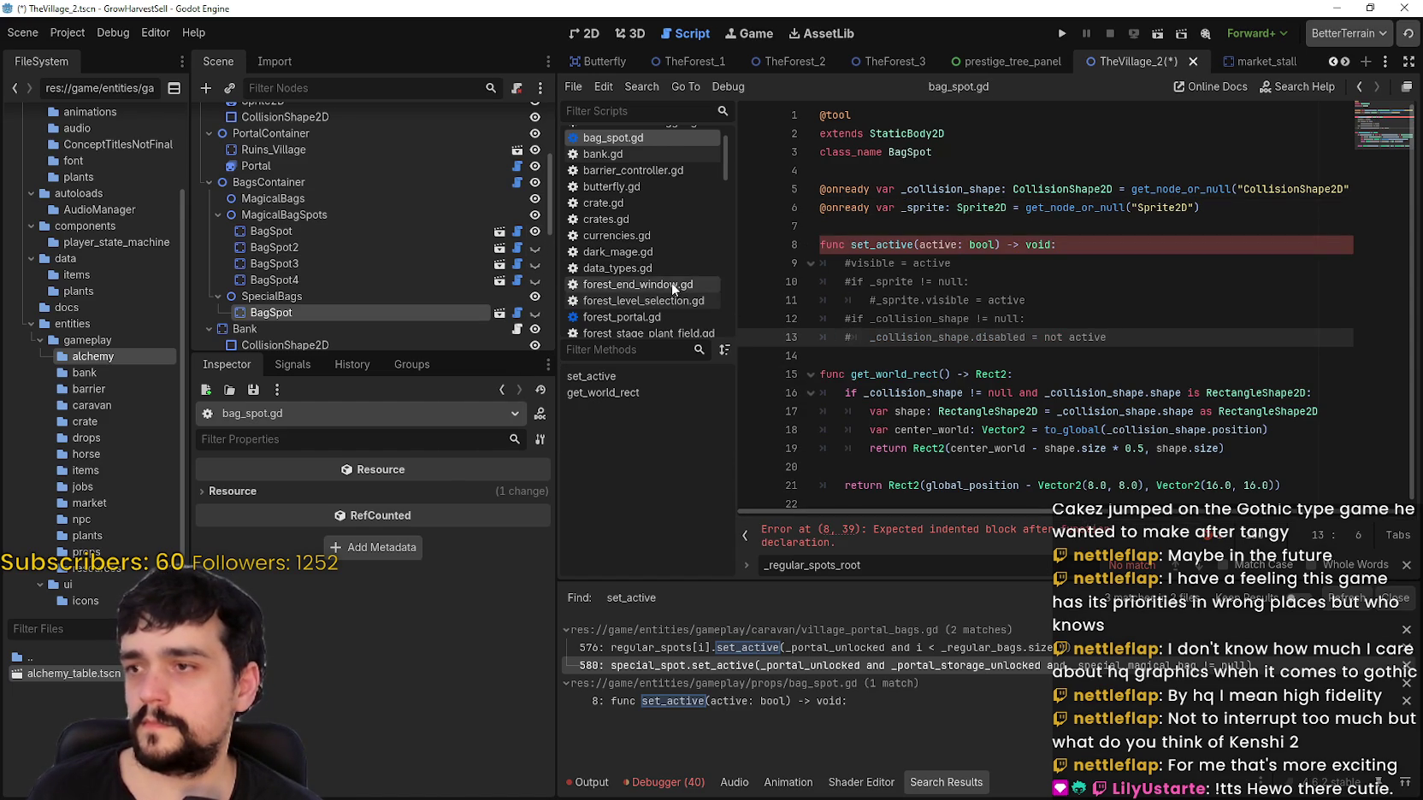
# Step: Add a pass line under the set_active header, save, and return to the 2D view
pyautogui.click(1127, 245)
pyautogui.press('BackSpace')
pyautogui.press('Return')
pyautogui.write('pass')
pyautogui.hotkey('ctrl', 's')
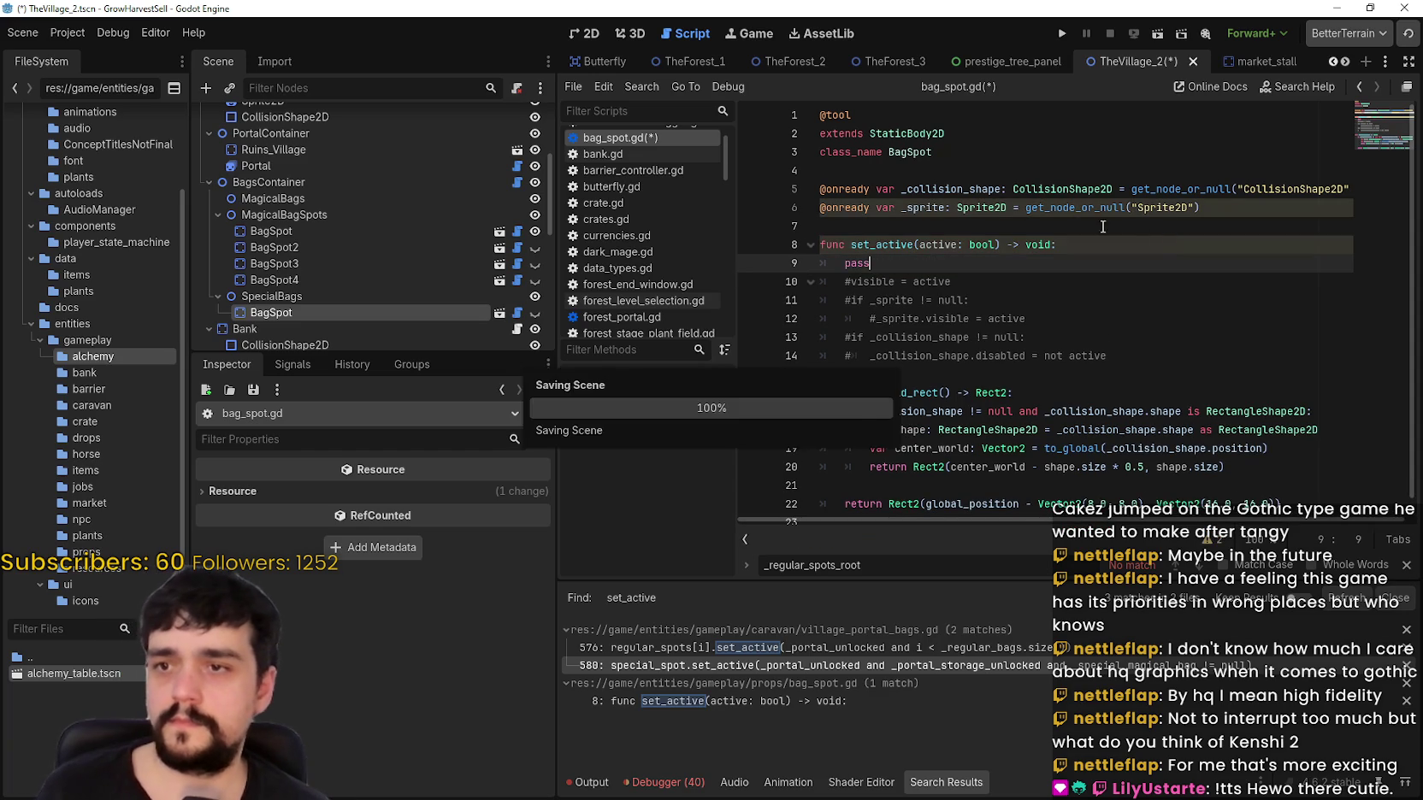
pyautogui.click(590, 33)
# Step: Select the first BagSpot, try moving it up and left, then undo the move
pyautogui.scroll(-4, 865, 324)
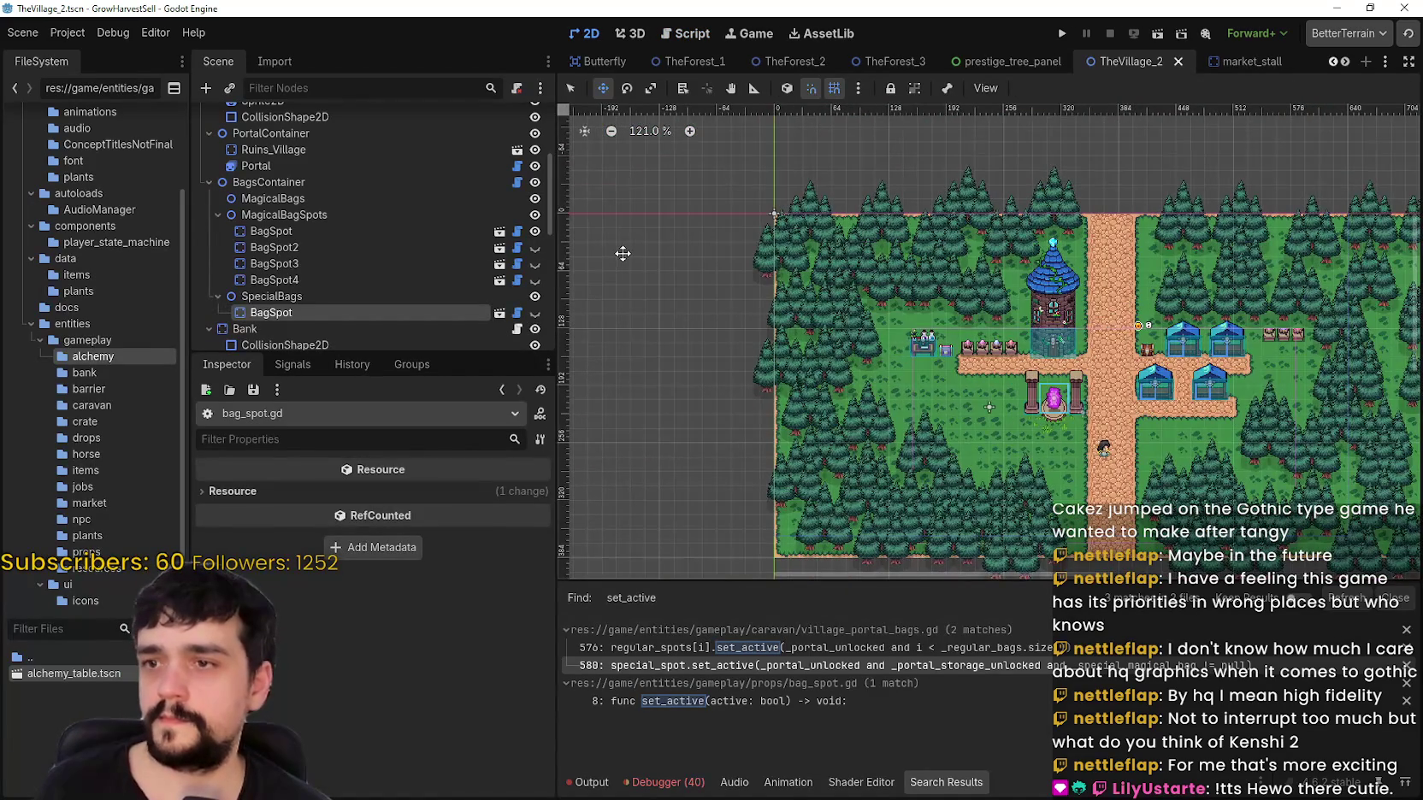
pyautogui.scroll(2, 759, 191)
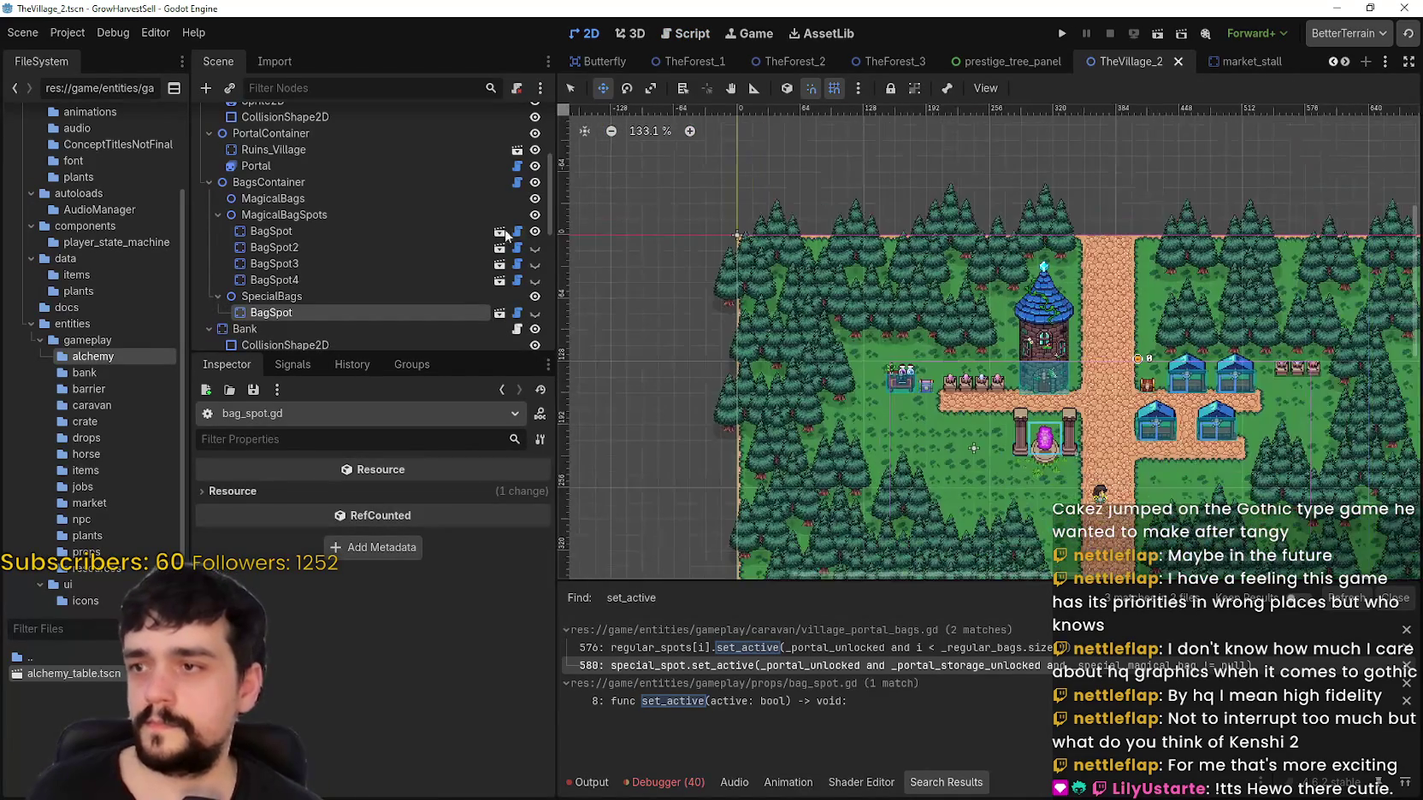
pyautogui.click(399, 231)
pyautogui.scroll(-12, 898, 332)
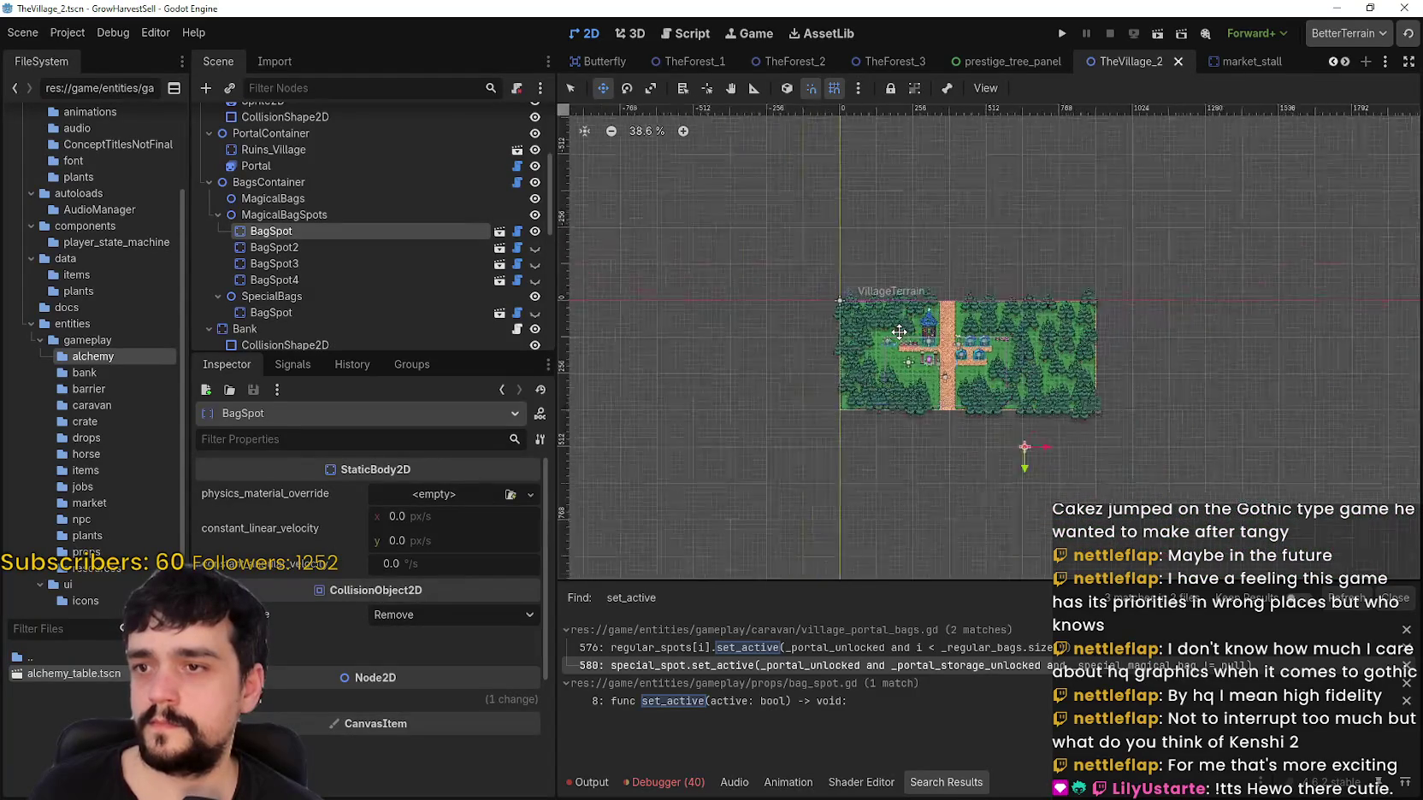
pyautogui.scroll(17, 926, 343)
pyautogui.scroll(-1, 924, 343)
pyautogui.moveTo(950, 403)
pyautogui.mouseDown()
pyautogui.moveTo(882, 337)
pyautogui.moveTo(725, 273)
pyautogui.moveTo(894, 368)
pyautogui.moveTo(1028, 471)
pyautogui.mouseUp()
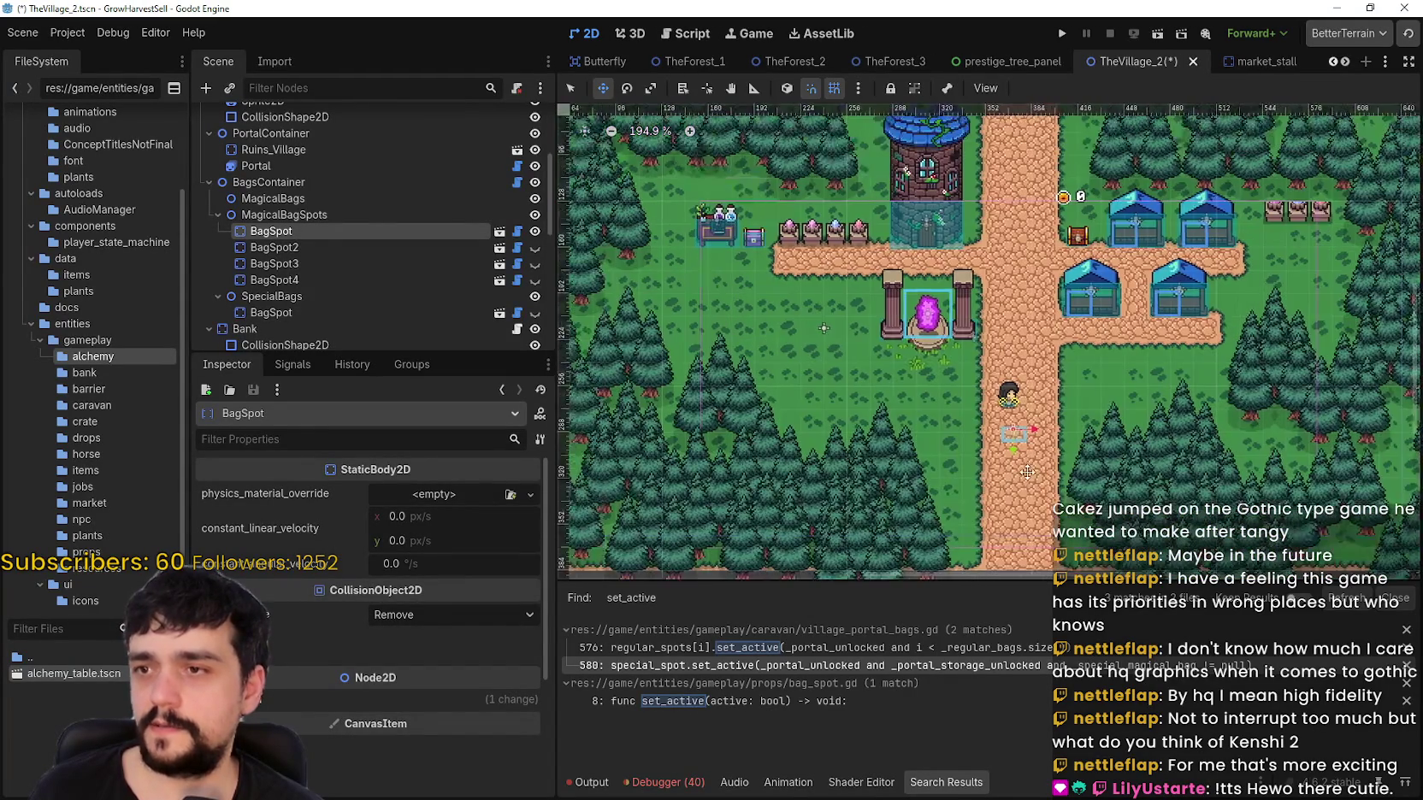
pyautogui.scroll(2, 1028, 471)
pyautogui.hotkey('ctrl', 'z')
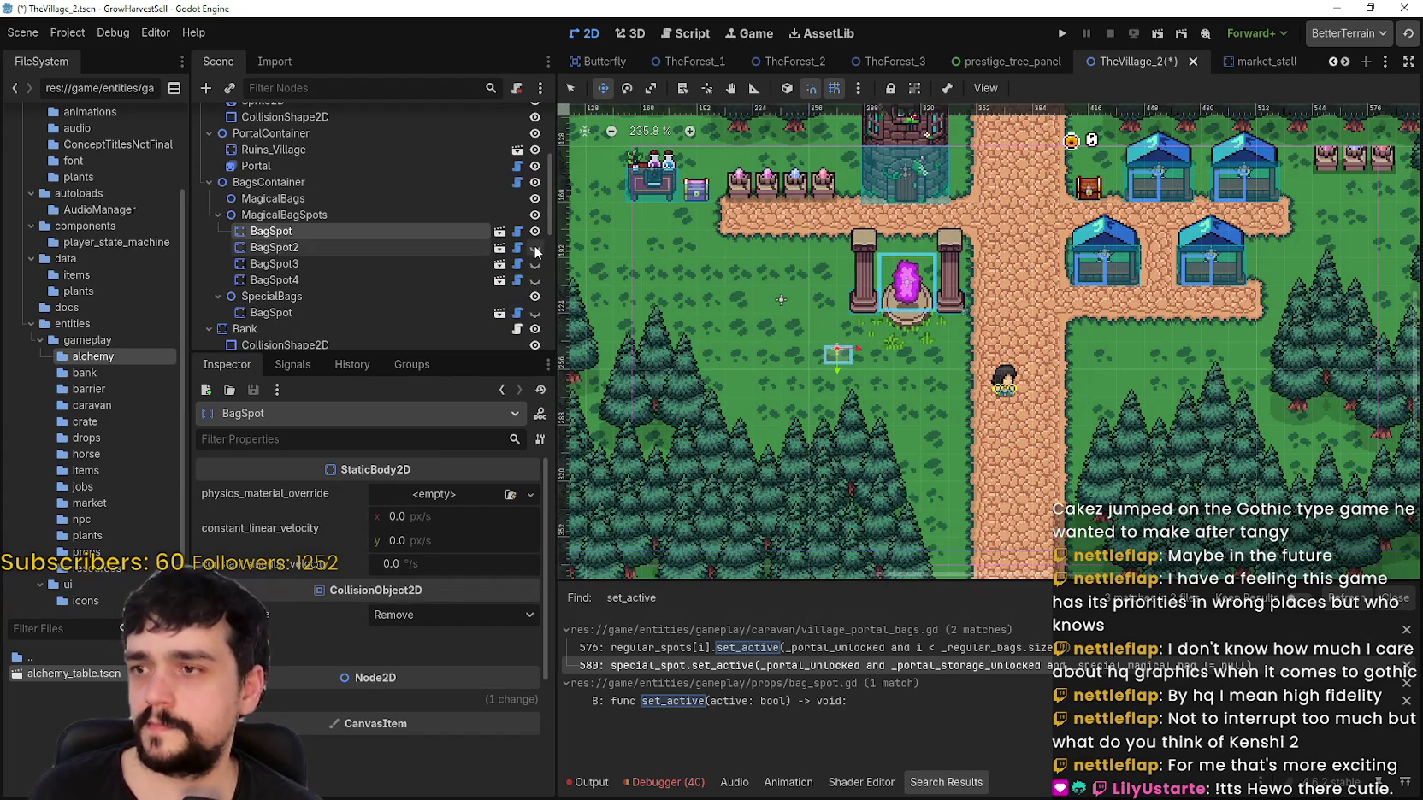
# Step: Move the first BagSpot below the village map, nudging it further left and down
pyautogui.scroll(-7, 945, 418)
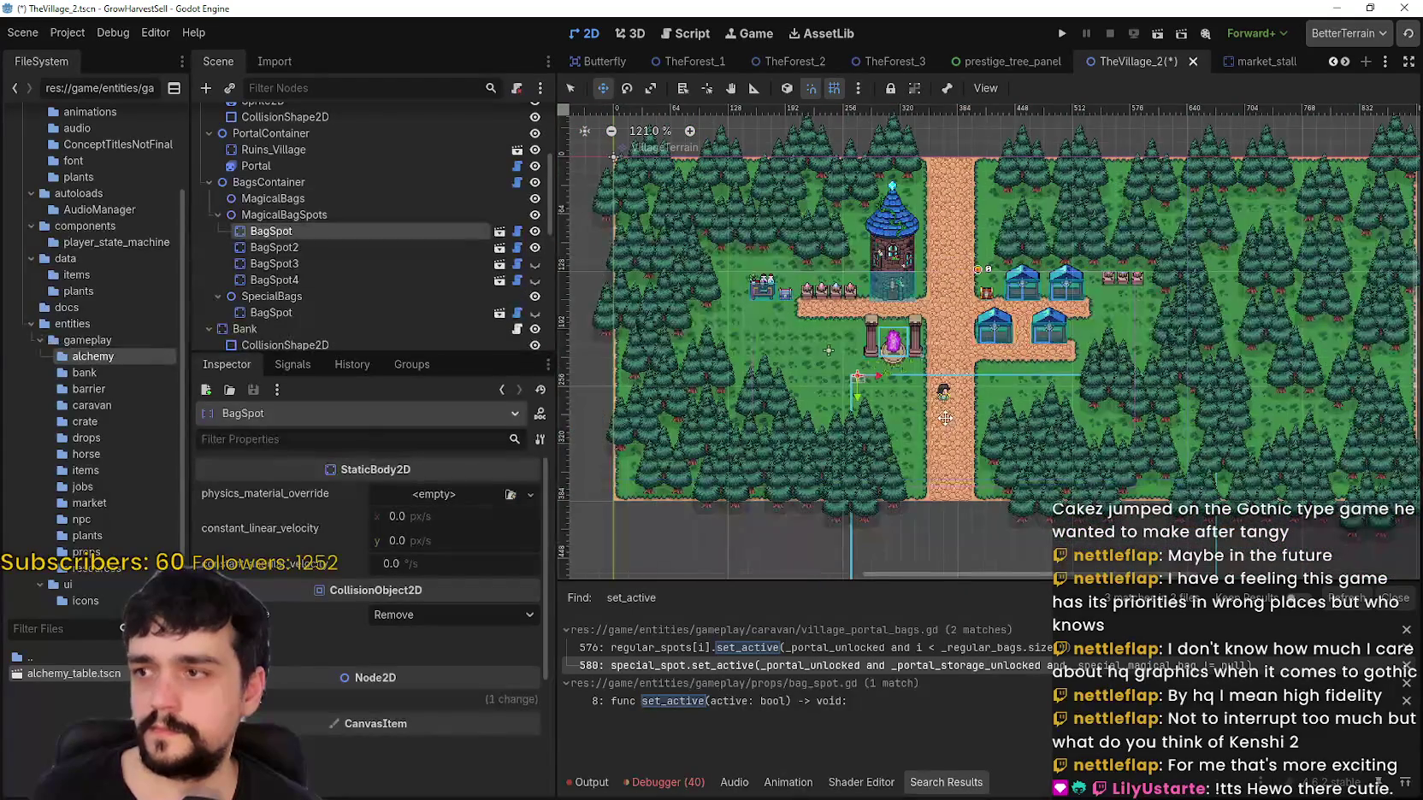
pyautogui.scroll(-1, 945, 418)
pyautogui.moveTo(932, 435)
pyautogui.mouseDown()
pyautogui.moveTo(1010, 471)
pyautogui.moveTo(913, 435)
pyautogui.moveTo(874, 444)
pyautogui.moveTo(1035, 513)
pyautogui.moveTo(1047, 544)
pyautogui.mouseUp()
pyautogui.scroll(3, 1035, 496)
pyautogui.scroll(1, 1015, 415)
pyautogui.moveTo(967, 380)
pyautogui.mouseDown()
pyautogui.moveTo(943, 369)
pyautogui.moveTo(858, 448)
pyautogui.moveTo(902, 463)
pyautogui.moveTo(904, 508)
pyautogui.moveTo(905, 495)
pyautogui.mouseUp()
pyautogui.scroll(5, 905, 494)
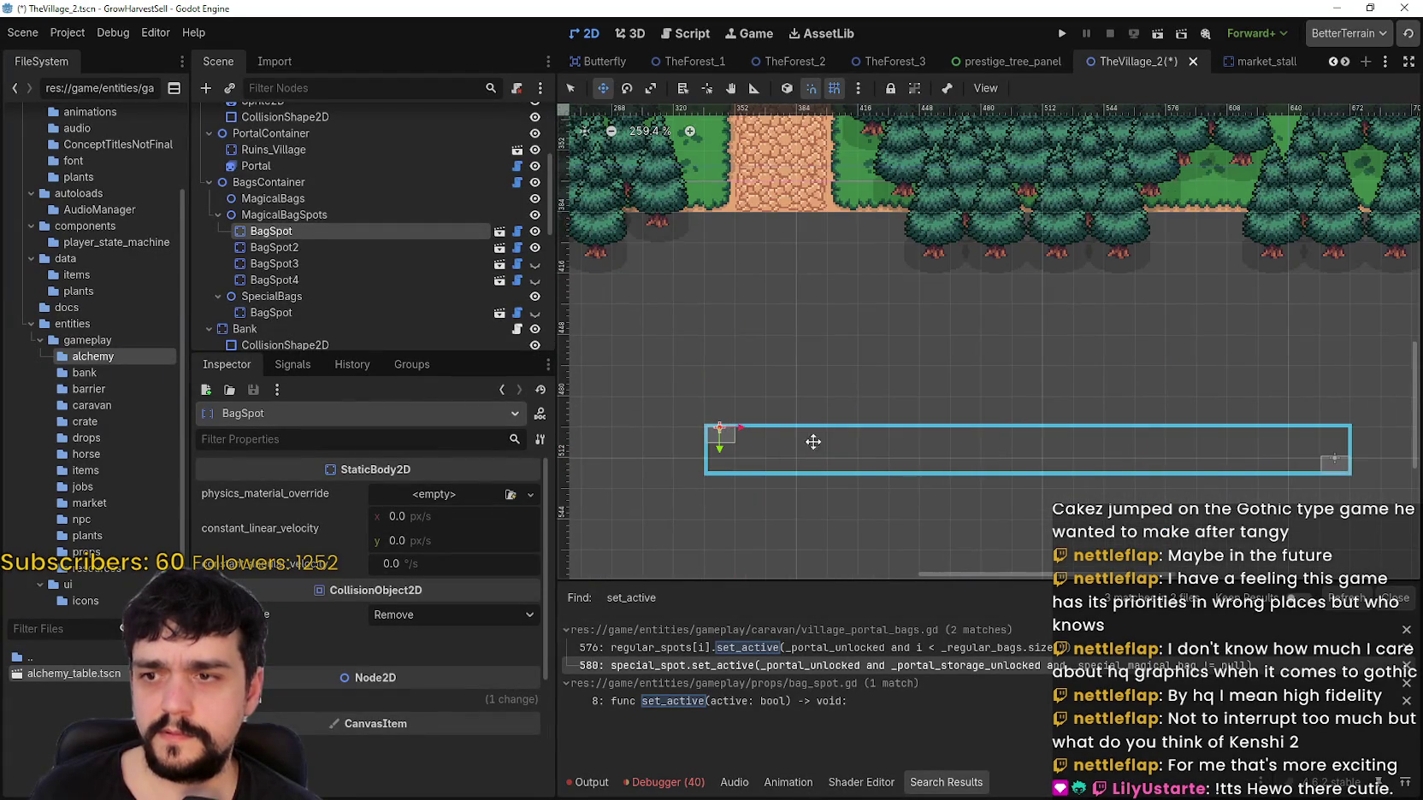
# Step: Move BagSpot2 left toward the first spot and make BagSpot3 and BagSpot4 visible
pyautogui.click(344, 247)
pyautogui.scroll(-2, 998, 487)
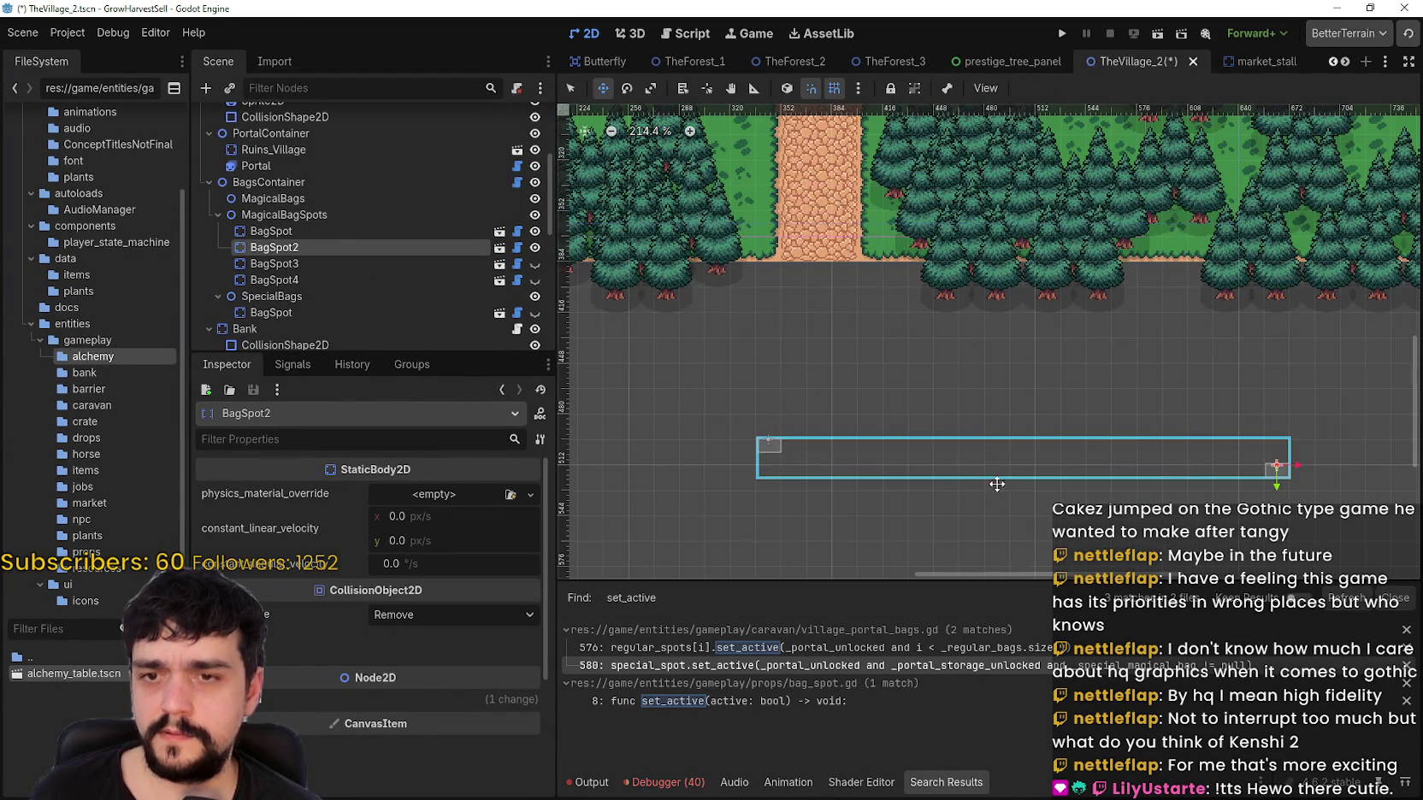
pyautogui.moveTo(1275, 467); pyautogui.dragTo(946, 471)
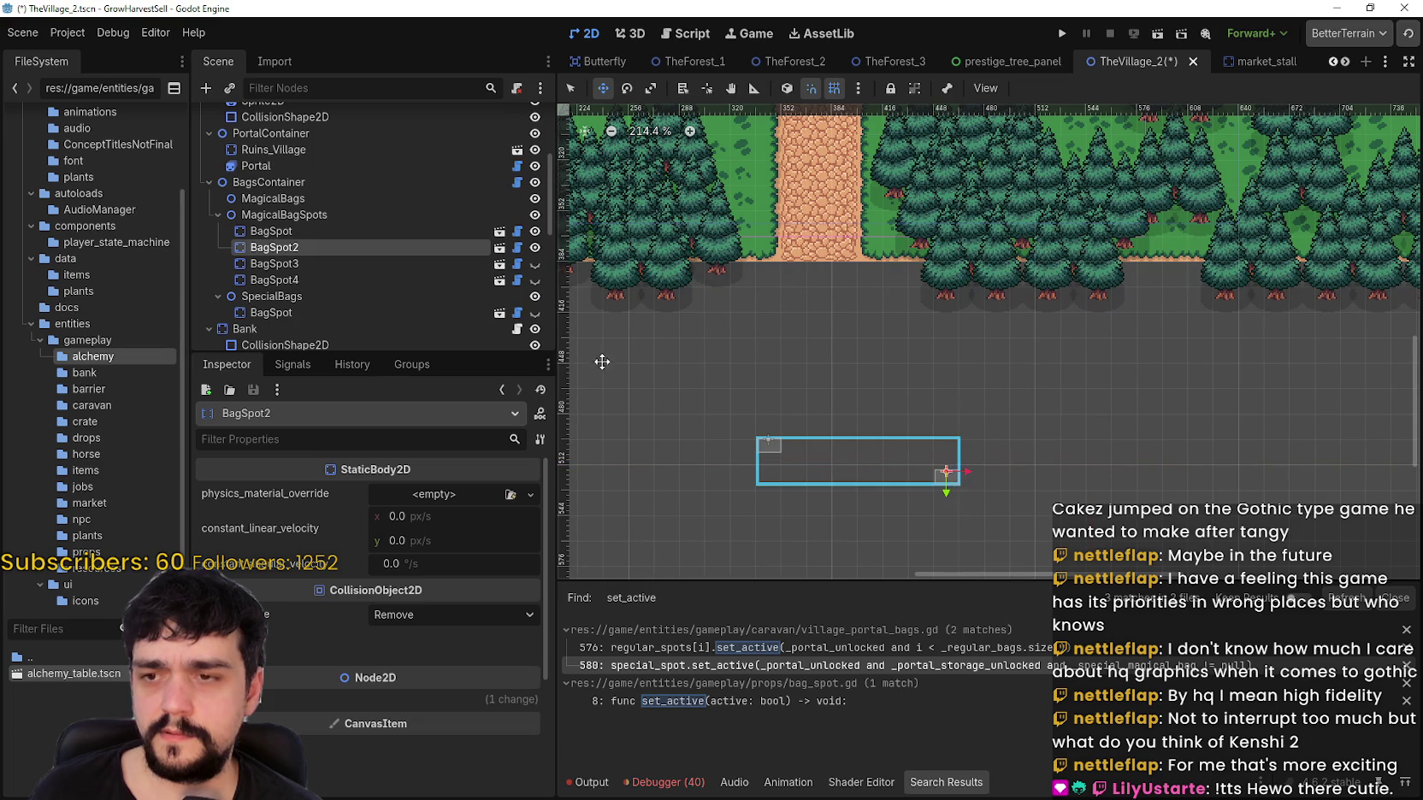
pyautogui.click(535, 264)
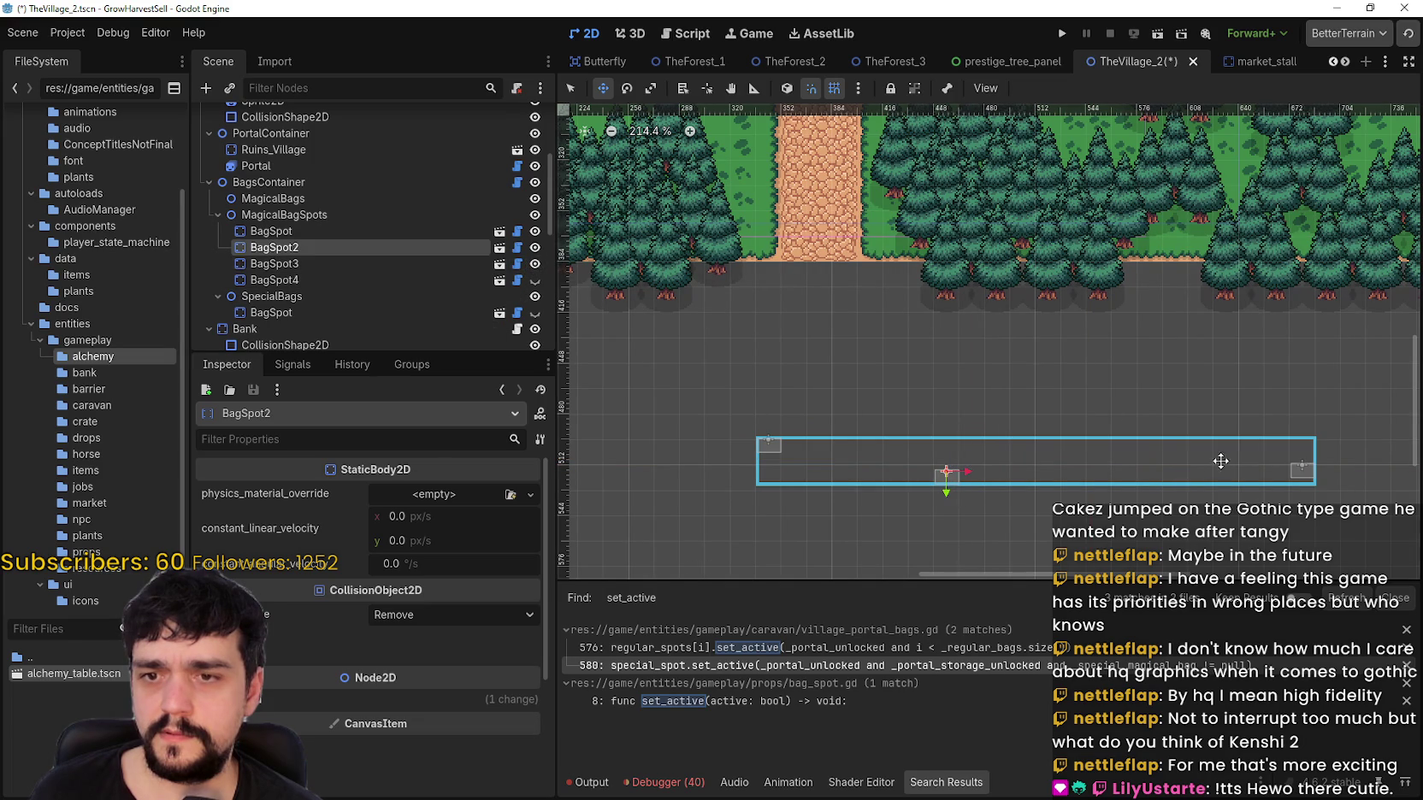
pyautogui.click(534, 280)
# Step: Reposition BagSpot2 and the first BagSpot so they line up side by side in a row
pyautogui.hscroll(2, 1038, 428)
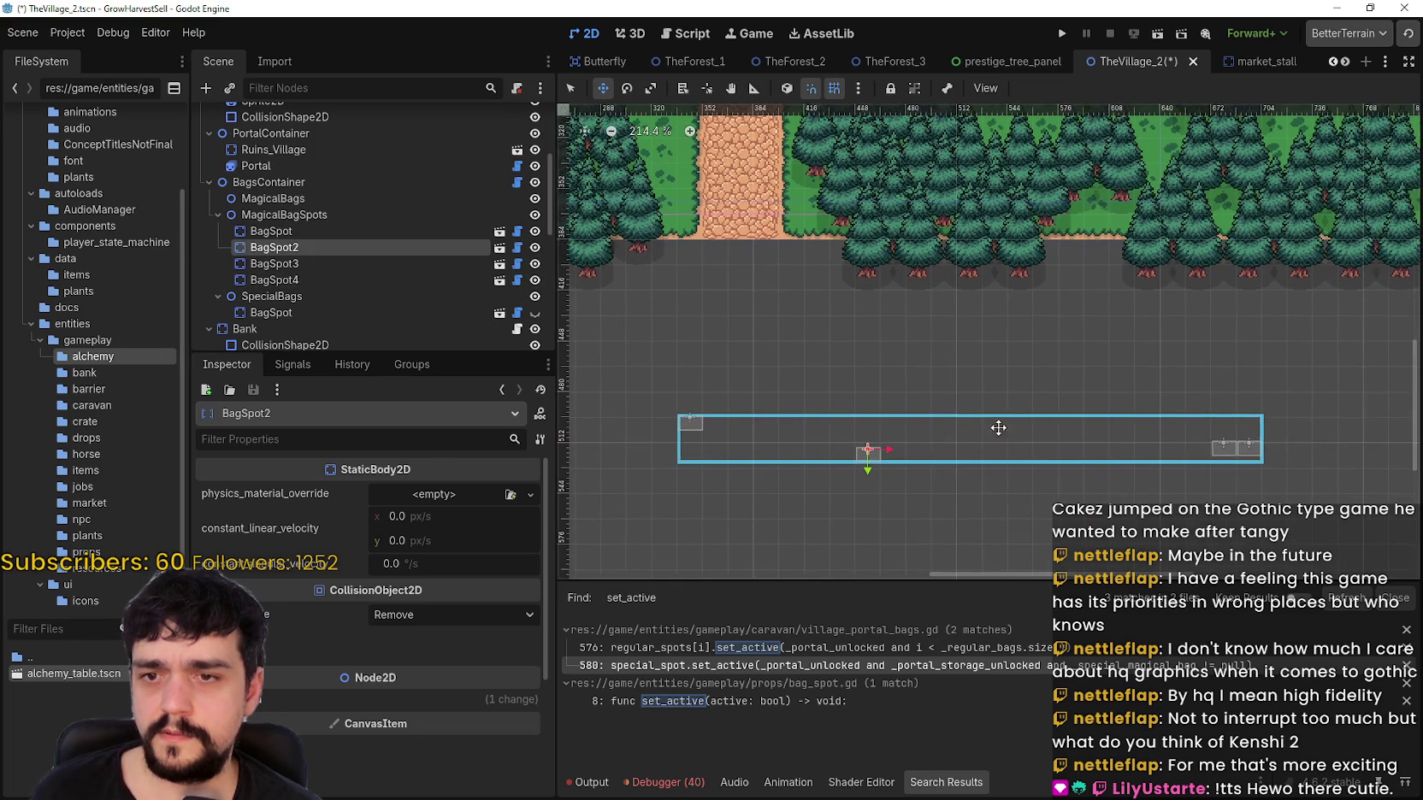
pyautogui.scroll(2, 866, 440)
pyautogui.moveTo(870, 456)
pyautogui.mouseDown()
pyautogui.moveTo(1274, 440)
pyautogui.moveTo(1259, 444)
pyautogui.mouseUp()
pyautogui.scroll(-1, 804, 440)
pyautogui.scroll(-1, 844, 440)
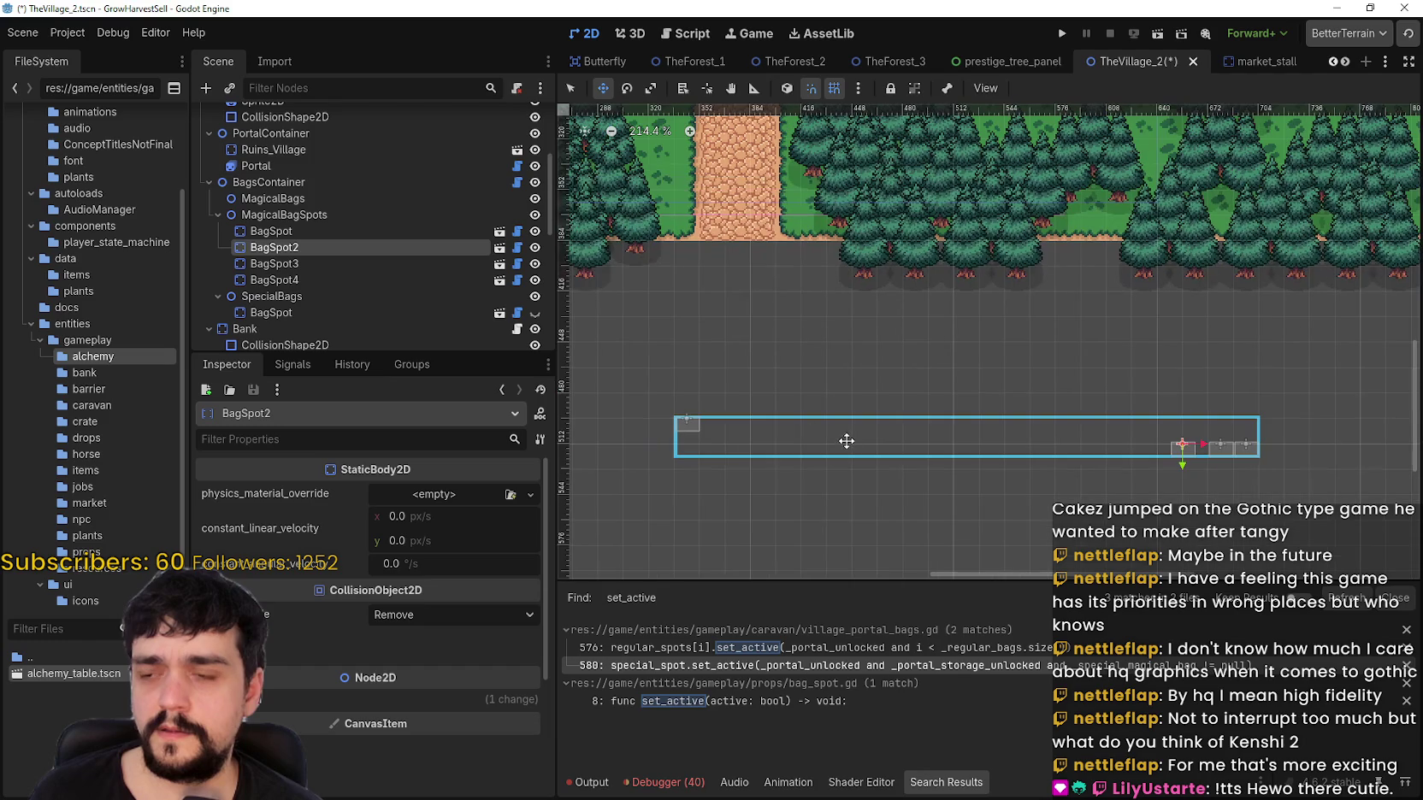
pyautogui.click(356, 233)
pyautogui.moveTo(702, 437); pyautogui.dragTo(1171, 450)
# Step: Select BagSpot2 and open the bag_spot scene for editing
pyautogui.scroll(8, 1211, 455)
pyautogui.scroll(5, 1197, 449)
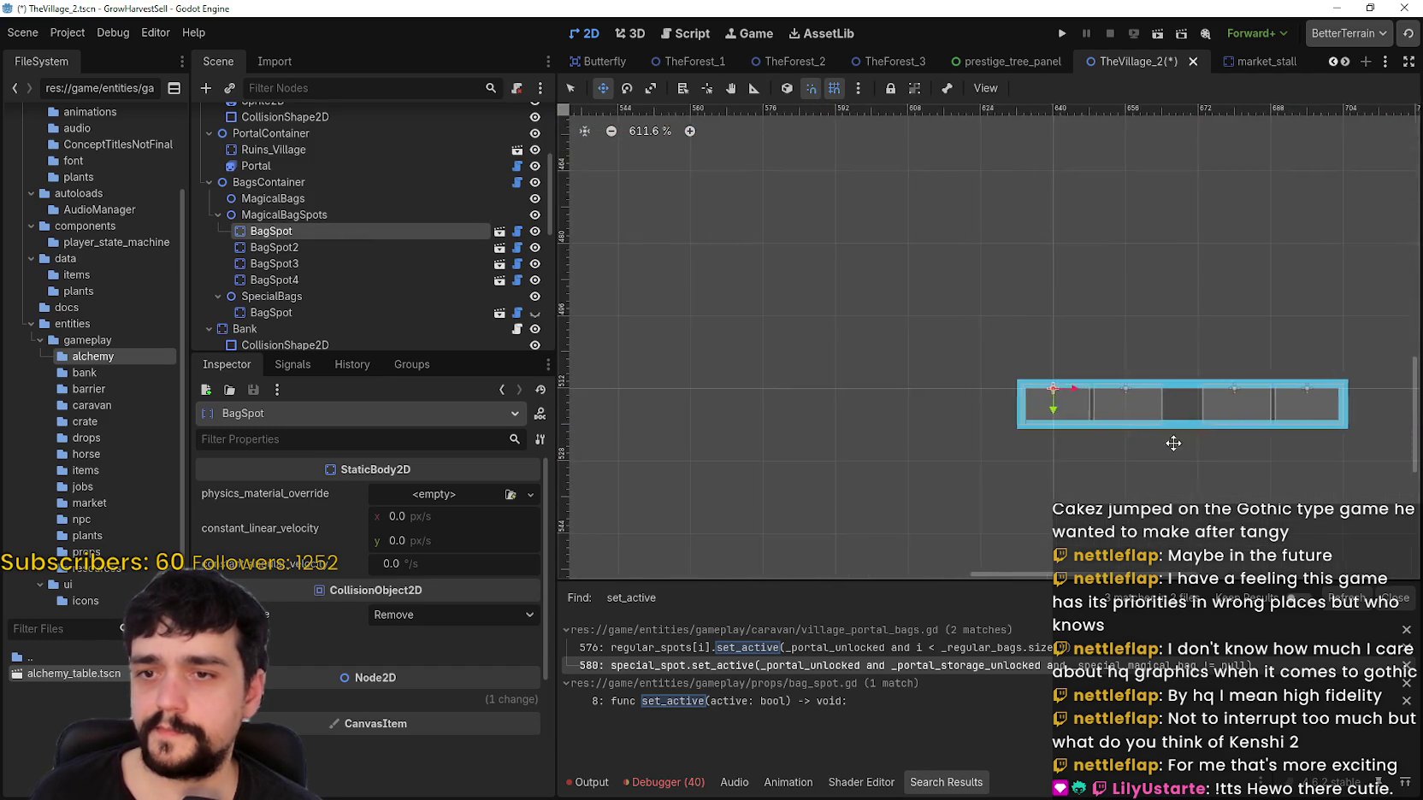
pyautogui.click(384, 246)
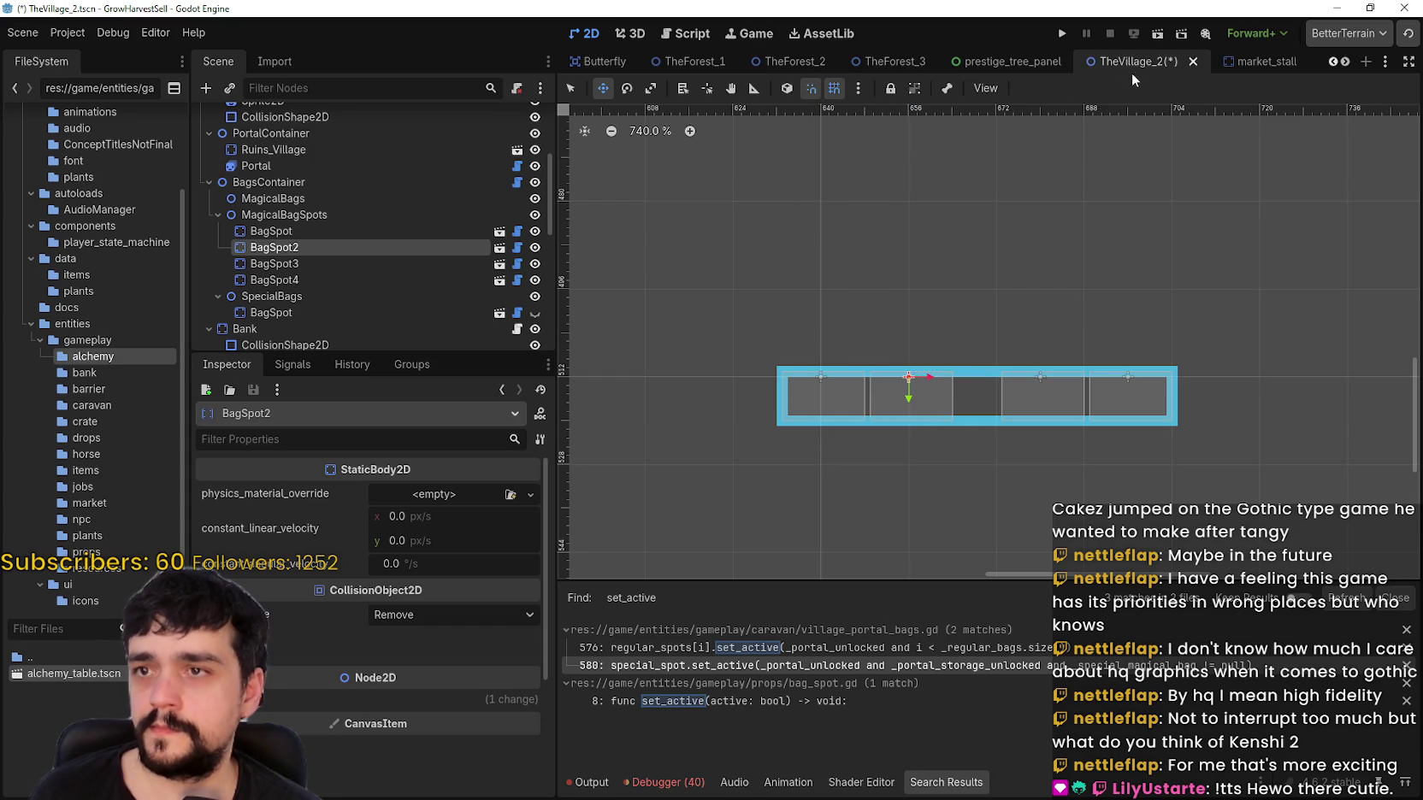
pyautogui.click(500, 248)
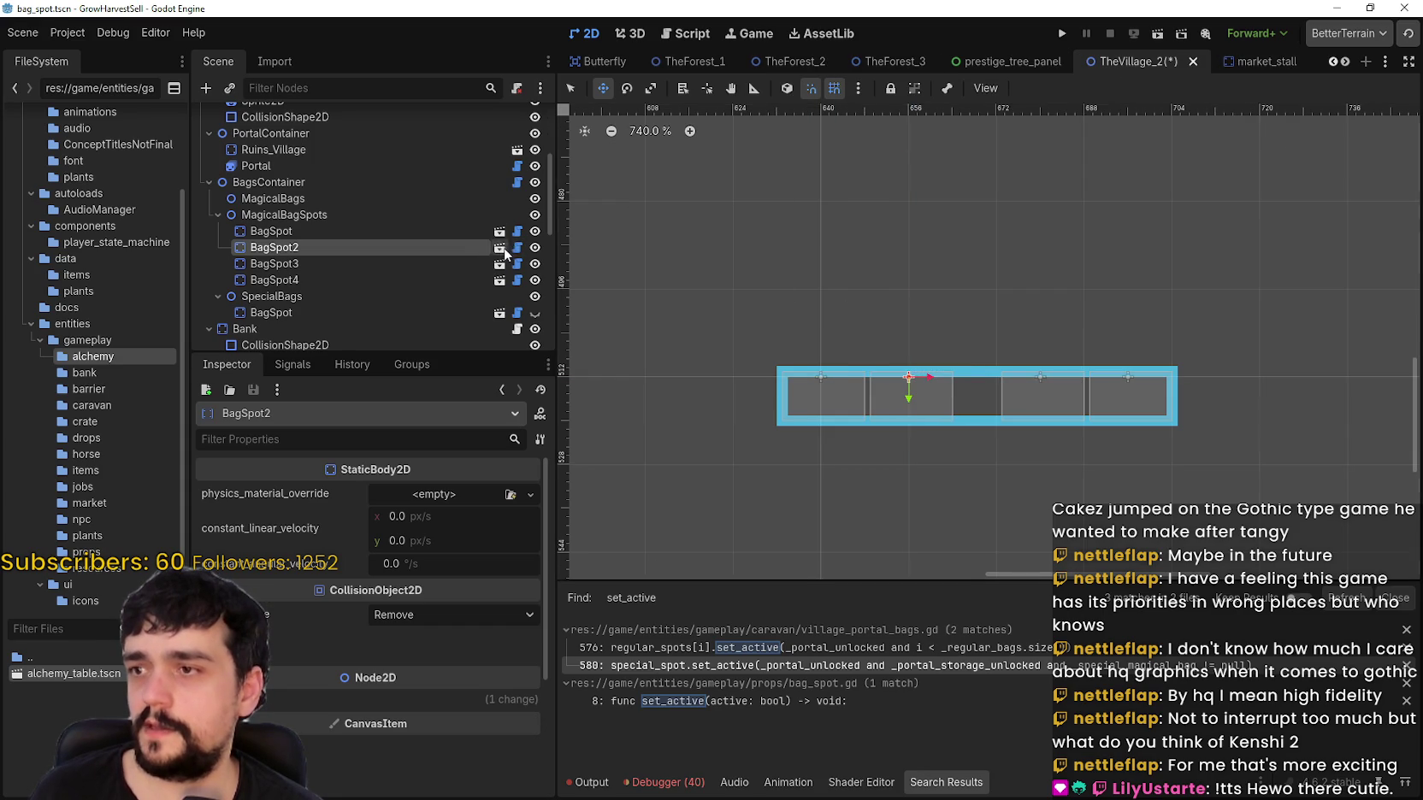
# Step: Leave the bag_spot scene and return to the TheVillage_2 scene, now showing four bag sprites
pyautogui.scroll(-4, 797, 389)
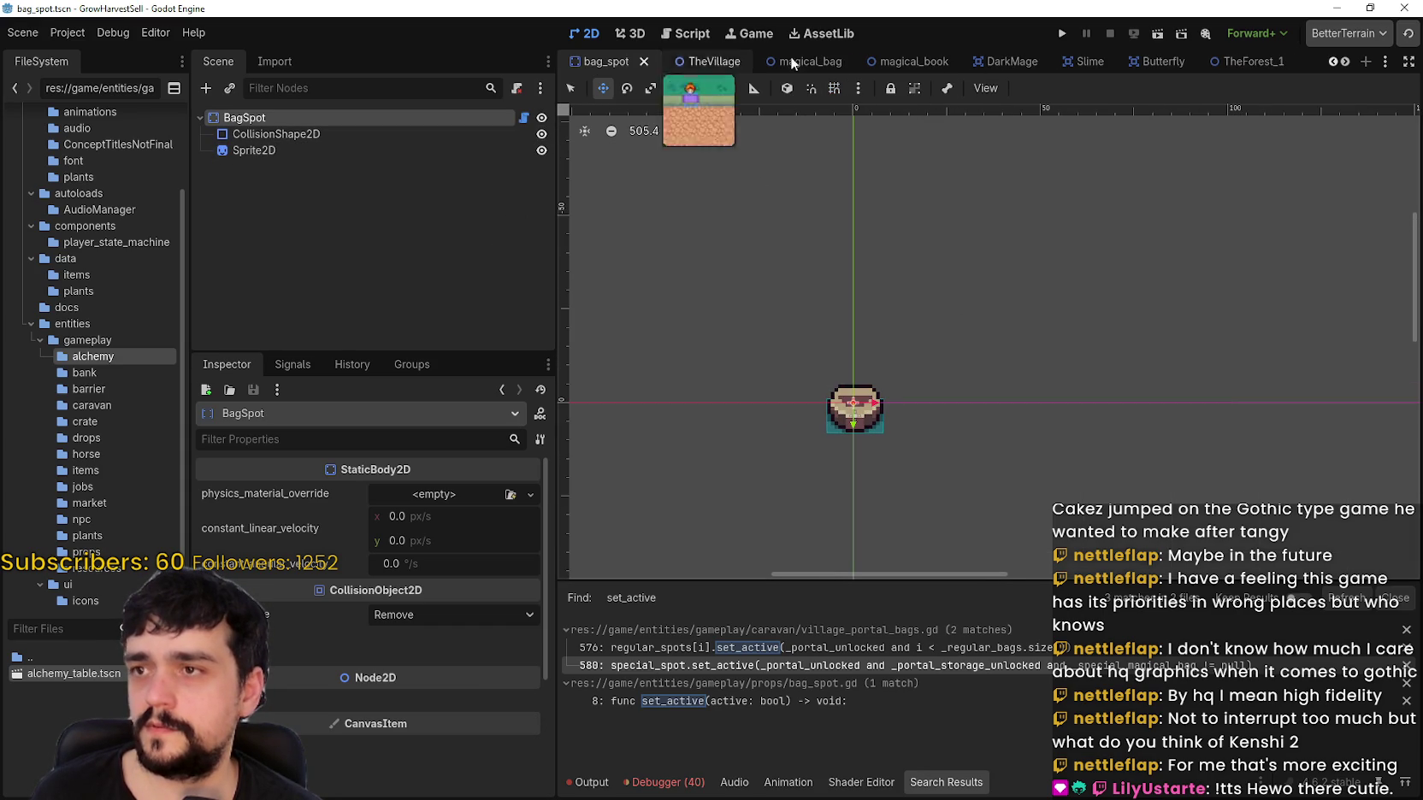
pyautogui.click(1332, 56)
pyautogui.click(1331, 56)
pyautogui.click(1332, 57)
pyautogui.click(1331, 56)
pyautogui.click(1332, 57)
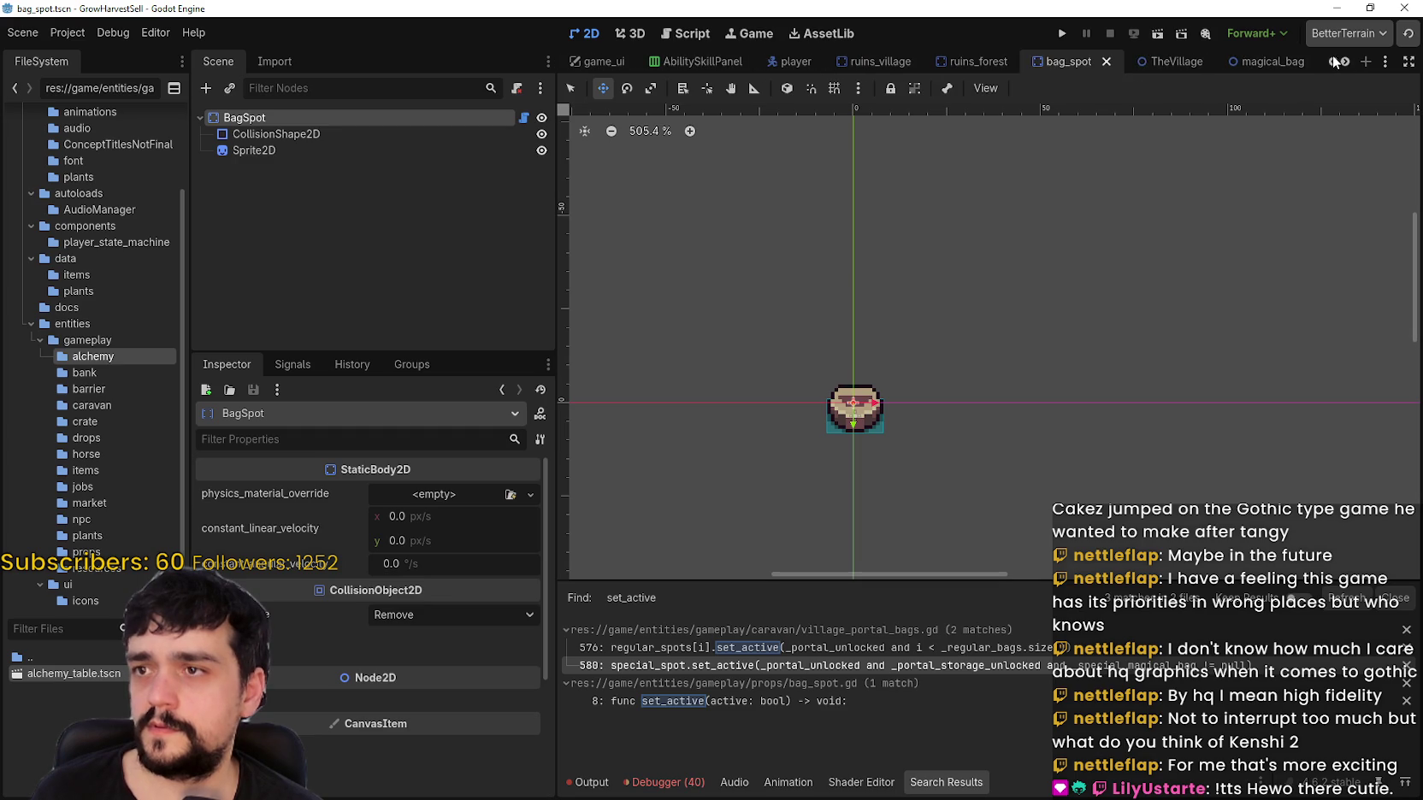
pyautogui.click(1345, 62)
pyautogui.click(1345, 62)
pyautogui.click(1344, 62)
pyautogui.click(1345, 62)
pyautogui.click(1344, 62)
pyautogui.click(1345, 61)
pyautogui.click(1345, 62)
pyautogui.click(1345, 62)
pyautogui.click(1345, 61)
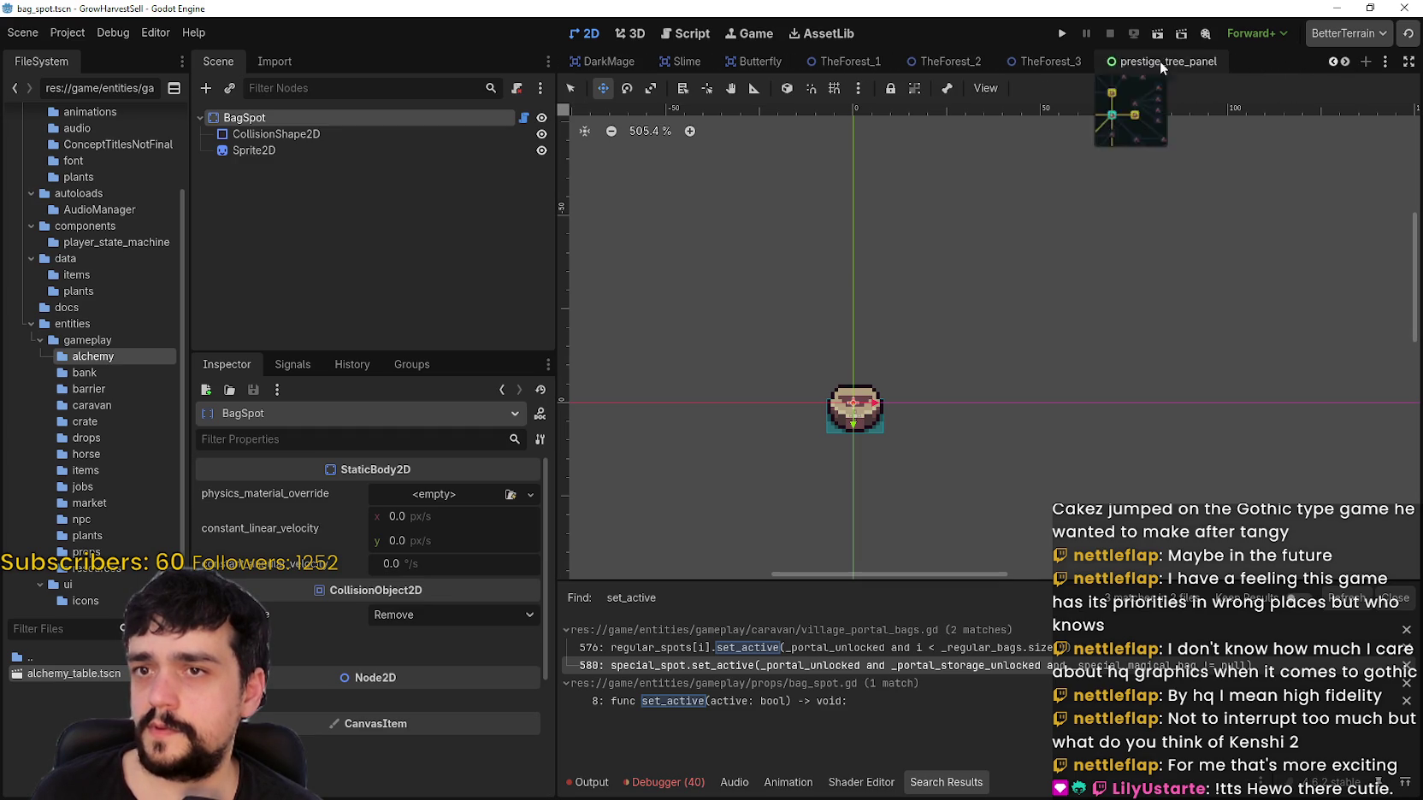
pyautogui.click(1344, 62)
pyautogui.click(1345, 62)
pyautogui.click(1344, 62)
pyautogui.click(1039, 62)
pyautogui.scroll(-5, 958, 379)
pyautogui.scroll(4, 957, 379)
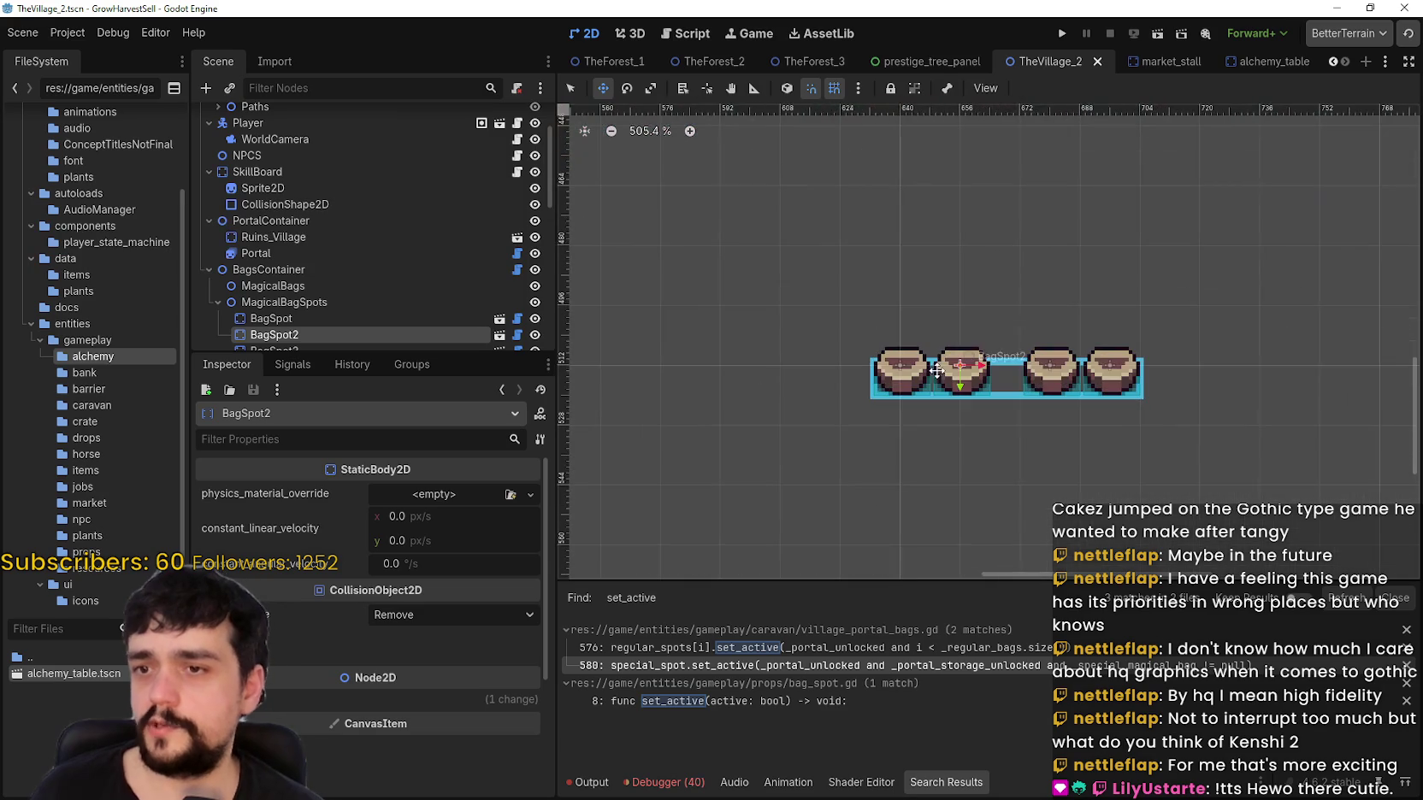
# Step: Check BagSpot3 and BagSpot4, then nudge the first BagSpot slightly left
pyautogui.scroll(-3, 385, 308)
pyautogui.click(360, 234)
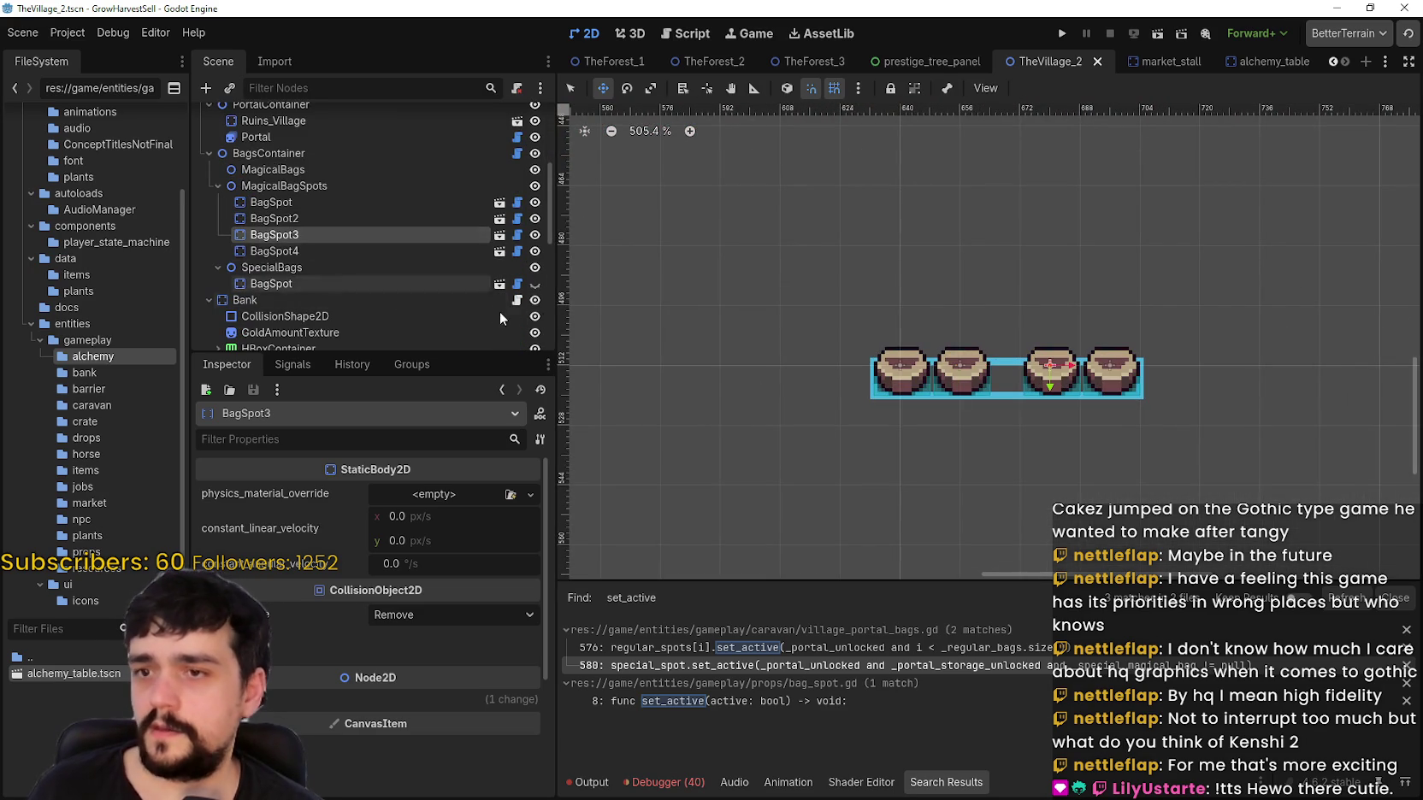
pyautogui.click(325, 250)
pyautogui.scroll(2, 1114, 379)
pyautogui.scroll(-3, 1112, 378)
pyautogui.scroll(8, 1086, 367)
pyautogui.scroll(-4, 1050, 356)
pyautogui.scroll(-3, 932, 355)
pyautogui.scroll(5, 859, 400)
pyautogui.scroll(-7, 865, 390)
pyautogui.scroll(3, 864, 342)
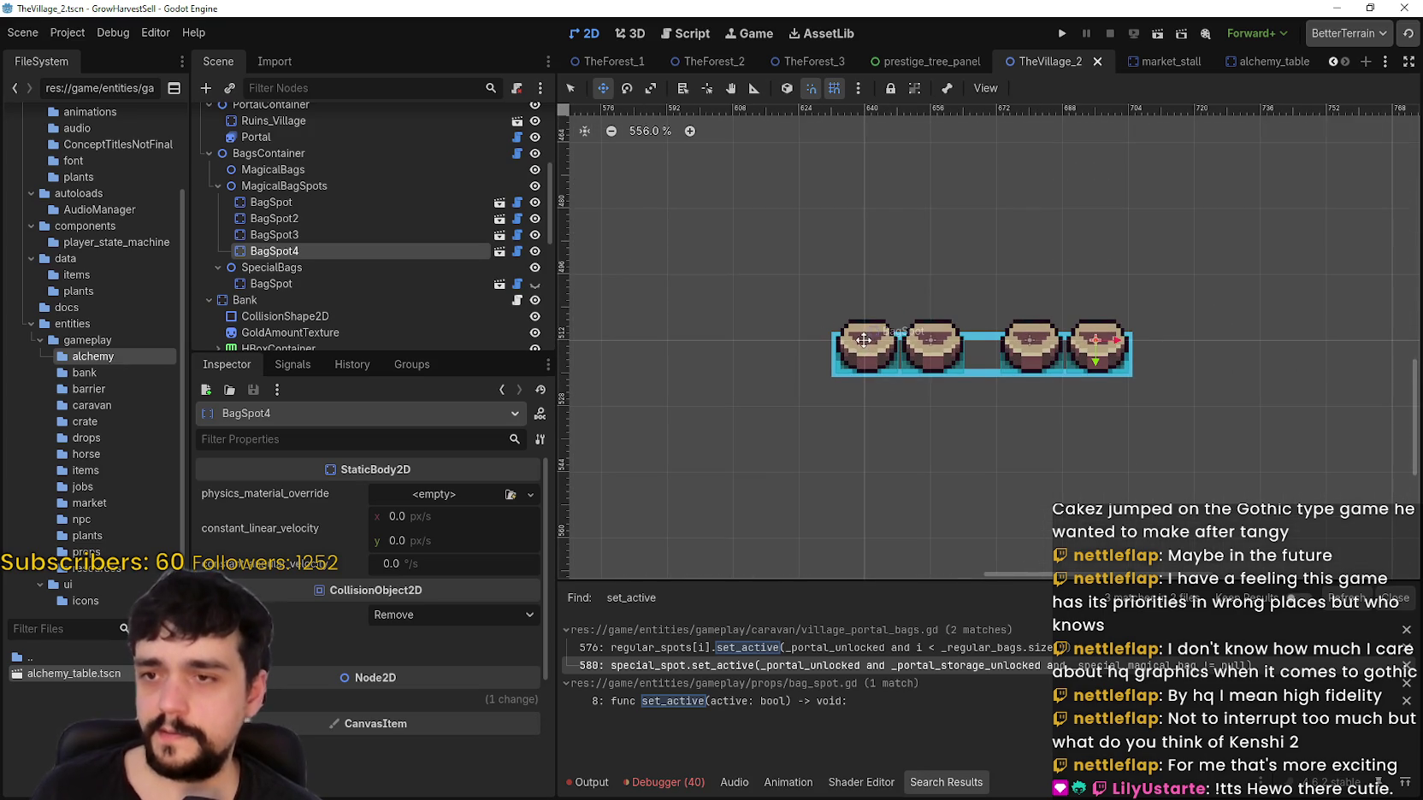
pyautogui.click(292, 201)
pyautogui.scroll(-2, 1017, 325)
pyautogui.moveTo(857, 342); pyautogui.dragTo(829, 342)
# Step: Select all four bag spots and move them up beside the portal, then nudge them slightly down
pyautogui.scroll(3, 1032, 386)
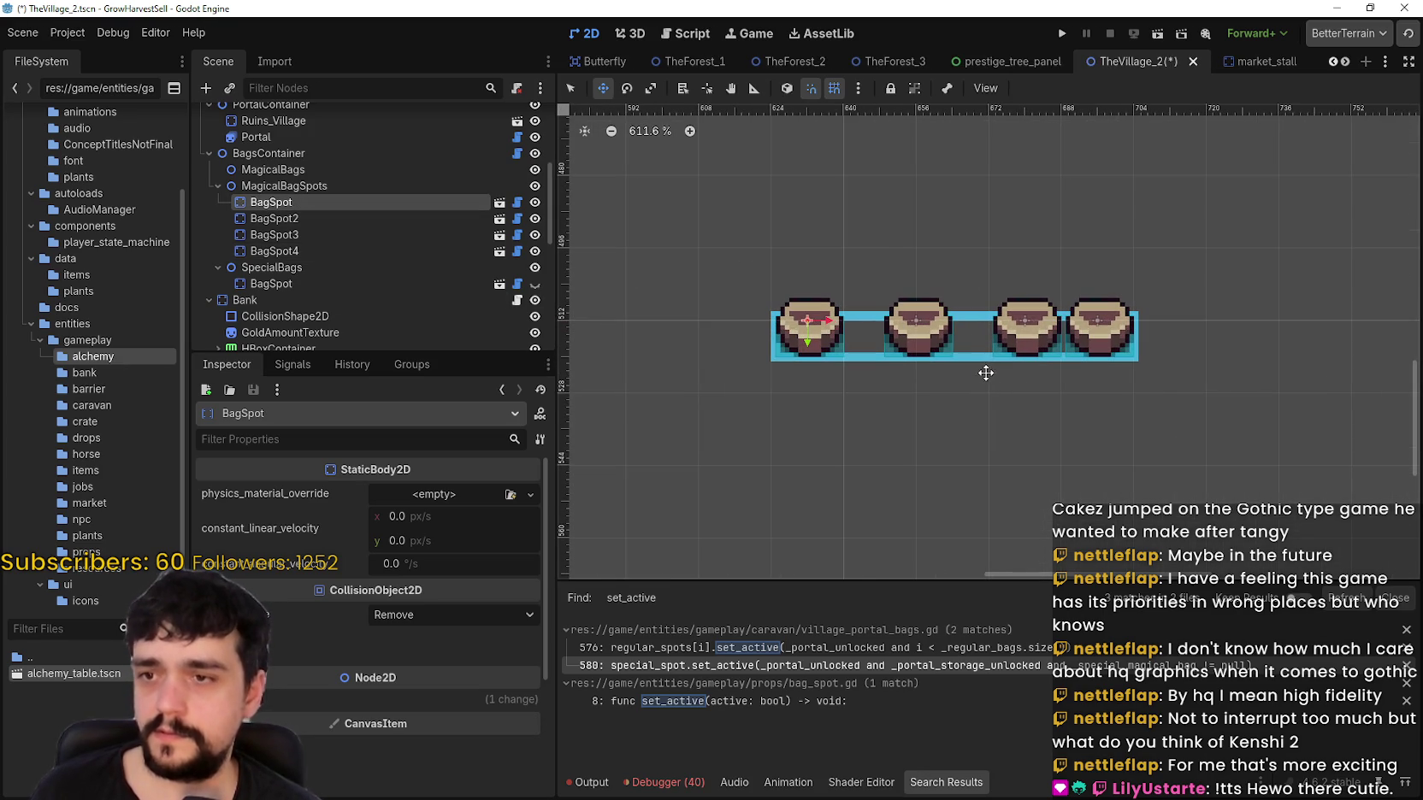
pyautogui.scroll(-4, 983, 367)
pyautogui.scroll(-2, 386, 260)
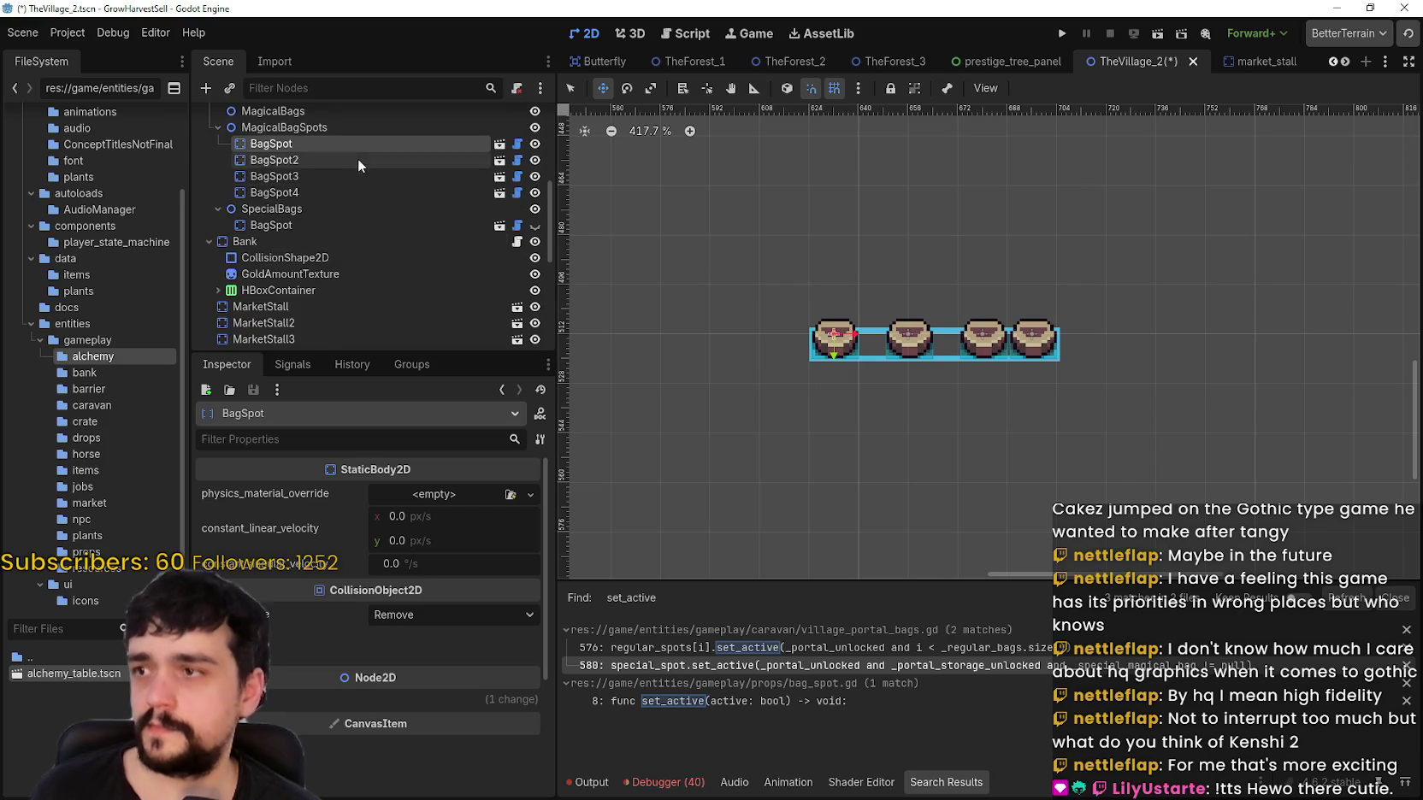
pyautogui.scroll(3, 359, 164)
pyautogui.click(314, 181)
pyautogui.scroll(-9, 751, 308)
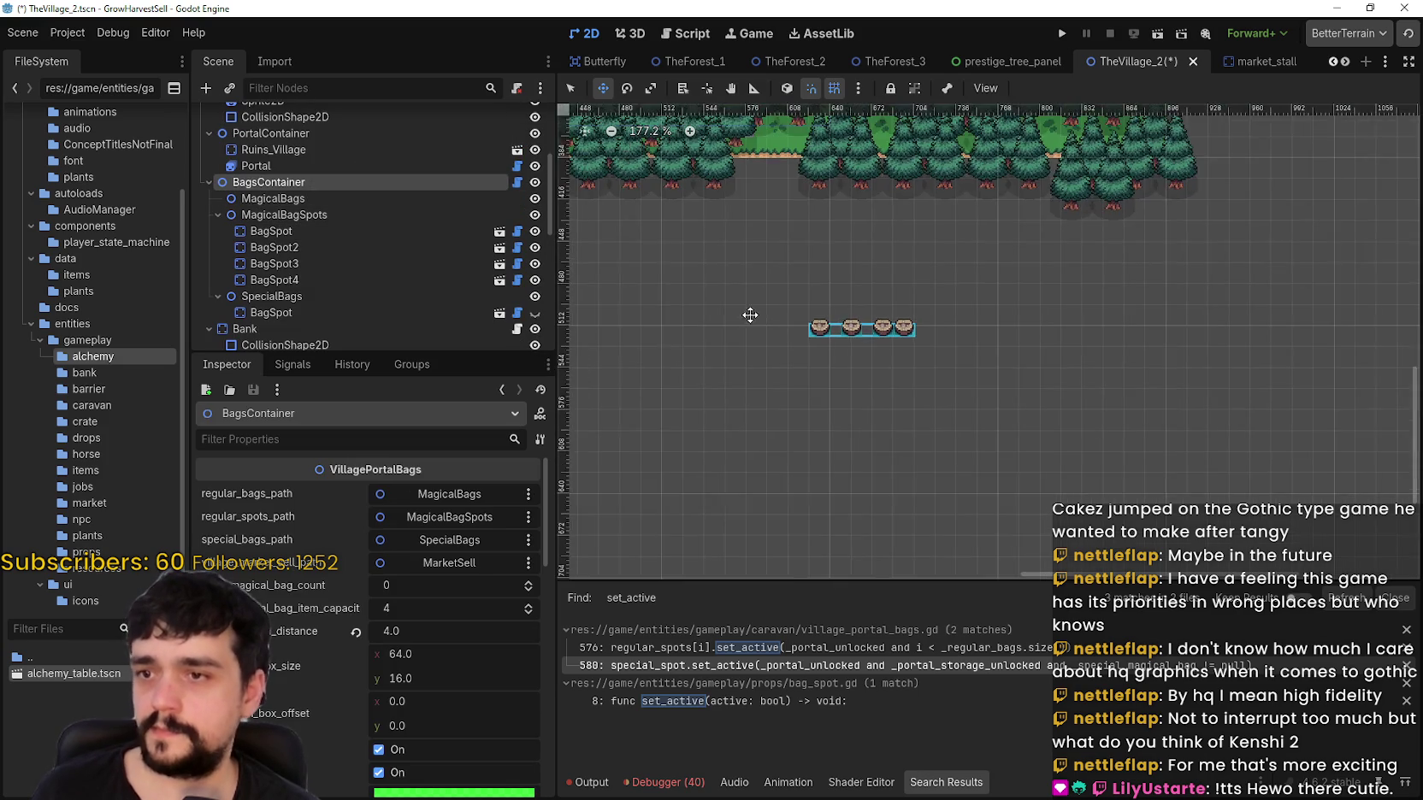
pyautogui.scroll(-4, 751, 308)
pyautogui.click(414, 213)
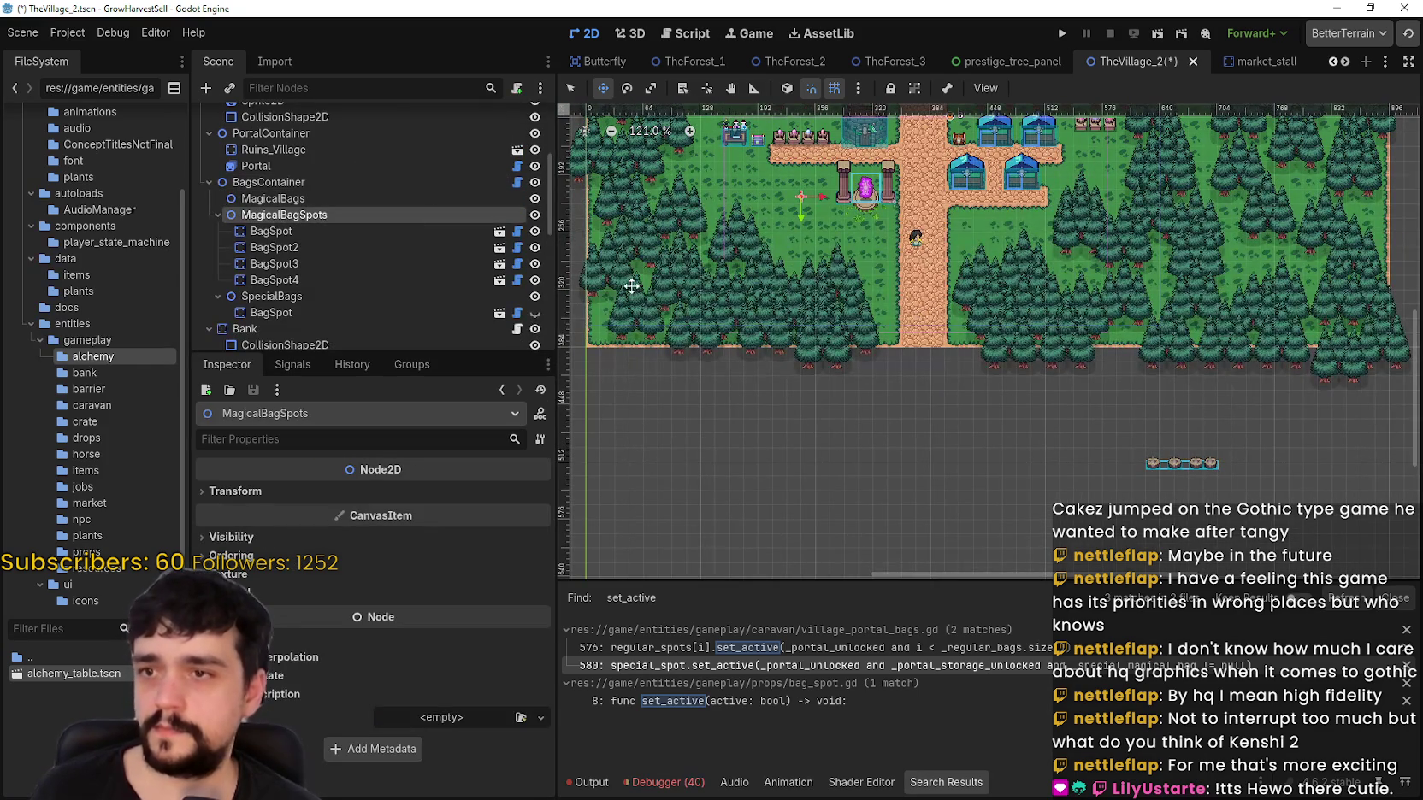
pyautogui.click(376, 230)
pyautogui.keyDown('shift'); pyautogui.click(363, 279); pyautogui.keyUp('shift')
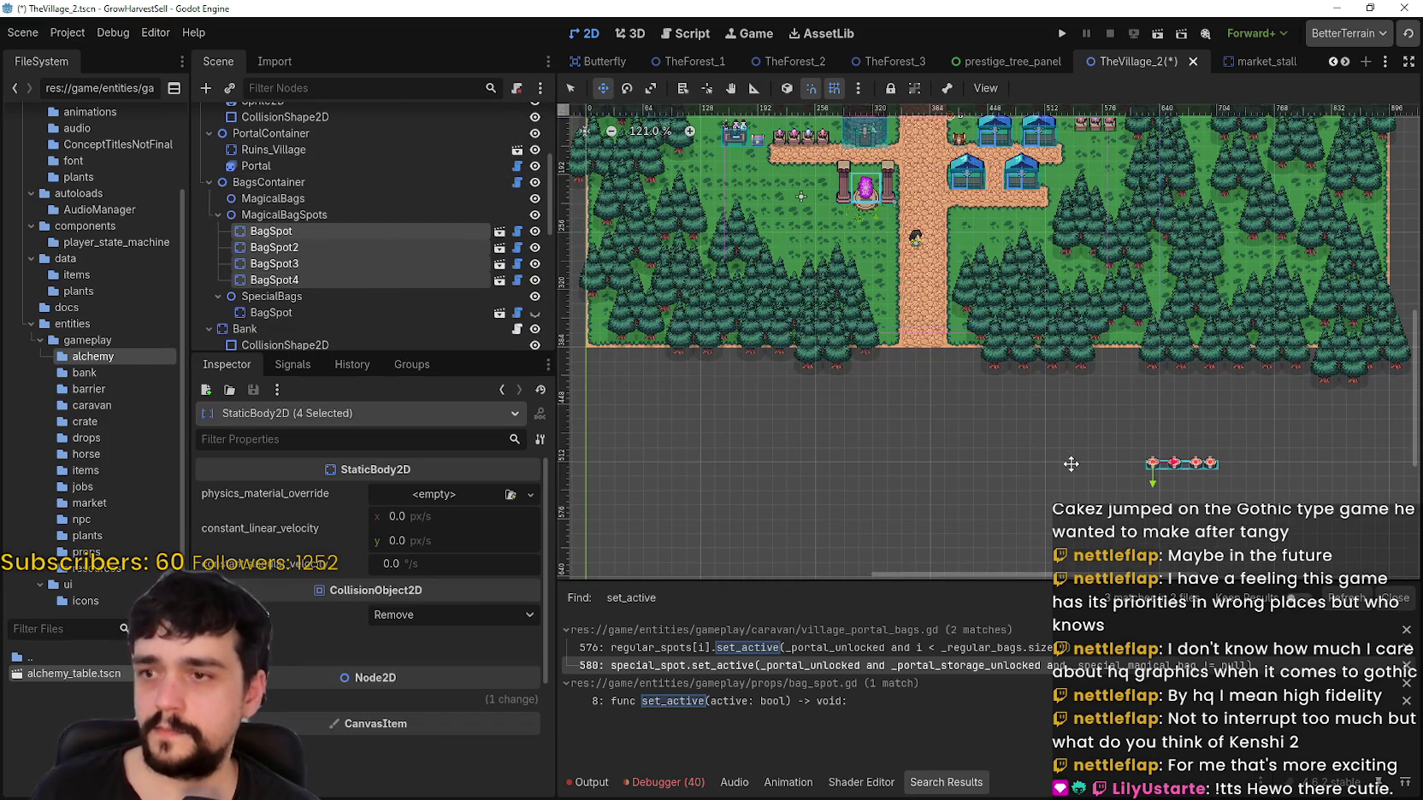
pyautogui.moveTo(1160, 464); pyautogui.dragTo(774, 194)
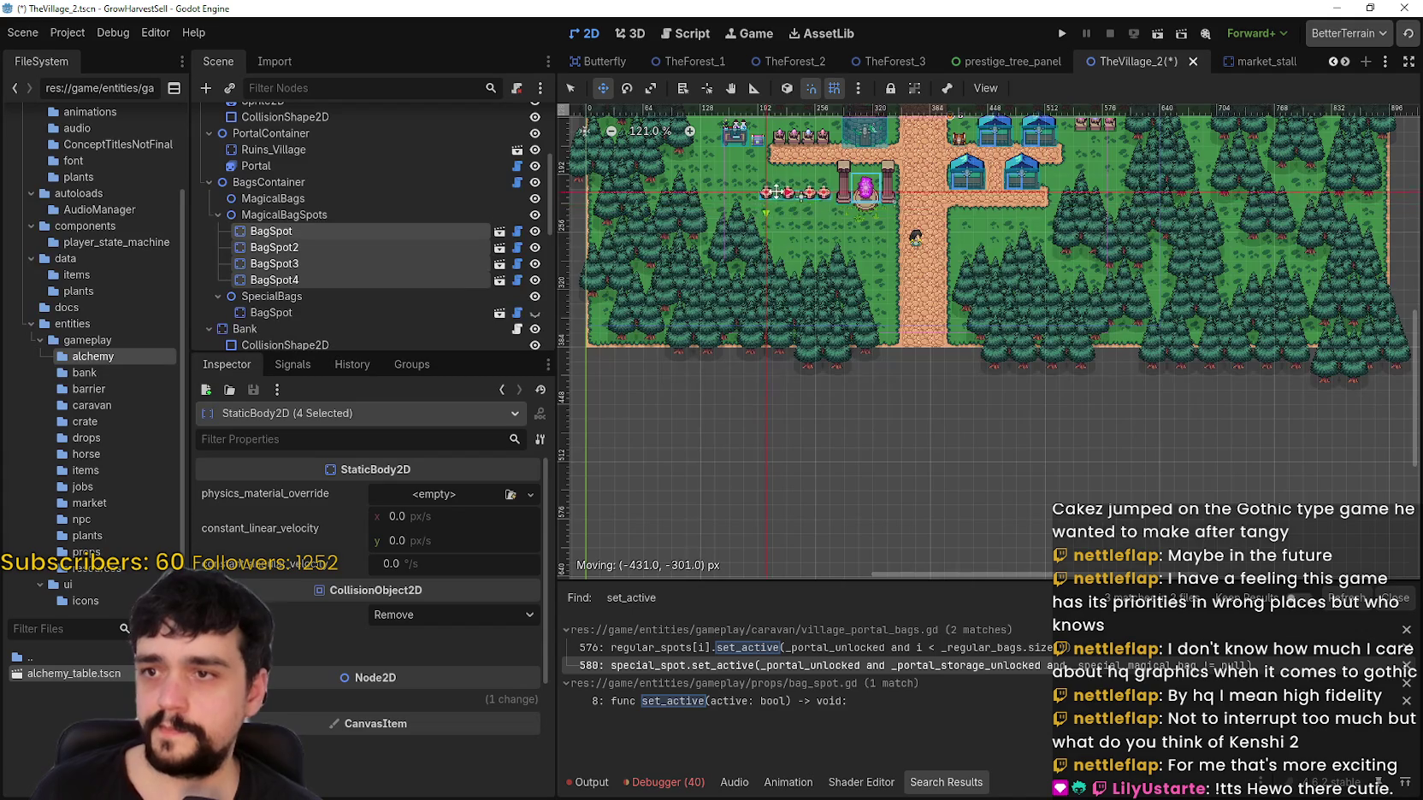
pyautogui.scroll(6, 774, 194)
pyautogui.moveTo(896, 239); pyautogui.dragTo(888, 285)
pyautogui.scroll(-3, 948, 379)
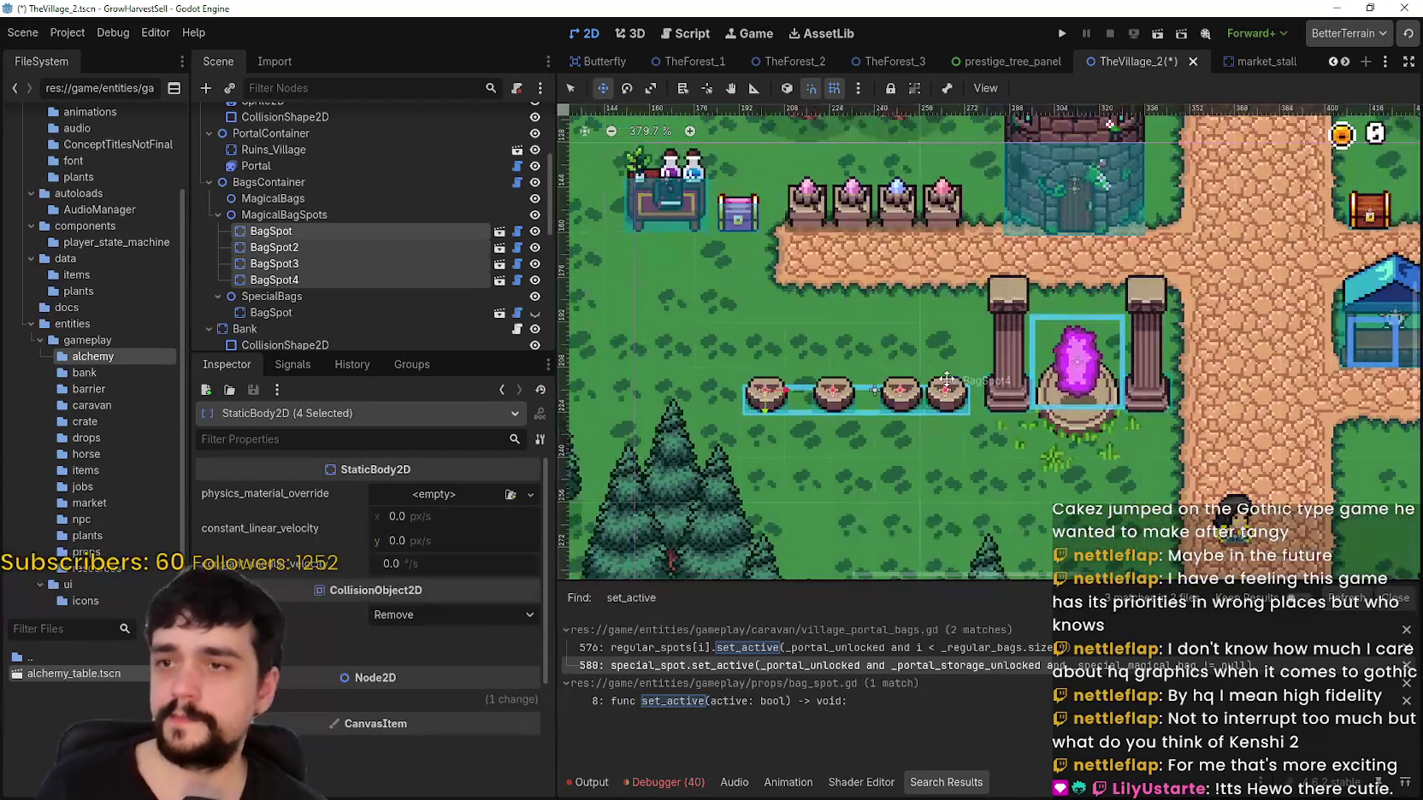
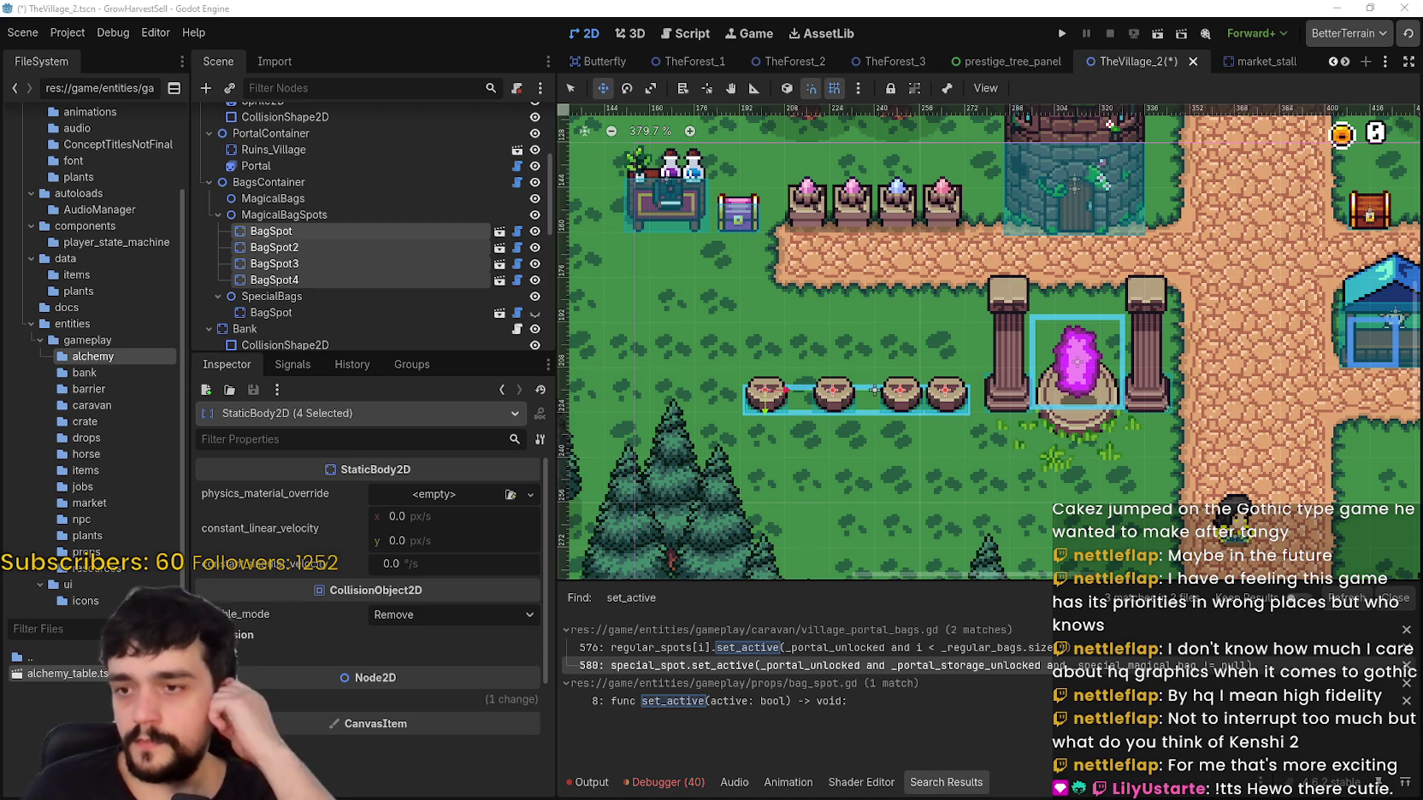
# Step: Inspect BagSpot through BagSpot4 in the Scene tree, zooming in on the row
pyautogui.scroll(2, 1104, 331)
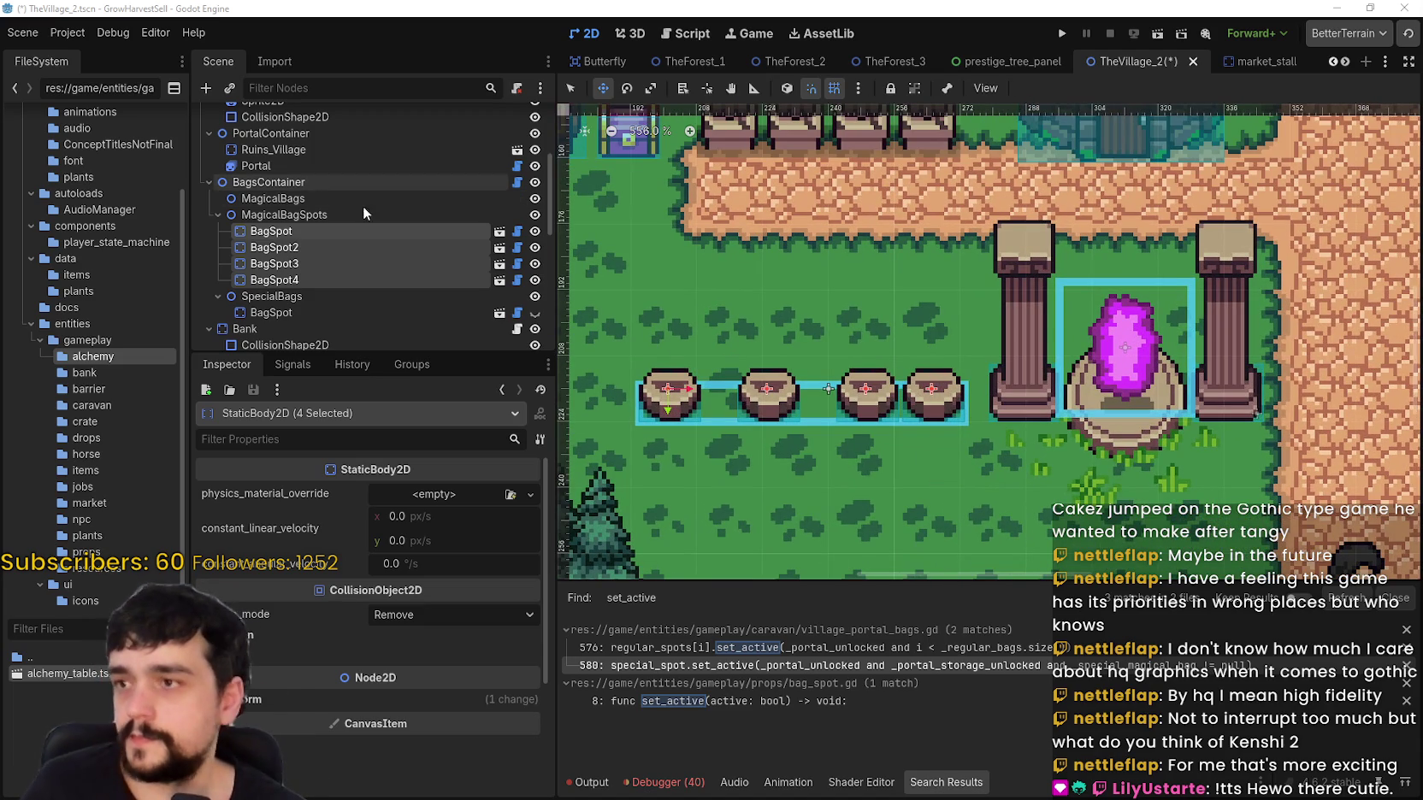
pyautogui.click(373, 247)
pyautogui.click(372, 231)
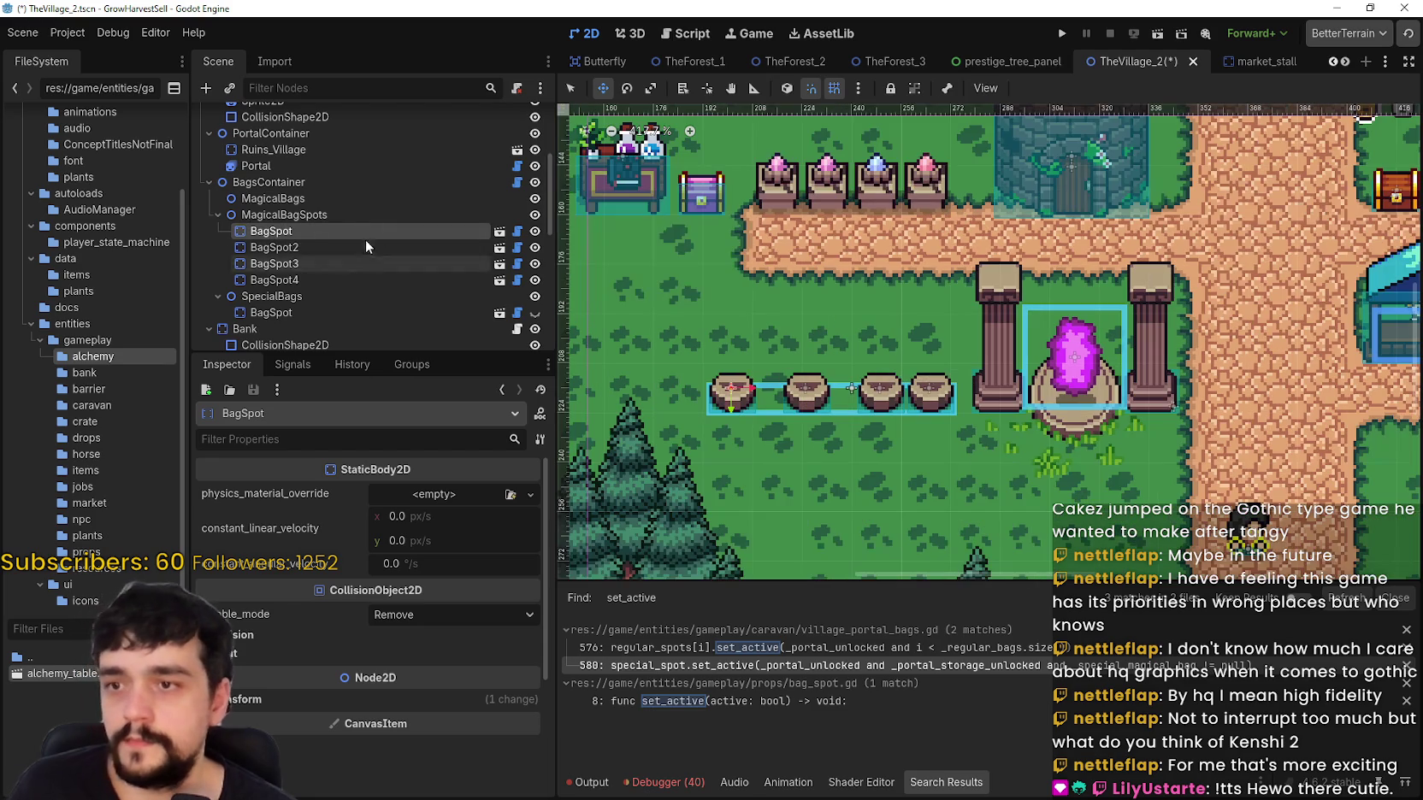
pyautogui.click(353, 247)
pyautogui.click(356, 264)
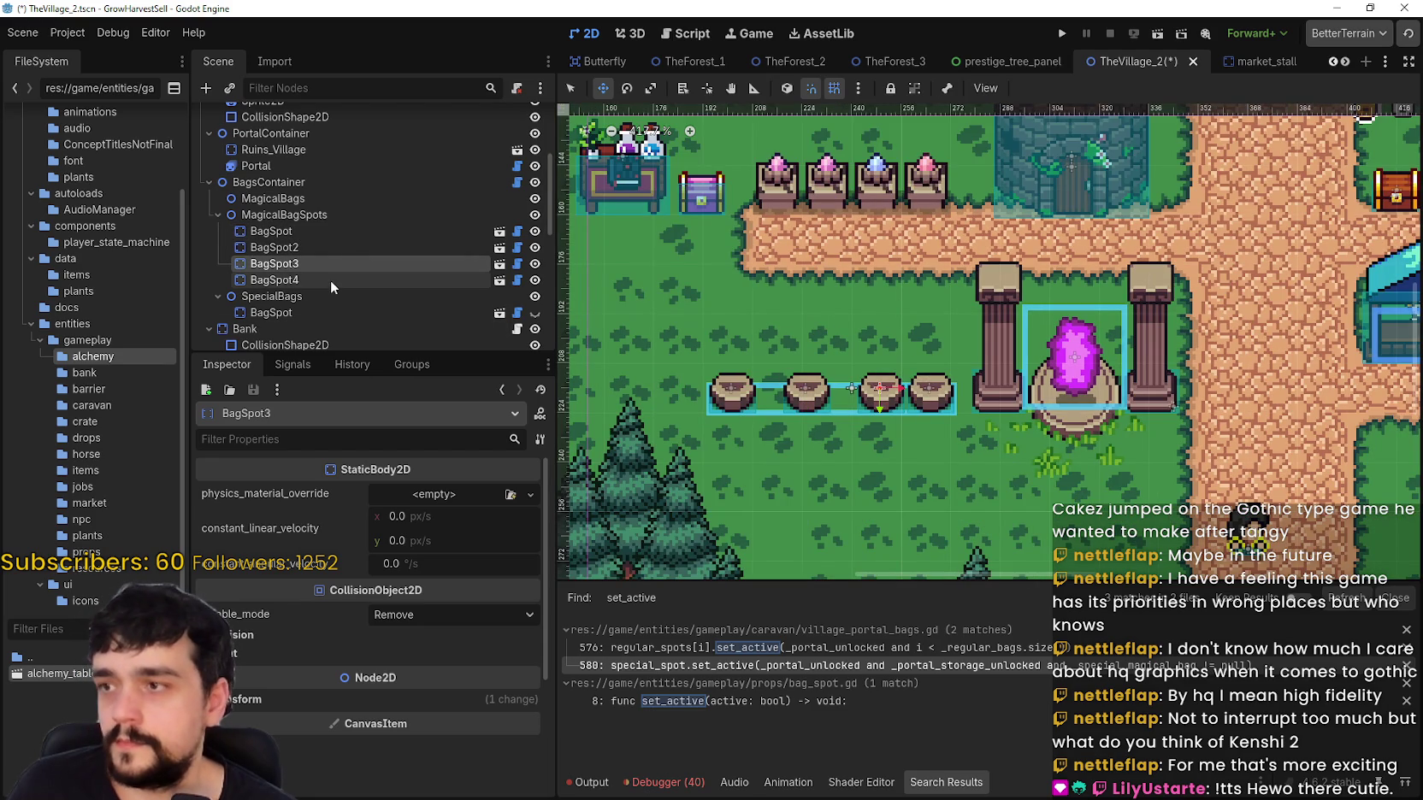
pyautogui.click(329, 280)
pyautogui.scroll(-1, 846, 408)
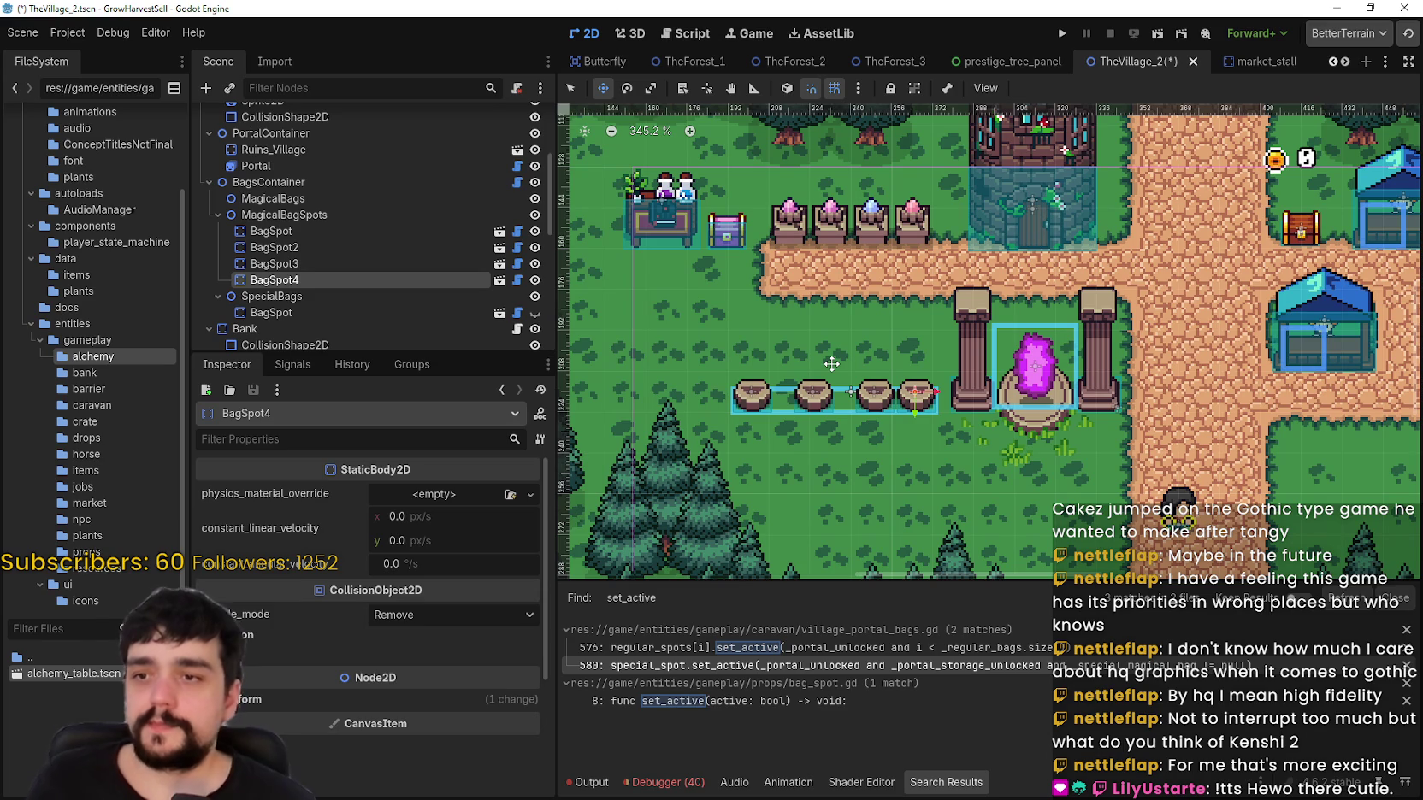
pyautogui.click(403, 233)
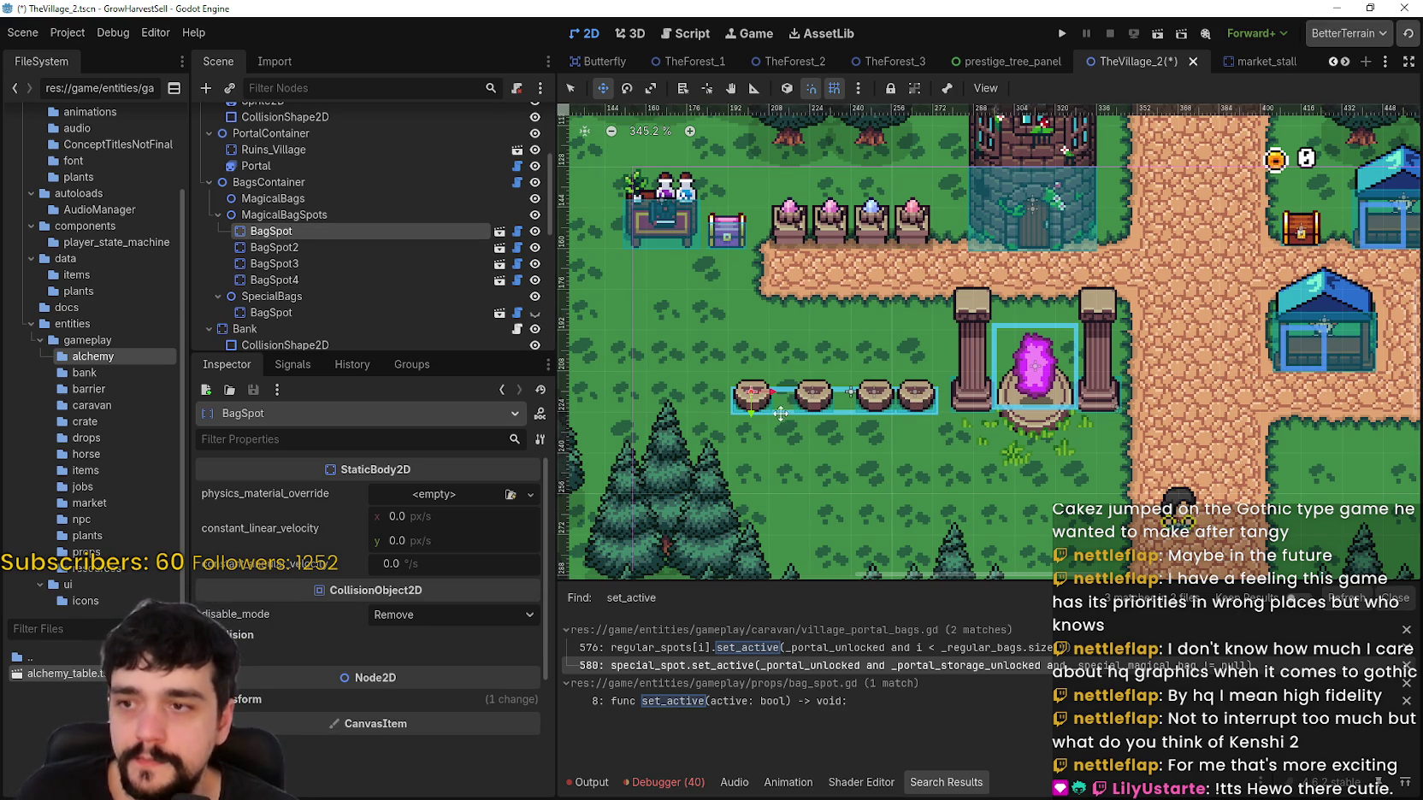
pyautogui.scroll(2, 781, 411)
pyautogui.click(308, 248)
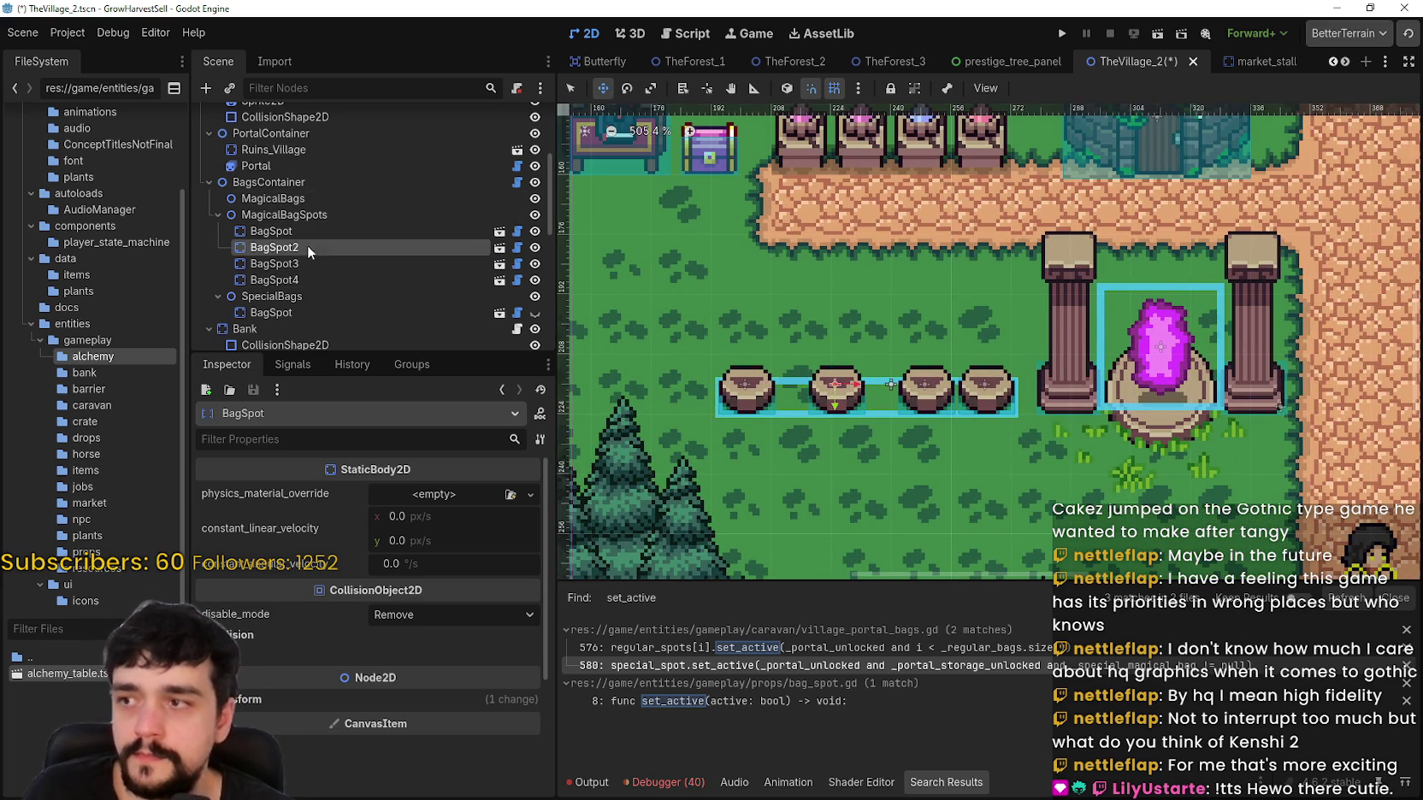
pyautogui.scroll(2, 791, 381)
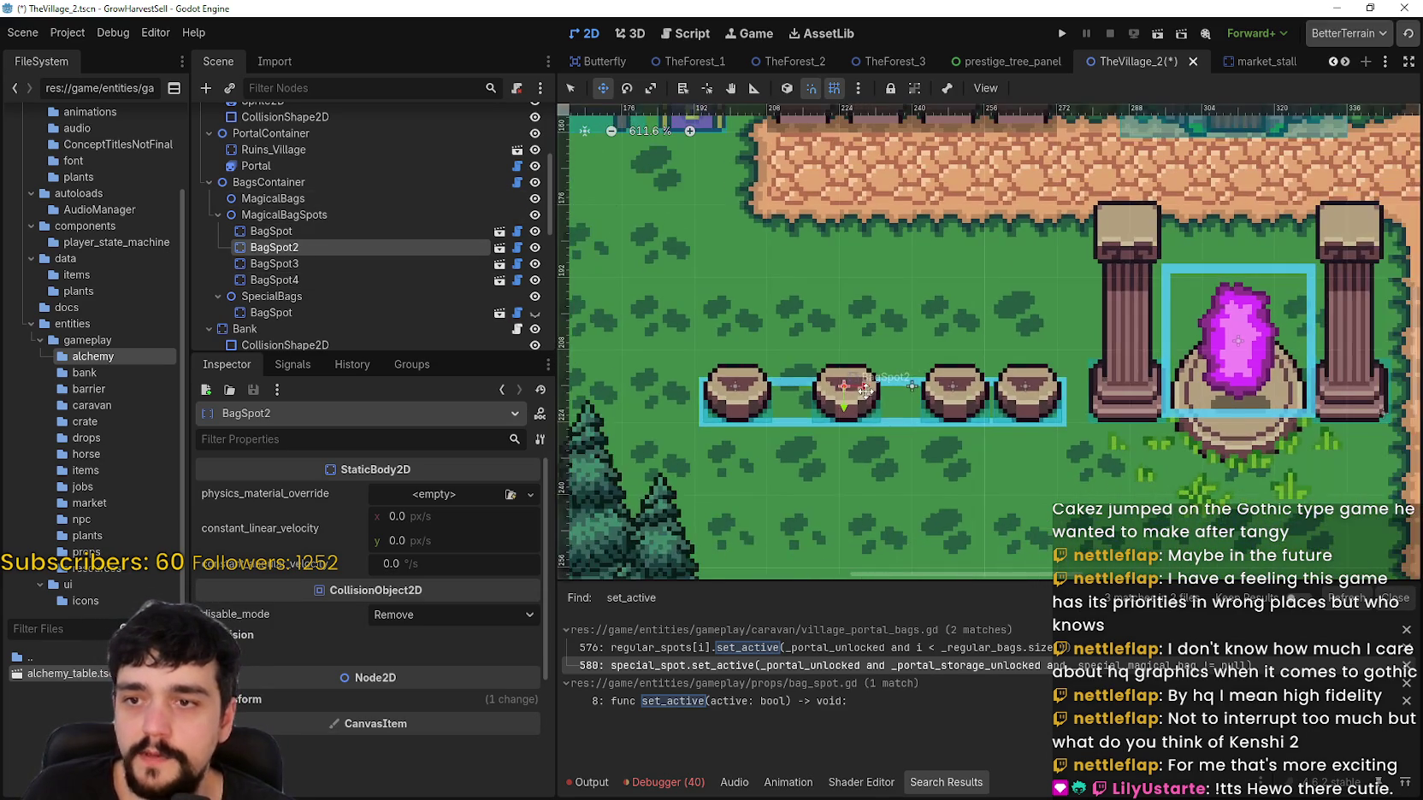
pyautogui.hscroll(2, 866, 391)
# Step: Move BagSpot4 2 px left on the canvas
pyautogui.click(392, 280)
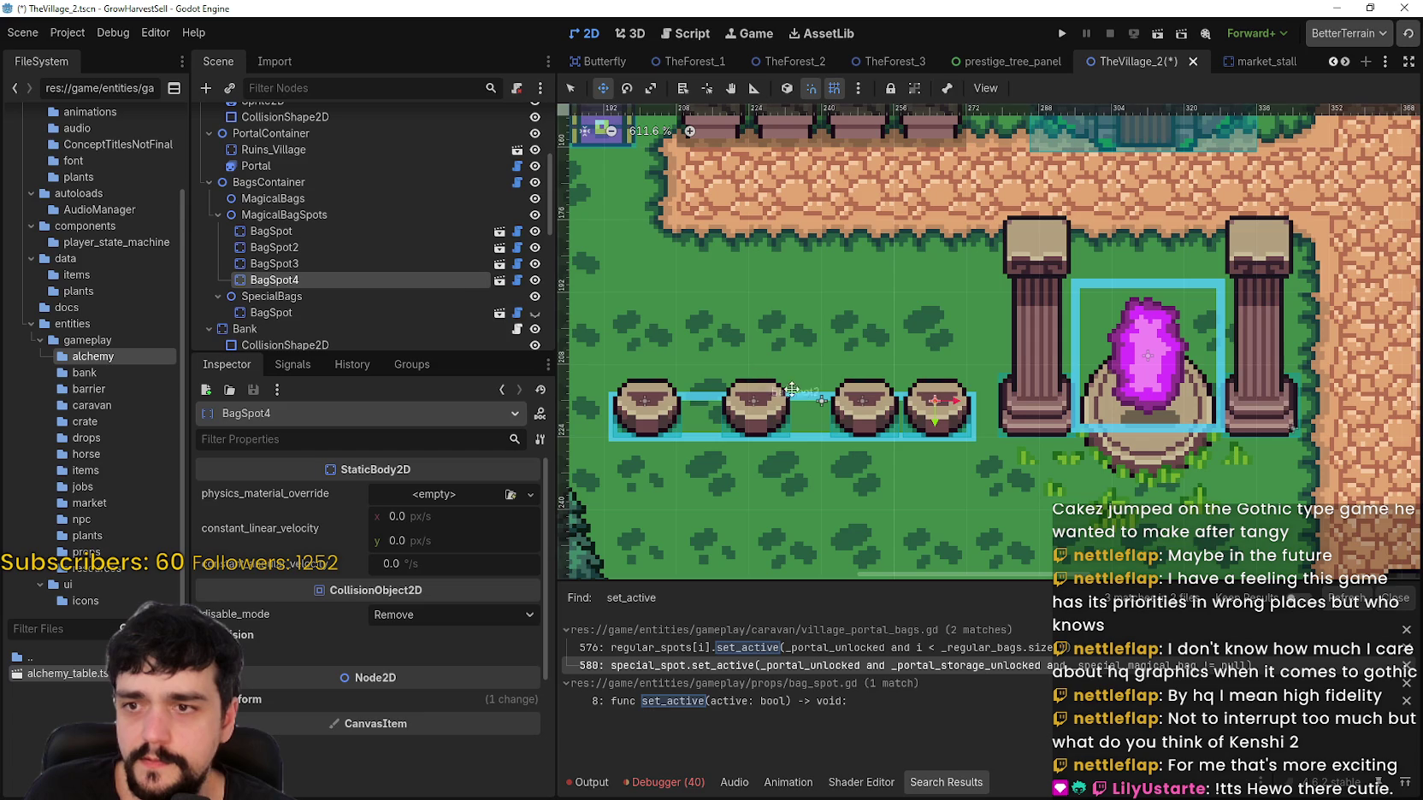
pyautogui.scroll(1, 941, 417)
pyautogui.moveTo(941, 418); pyautogui.dragTo(930, 406)
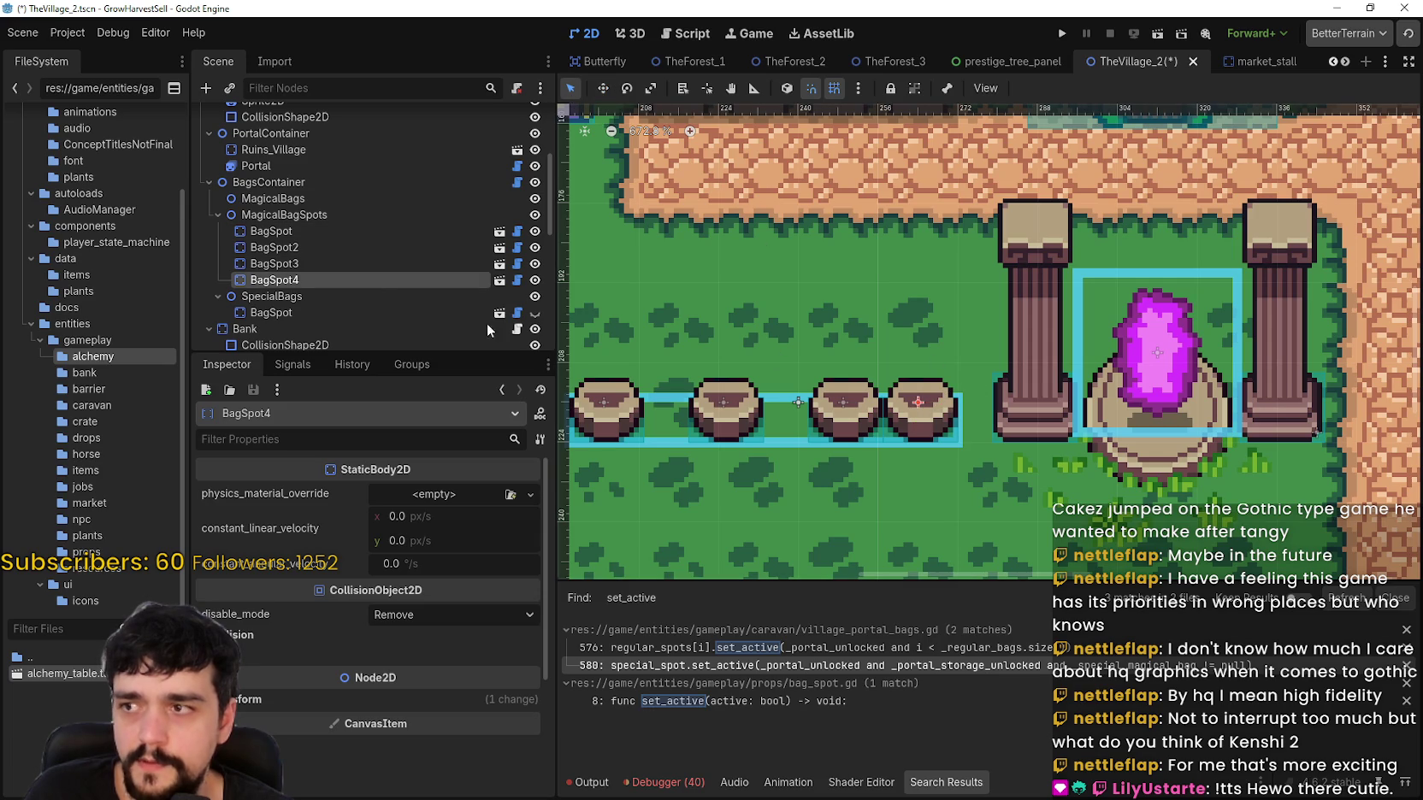
# Step: Line up the fourth and third bag spots with the rest of the row
pyautogui.click(602, 88)
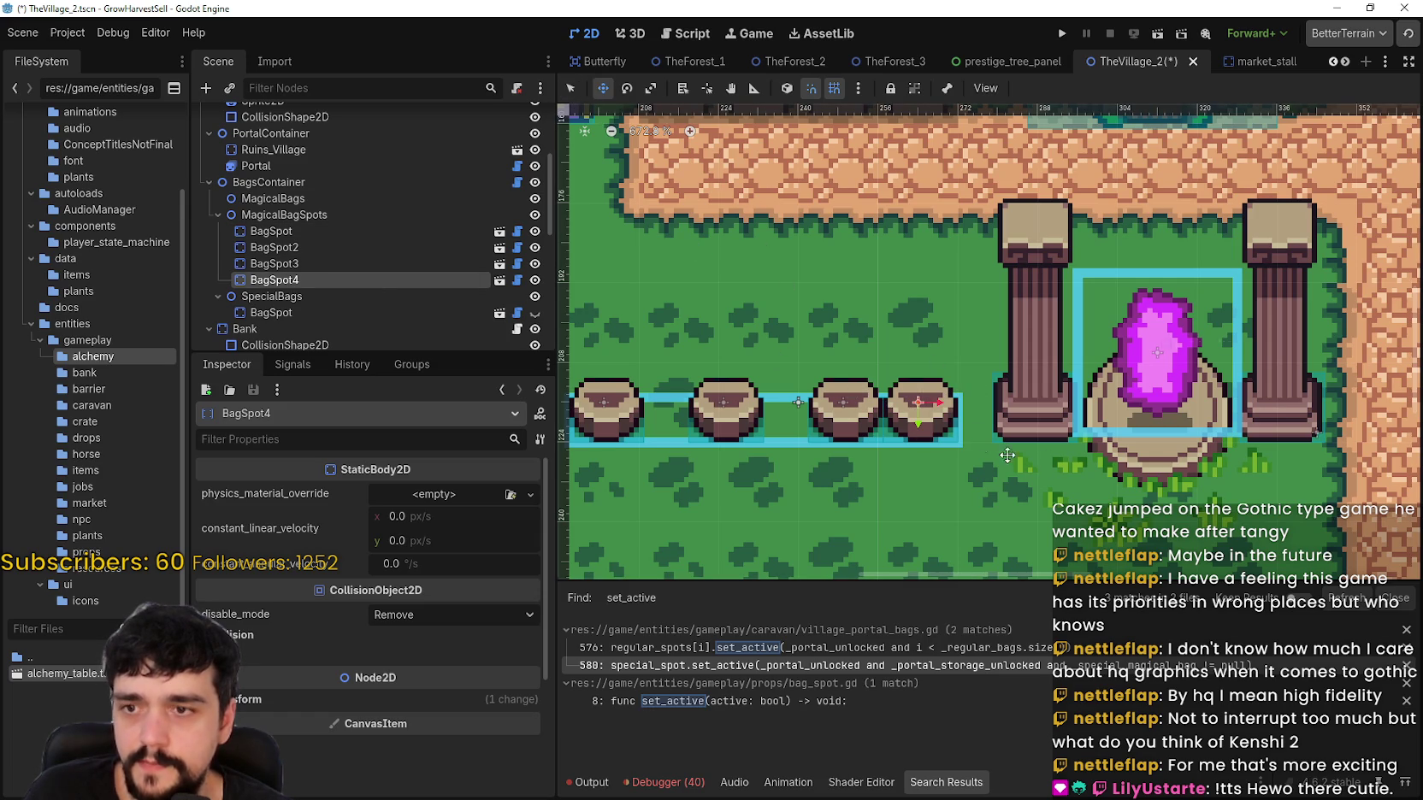
pyautogui.moveTo(940, 428)
pyautogui.mouseDown()
pyautogui.moveTo(929, 353)
pyautogui.moveTo(935, 420)
pyautogui.mouseUp()
pyautogui.scroll(5, 931, 419)
pyautogui.scroll(-2, 935, 409)
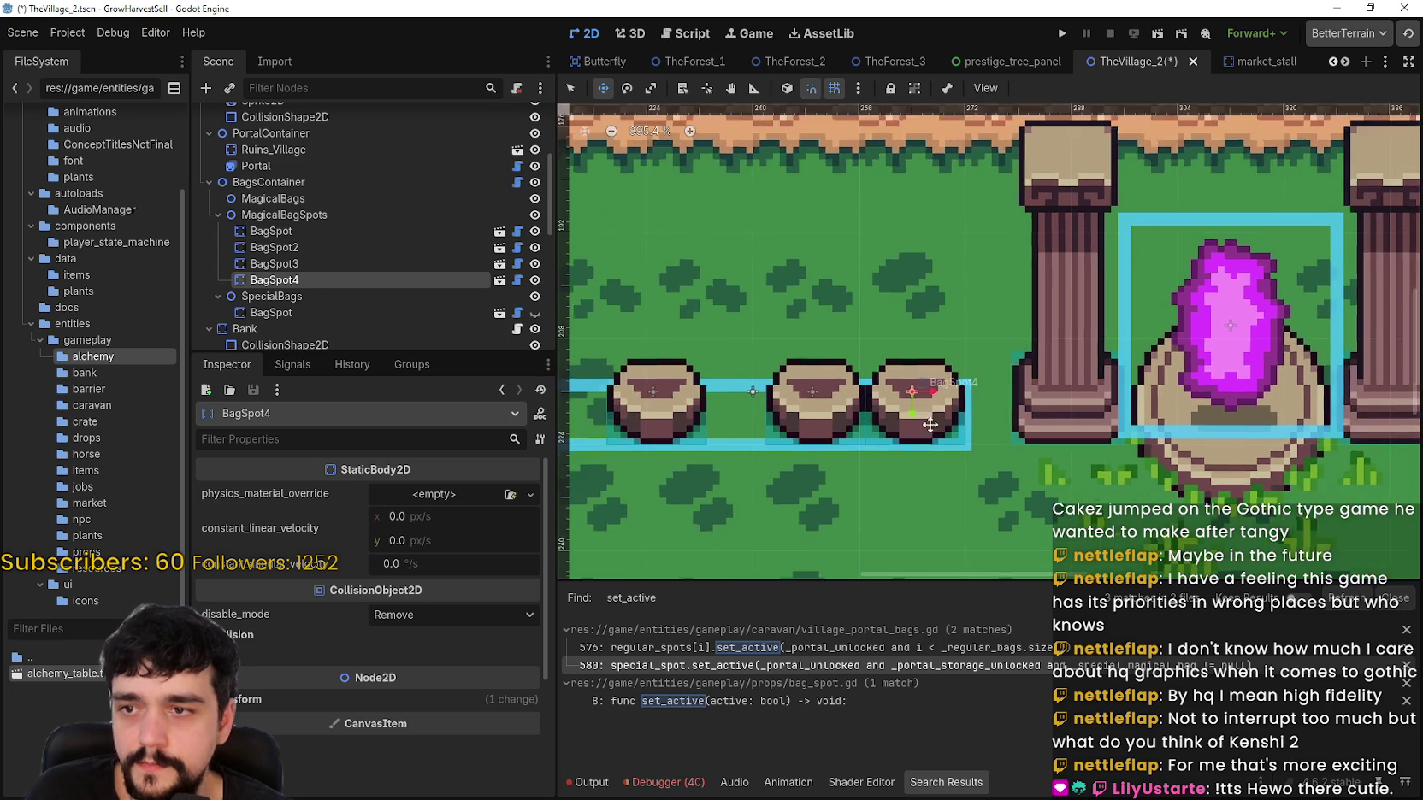
pyautogui.scroll(-2, 892, 421)
pyautogui.click(406, 264)
pyautogui.scroll(4, 915, 415)
pyautogui.moveTo(915, 415)
pyautogui.mouseDown()
pyautogui.moveTo(856, 415)
pyautogui.moveTo(984, 404)
pyautogui.moveTo(959, 404)
pyautogui.mouseUp()
pyautogui.scroll(1, 912, 414)
pyautogui.scroll(-1, 905, 421)
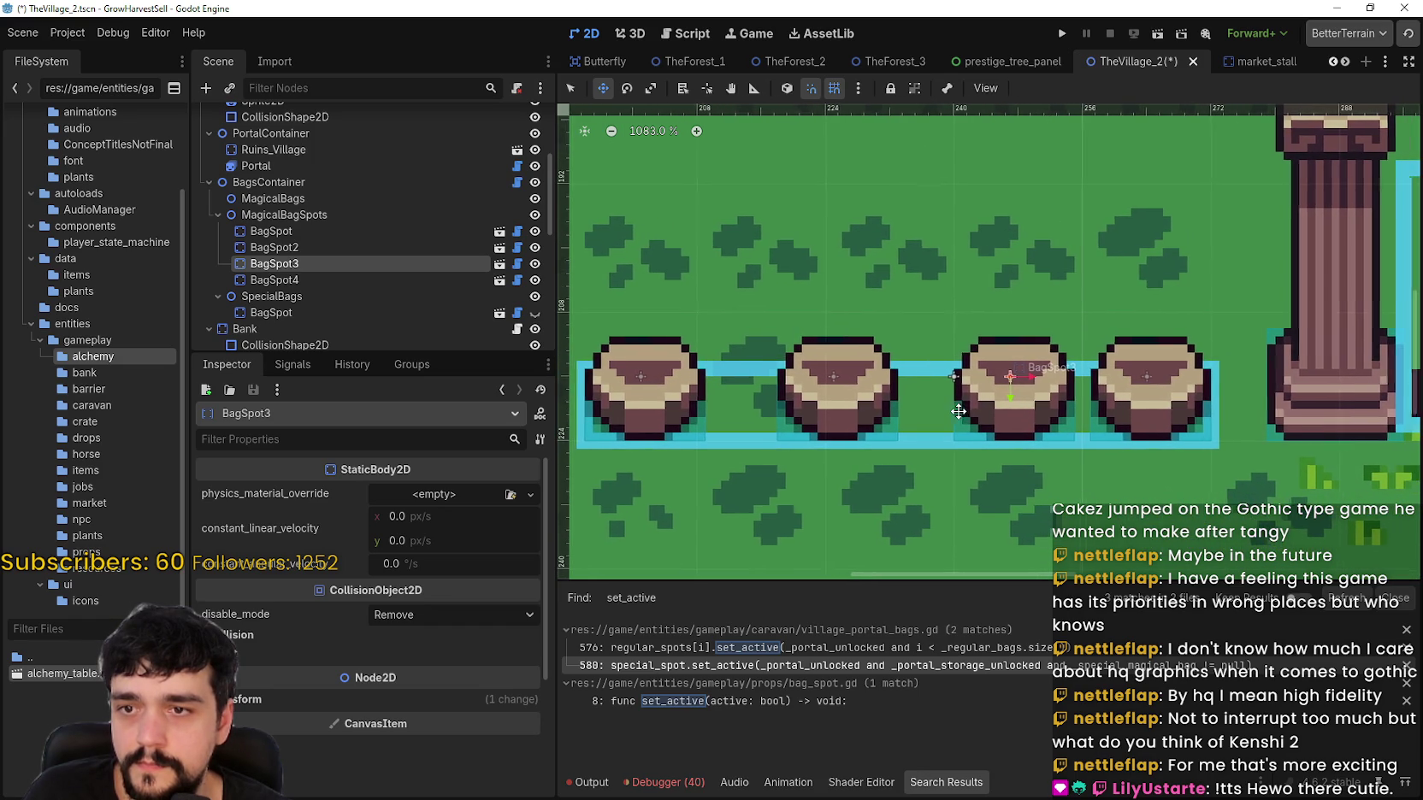
pyautogui.scroll(-1, 960, 407)
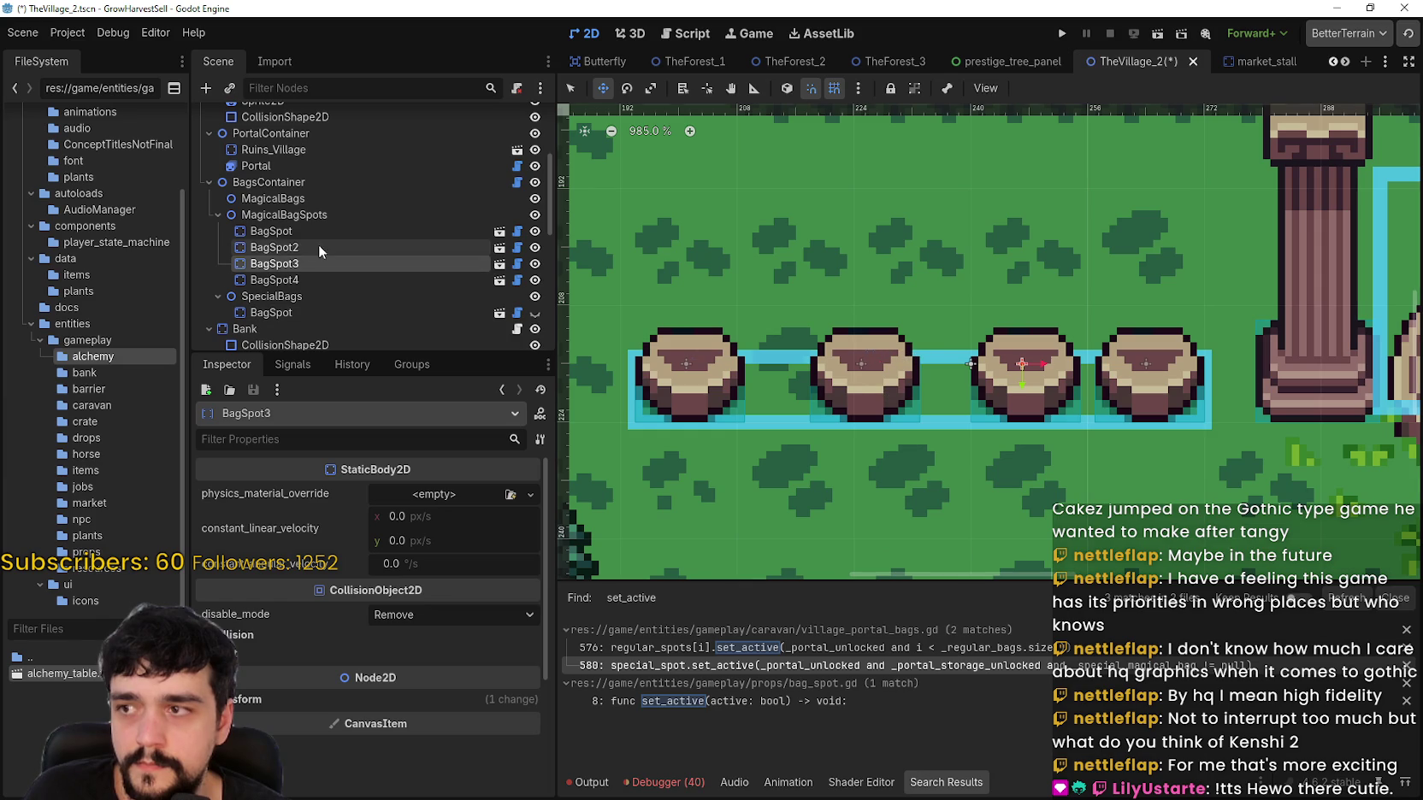
# Step: Shift the second bag spot right, then nudge it back left with the arrow key
pyautogui.click(318, 247)
pyautogui.moveTo(841, 378); pyautogui.dragTo(908, 376)
pyautogui.scroll(3, 949, 381)
pyautogui.press('Left')
pyautogui.press('Left')
pyautogui.press('Left')
pyautogui.scroll(-3, 1160, 353)
# Step: Move the leftmost bag spot next to the others, fine-tuning it pixel by pixel
pyautogui.click(326, 231)
pyautogui.scroll(2, 726, 346)
pyautogui.moveTo(753, 381); pyautogui.dragTo(874, 381)
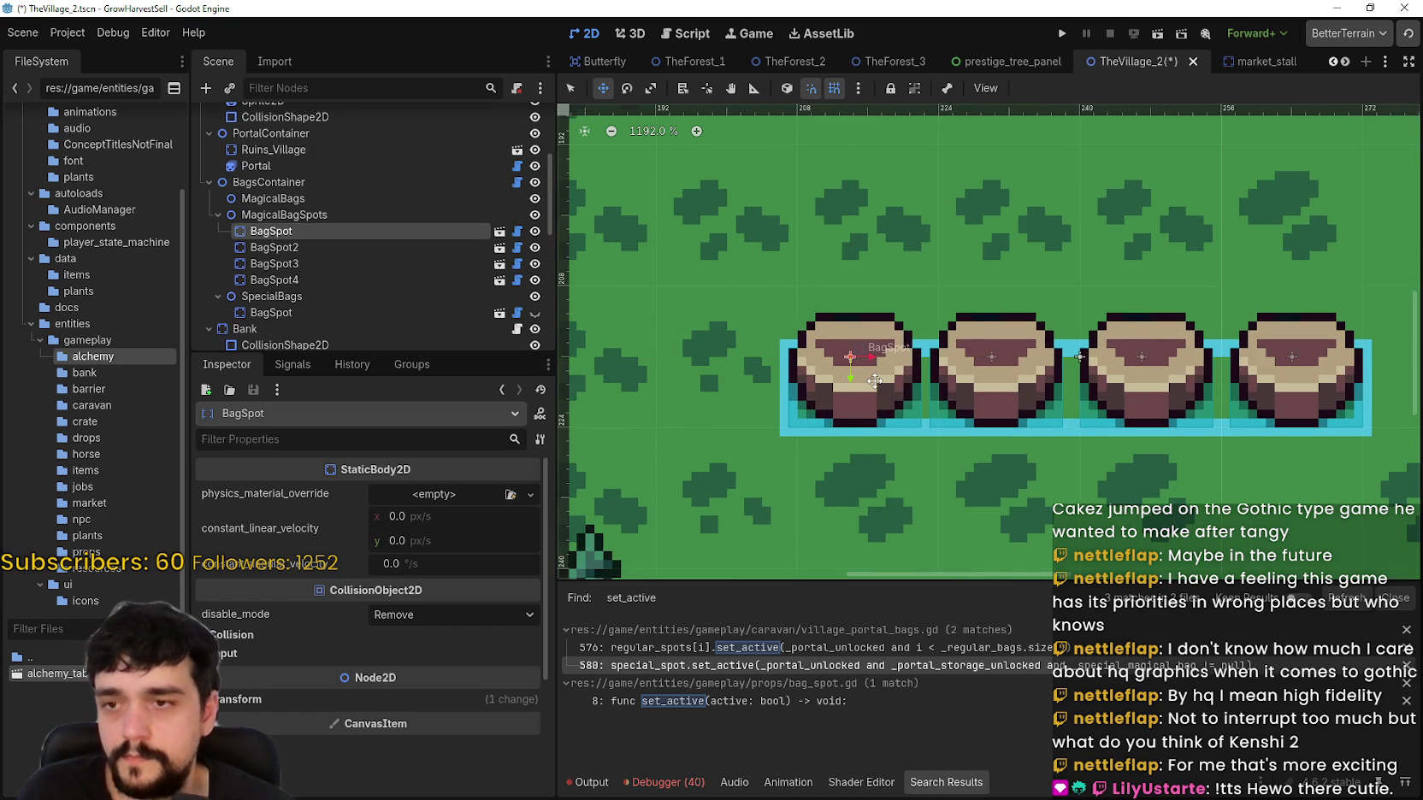
pyautogui.press('Left')
pyautogui.press('Right')
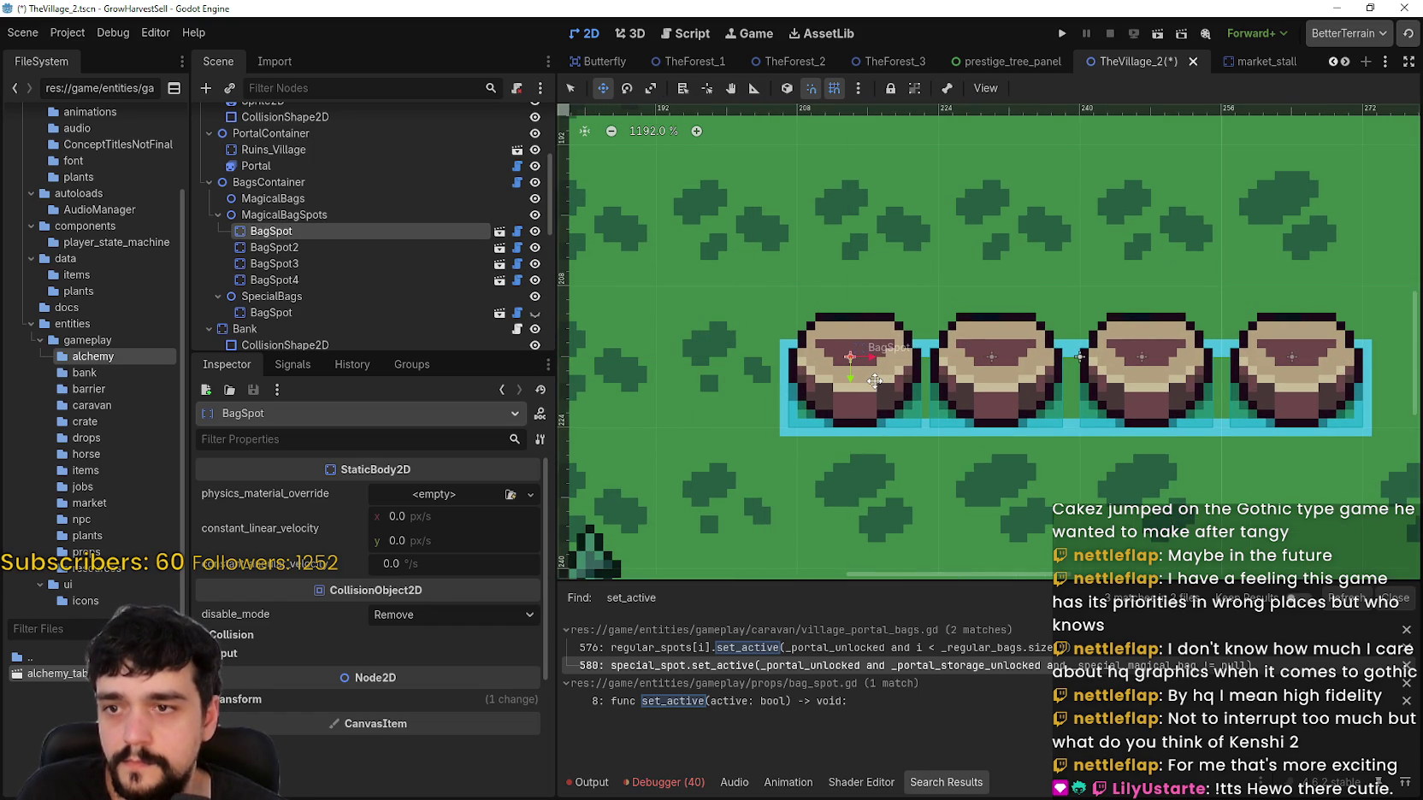
pyautogui.press('Left')
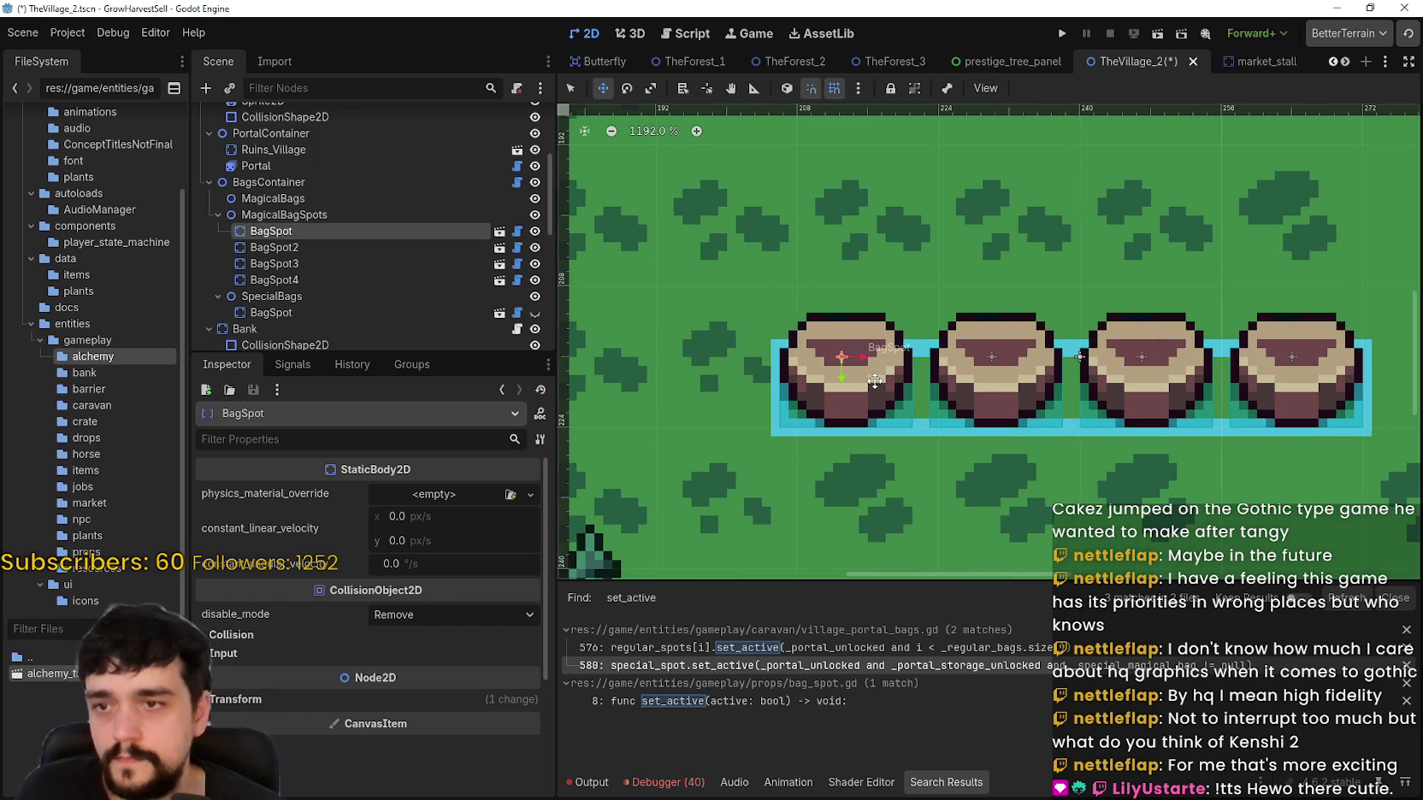
pyautogui.scroll(-6, 875, 382)
pyautogui.moveTo(905, 437)
pyautogui.mouseDown()
pyautogui.moveTo(825, 341)
pyautogui.moveTo(821, 374)
pyautogui.mouseUp()
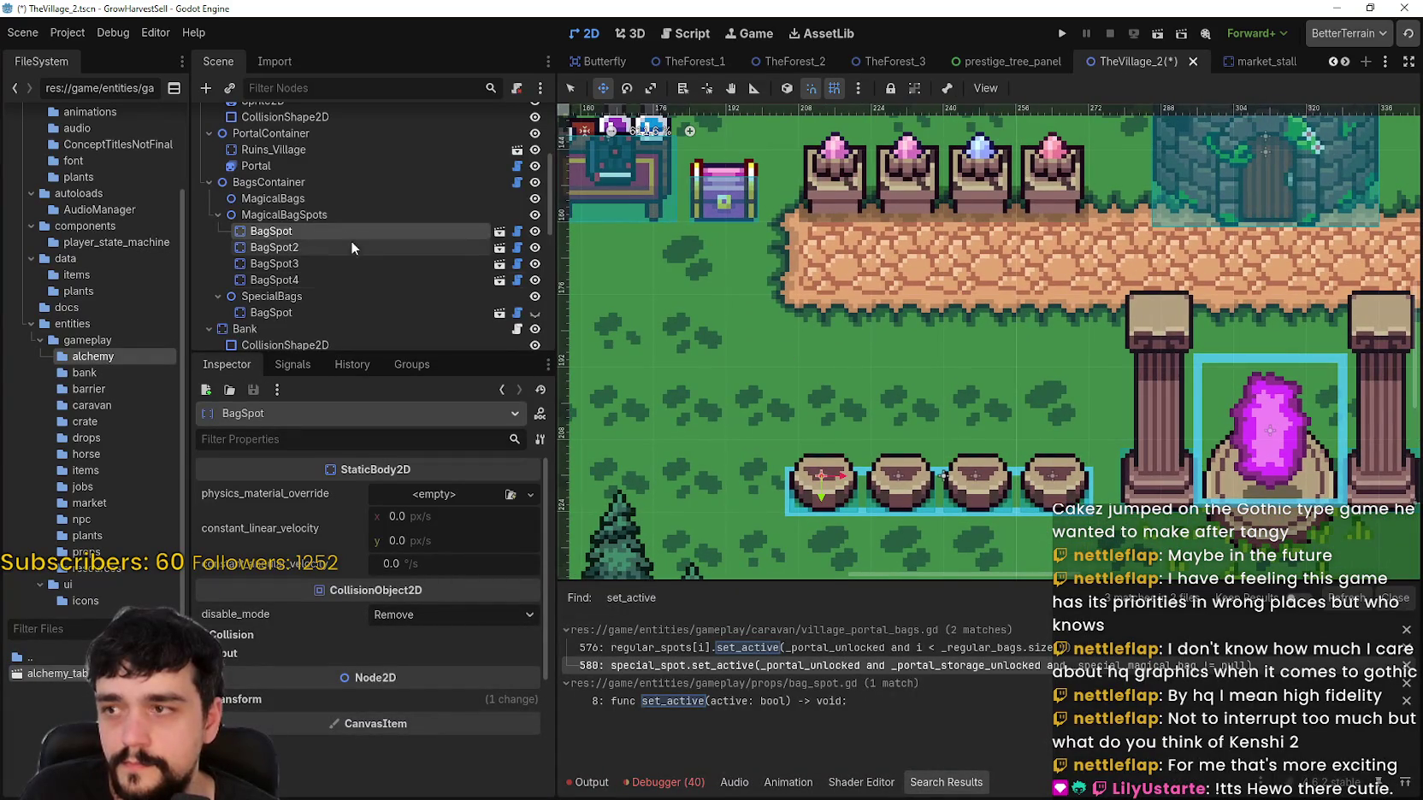
# Step: Shift the MagicalBagSpots group about 6 px right toward the altar
pyautogui.click(355, 216)
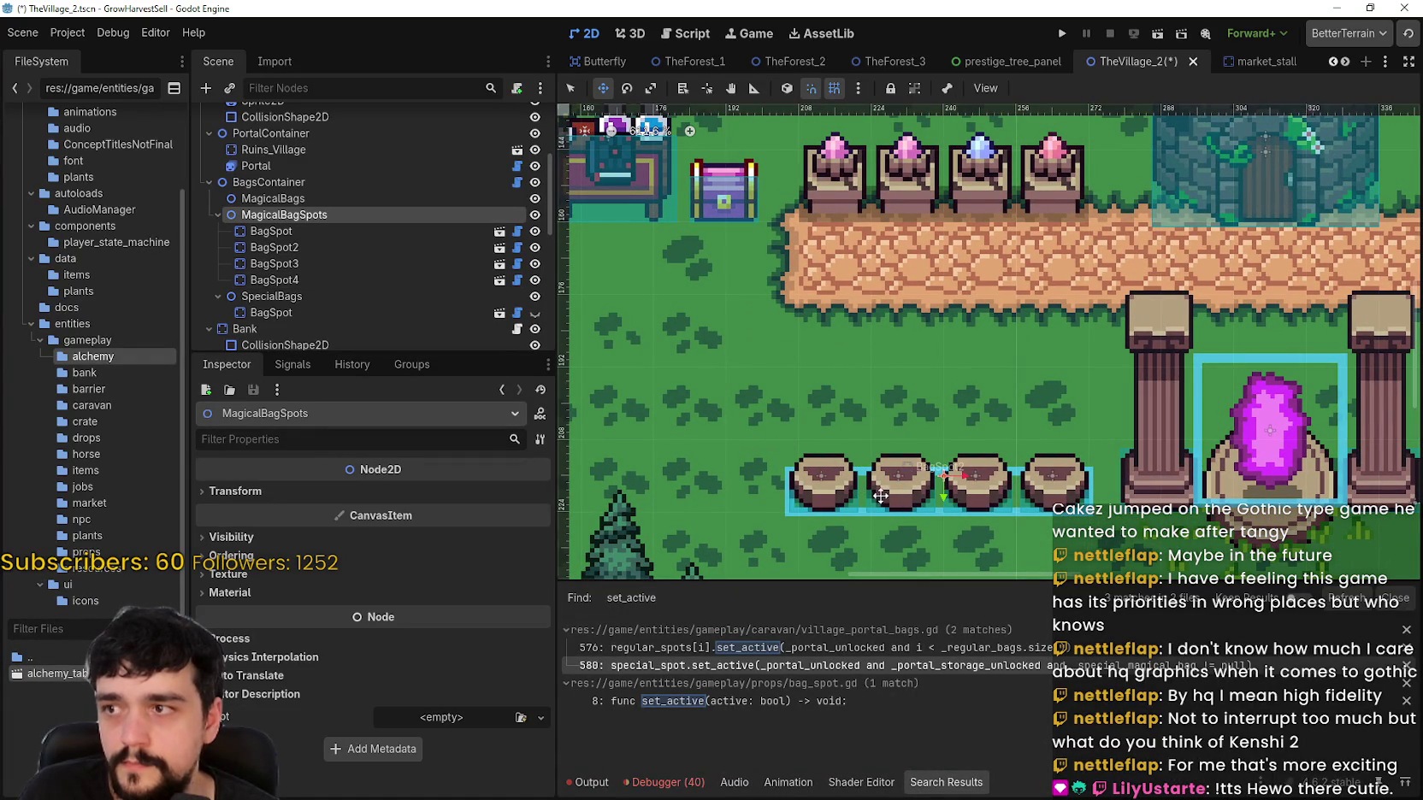
pyautogui.moveTo(882, 496); pyautogui.dragTo(887, 496)
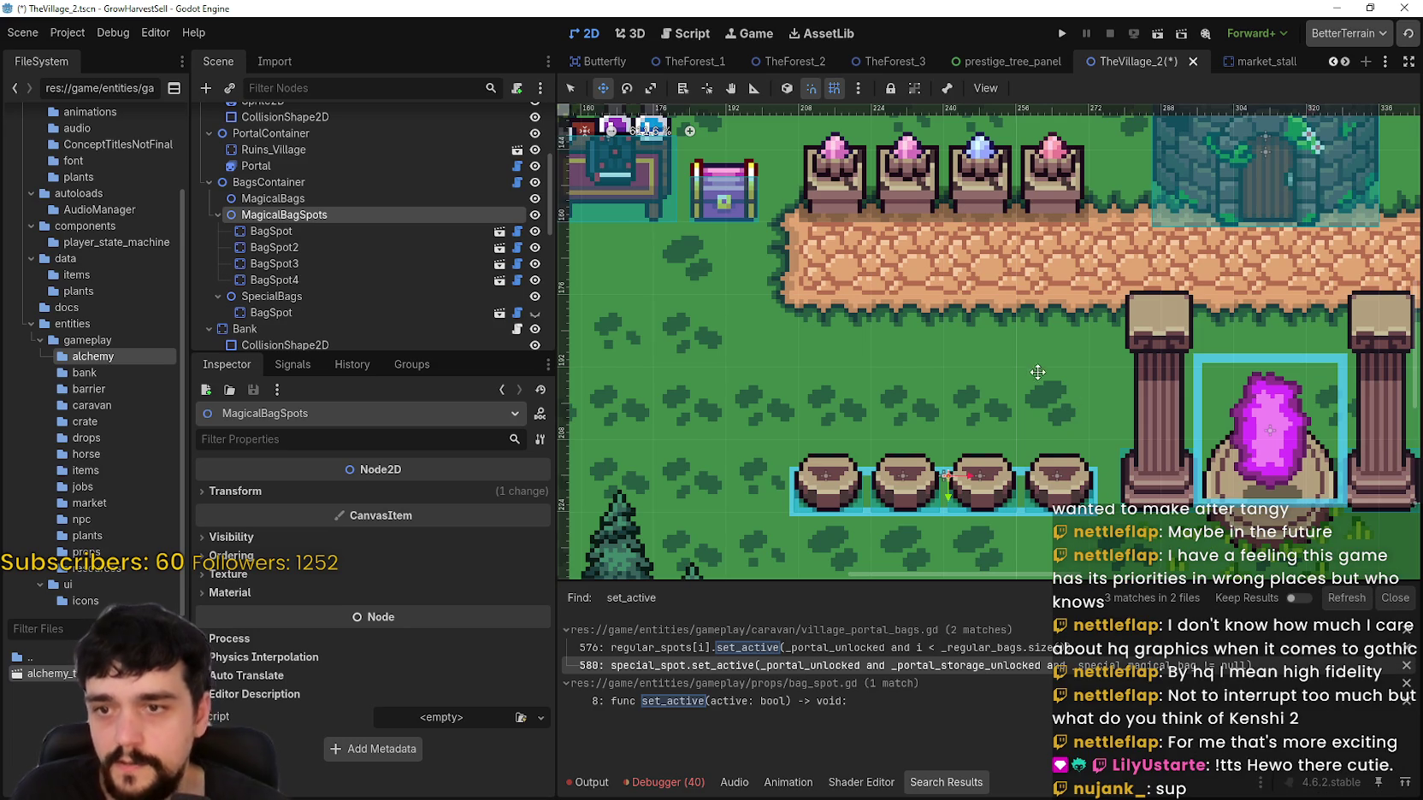
pyautogui.scroll(-2, 1069, 404)
# Step: Save the TheVillage_2 scene
pyautogui.hotkey('ctrl', 's')
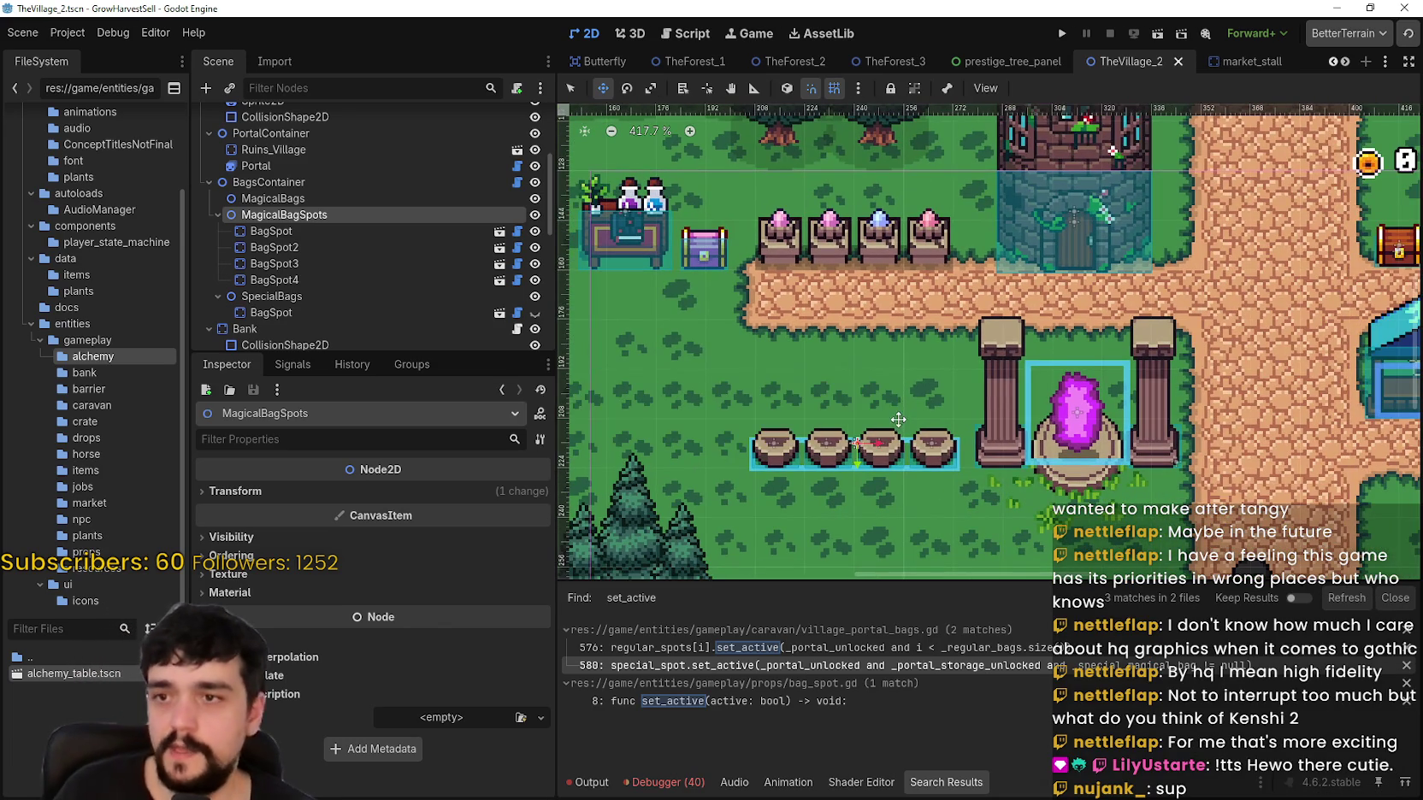
pyautogui.scroll(-2, 898, 411)
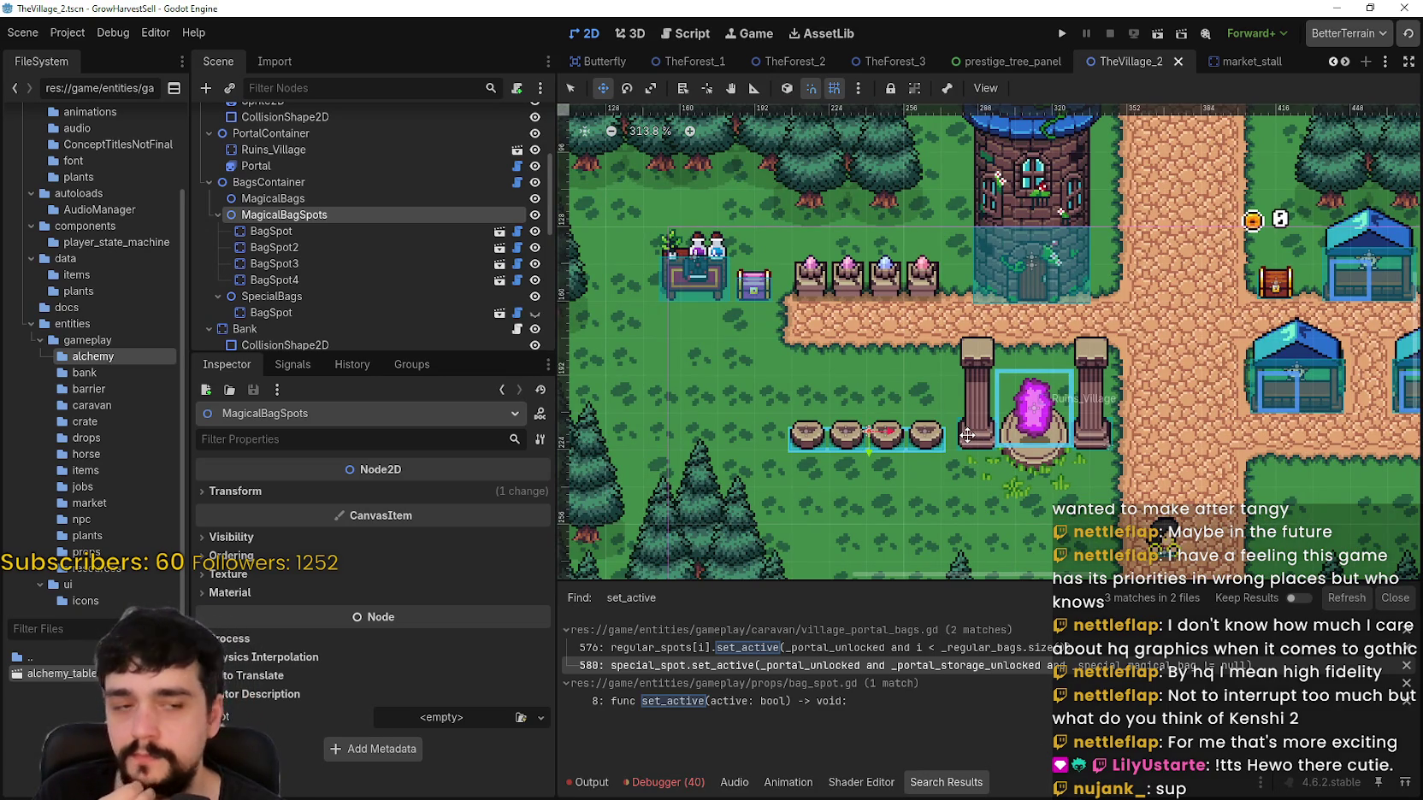
pyautogui.scroll(-2, 948, 429)
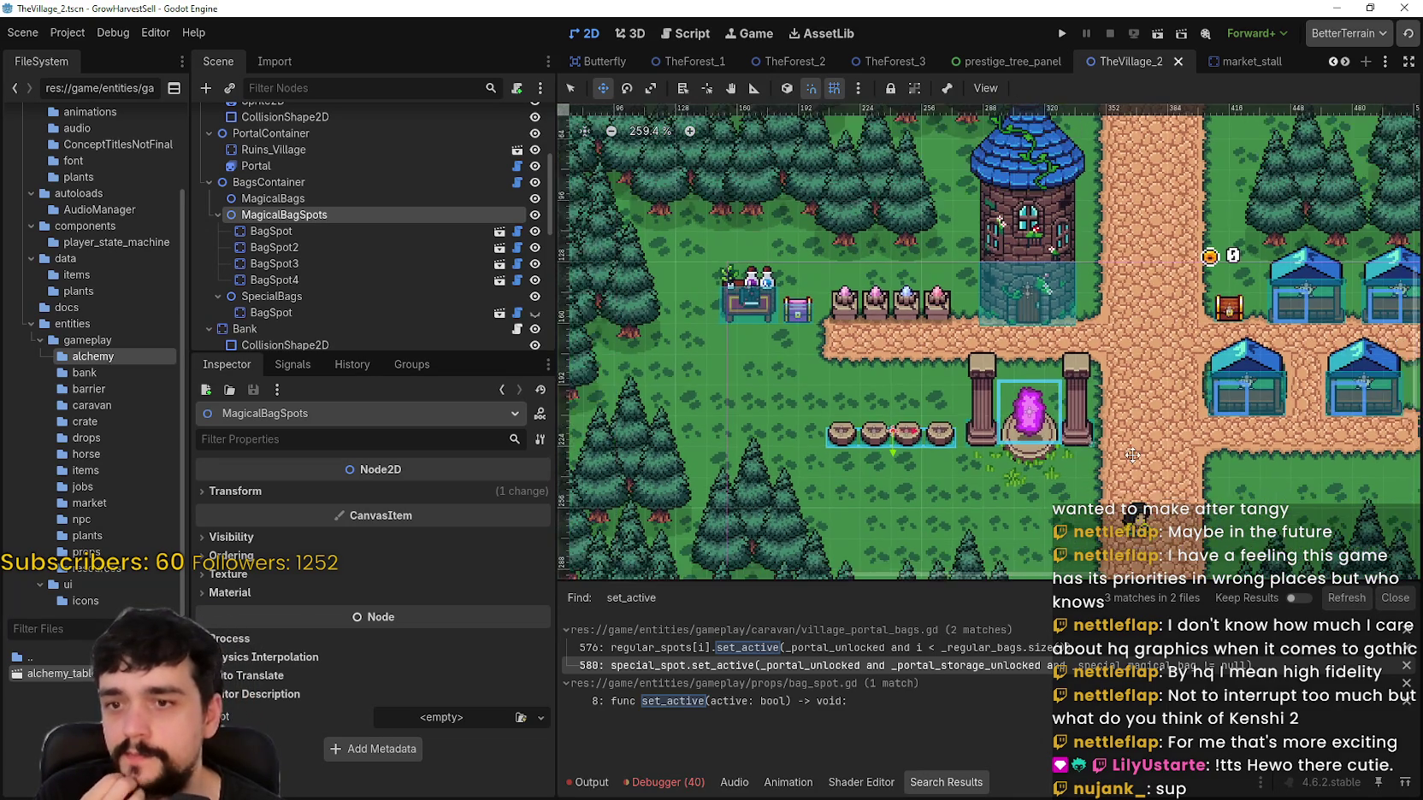
pyautogui.hscroll(3, 979, 484)
pyautogui.hscroll(1, 979, 484)
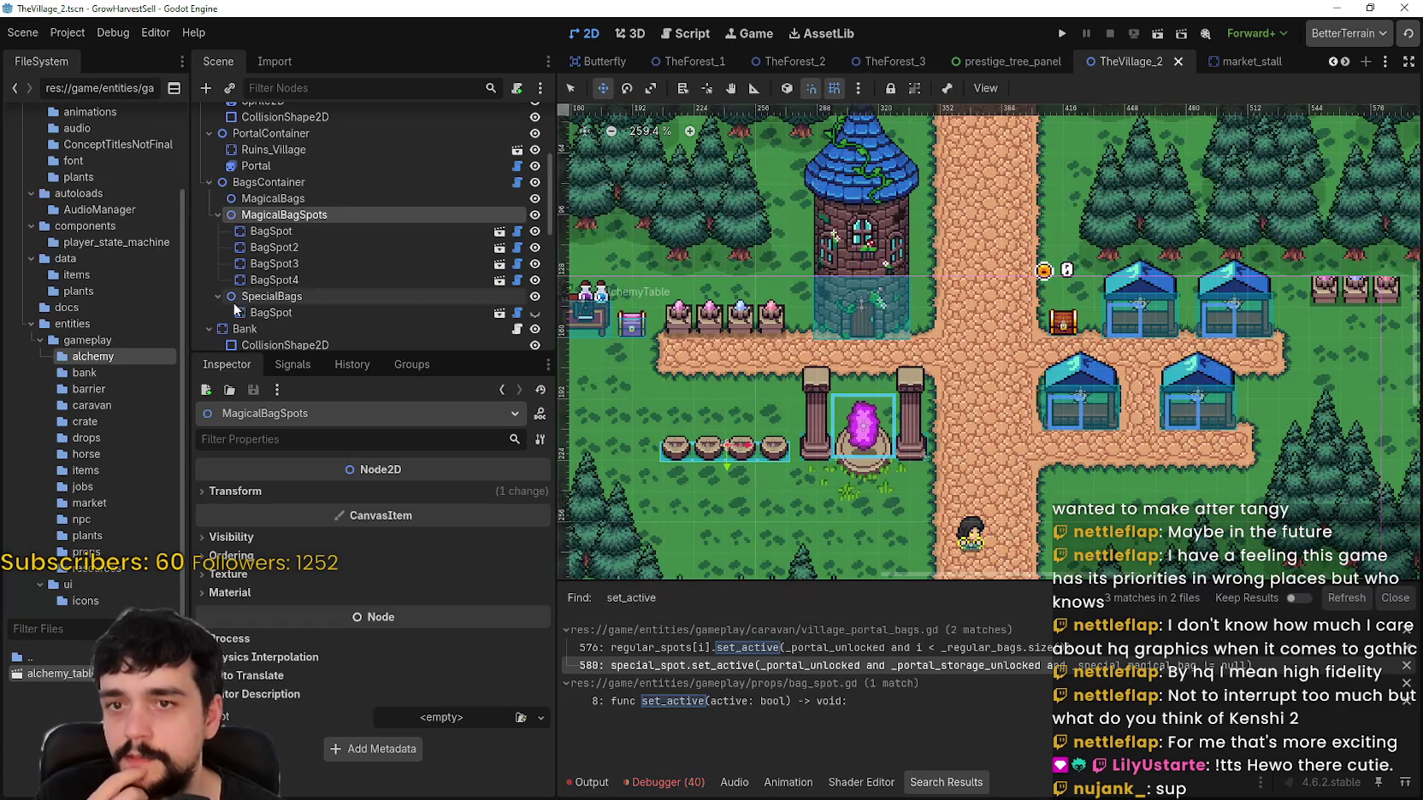
pyautogui.scroll(-3, 315, 328)
pyautogui.scroll(-2, 418, 292)
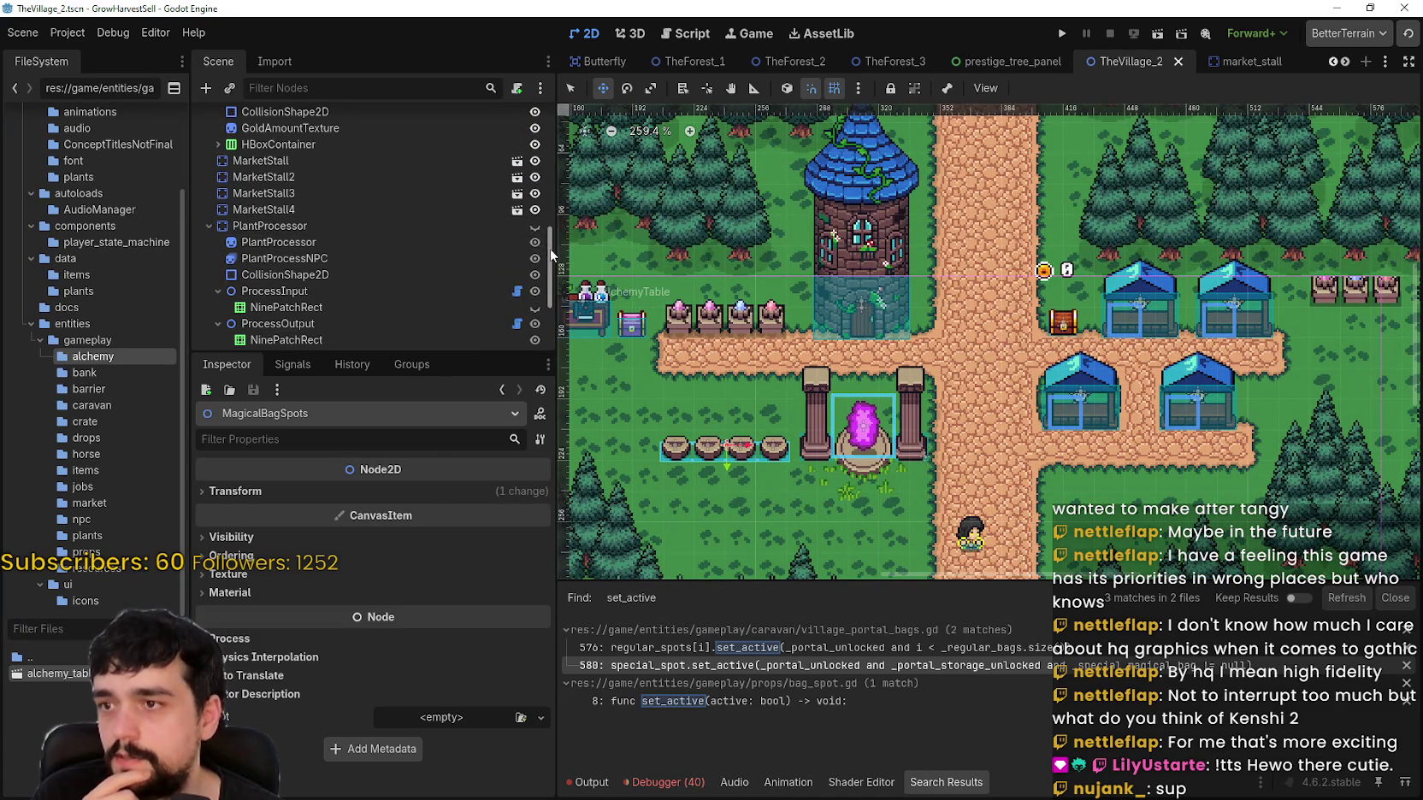
pyautogui.scroll(-3, 549, 242)
# Step: Toggle the altar2 pots' visibility, hide the altar node, and save the scene
pyautogui.click(539, 336)
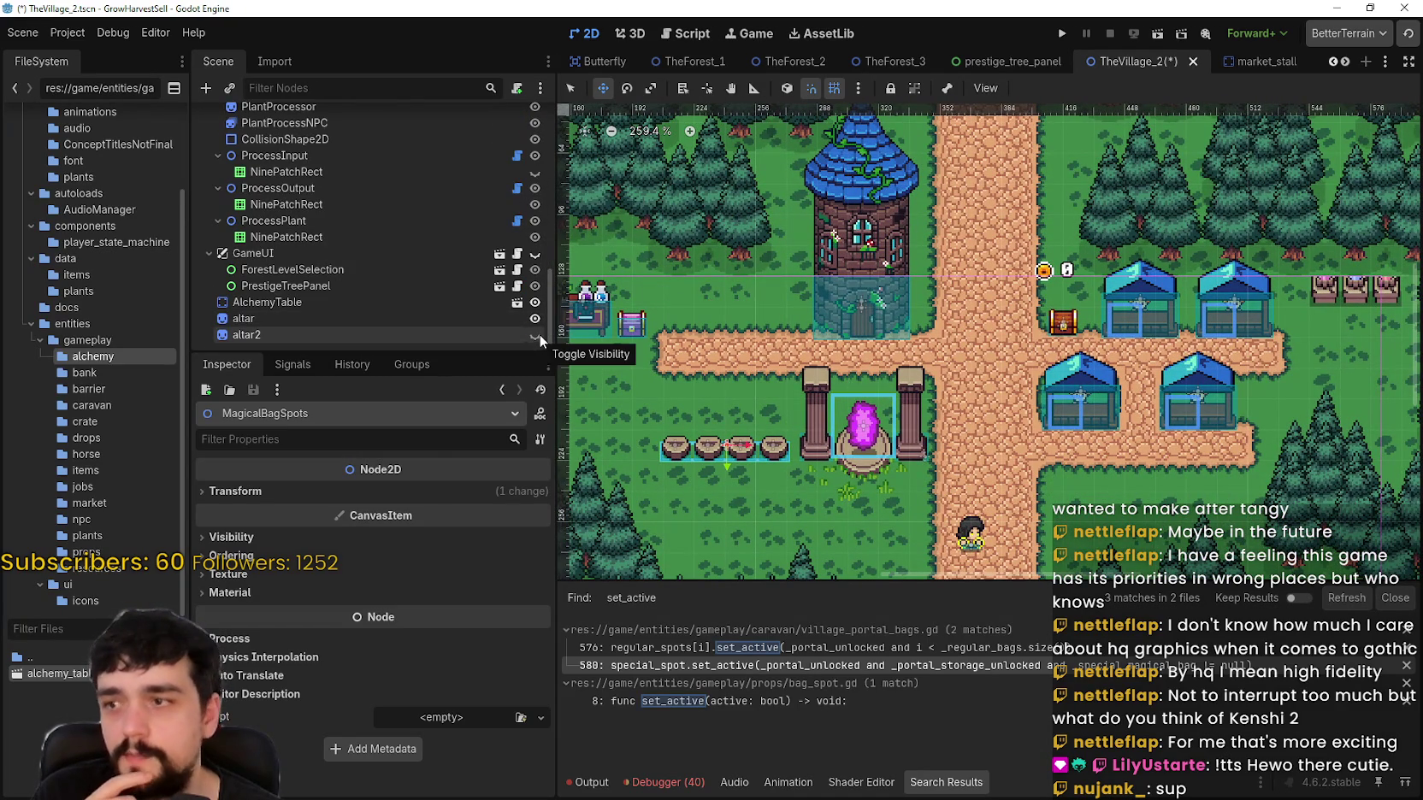
pyautogui.click(541, 331)
pyautogui.click(536, 319)
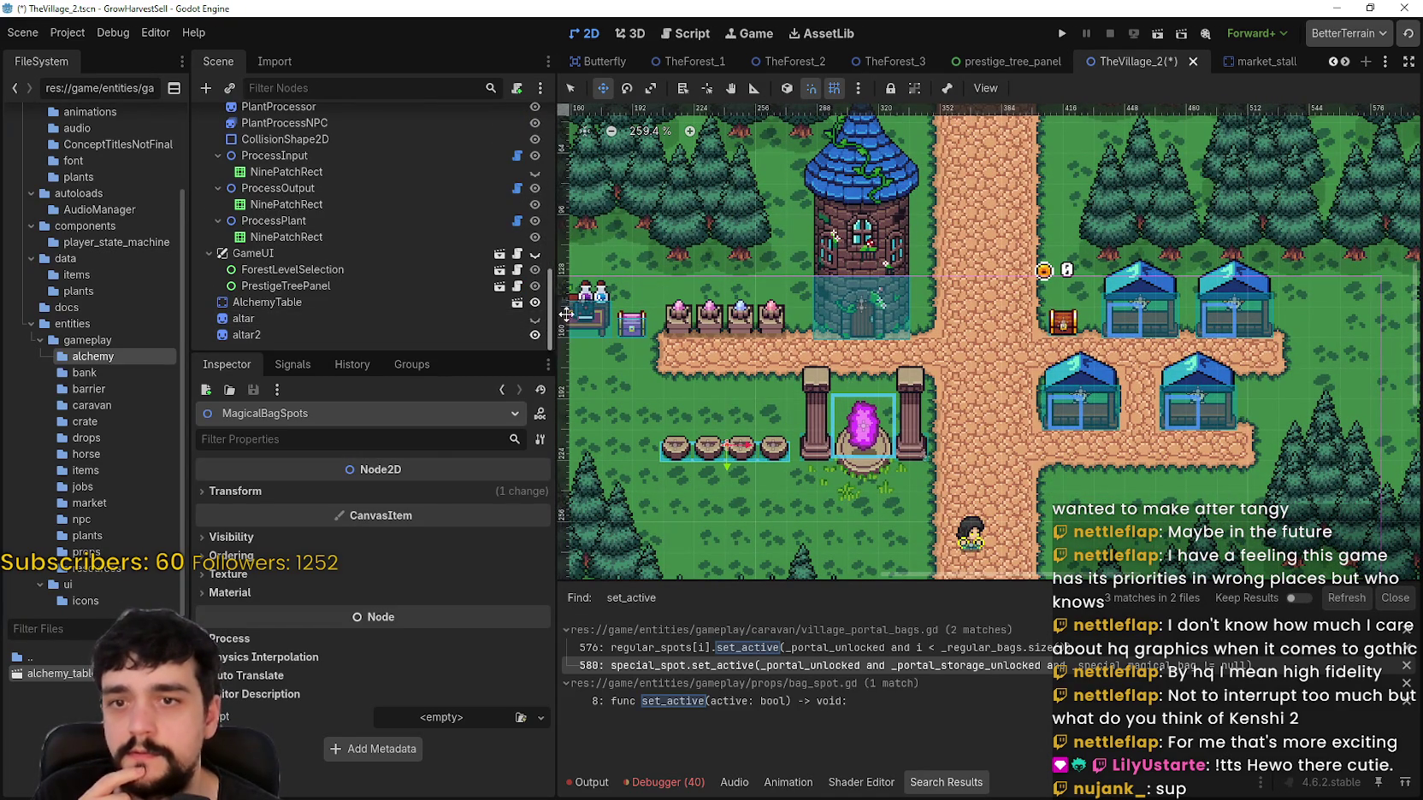
pyautogui.click(323, 320)
pyautogui.hotkey('ctrl', 's')
pyautogui.scroll(1, 744, 335)
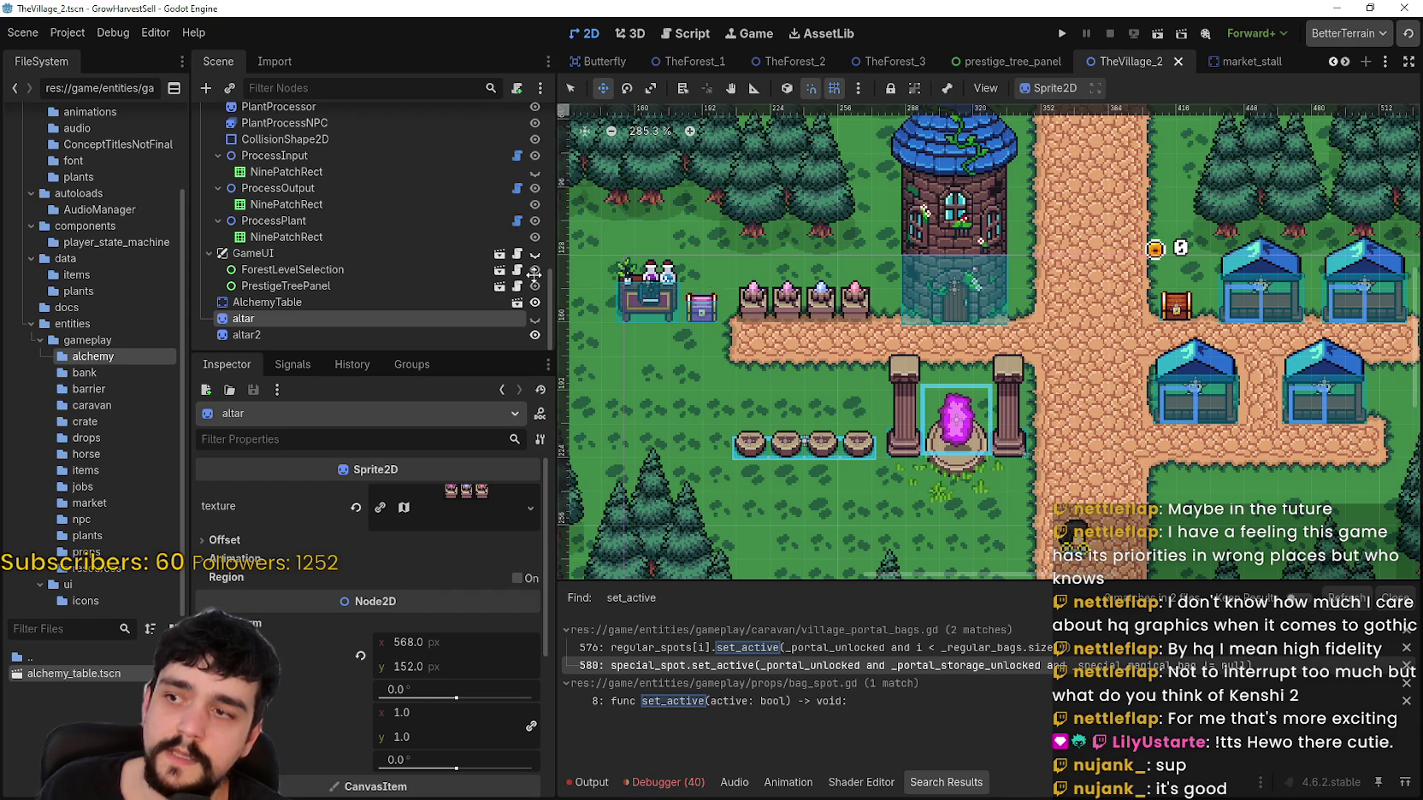
# Step: Select the AlchemyTable node and run the project to playtest
pyautogui.click(412, 303)
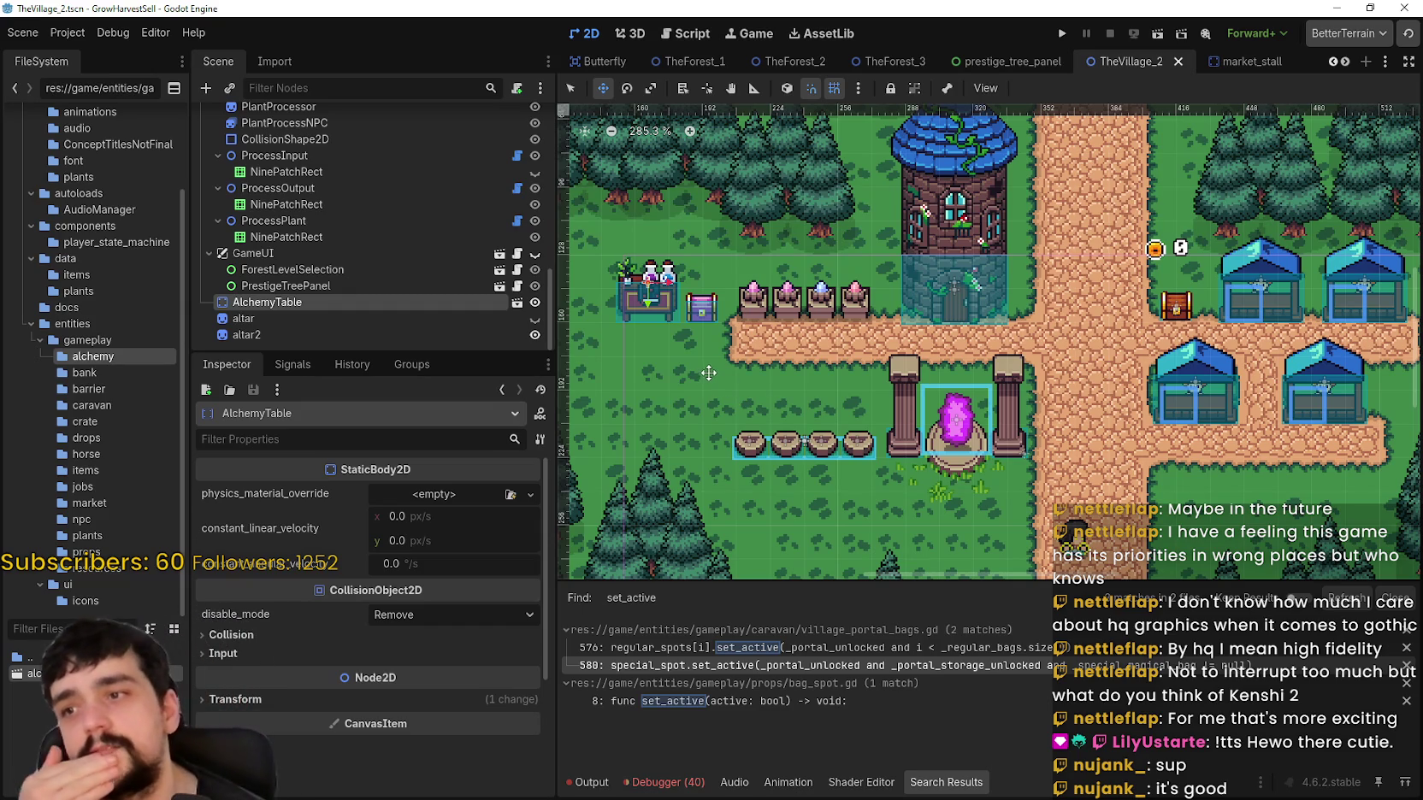
pyautogui.scroll(-2, 709, 372)
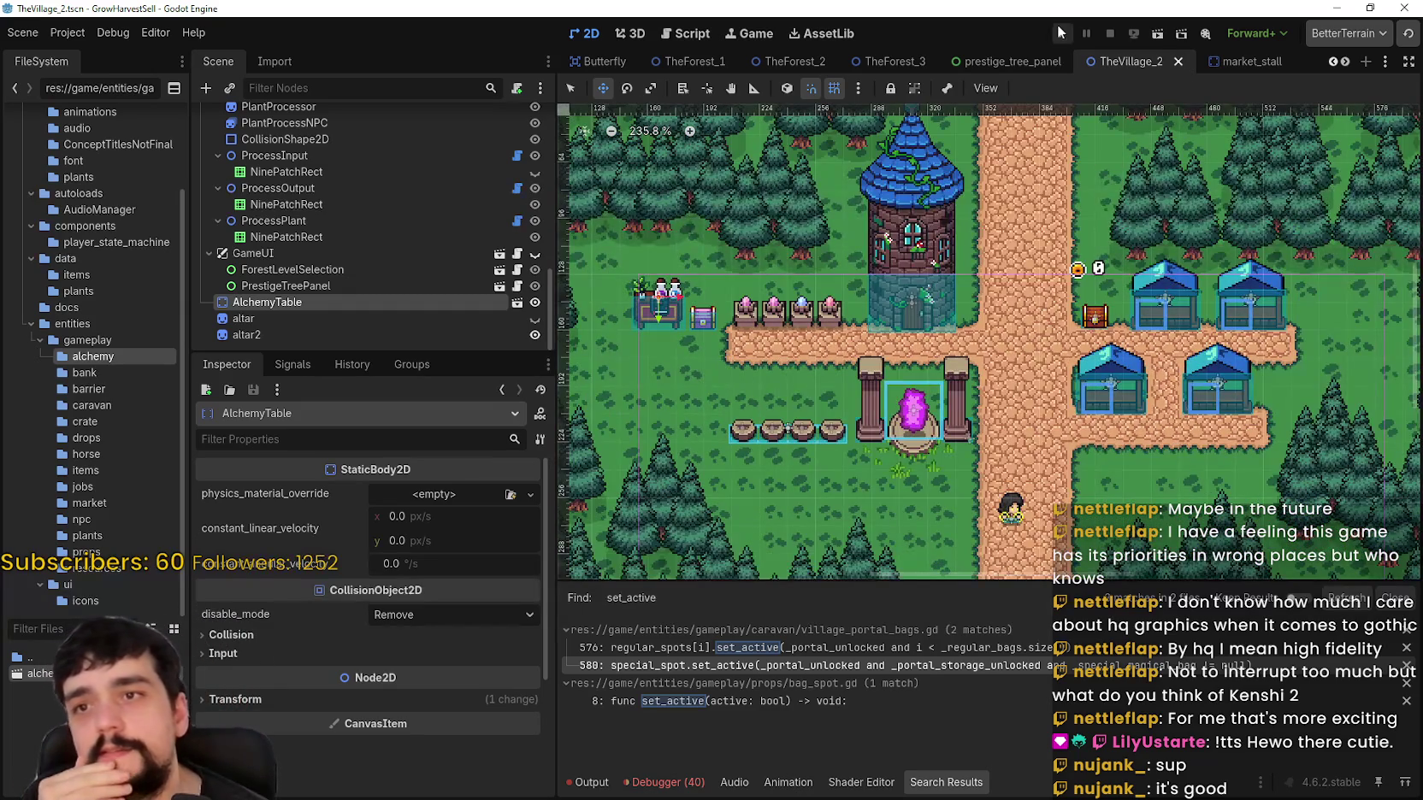
pyautogui.click(1061, 32)
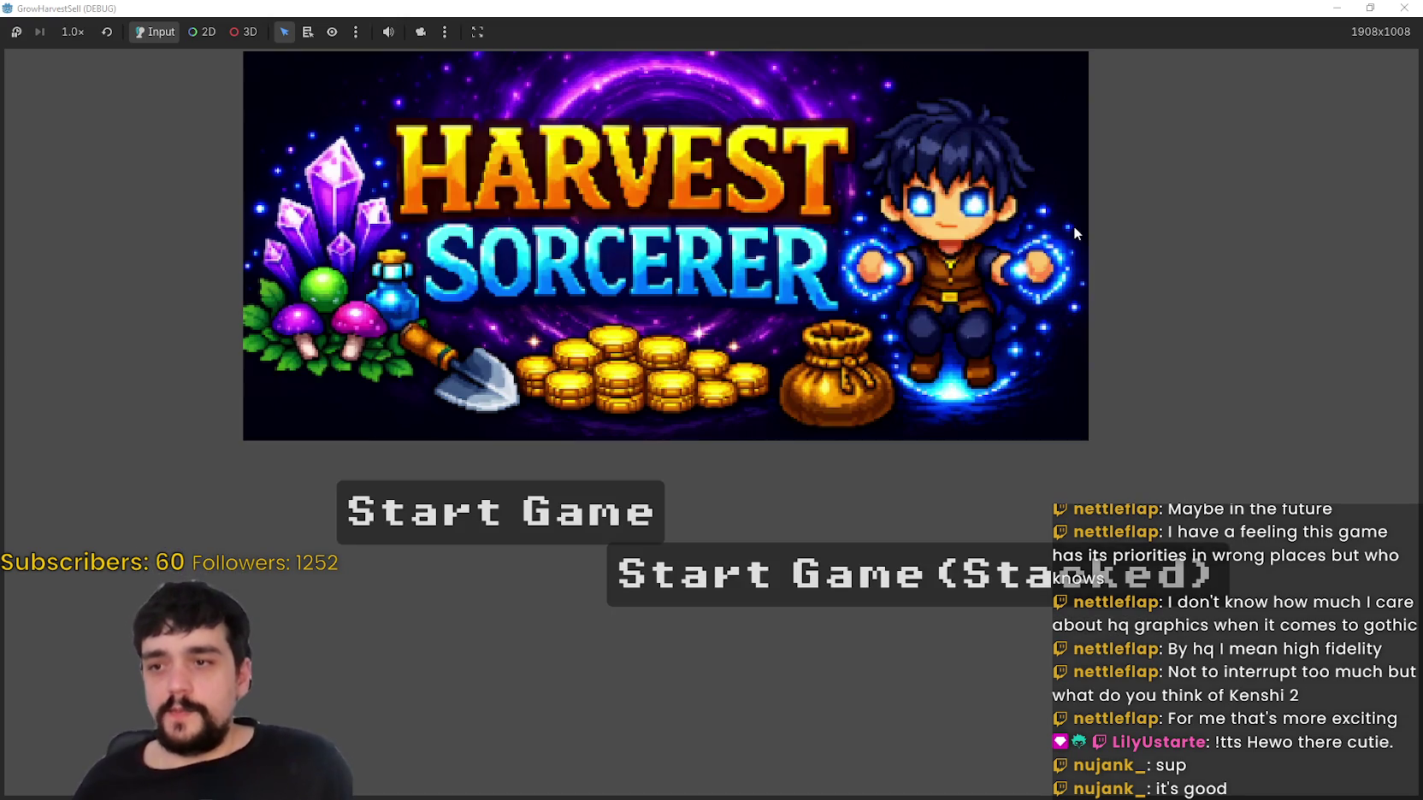
# Step: Start a new game and walk to the skill board chest, crossroads, tower door and pink chest
pyautogui.click(464, 525)
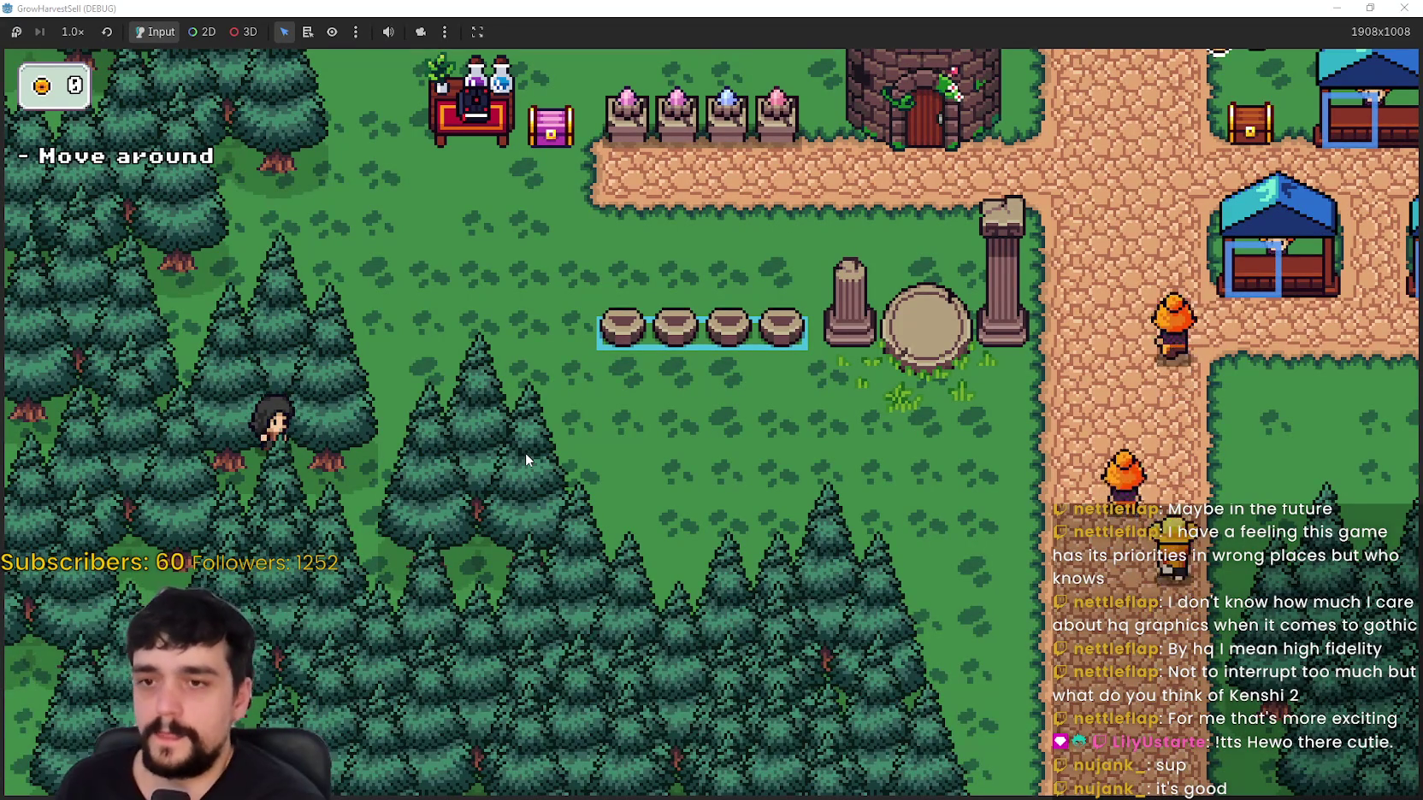
pyautogui.press('d')
pyautogui.press('w')
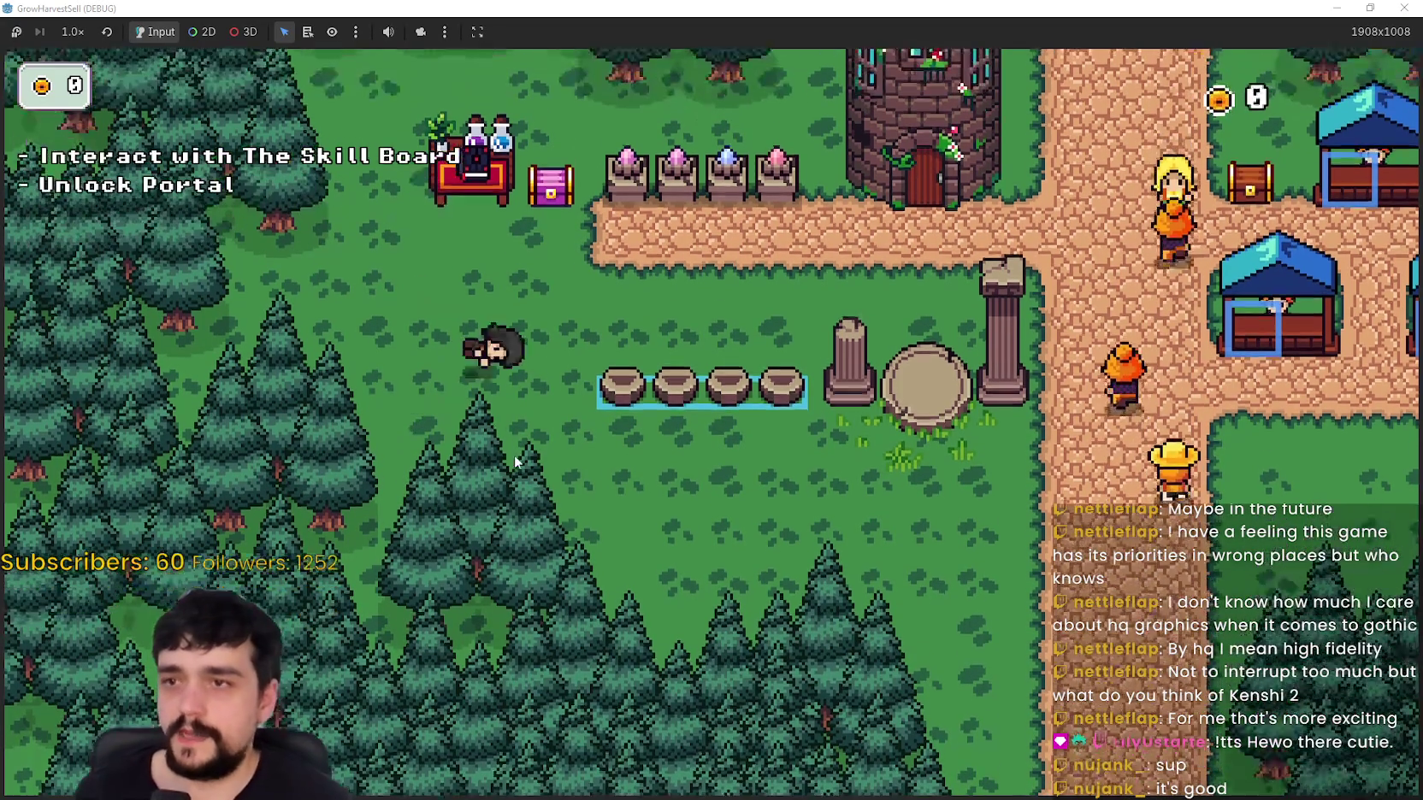
pyautogui.press('s')
pyautogui.press('w')
pyautogui.press('a')
pyautogui.press('d')
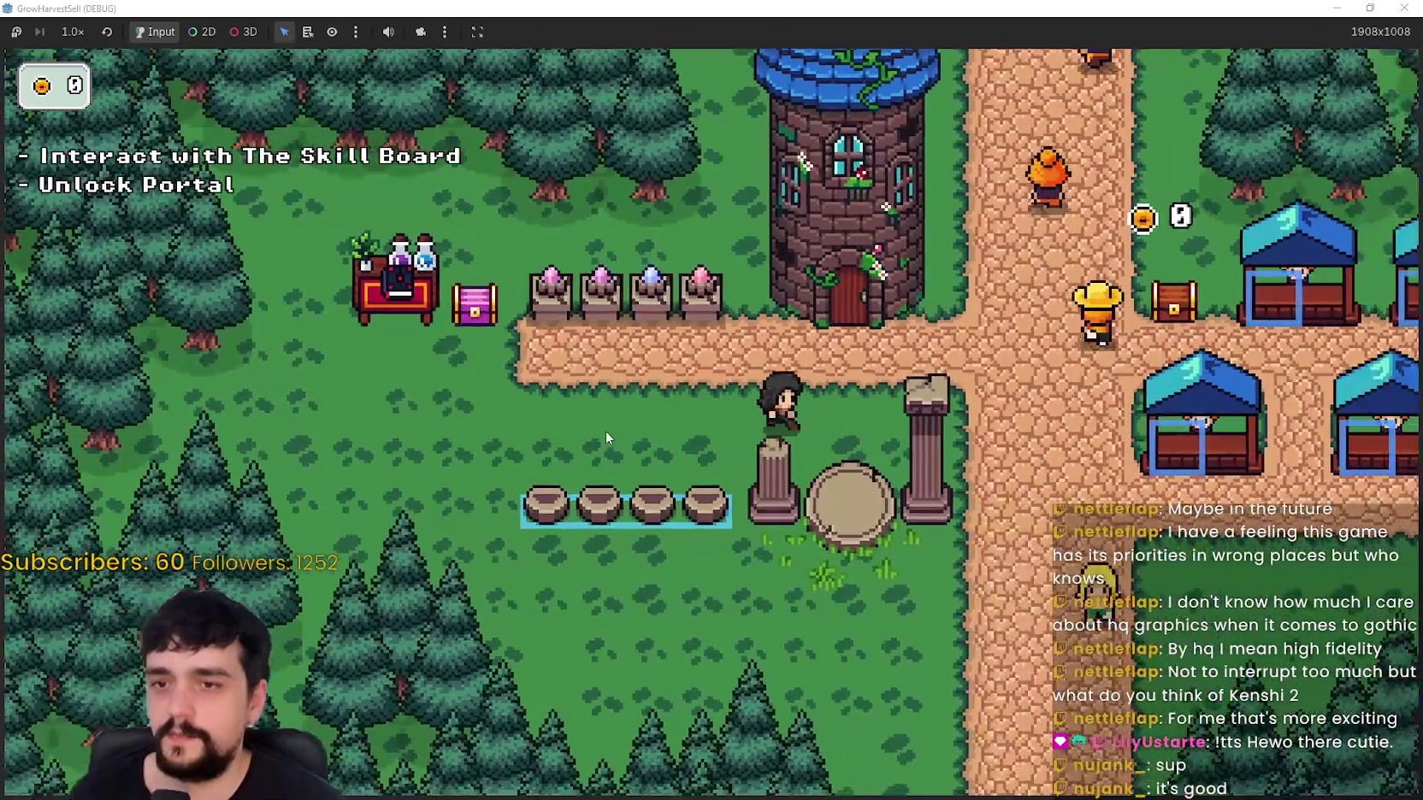
pyautogui.press('s')
pyautogui.press('w')
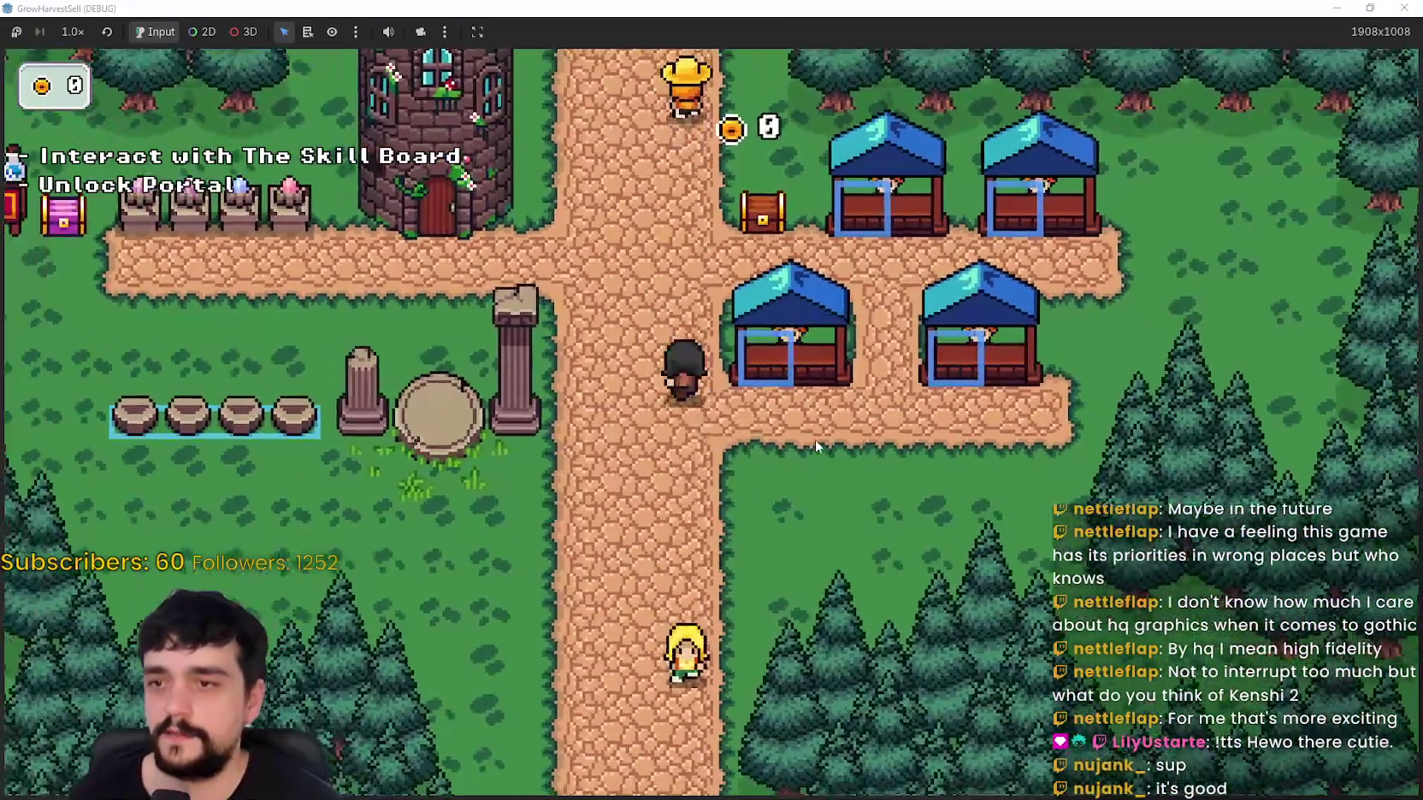
pyautogui.press('a')
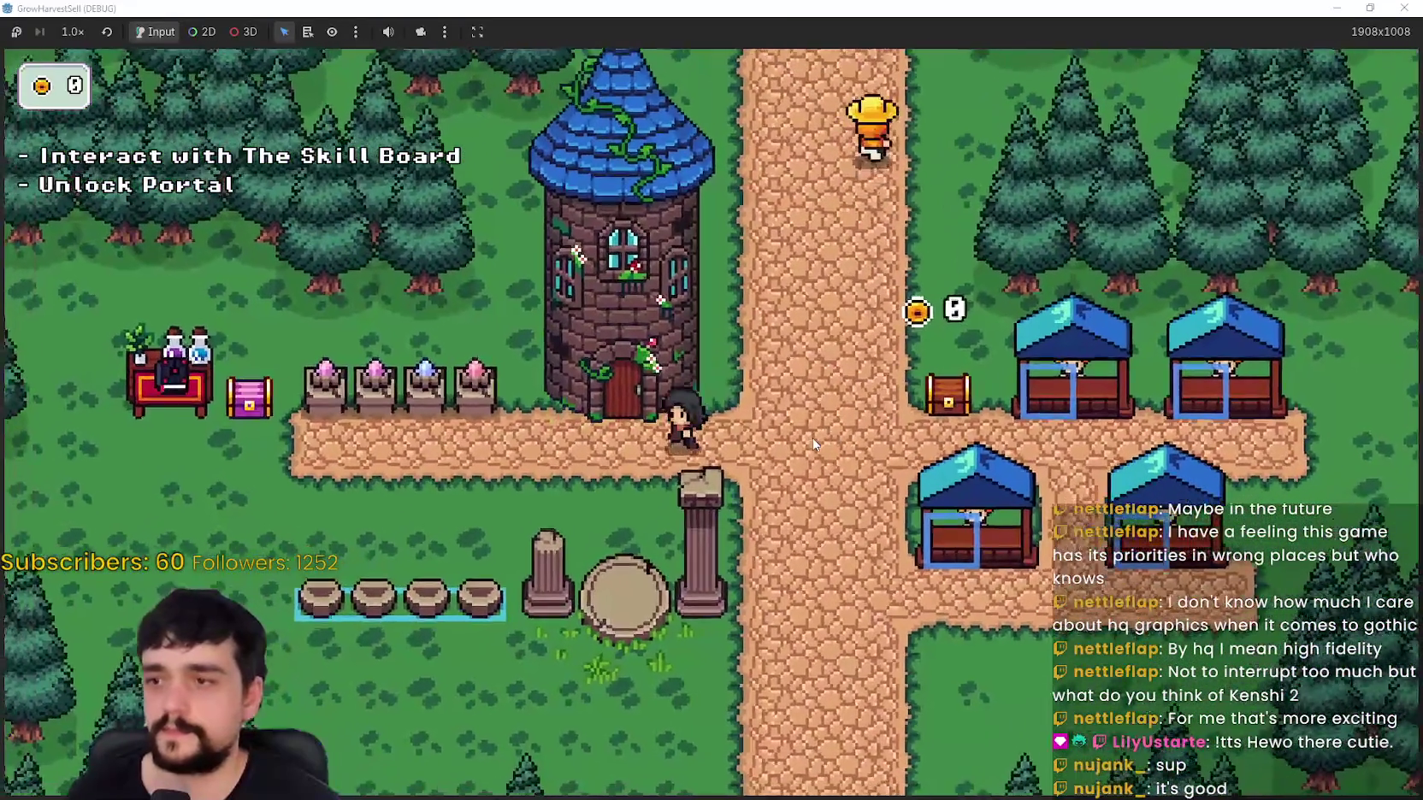
pyautogui.press('a')
pyautogui.press('s')
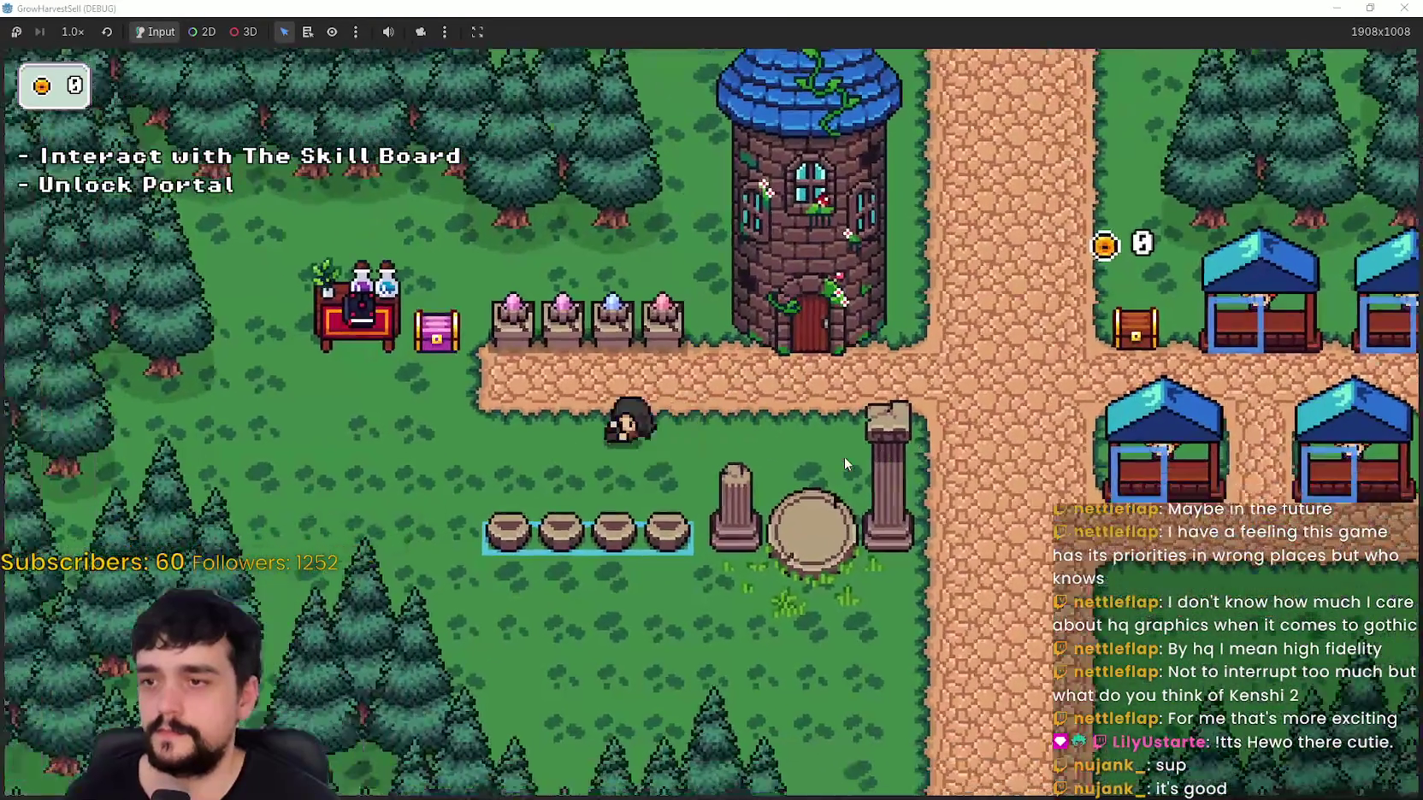
pyautogui.press('s')
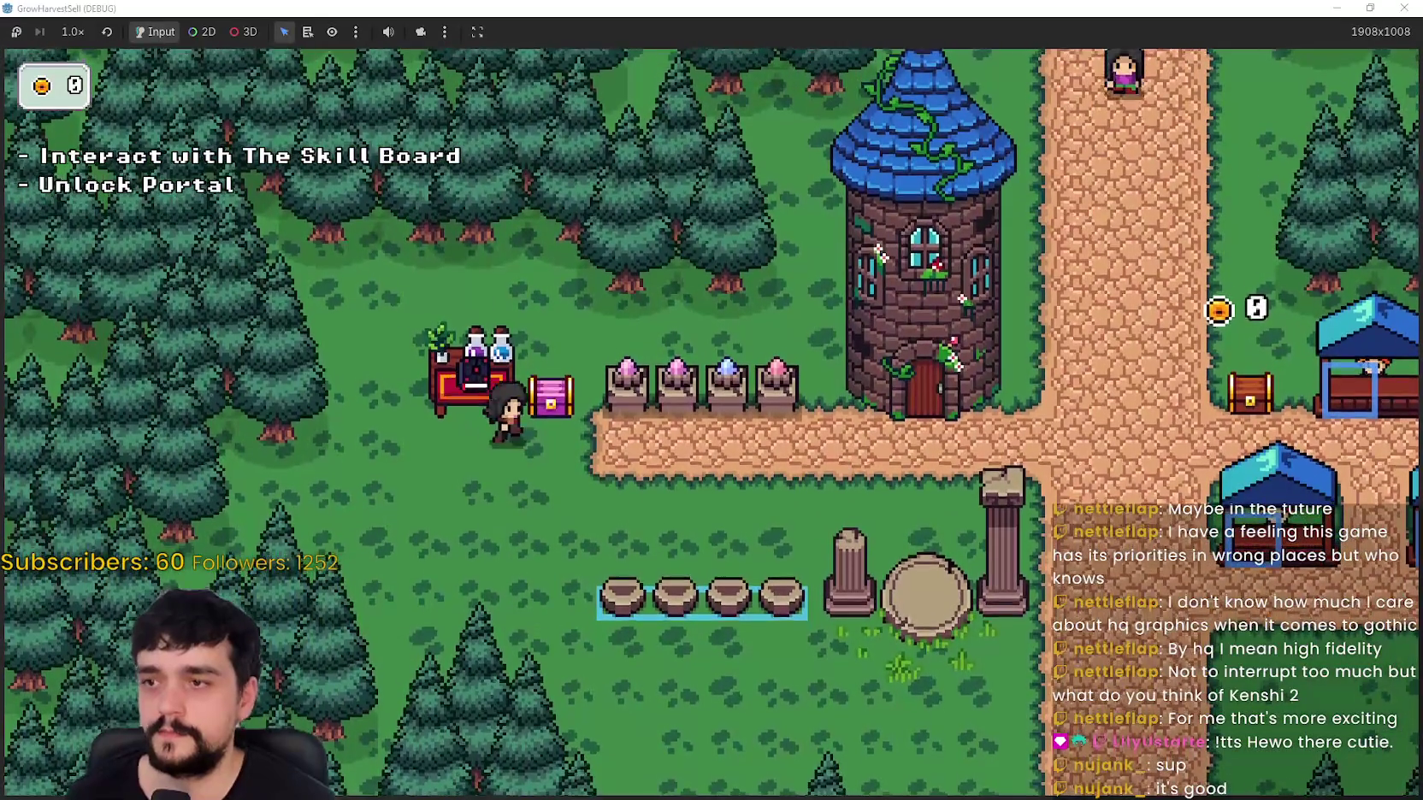
pyautogui.press('d')
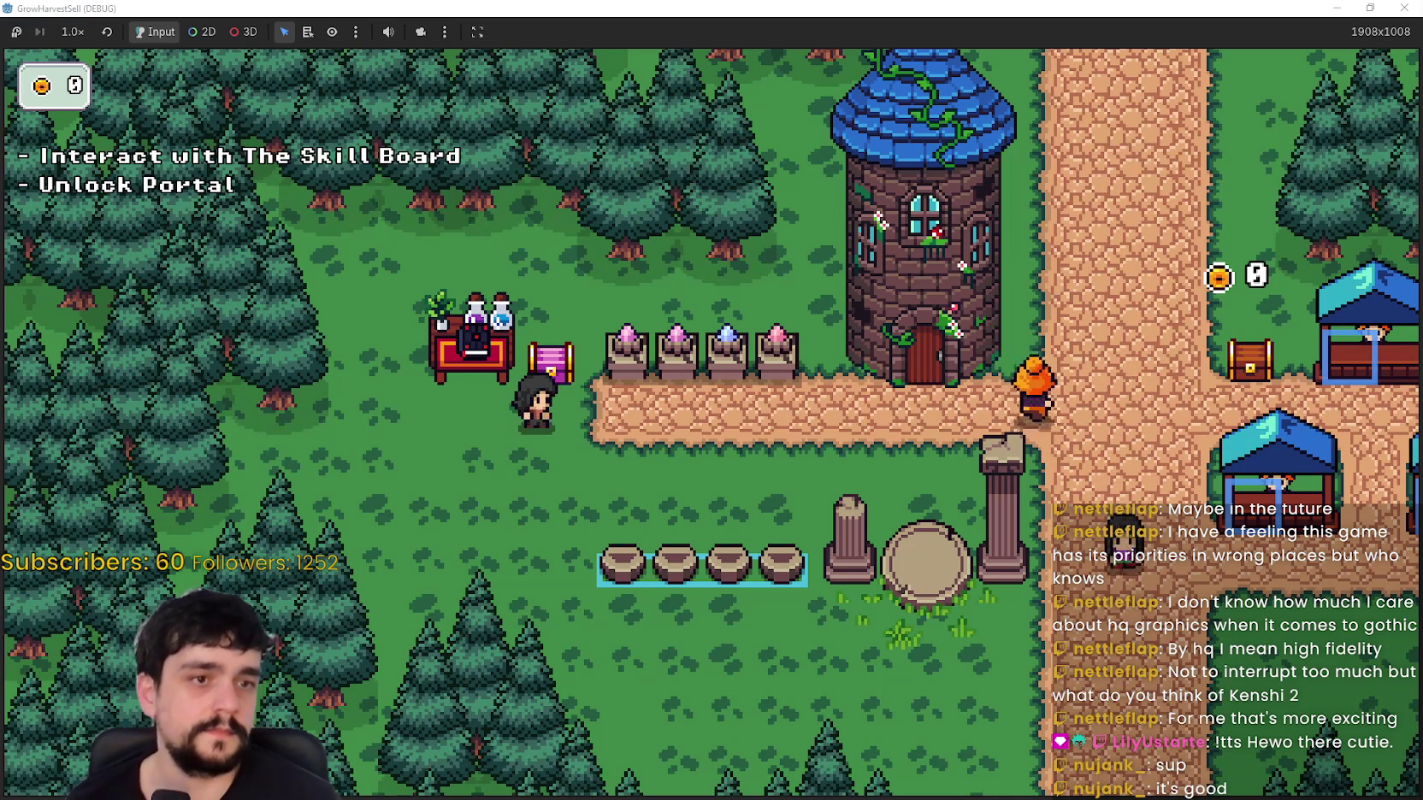
# Step: Walk past the crystal pedestals and bag spots to the portal pad, opening and closing the portal skill tree
pyautogui.press('d')
pyautogui.press('w')
pyautogui.press('s')
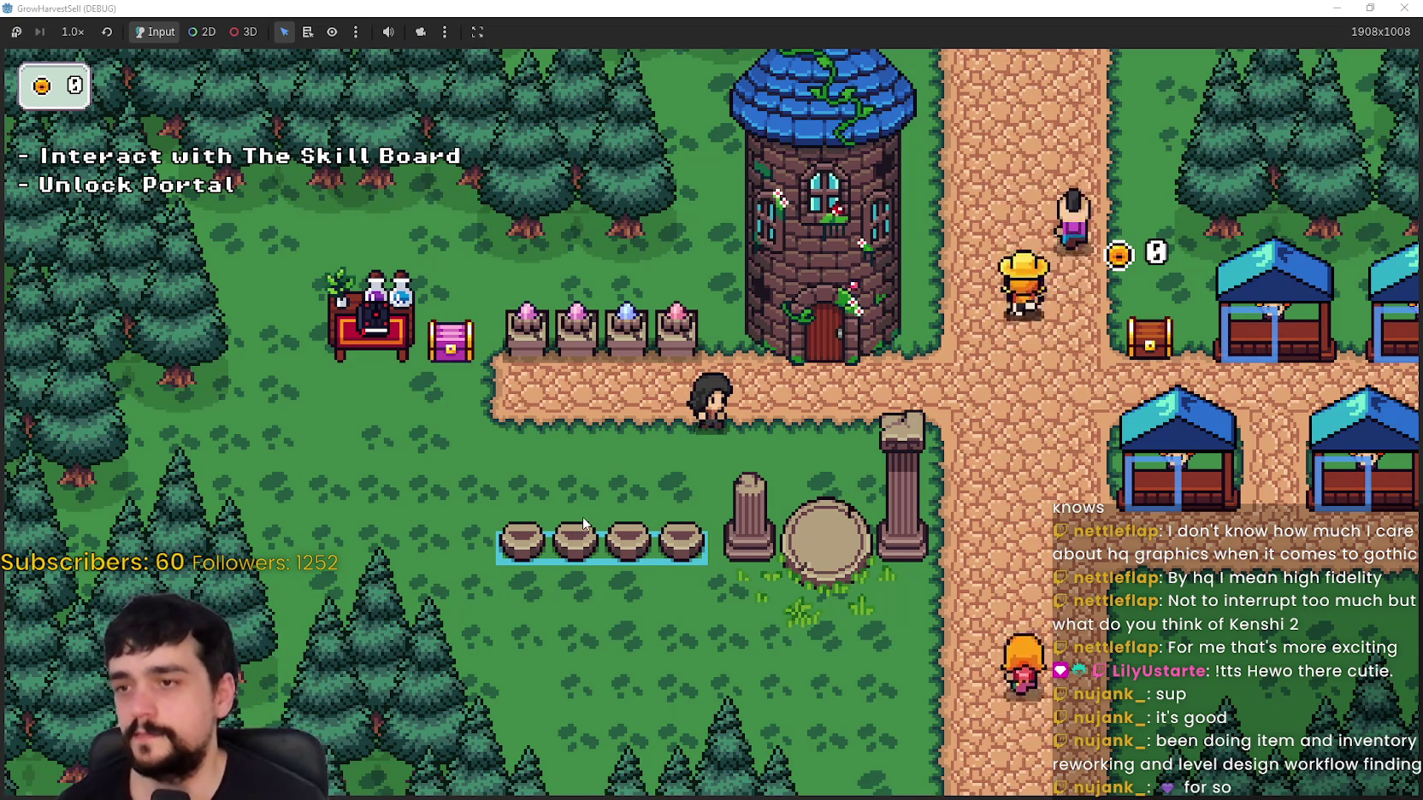
pyautogui.hotkey('a', 's')
pyautogui.hotkey('d', 's')
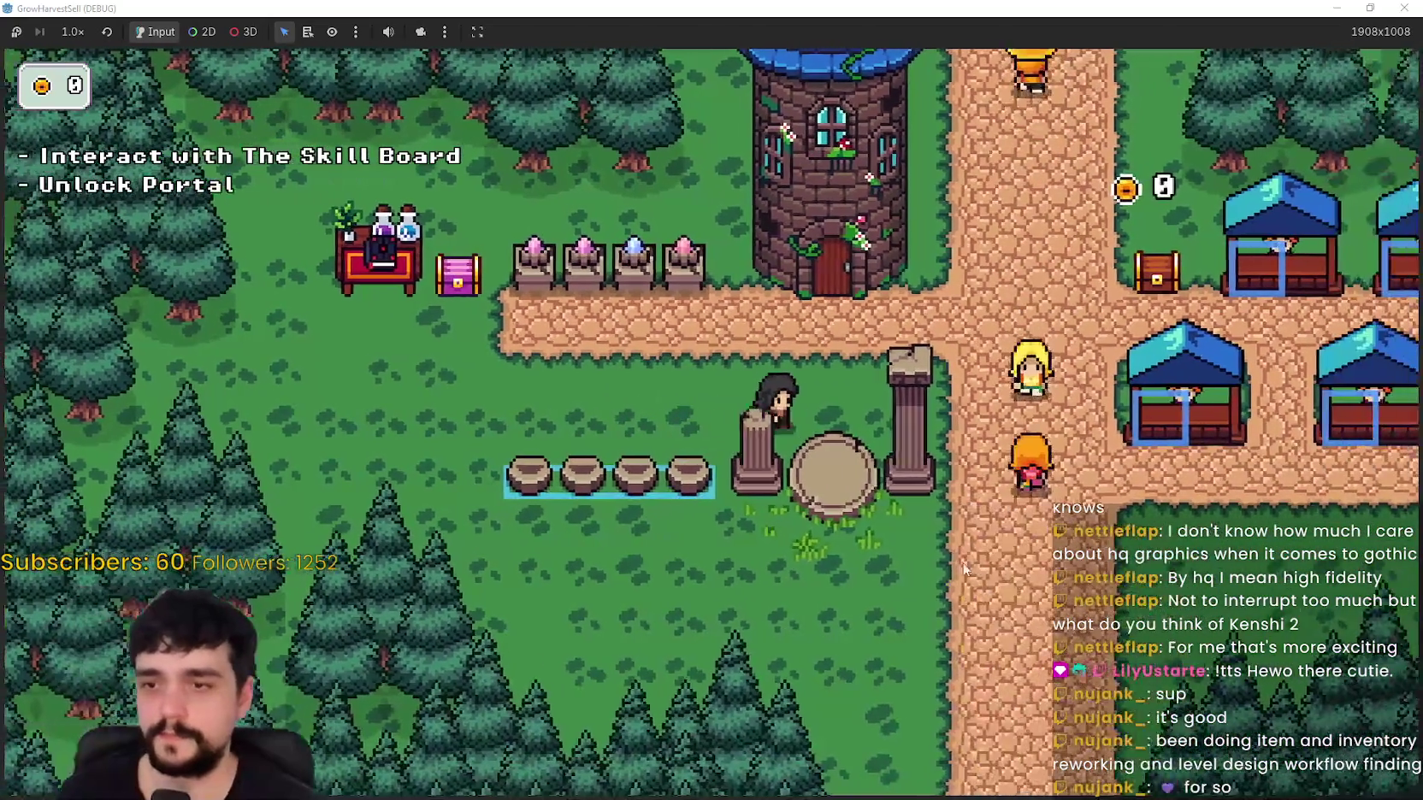
pyautogui.press('w')
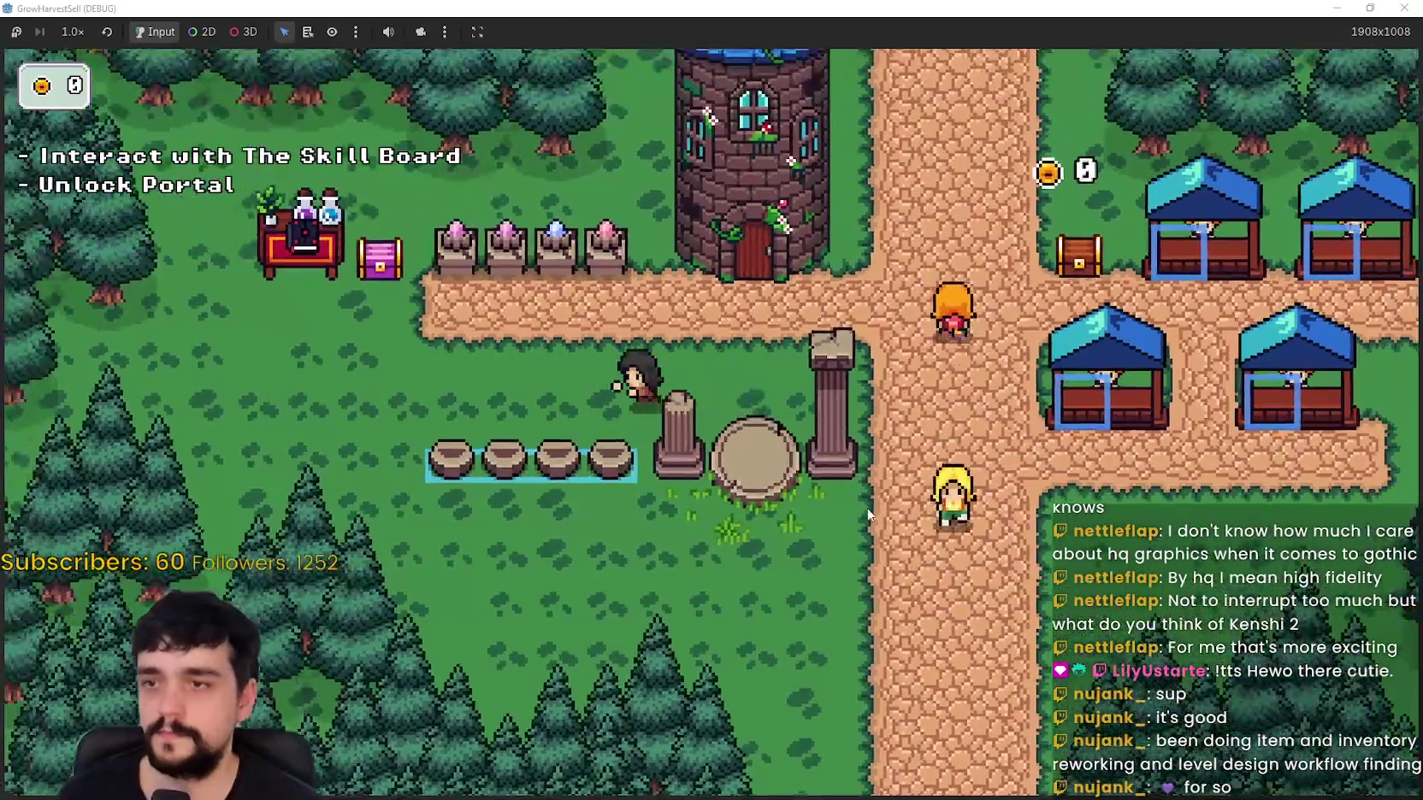
pyautogui.press('e')
pyautogui.press('Escape')
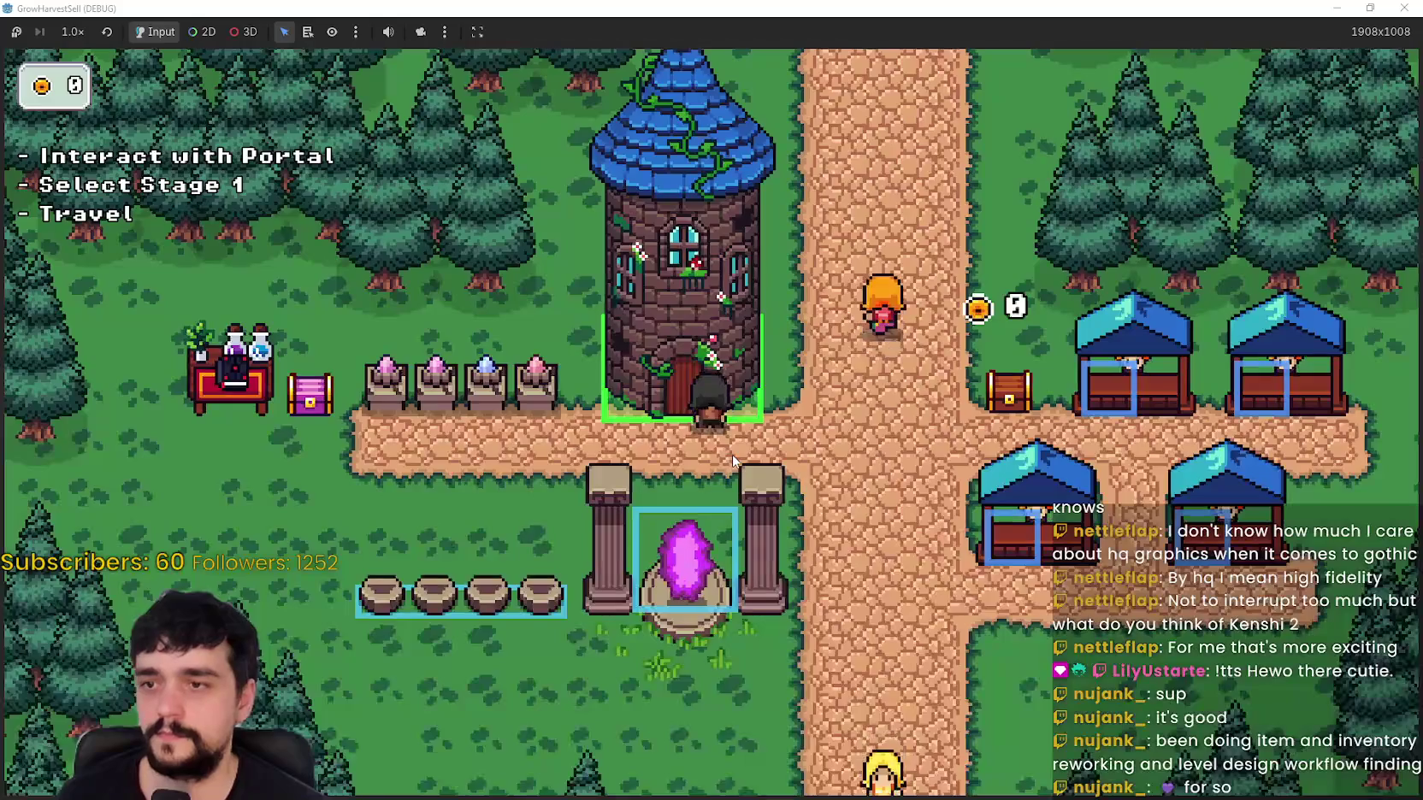
# Step: Walk to the potion table, back to the portal and onto the main road, then restore the game window
pyautogui.hotkey('a', 's')
pyautogui.press('a')
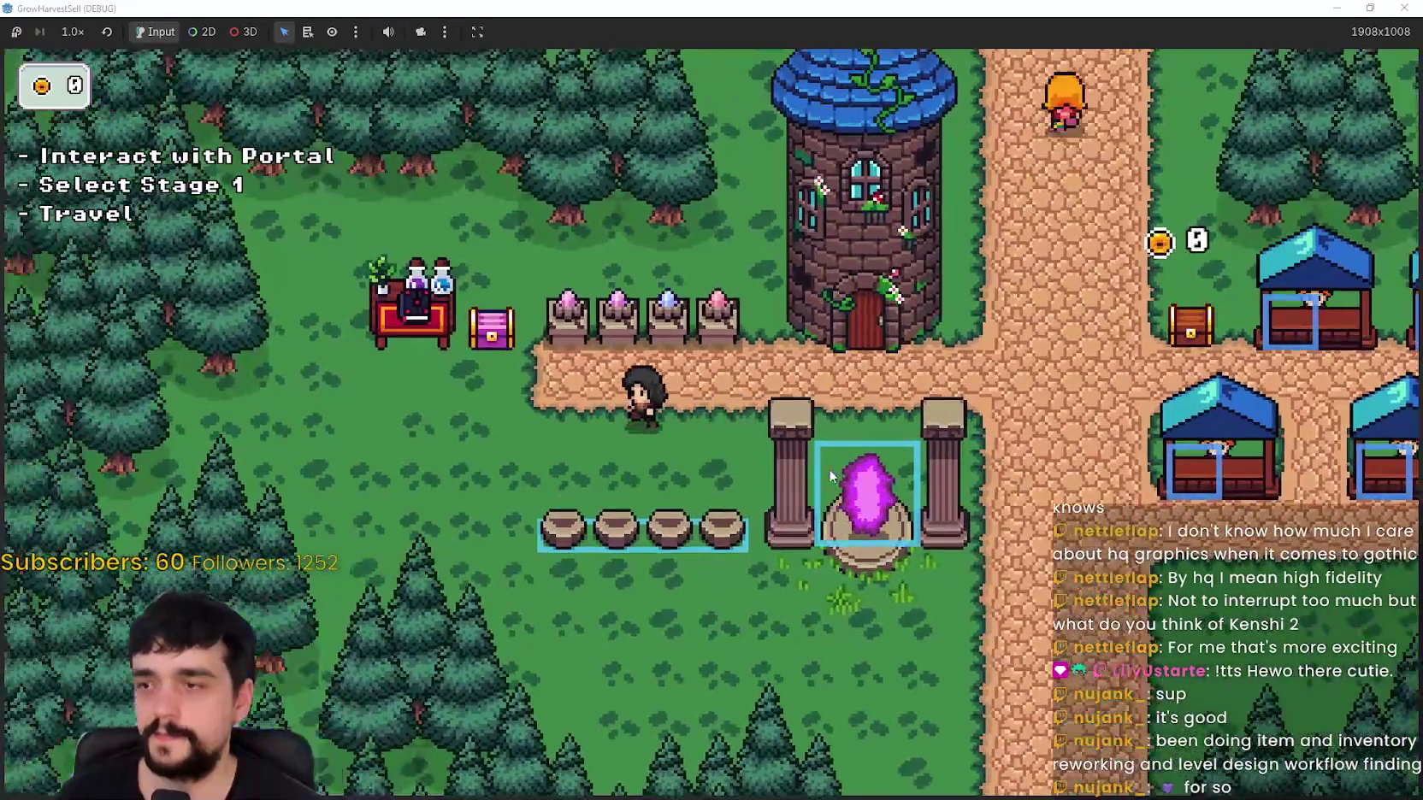
pyautogui.press('s')
pyautogui.press('d')
pyautogui.press('d')
pyautogui.press('w')
pyautogui.press('s')
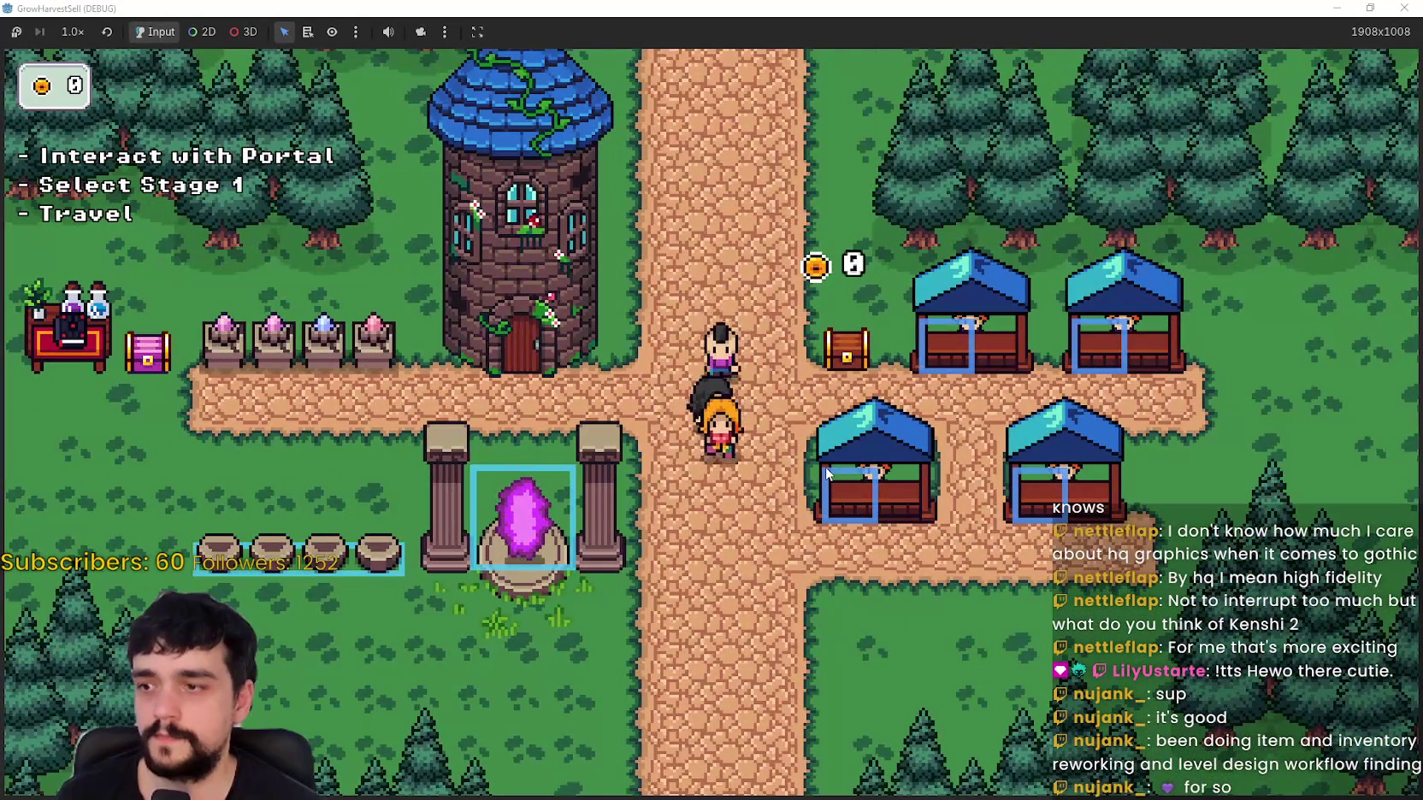
pyautogui.click(1370, 7)
# Step: Close the running game with F8 and return to the editor
pyautogui.press('F8')
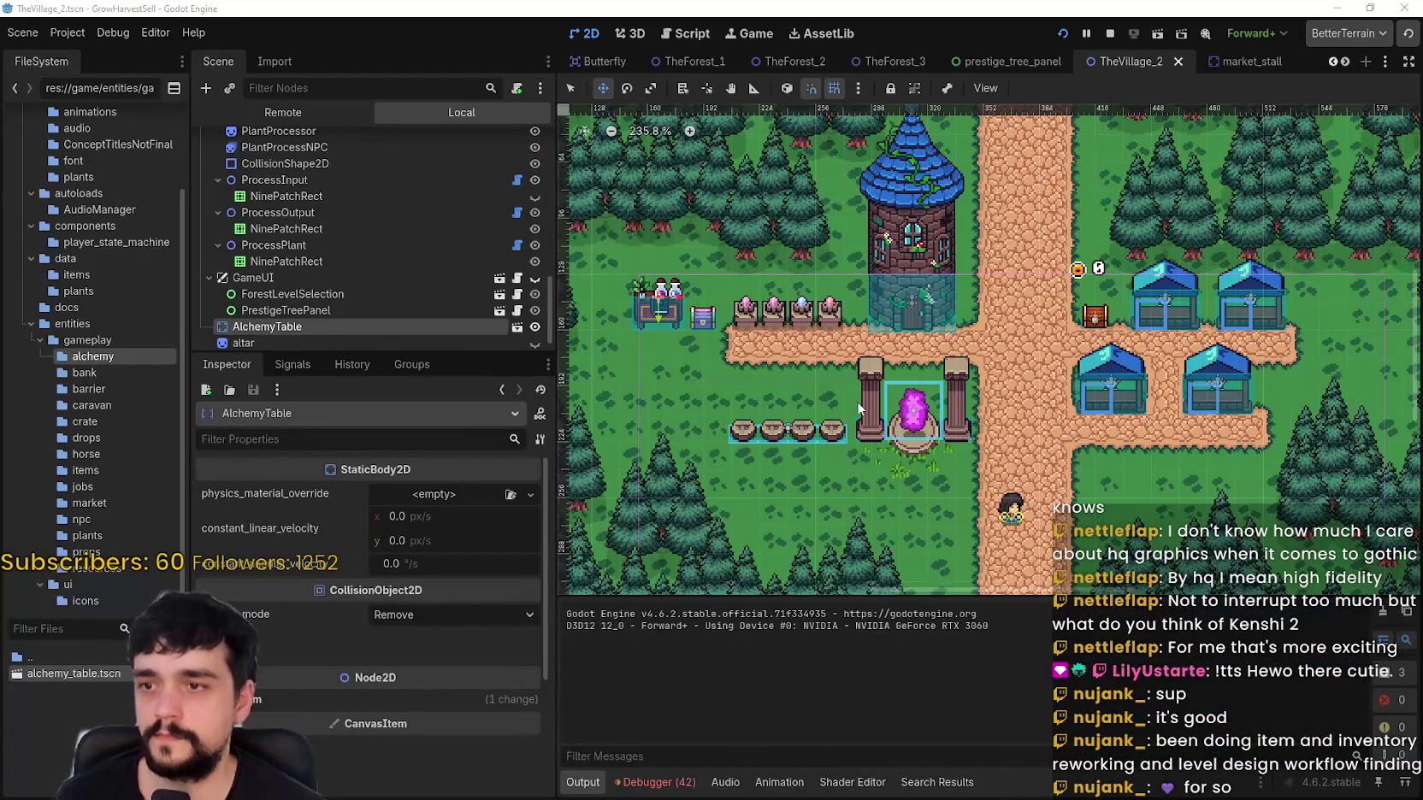
pyautogui.scroll(-3, 861, 387)
pyautogui.scroll(-5, 325, 248)
pyautogui.scroll(10, 544, 213)
# Step: Paint a pine tree tile on the grass in the VillageObjects layer and rerun with F5
pyautogui.click(345, 178)
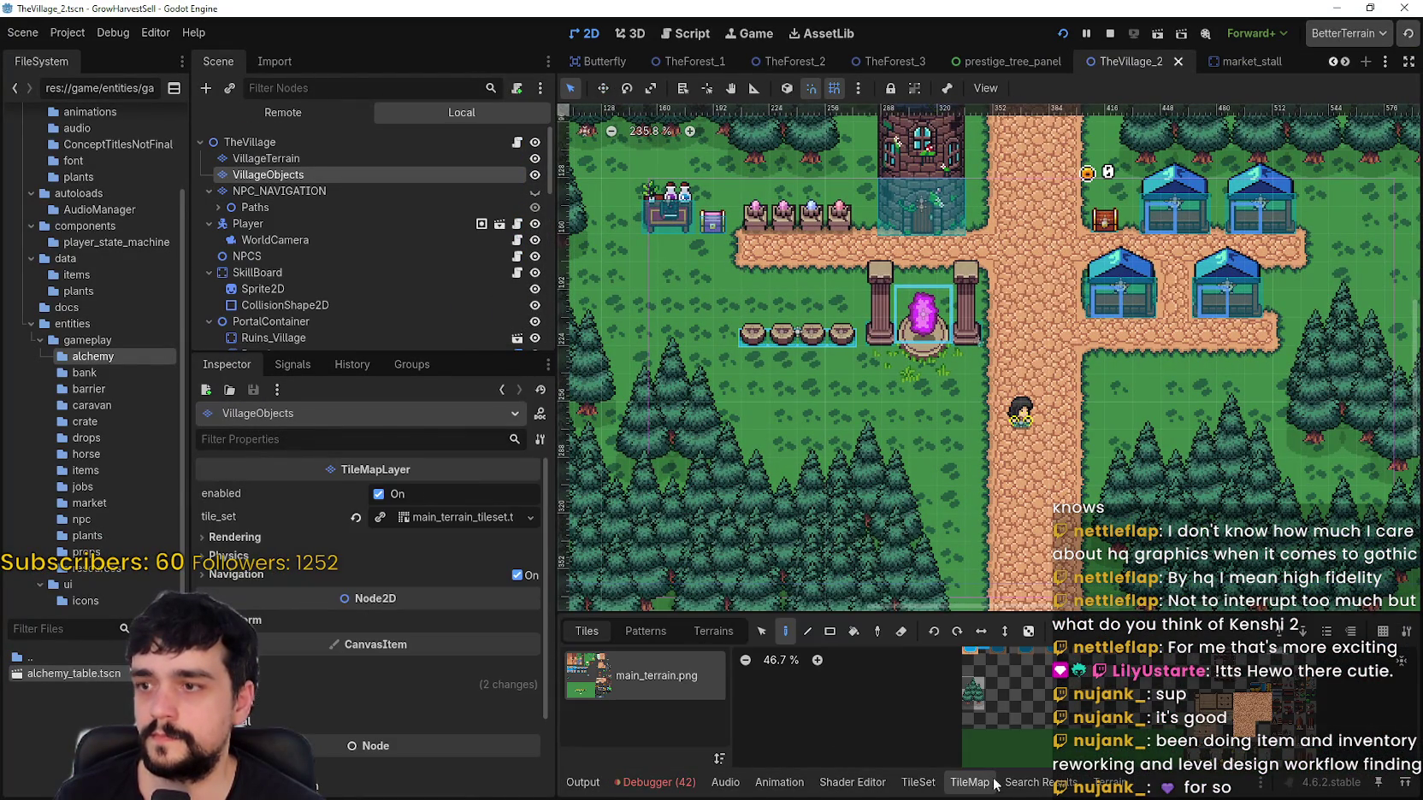
pyautogui.click(937, 479)
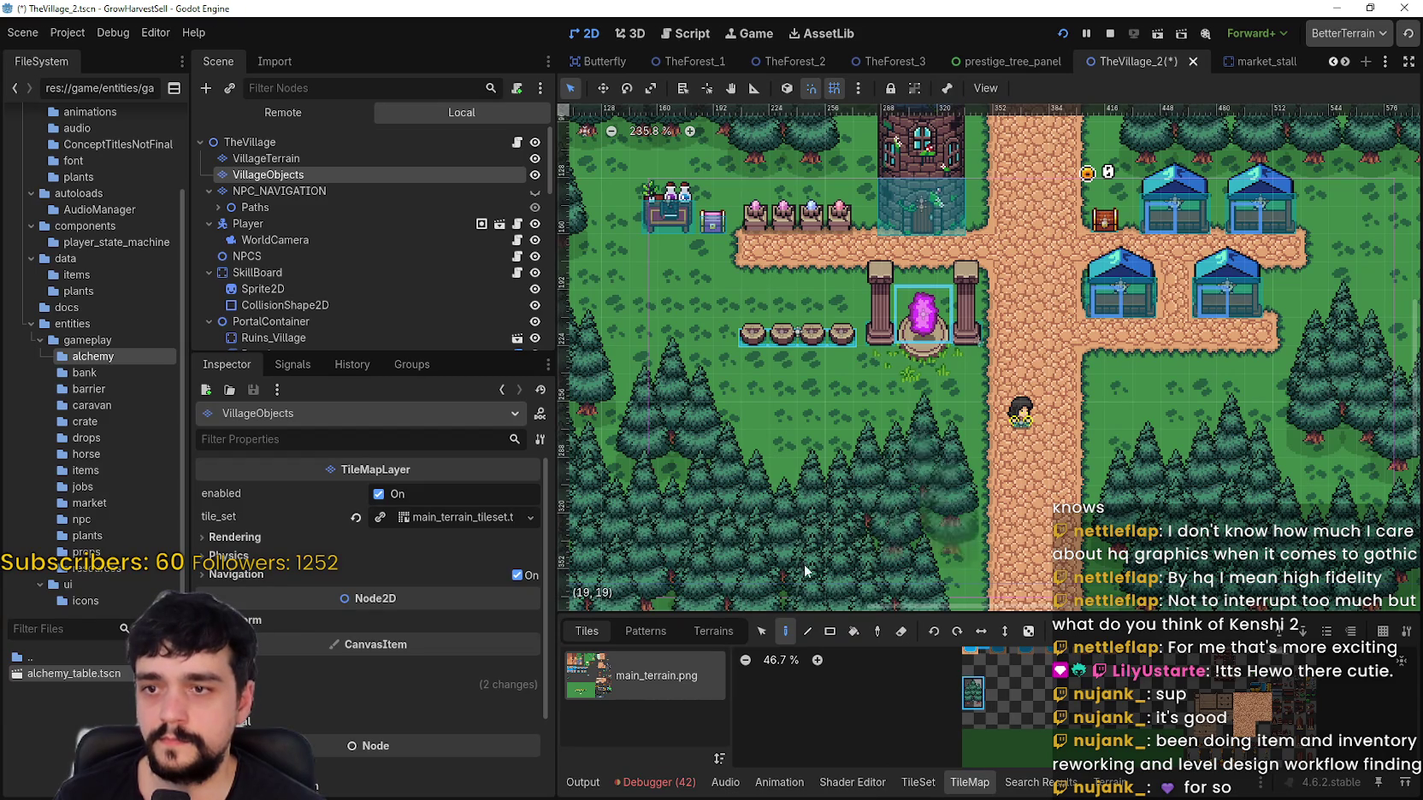
pyautogui.hscroll(-5, 786, 489)
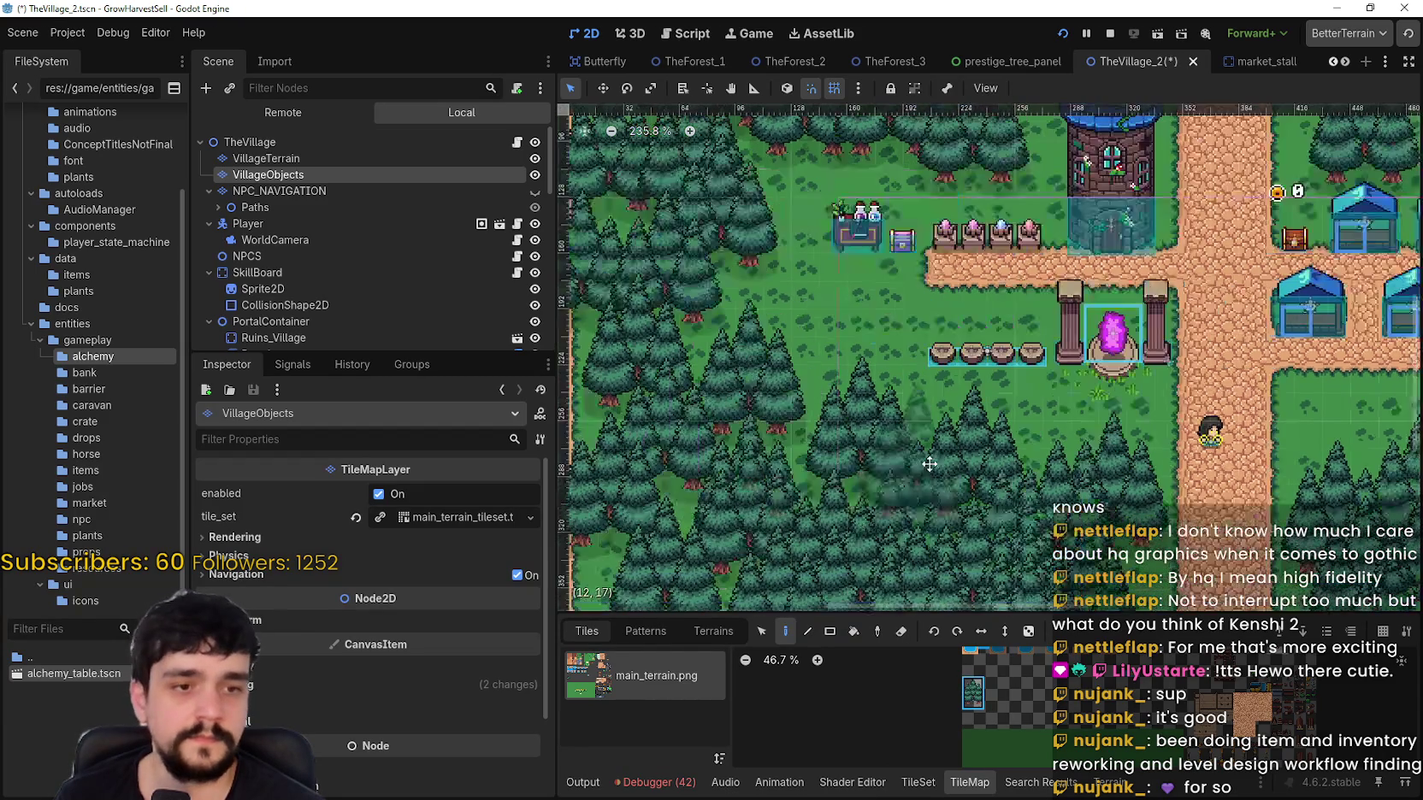
pyautogui.press('F5')
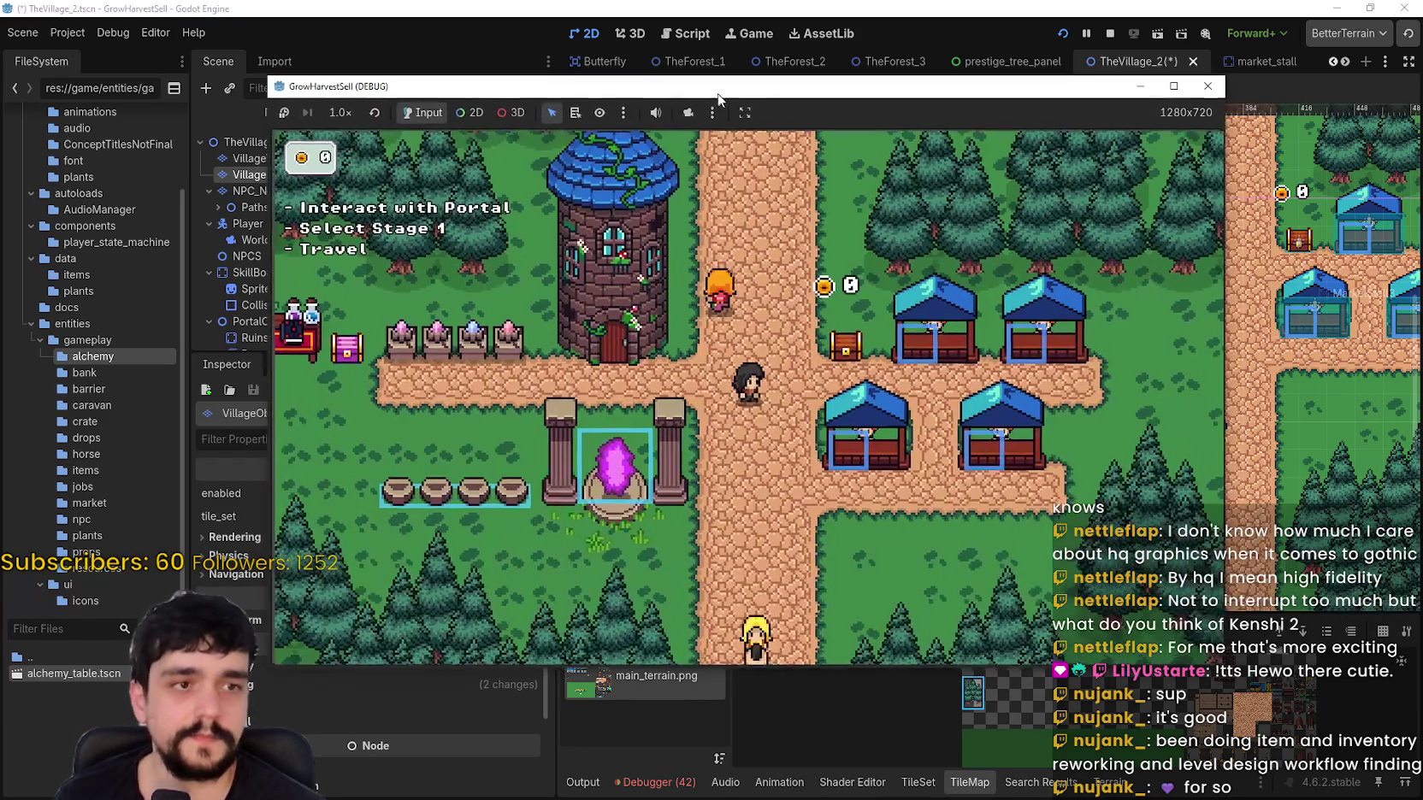
# Step: Walk the character to the portal, then up to the crossroads and left along the path
pyautogui.press('a')
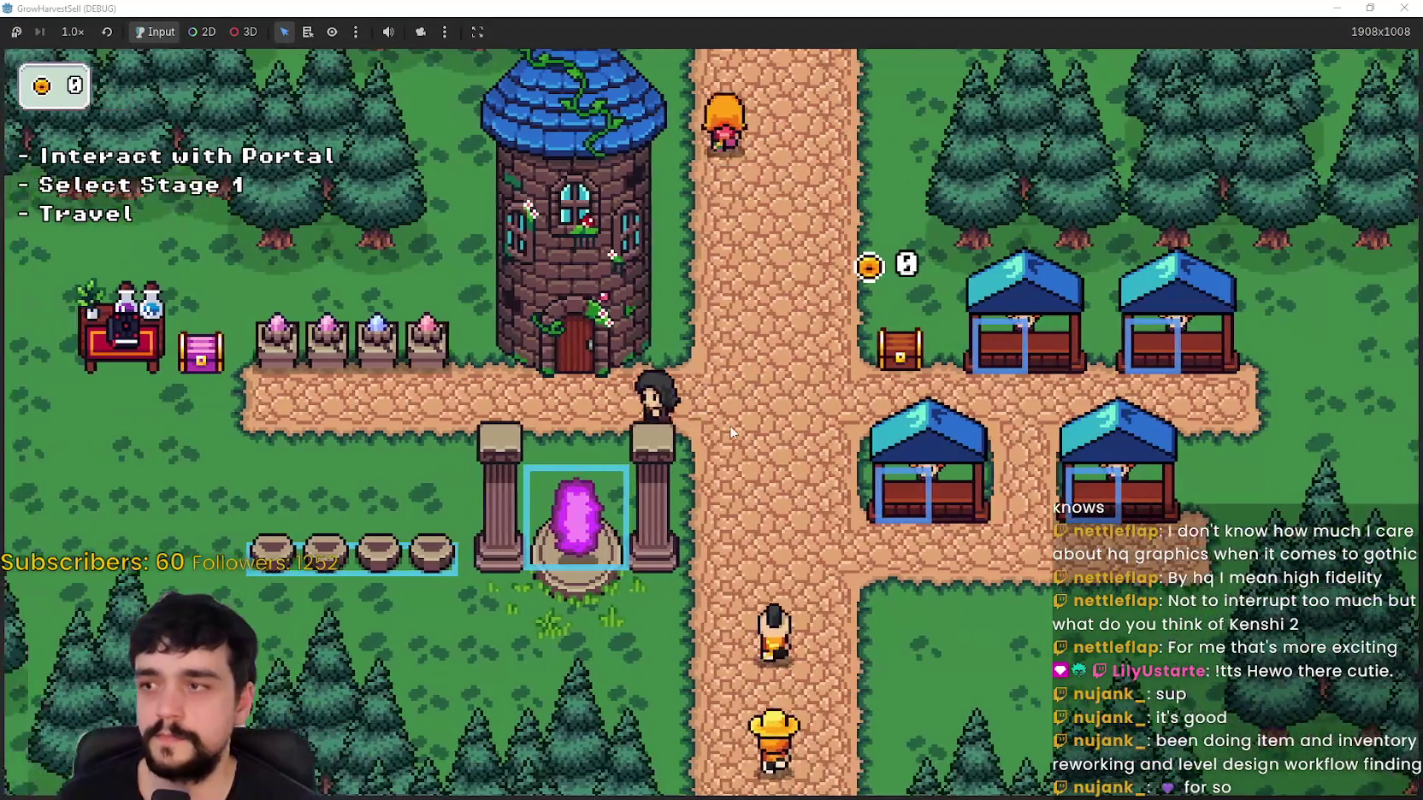
pyautogui.press('d')
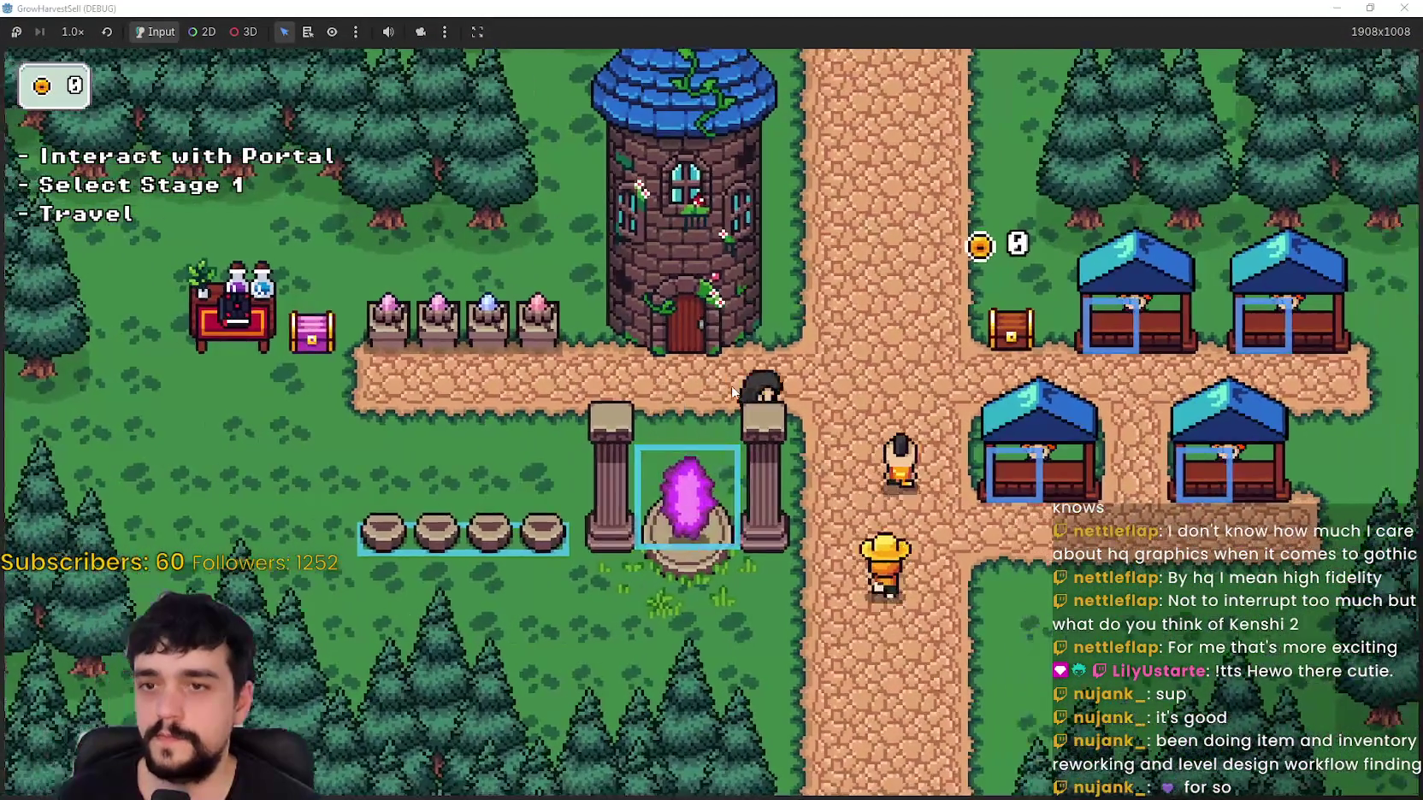
pyautogui.press('w')
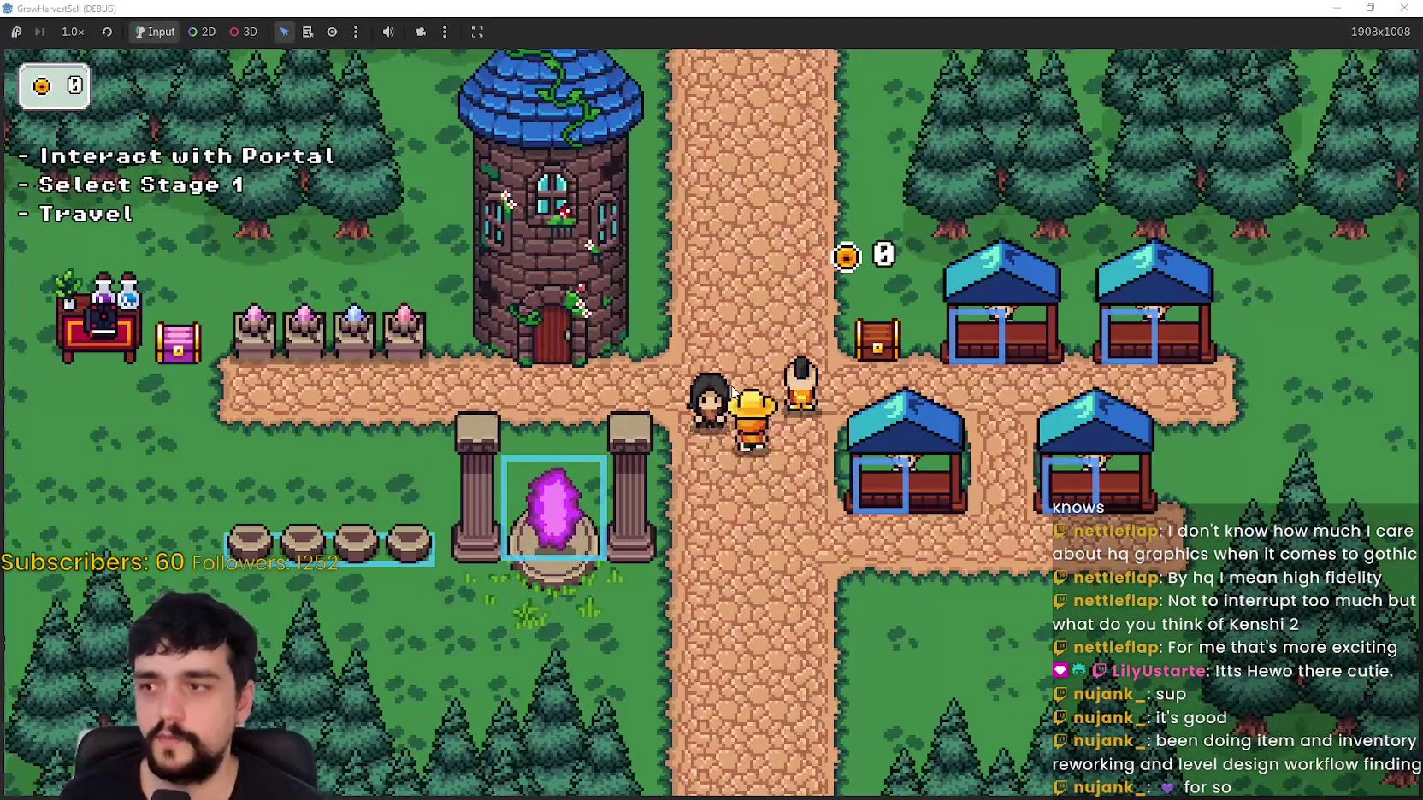
pyautogui.press('w')
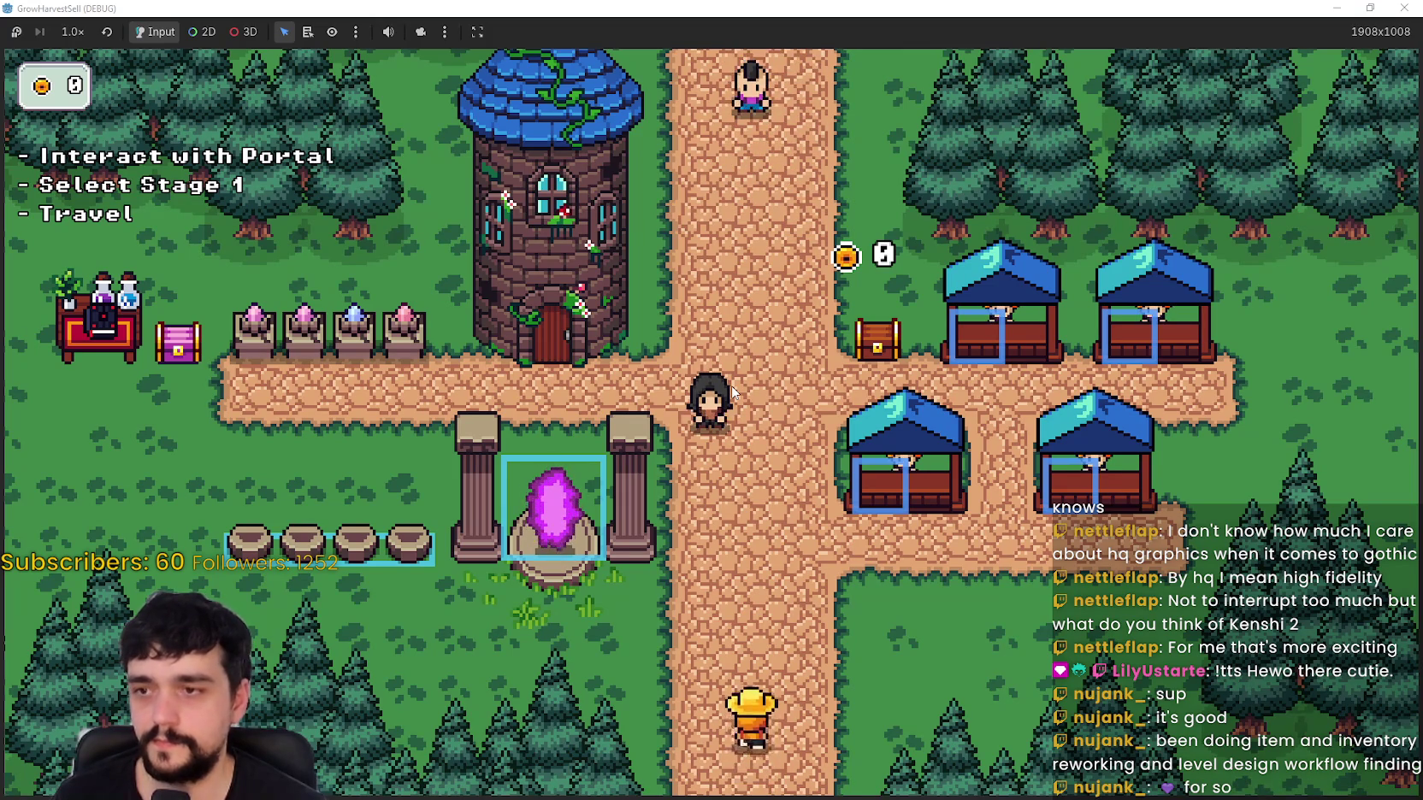
pyautogui.press('a')
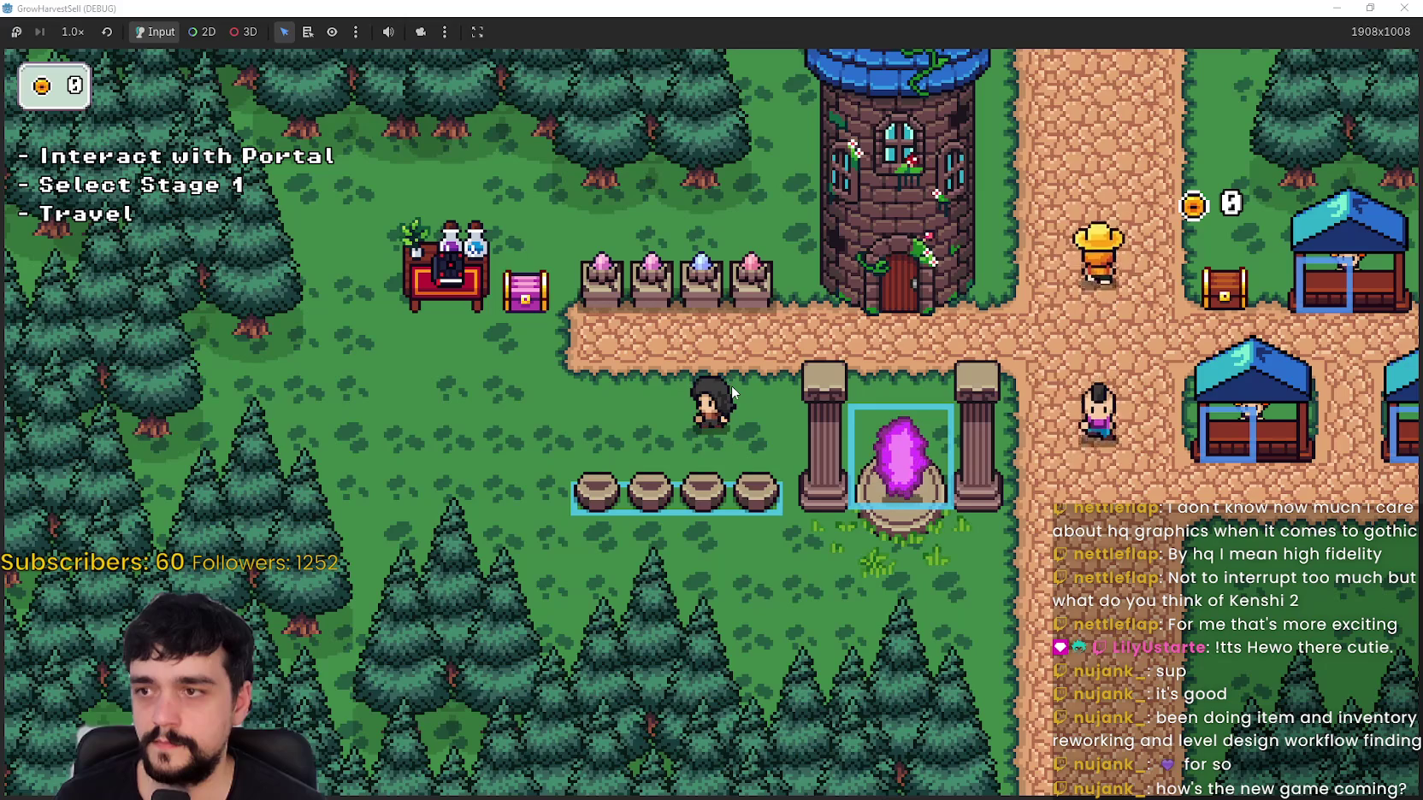
# Step: Walk onto the bag spot row, over to the portal and left past the pillars, then restore the window
pyautogui.press('a')
pyautogui.press('s')
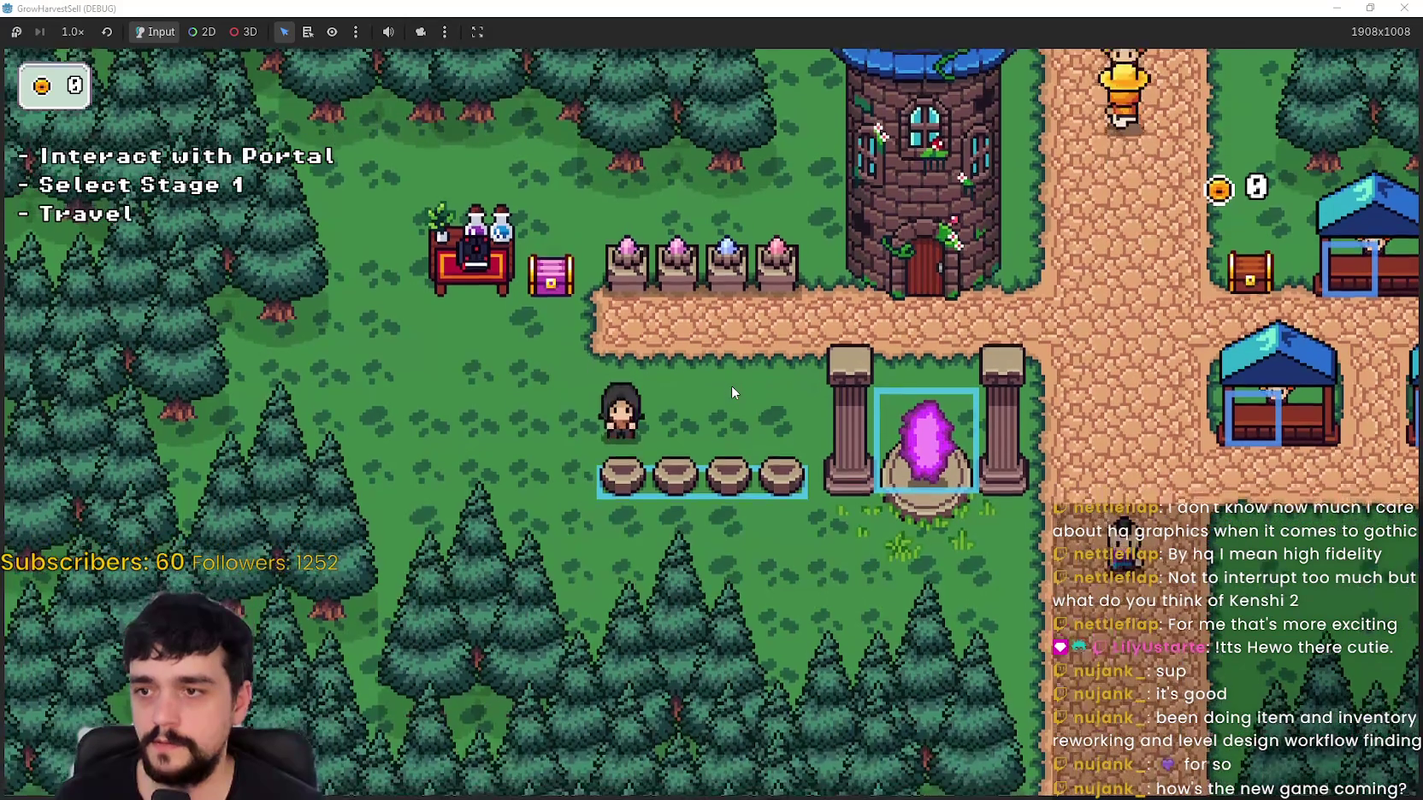
pyautogui.press('d')
pyautogui.press('w')
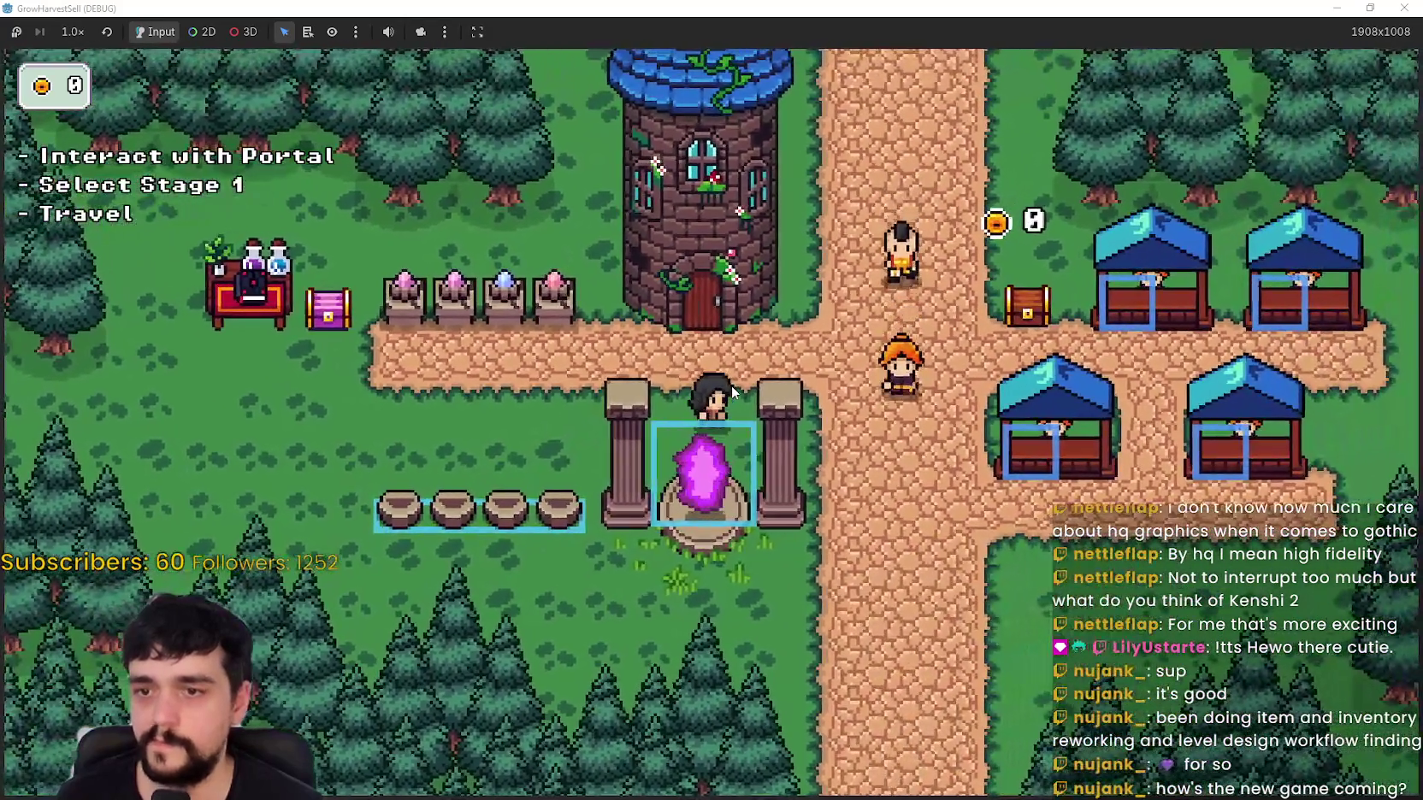
pyautogui.press('a')
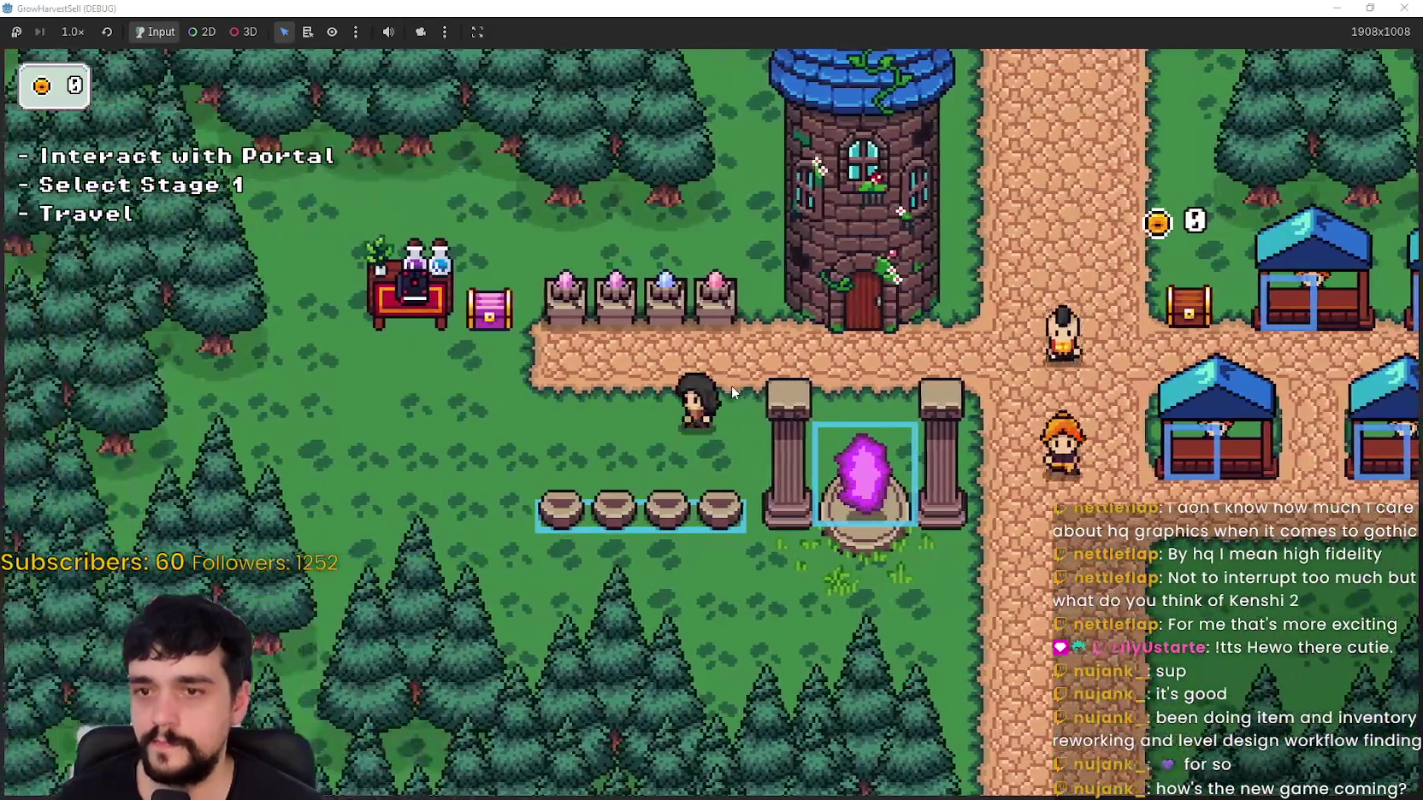
pyautogui.press('a')
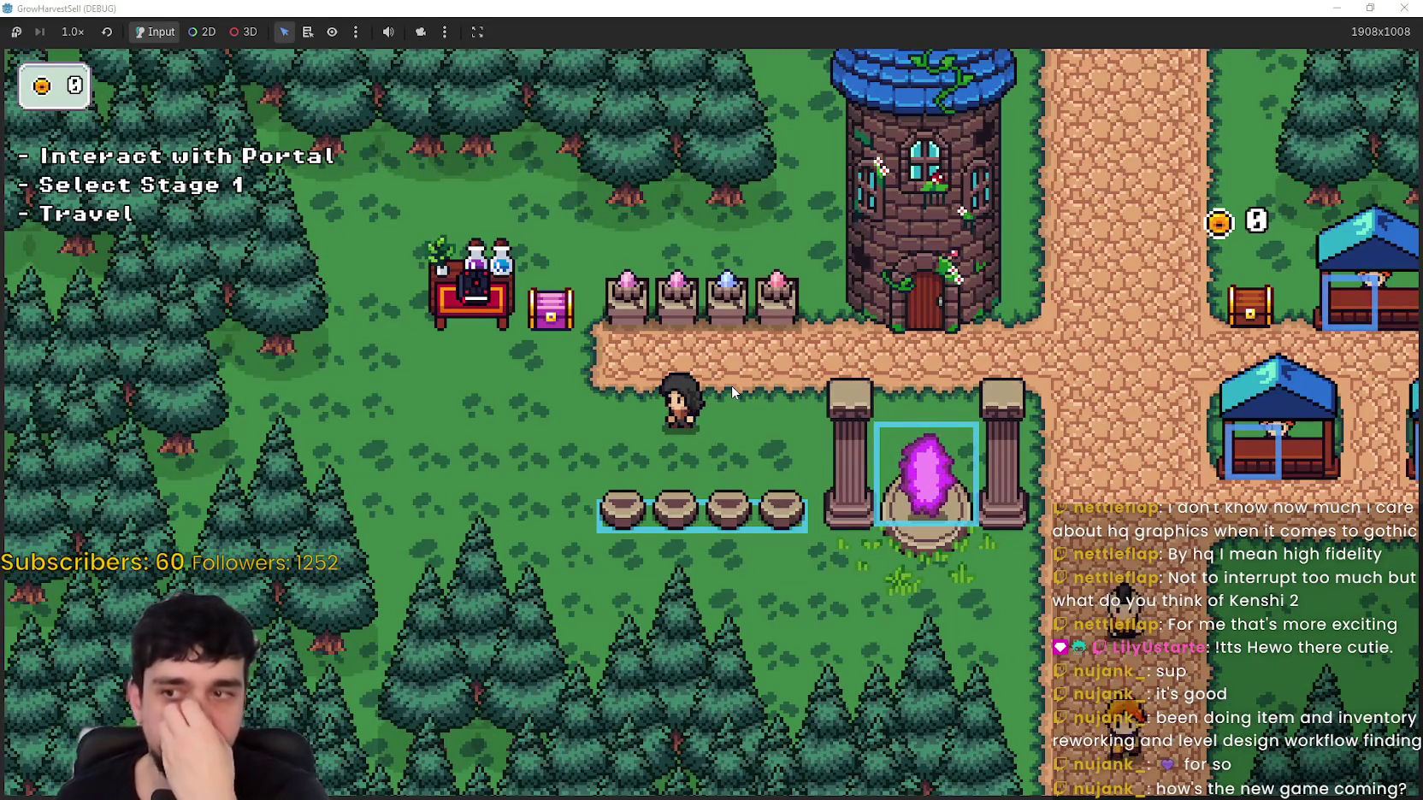
pyautogui.press('a')
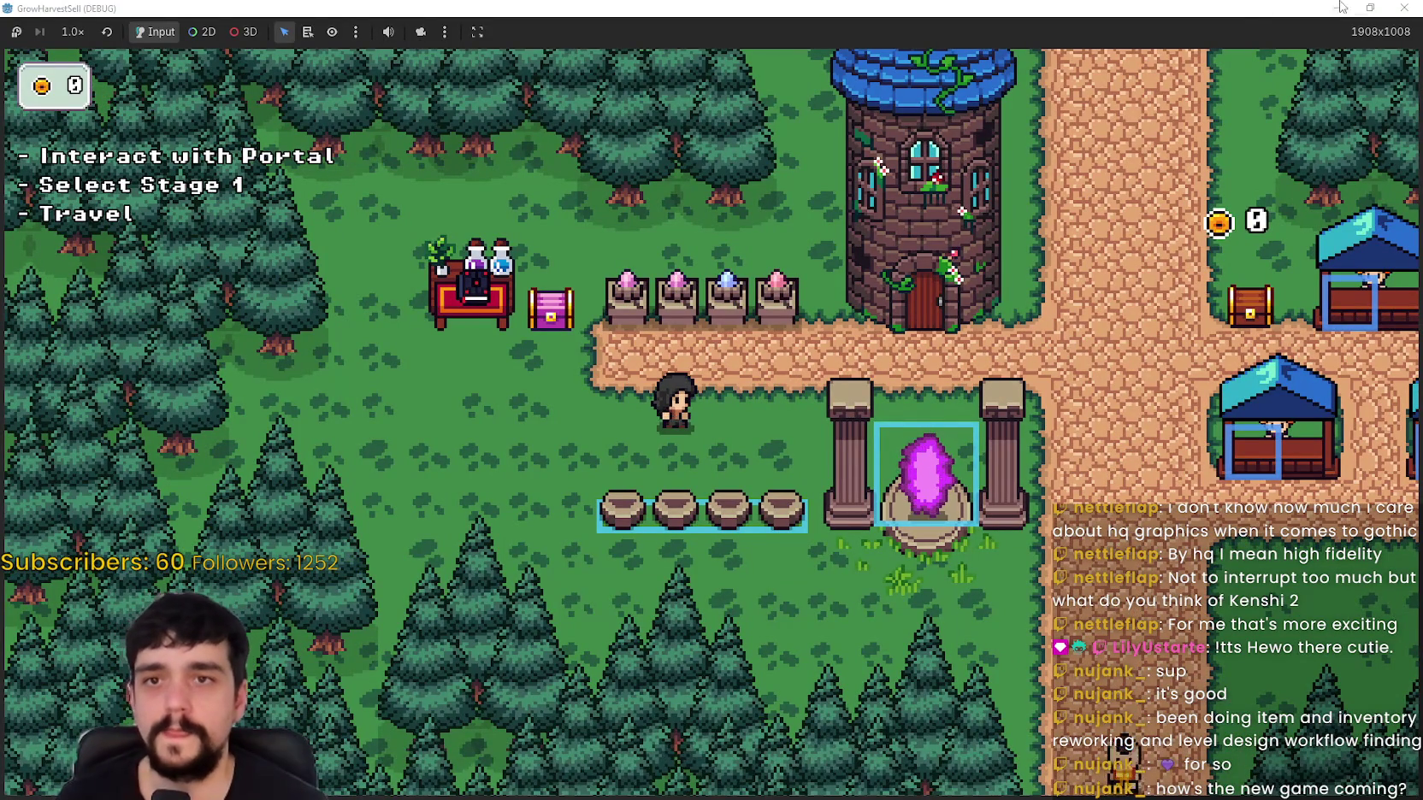
pyautogui.click(1371, 8)
# Step: Move the SpecialBags BagSpot down-left to sit just left of the stump row
pyautogui.click(316, 308)
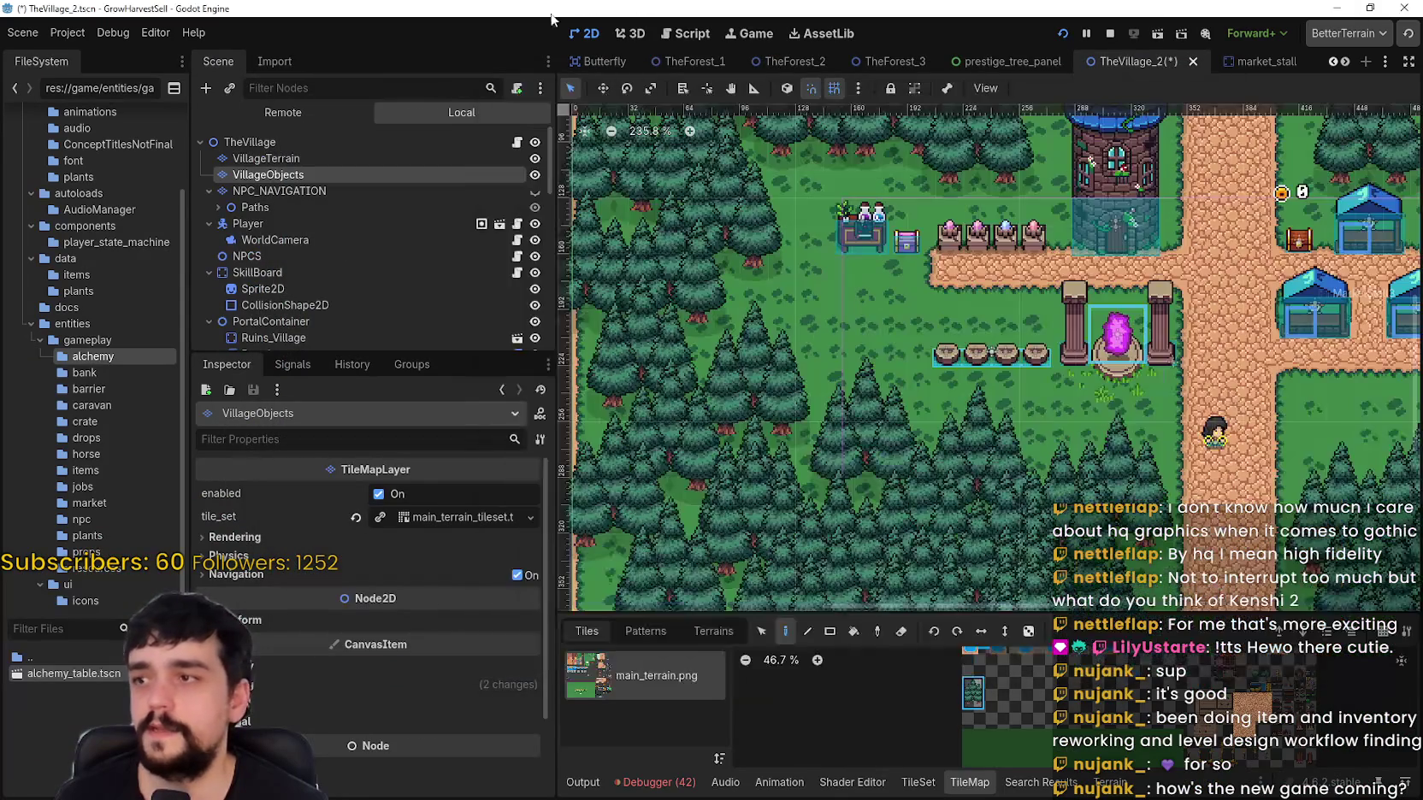
pyautogui.scroll(-5, 342, 304)
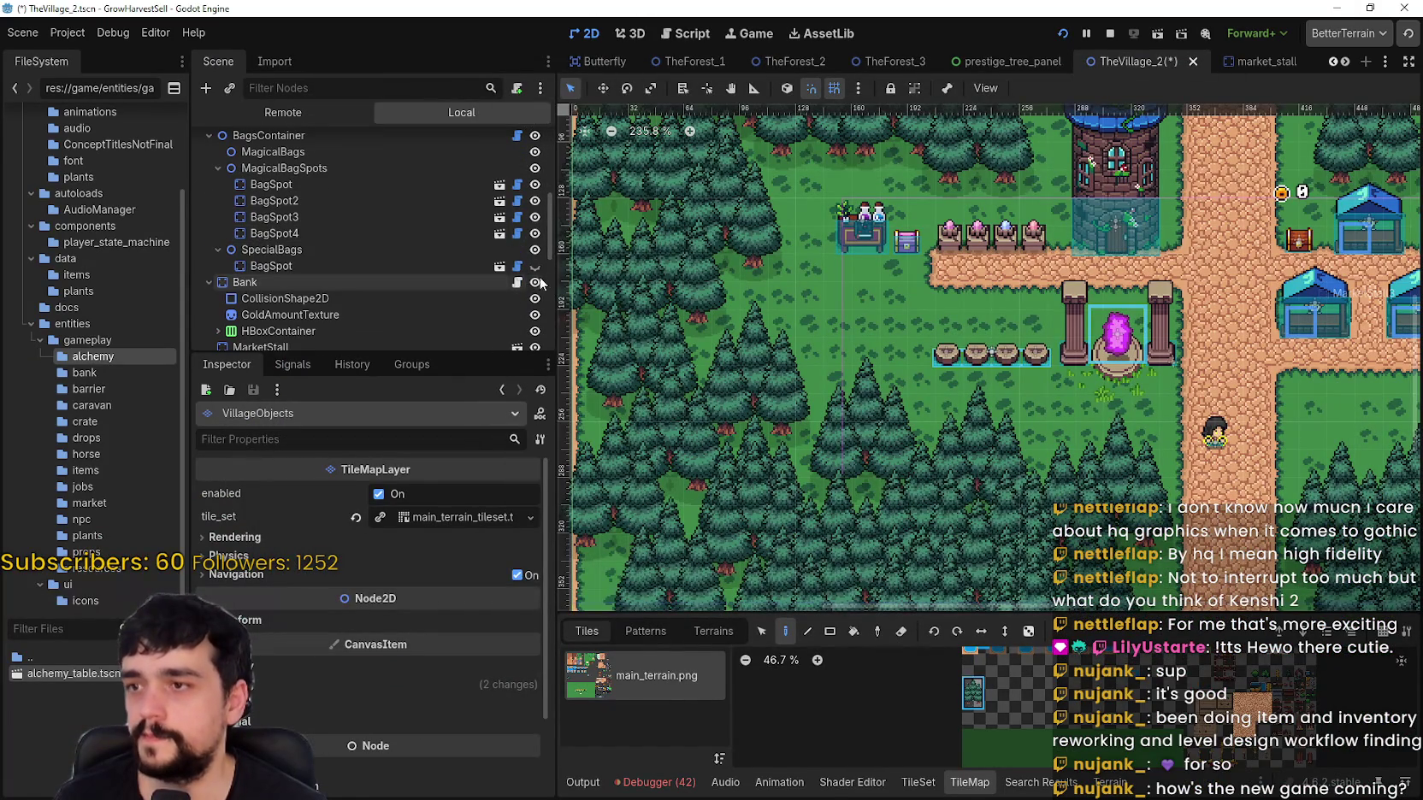
pyautogui.scroll(-5, 753, 347)
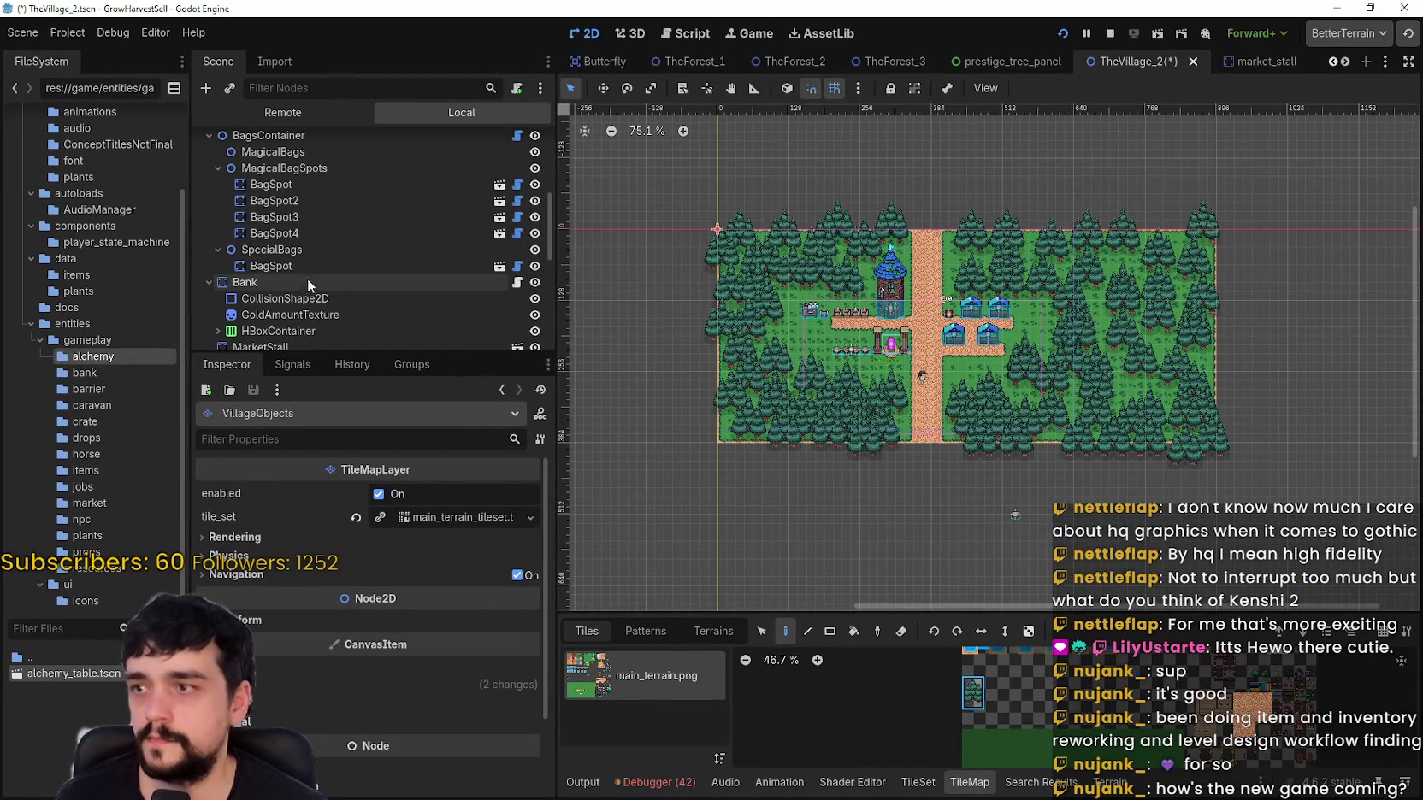
pyautogui.click(271, 266)
pyautogui.scroll(3, 1020, 523)
pyautogui.scroll(3, 1021, 523)
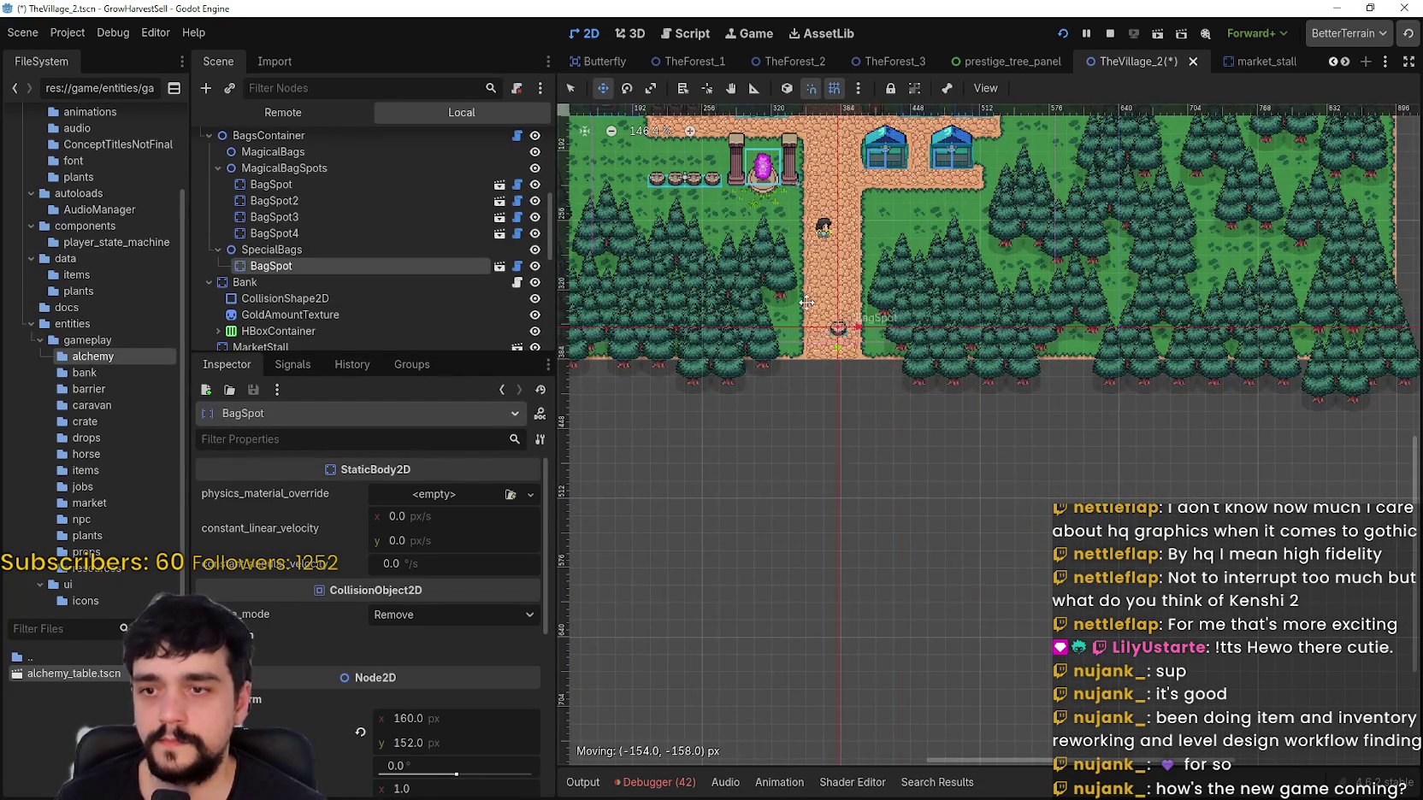
pyautogui.scroll(5, 727, 261)
pyautogui.moveTo(924, 428)
pyautogui.mouseDown()
pyautogui.moveTo(723, 291)
pyautogui.moveTo(770, 376)
pyautogui.moveTo(817, 398)
pyautogui.moveTo(804, 417)
pyautogui.moveTo(832, 413)
pyautogui.moveTo(874, 462)
pyautogui.moveTo(852, 475)
pyautogui.mouseUp()
# Step: Zoom in and out on the canvas to check the special bag spot at (-57, 0)
pyautogui.scroll(2, 758, 305)
pyautogui.scroll(2, 757, 305)
pyautogui.scroll(1, 752, 297)
pyautogui.scroll(1, 817, 397)
pyautogui.scroll(6, 816, 398)
pyautogui.scroll(-6, 819, 407)
pyautogui.scroll(6, 874, 462)
pyautogui.scroll(-6, 855, 462)
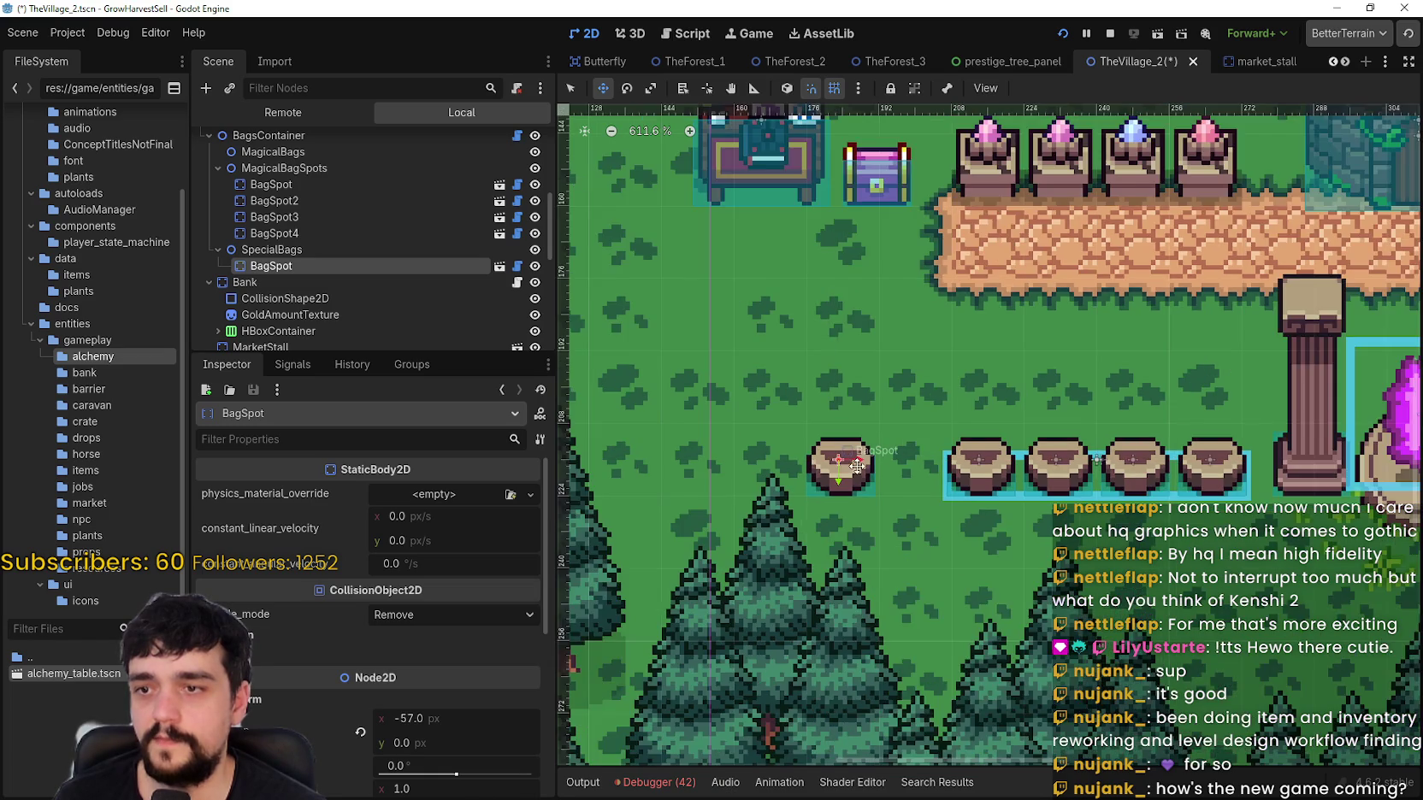
pyautogui.scroll(-3, 857, 471)
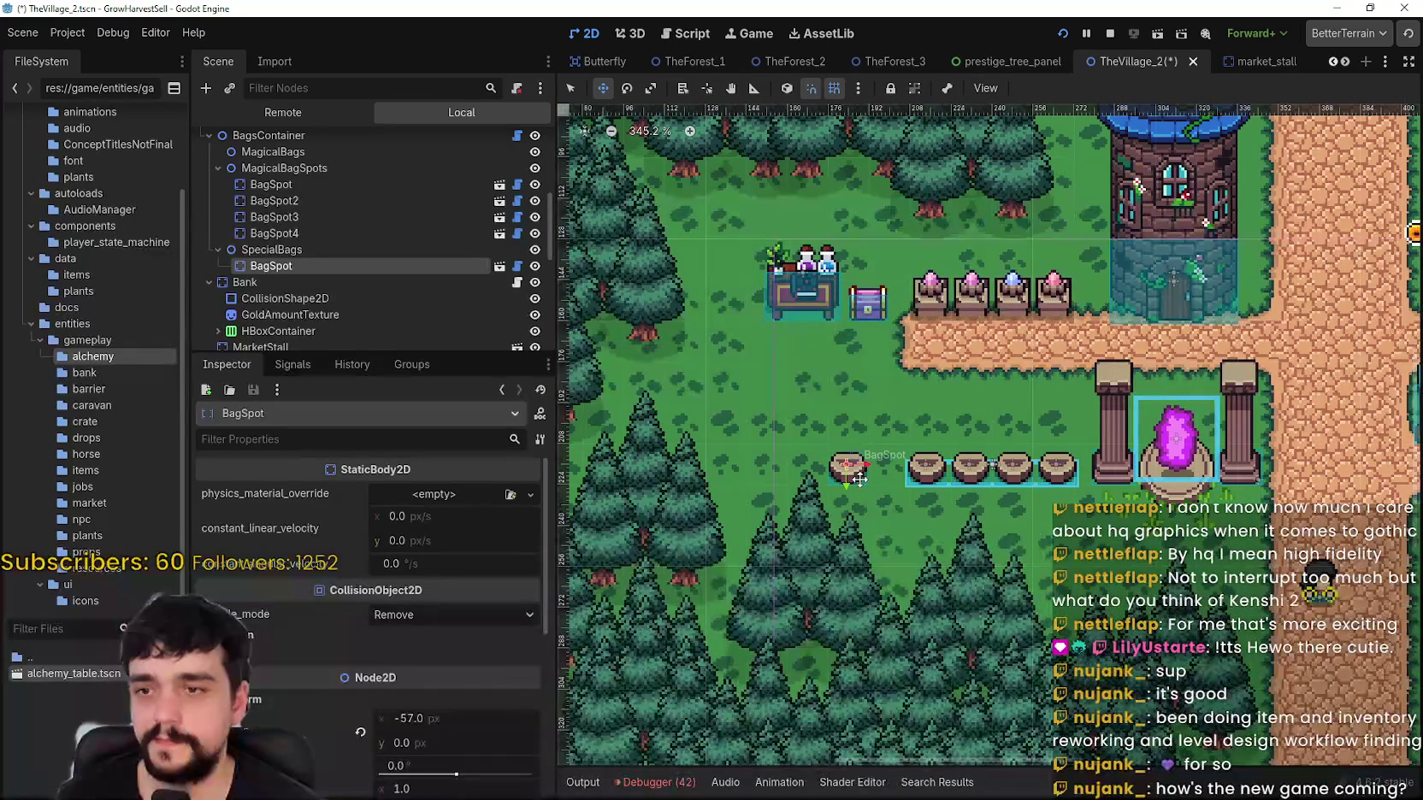
pyautogui.scroll(4, 859, 480)
pyautogui.scroll(-5, 856, 477)
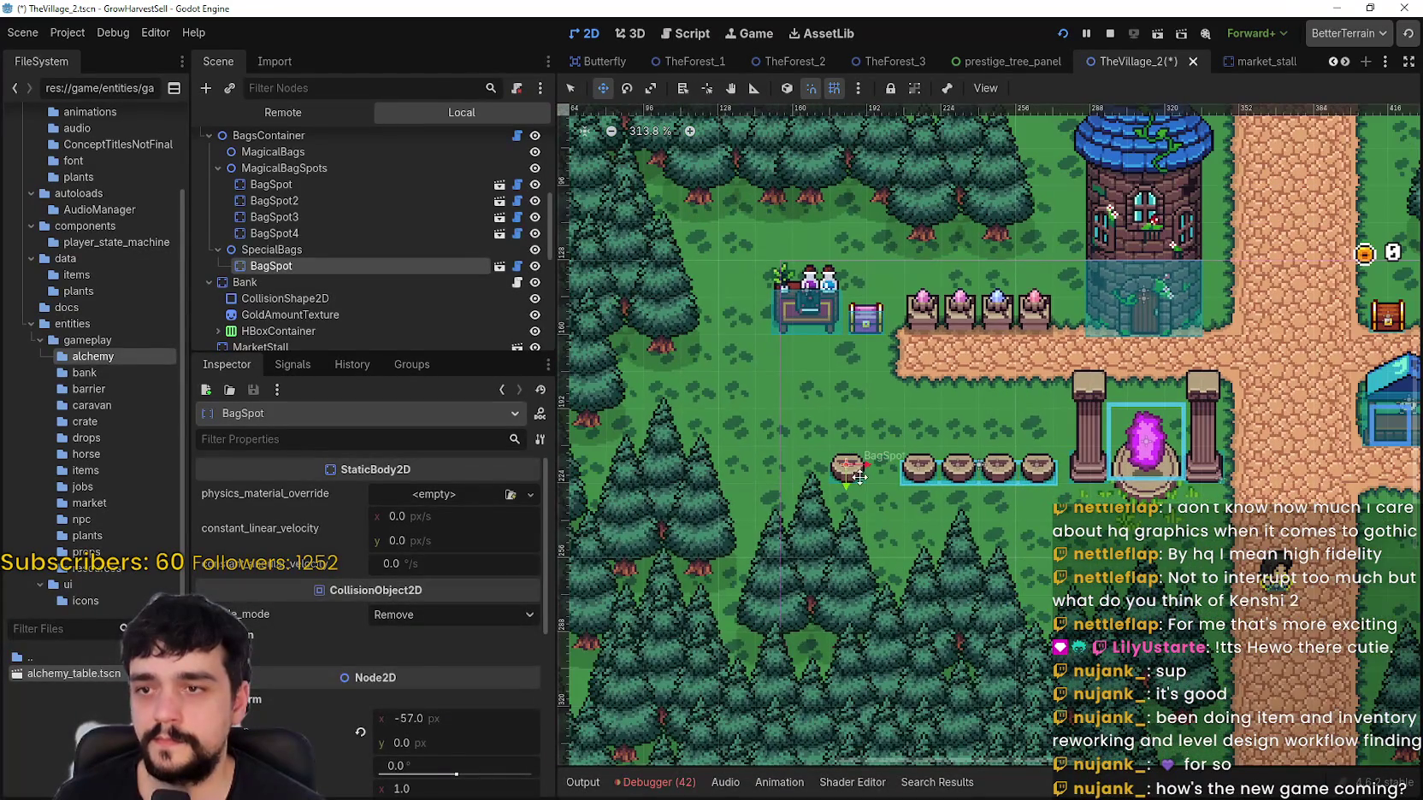
# Step: Drag BagSpot up and left off the stumps onto the grass, toward about (-48, -25)
pyautogui.moveTo(859, 477)
pyautogui.mouseDown()
pyautogui.moveTo(795, 383)
pyautogui.moveTo(777, 418)
pyautogui.mouseUp()
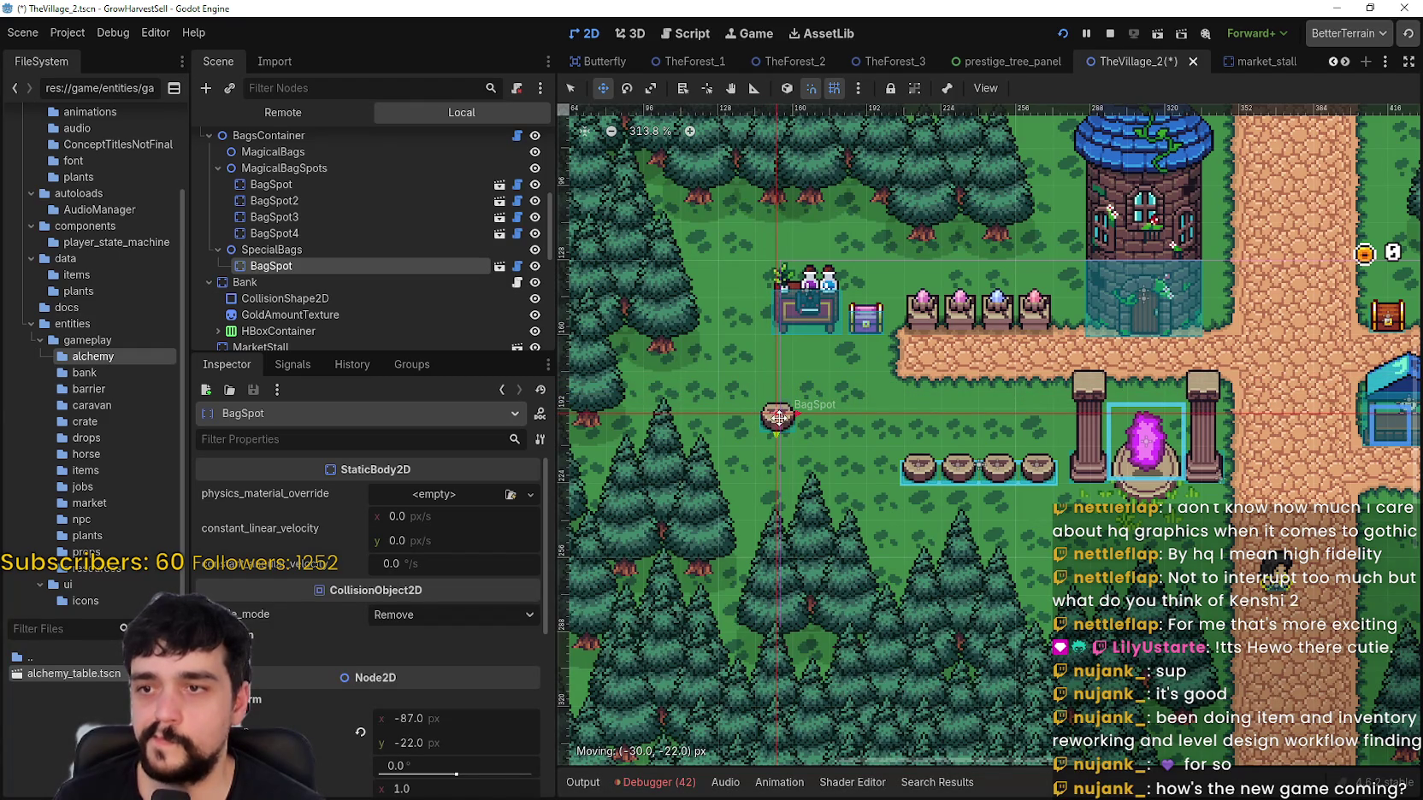
pyautogui.moveTo(780, 402)
pyautogui.mouseDown()
pyautogui.moveTo(773, 393)
pyautogui.moveTo(888, 371)
pyautogui.mouseUp()
pyautogui.scroll(-2, 772, 404)
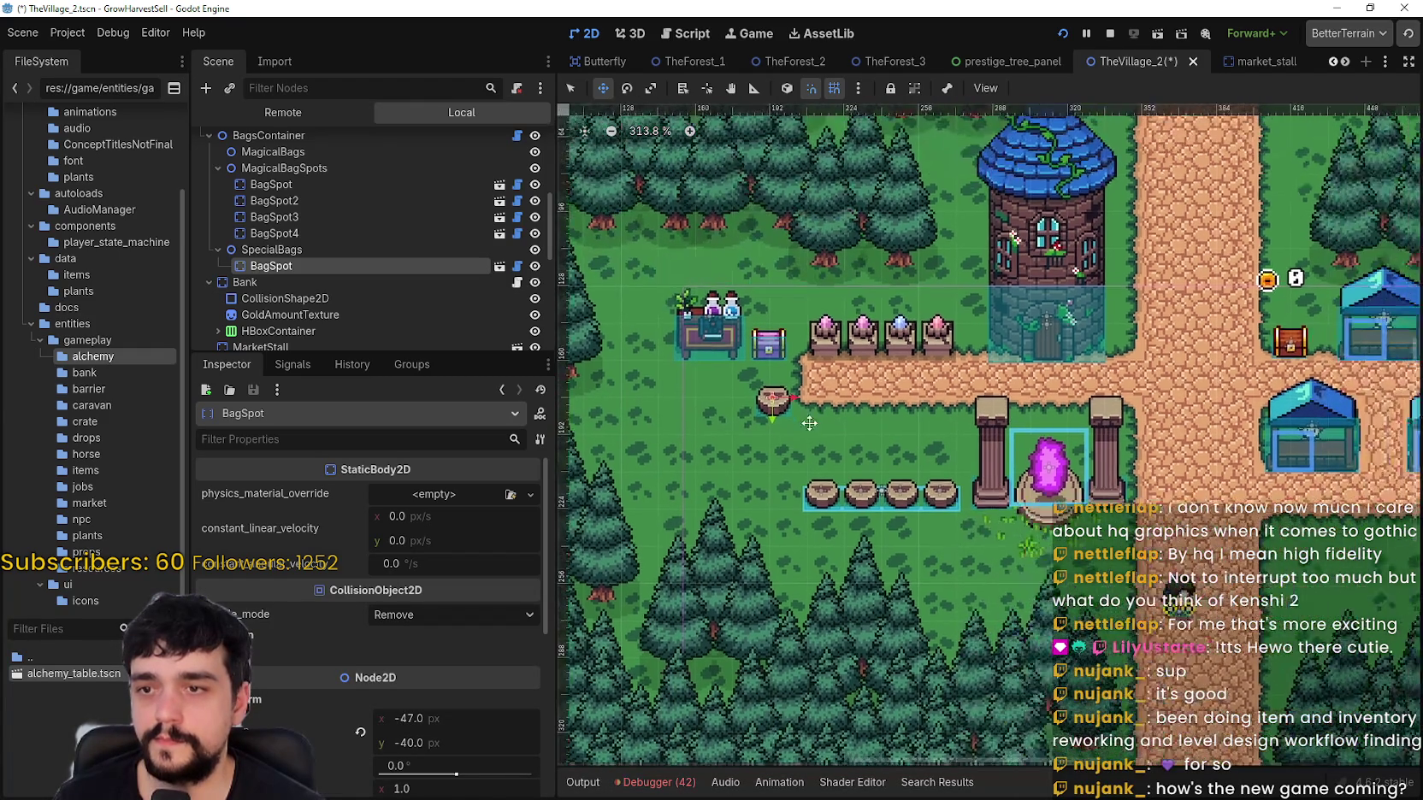
pyautogui.moveTo(812, 413)
pyautogui.mouseDown()
pyautogui.moveTo(864, 409)
pyautogui.moveTo(718, 410)
pyautogui.moveTo(727, 423)
pyautogui.mouseUp()
pyautogui.scroll(4, 864, 409)
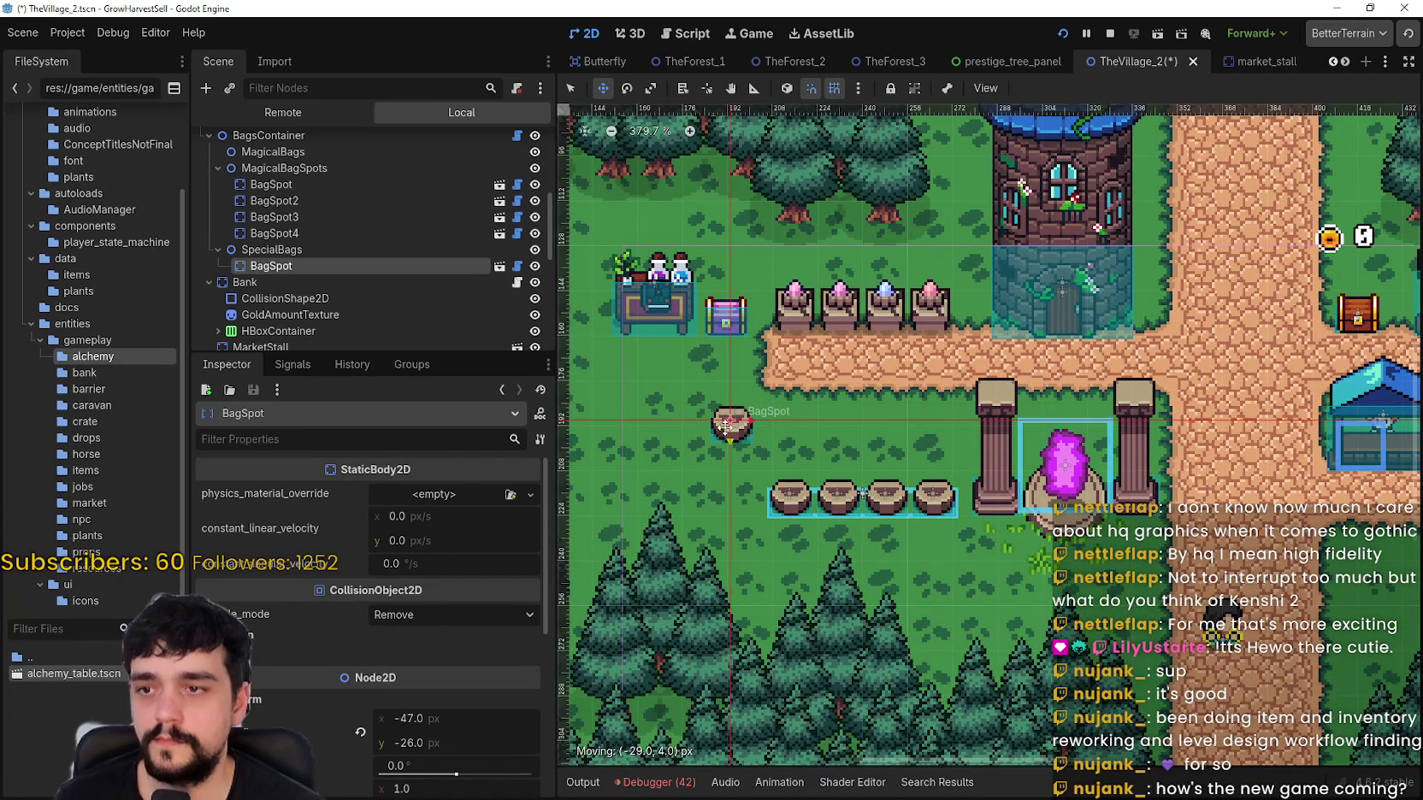
pyautogui.scroll(6, 766, 439)
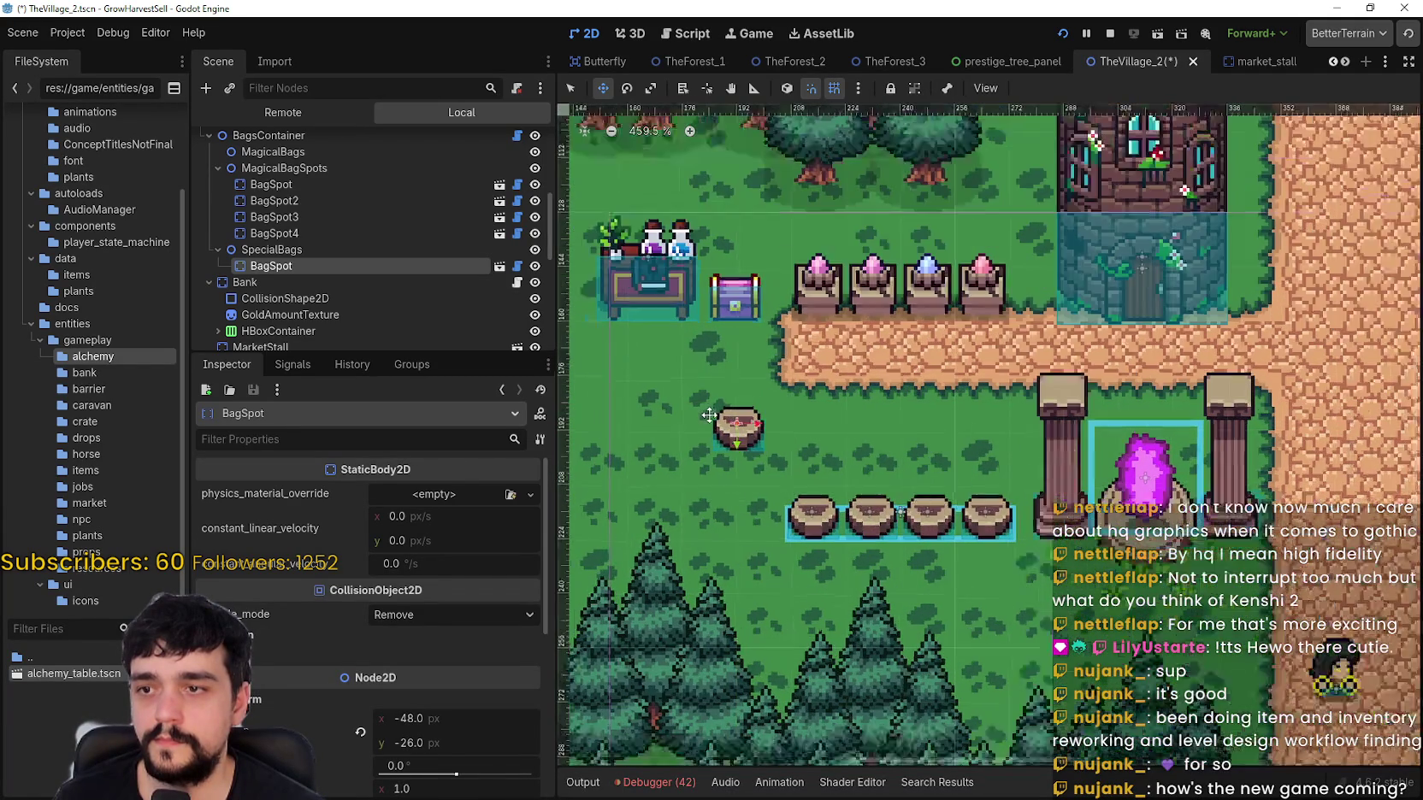
pyautogui.moveTo(766, 443); pyautogui.dragTo(768, 449)
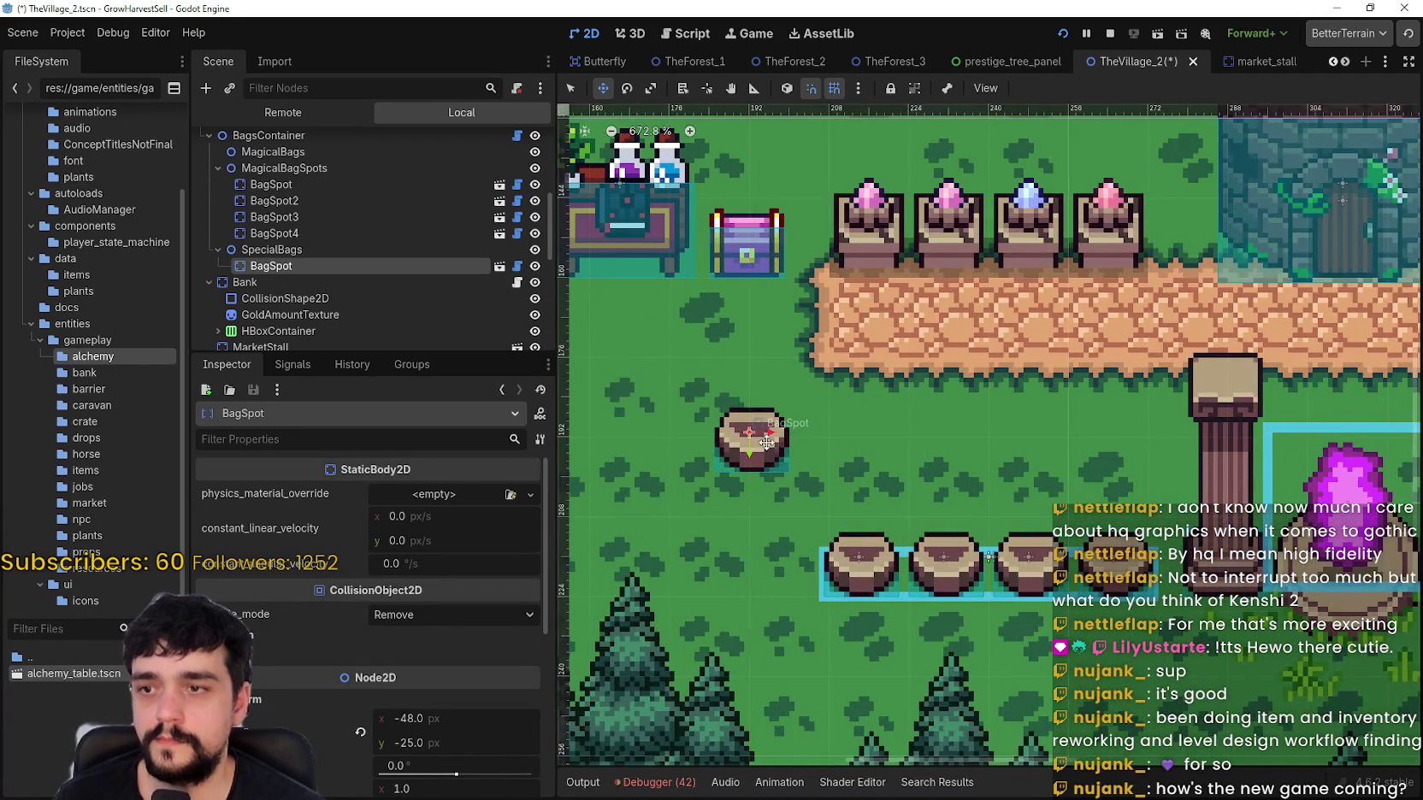
pyautogui.scroll(-6, 825, 460)
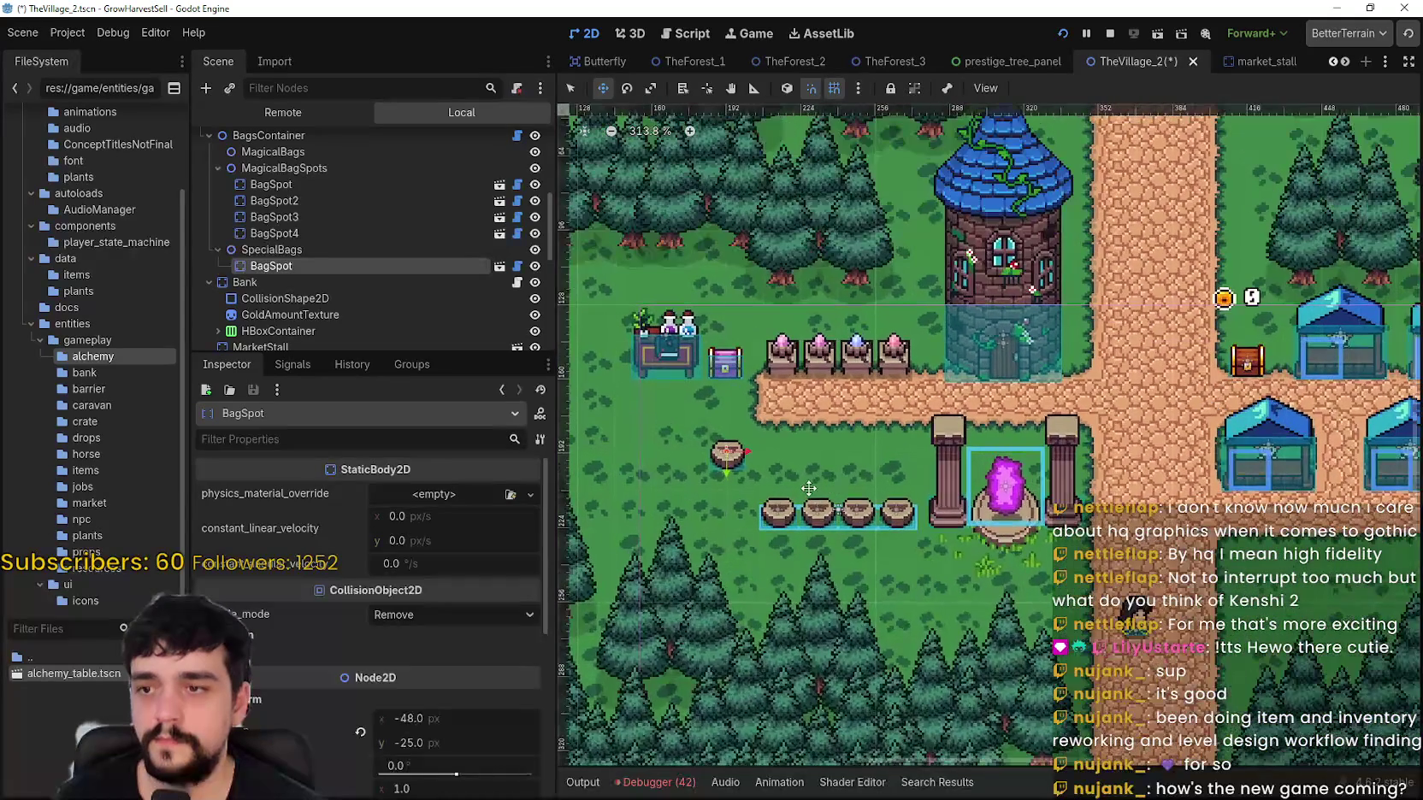
pyautogui.scroll(-1, 753, 503)
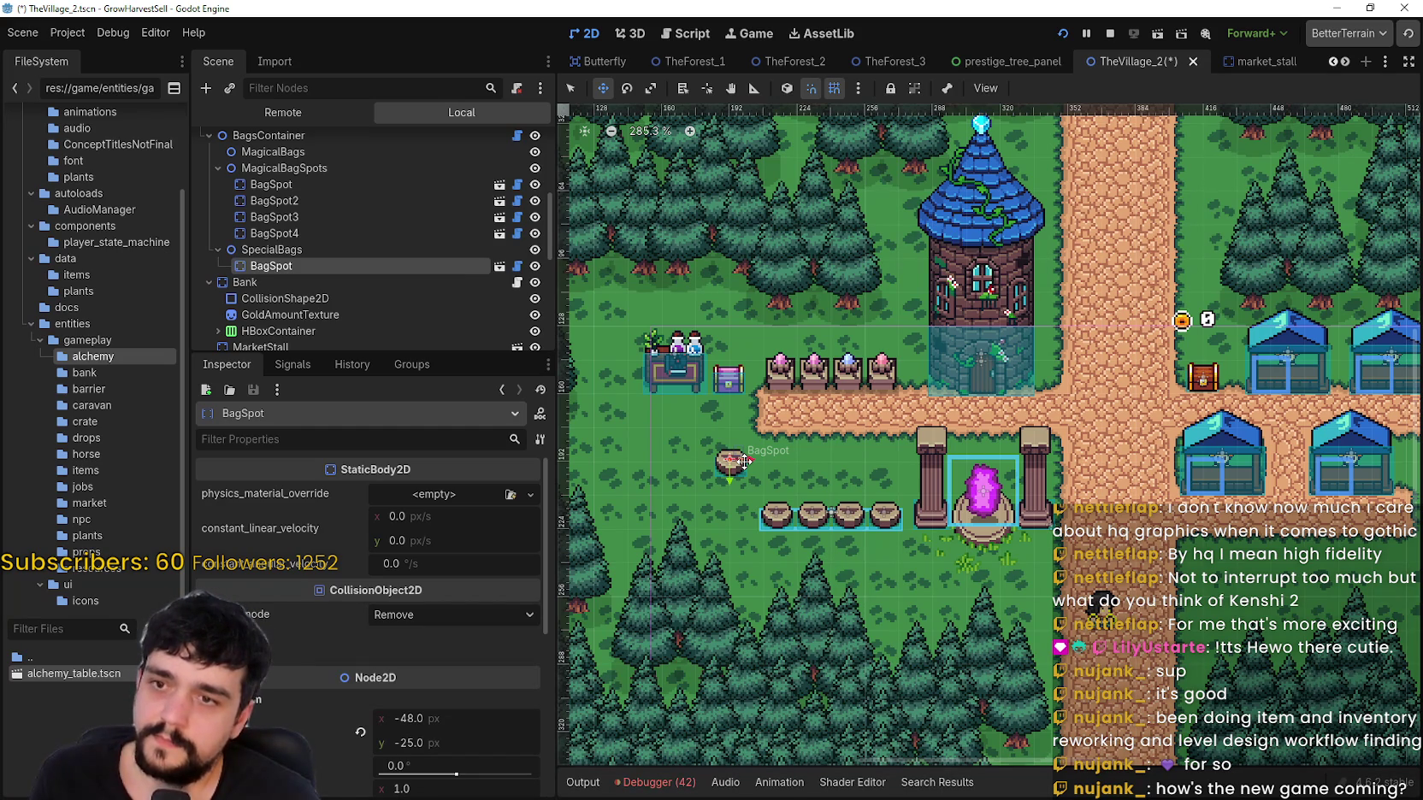
# Step: Pan across the village to the market stalls and crystal stands, then nudge BagSpot slightly left
pyautogui.scroll(1, 853, 437)
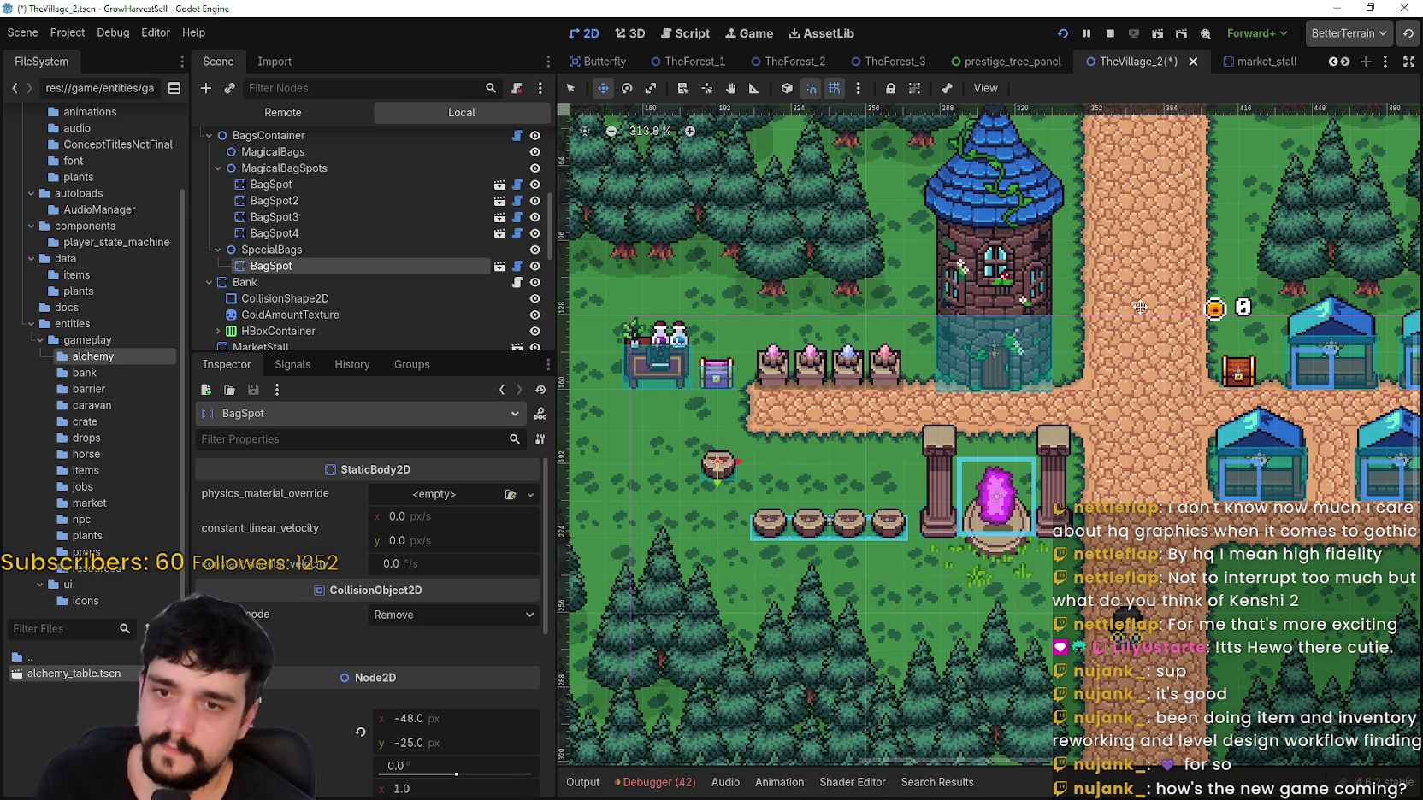
pyautogui.moveTo(1124, 332); pyautogui.dragTo(626, 676)
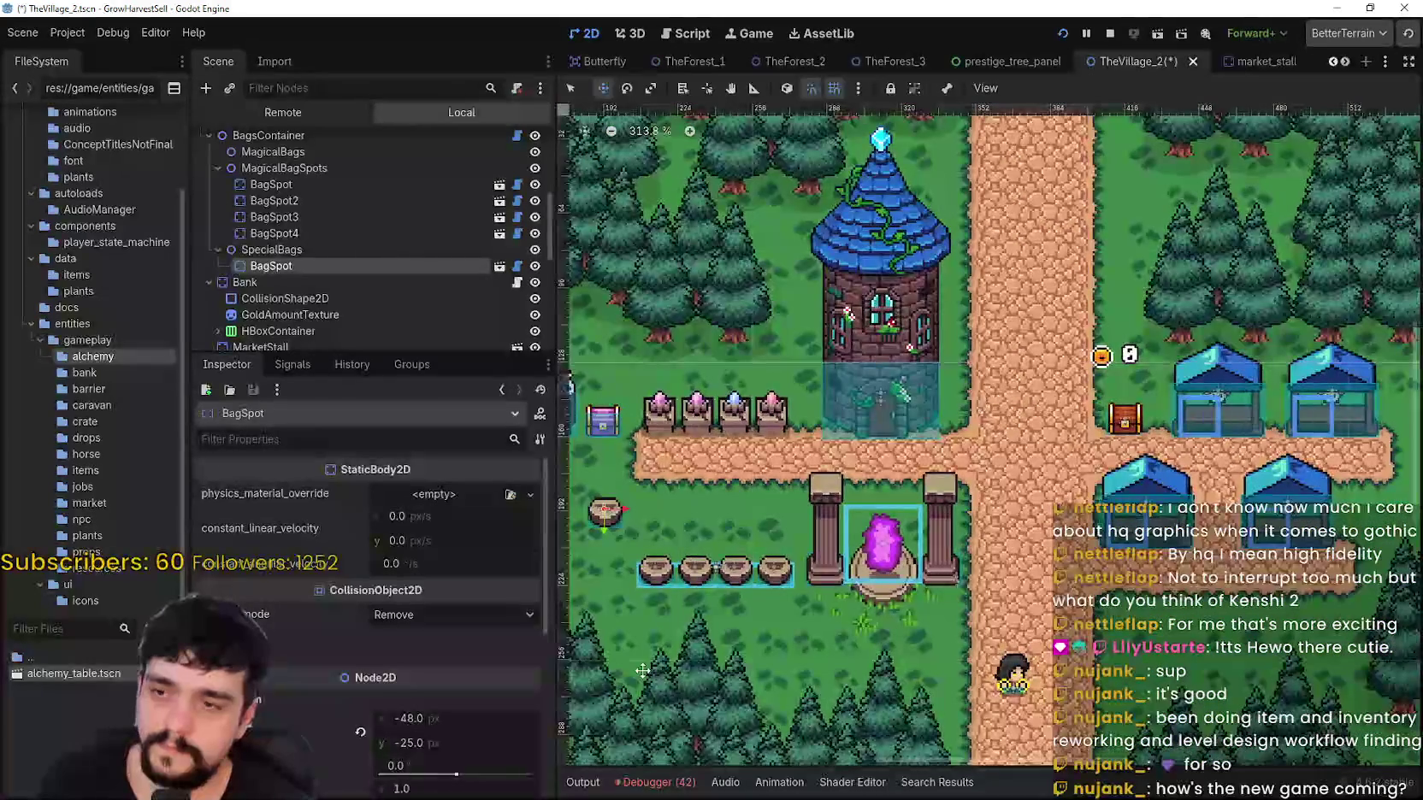
pyautogui.moveTo(1139, 488); pyautogui.dragTo(919, 423)
pyautogui.moveTo(1089, 356); pyautogui.dragTo(1316, 364)
pyautogui.scroll(4, 722, 508)
pyautogui.scroll(-2, 723, 508)
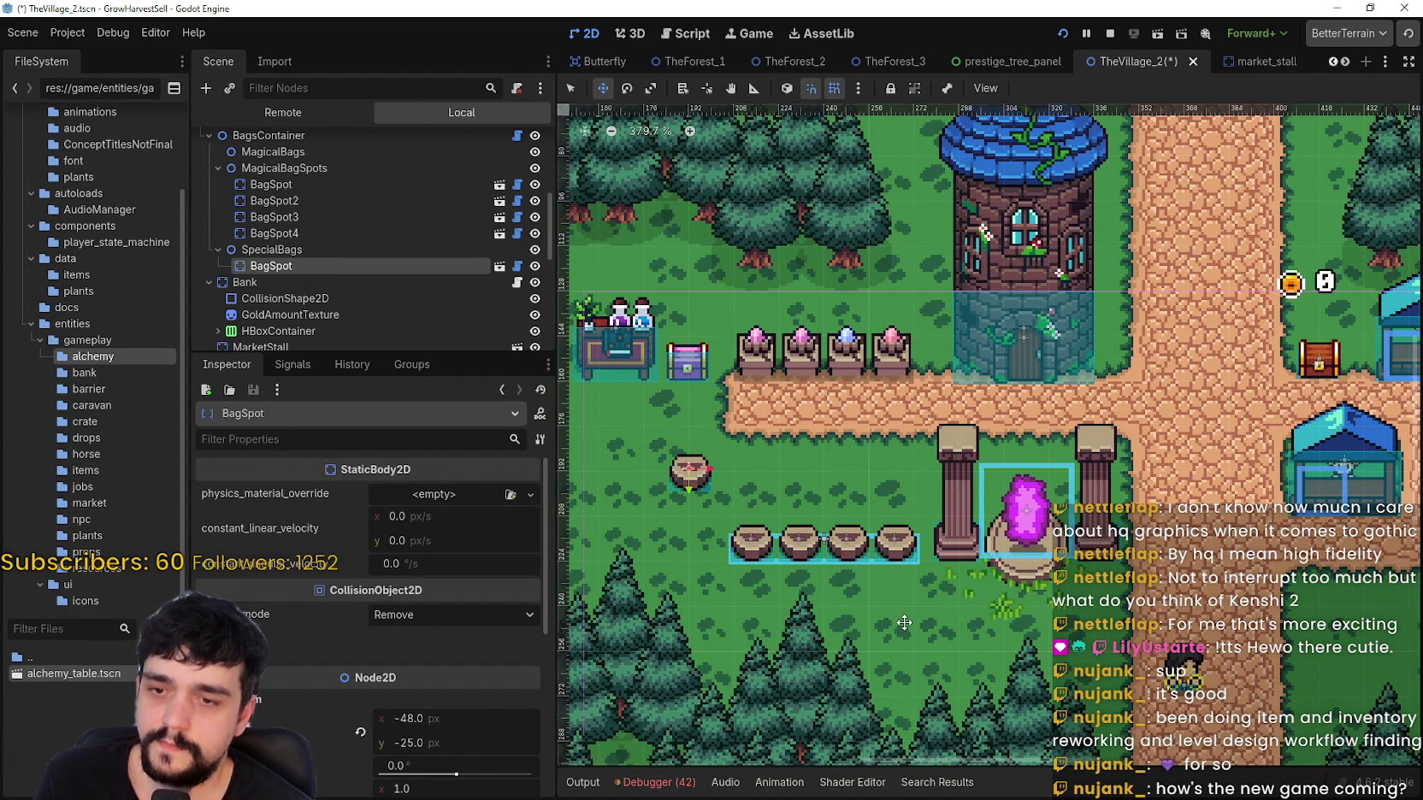
pyautogui.scroll(-1, 905, 622)
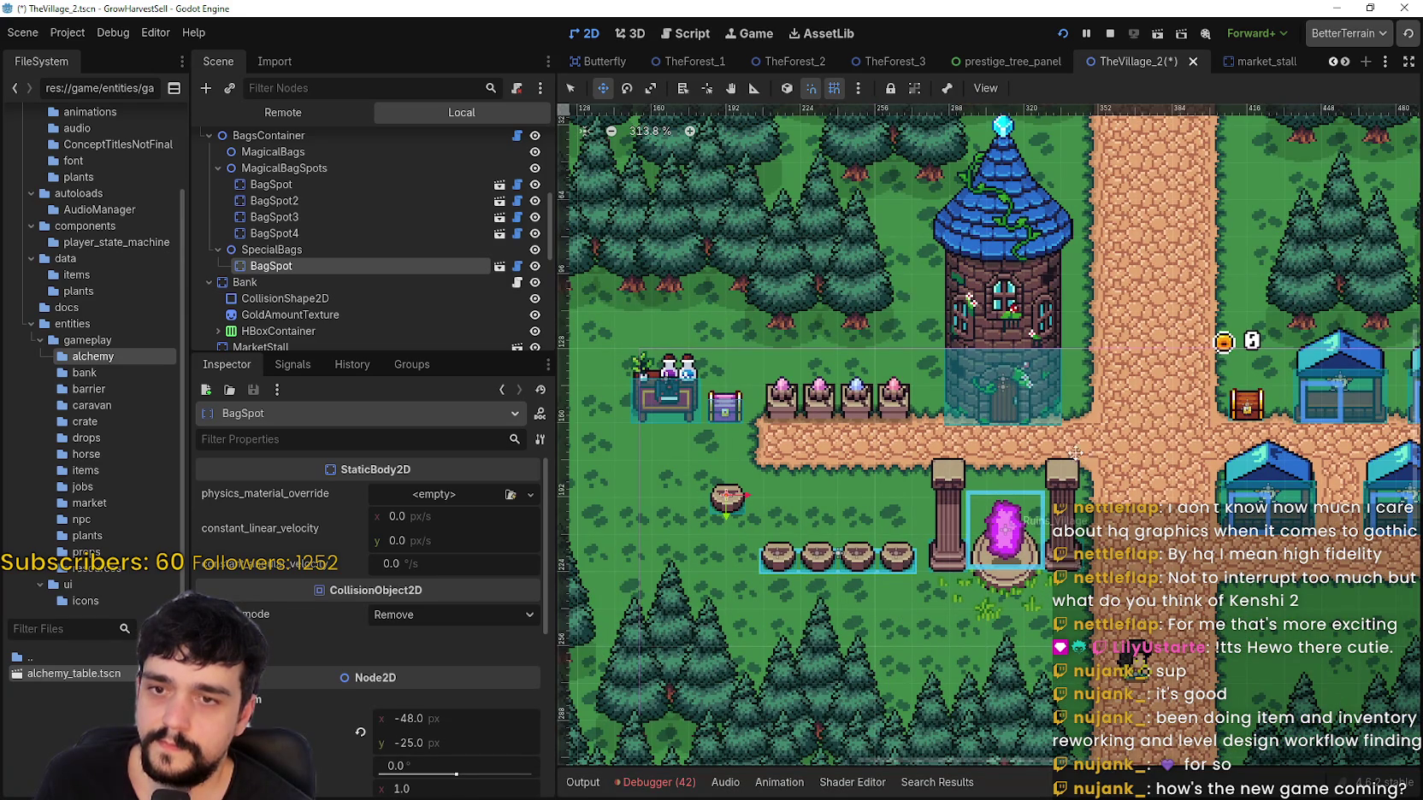
pyautogui.hscroll(5, 1070, 452)
pyautogui.scroll(-2, 1070, 452)
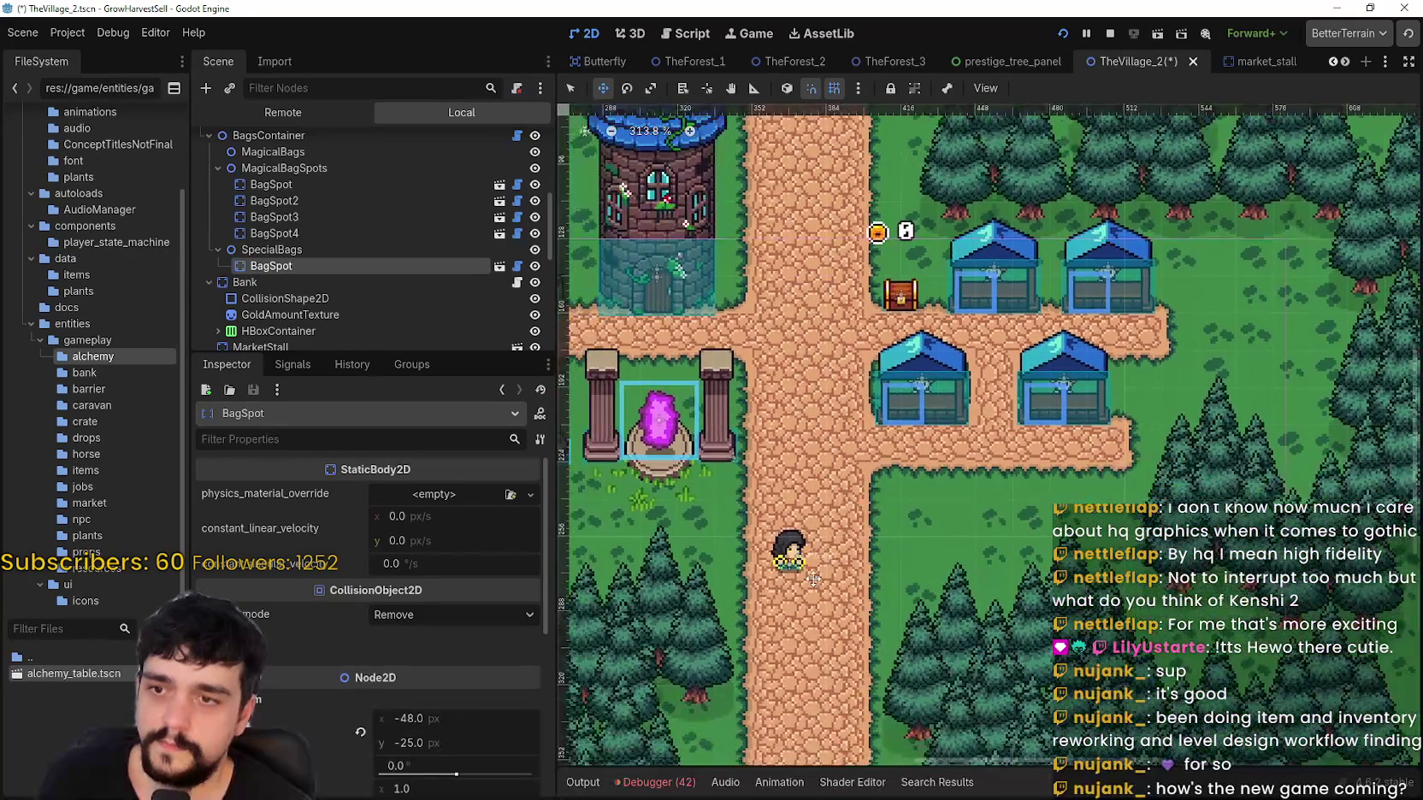
pyautogui.hscroll(-5, 807, 550)
pyautogui.scroll(3, 717, 440)
pyautogui.moveTo(716, 439)
pyautogui.mouseDown()
pyautogui.moveTo(663, 436)
pyautogui.moveTo(650, 411)
pyautogui.moveTo(674, 436)
pyautogui.moveTo(677, 463)
pyautogui.moveTo(658, 463)
pyautogui.mouseUp()
# Step: Duplicate the bag spot with Ctrl+D into BagSpot2, BagSpot3 and BagSpot4, placing BagSpot3 up-right
pyautogui.hotkey('ctrl', 'd')
pyautogui.scroll(-3, 701, 410)
pyautogui.hscroll(-5, 702, 411)
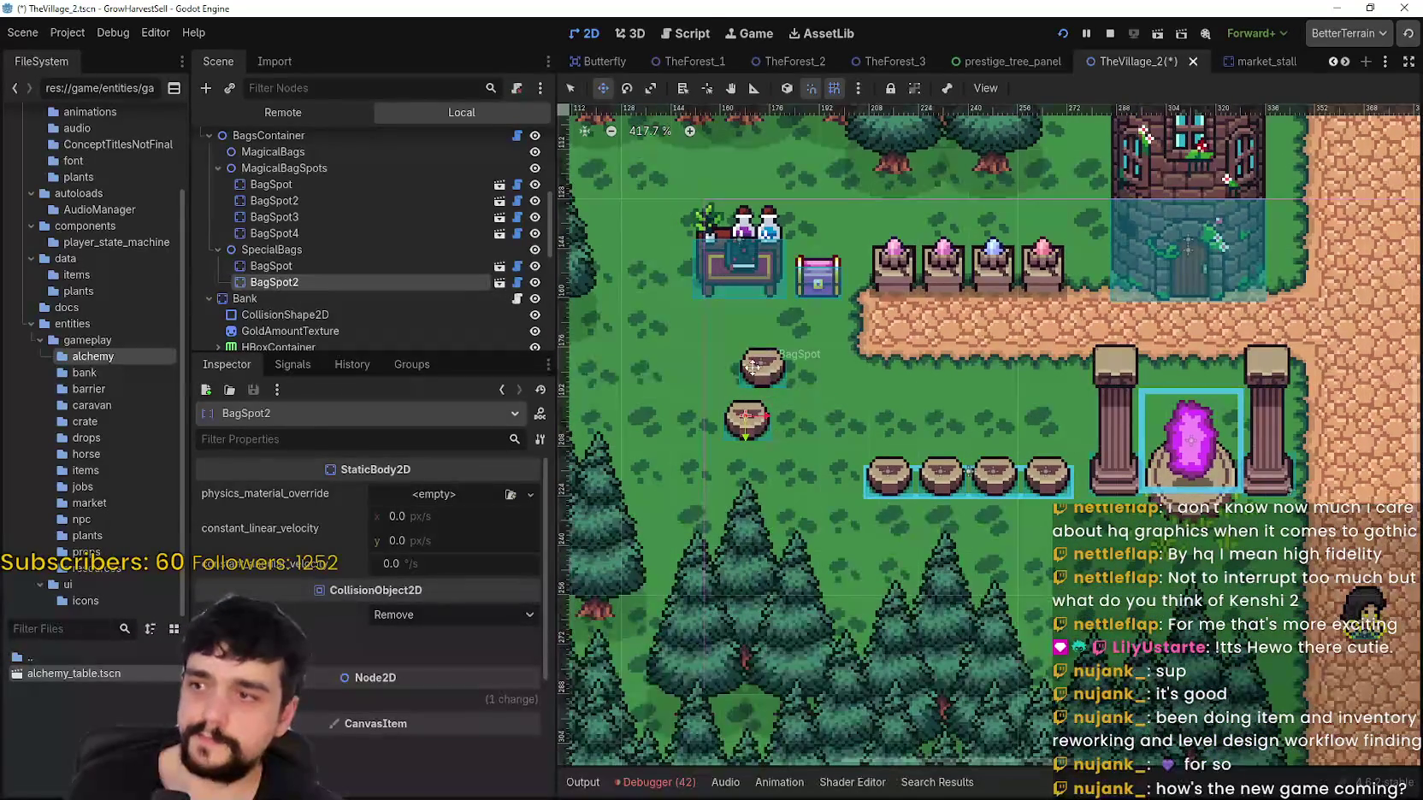
pyautogui.hotkey('ctrl', 'd')
pyautogui.moveTo(744, 422)
pyautogui.mouseDown()
pyautogui.moveTo(838, 352)
pyautogui.moveTo(812, 451)
pyautogui.mouseUp()
pyautogui.hotkey('ctrl', 'd')
# Step: Move BagSpot4 and BagSpot3 left and down, and the top bag spot up-left, into a diagonal
pyautogui.scroll(-1, 886, 469)
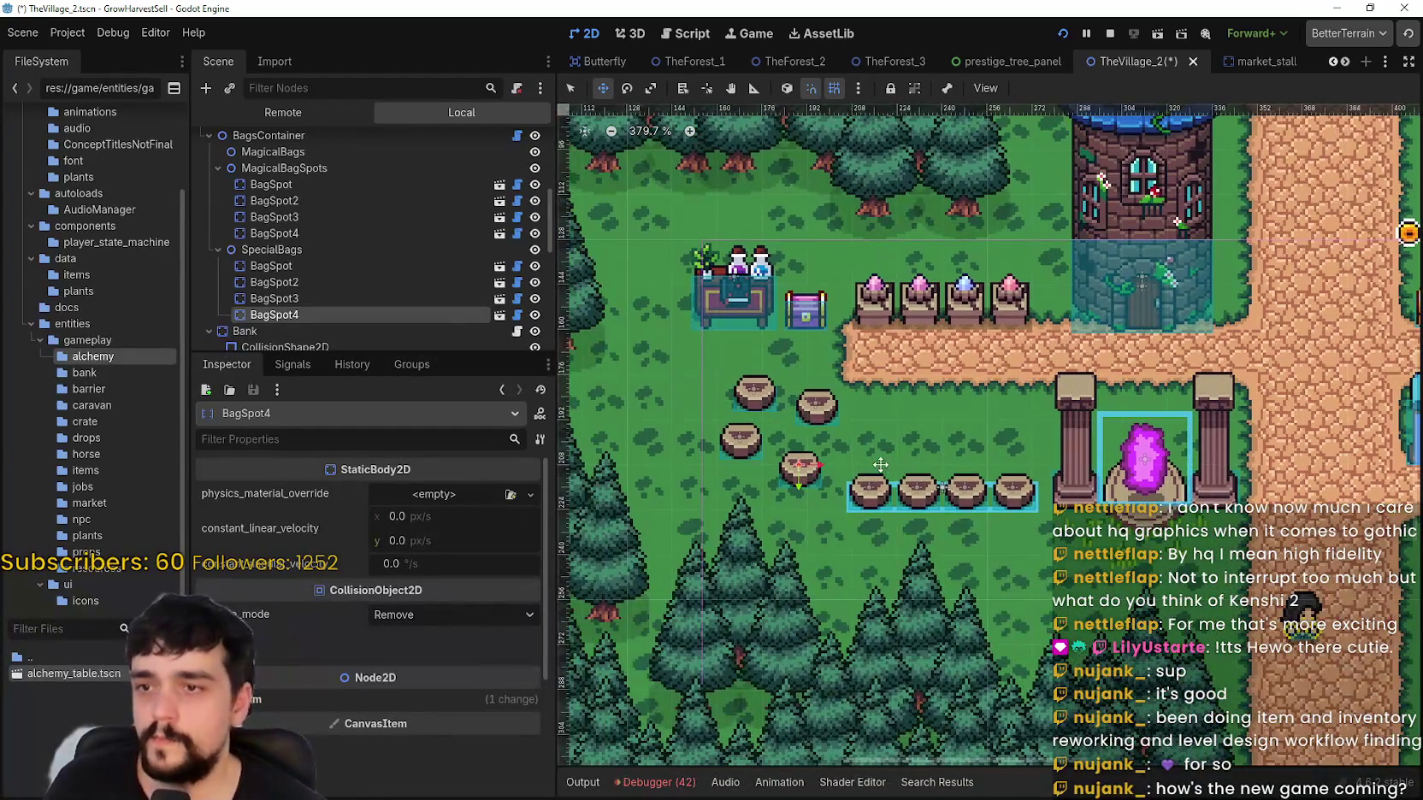
pyautogui.scroll(1, 880, 465)
pyautogui.click(353, 265)
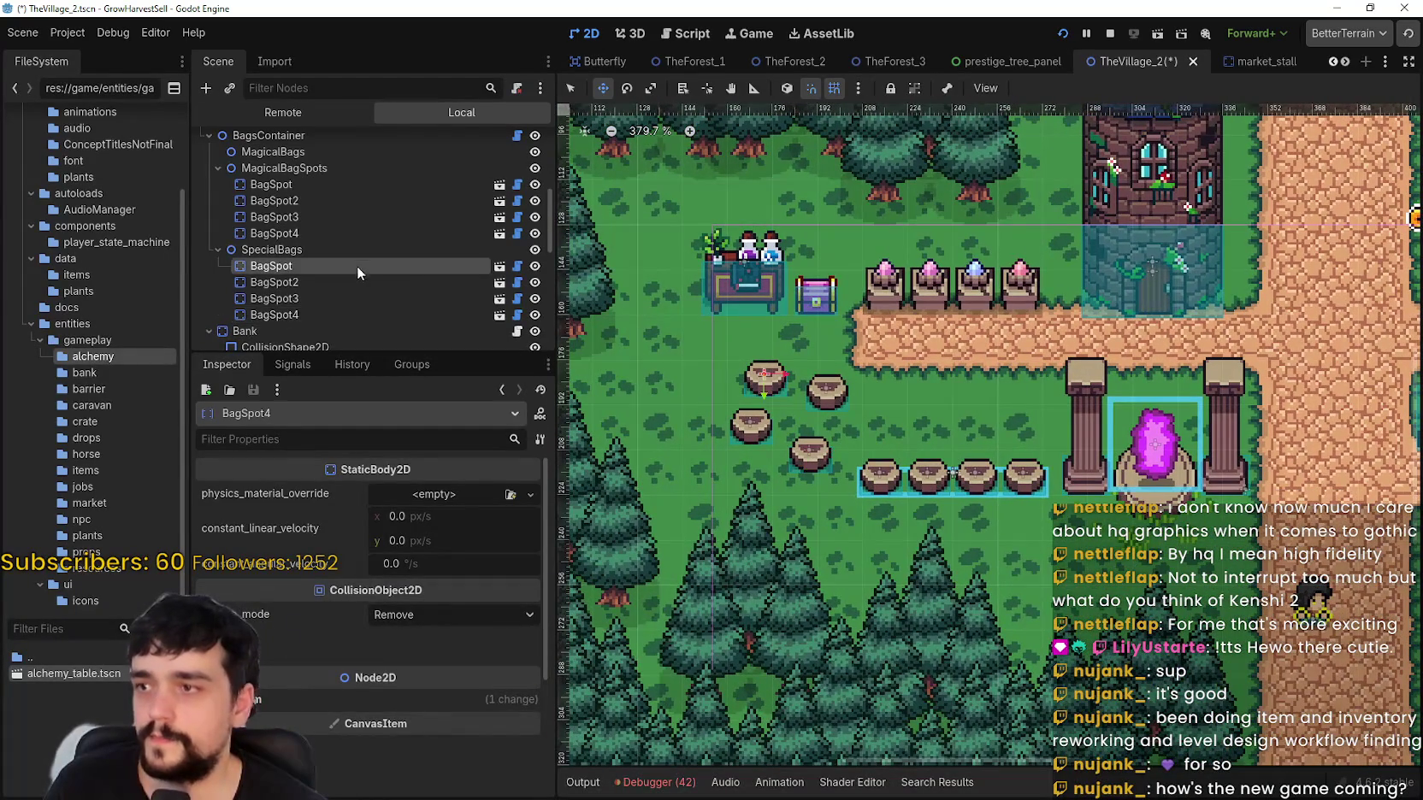
pyautogui.scroll(1, 599, 385)
pyautogui.click(350, 280)
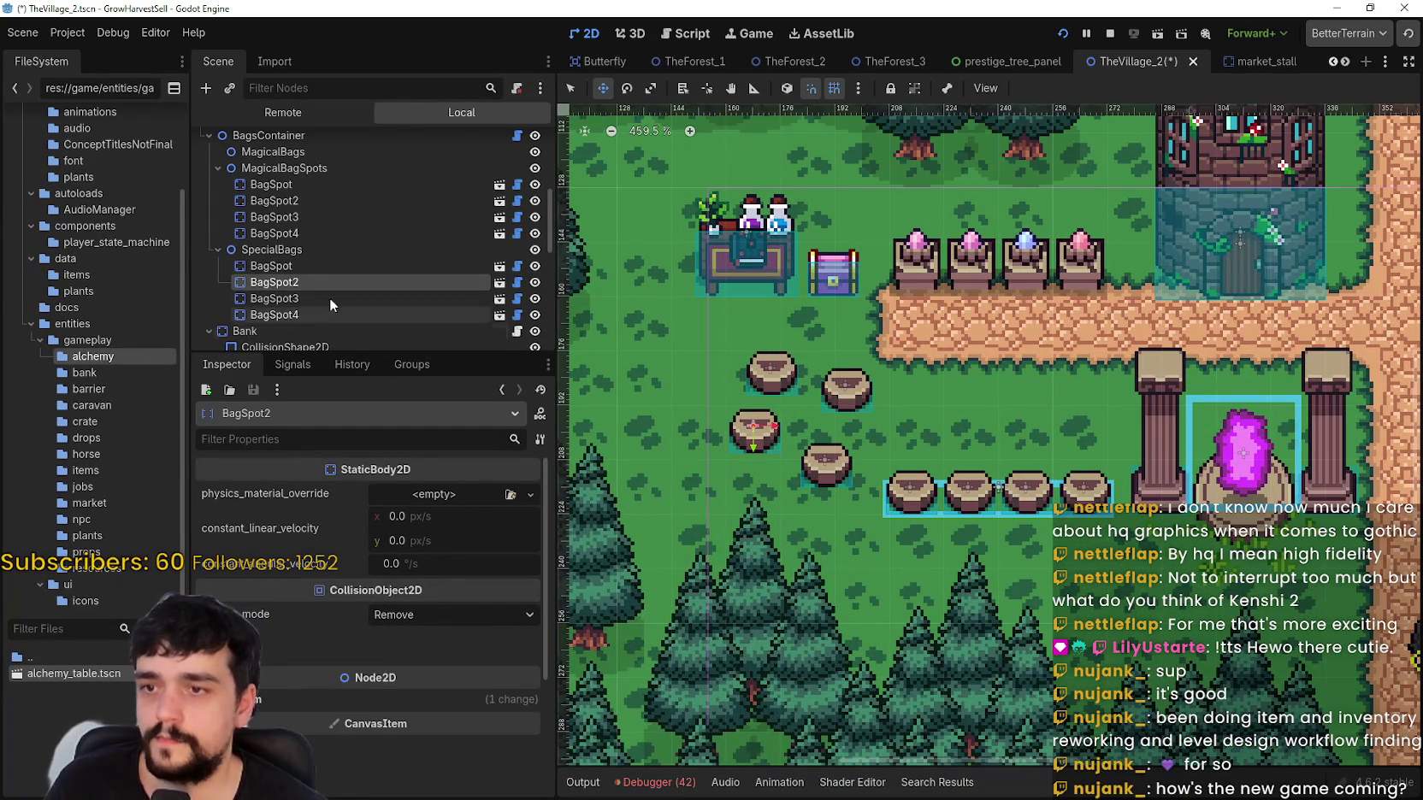
pyautogui.click(330, 299)
pyautogui.click(319, 315)
pyautogui.moveTo(822, 453); pyautogui.dragTo(790, 469)
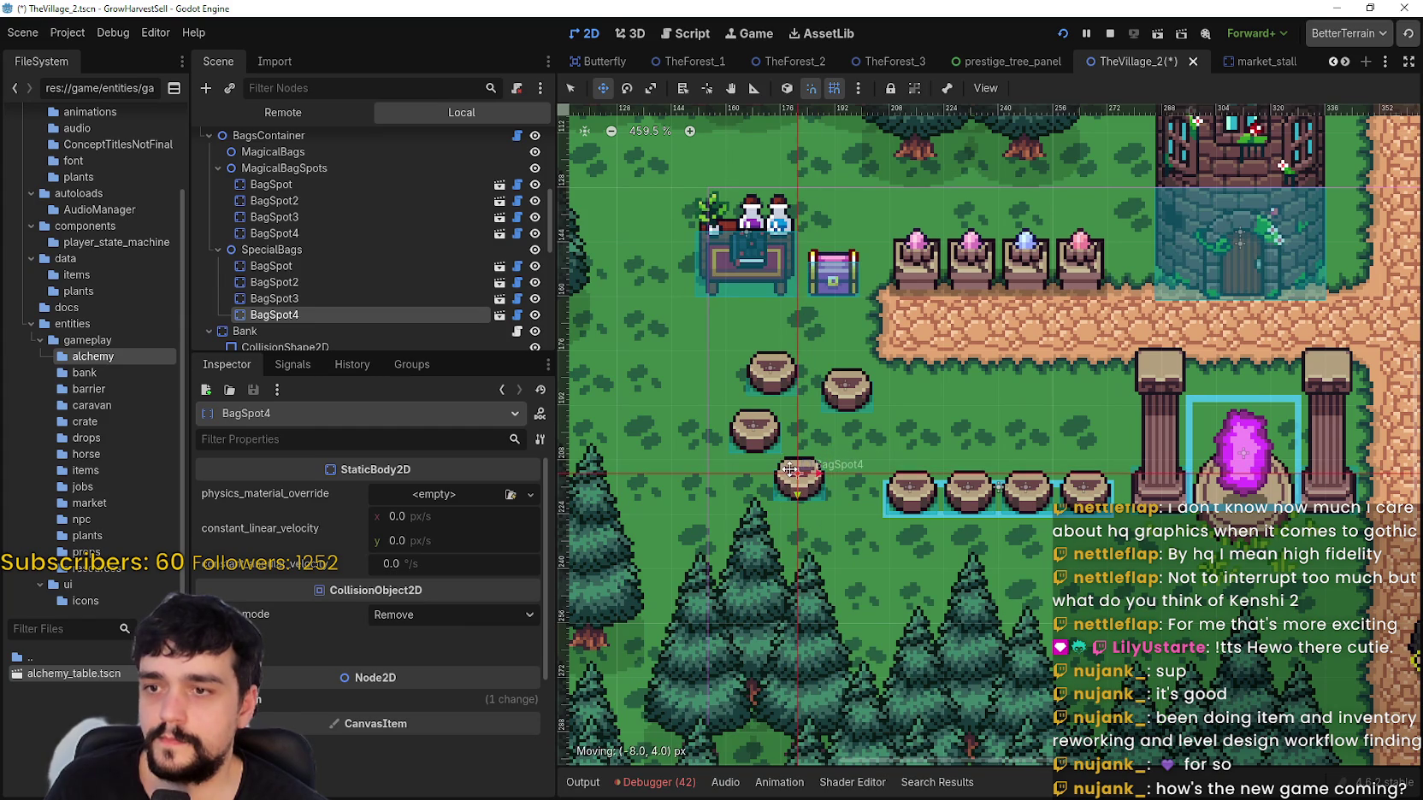
pyautogui.click(338, 299)
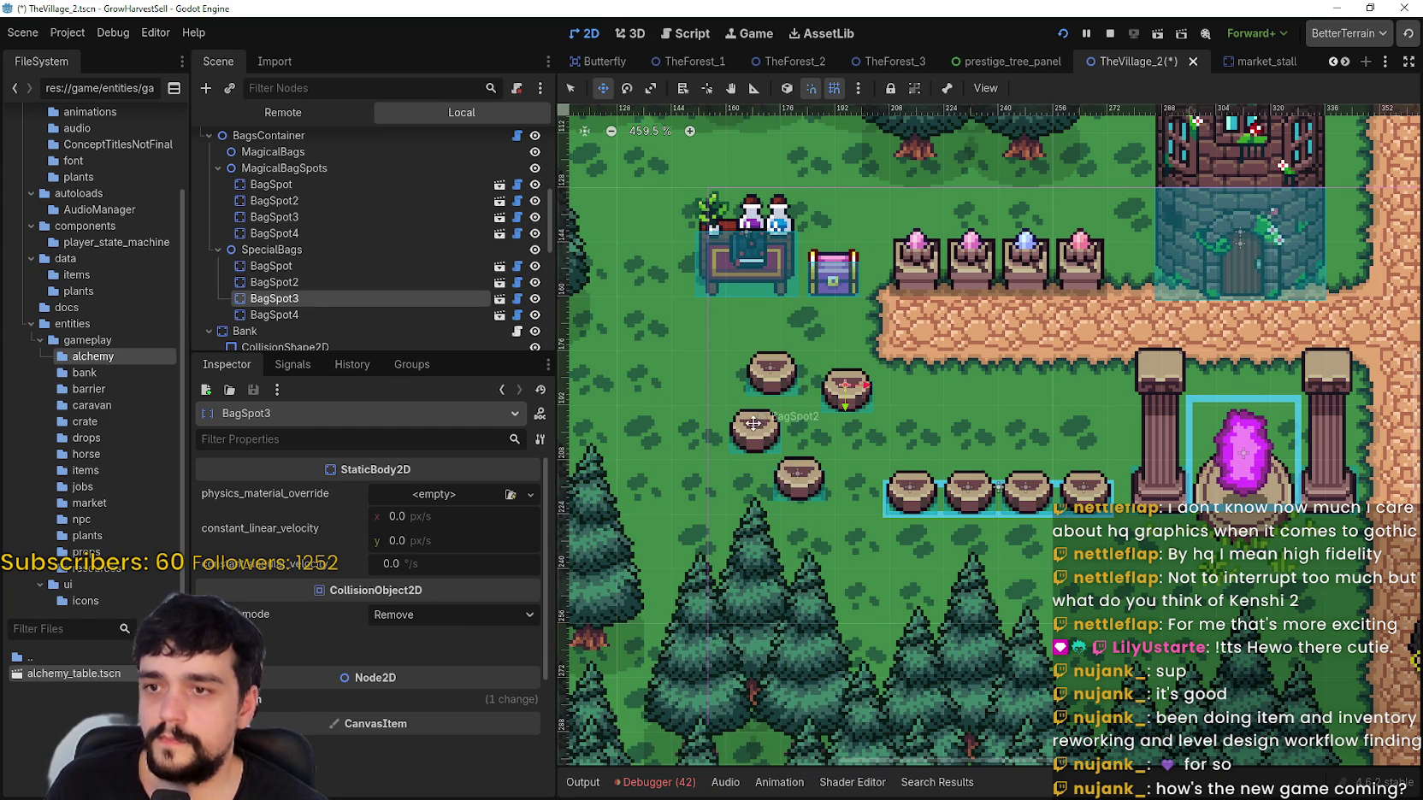
pyautogui.moveTo(845, 389)
pyautogui.mouseDown()
pyautogui.moveTo(835, 416)
pyautogui.moveTo(738, 430)
pyautogui.moveTo(722, 387)
pyautogui.moveTo(683, 392)
pyautogui.mouseUp()
pyautogui.click(342, 283)
pyautogui.click(767, 392)
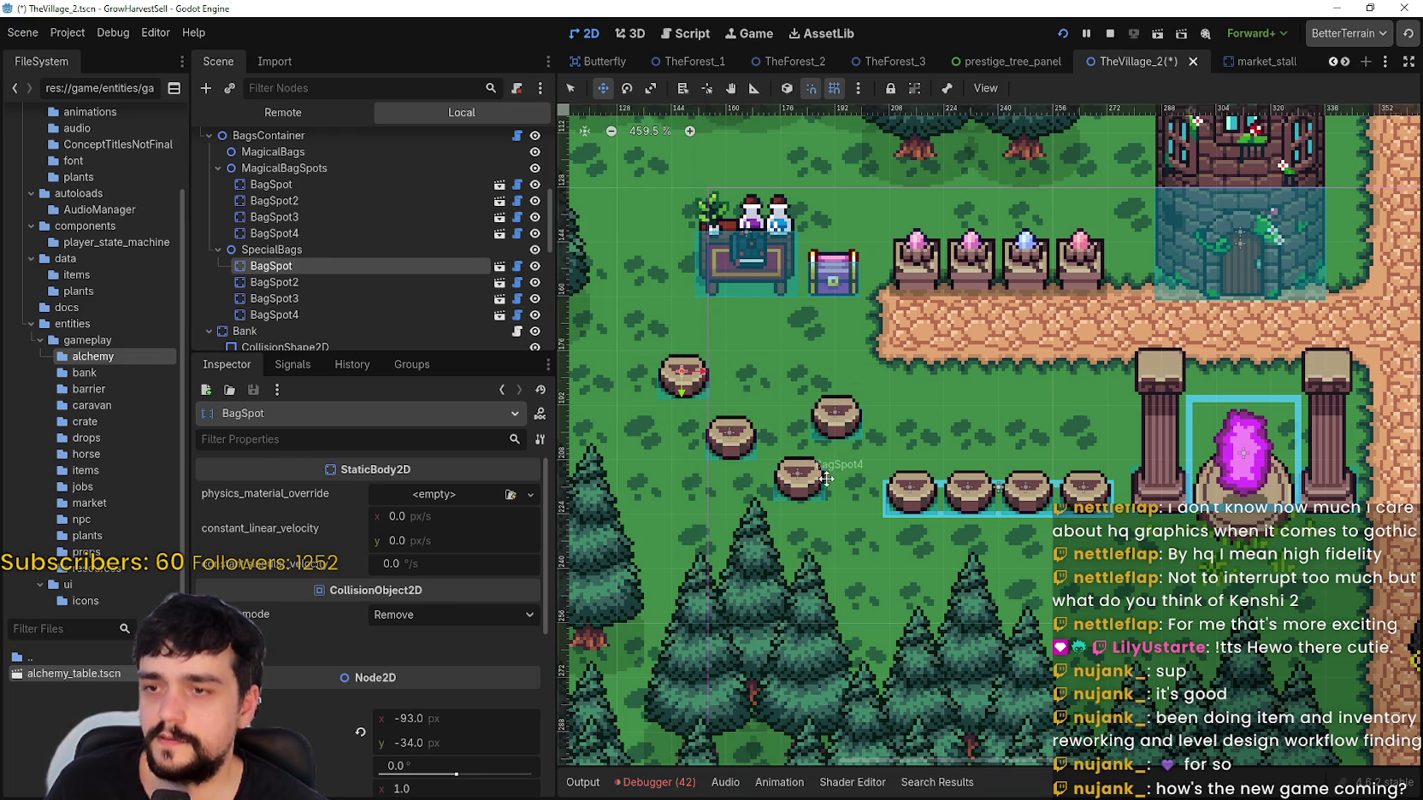
pyautogui.moveTo(676, 378); pyautogui.dragTo(665, 347)
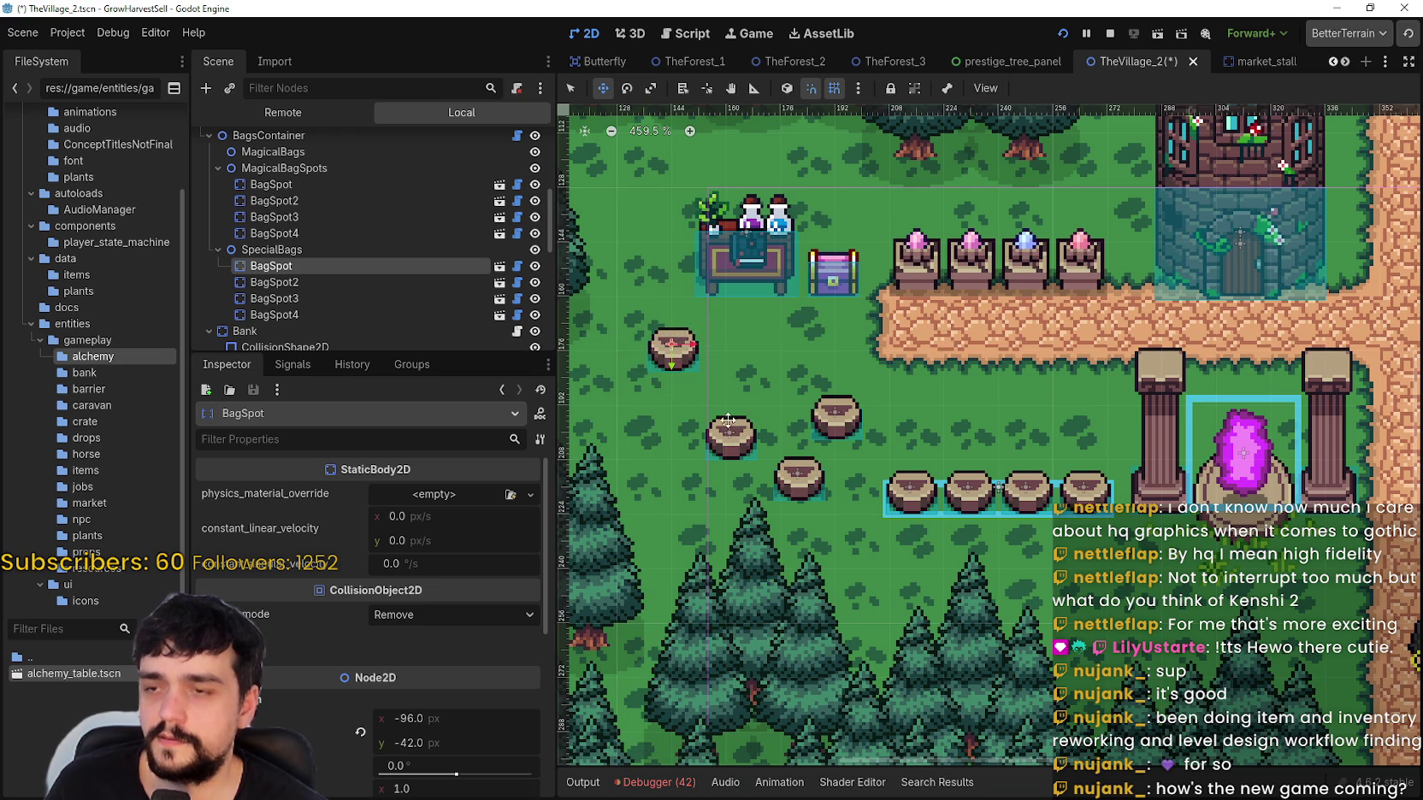
# Step: Check each special stump, nudge BagSpot2 slightly left and shift BagSpot down to y -38
pyautogui.click(329, 284)
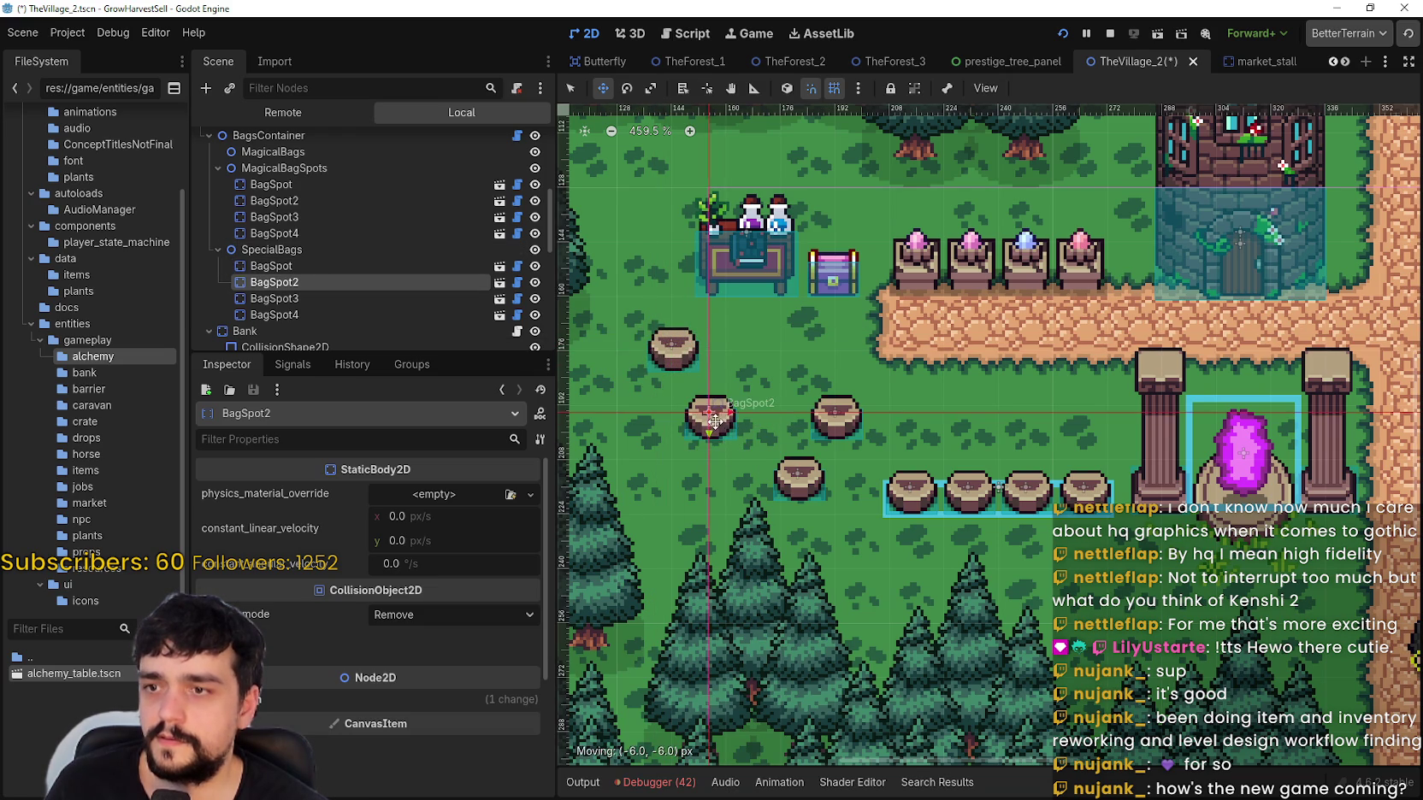
pyautogui.click(287, 298)
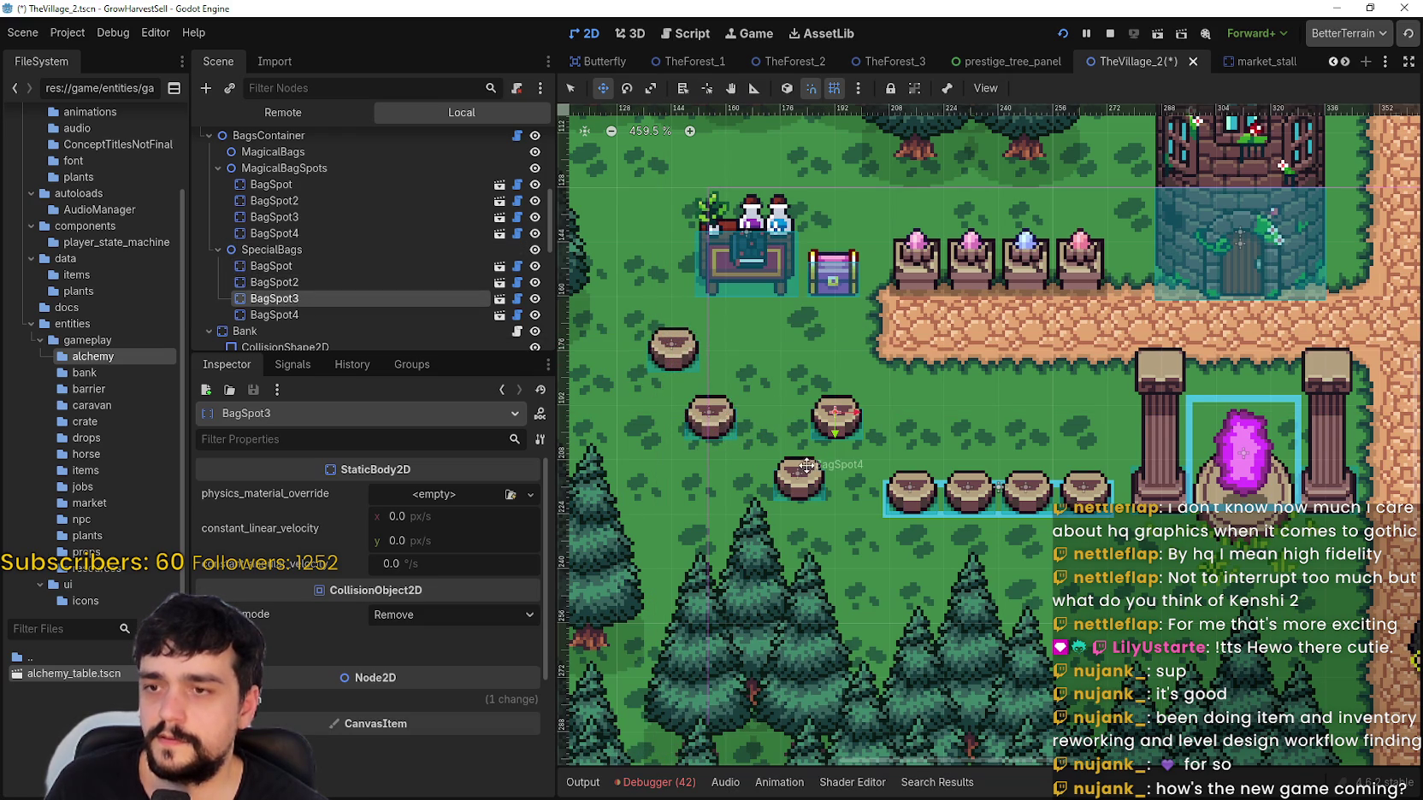
pyautogui.click(277, 316)
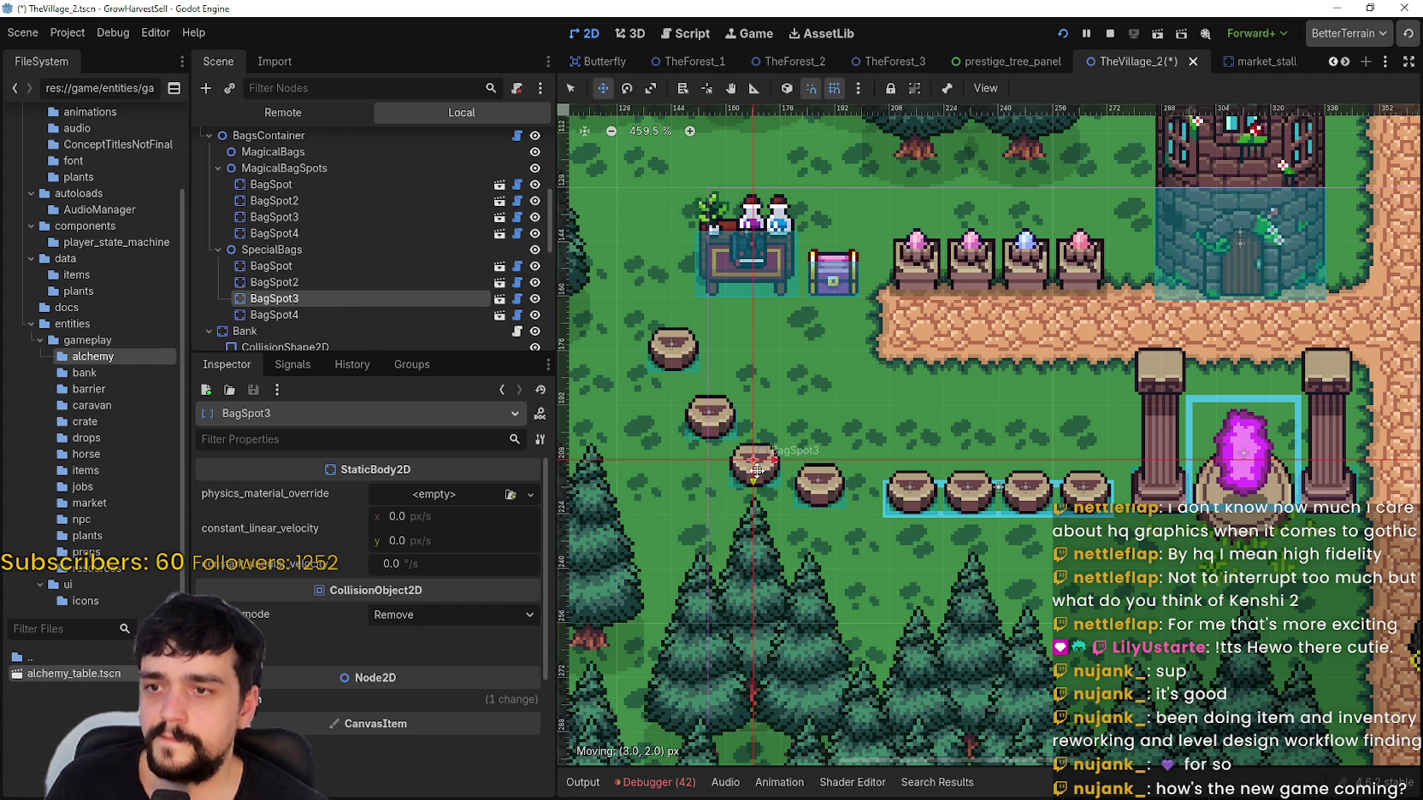
pyautogui.scroll(3, 729, 406)
pyautogui.click(718, 410)
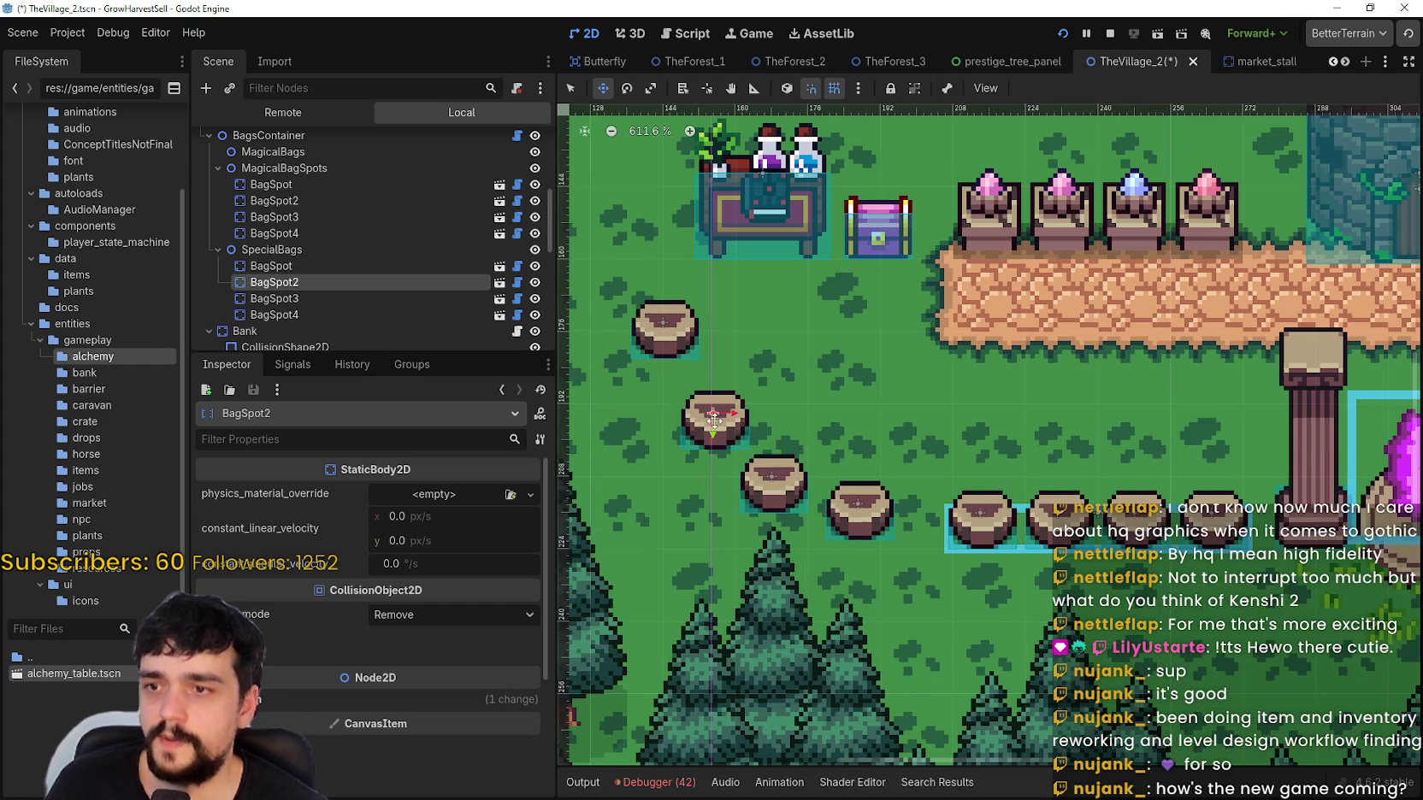
pyautogui.moveTo(736, 431); pyautogui.dragTo(721, 431)
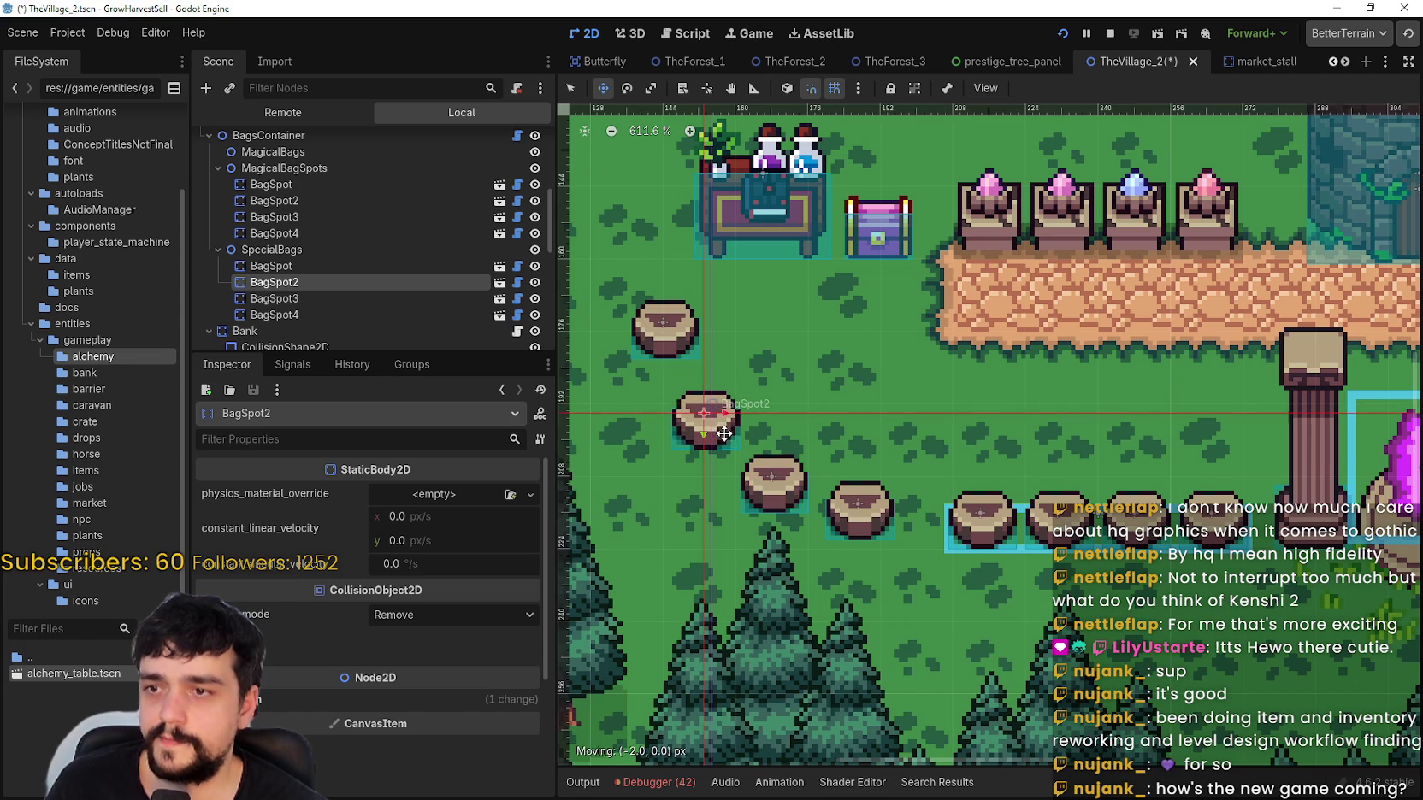
pyautogui.click(342, 270)
pyautogui.moveTo(668, 360); pyautogui.dragTo(668, 361)
pyautogui.scroll(-2, 746, 371)
pyautogui.scroll(-4, 942, 429)
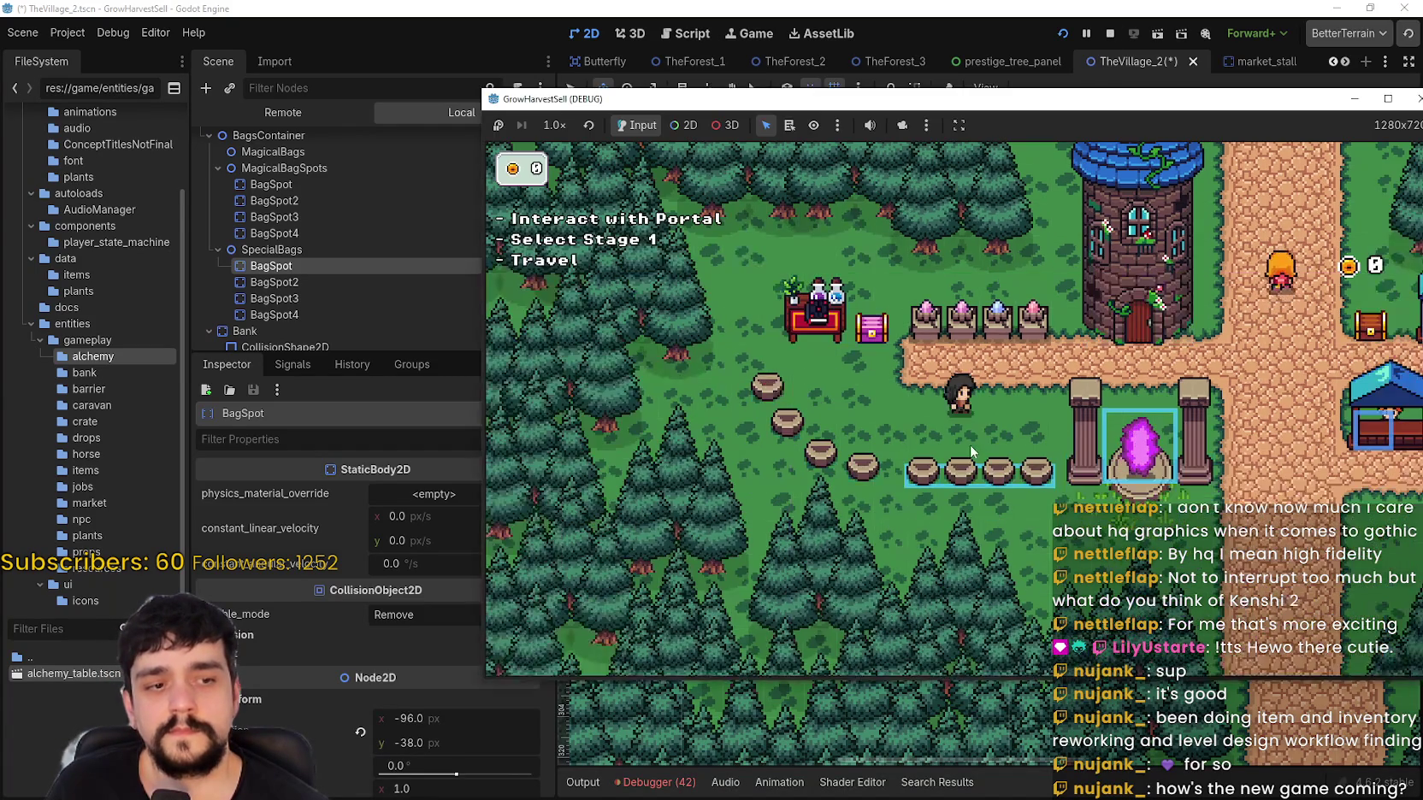
# Step: Maximize the debug game and walk the player along the path and back toward the portal pillars
pyautogui.click(1385, 100)
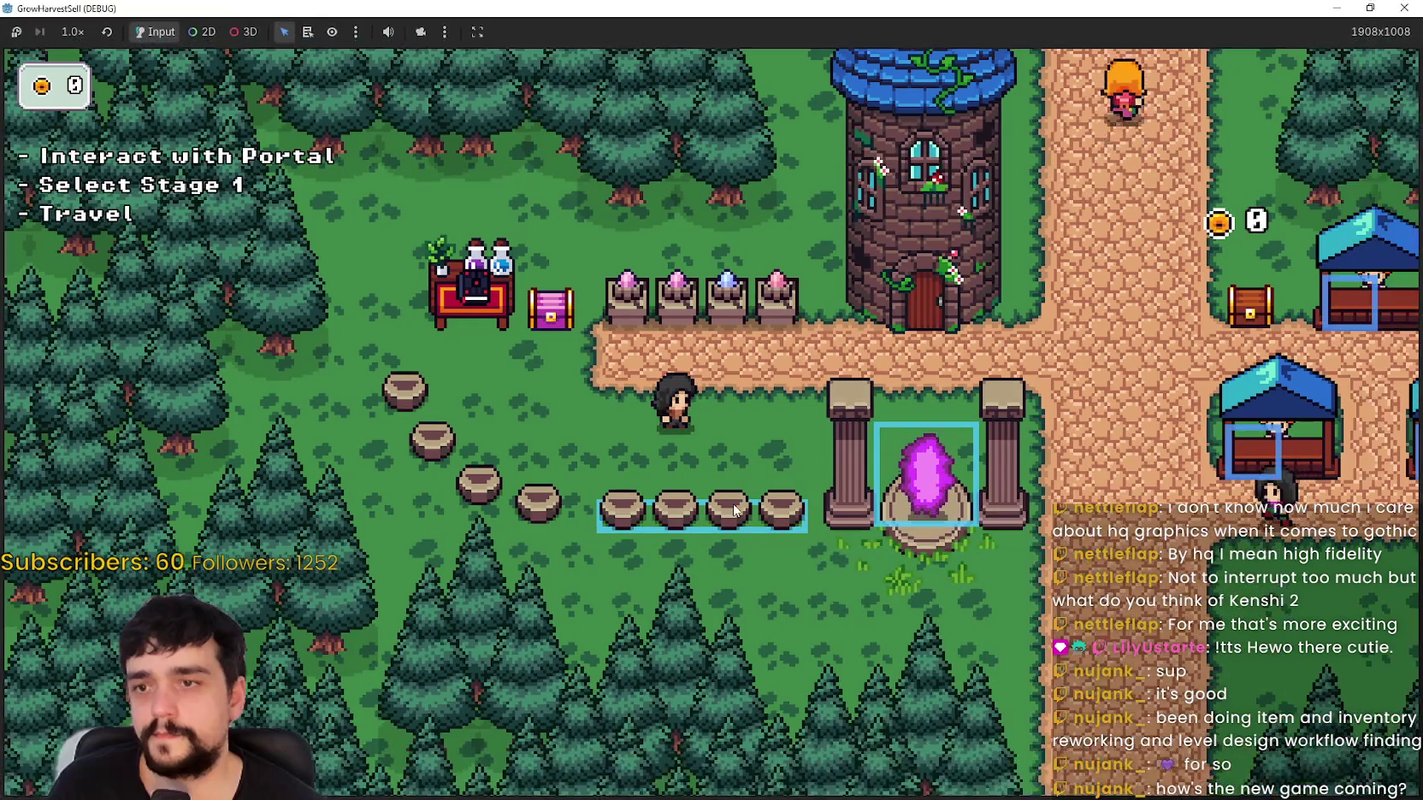
pyautogui.press('a')
pyautogui.press('w')
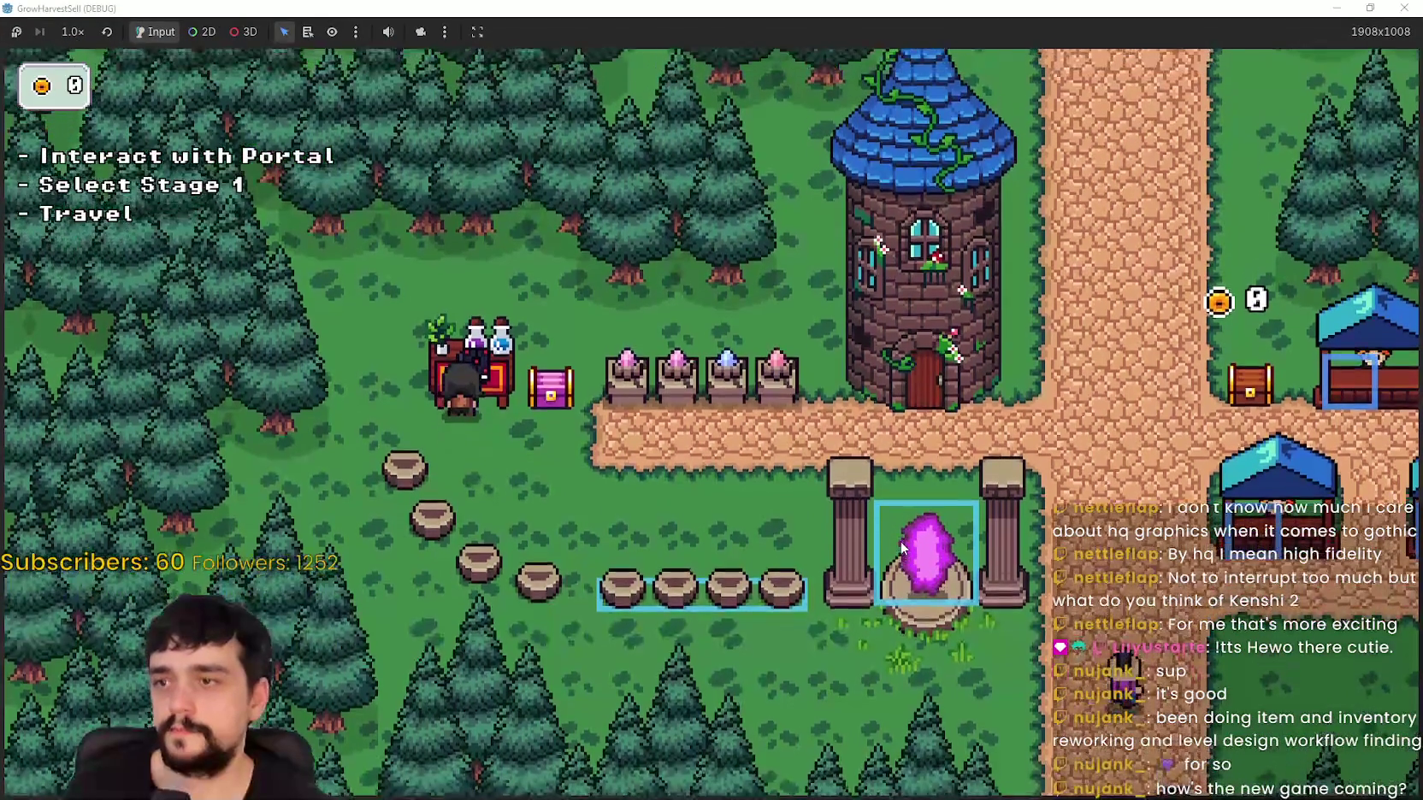
pyautogui.press('d')
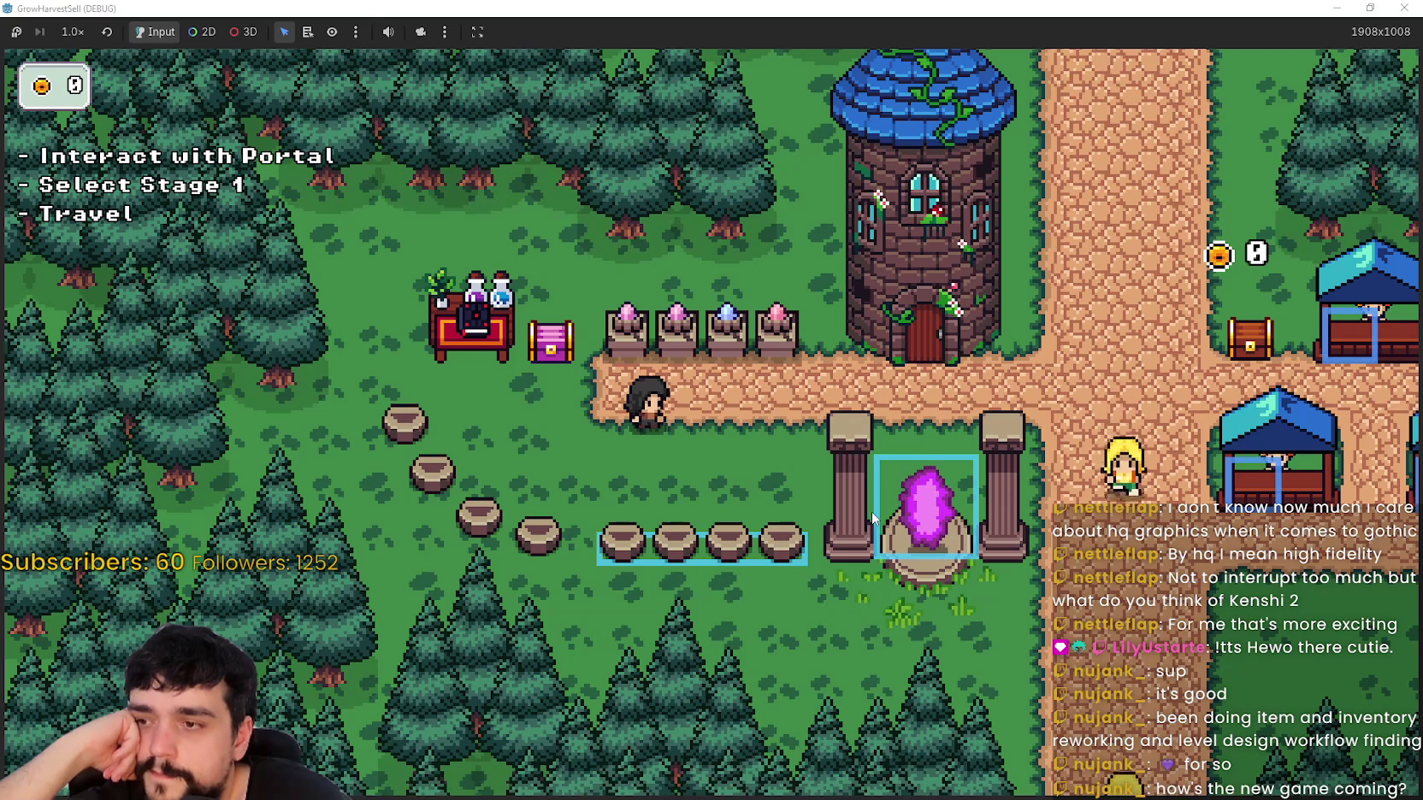
pyautogui.press('d')
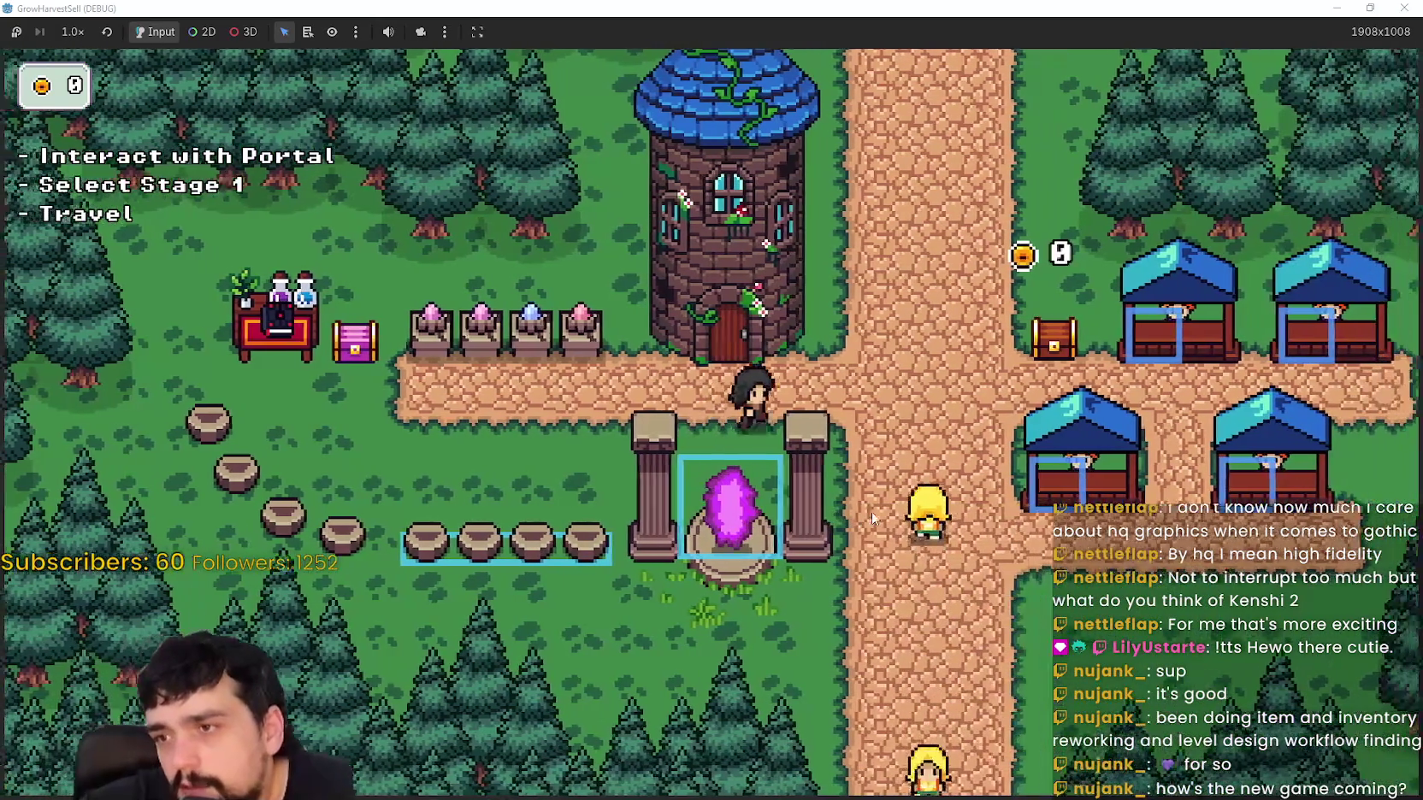
pyautogui.press('w')
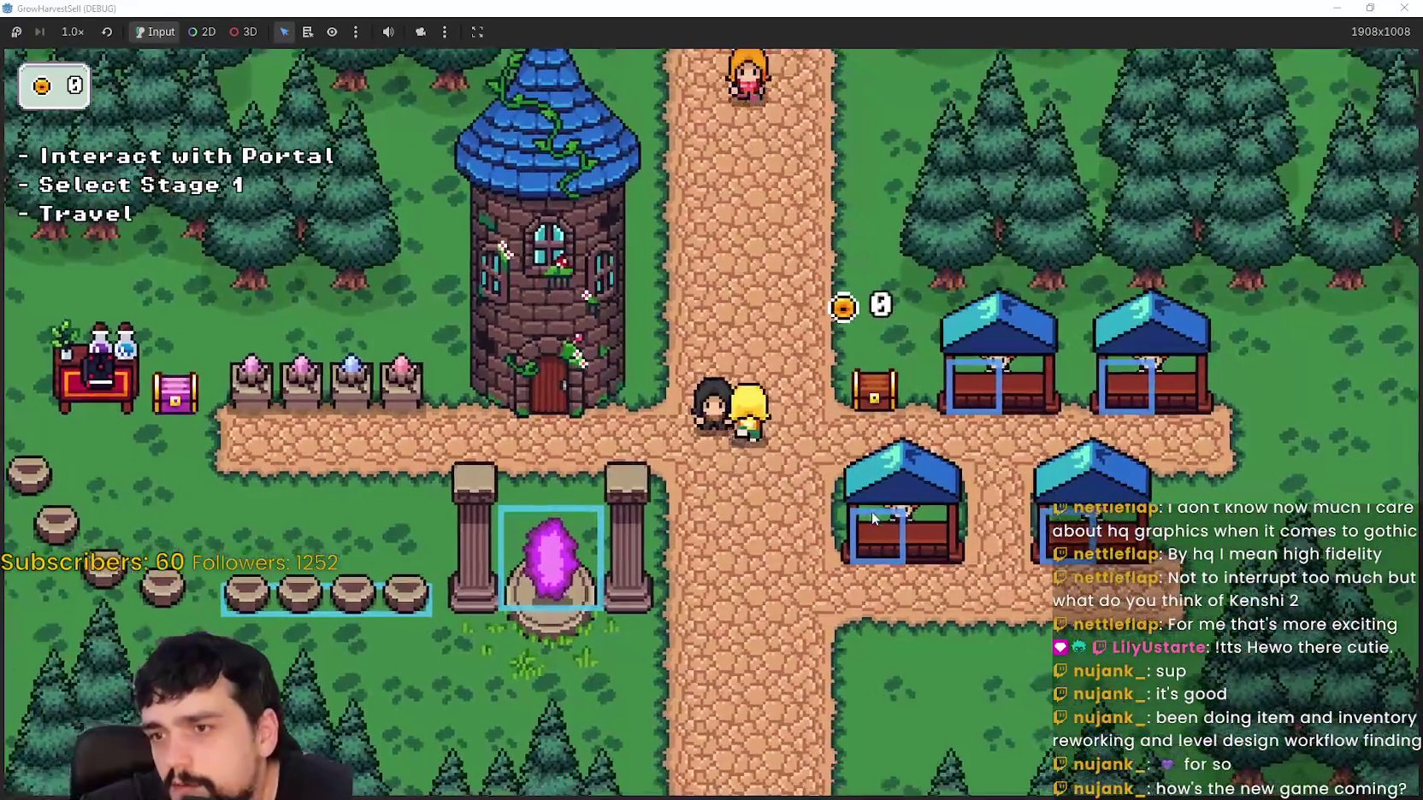
pyautogui.press('a')
pyautogui.press('s')
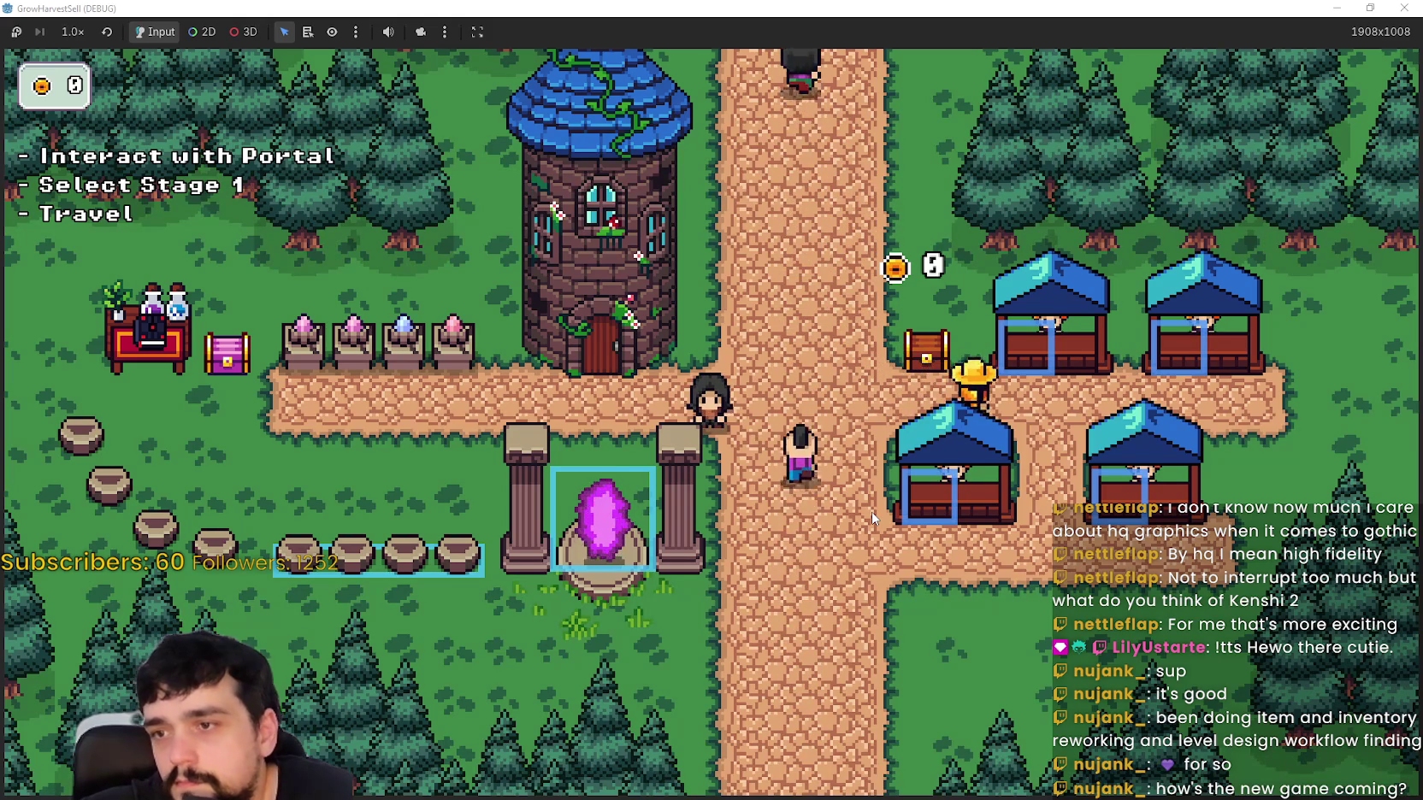
# Step: Walk the player to a market stall and back down the road, then shrink the game window
pyautogui.press('a')
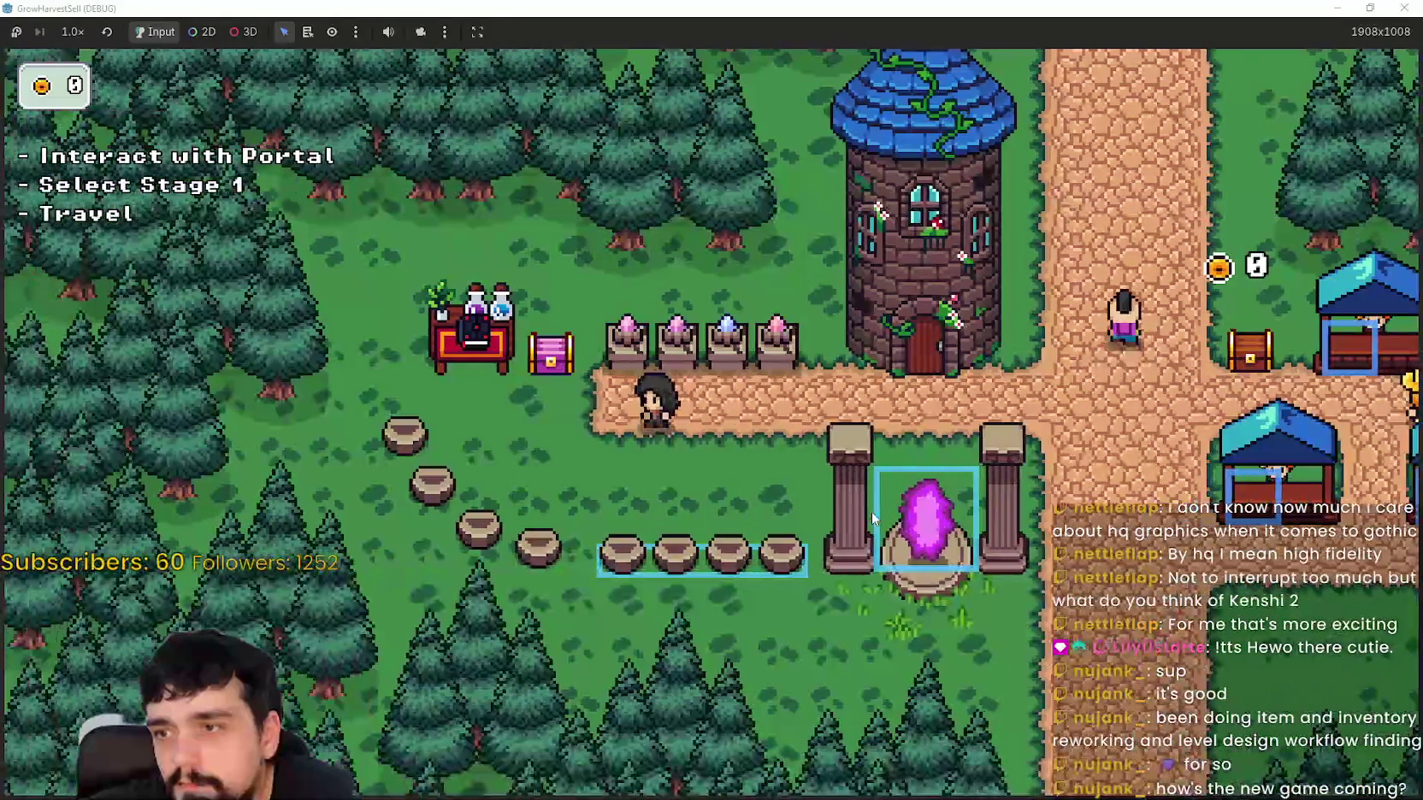
pyautogui.press('d')
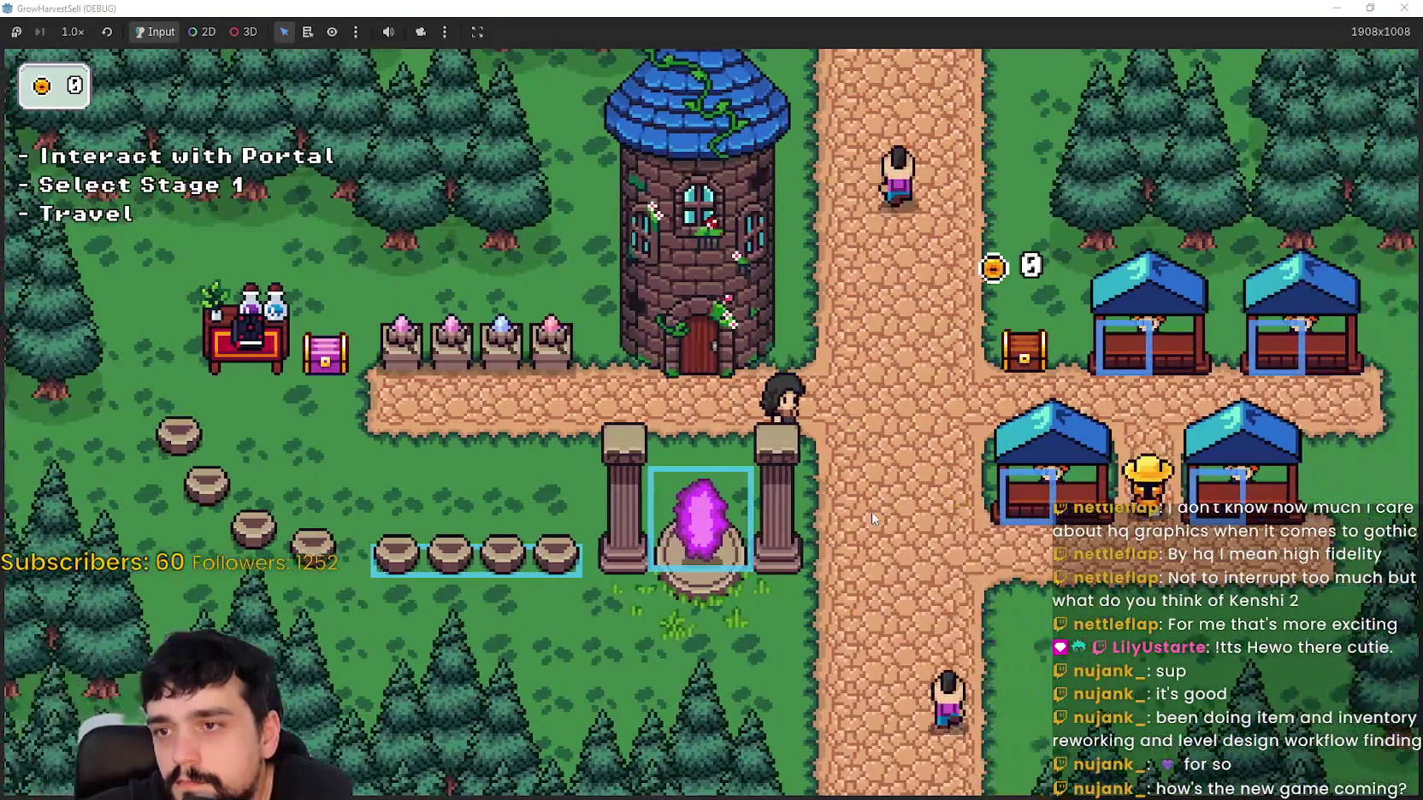
pyautogui.press('d')
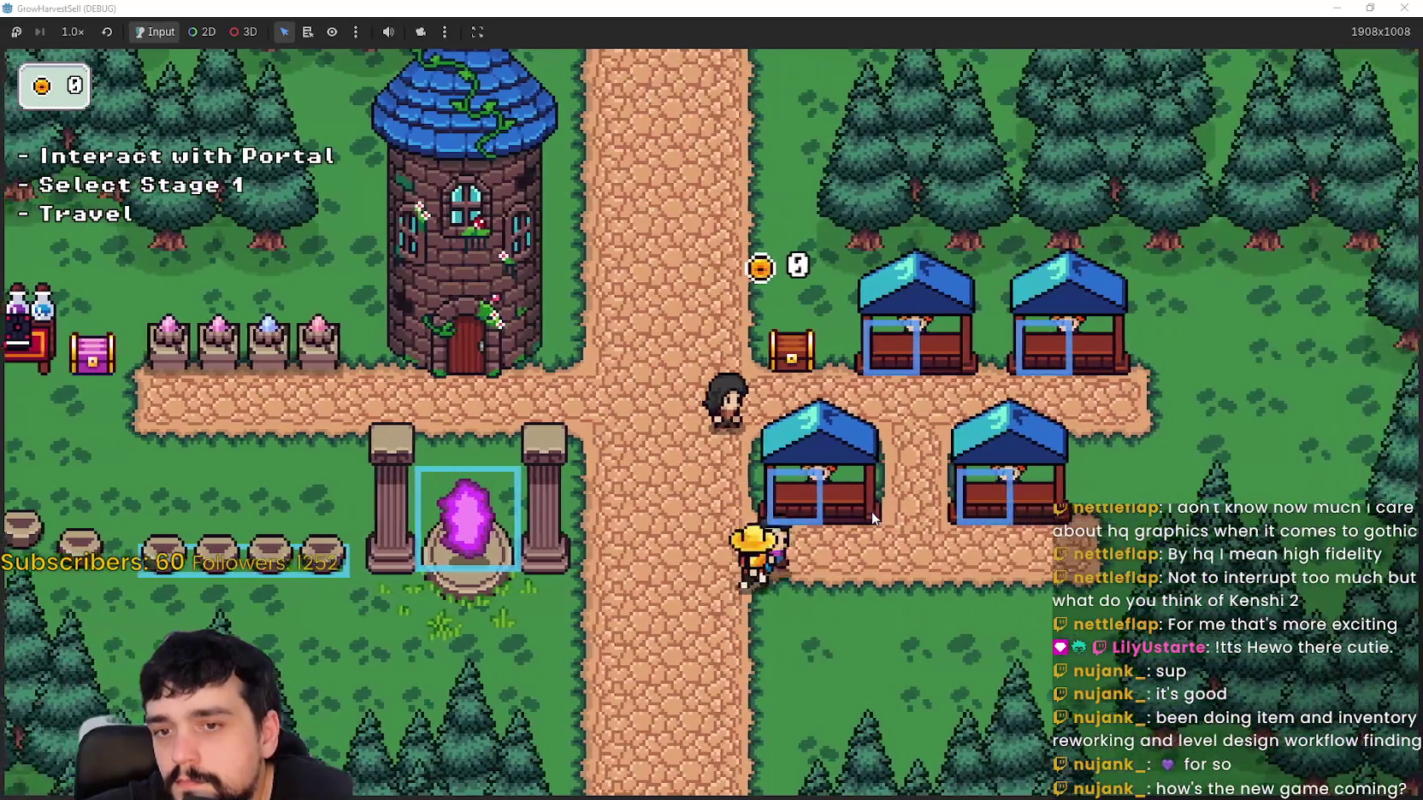
pyautogui.press('d')
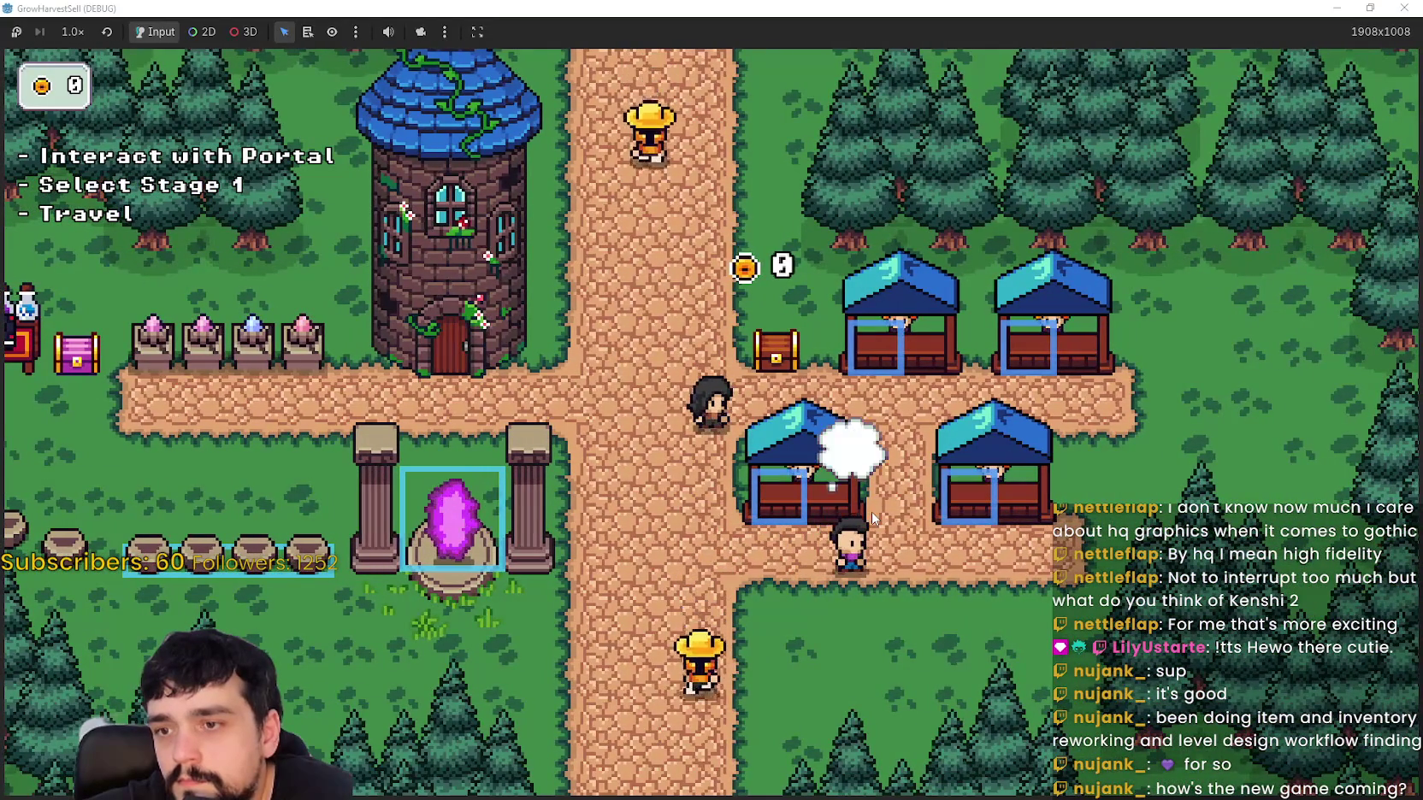
pyautogui.press('a')
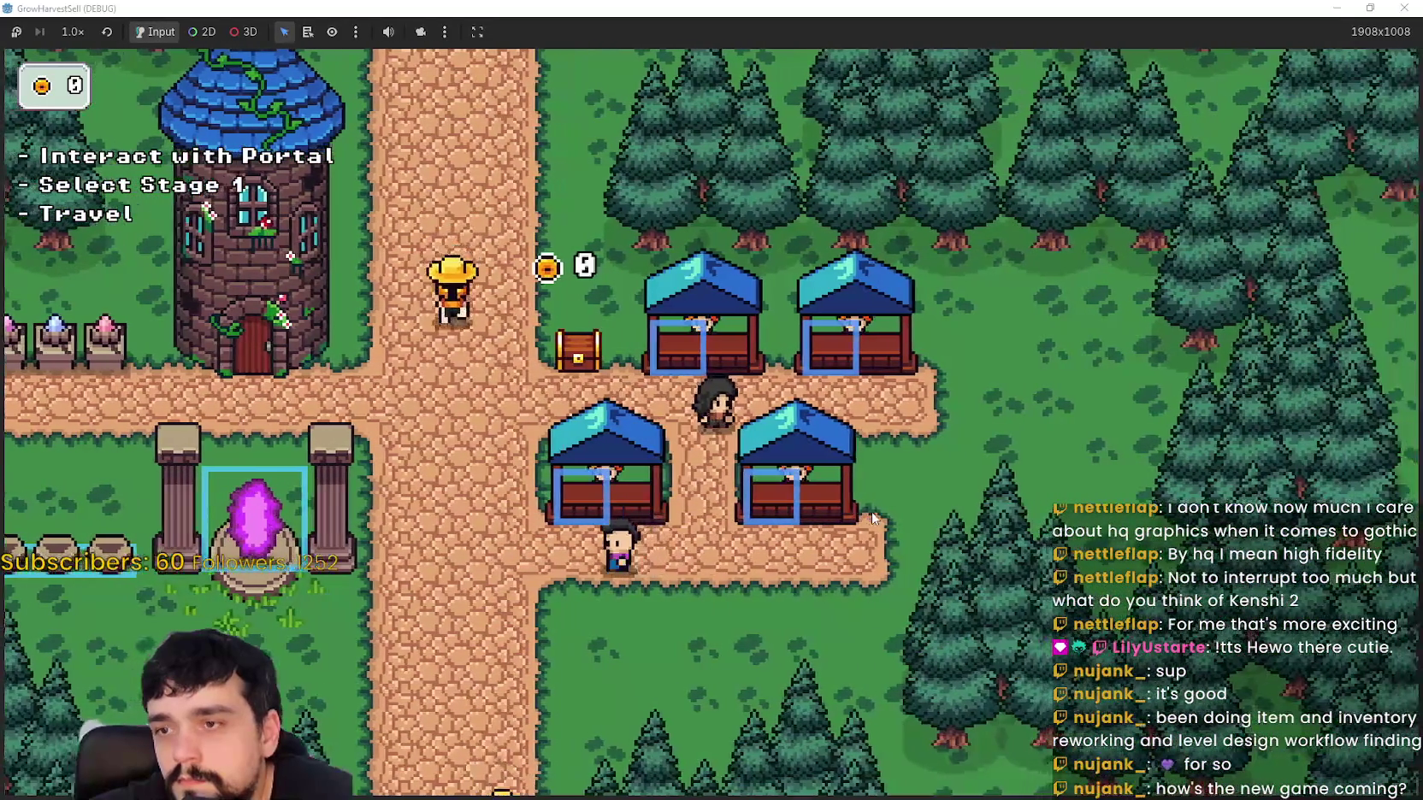
pyautogui.press('s')
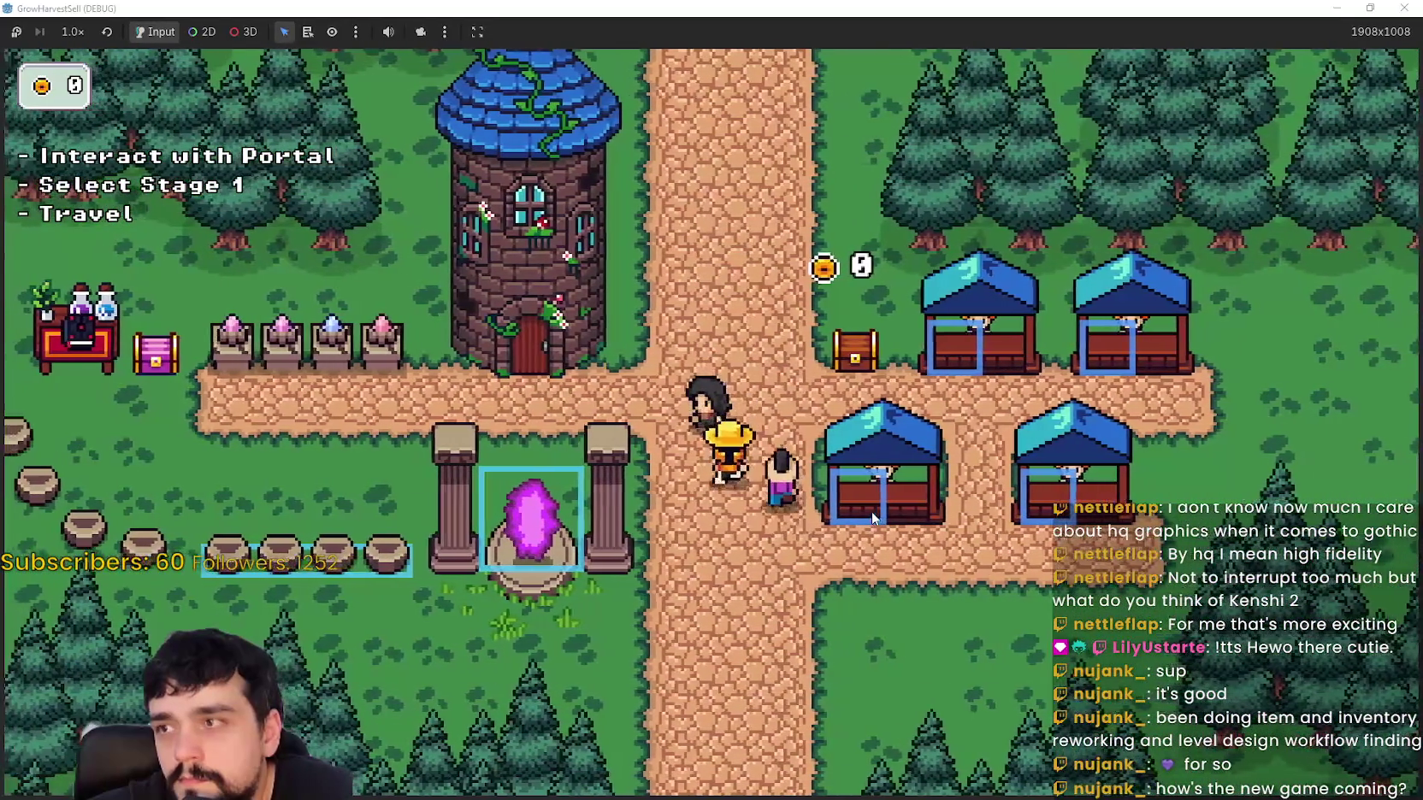
pyautogui.press('s')
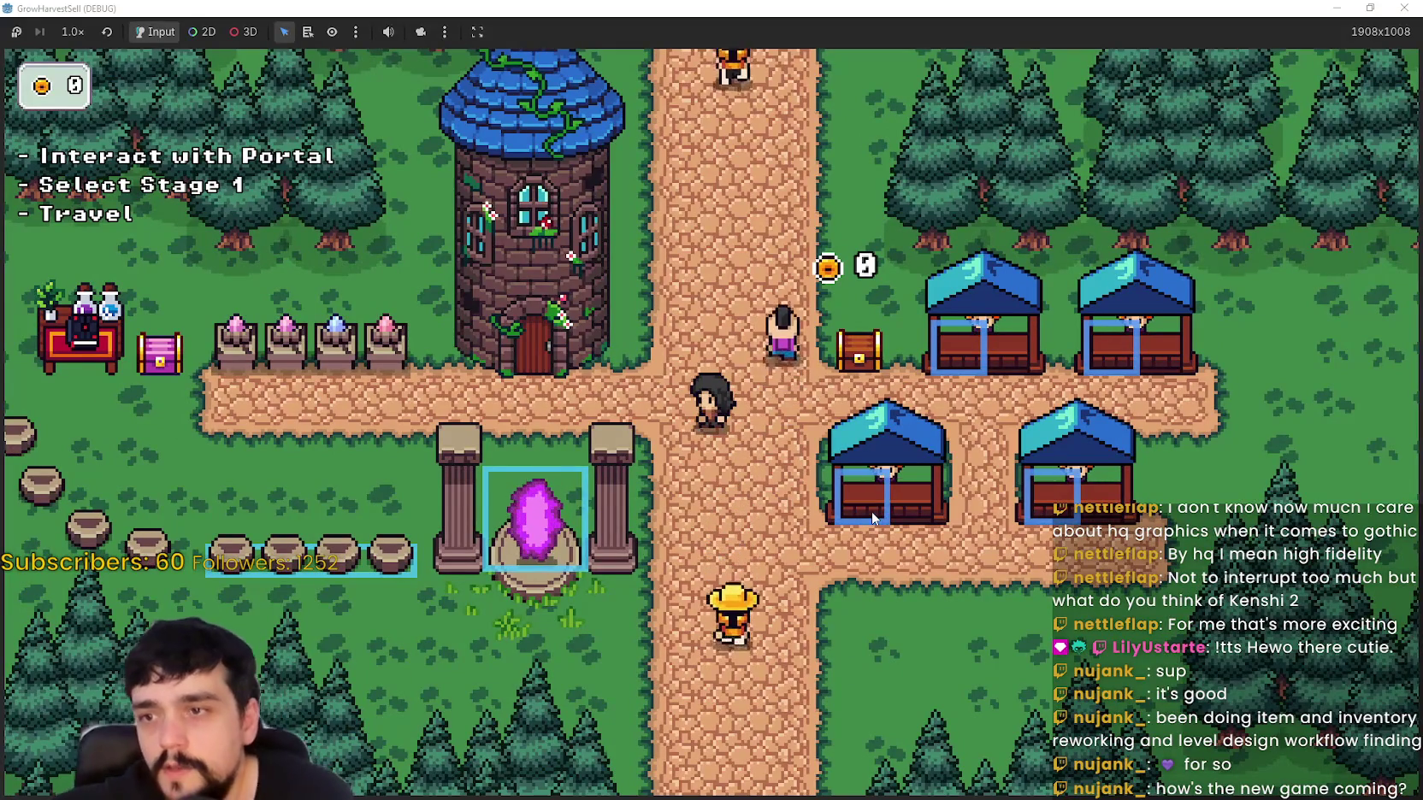
pyautogui.moveTo(794, 7); pyautogui.dragTo(972, 104)
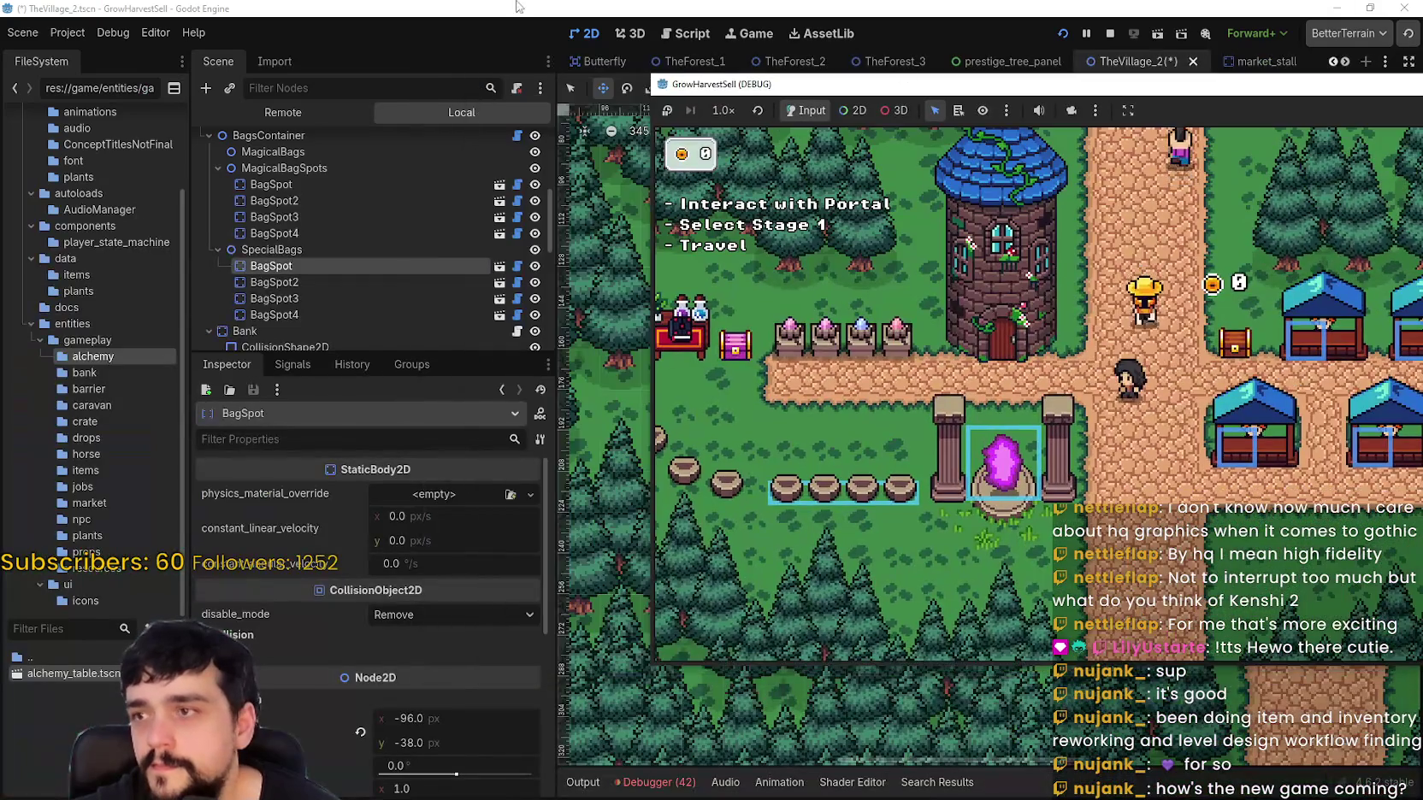
# Step: In the Remote scene tree, expand TheVillage > Player and select WorldCamera
pyautogui.click(556, 26)
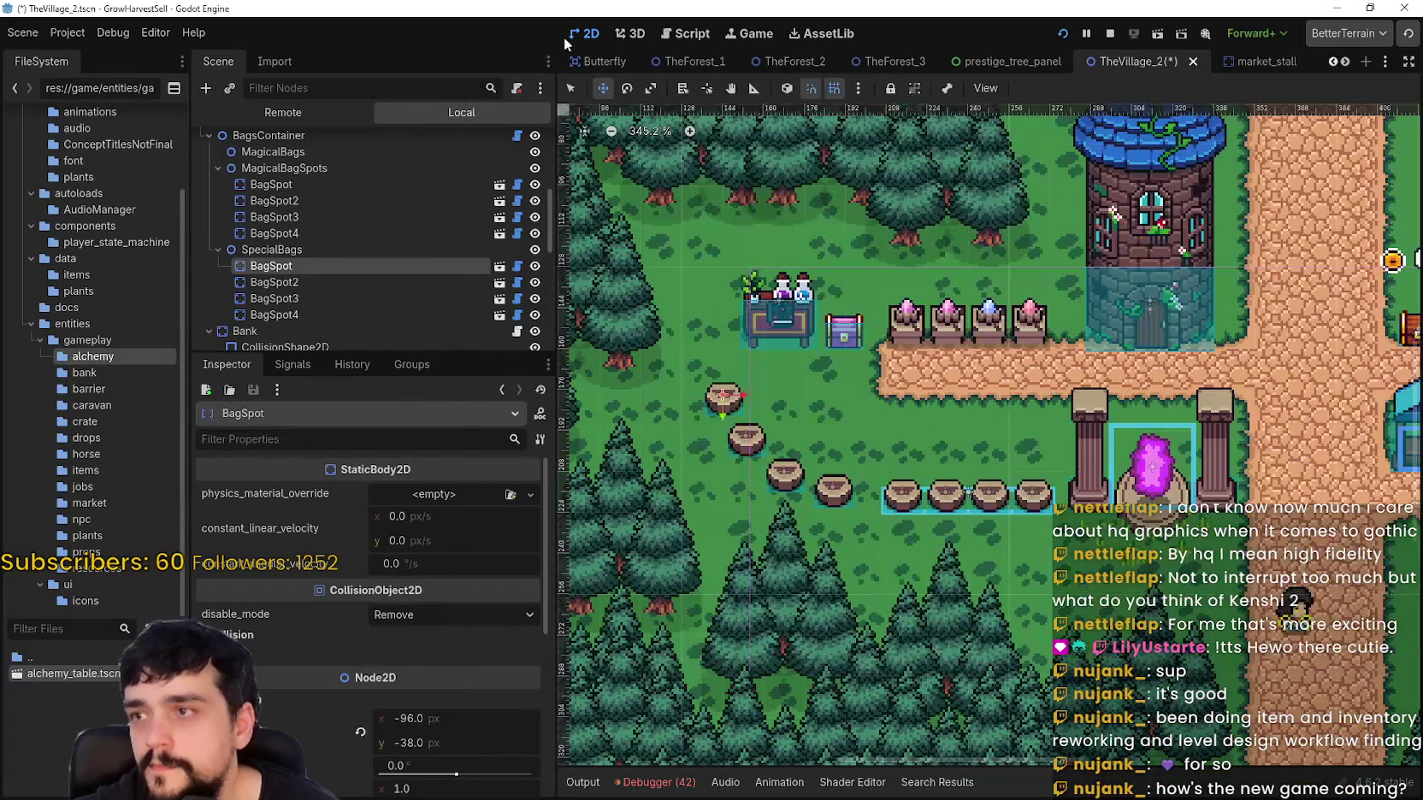
pyautogui.click(312, 109)
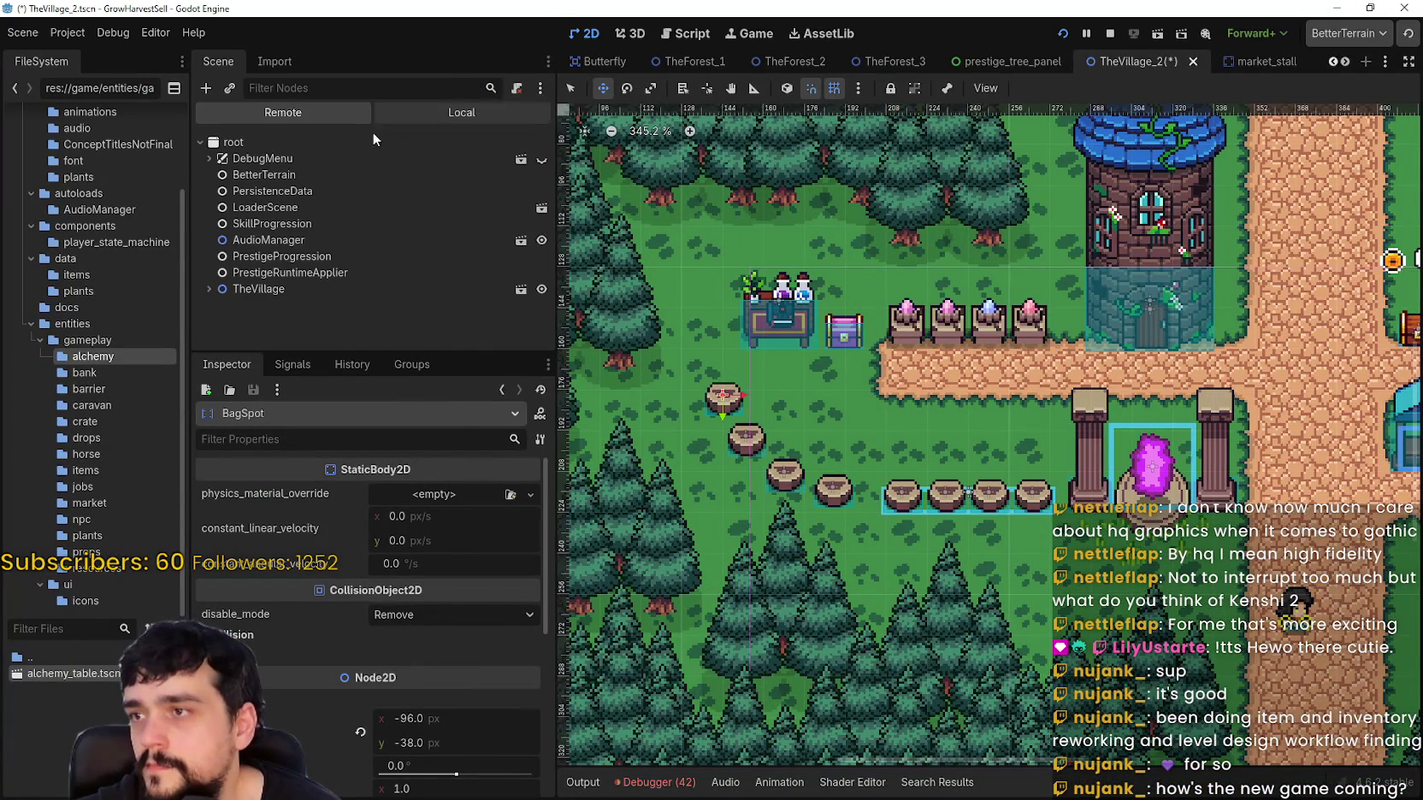
pyautogui.click(209, 289)
pyautogui.scroll(-5, 227, 291)
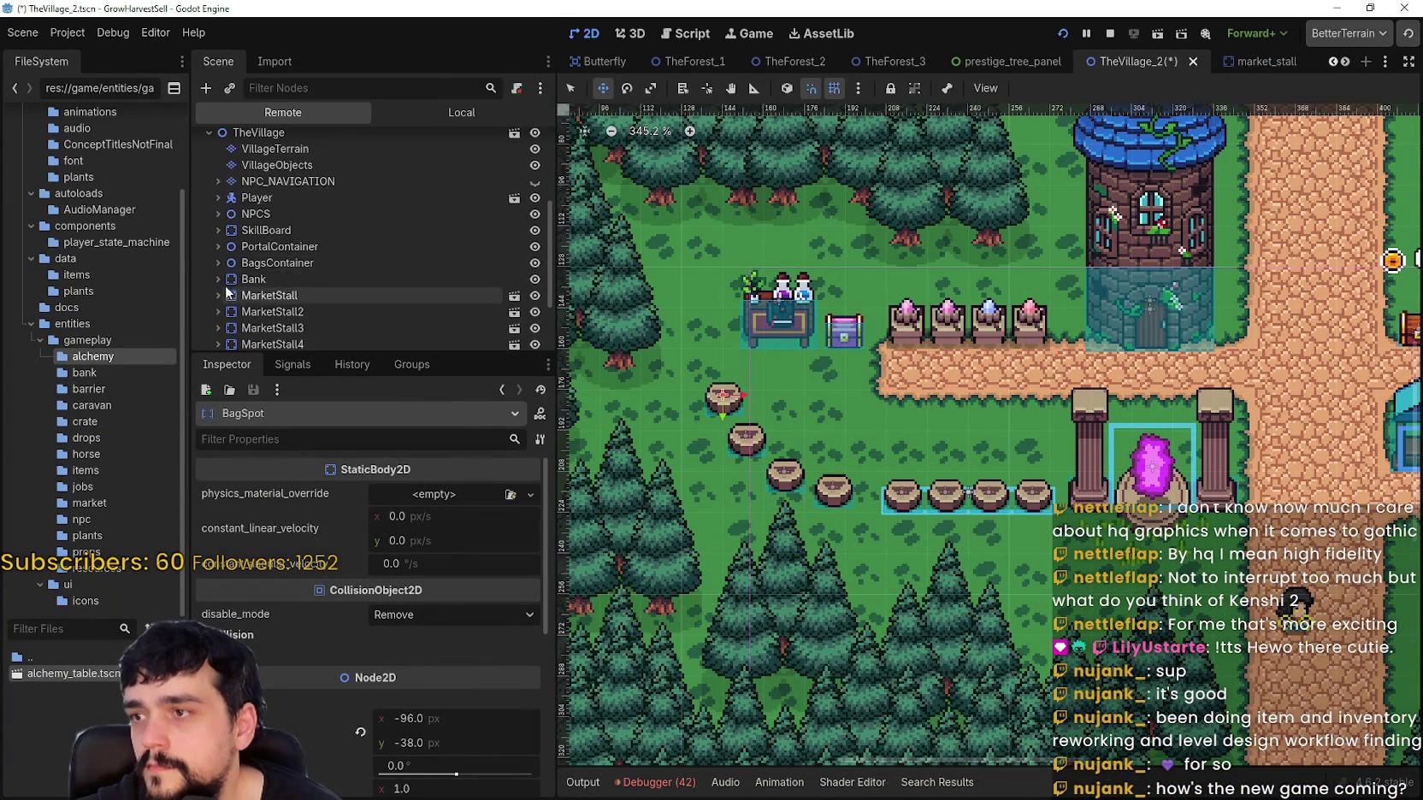
pyautogui.scroll(-3, 238, 265)
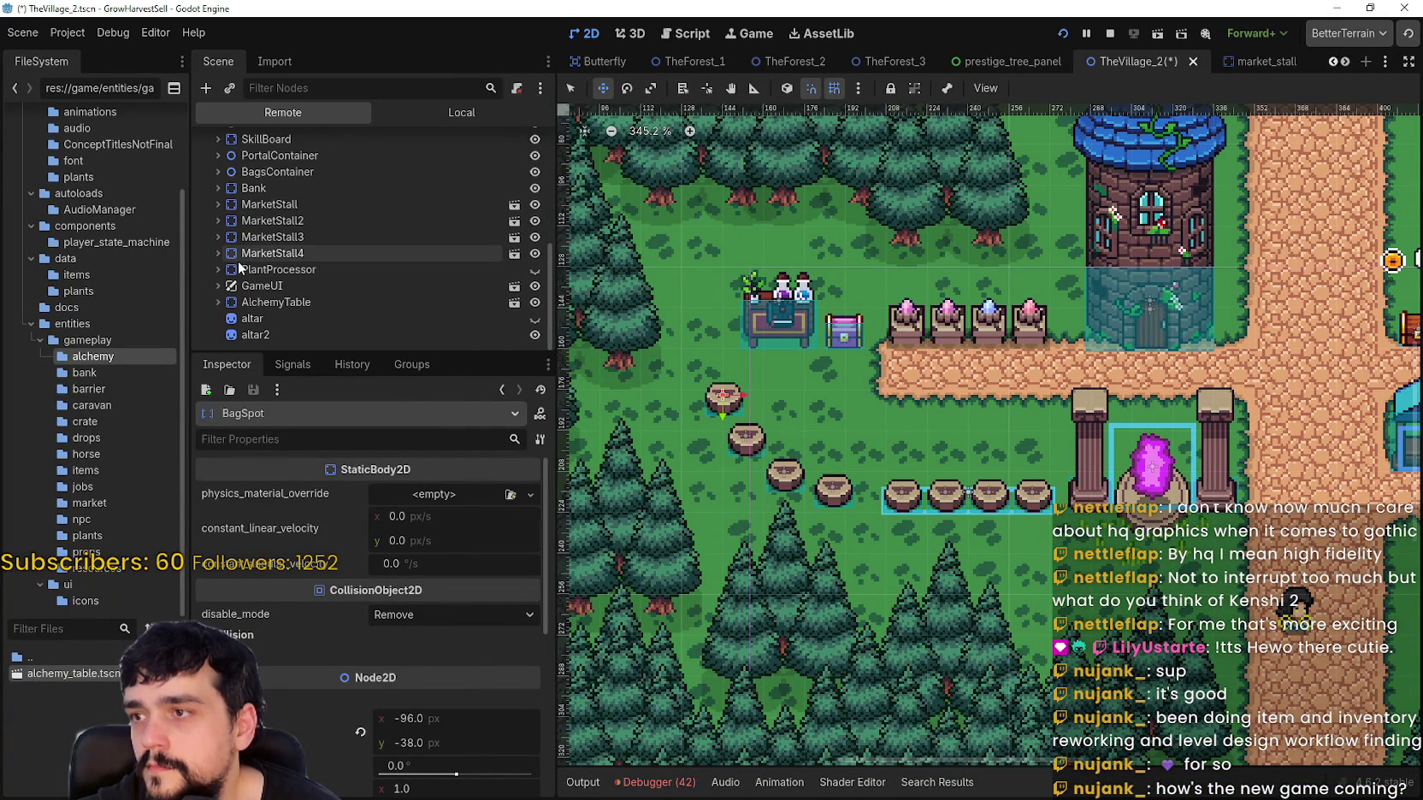
pyautogui.scroll(3, 246, 187)
pyautogui.click(218, 185)
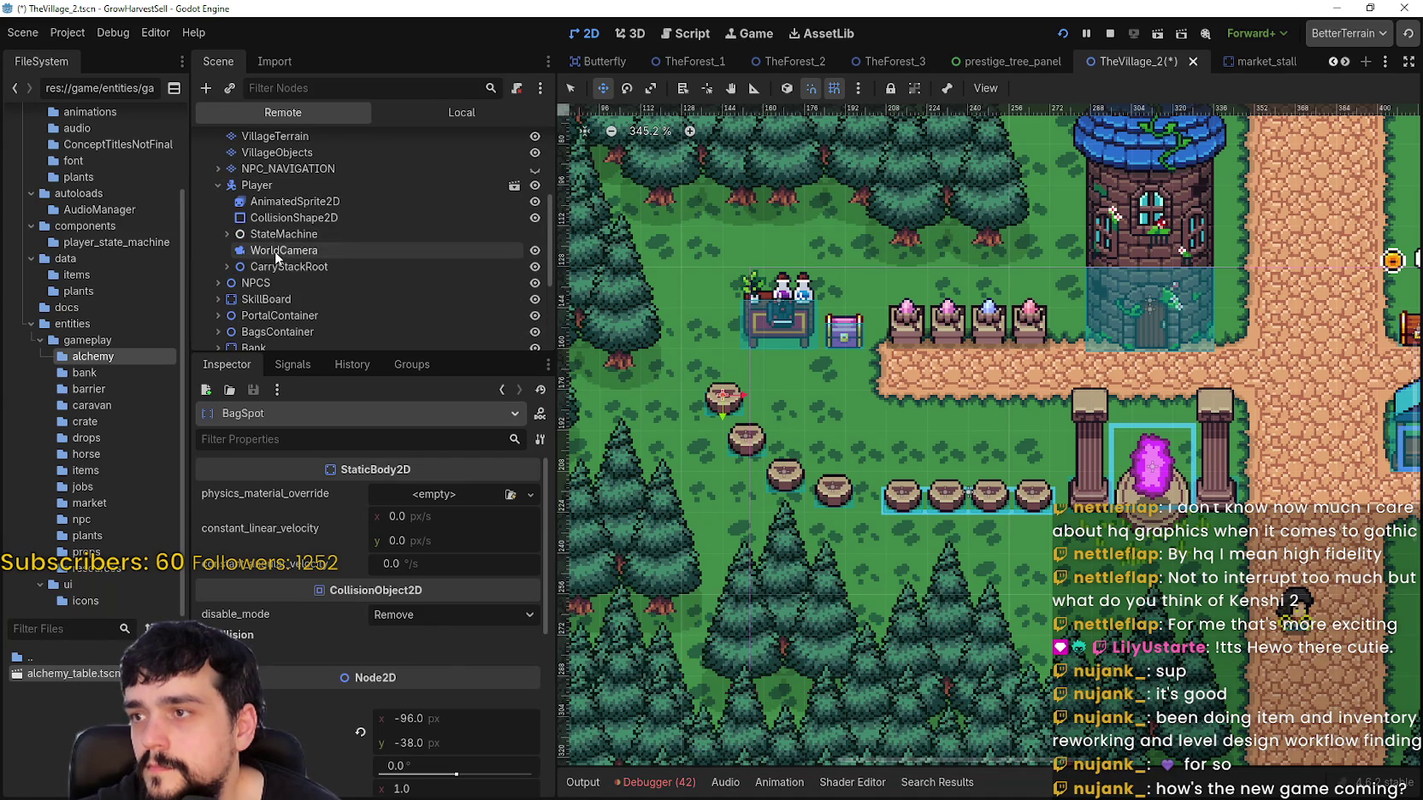
pyautogui.click(272, 250)
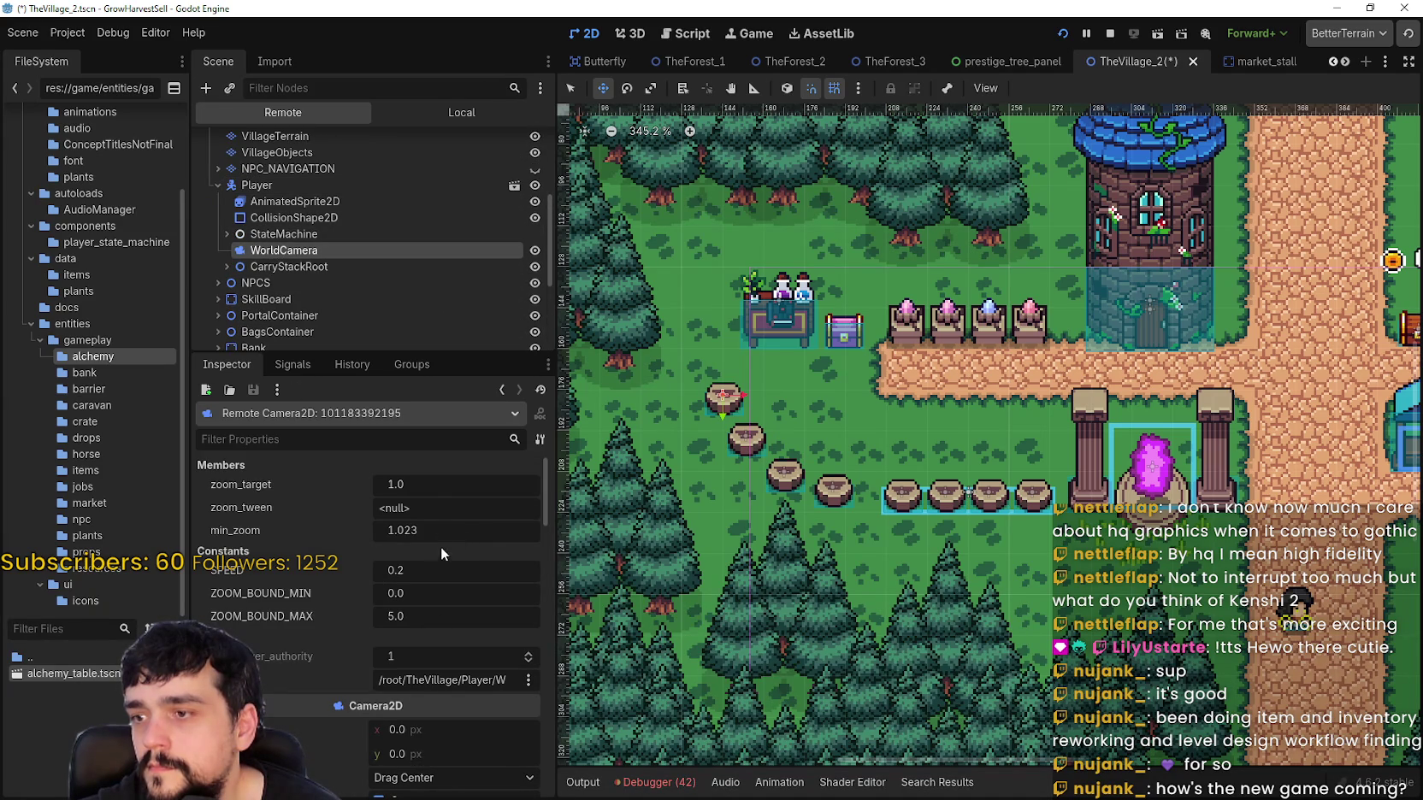
# Step: Set the WorldCamera's Camera2D zoom to 2 and return to the running game
pyautogui.scroll(-5, 441, 550)
pyautogui.scroll(-1, 435, 685)
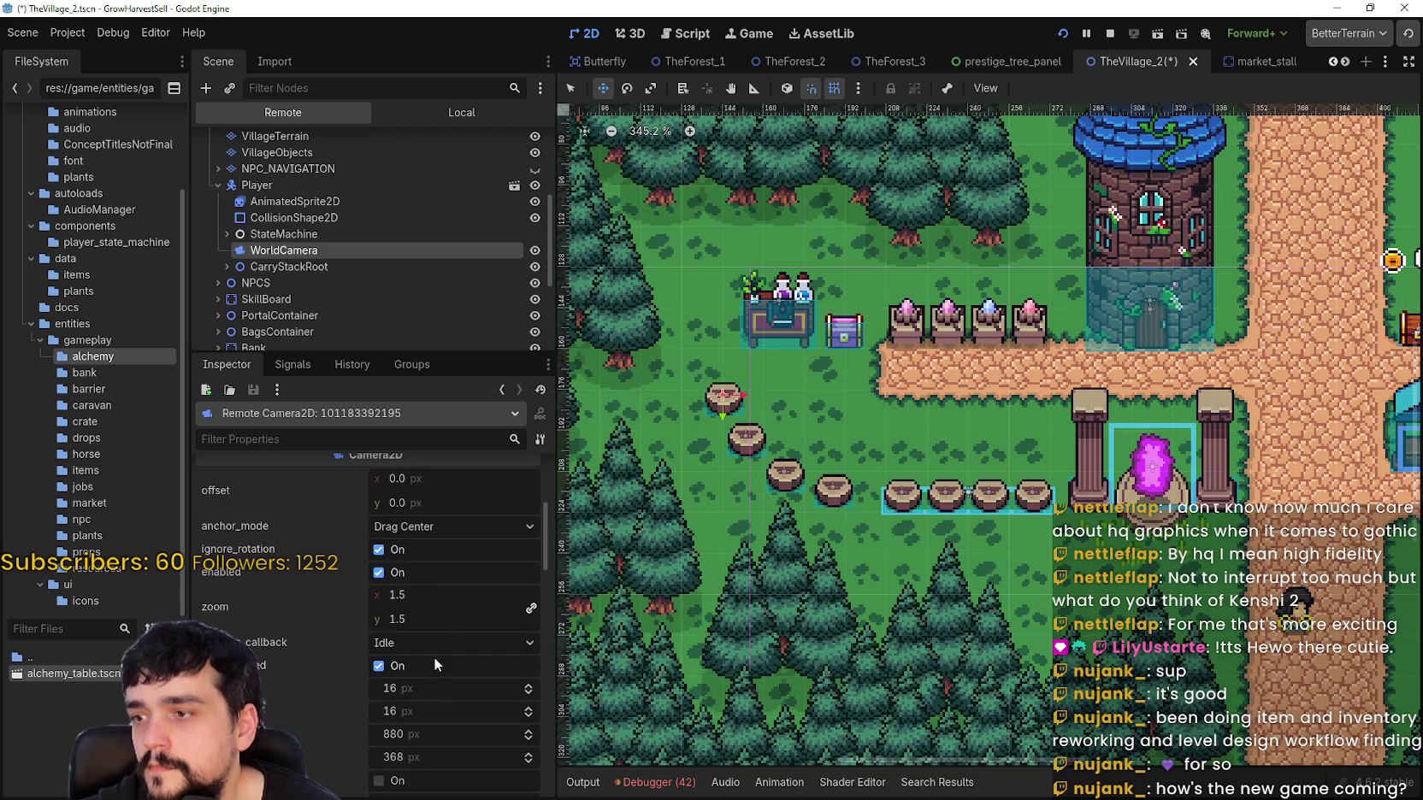
pyautogui.click(420, 592)
pyautogui.write('2')
pyautogui.press('Return')
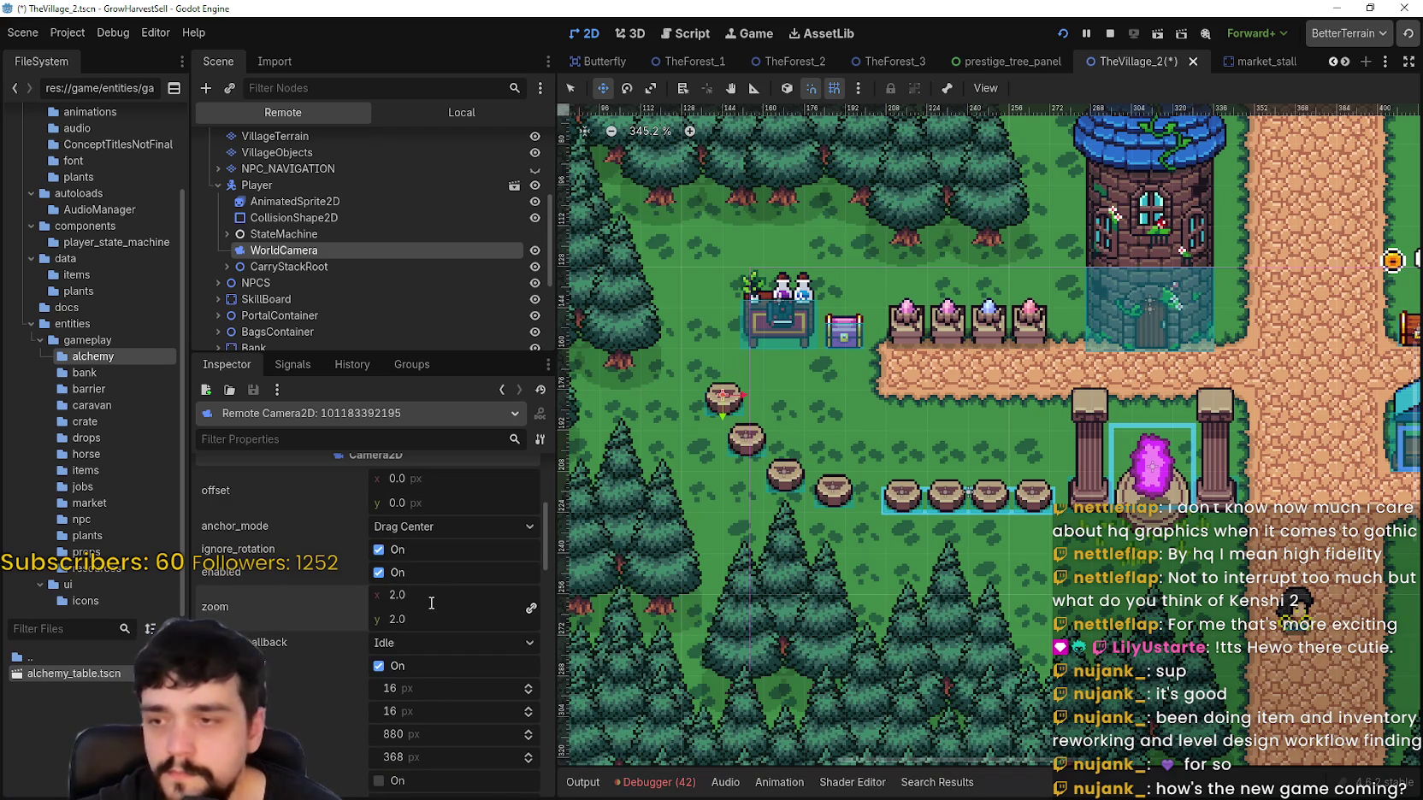
pyautogui.hotkey('alt', 'Tab')
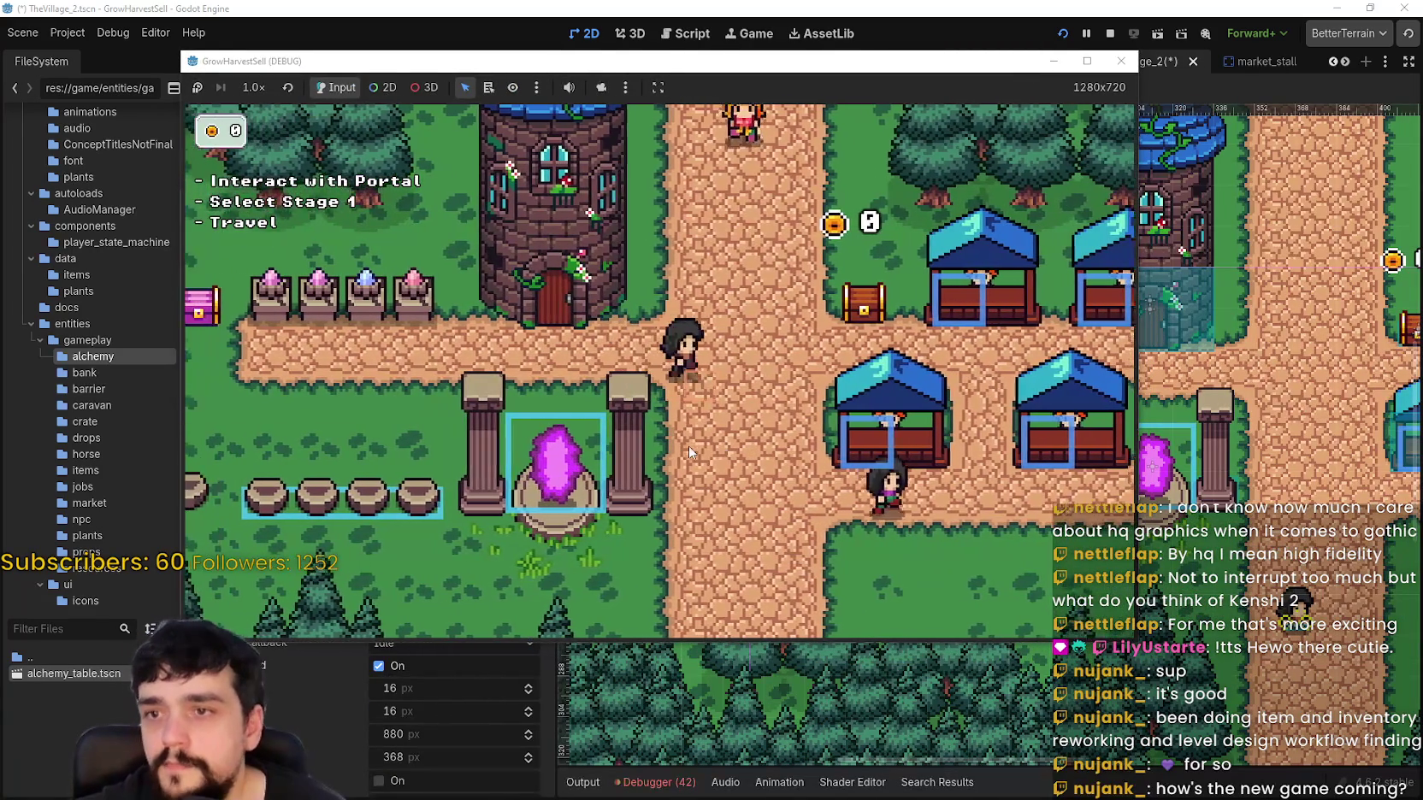
pyautogui.press('d')
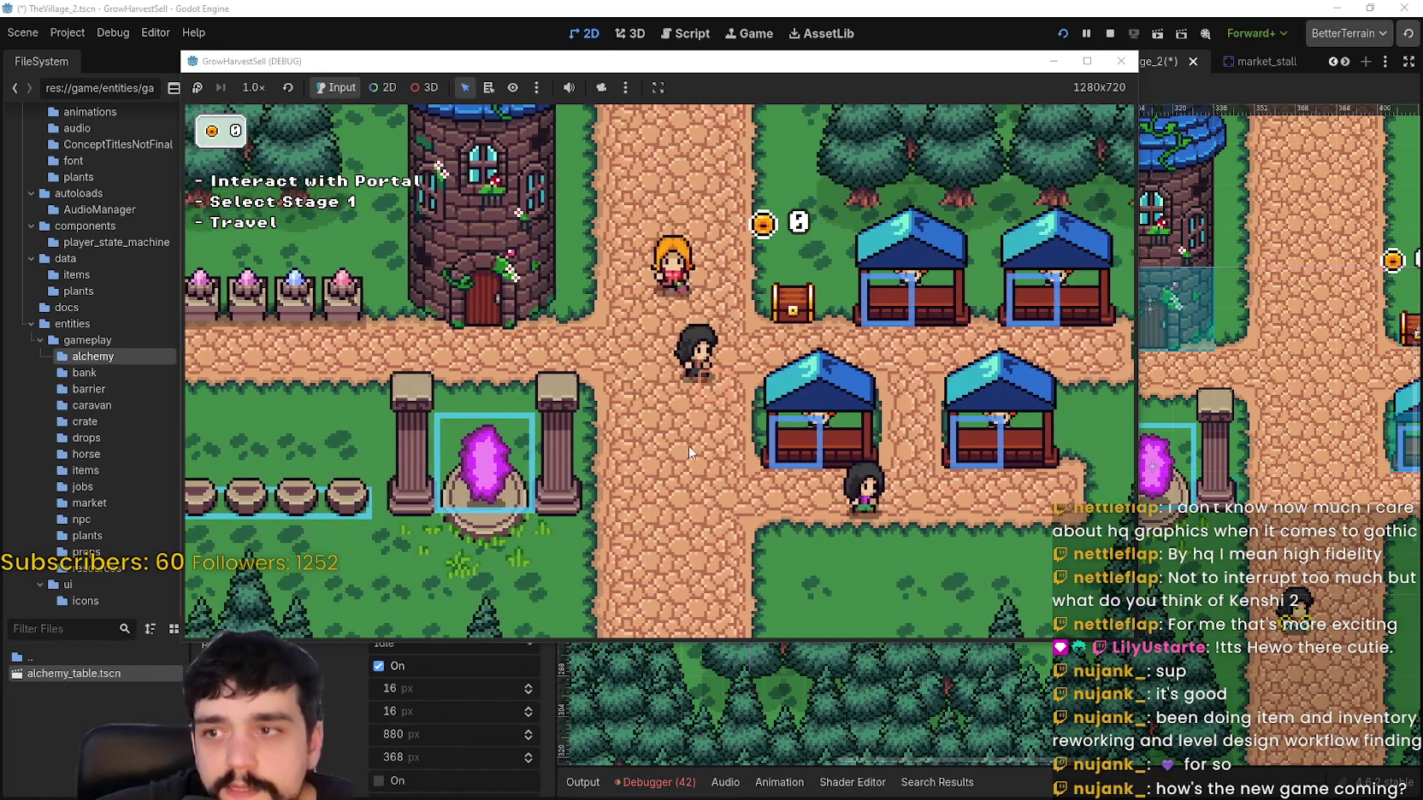
pyautogui.press('w')
pyautogui.press('s')
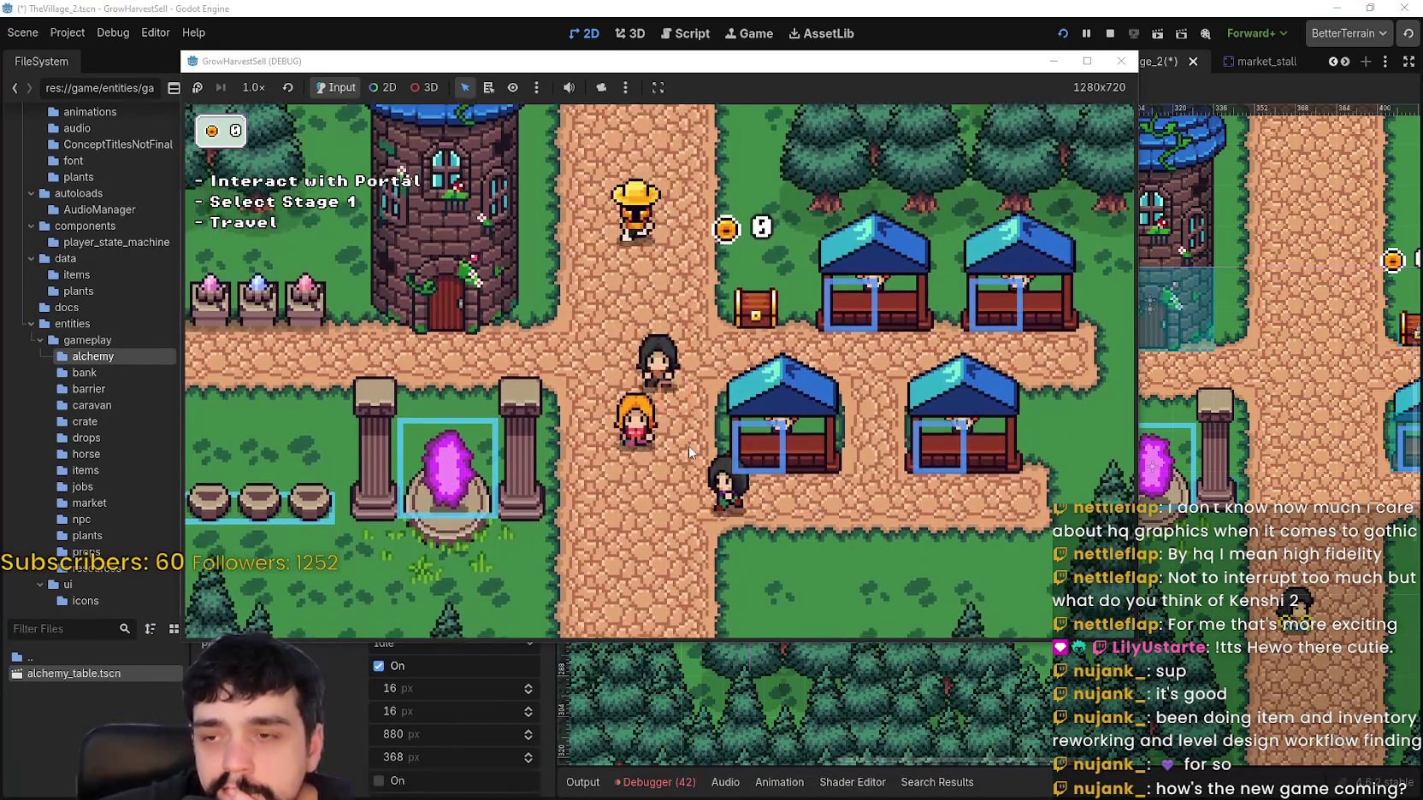
pyautogui.press('d')
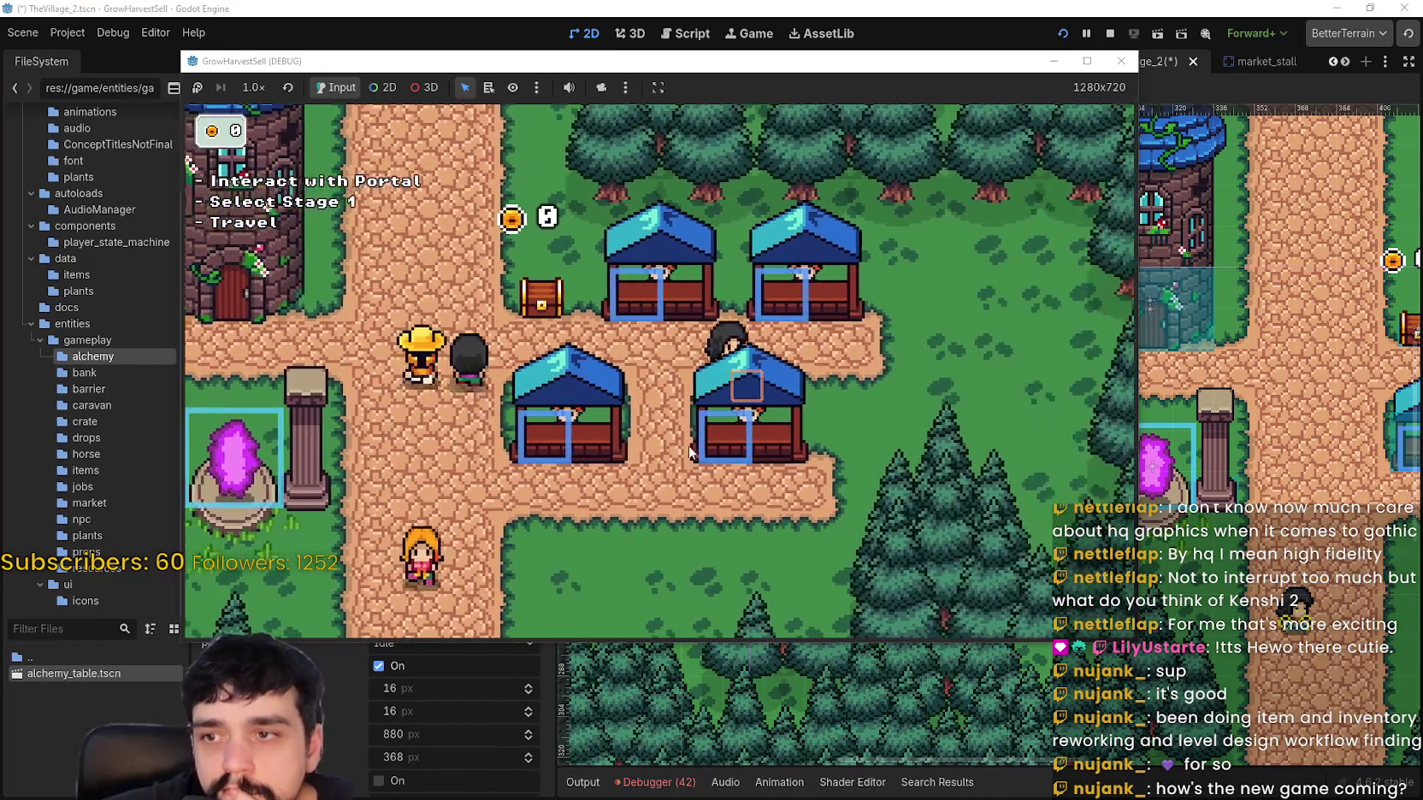
pyautogui.press('a')
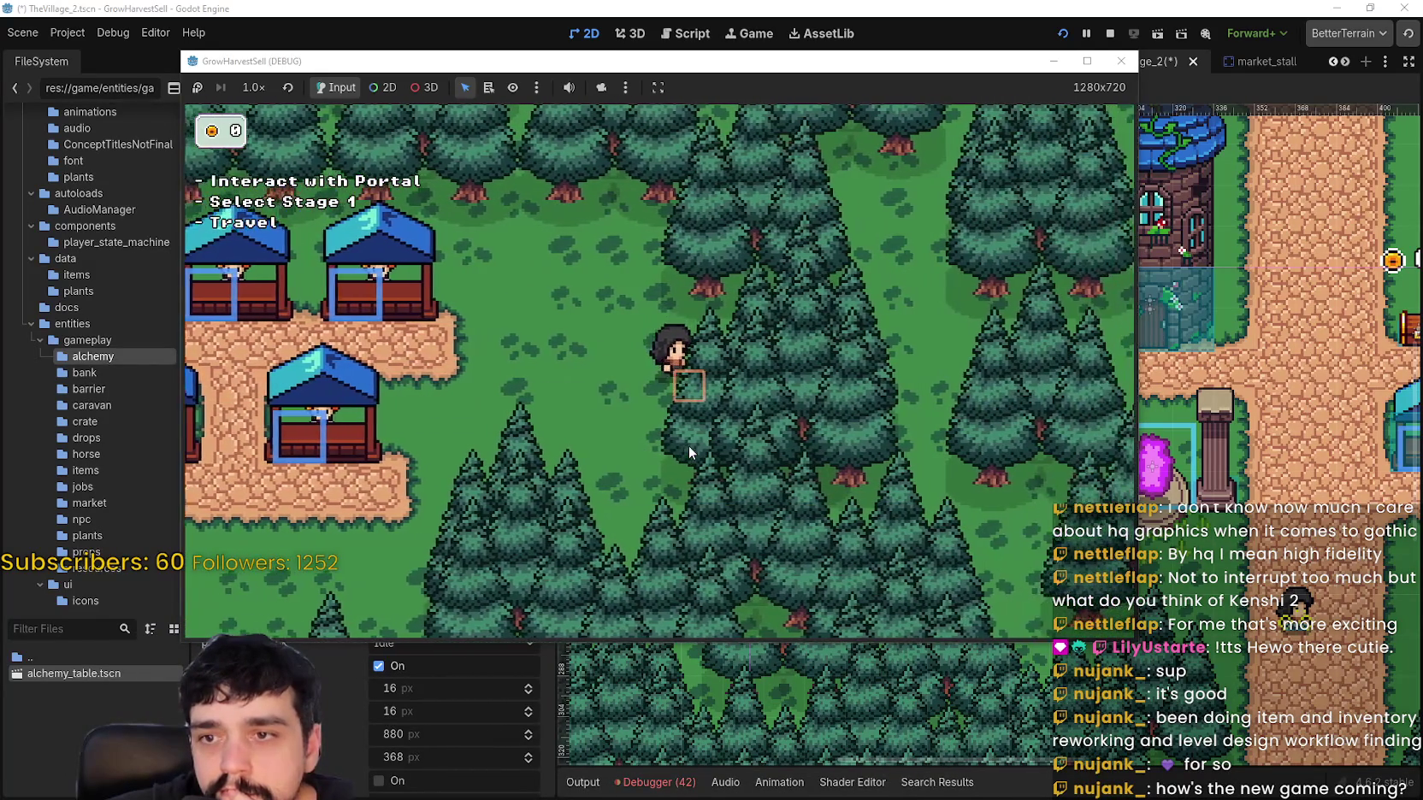
pyautogui.press('a')
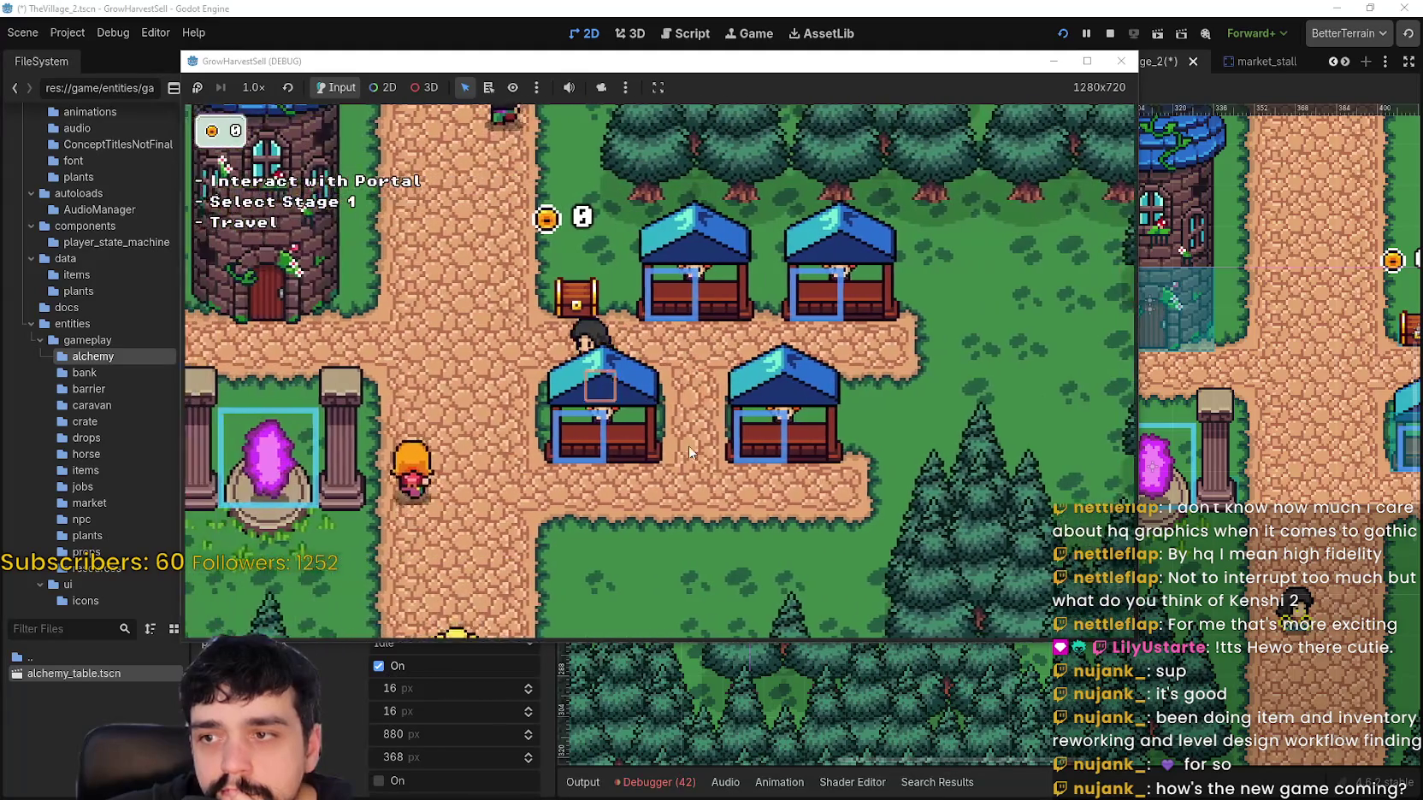
pyautogui.press('a')
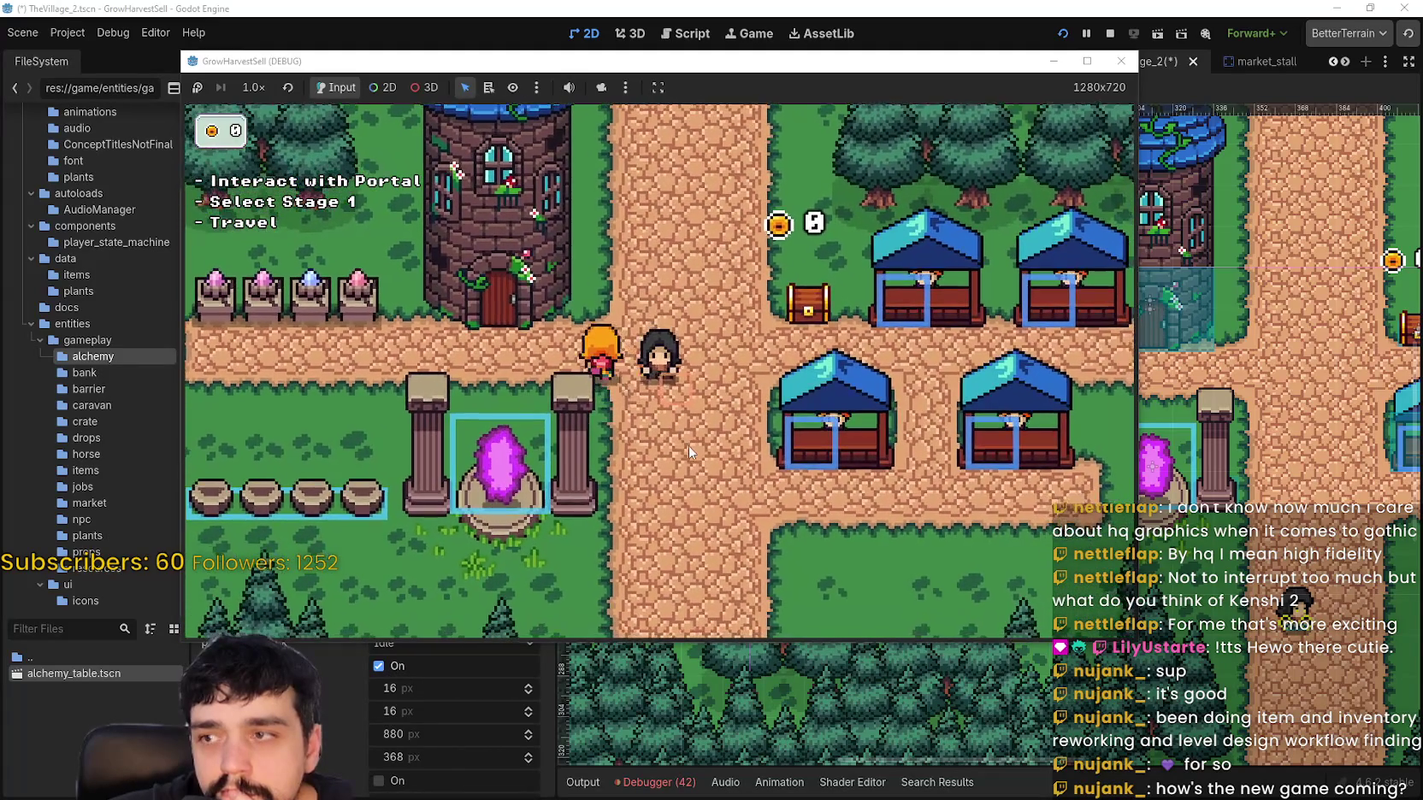
pyautogui.press('a')
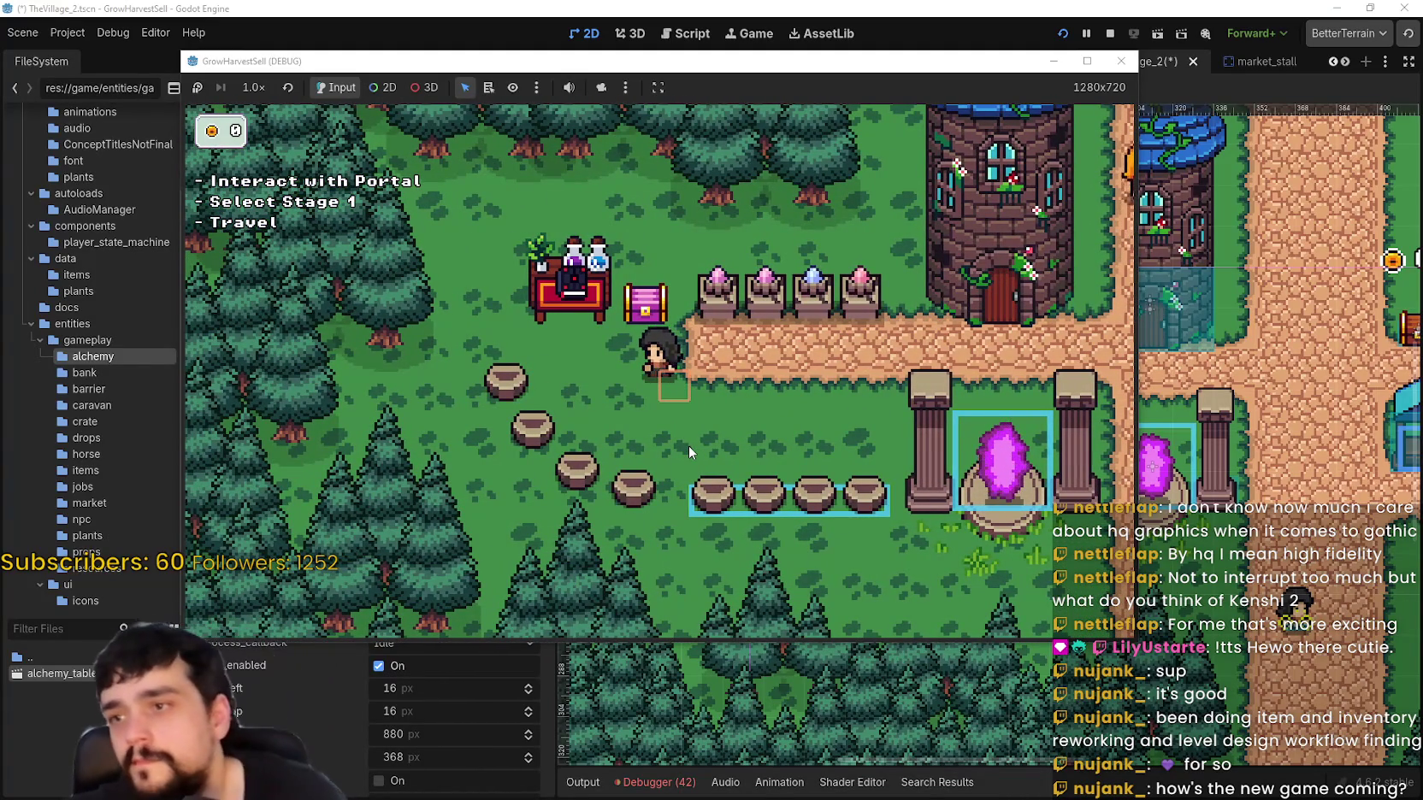
pyautogui.press('d')
pyautogui.press('d')
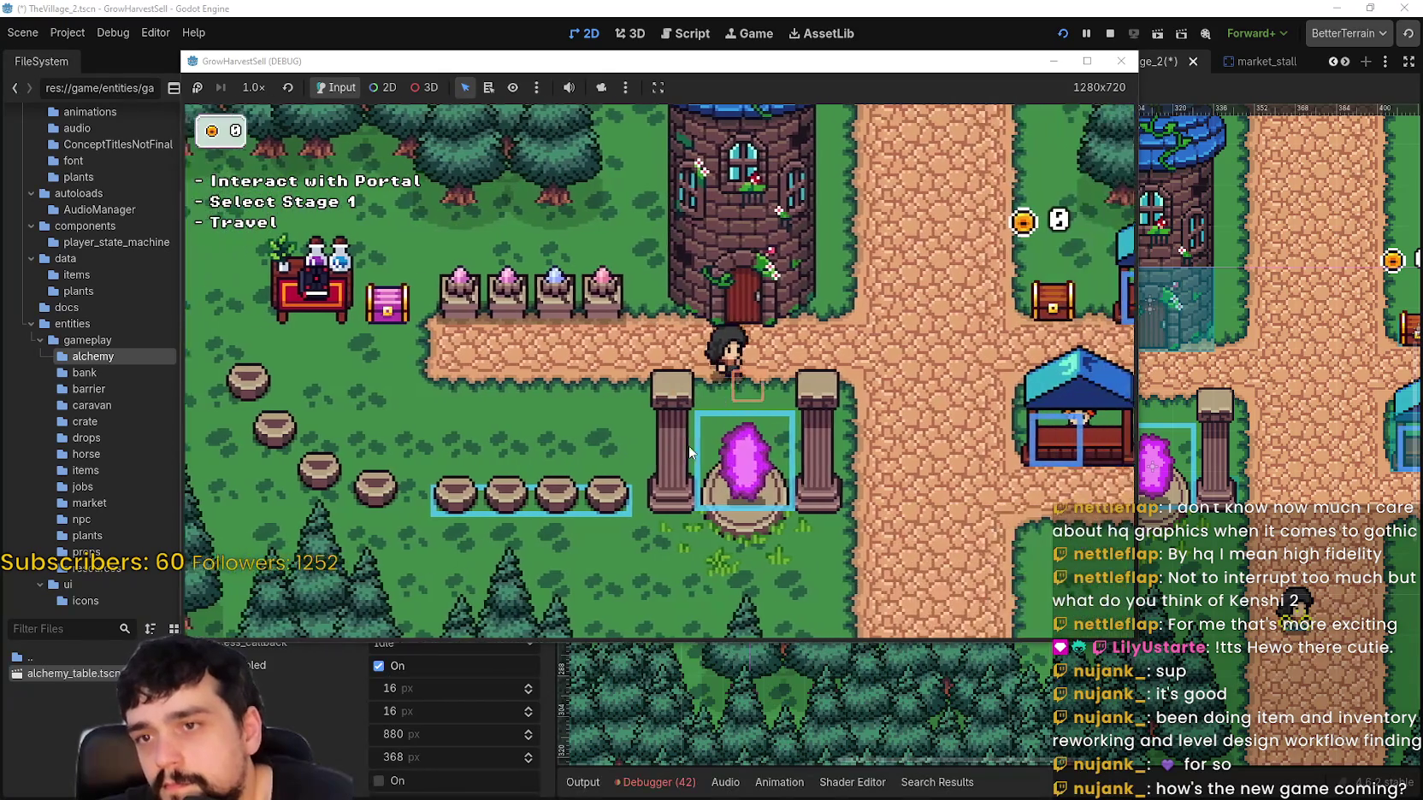
pyautogui.press('d')
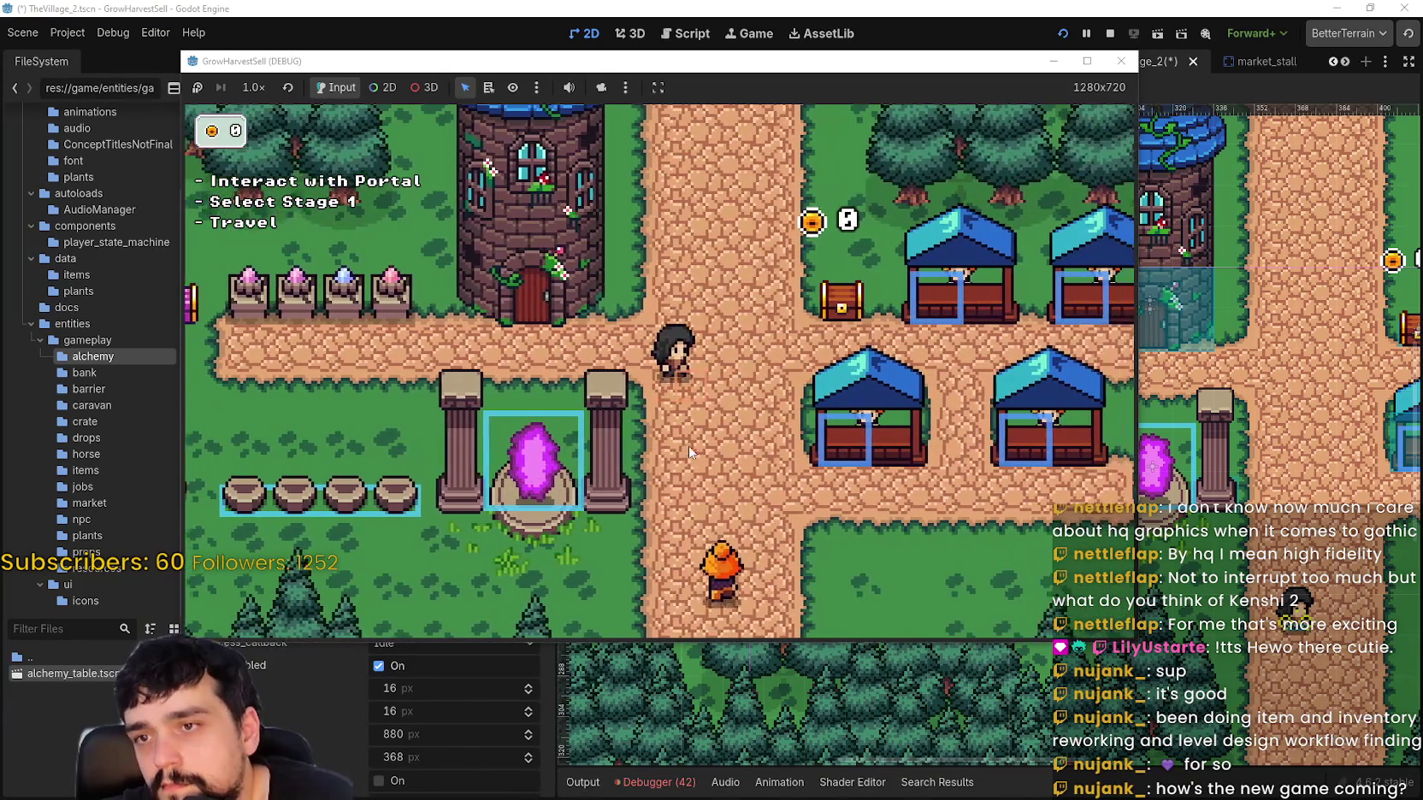
pyautogui.press('w')
pyautogui.press('a')
pyautogui.press('s')
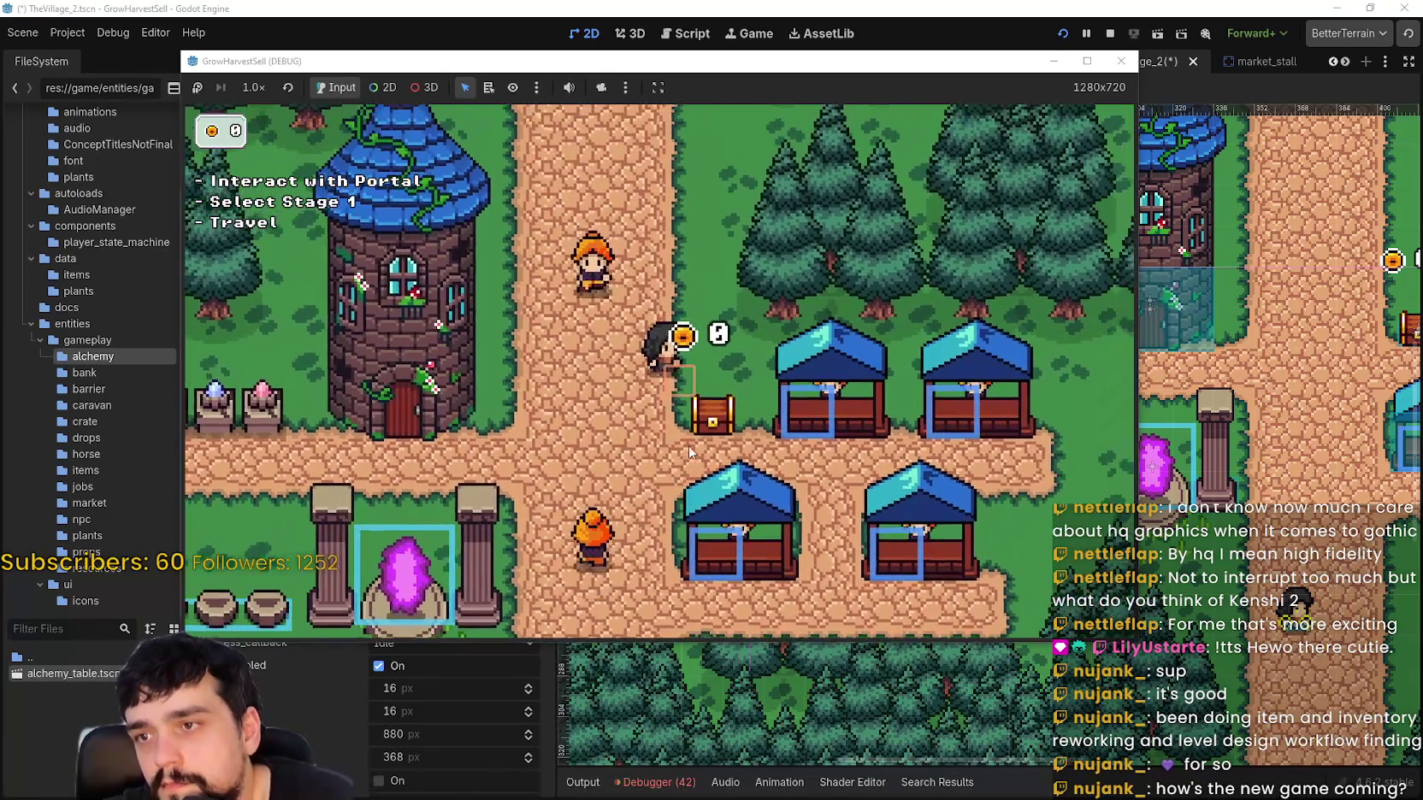
pyautogui.press('a')
pyautogui.press('s')
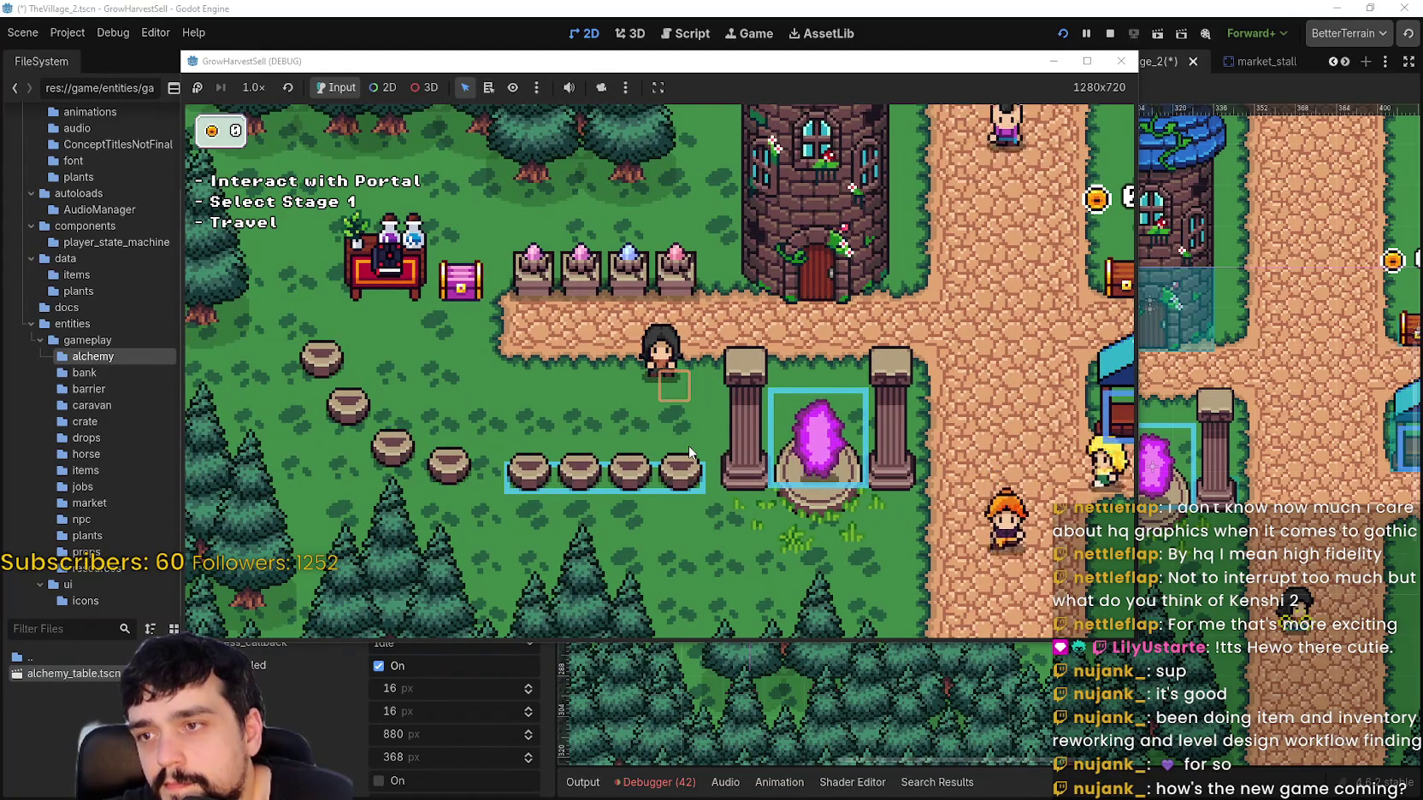
pyautogui.press('a')
pyautogui.press('a')
pyautogui.press('w')
pyautogui.press('d')
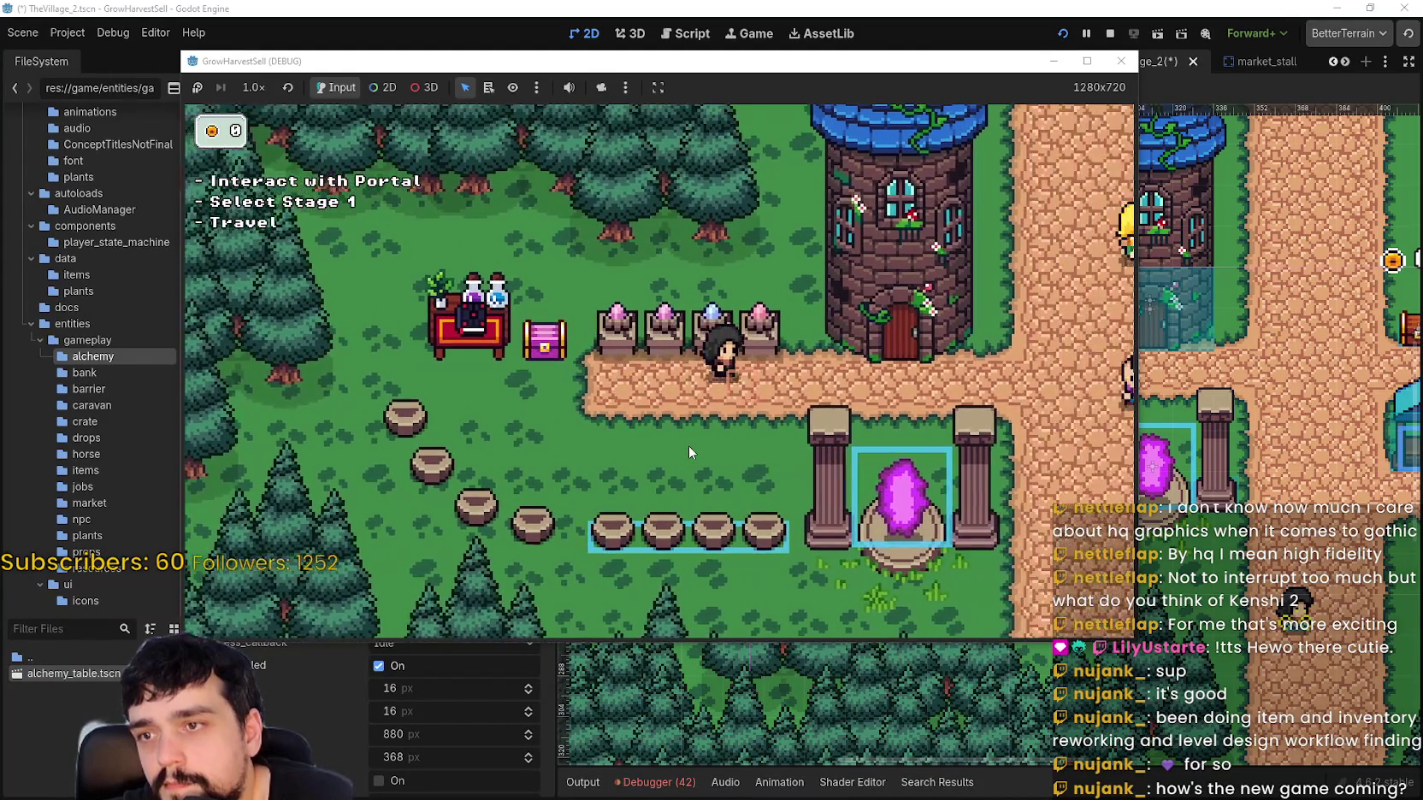
pyautogui.press('d')
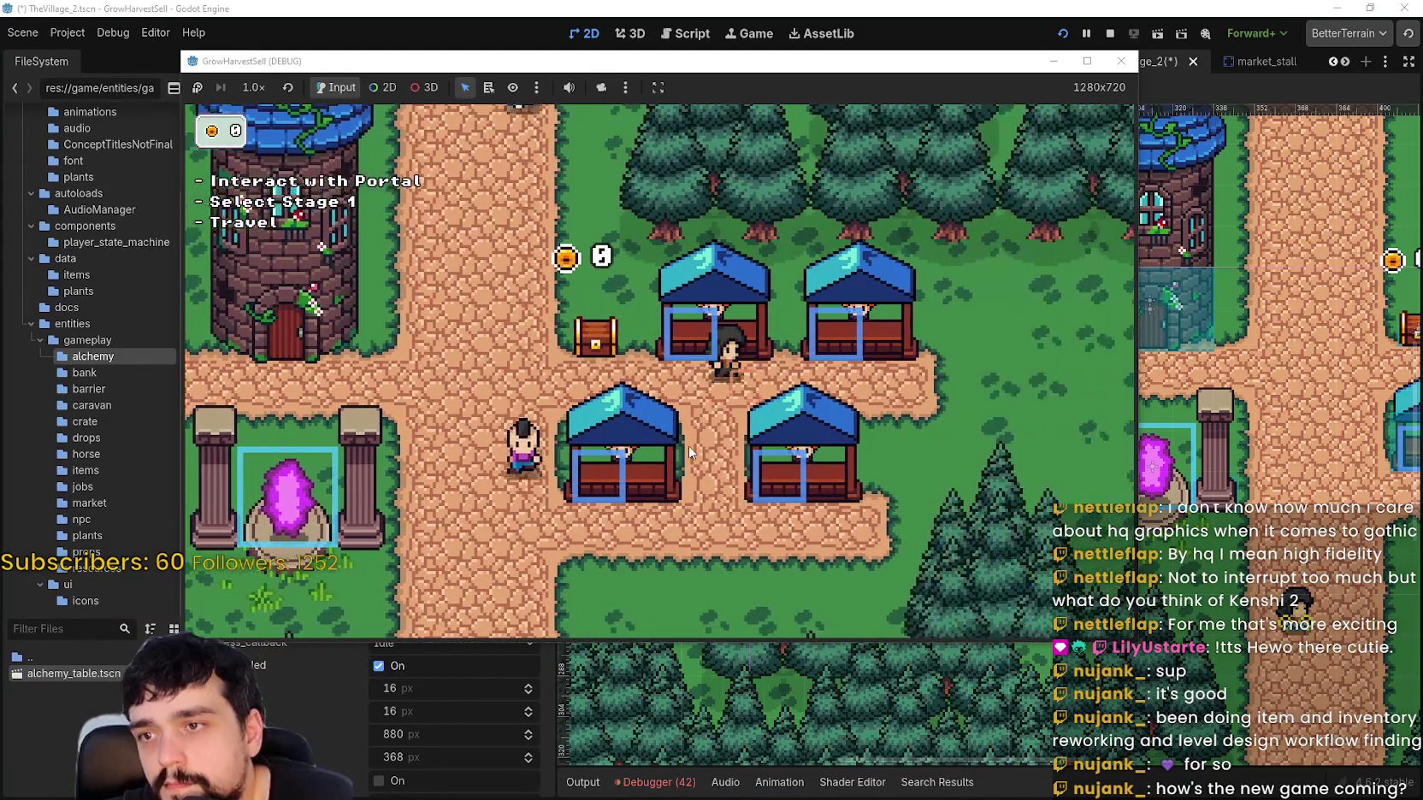
pyautogui.press('w')
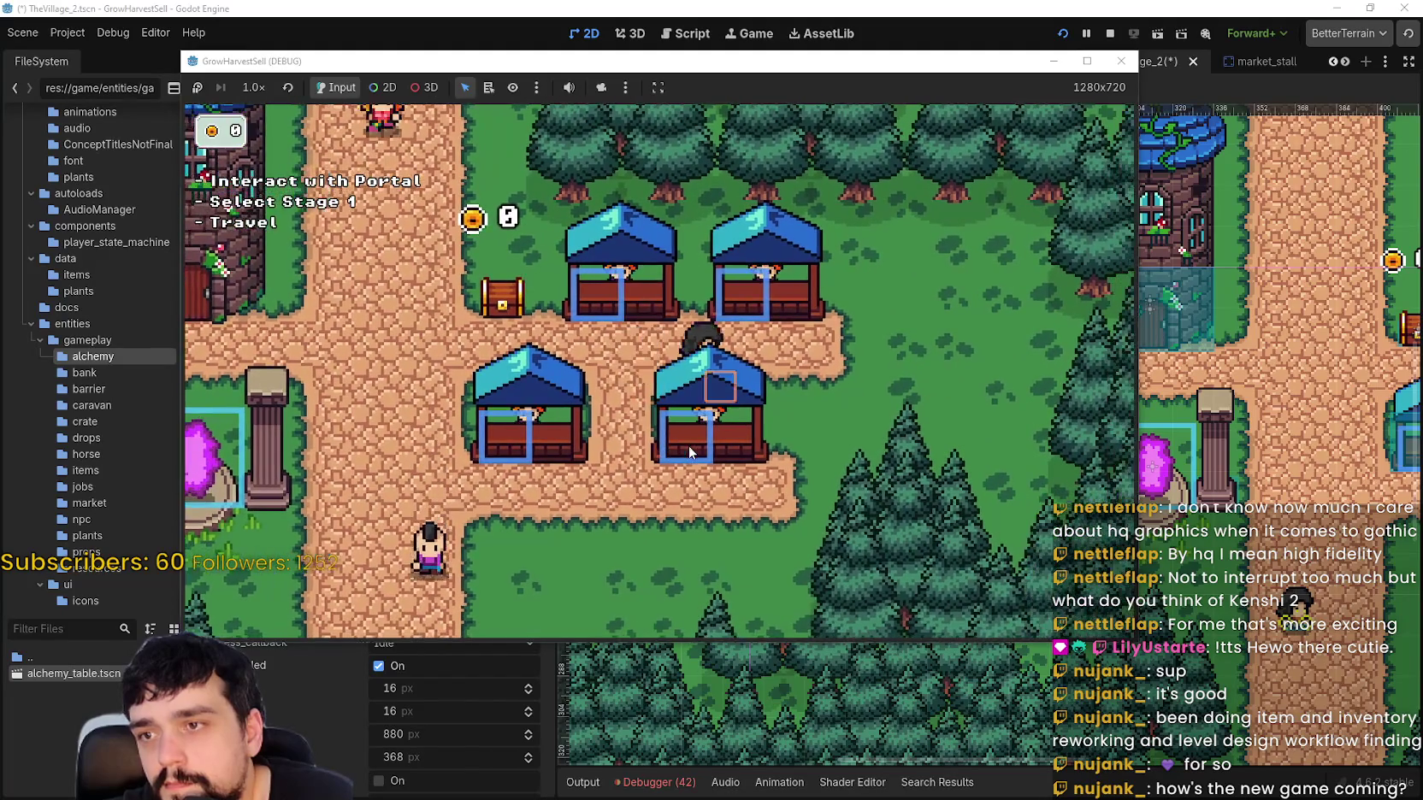
pyautogui.press('a')
pyautogui.press('a')
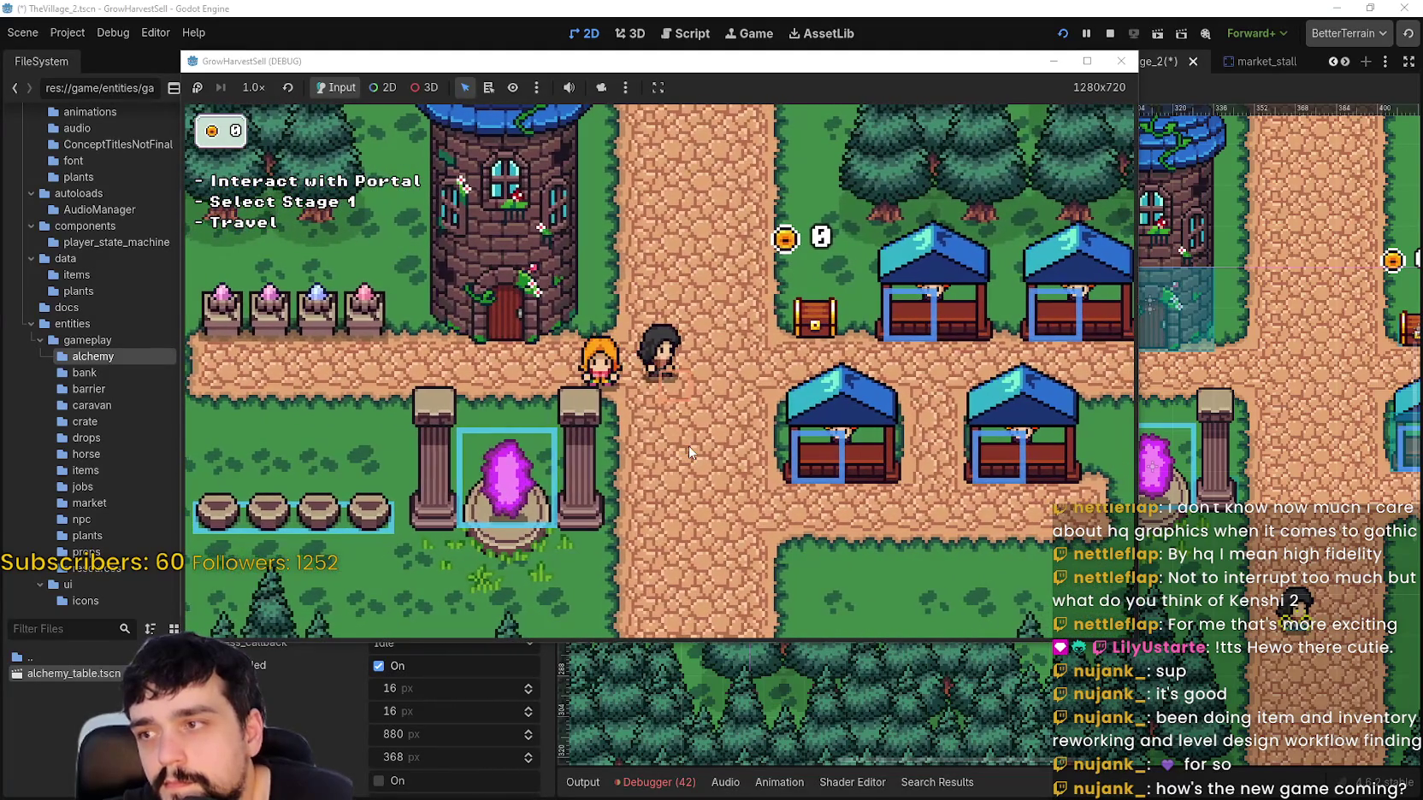
pyautogui.press('s')
pyautogui.press('d')
pyautogui.press('s')
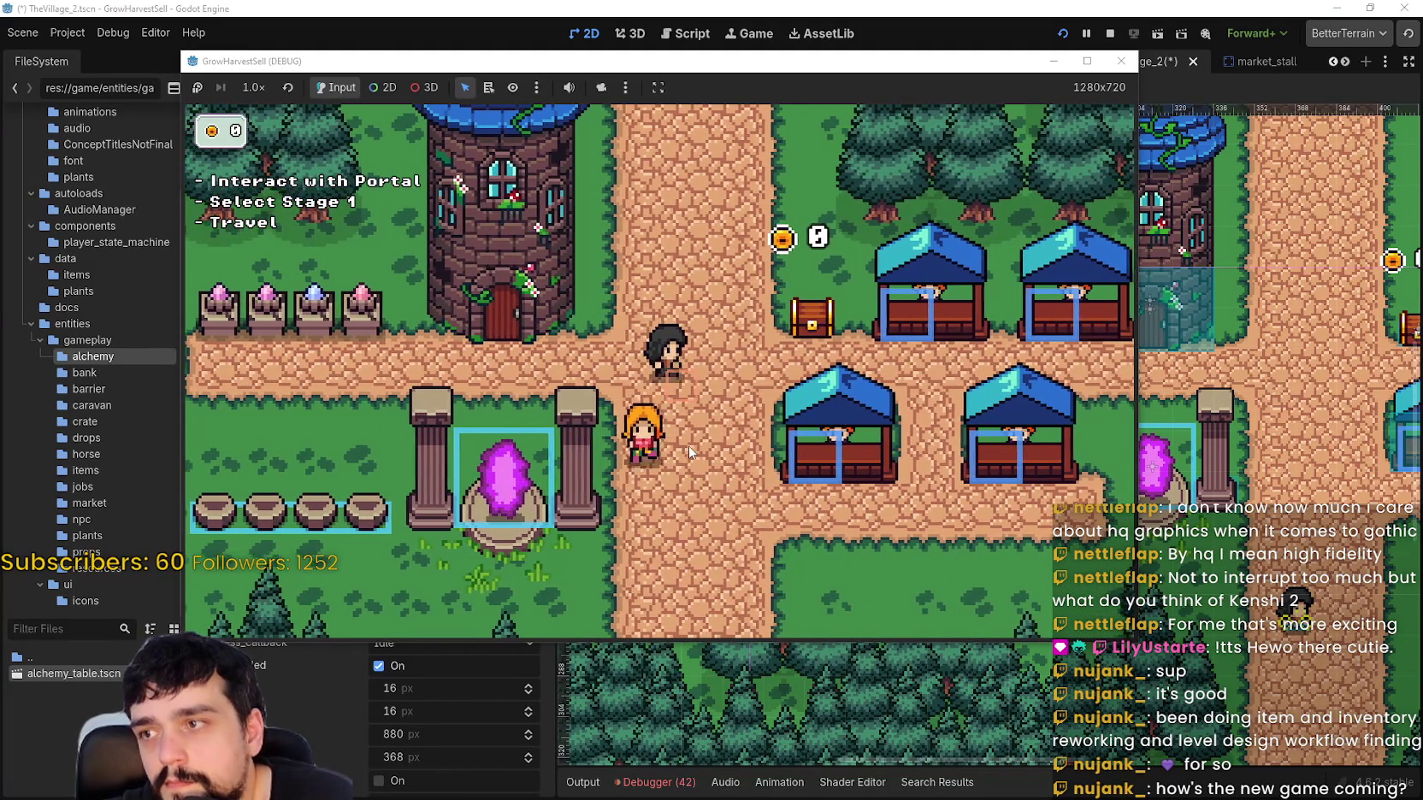
pyautogui.press('w')
pyautogui.press('d')
pyautogui.press('d')
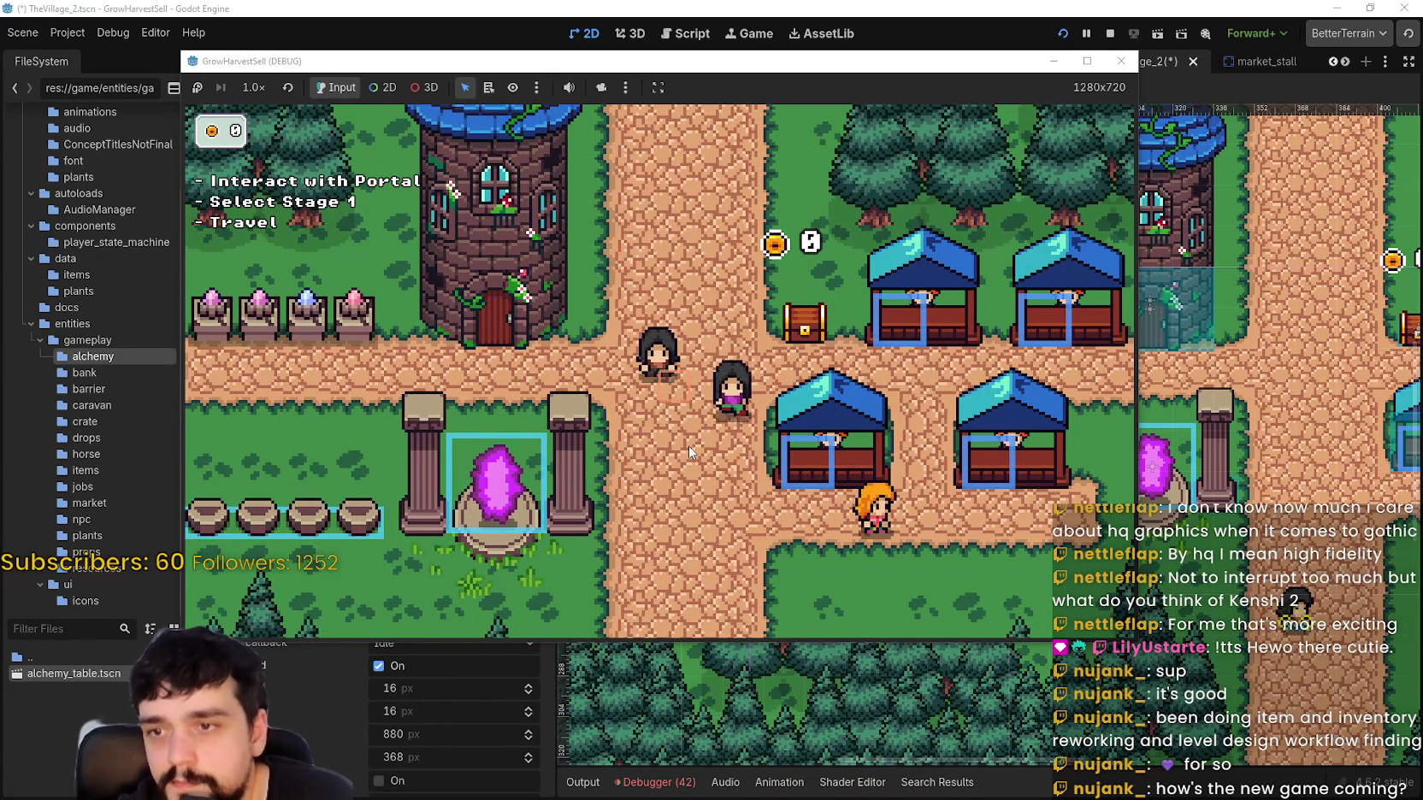
pyautogui.press('a')
pyautogui.press('w')
pyautogui.press('w')
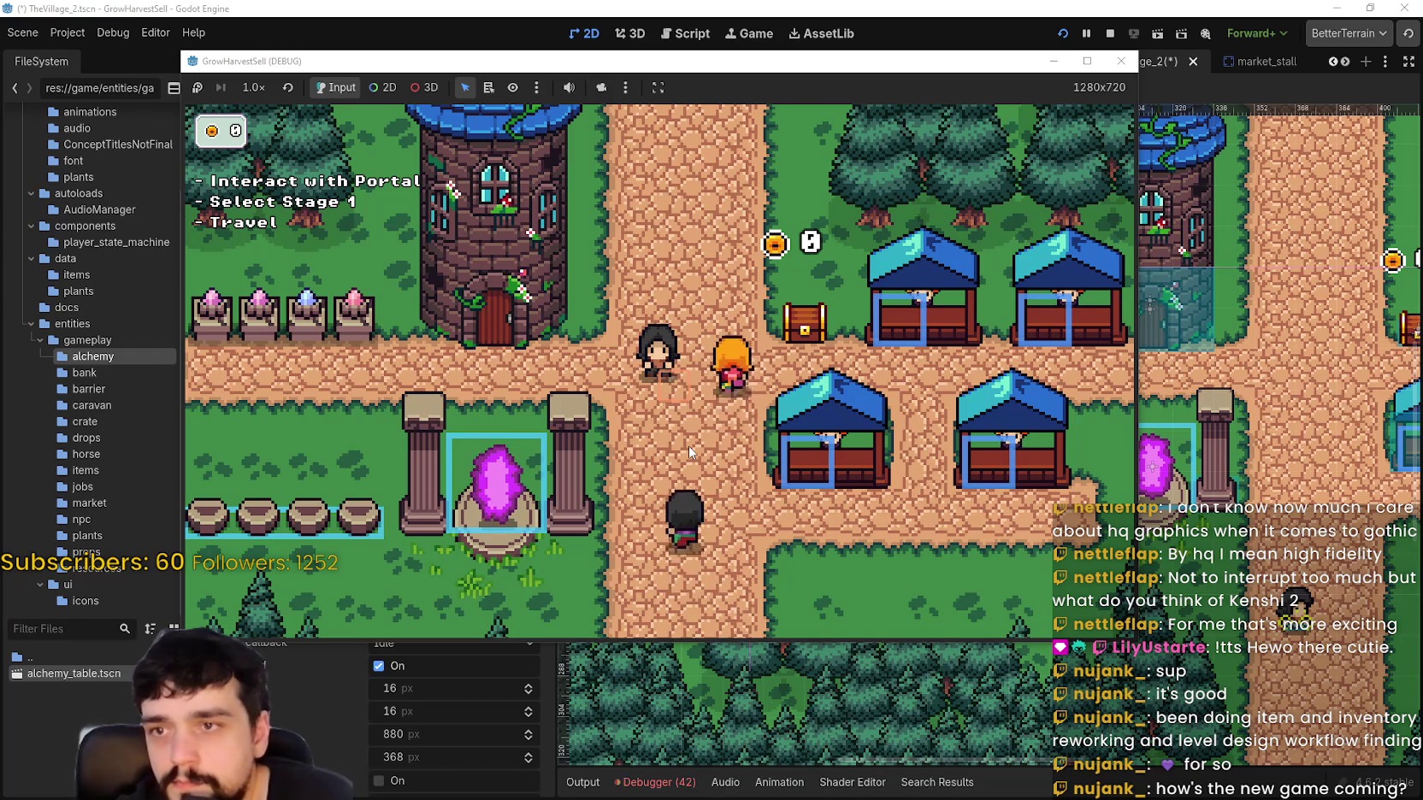
pyautogui.press('w')
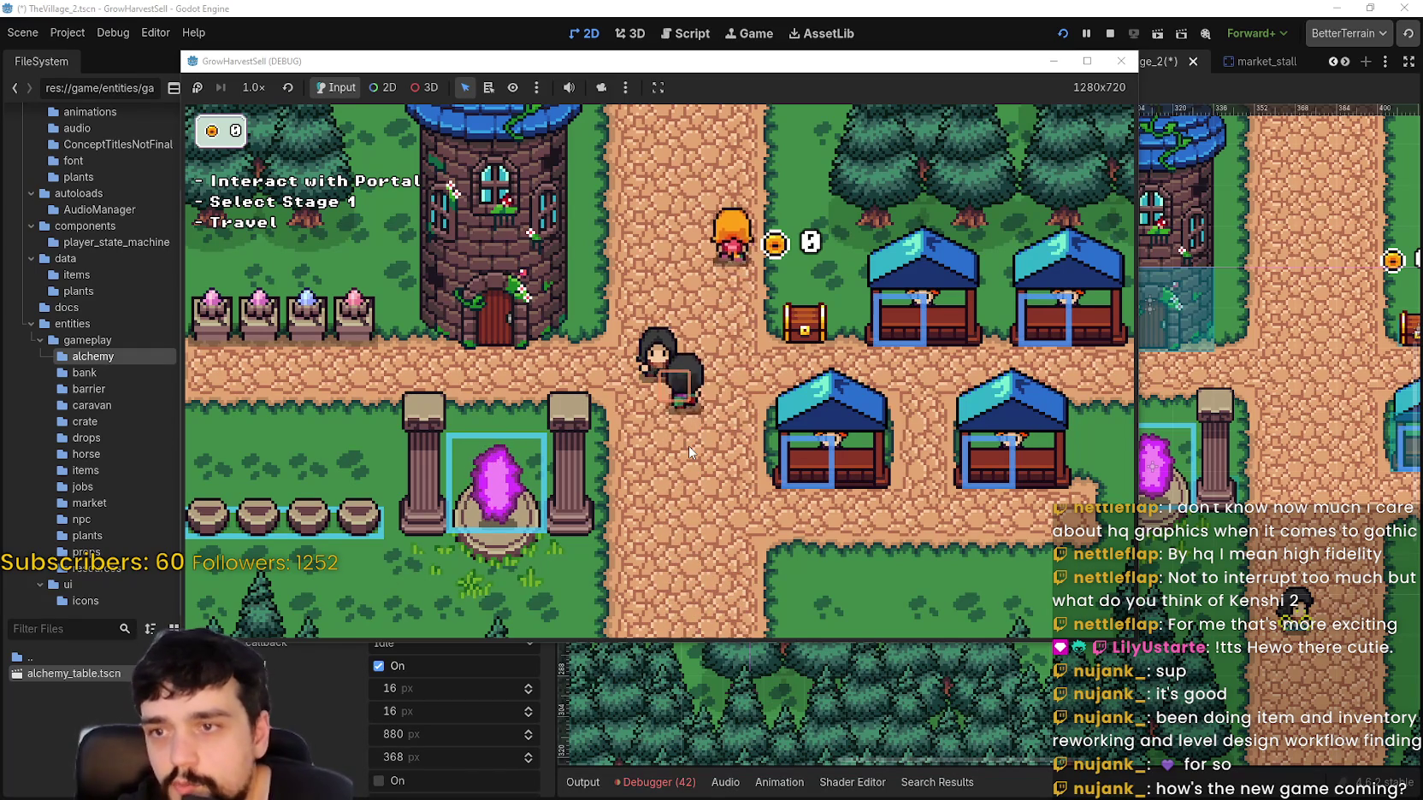
pyautogui.press('w')
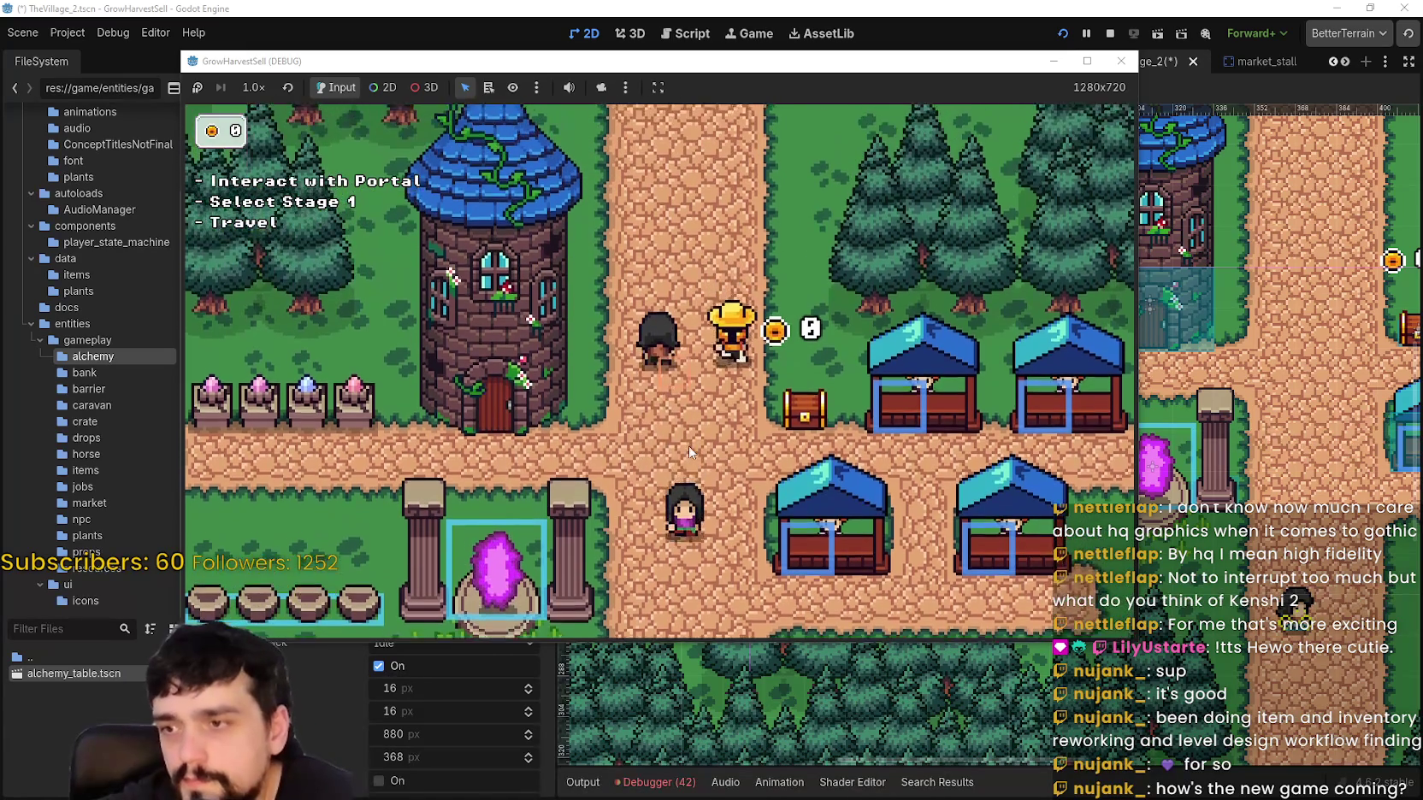
# Step: Walk the player left along the path to the tower door and back right
pyautogui.press('Up')
pyautogui.press('Down')
pyautogui.press('Left')
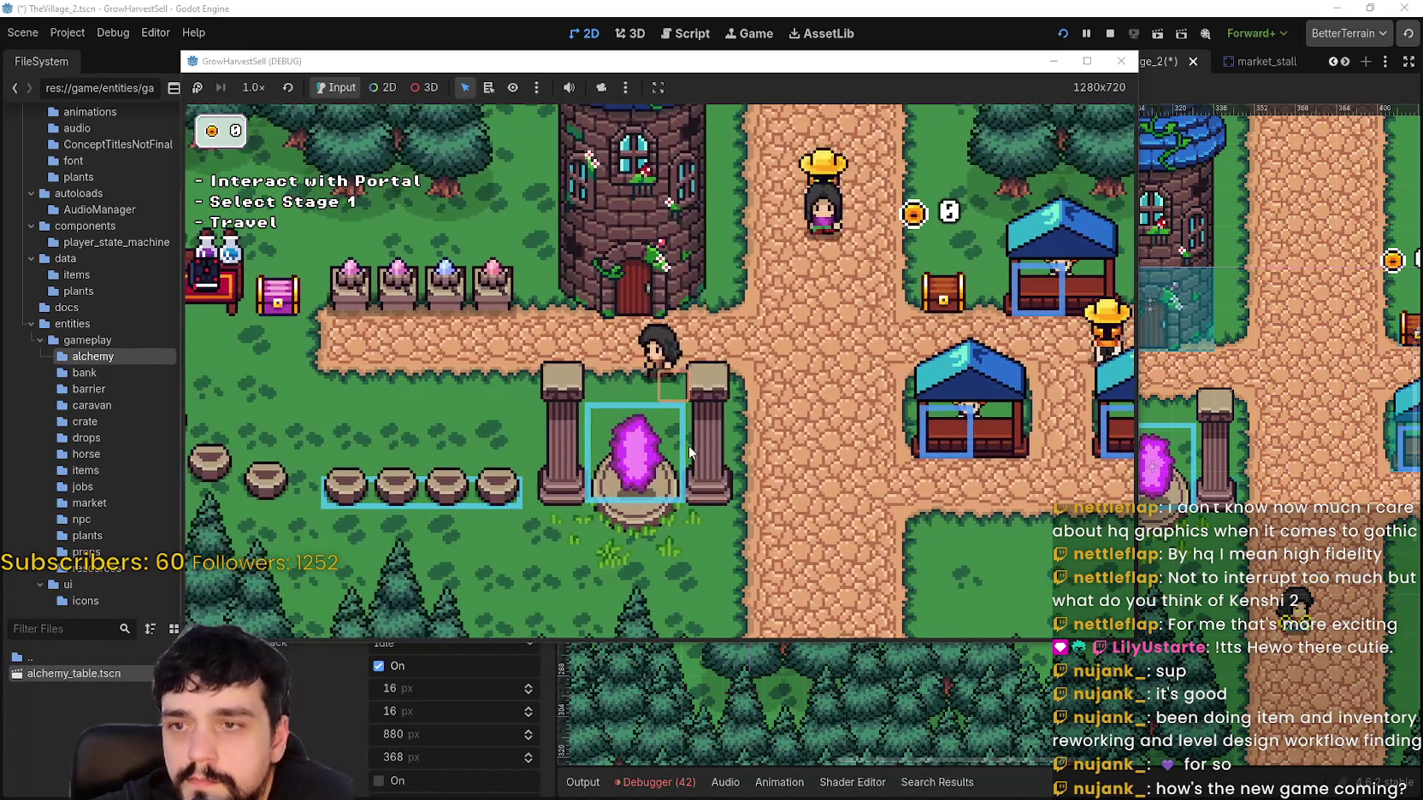
pyautogui.press('Right')
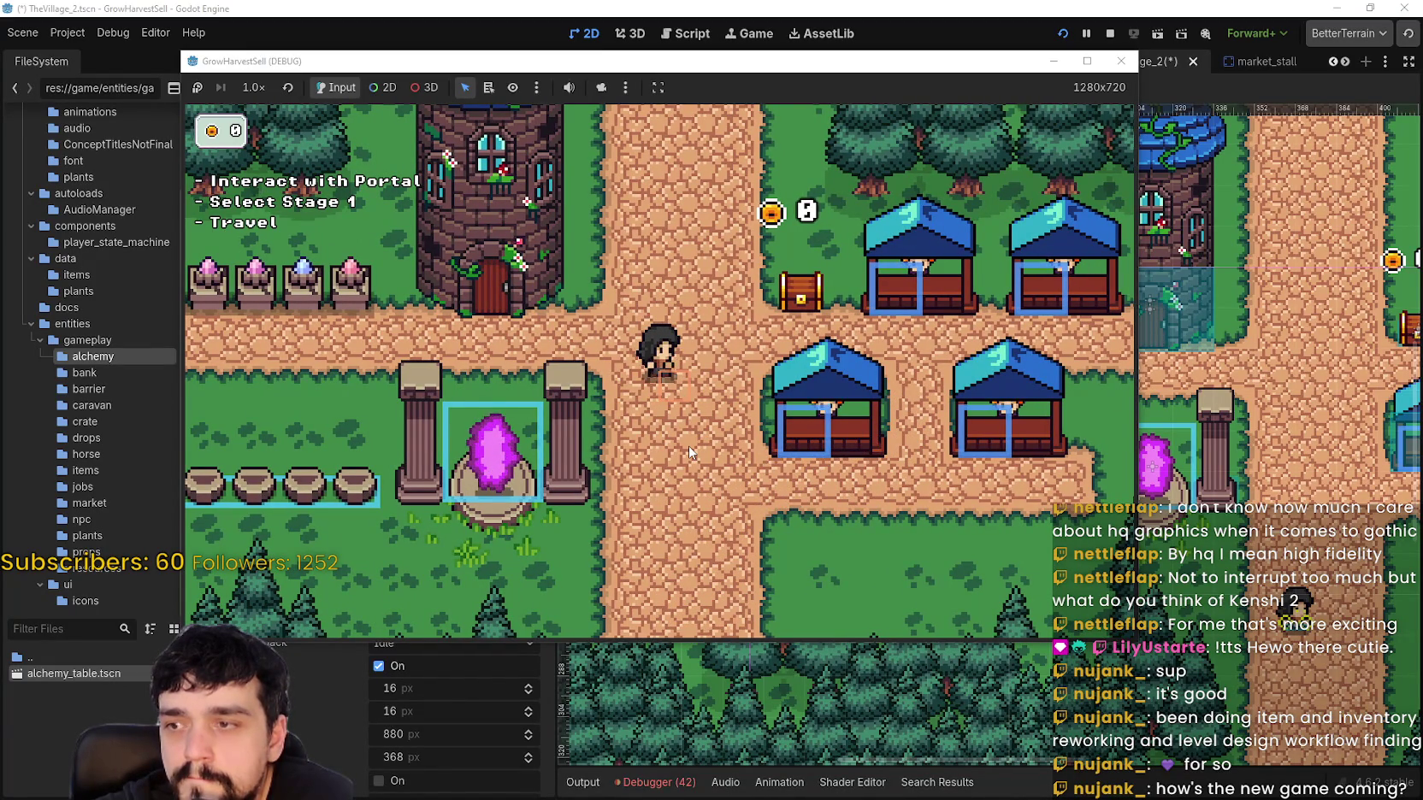
pyautogui.press('Left')
pyautogui.press('Up')
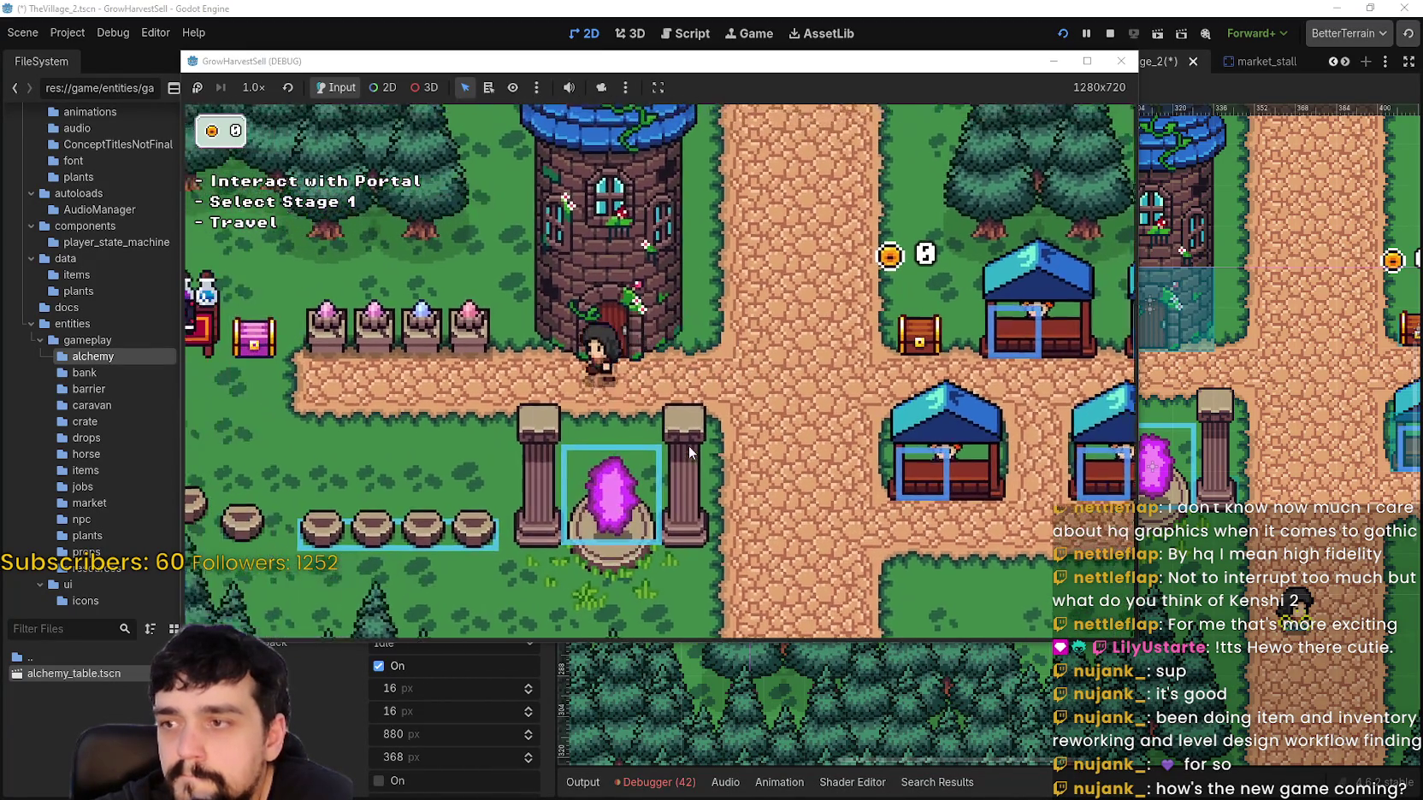
pyautogui.press('Left')
pyautogui.press('Down')
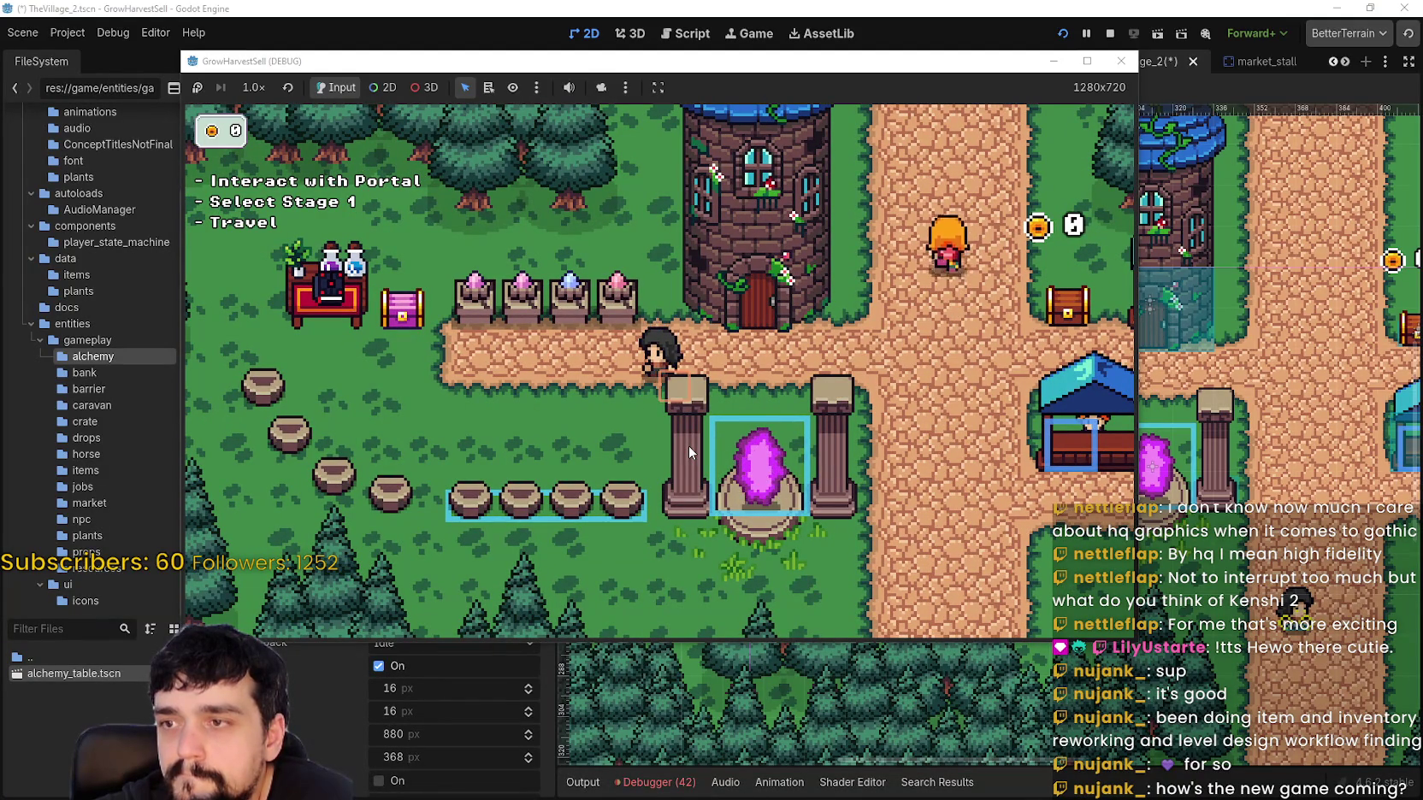
pyautogui.press('d')
pyautogui.press('w')
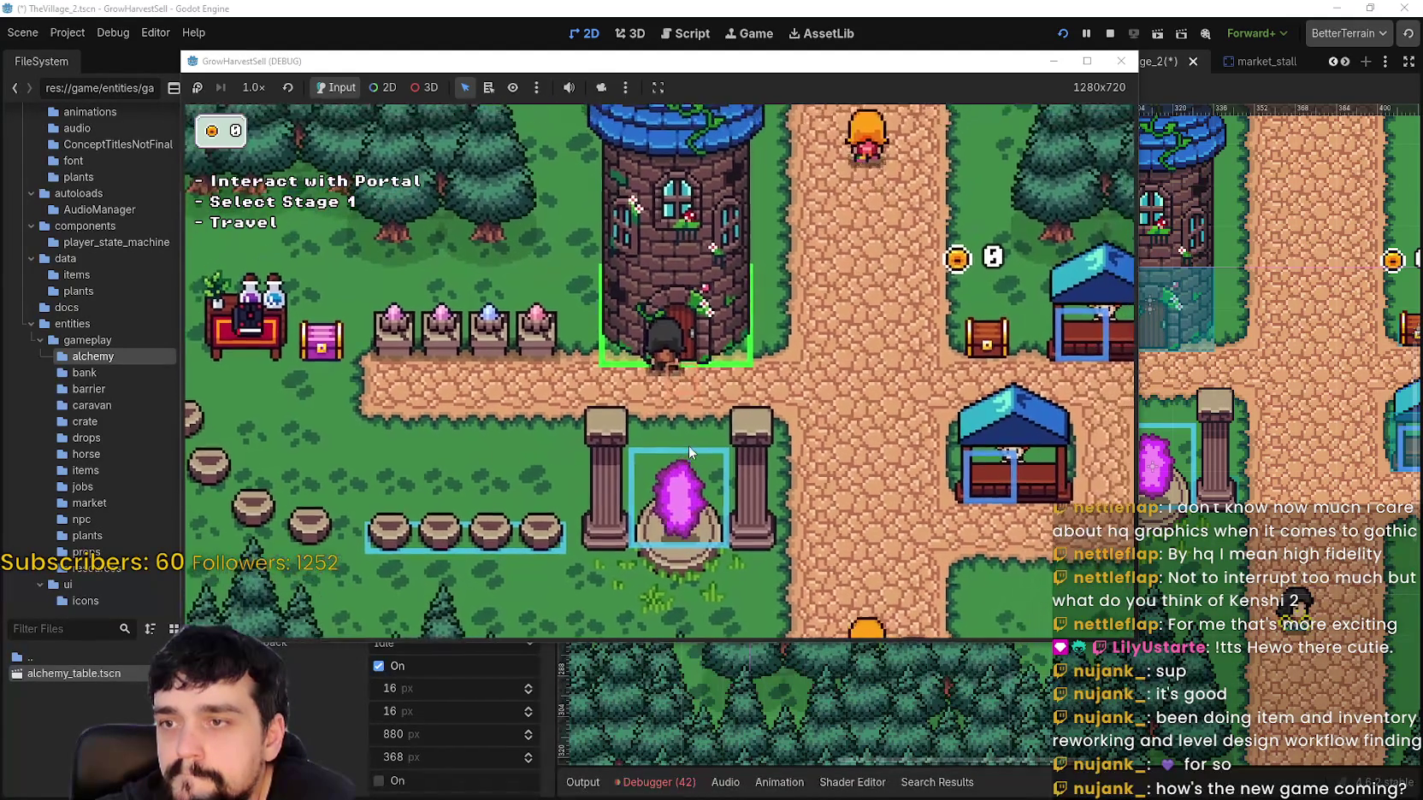
pyautogui.press('s')
pyautogui.press('d')
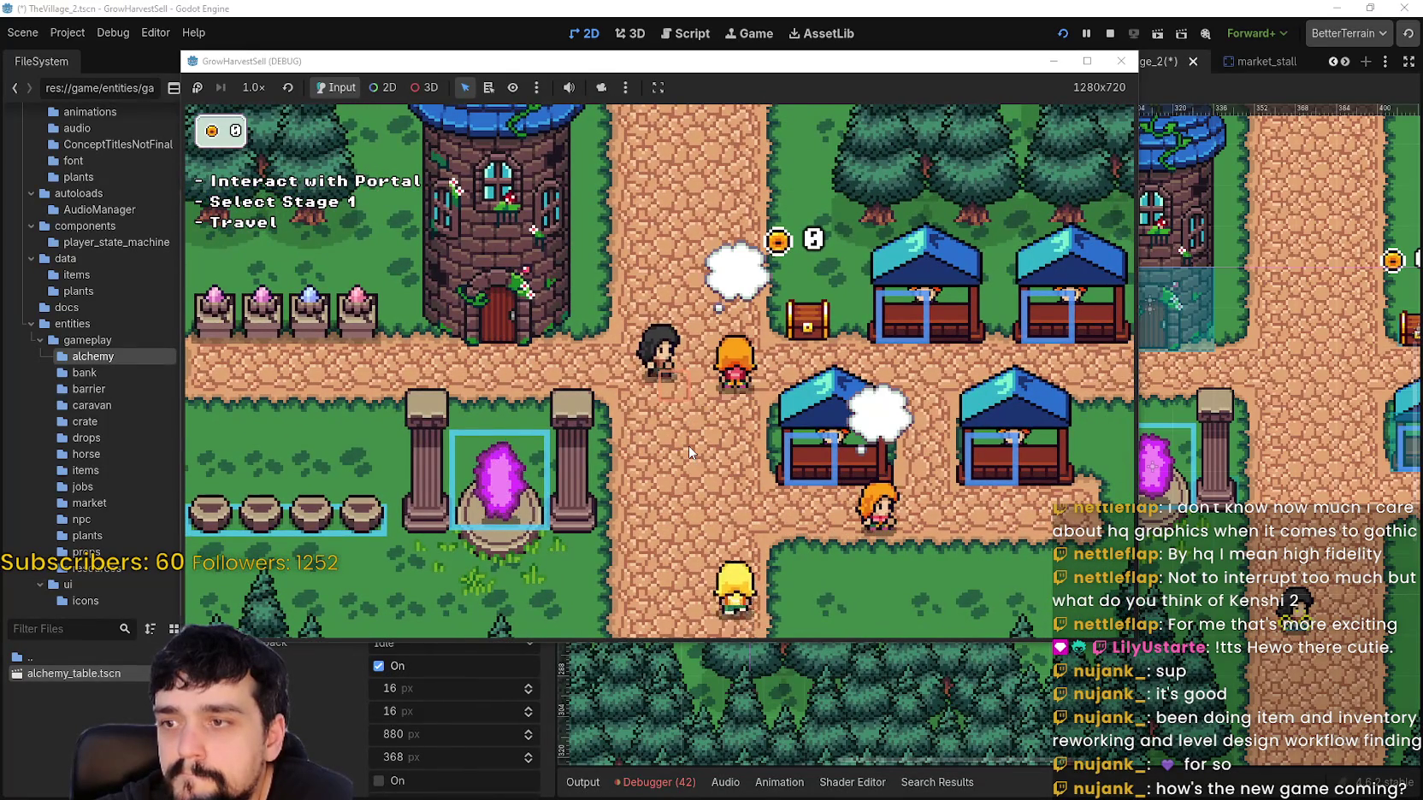
# Step: Walk the player past the portal, stumps and crystal pots to the market stalls and back
pyautogui.press('a')
pyautogui.press('s')
pyautogui.press('s')
pyautogui.press('a')
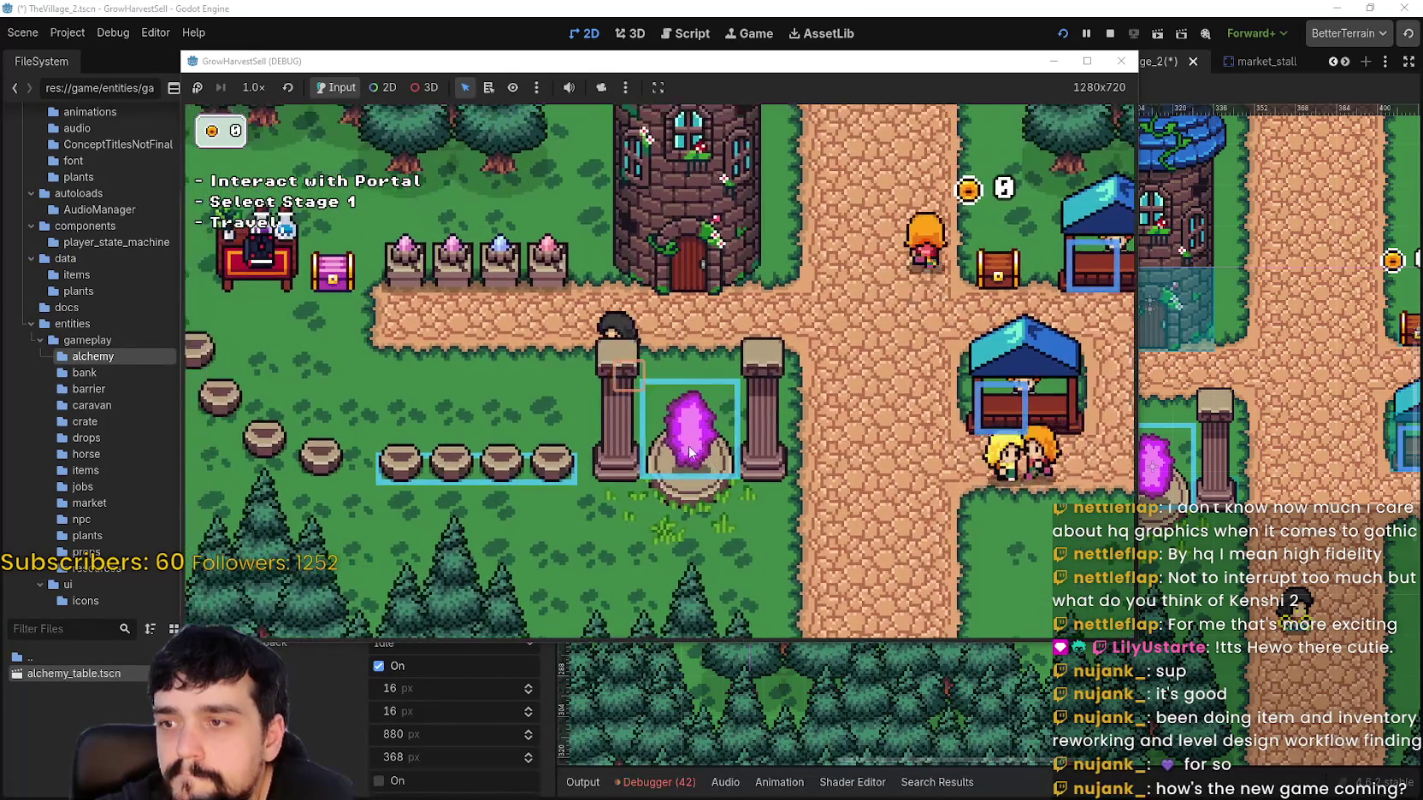
pyautogui.press('w')
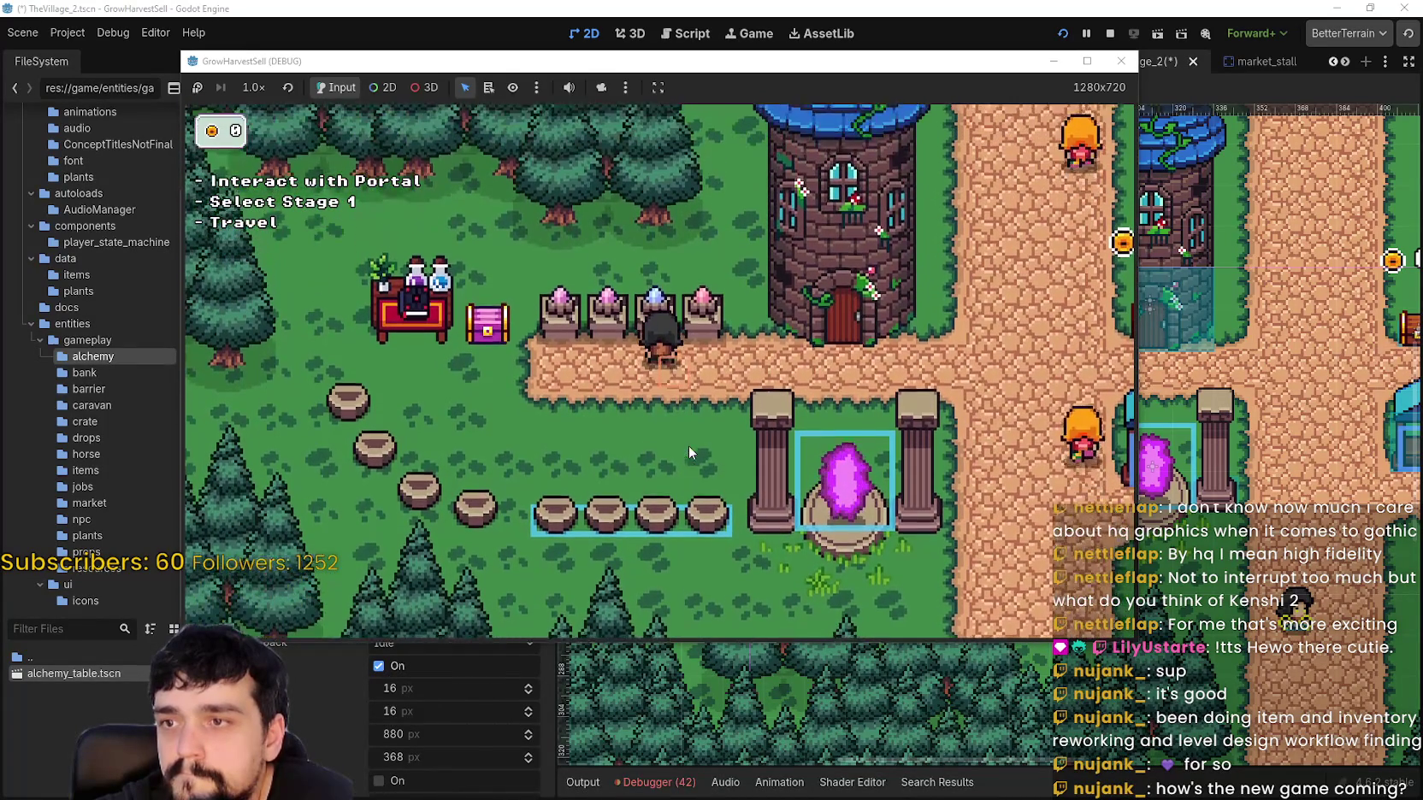
pyautogui.press('d')
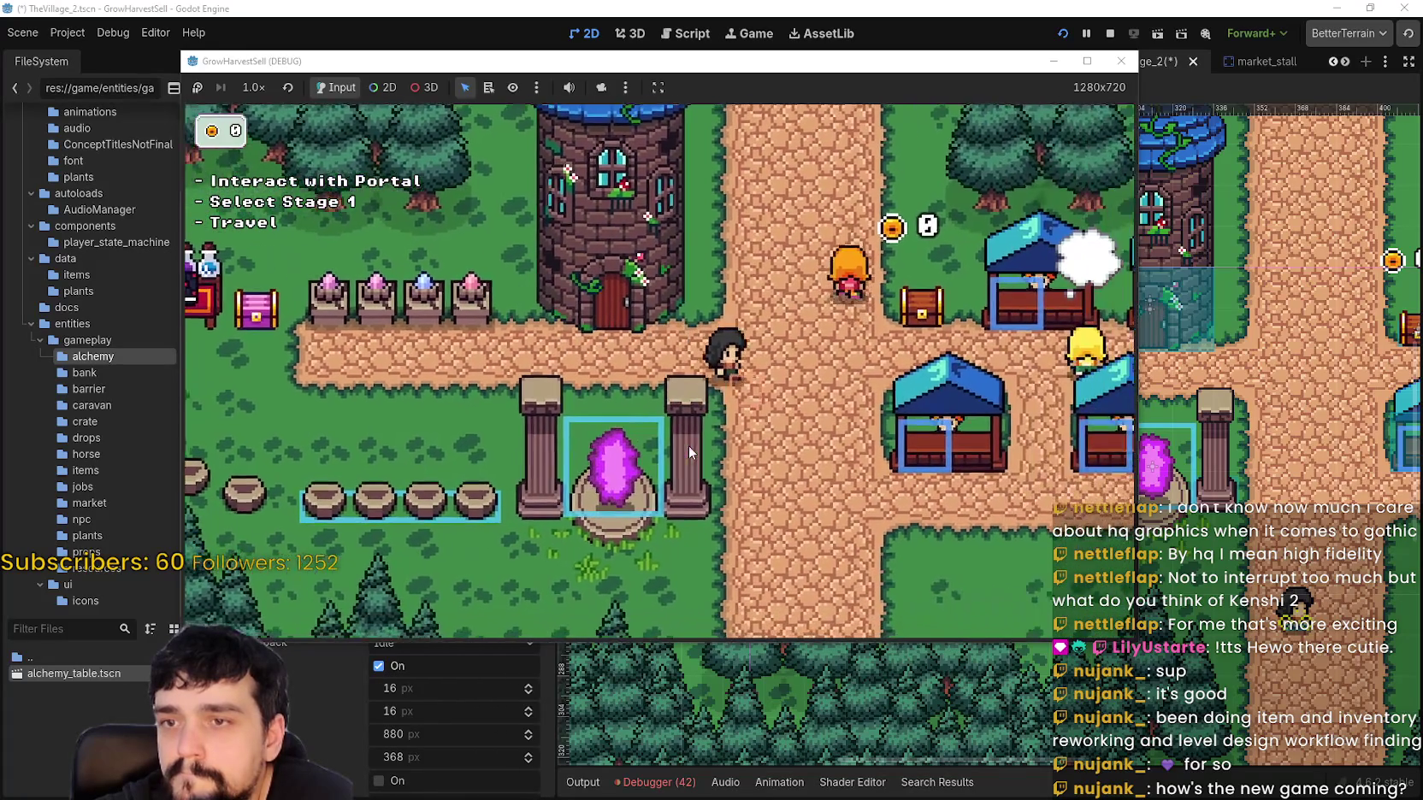
pyautogui.press('w')
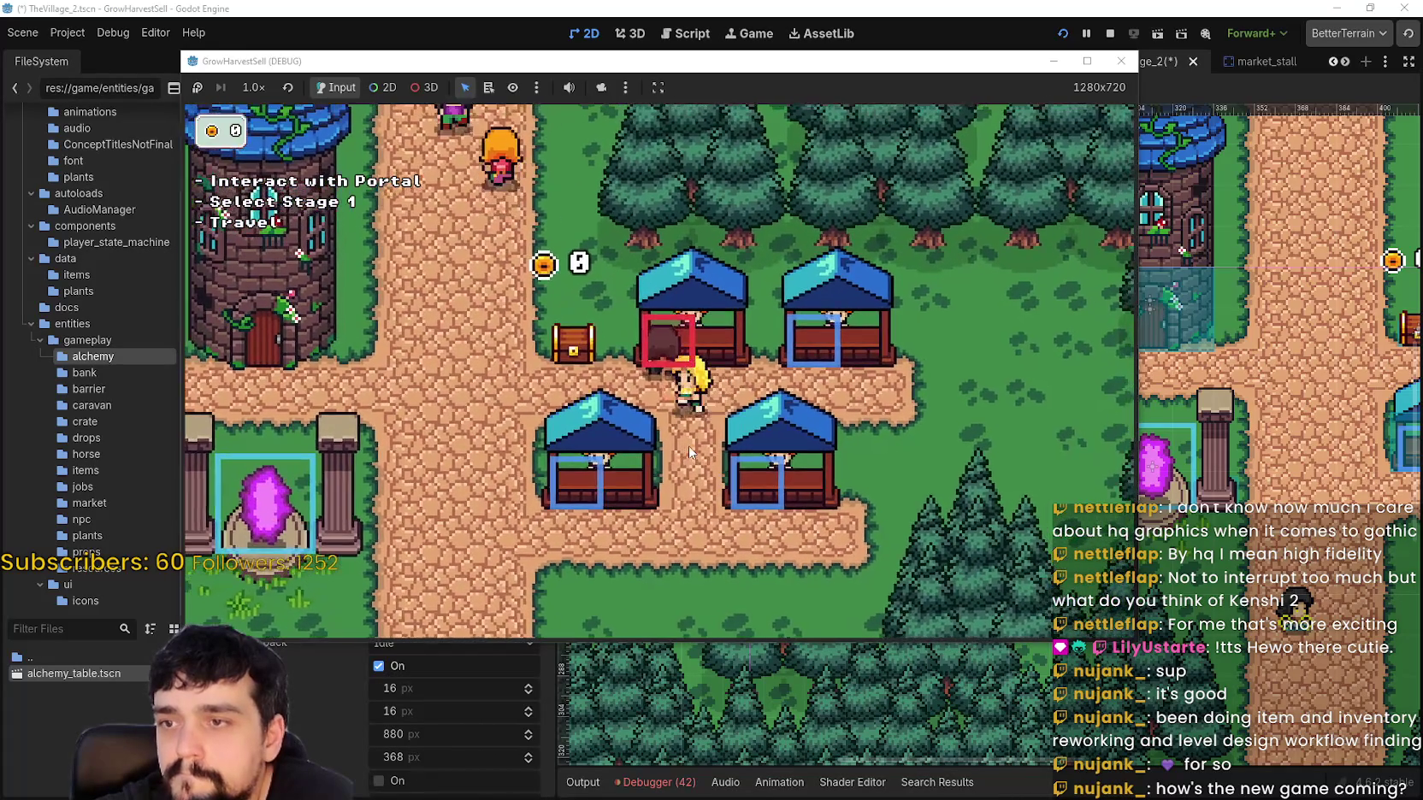
pyautogui.press('a')
pyautogui.press('s')
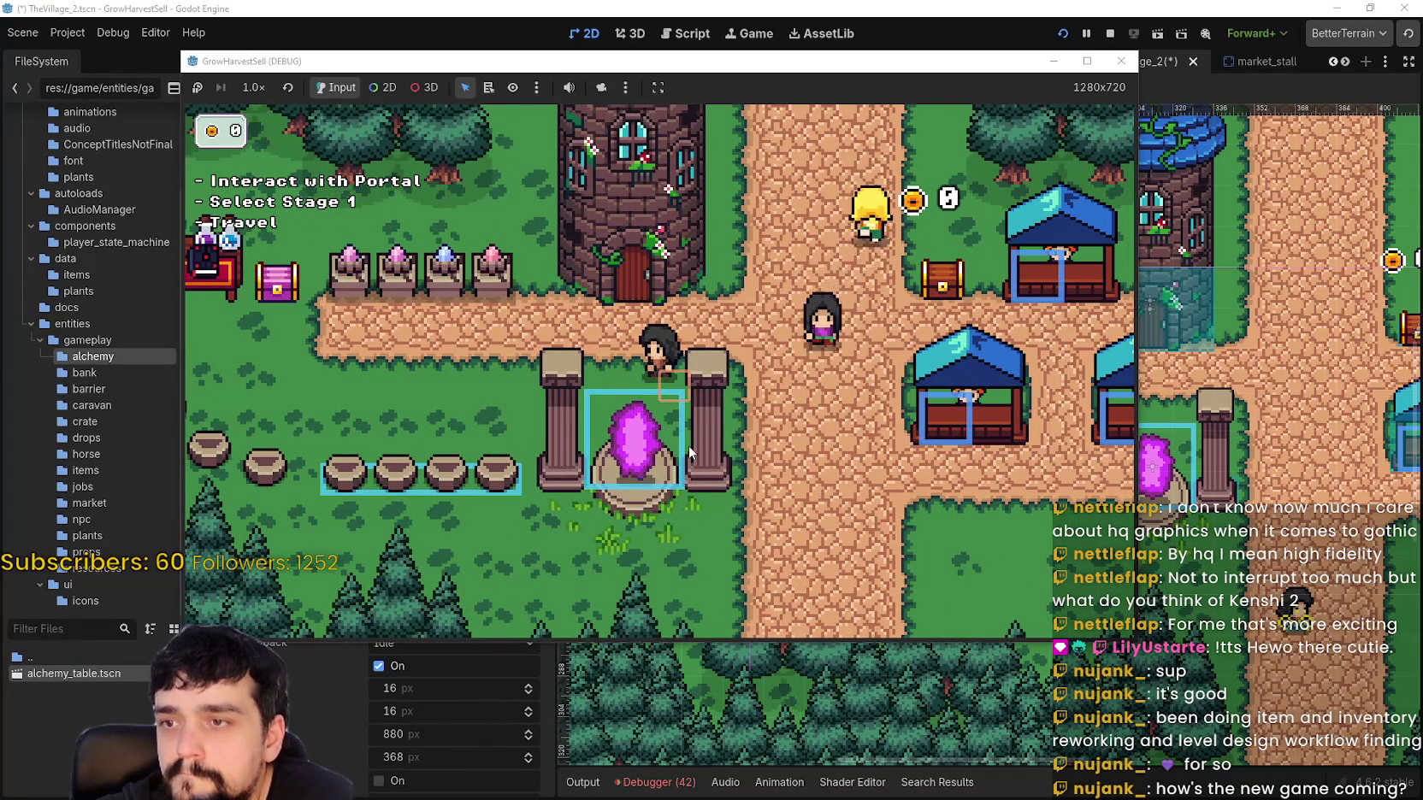
# Step: Walk the player to the crossroads, the blonde villager, the portal and the market stalls
pyautogui.press('d')
pyautogui.press('s')
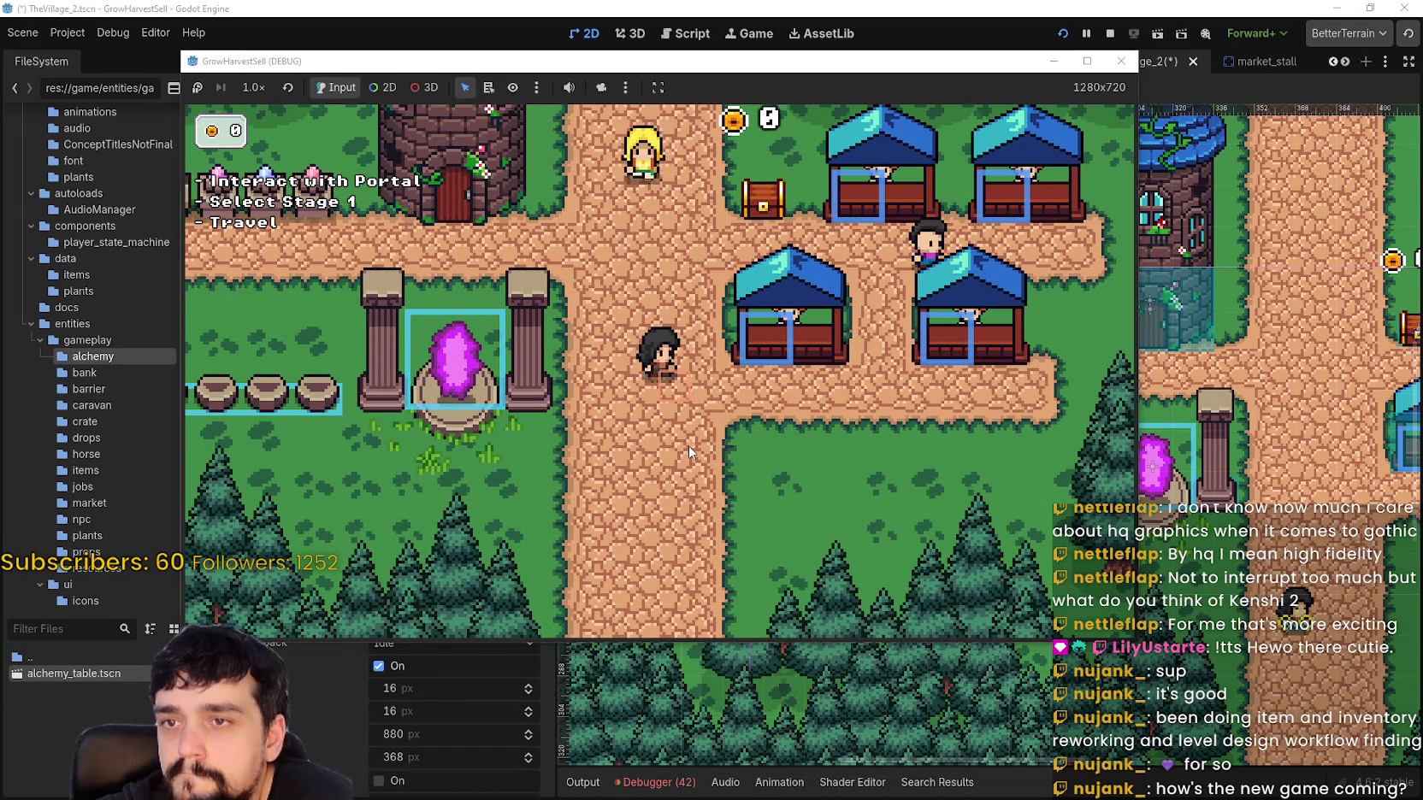
pyautogui.press('s')
pyautogui.press('a')
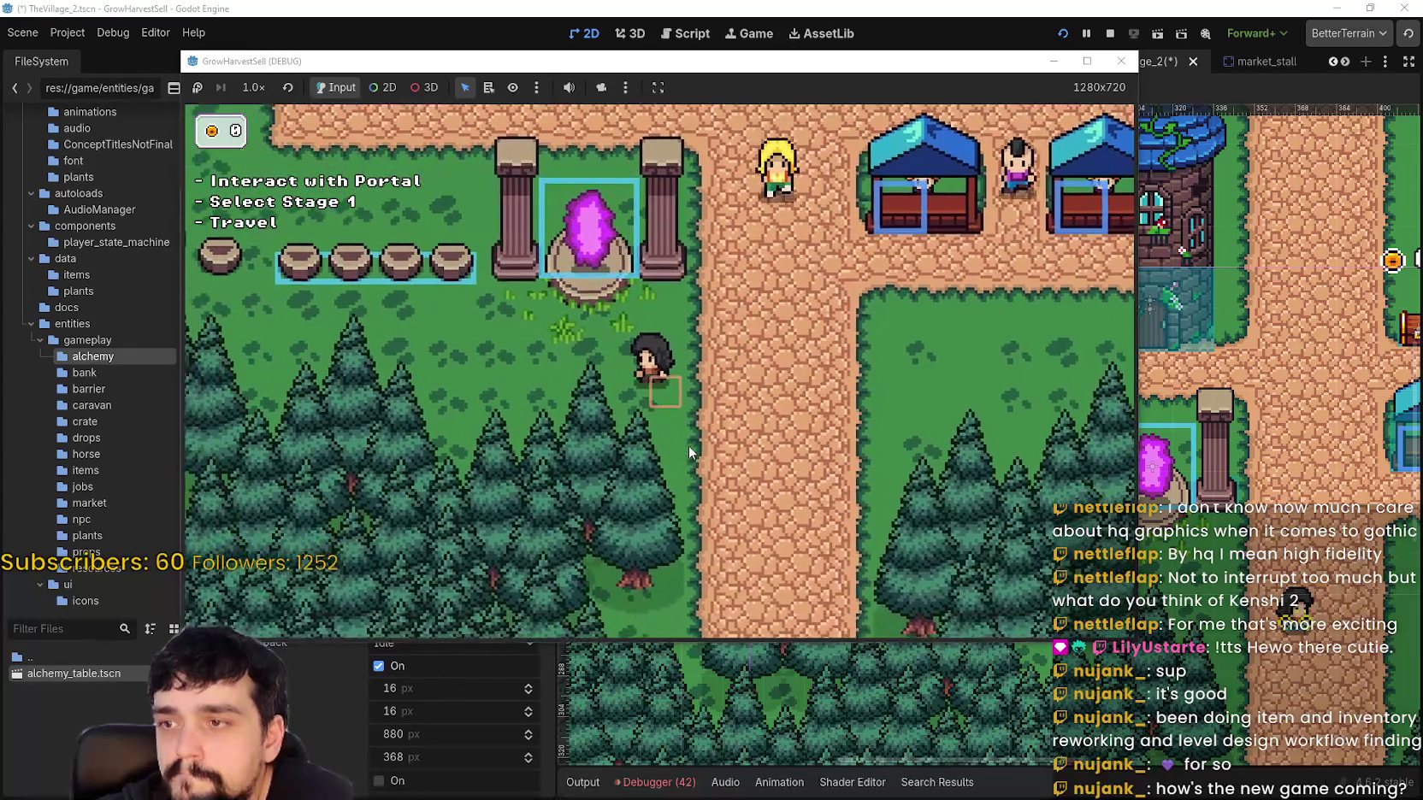
pyautogui.press('w')
pyautogui.press('a')
pyautogui.press('d')
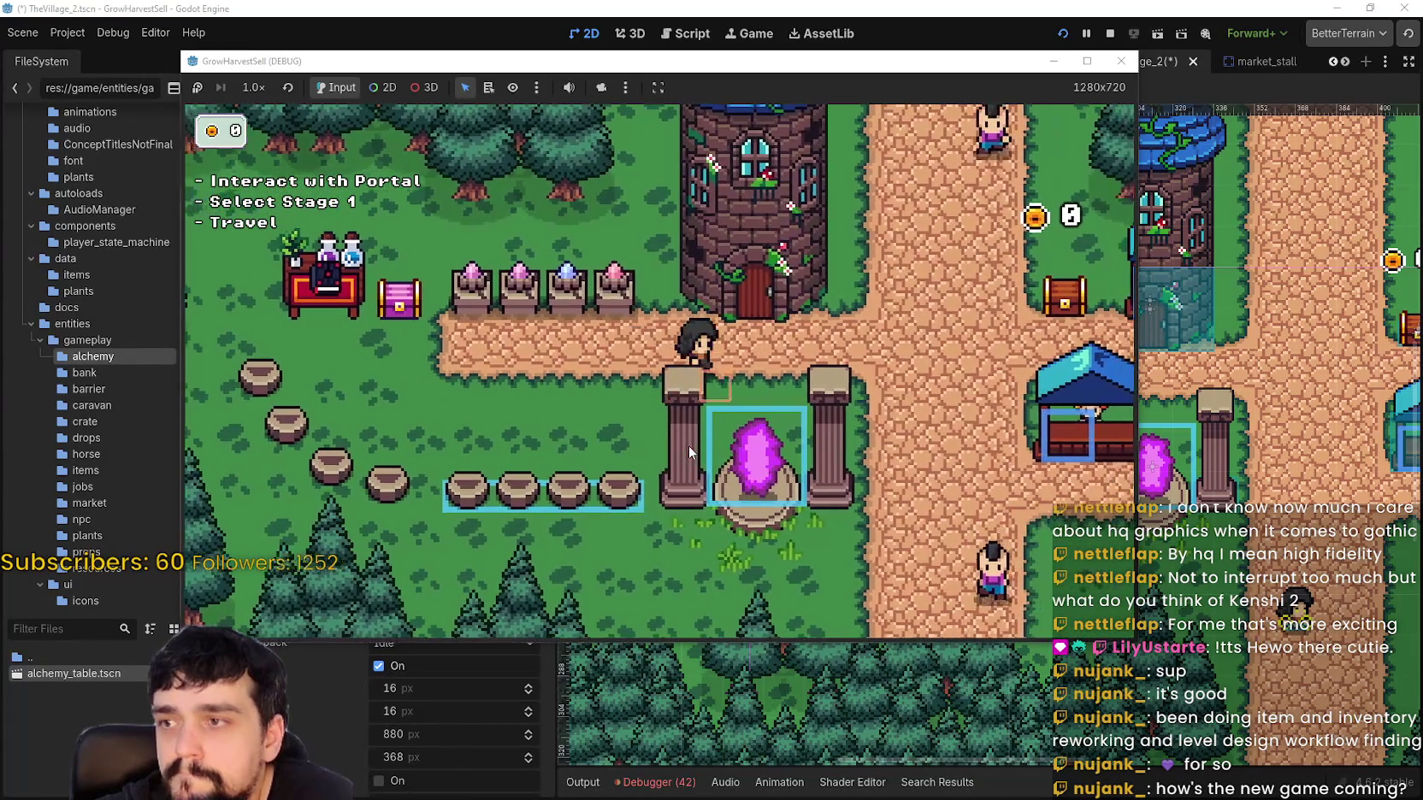
pyautogui.press('w')
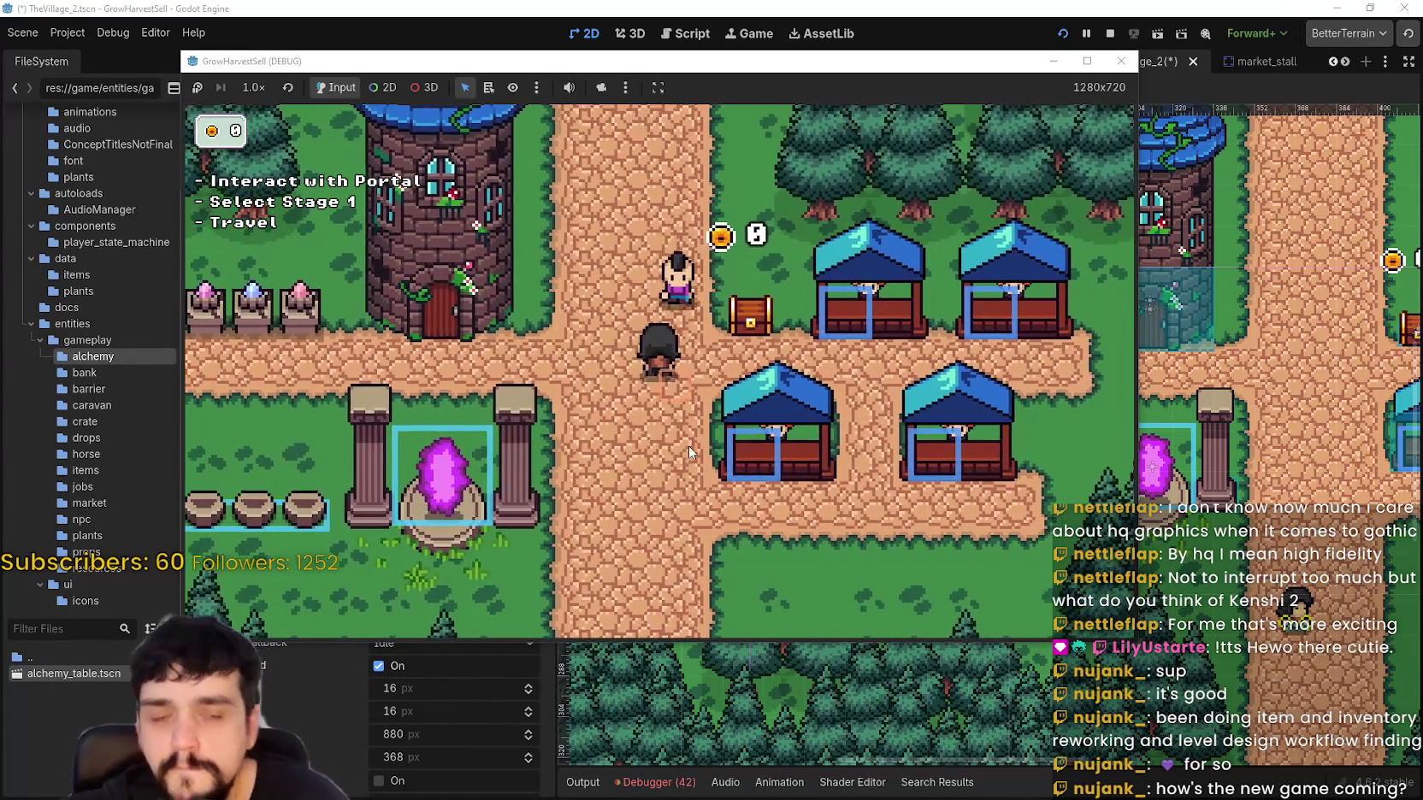
pyautogui.click(1087, 62)
pyautogui.press('a')
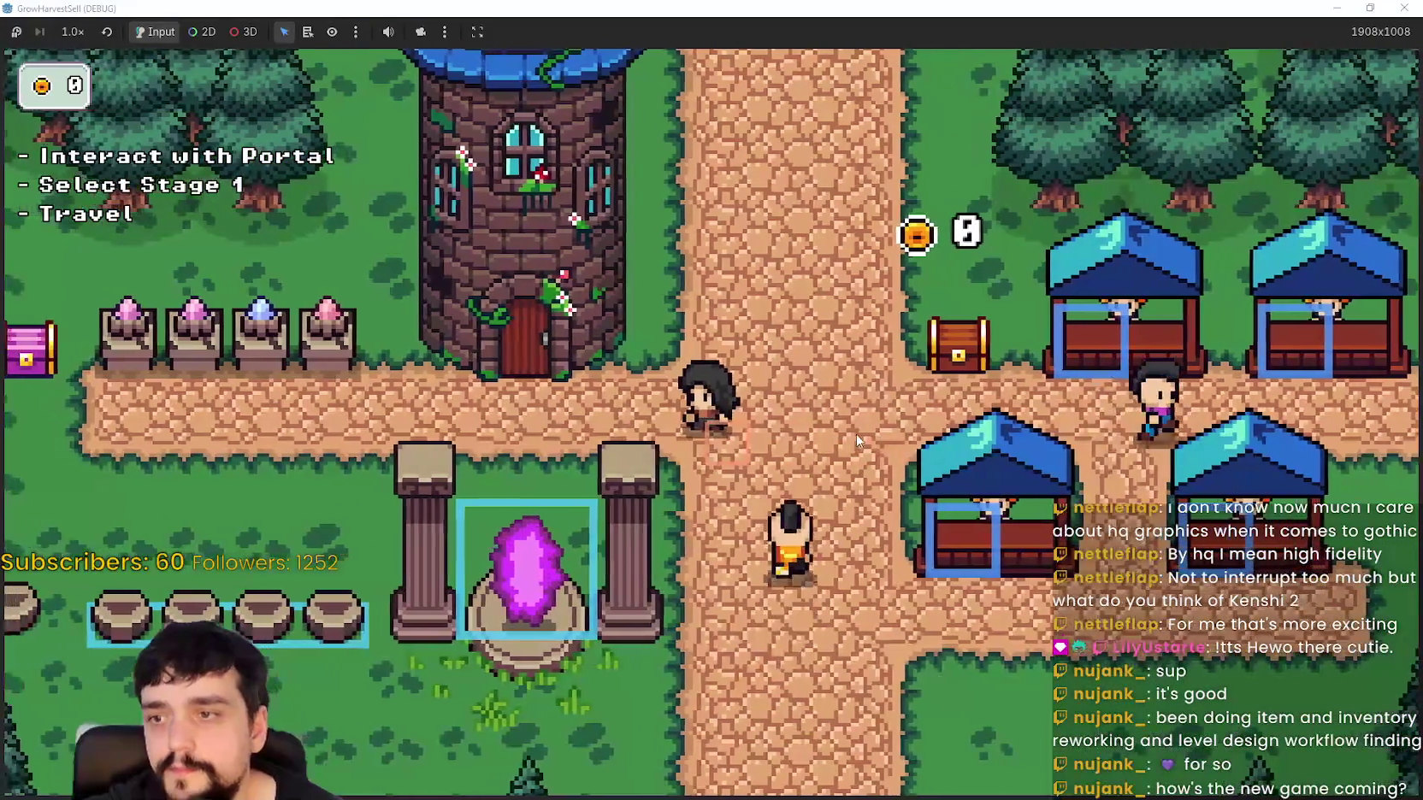
pyautogui.press('w')
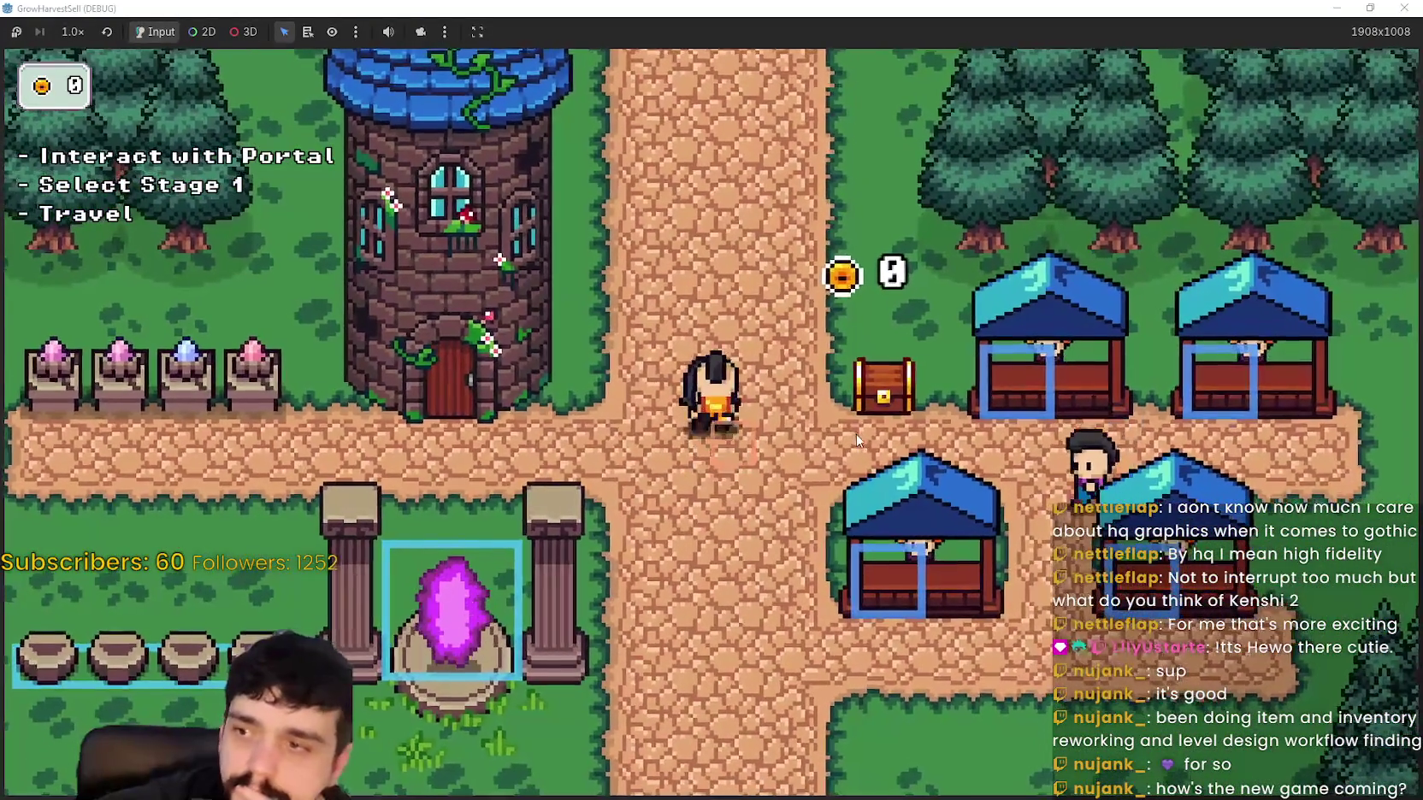
pyautogui.press('s')
pyautogui.press('a')
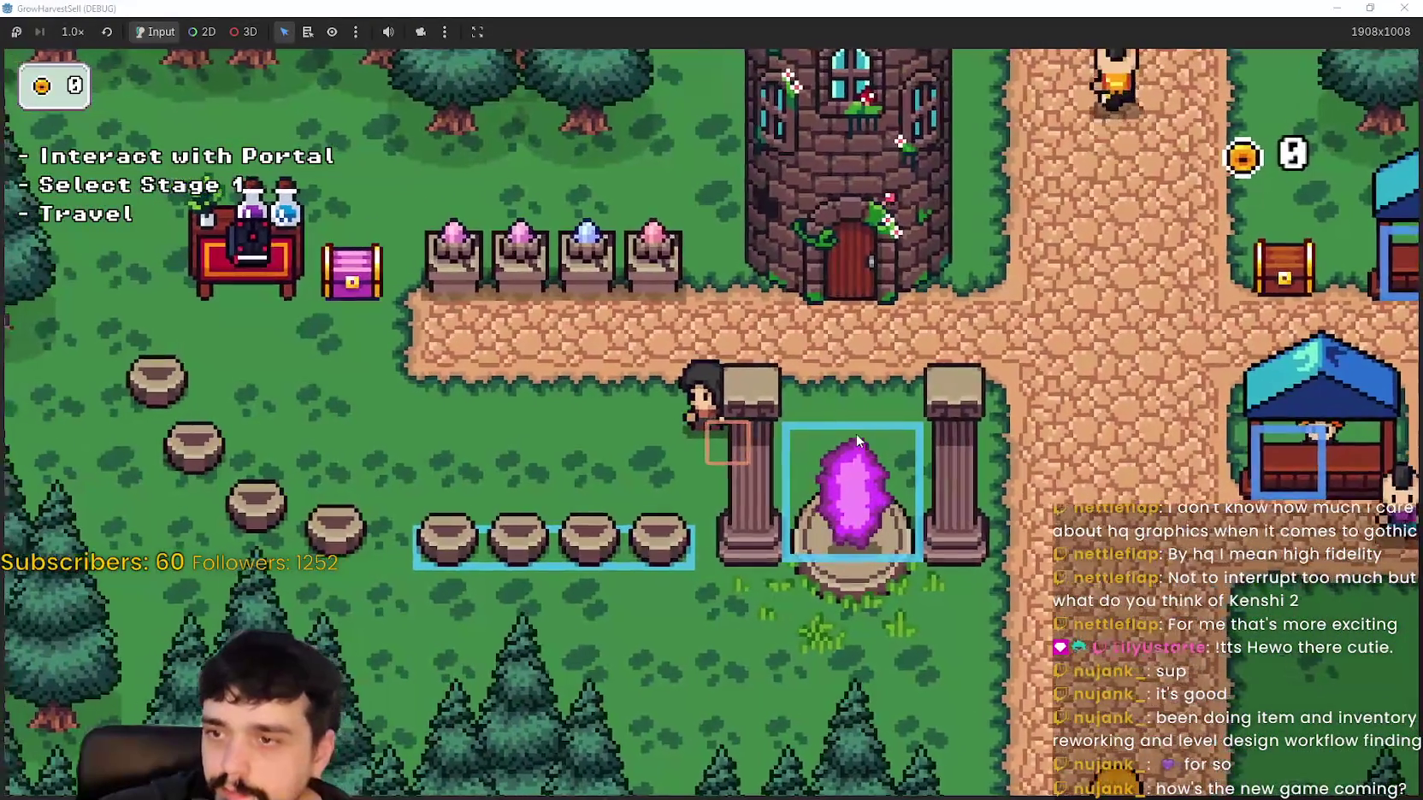
pyautogui.press('w')
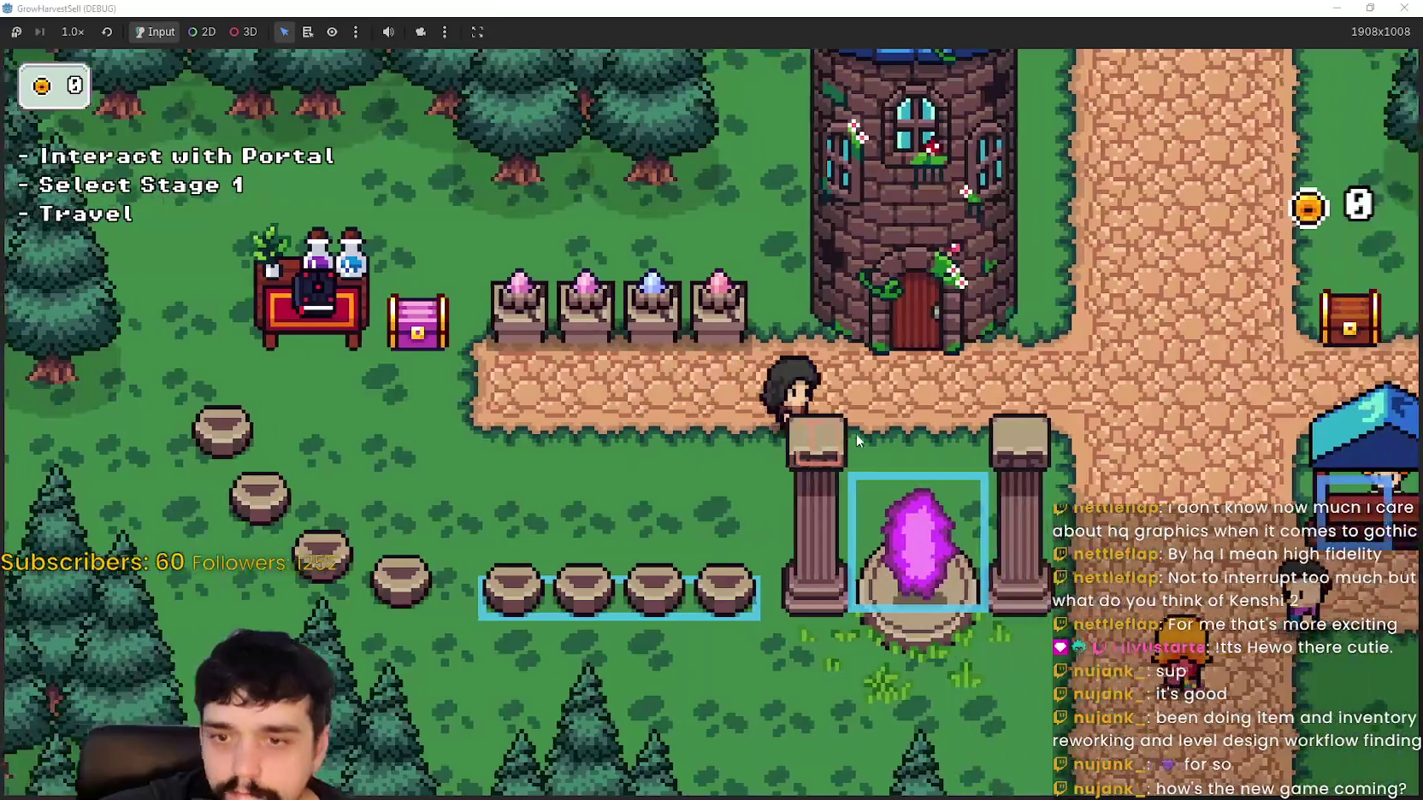
pyautogui.press('d')
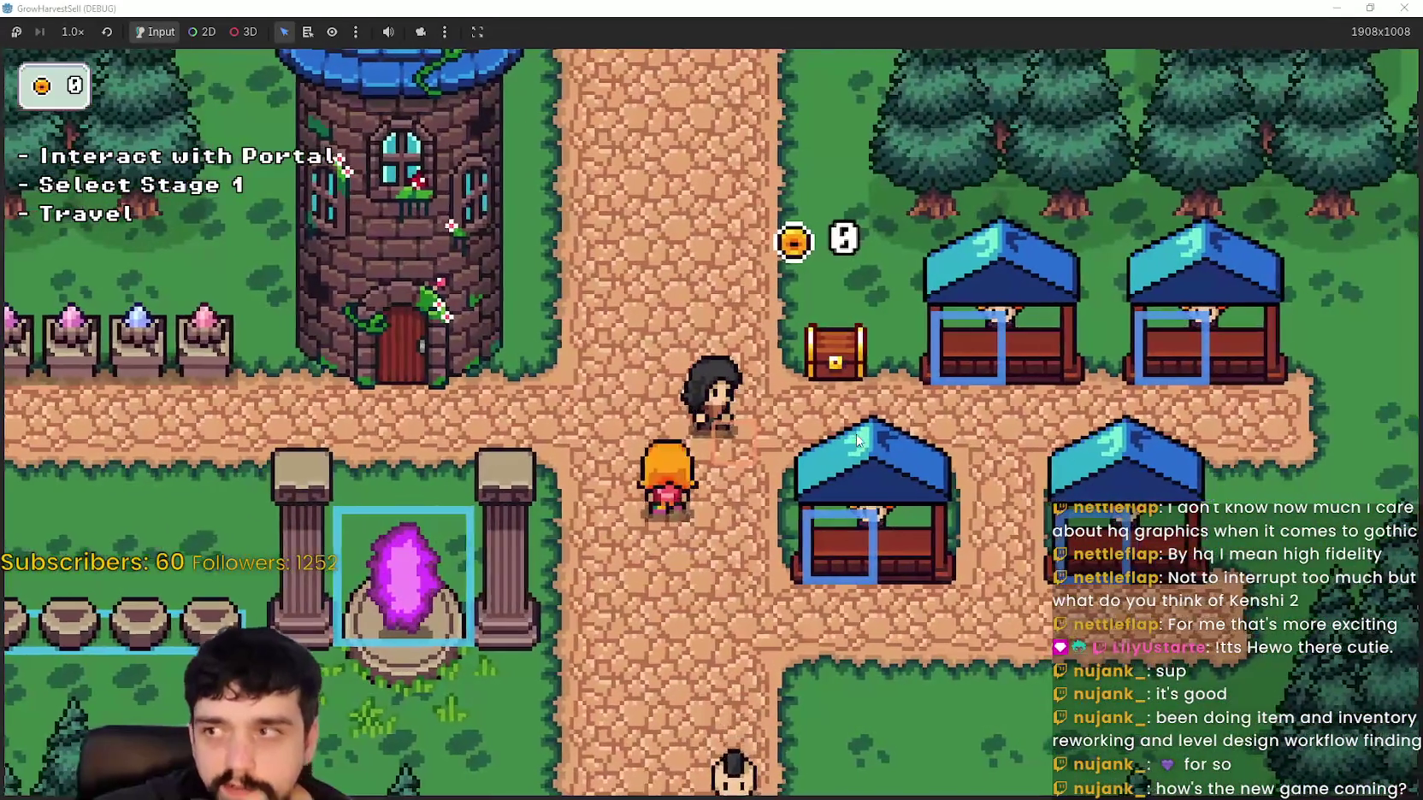
pyautogui.press('w')
pyautogui.press('super+Down')
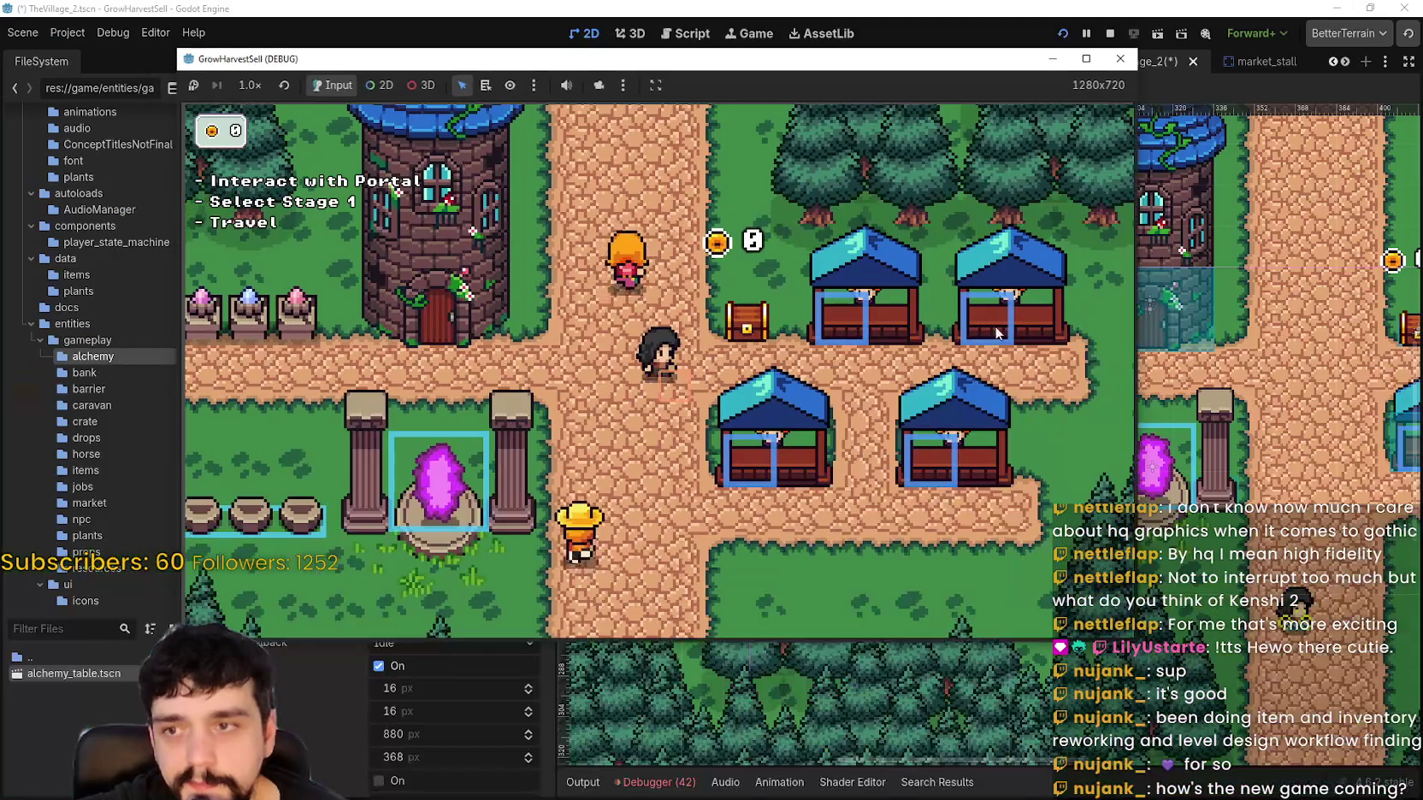
# Step: Minimize the game window and scroll through the remote WorldCamera's Inspector properties
pyautogui.press('super+Down')
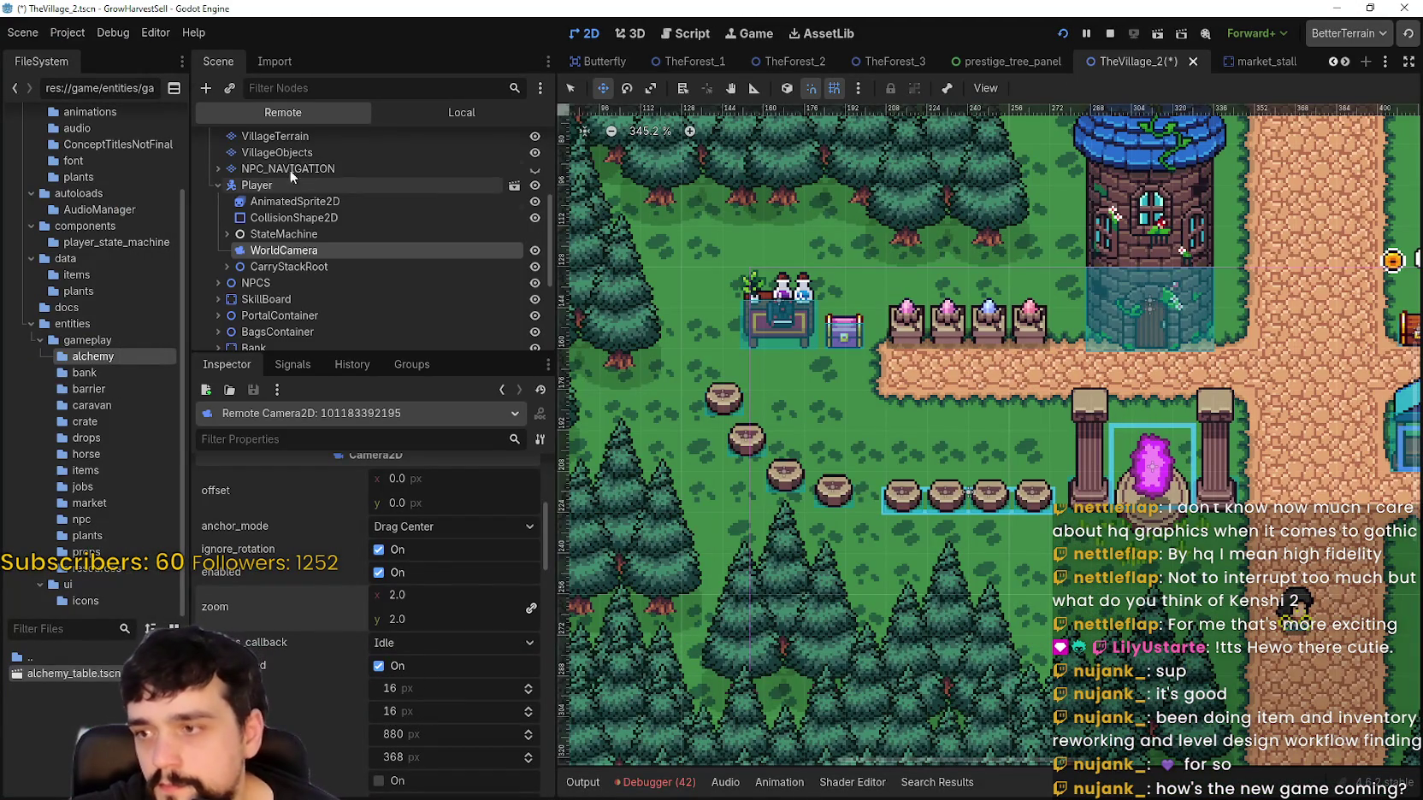
pyautogui.scroll(-3, 406, 565)
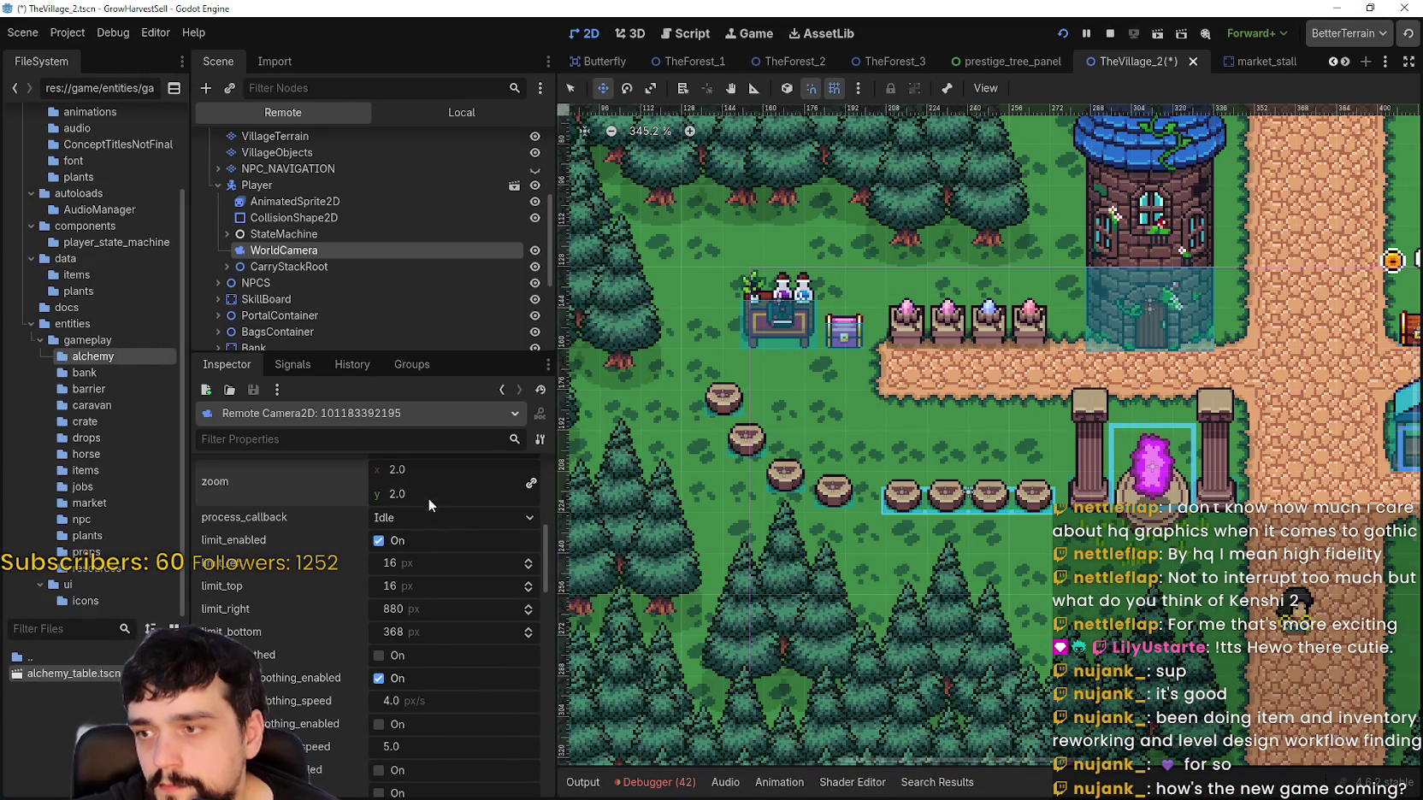
pyautogui.scroll(1, 428, 511)
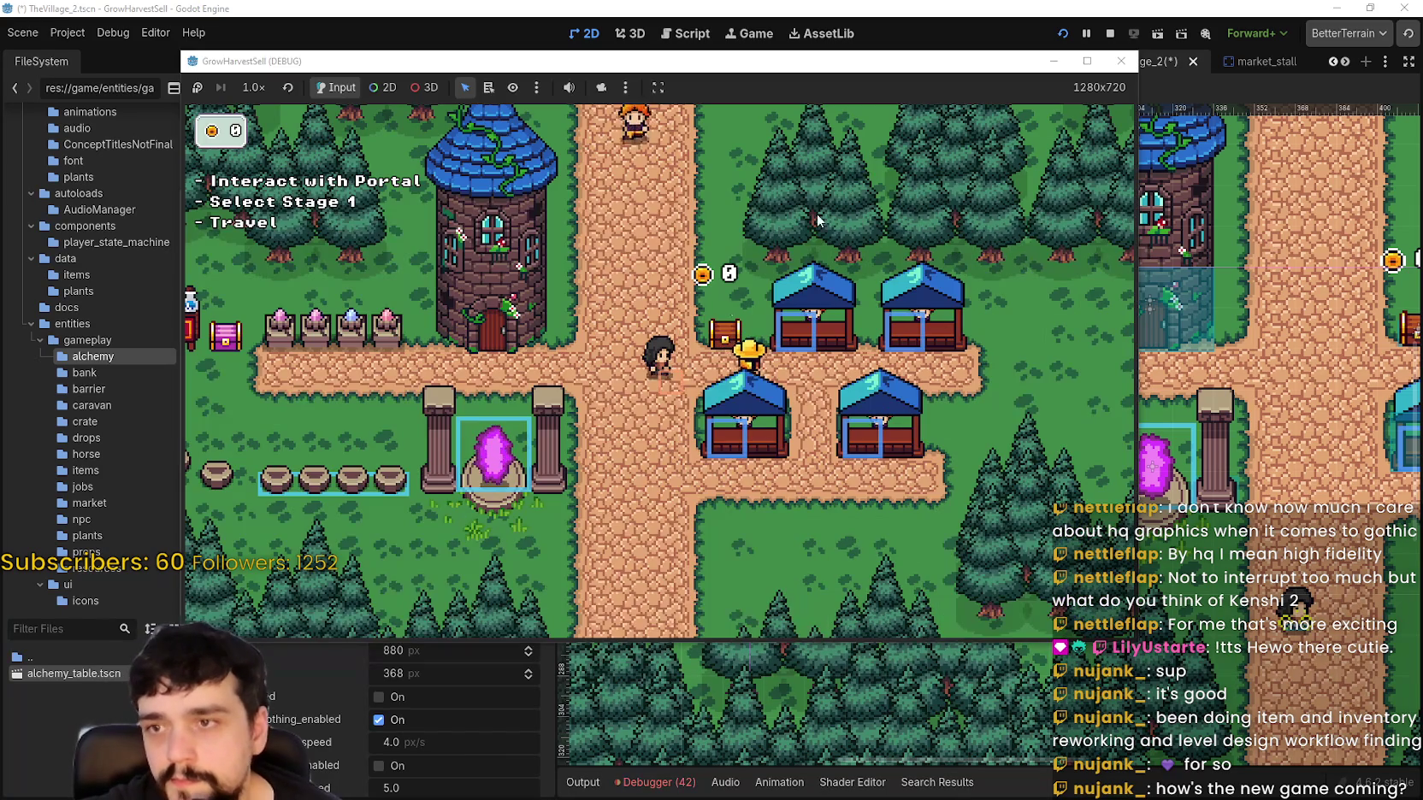
# Step: Maximize the debug game and walk the player up beside the tower, then left toward the portal
pyautogui.click(1086, 63)
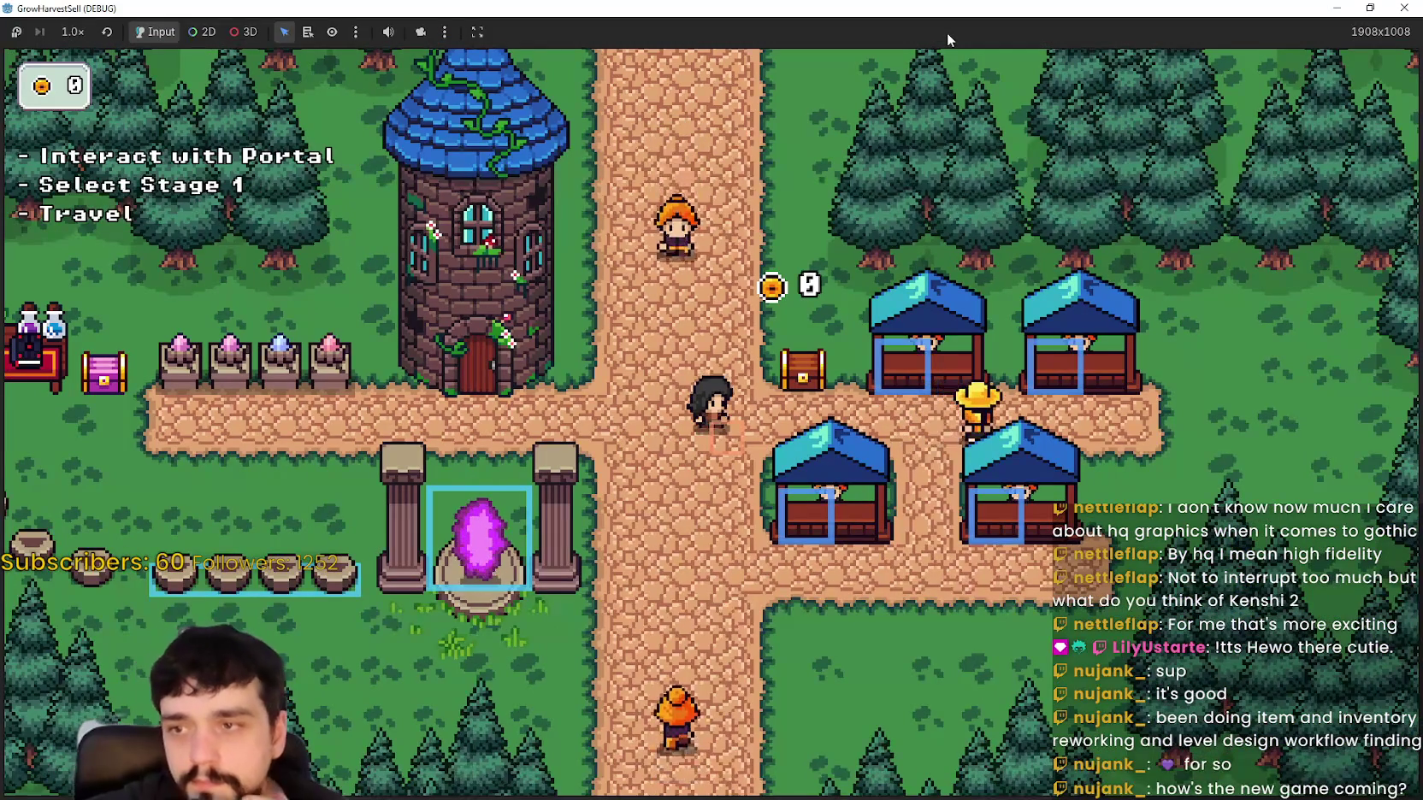
pyautogui.press('a')
pyautogui.press('w')
pyautogui.press('d')
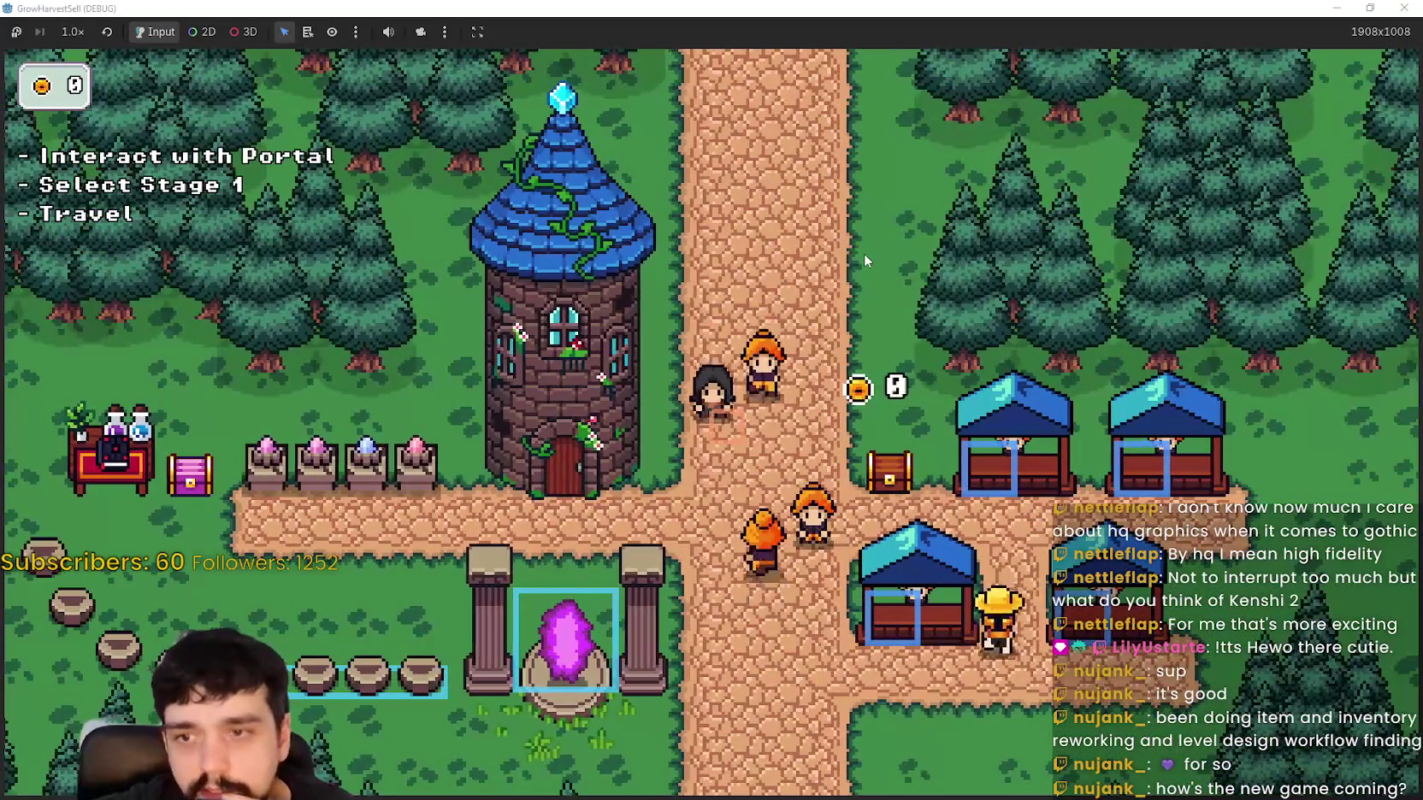
pyautogui.press('w')
pyautogui.press('s')
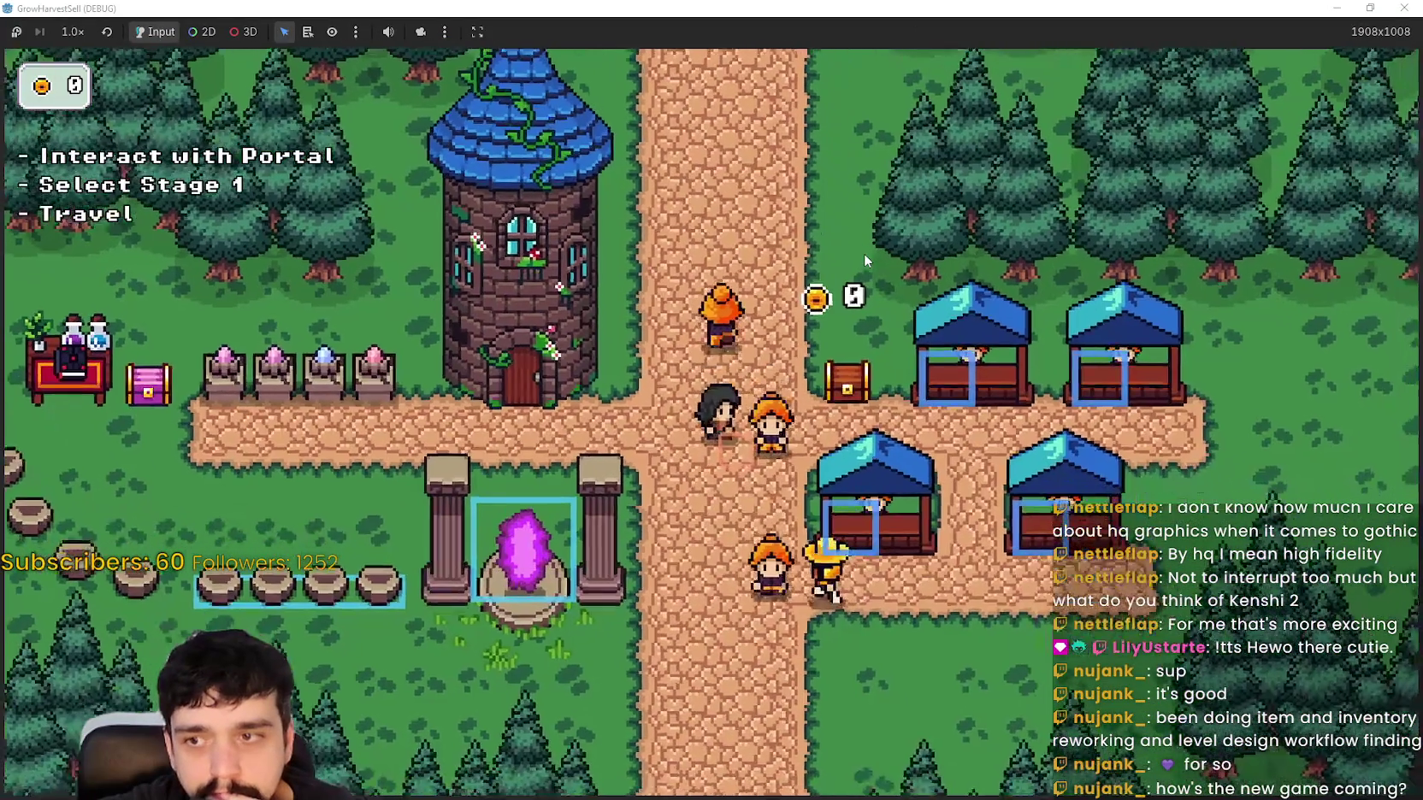
pyautogui.press('w')
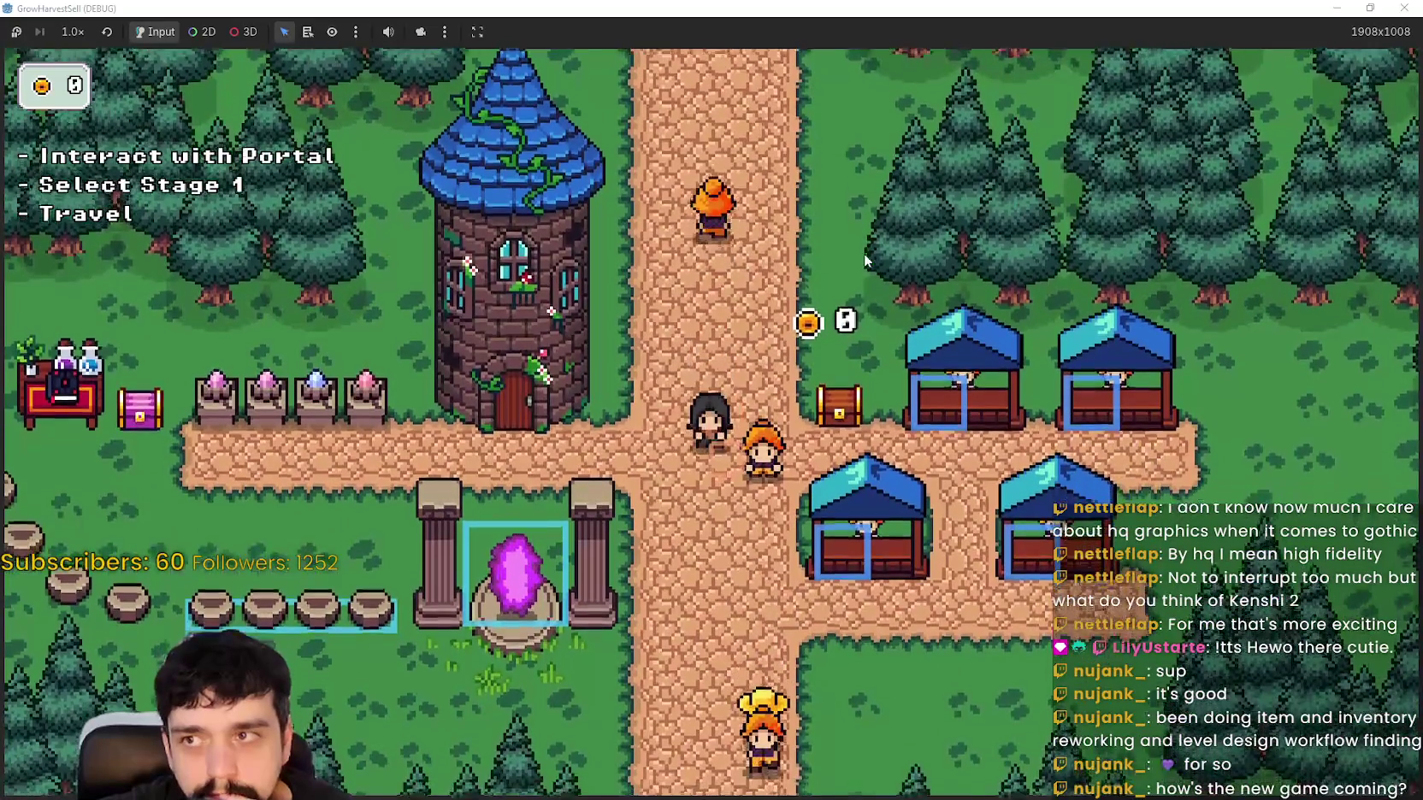
pyautogui.press('w')
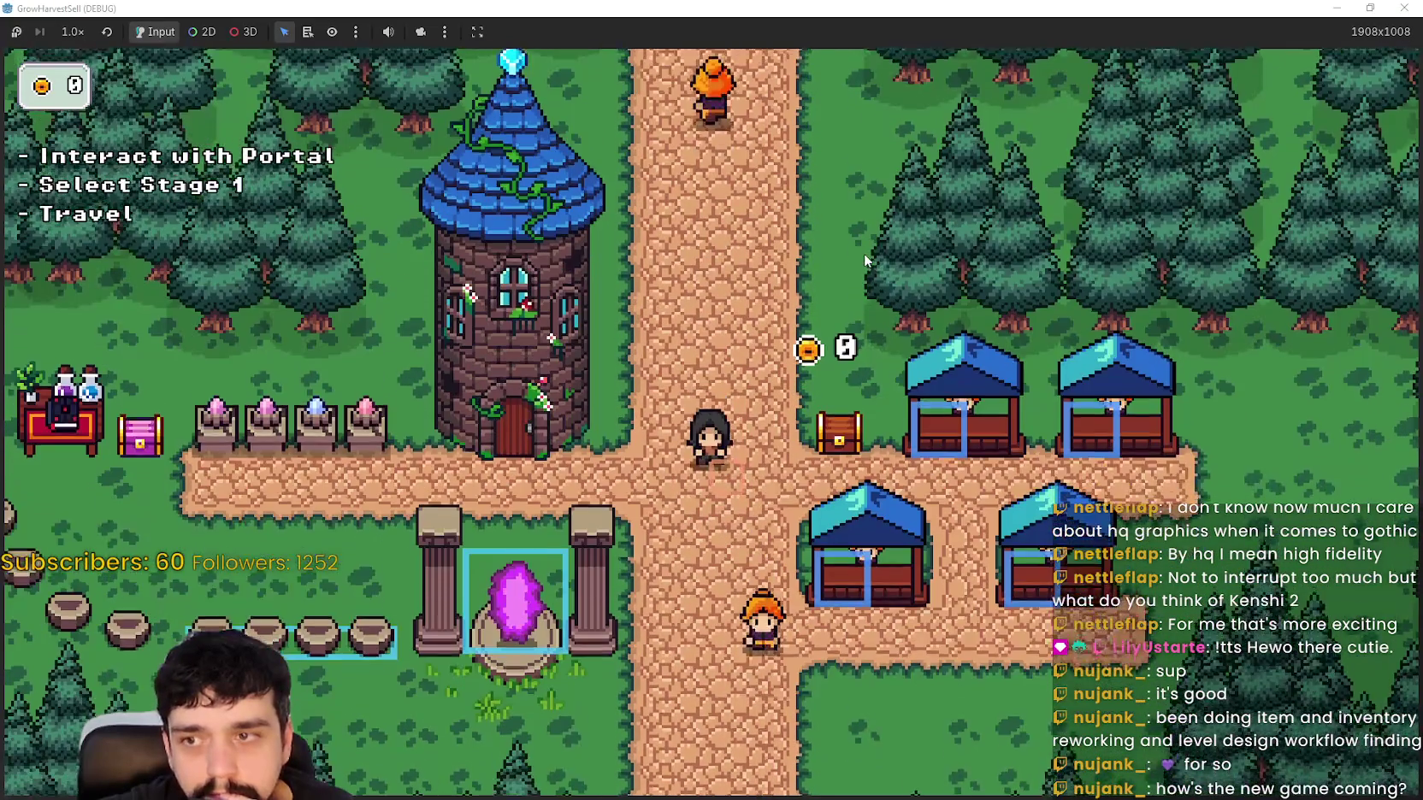
pyautogui.press('w')
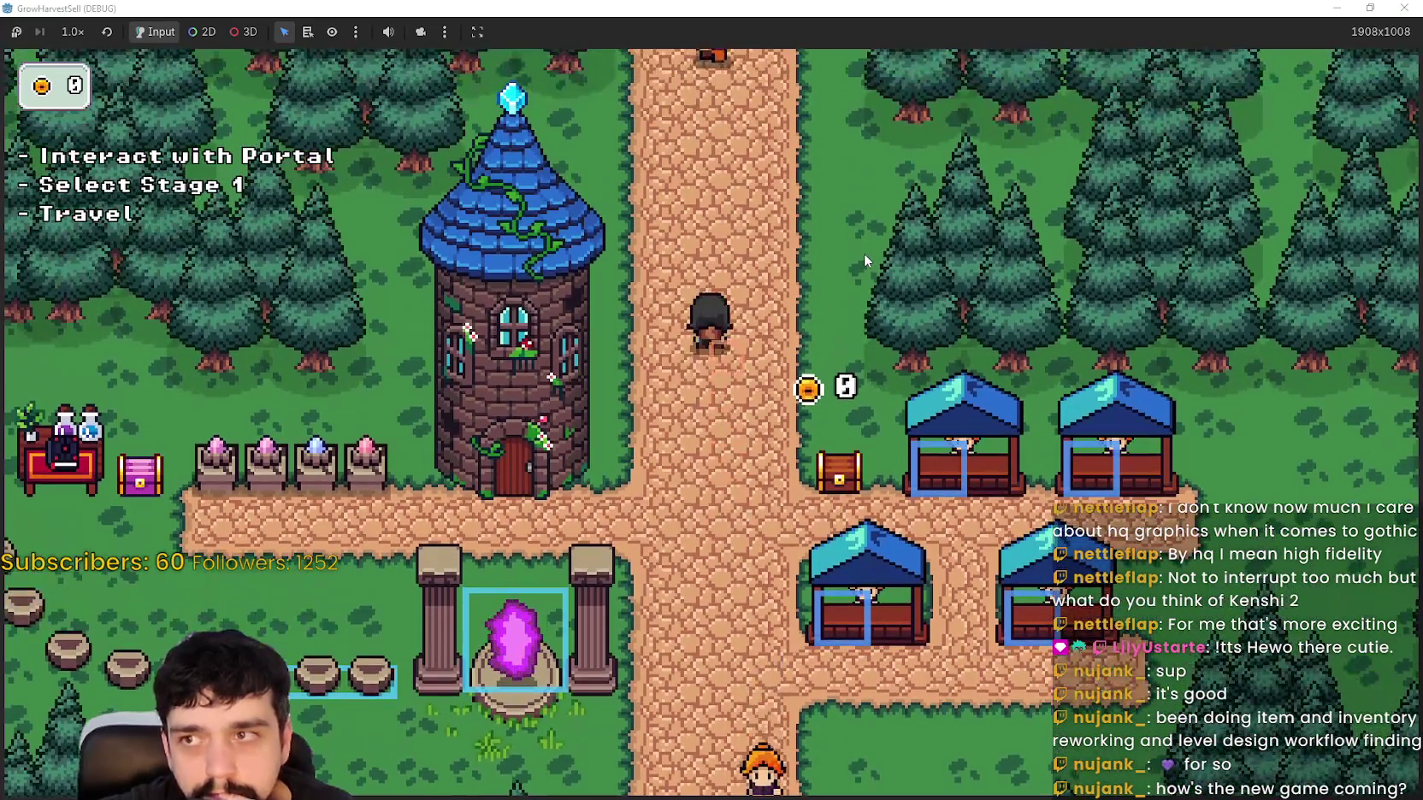
pyautogui.press('s')
pyautogui.press('s')
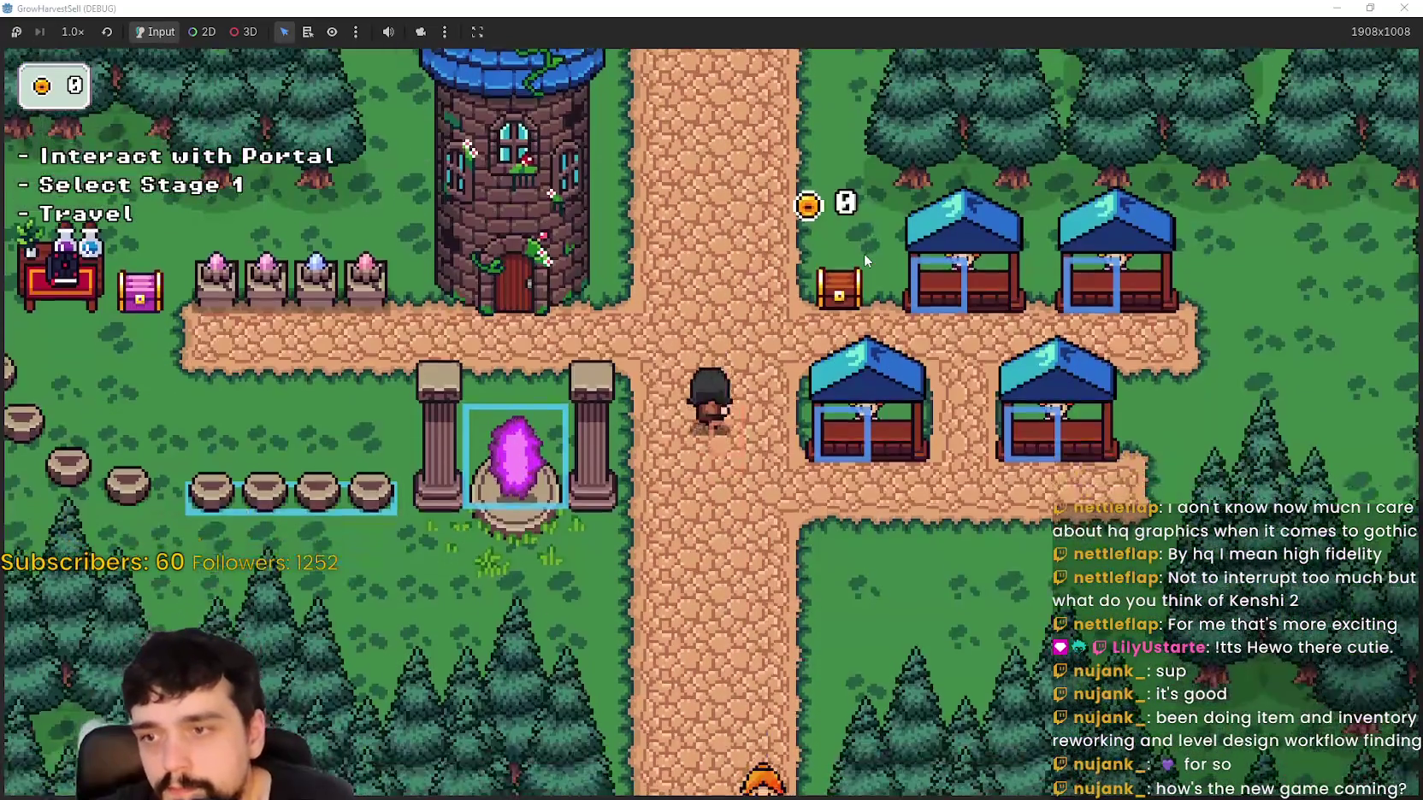
pyautogui.press('w')
pyautogui.press('s')
pyautogui.press('a')
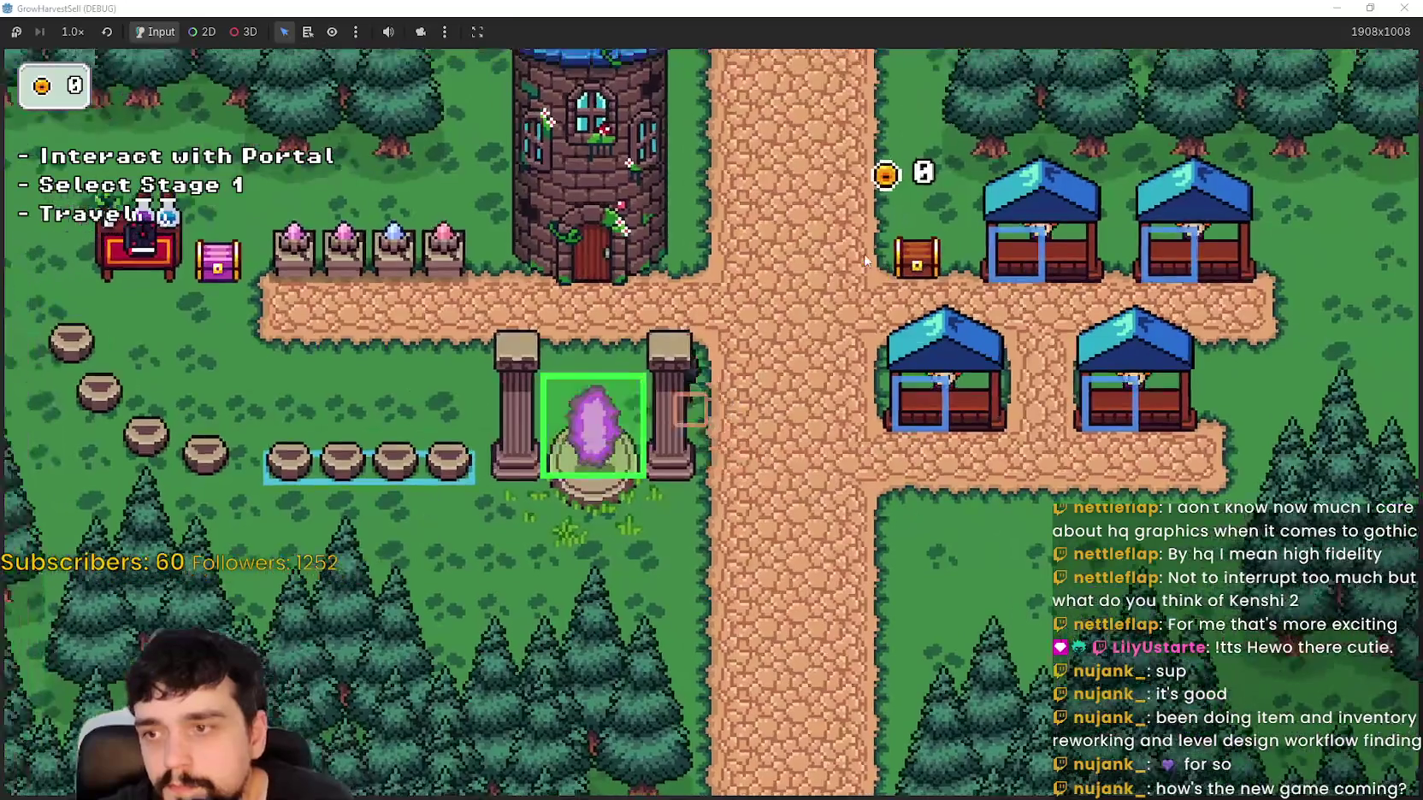
# Step: Walk the player past the portal, toward the tower, and up and down the main road
pyautogui.press('a')
pyautogui.press('d')
pyautogui.press('w')
pyautogui.press('a')
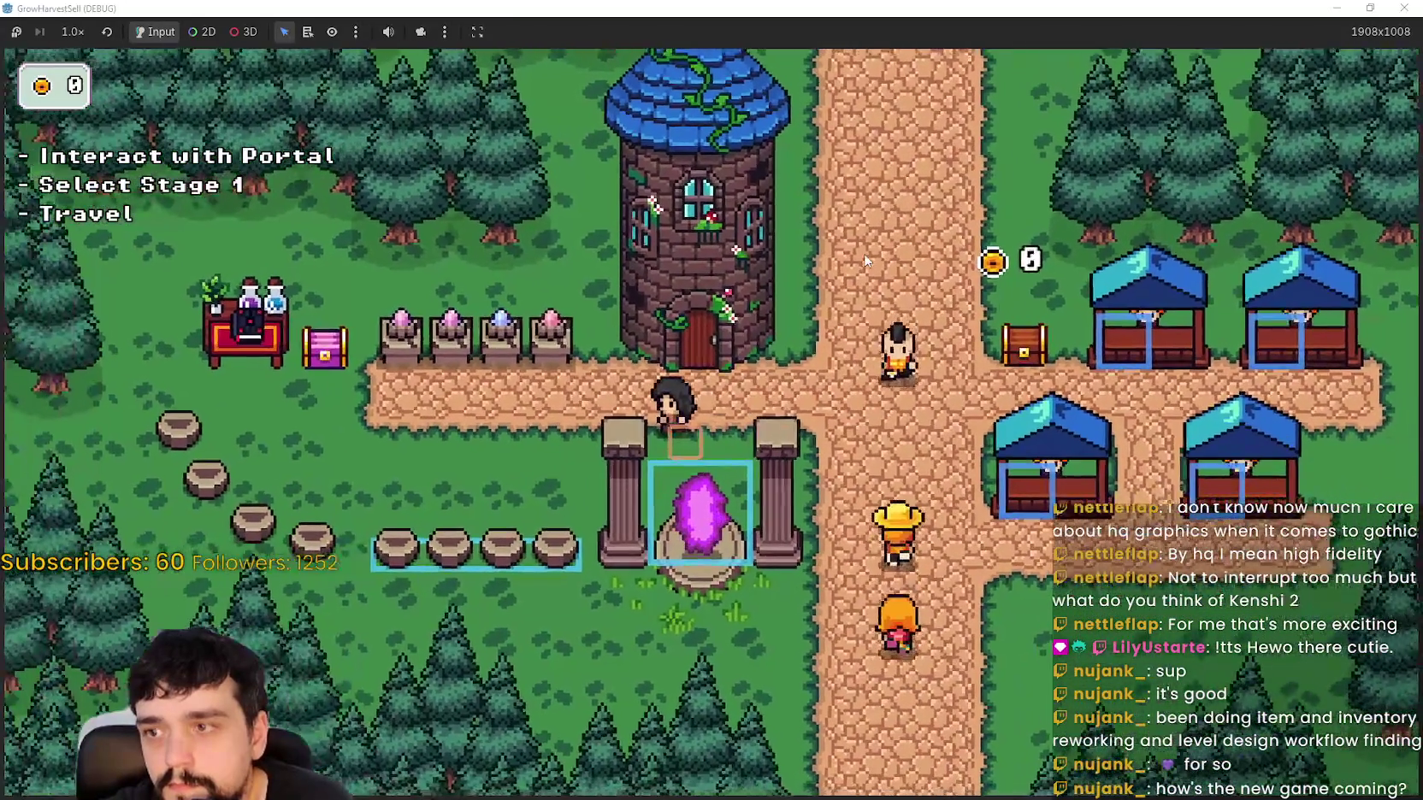
pyautogui.press('d')
pyautogui.press('s')
pyautogui.press('w')
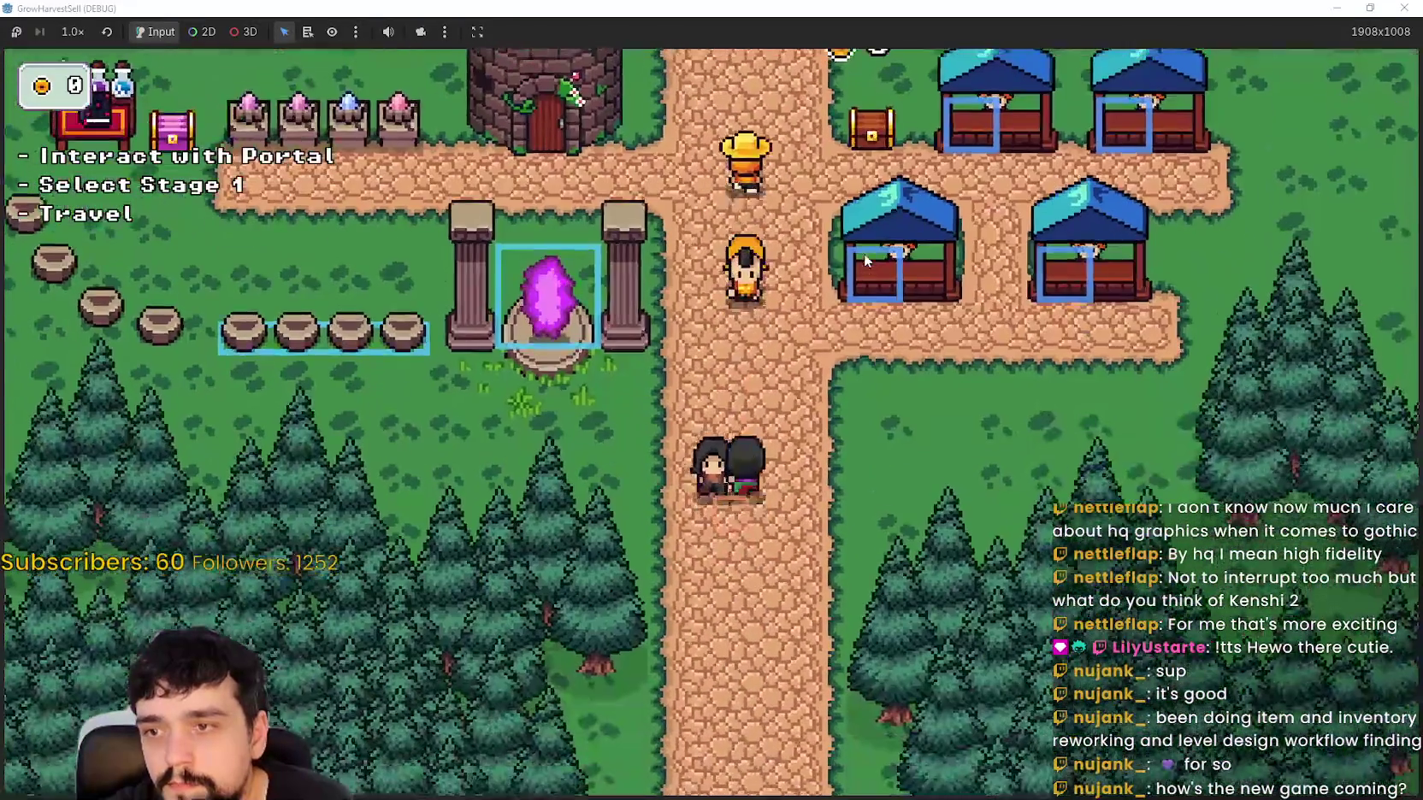
pyautogui.press('w')
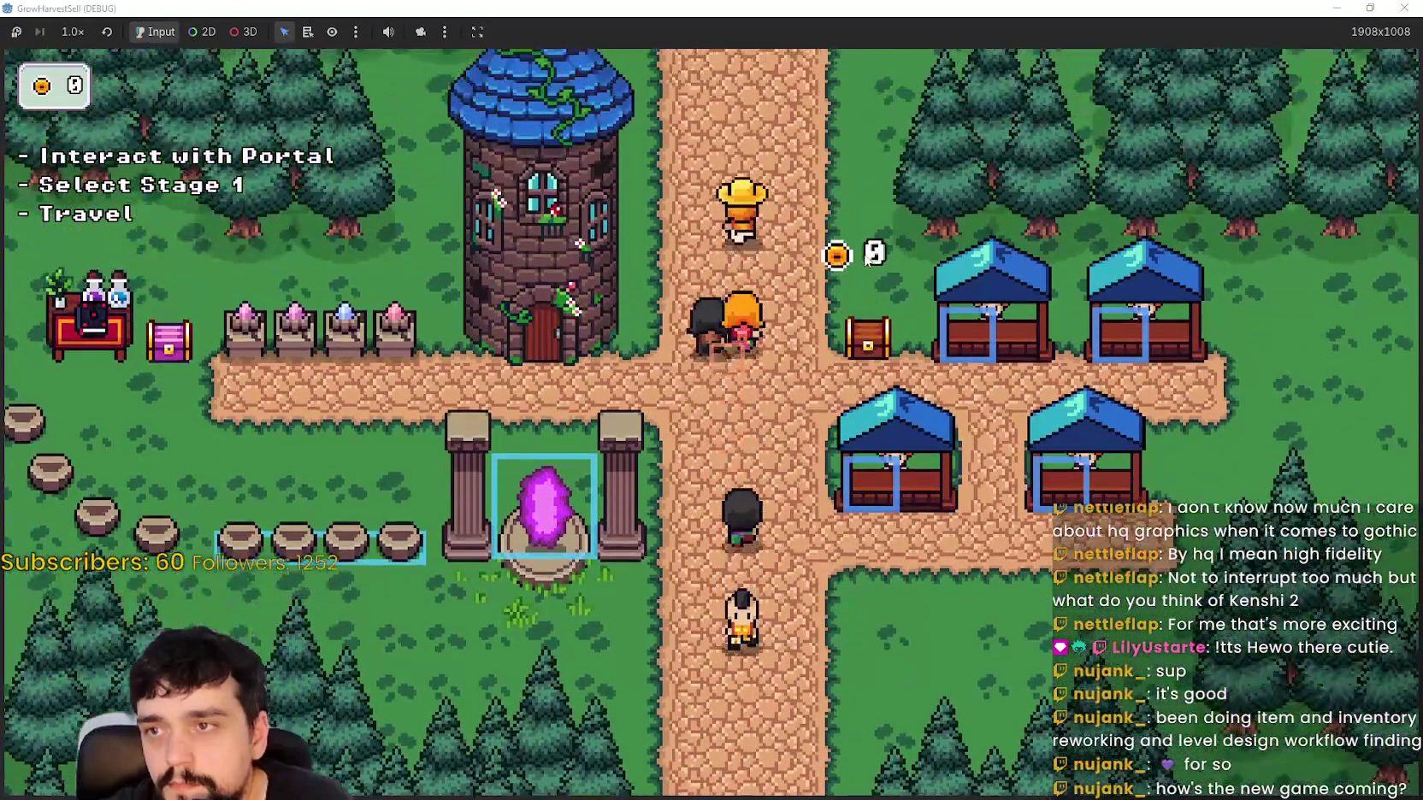
pyautogui.press('w')
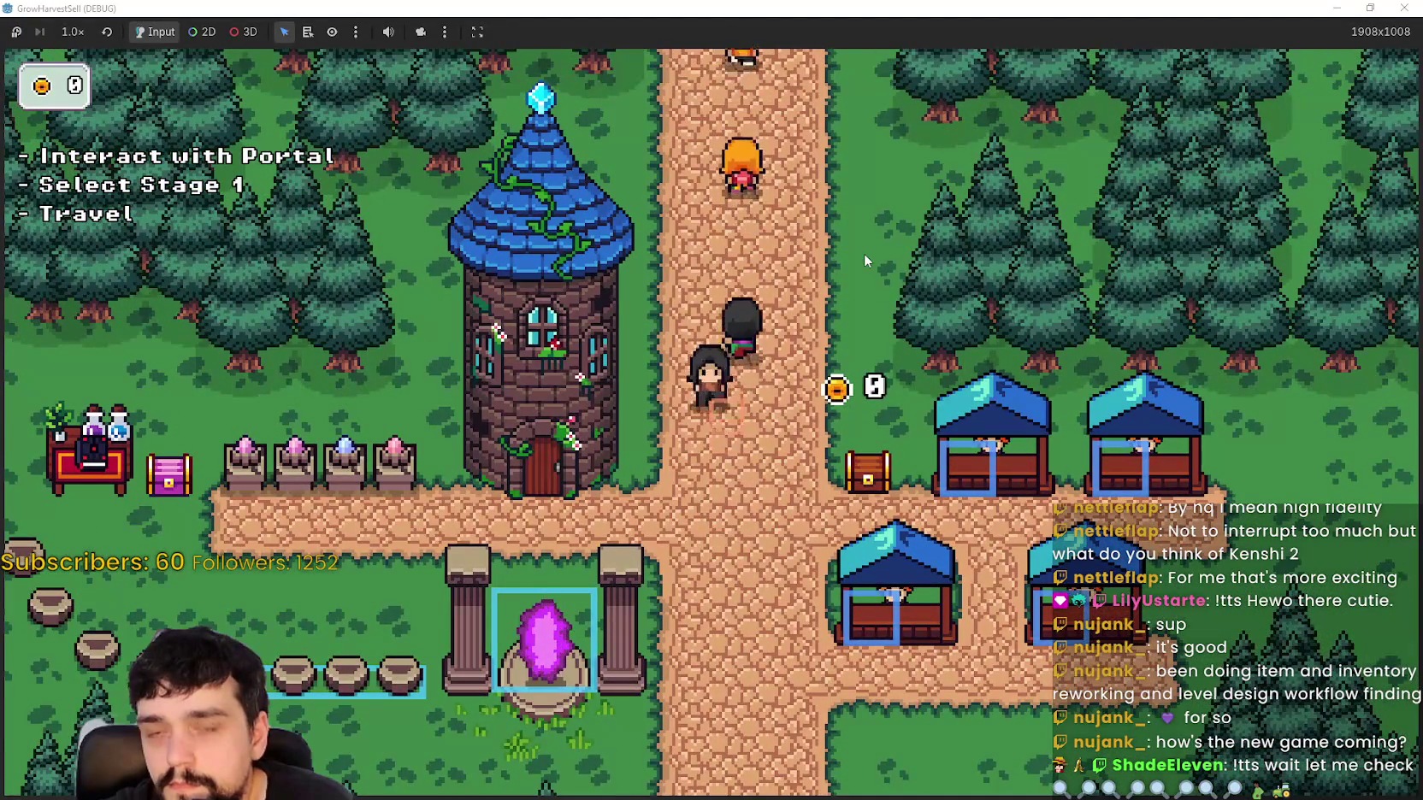
pyautogui.press('s')
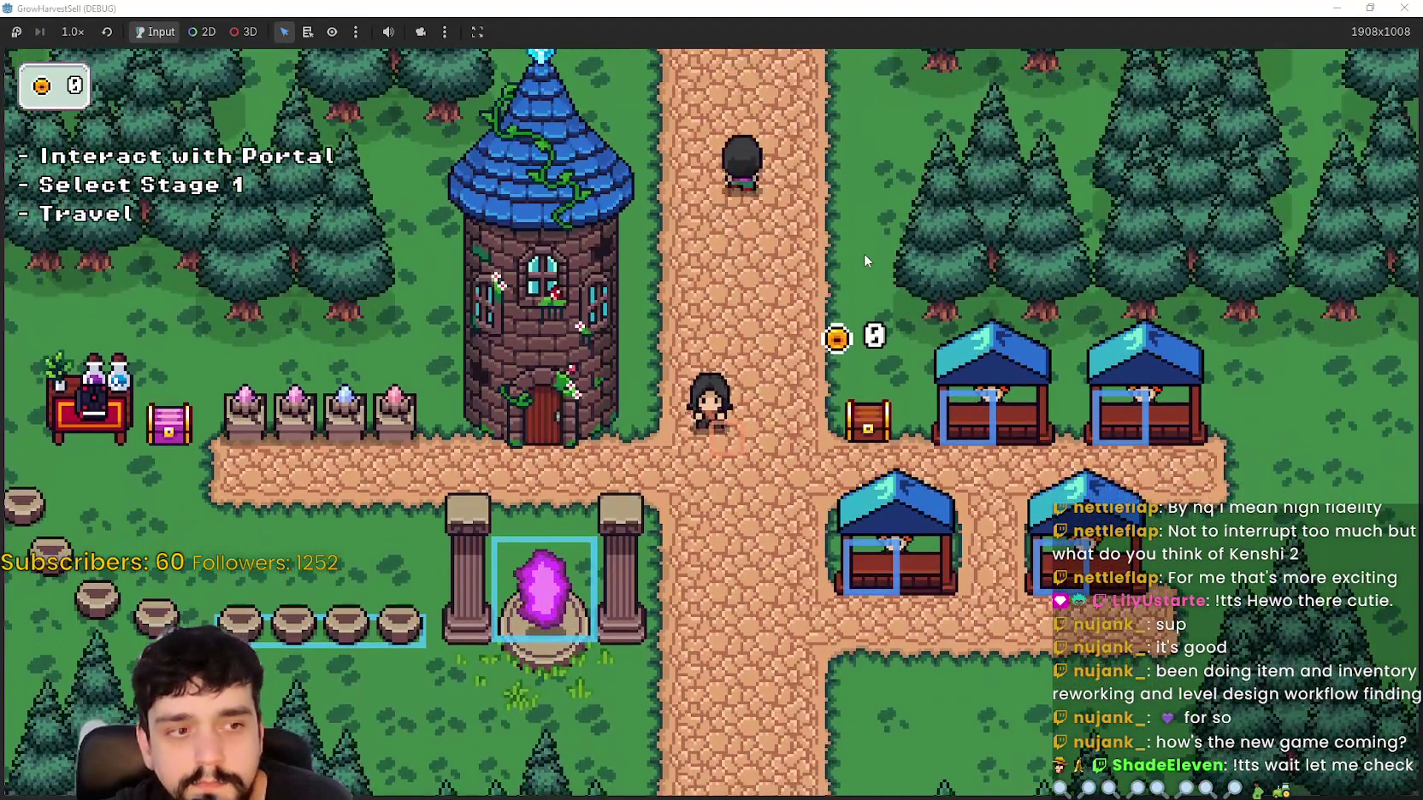
pyautogui.press('d')
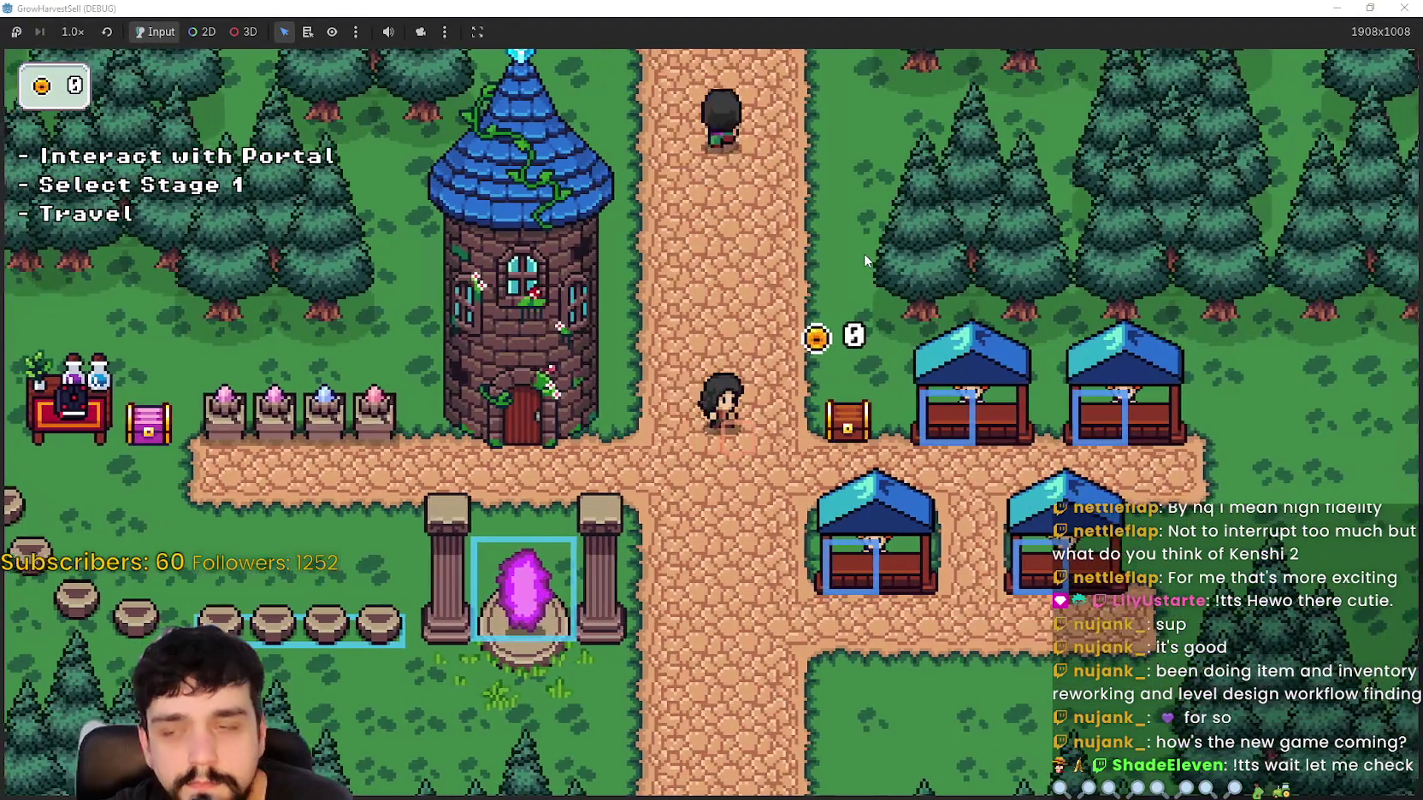
pyautogui.press('a')
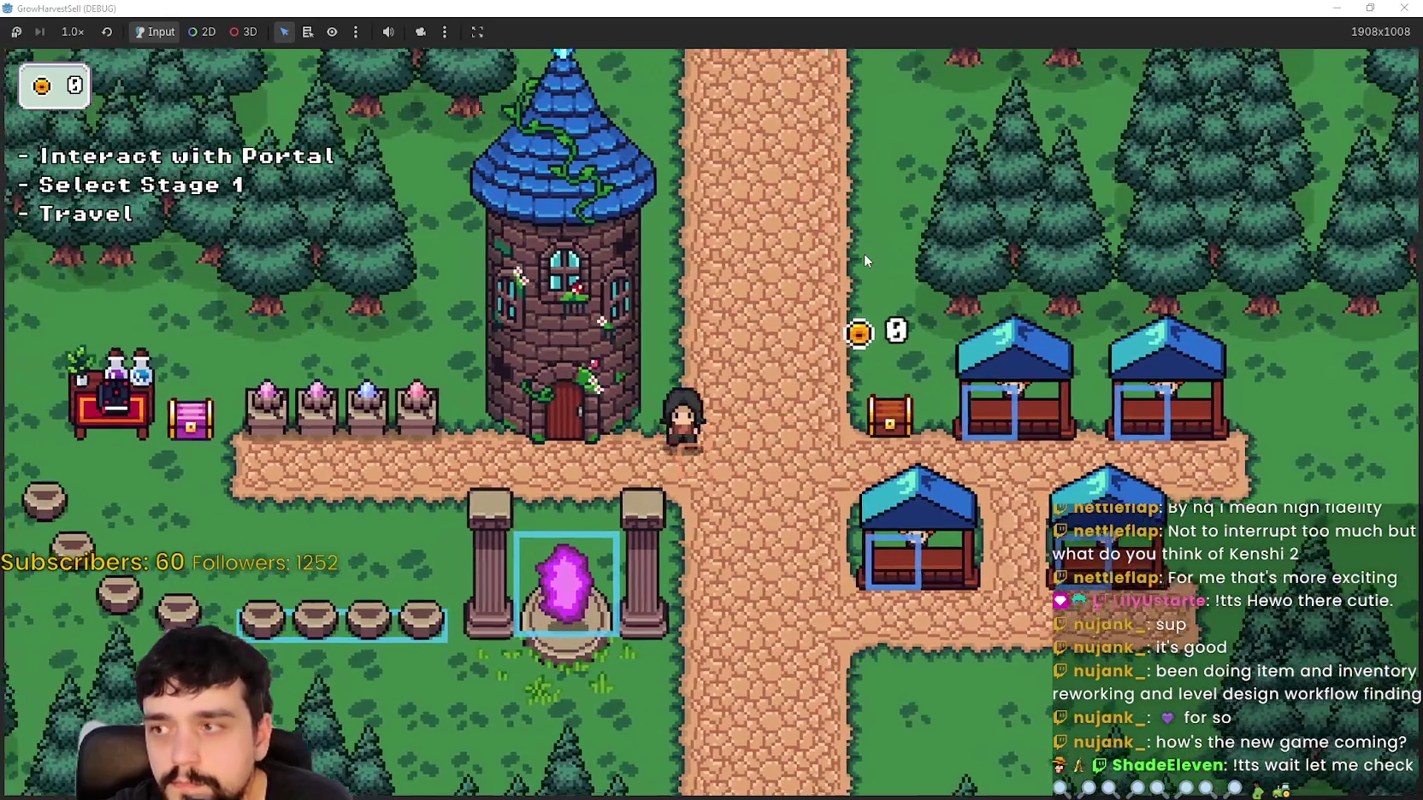
pyautogui.press('s')
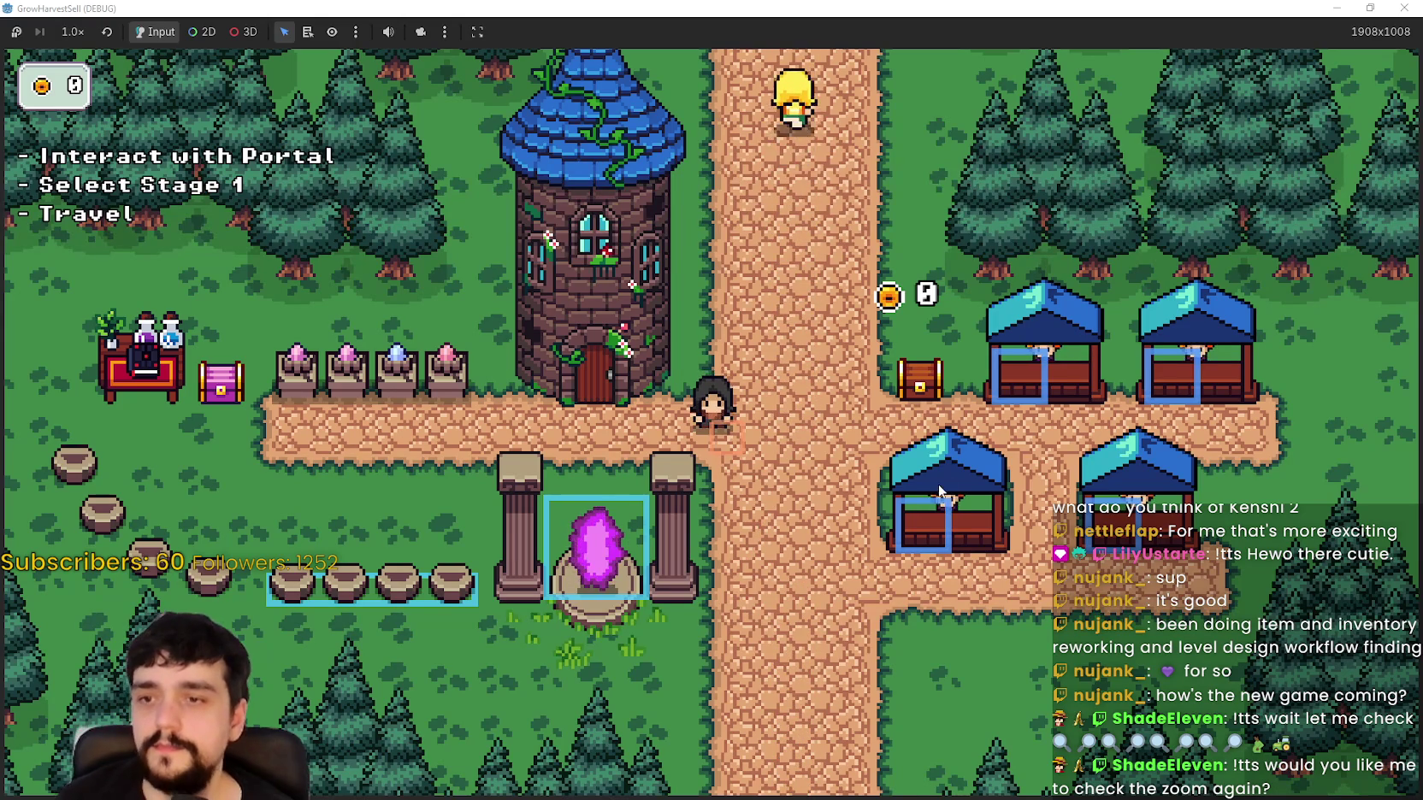
# Step: Walk the player along the path to the crossroads, then shrink the game window
pyautogui.press('d')
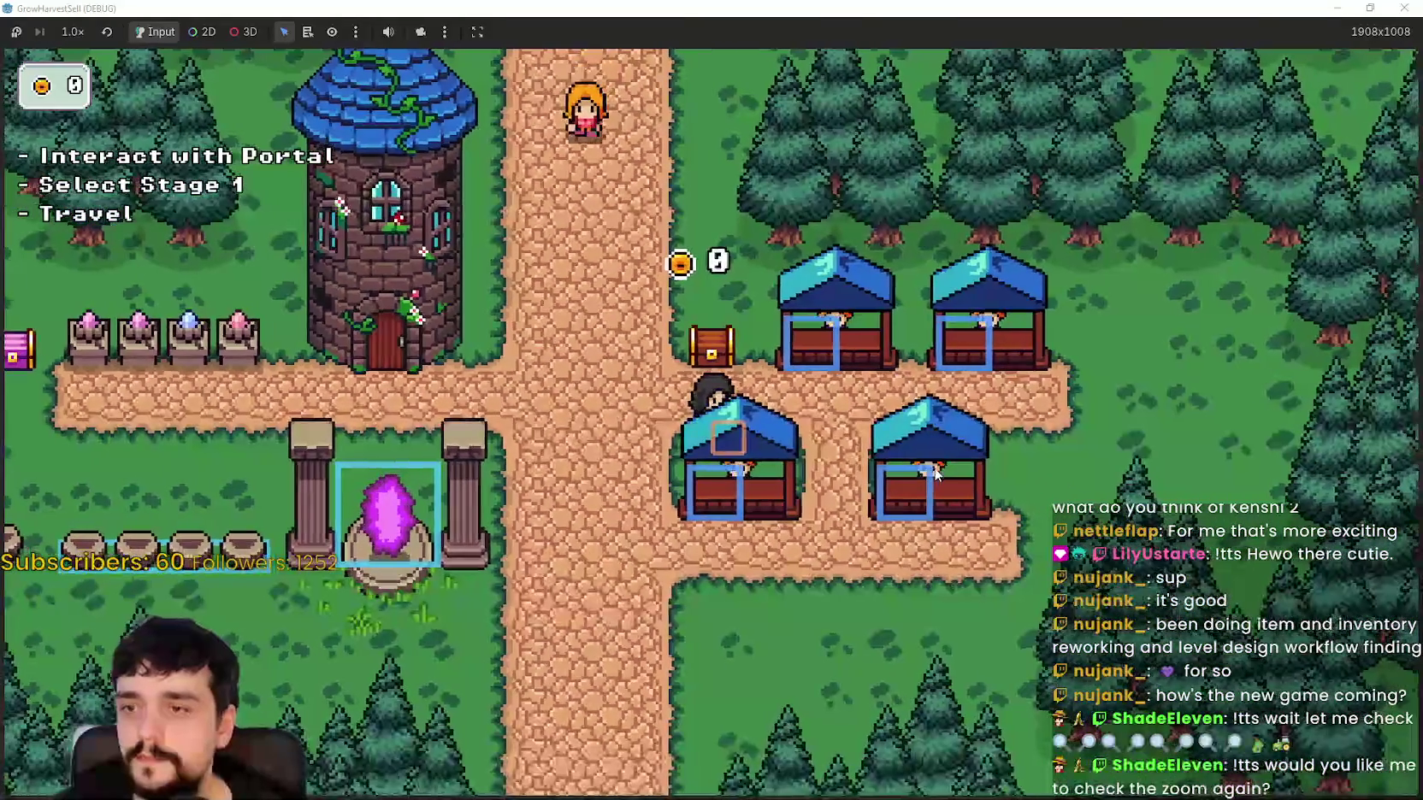
pyautogui.press('a')
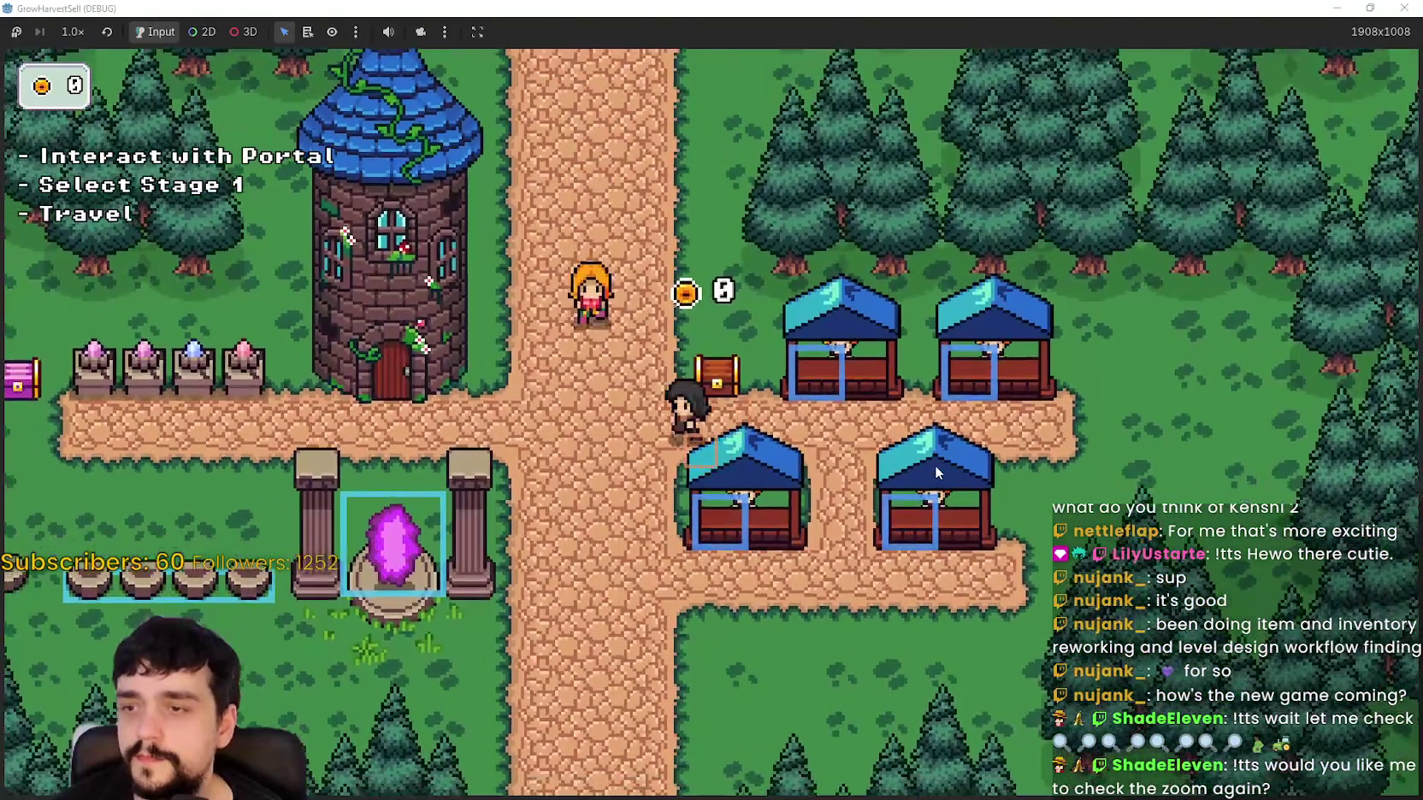
pyautogui.press('a')
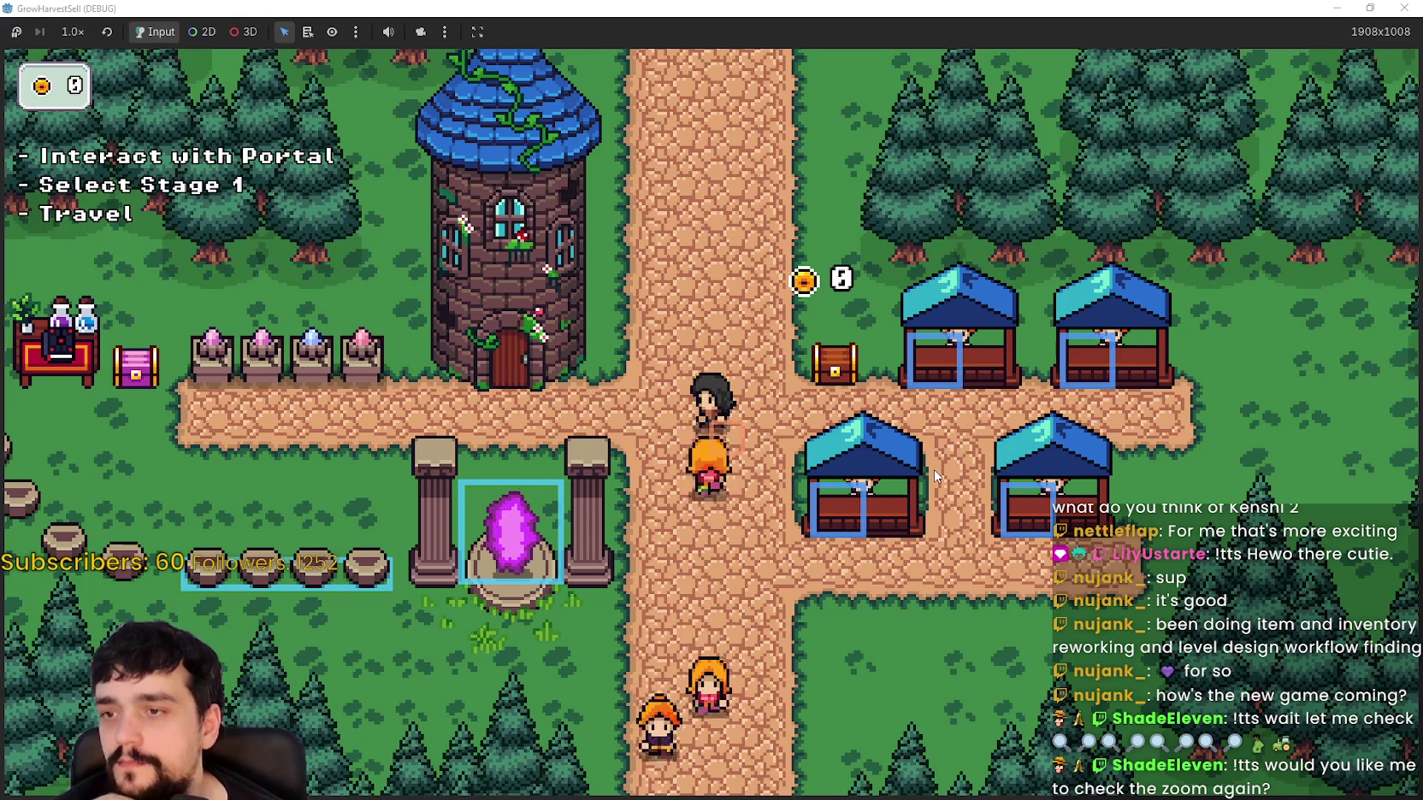
pyautogui.click(1370, 7)
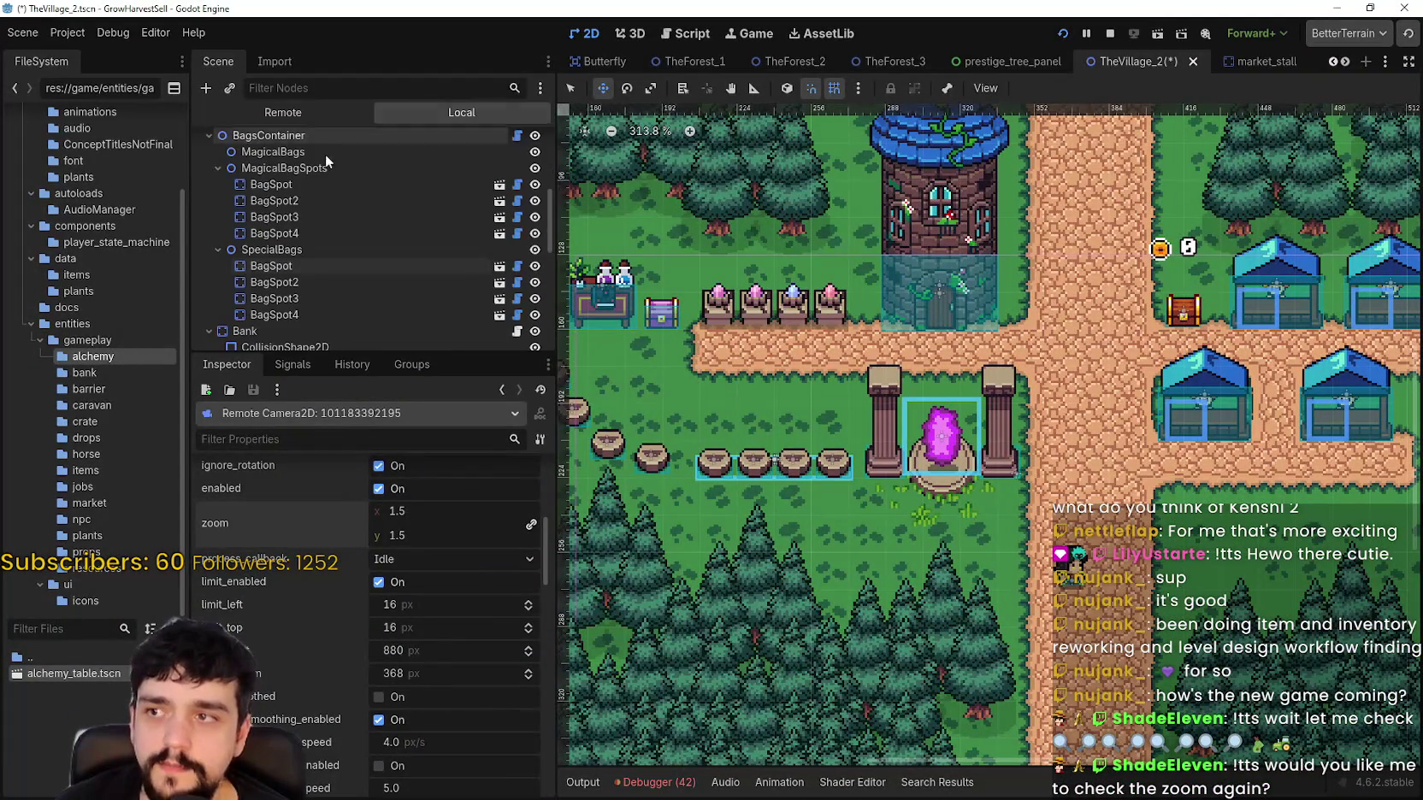
# Step: Select the VillageTerrain tile layer and choose road as the terrain to paint
pyautogui.scroll(10, 295, 161)
pyautogui.click(301, 159)
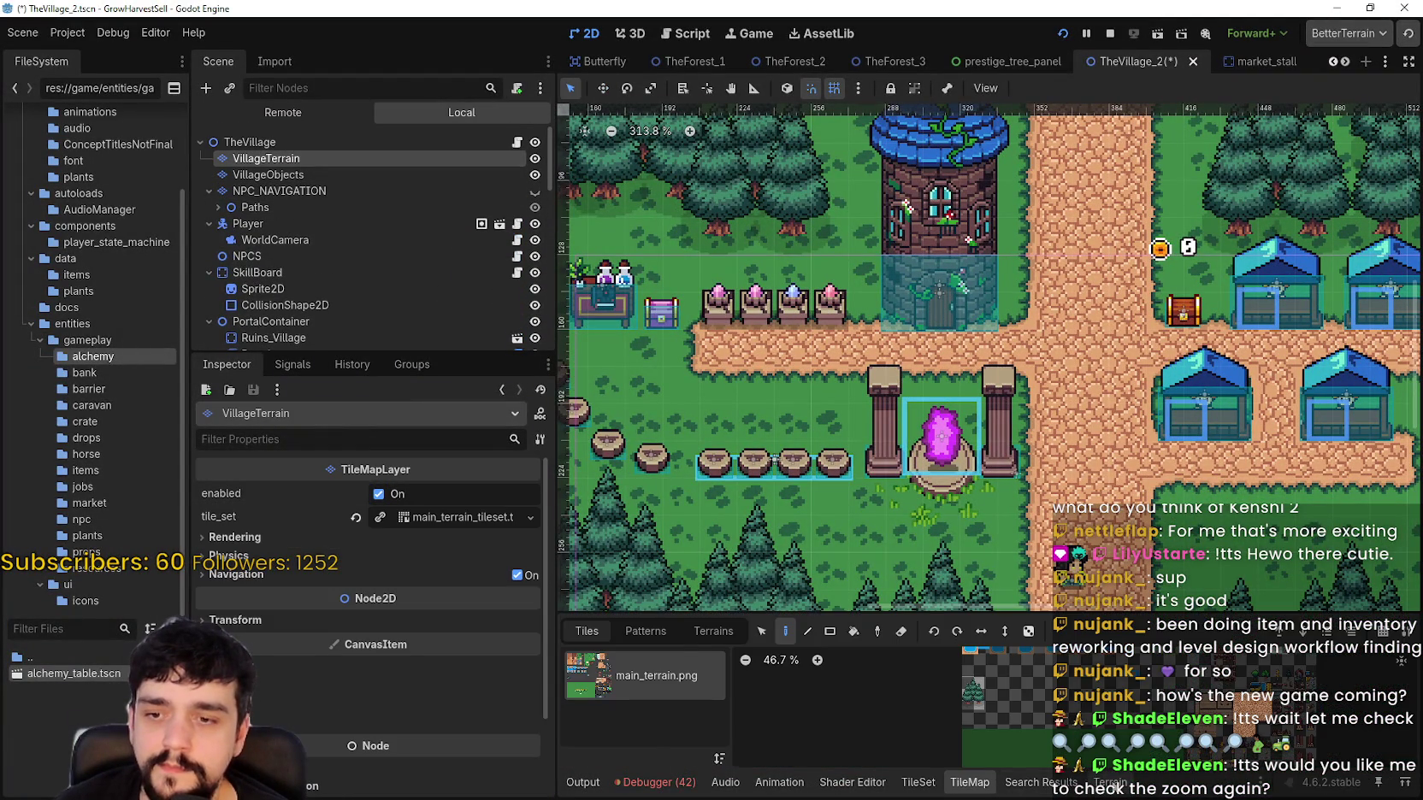
pyautogui.click(708, 632)
pyautogui.click(656, 682)
pyautogui.scroll(2, 989, 415)
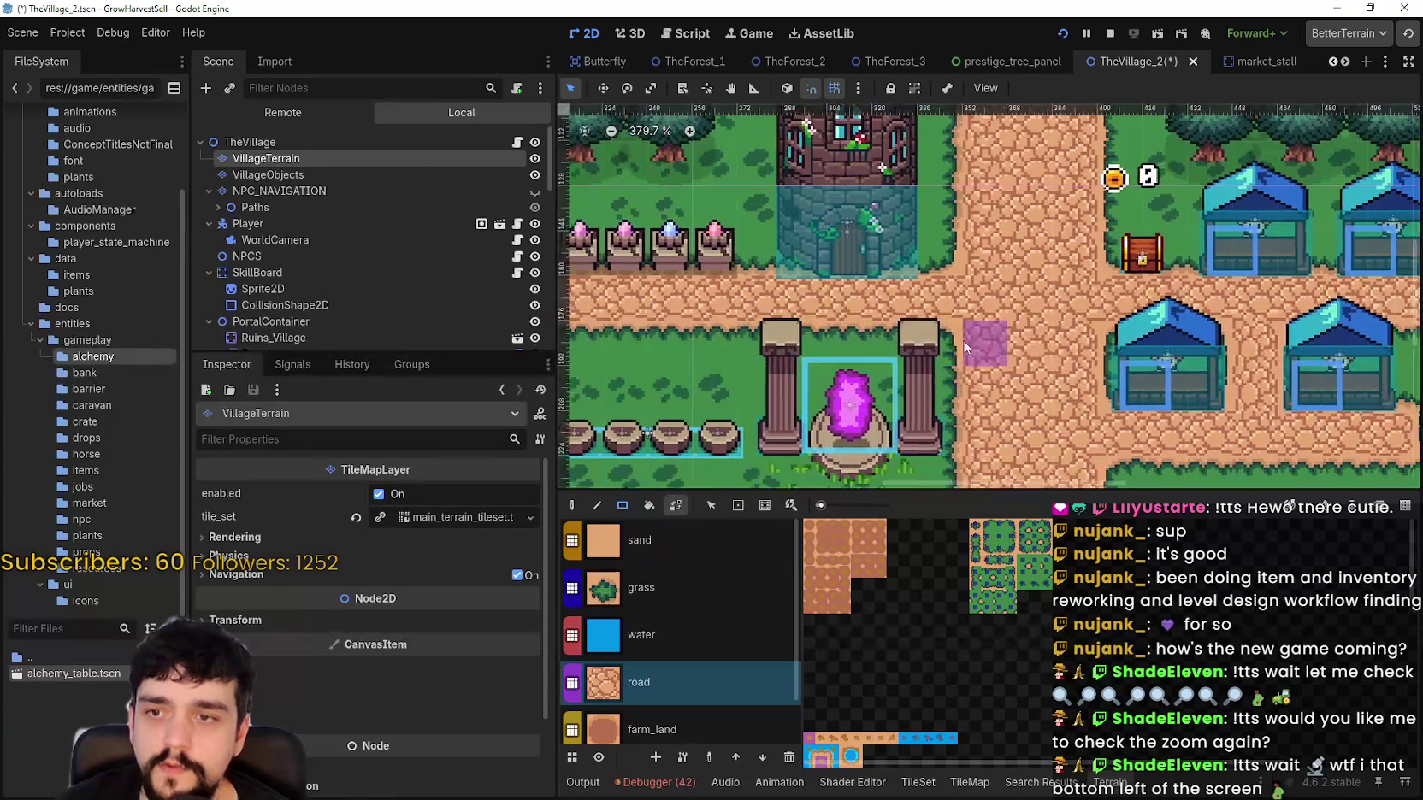
pyautogui.hscroll(-5, 816, 333)
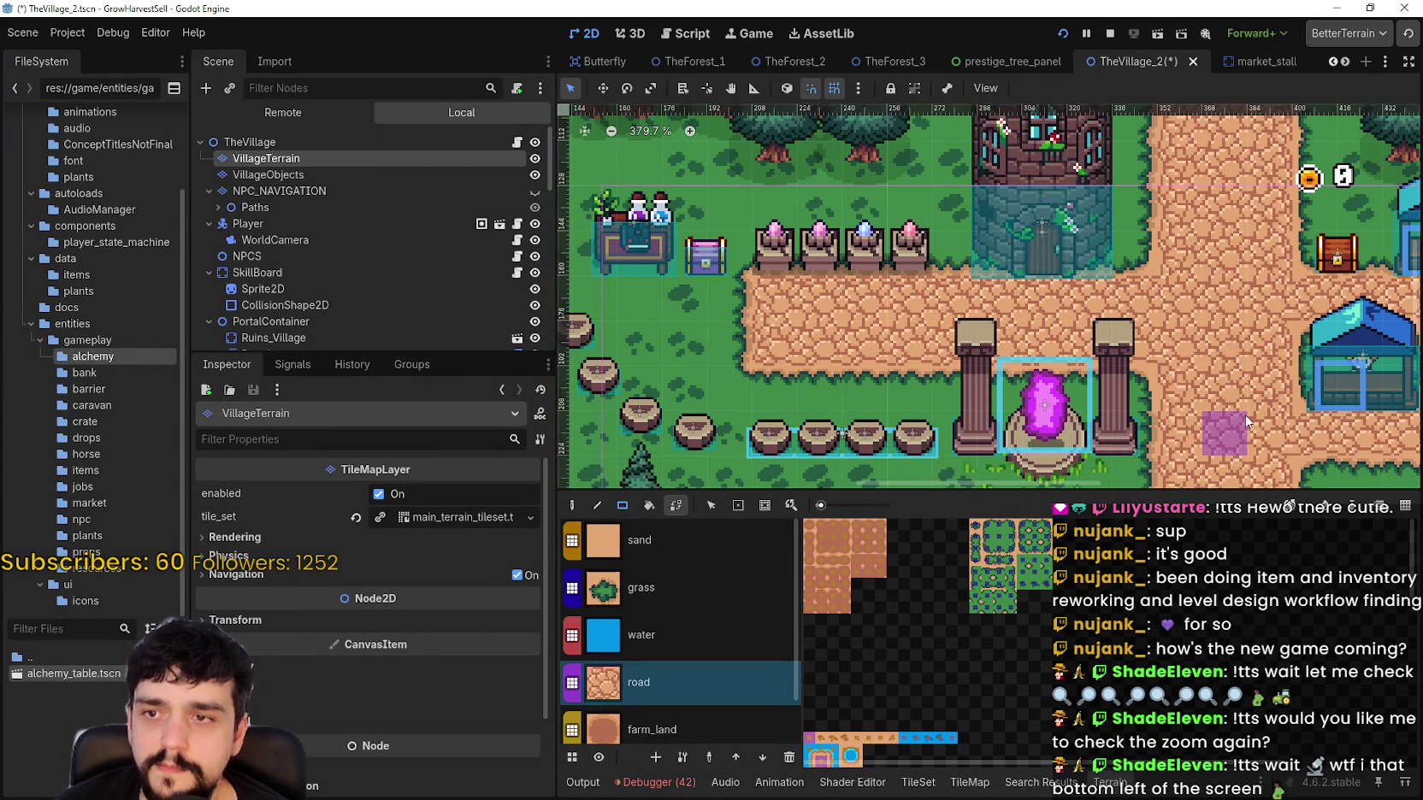
# Step: Rectangle-paint a road strip below the market stalls and extend it along the row above
pyautogui.moveTo(1246, 419)
pyautogui.mouseDown()
pyautogui.moveTo(894, 405)
pyautogui.moveTo(818, 360)
pyautogui.mouseUp()
pyautogui.scroll(-1, 817, 360)
pyautogui.moveTo(870, 291)
pyautogui.mouseDown()
pyautogui.moveTo(1175, 288)
pyautogui.moveTo(1166, 296)
pyautogui.mouseUp()
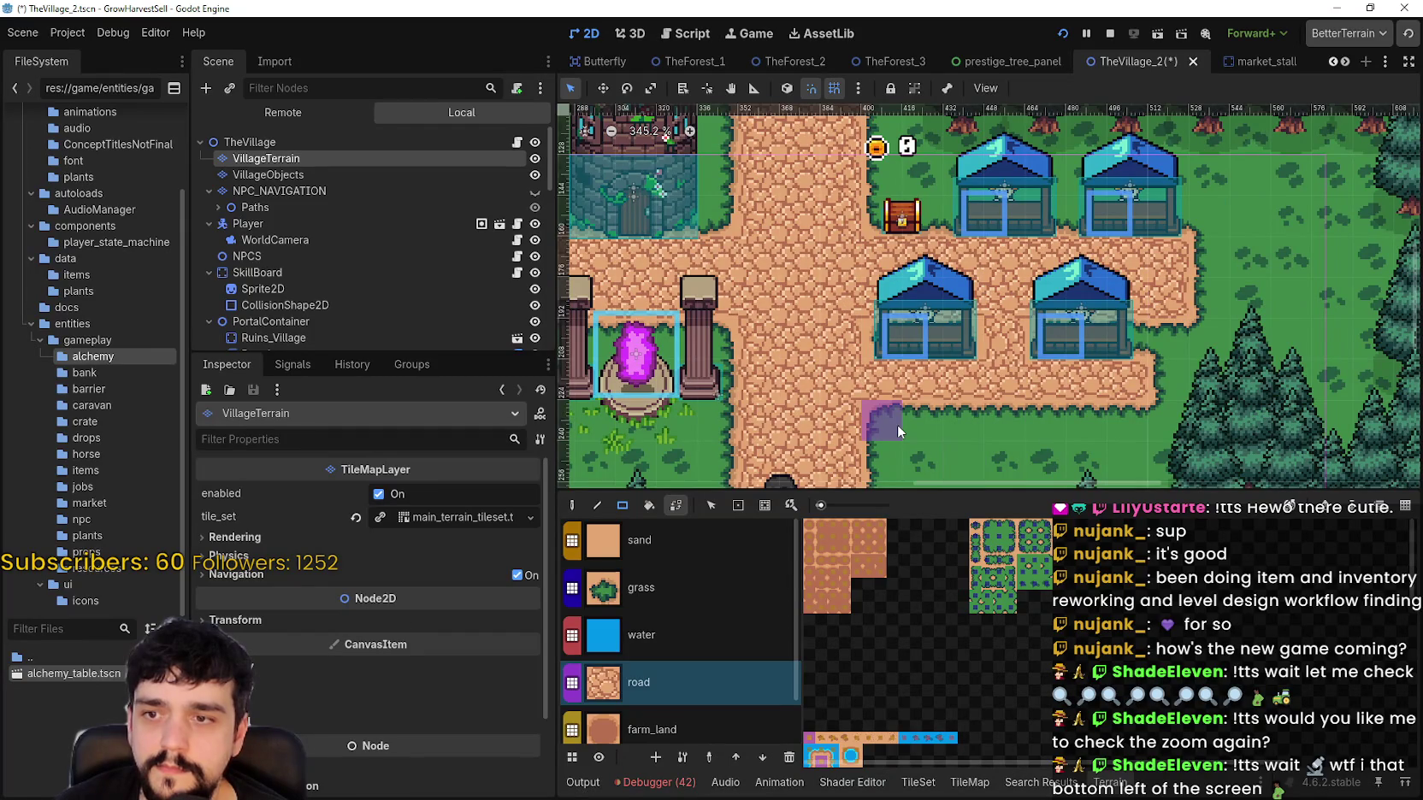
pyautogui.moveTo(897, 425); pyautogui.dragTo(885, 340)
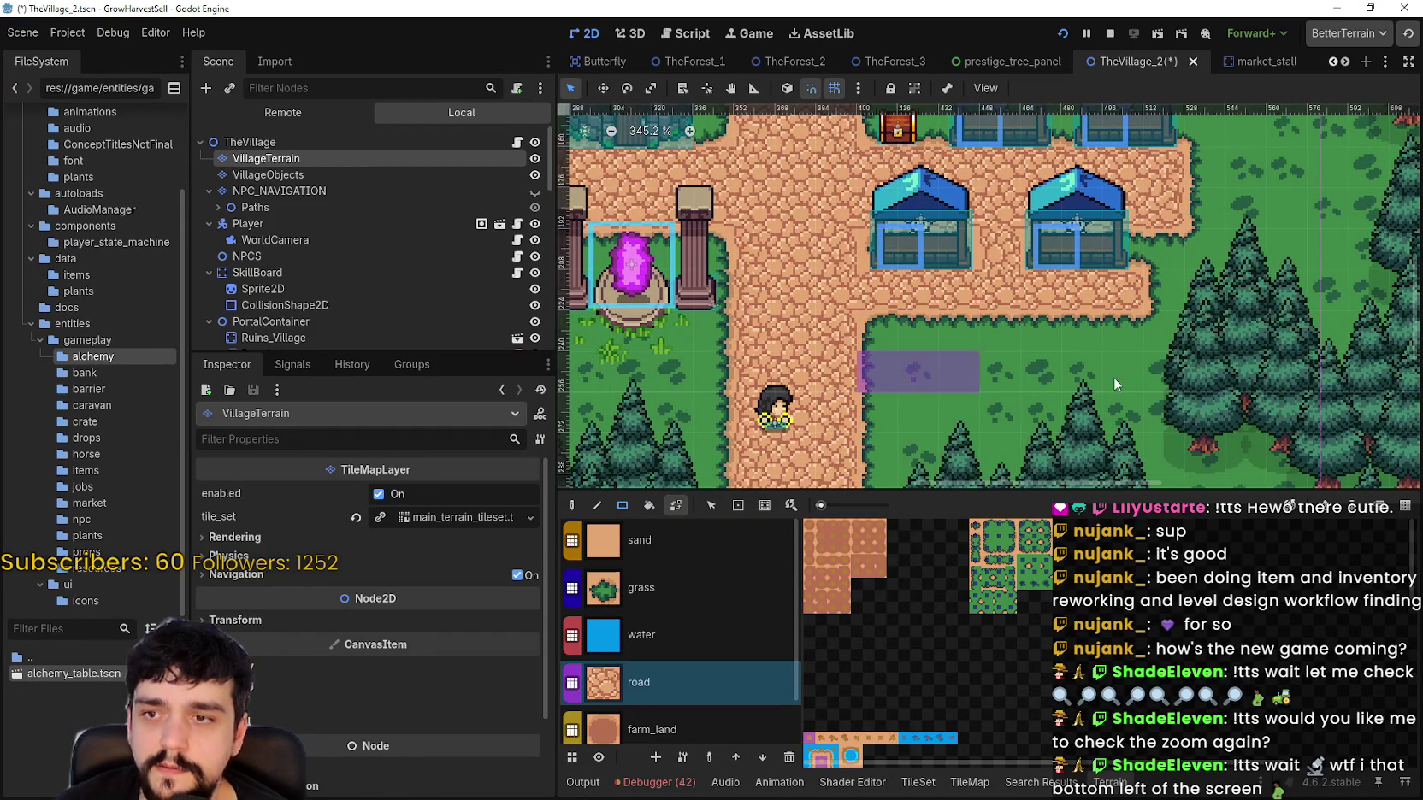
pyautogui.moveTo(1059, 372); pyautogui.dragTo(1167, 378)
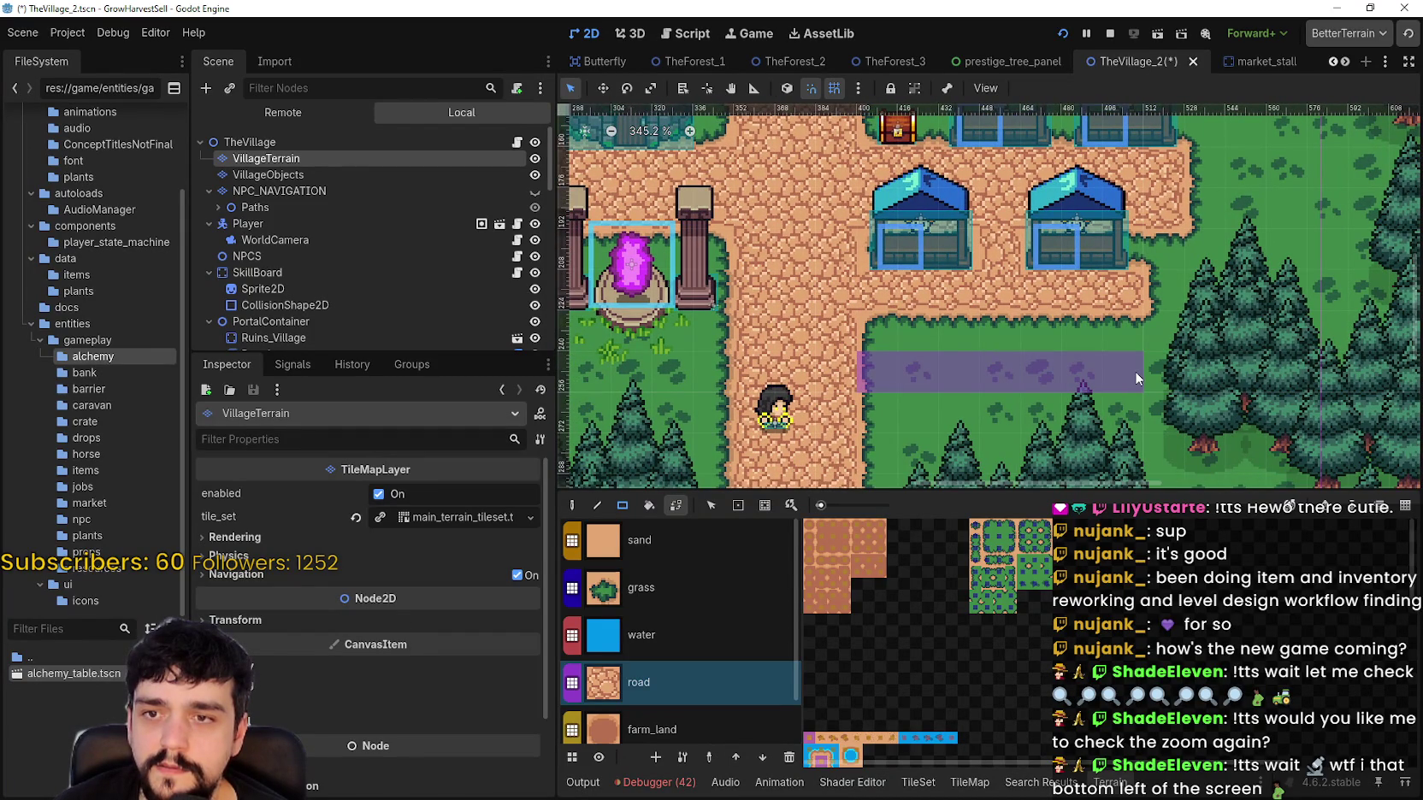
pyautogui.moveTo(1135, 371); pyautogui.dragTo(1135, 371)
pyautogui.moveTo(1137, 338); pyautogui.dragTo(870, 323)
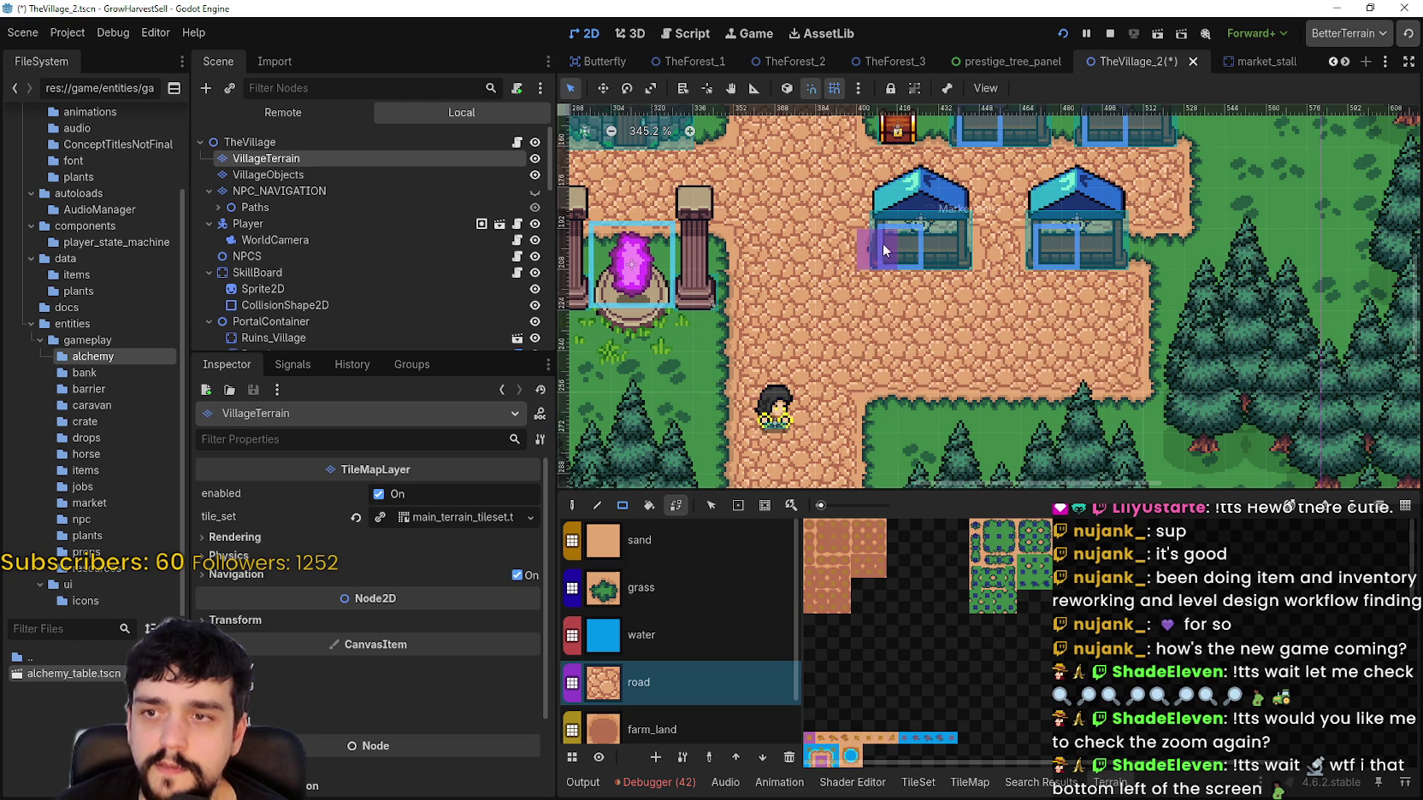
# Step: Switch to grass terrain and paint a grass strip along the road's edge
pyautogui.click(677, 593)
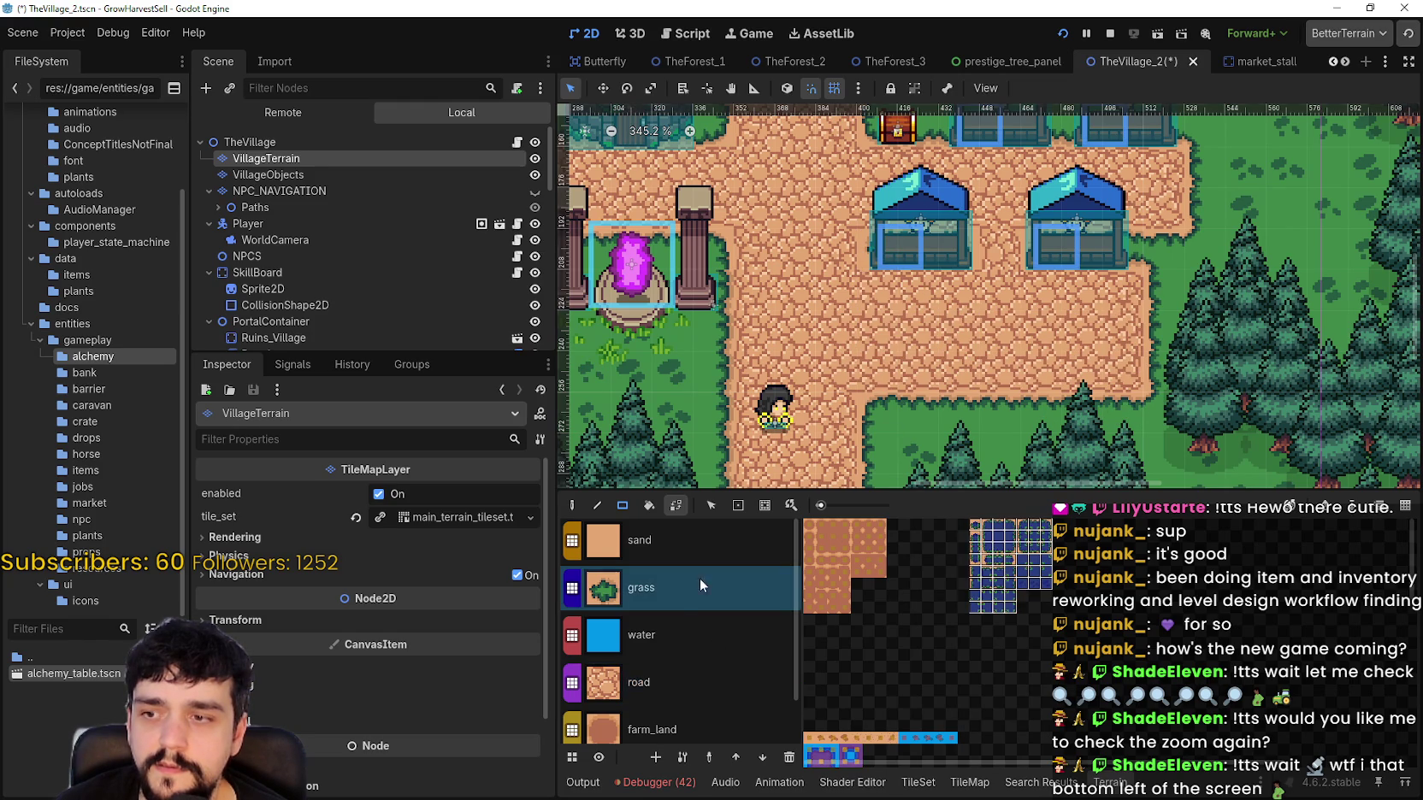
pyautogui.moveTo(873, 294); pyautogui.dragTo(1116, 290)
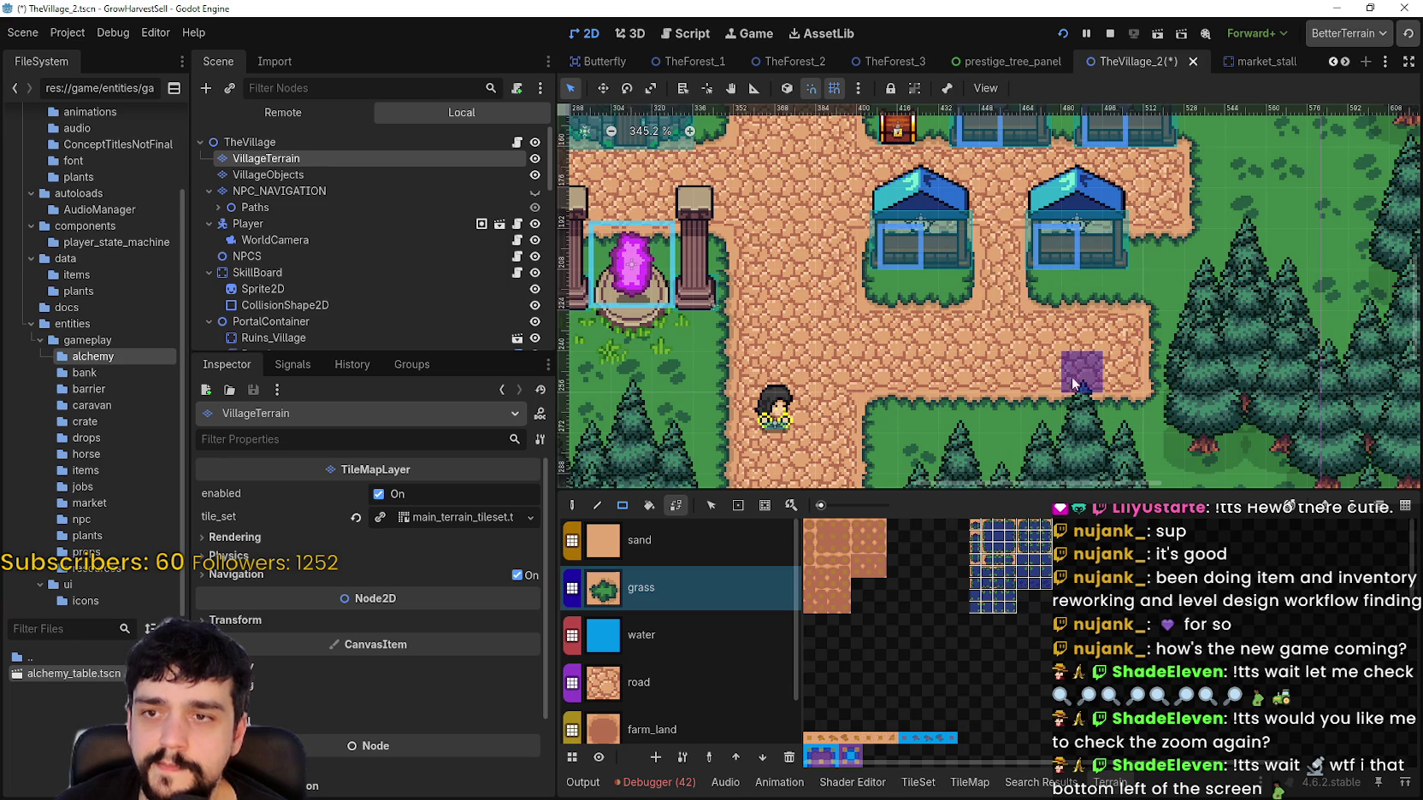
pyautogui.hscroll(-2, 1086, 346)
pyautogui.scroll(-1, 1086, 346)
pyautogui.scroll(-2, 1082, 351)
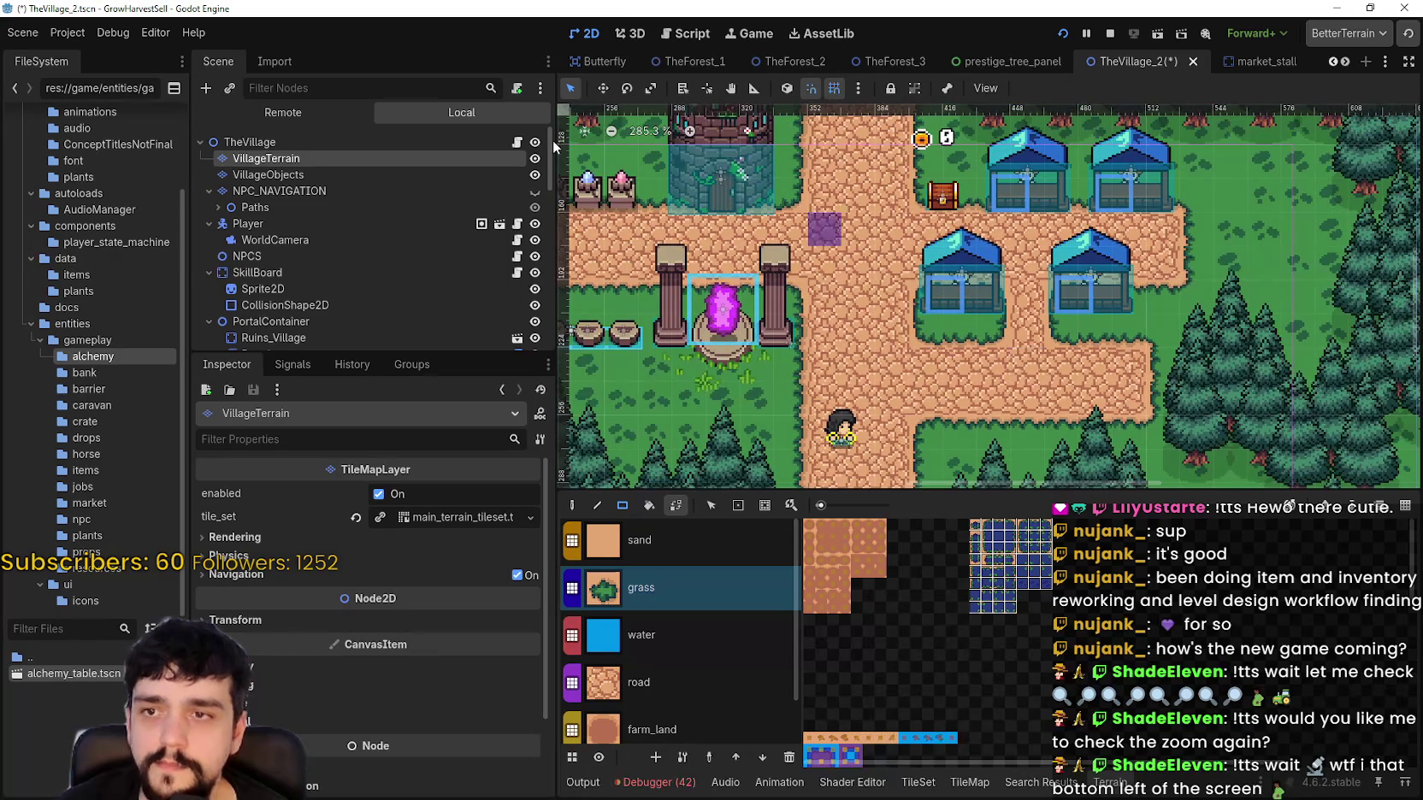
pyautogui.scroll(-4, 322, 327)
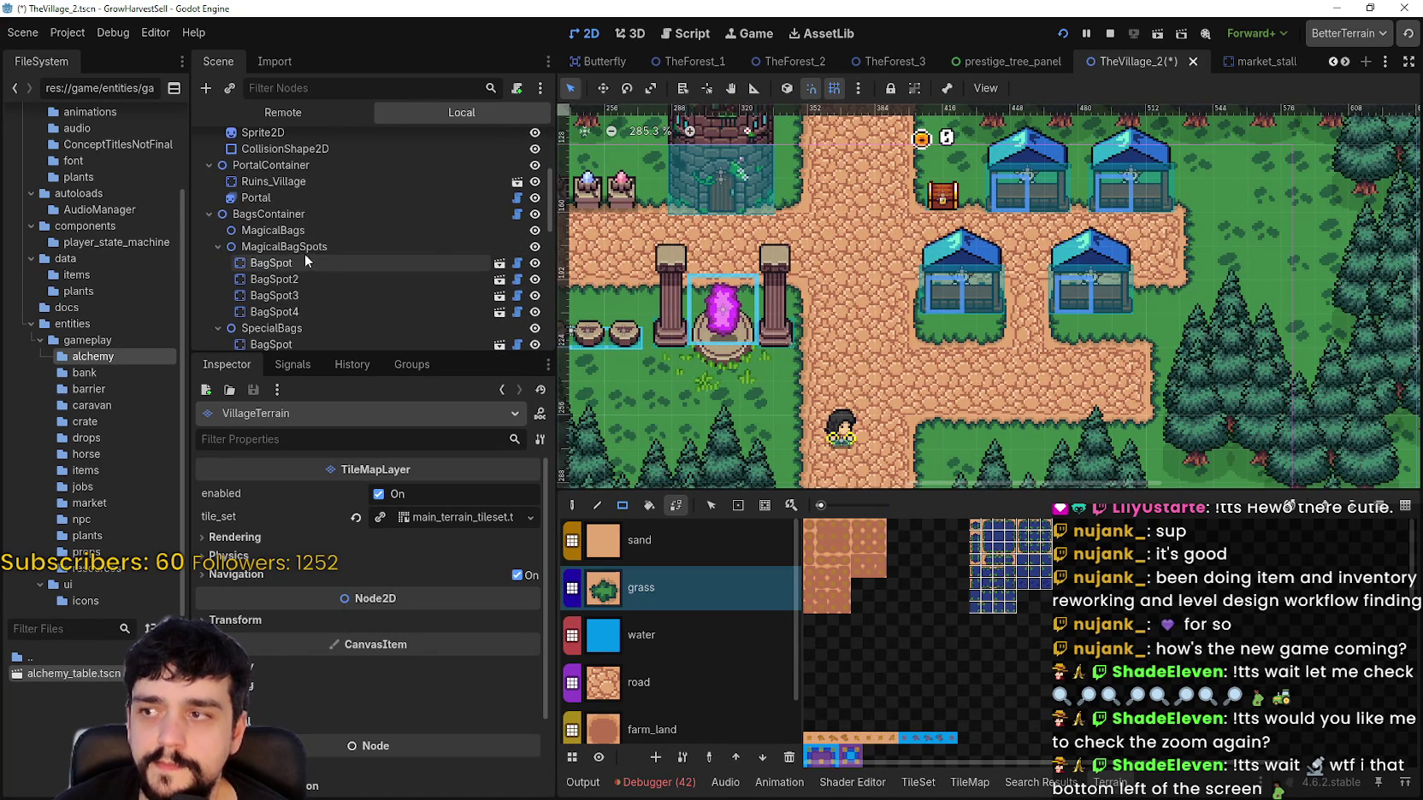
pyautogui.scroll(1, 286, 190)
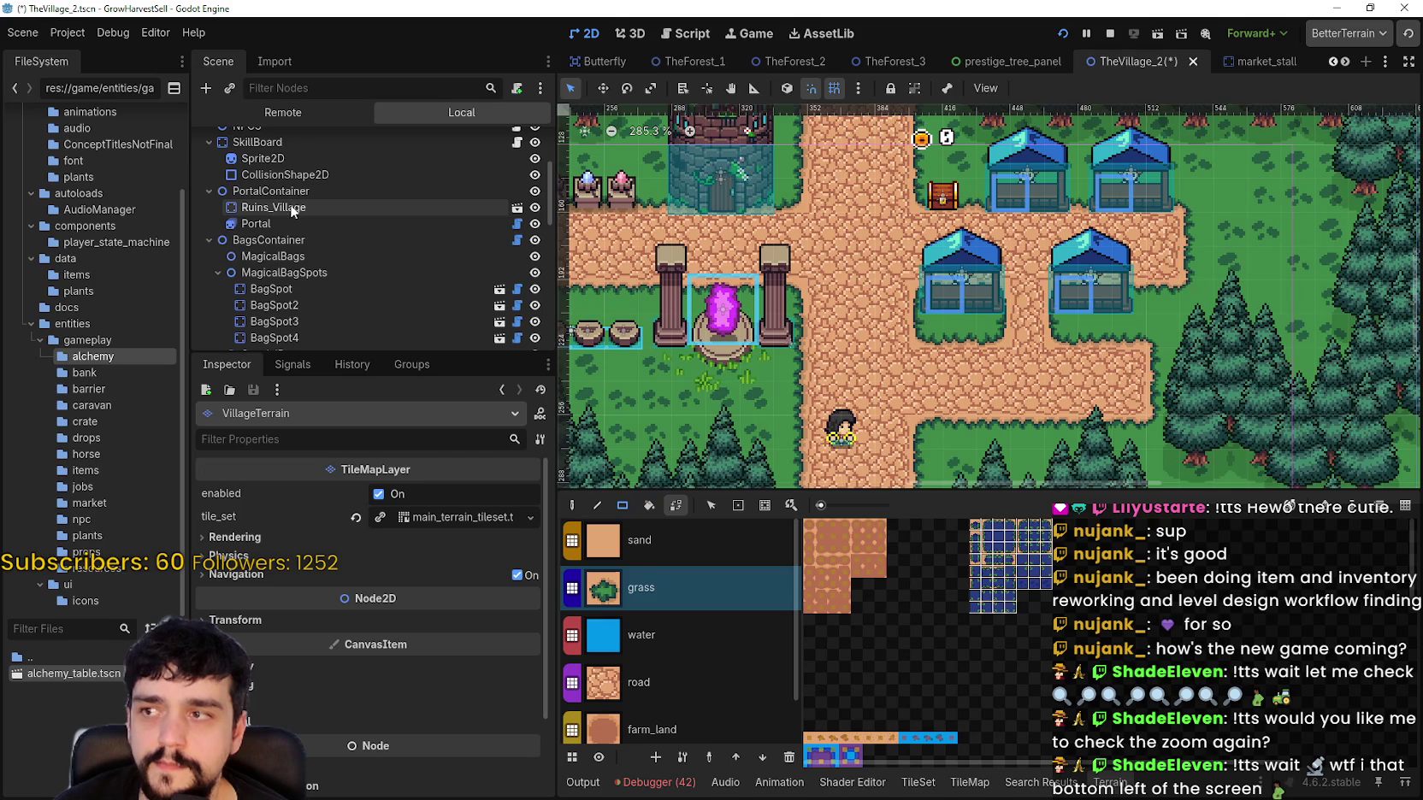
pyautogui.scroll(-4, 295, 248)
pyautogui.scroll(-6, 304, 278)
pyautogui.click(319, 225)
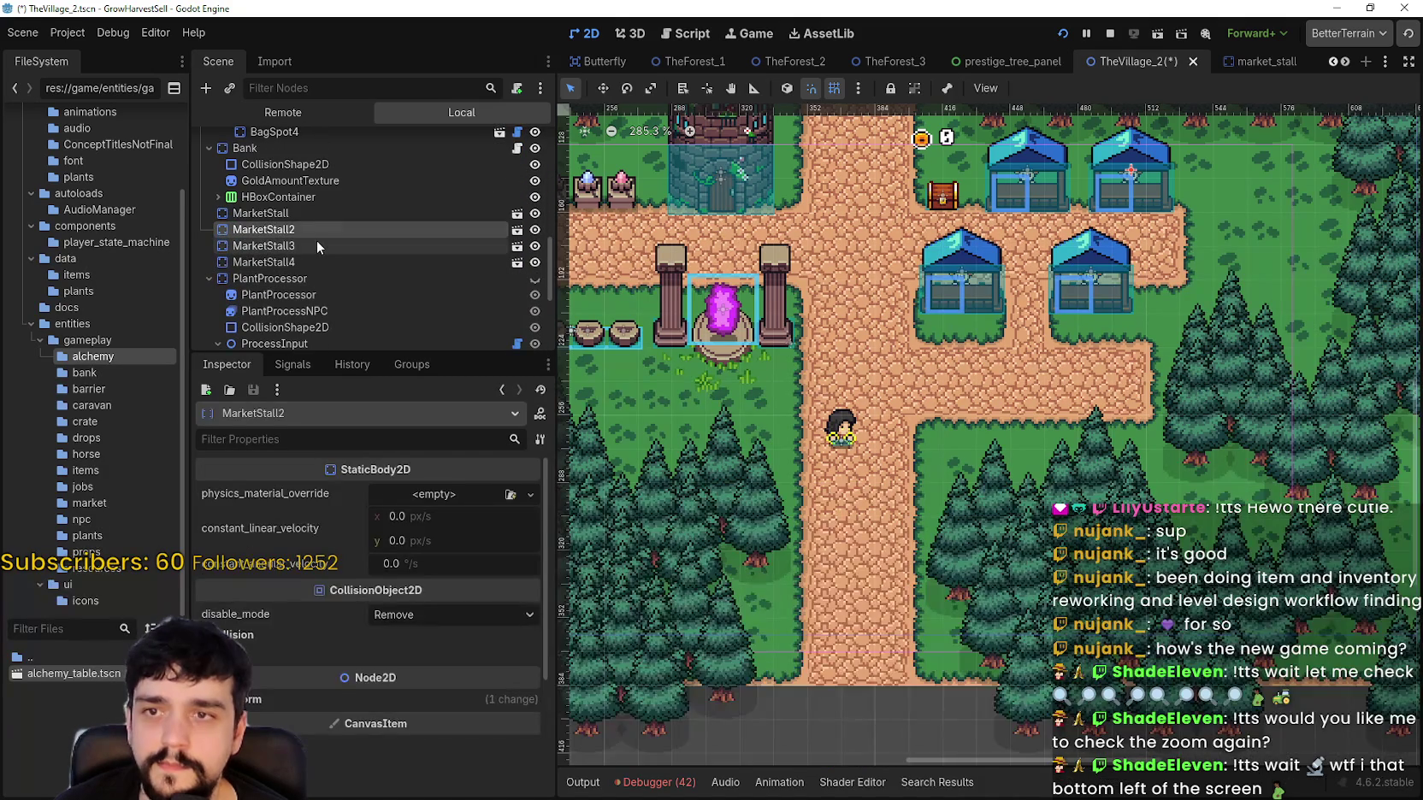
# Step: With the Move tool, nudge MarketStall3 down three steps using the Down arrow
pyautogui.doubleClick(316, 242)
pyautogui.scroll(2, 989, 259)
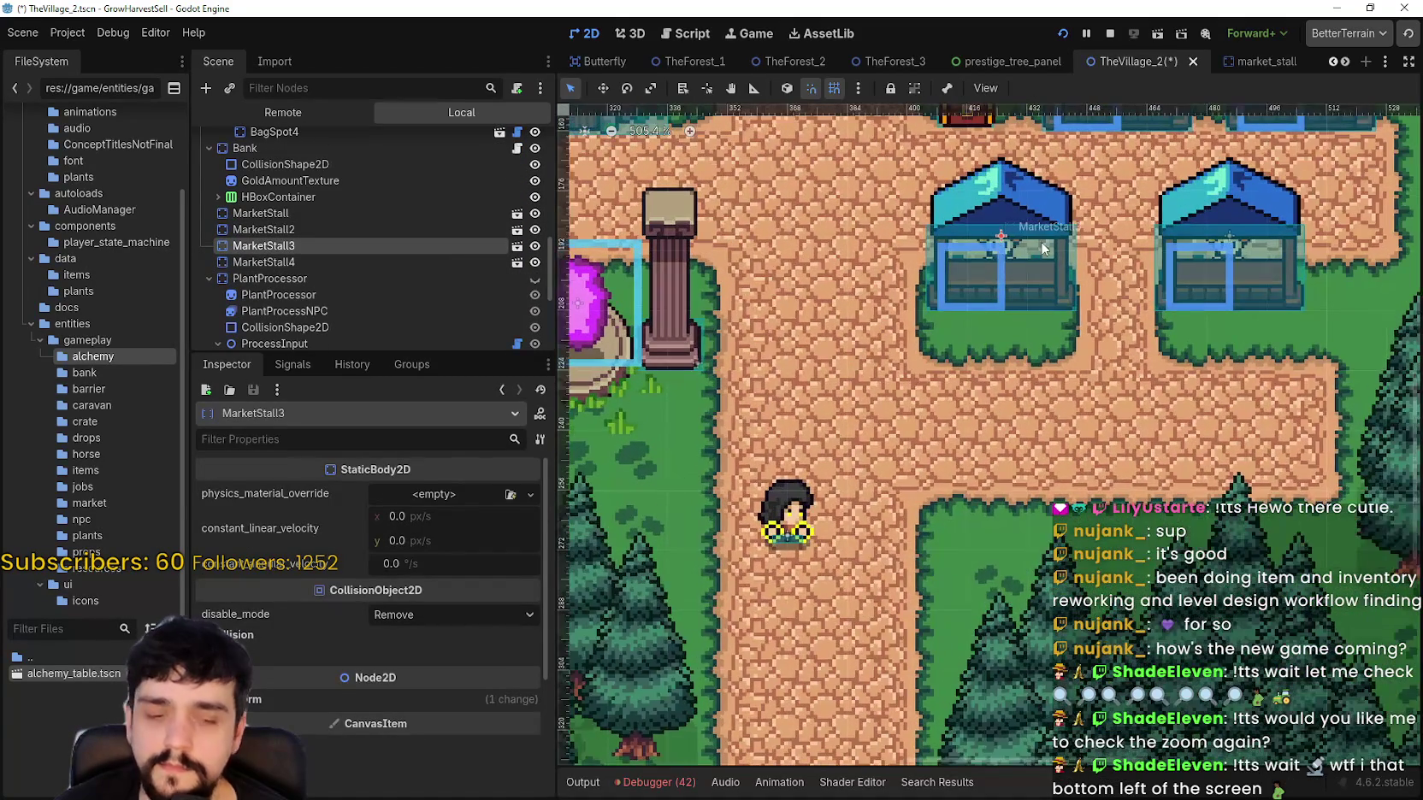
pyautogui.click(604, 88)
pyautogui.scroll(1, 1006, 258)
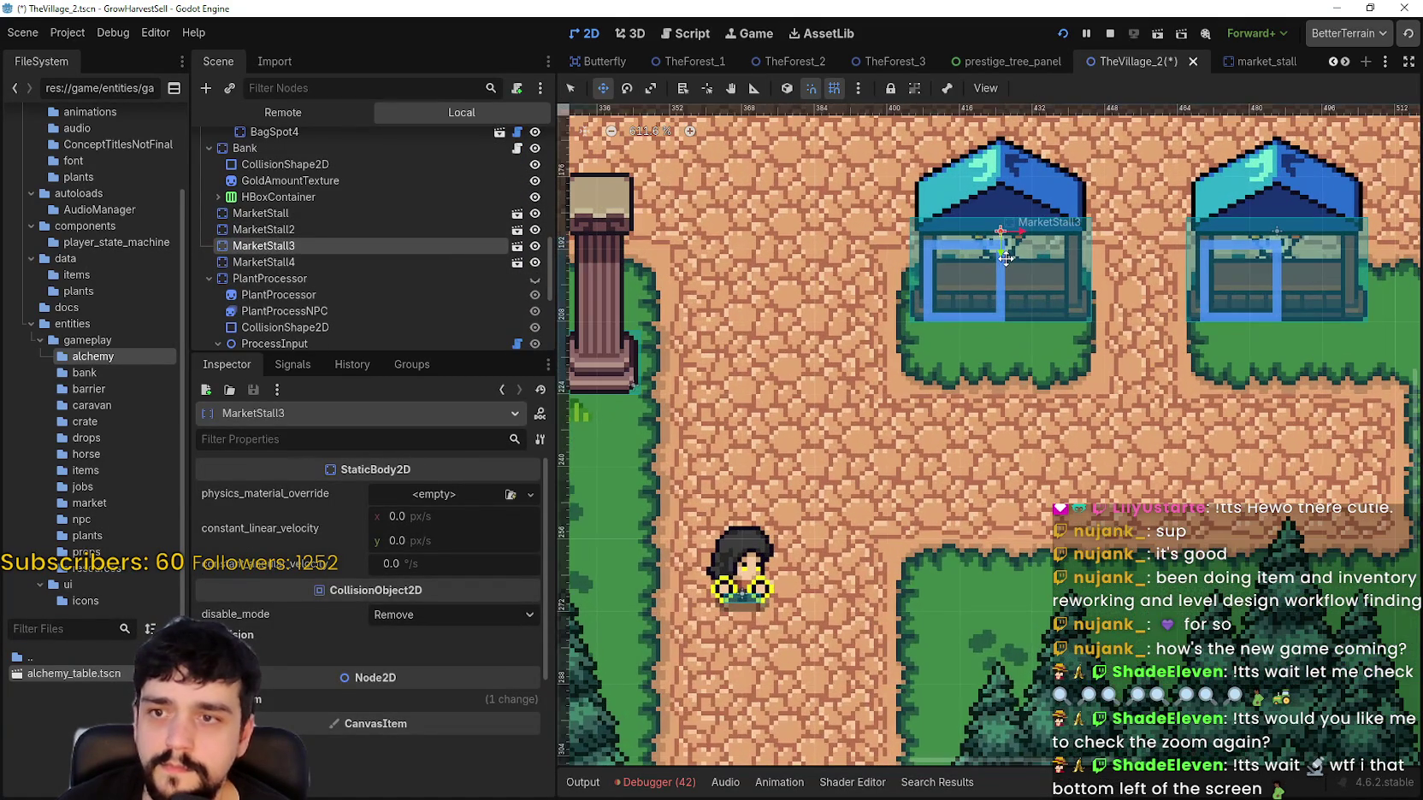
pyautogui.press('Down')
pyautogui.press('Down')
pyautogui.press('Down')
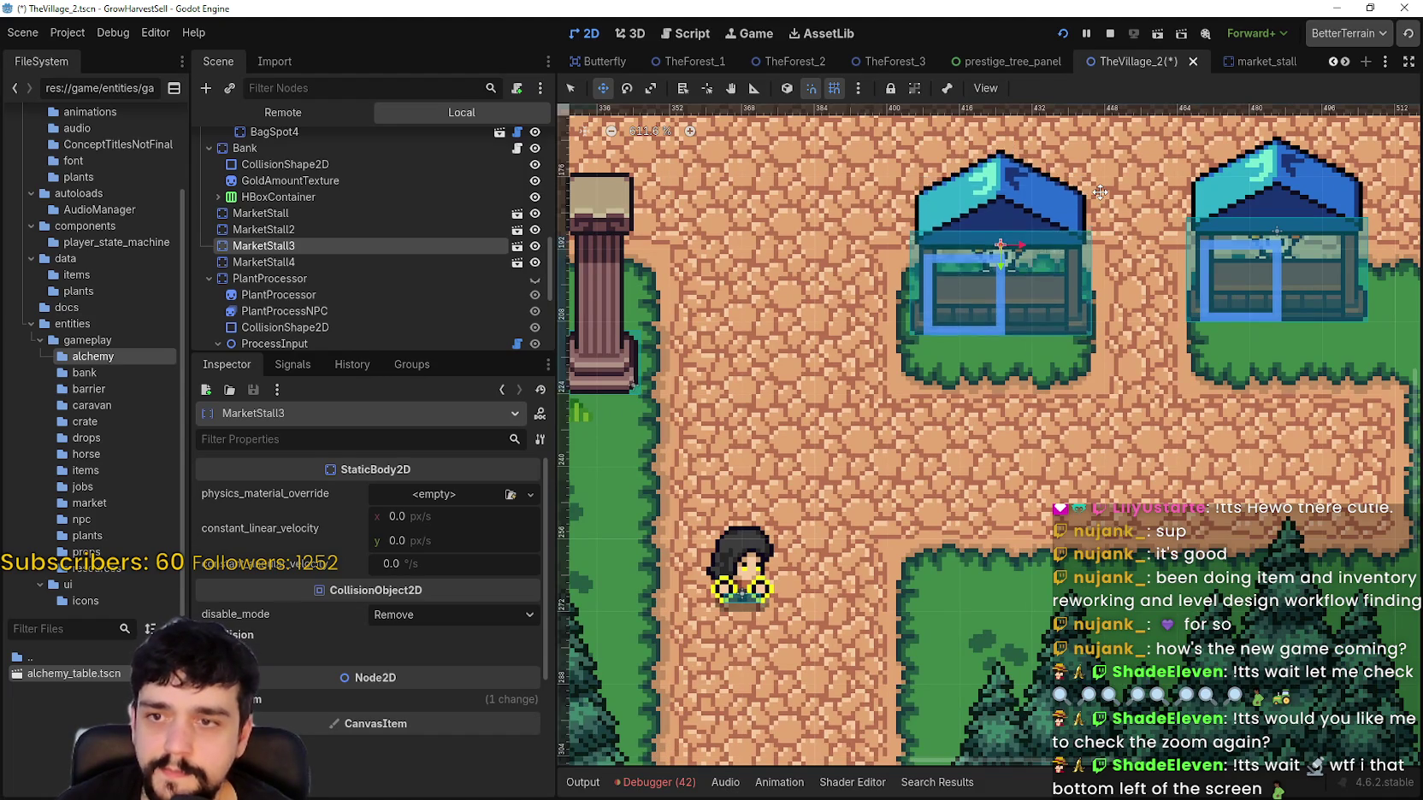
pyautogui.press('Down')
pyautogui.press('Down')
pyautogui.press('Down')
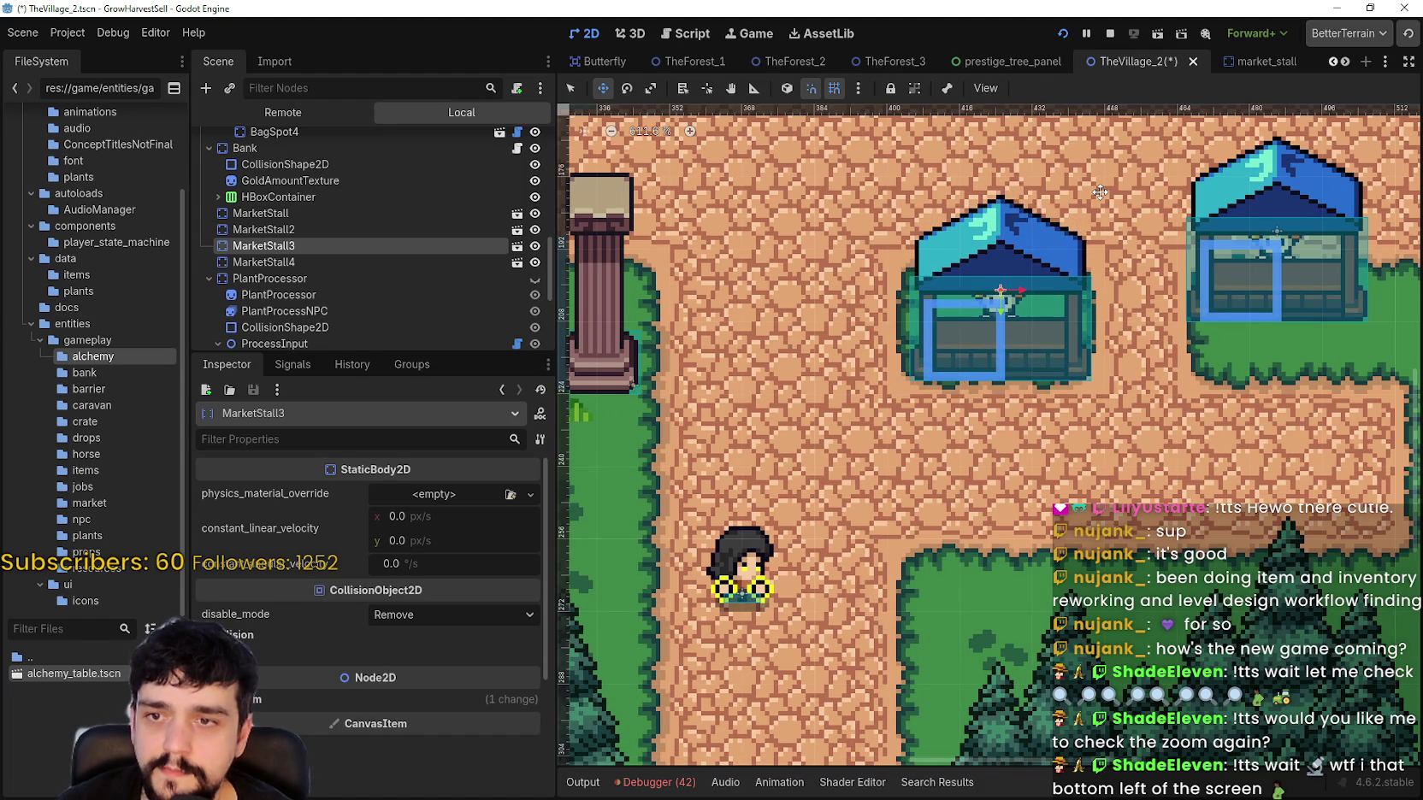
pyautogui.press('Down')
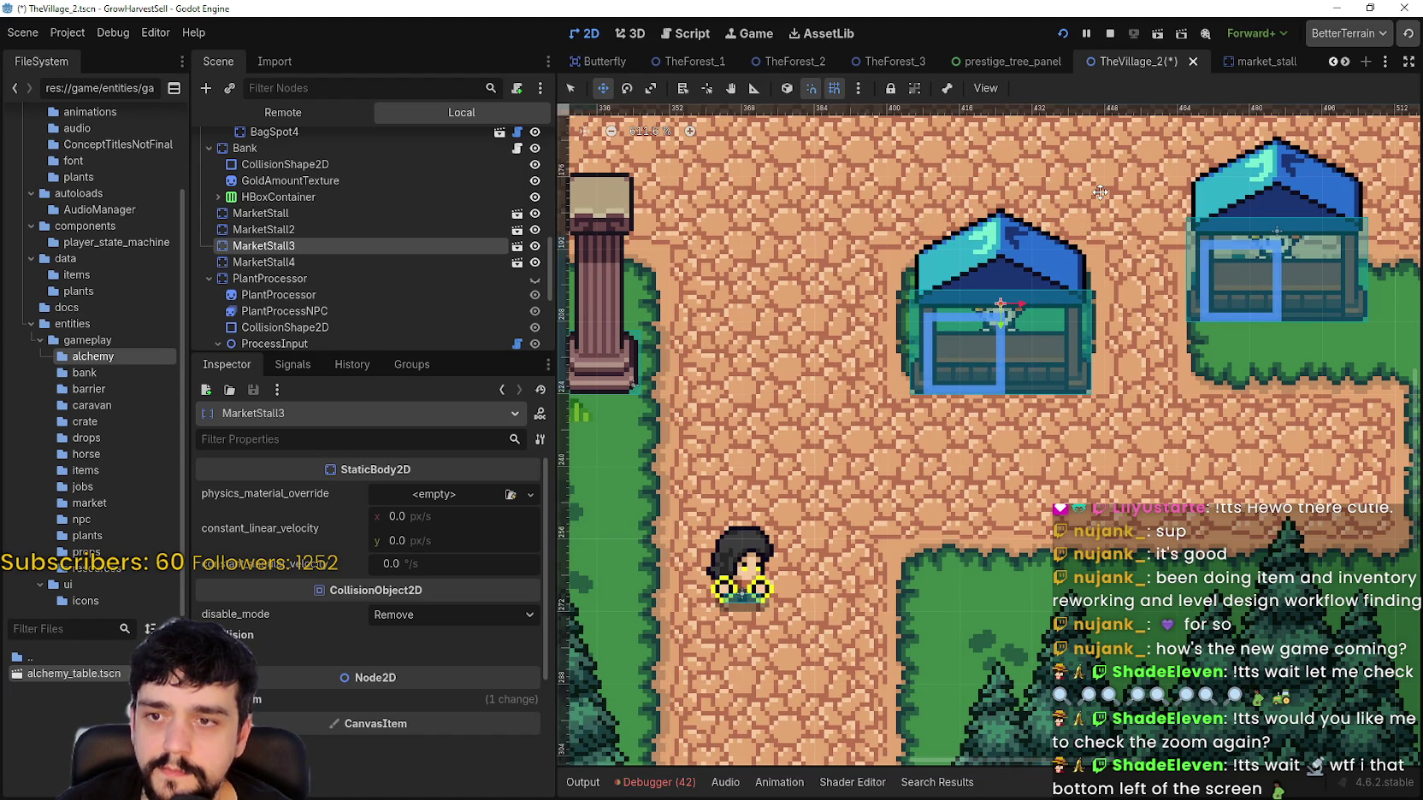
pyautogui.scroll(-2, 1100, 192)
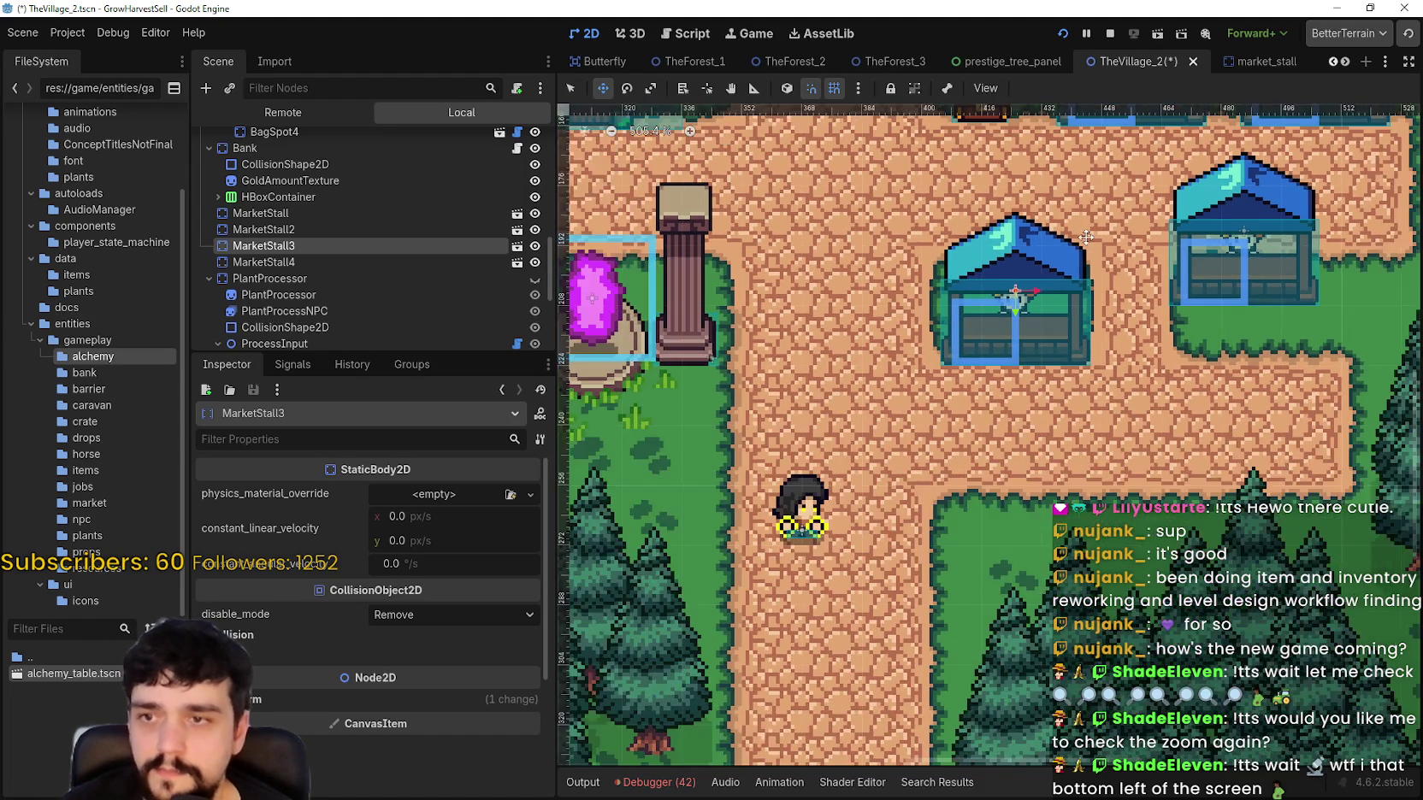
# Step: Select MarketStall4 and nudge it down with the Down arrow to level with MarketStall3
pyautogui.moveTo(982, 407); pyautogui.dragTo(911, 455)
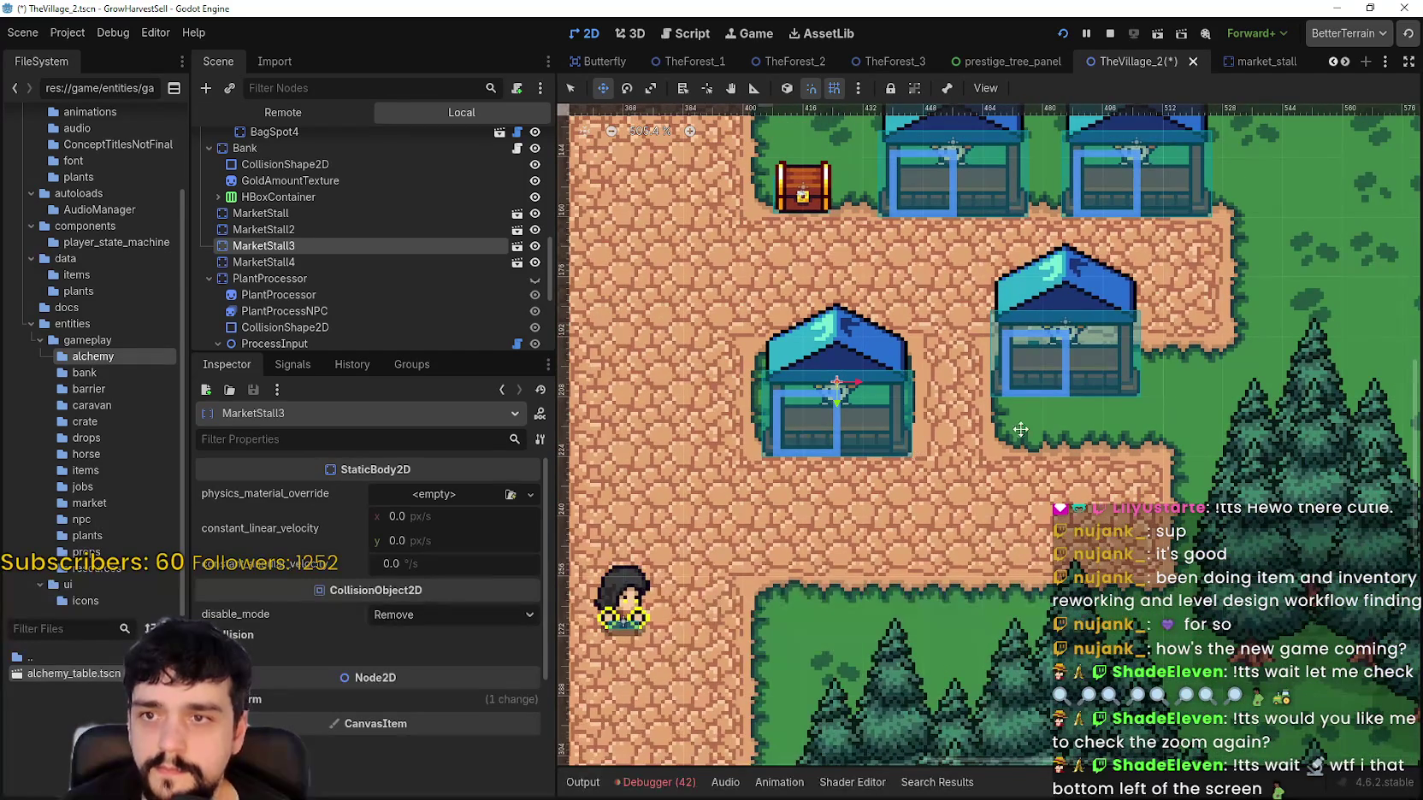
pyautogui.click(378, 258)
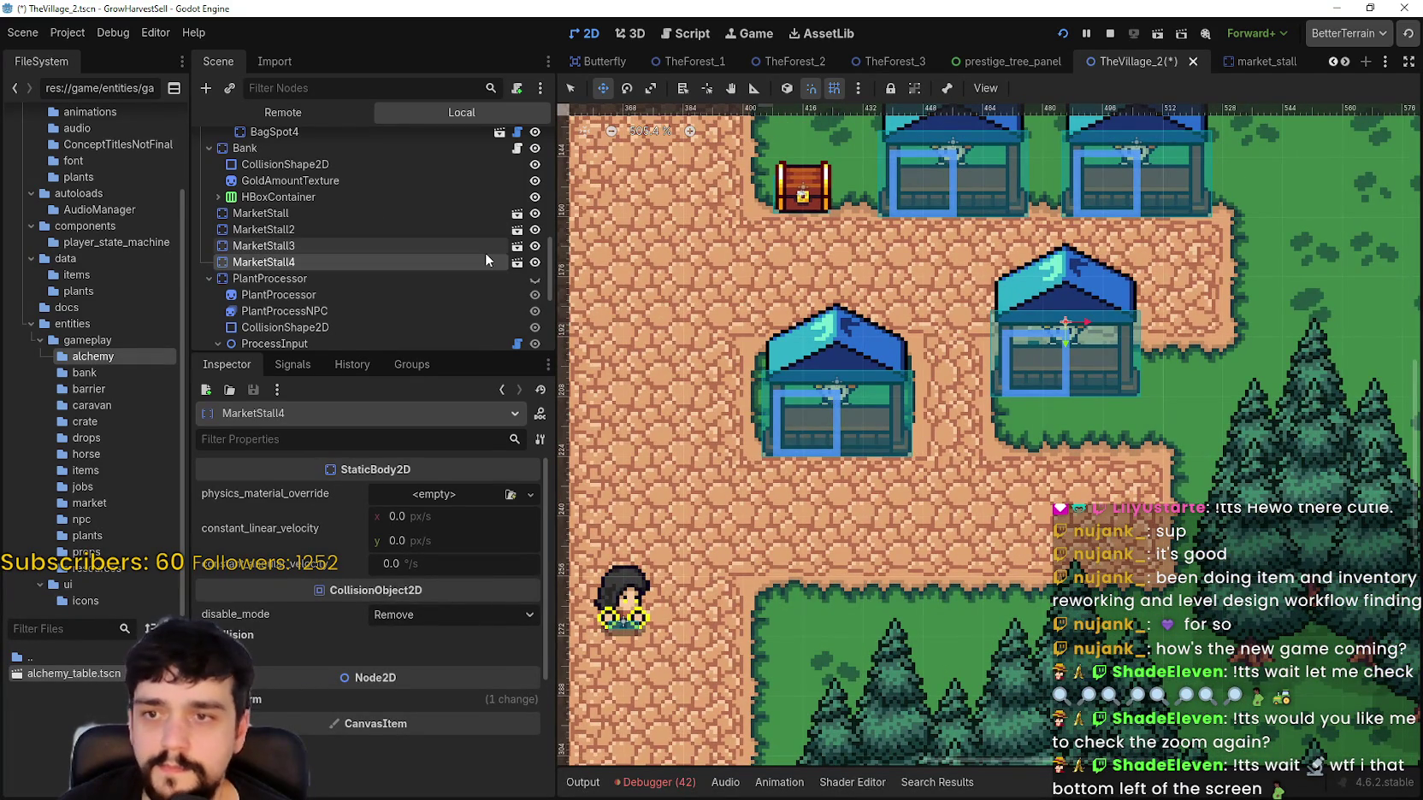
pyautogui.press('Down')
pyautogui.click(466, 263)
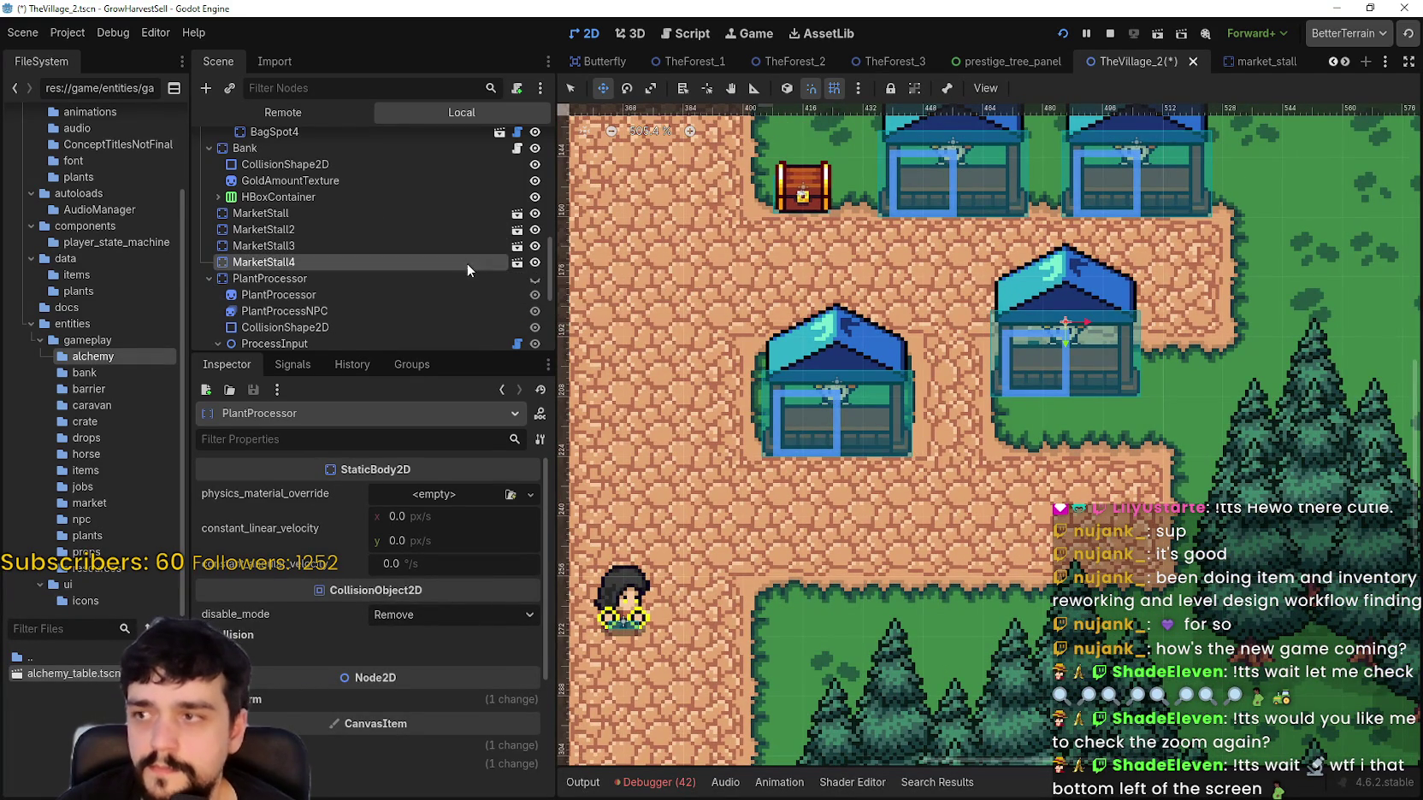
pyautogui.press('Down')
pyautogui.press('Down')
pyautogui.press('Down')
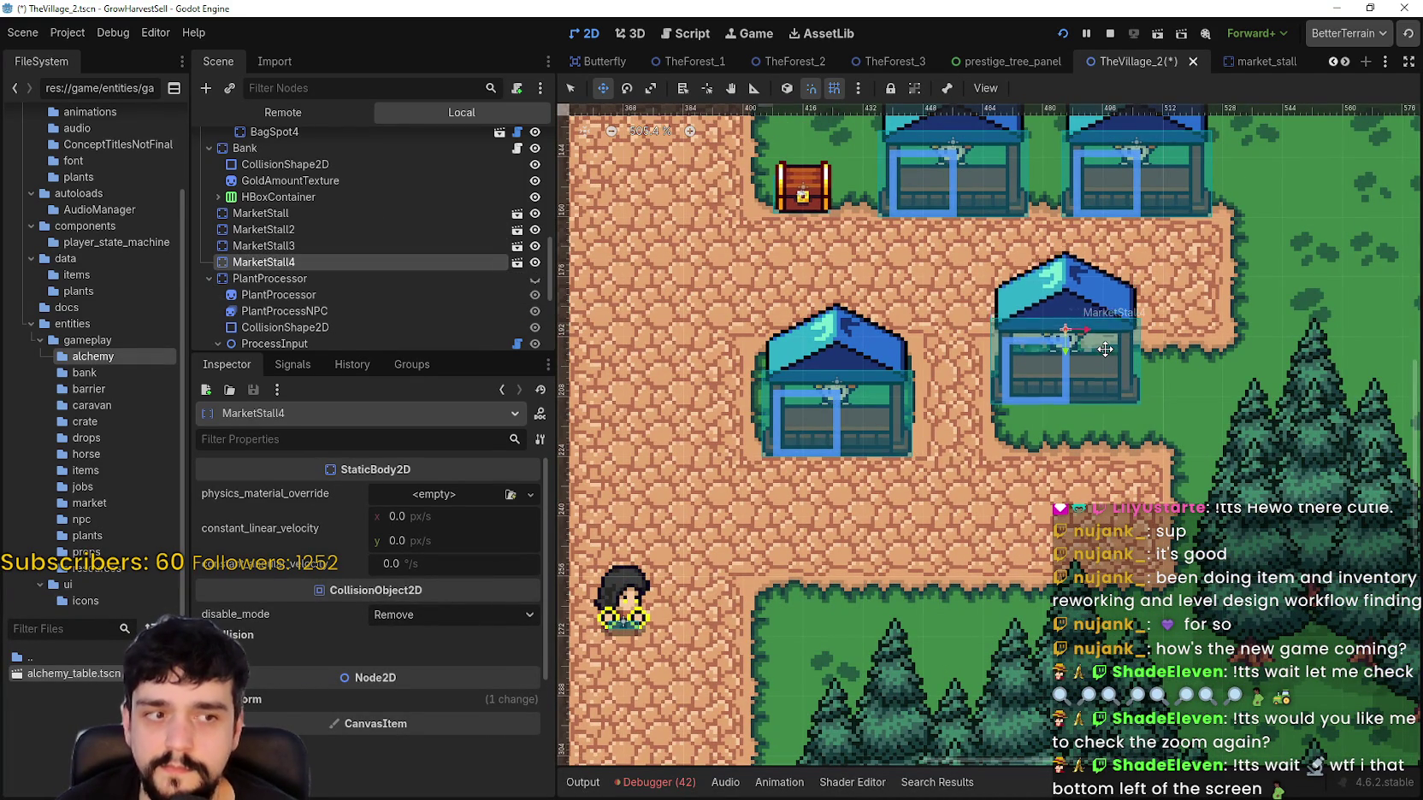
pyautogui.press('Down')
pyautogui.press('Down')
pyautogui.press('Down')
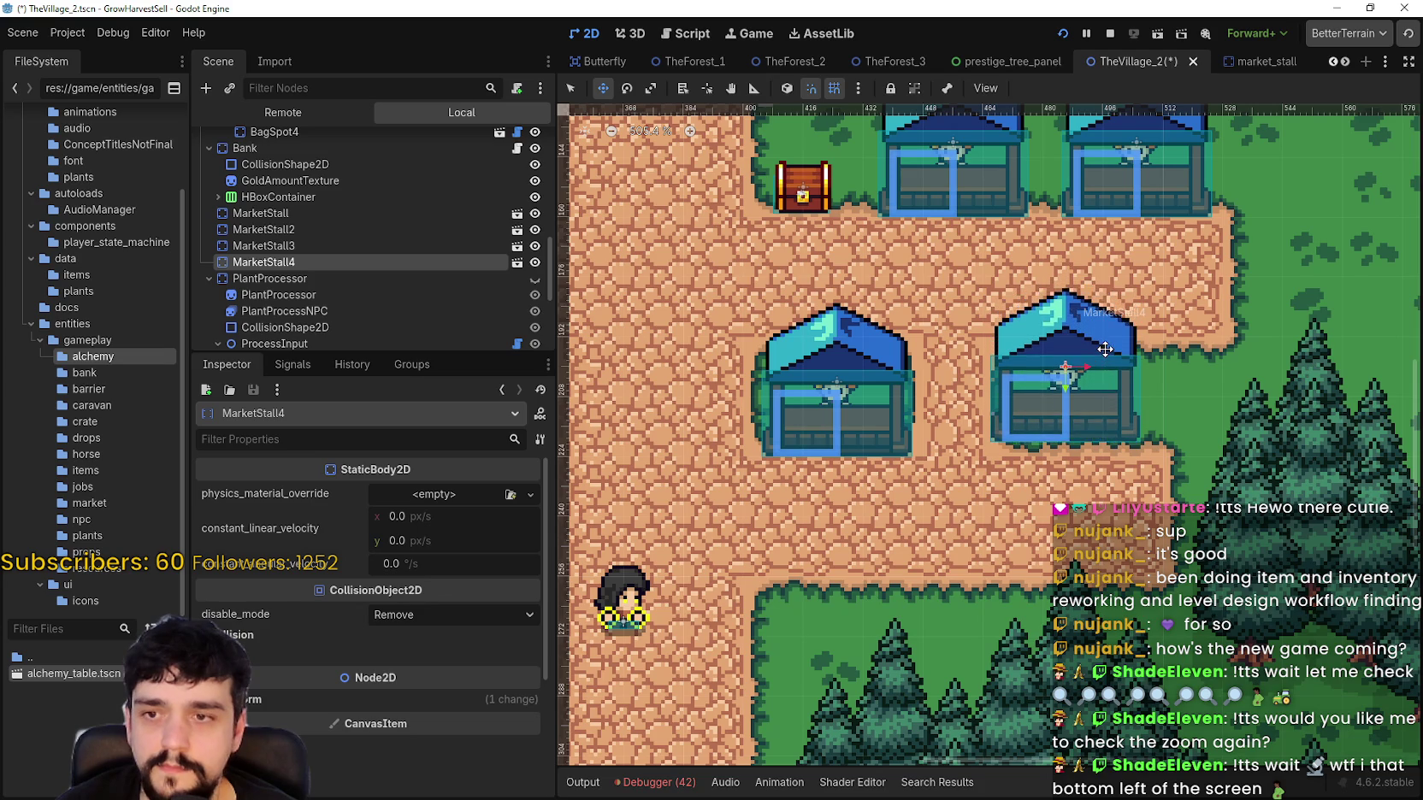
pyautogui.press('Down')
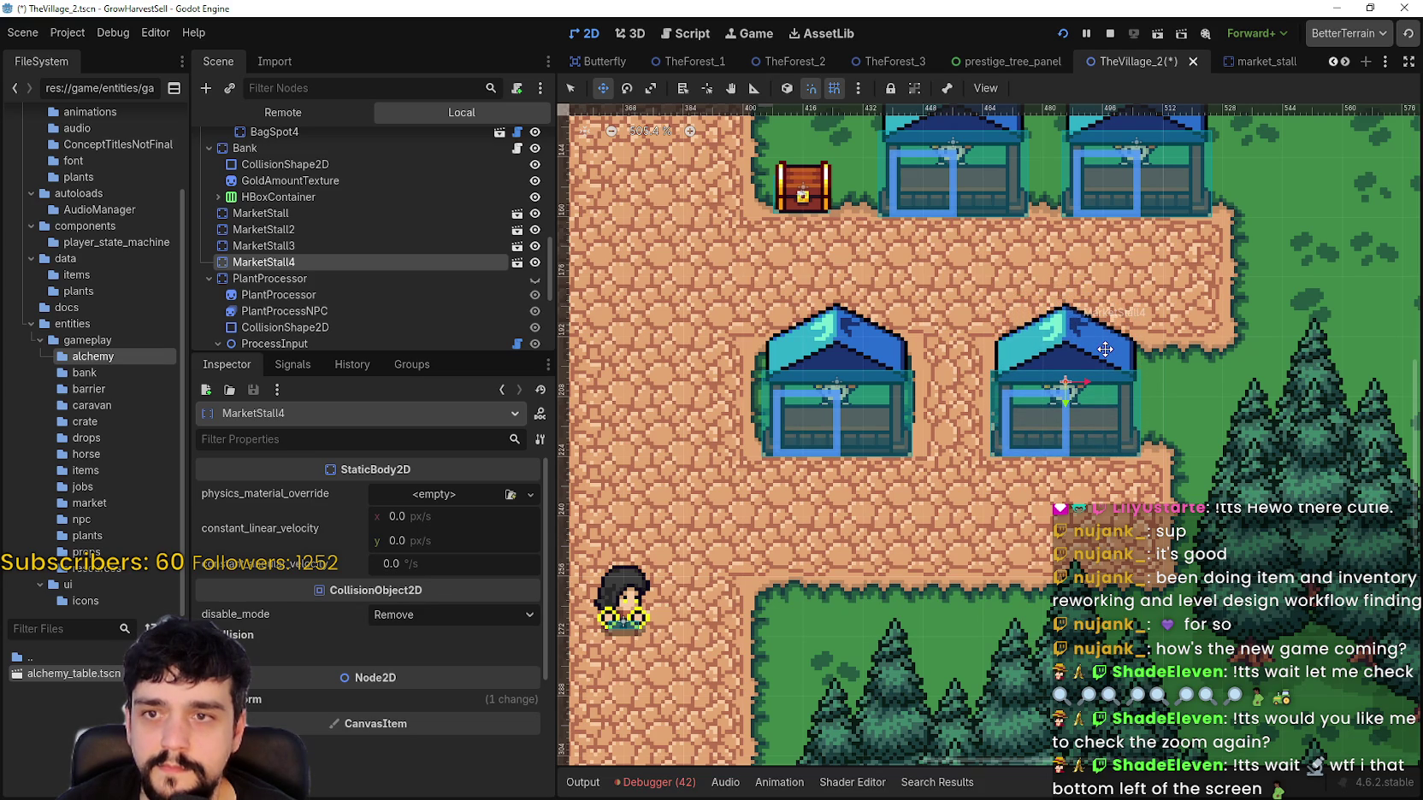
pyautogui.scroll(-1, 1057, 368)
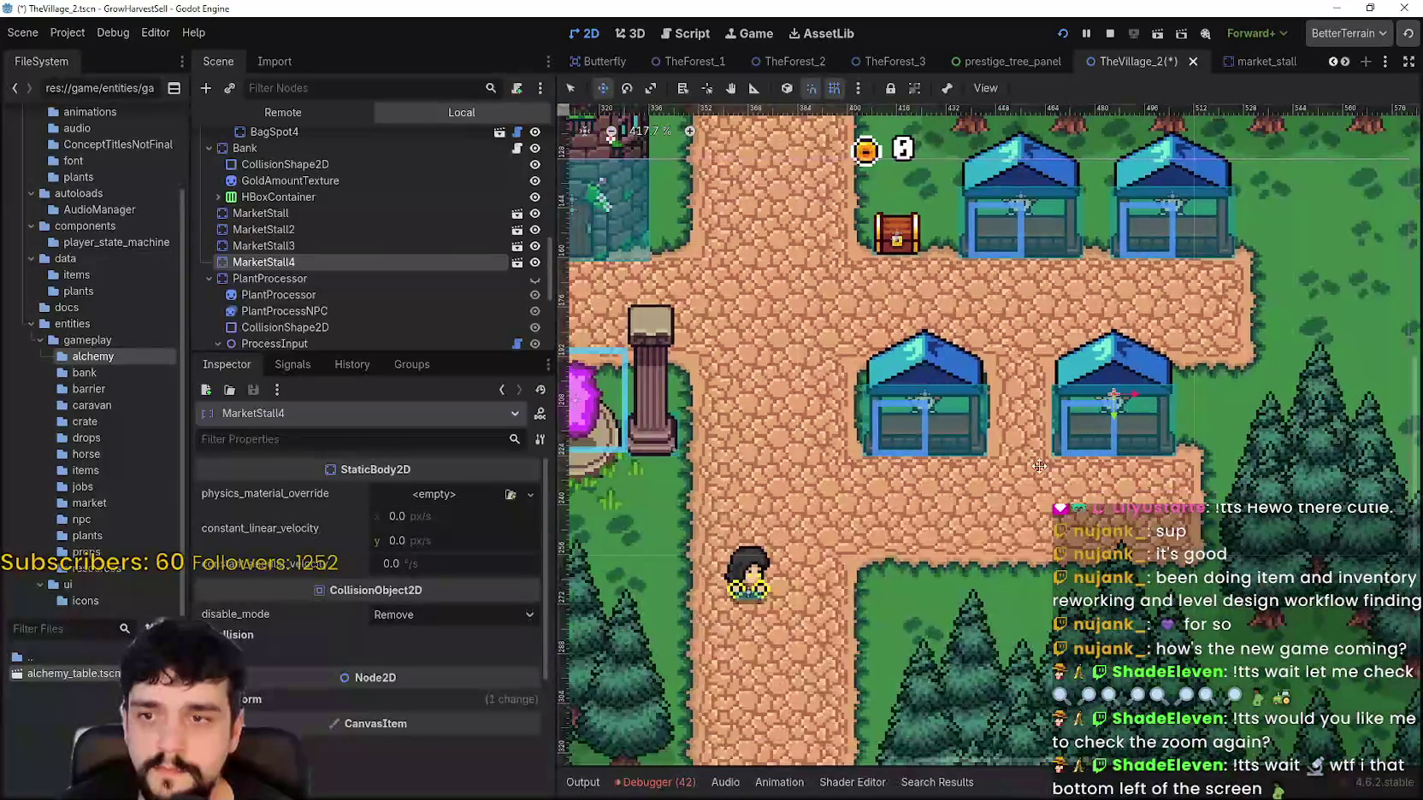